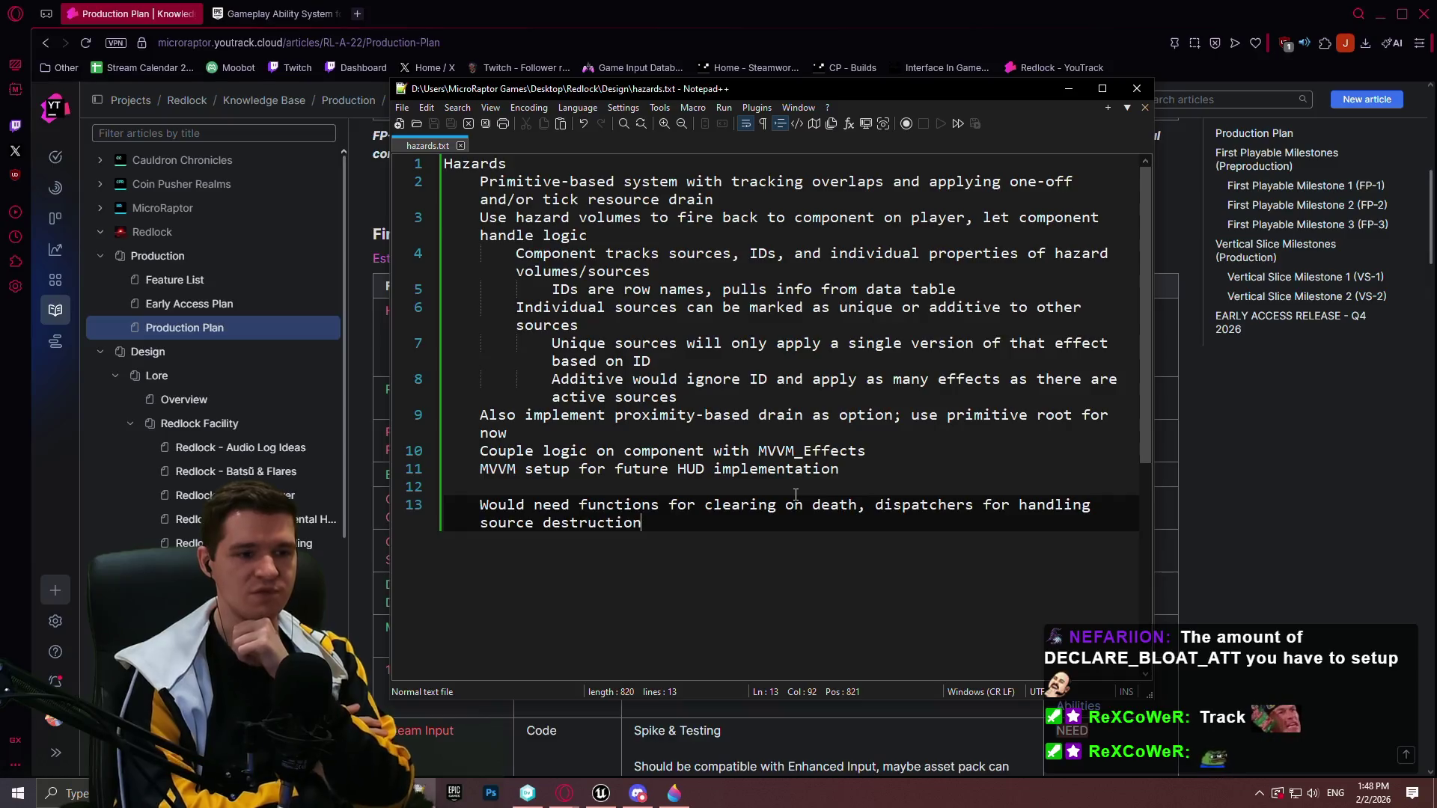
- Load the Fab website in the tab showing the Gameplay Ability System docs
left_click(704, 9)
left_click(284, 15)
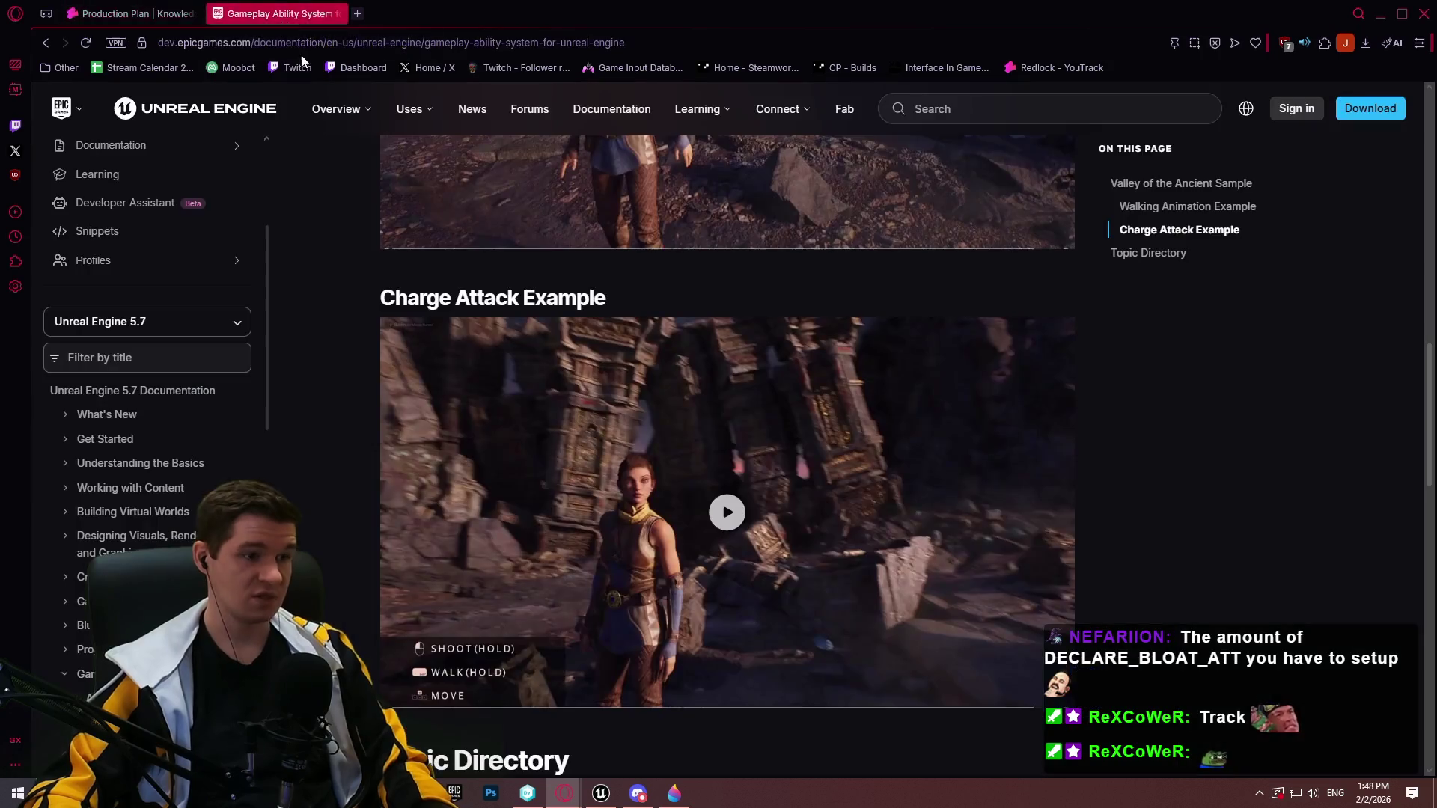
left_click(298, 45)
type("fab")
key("Return")
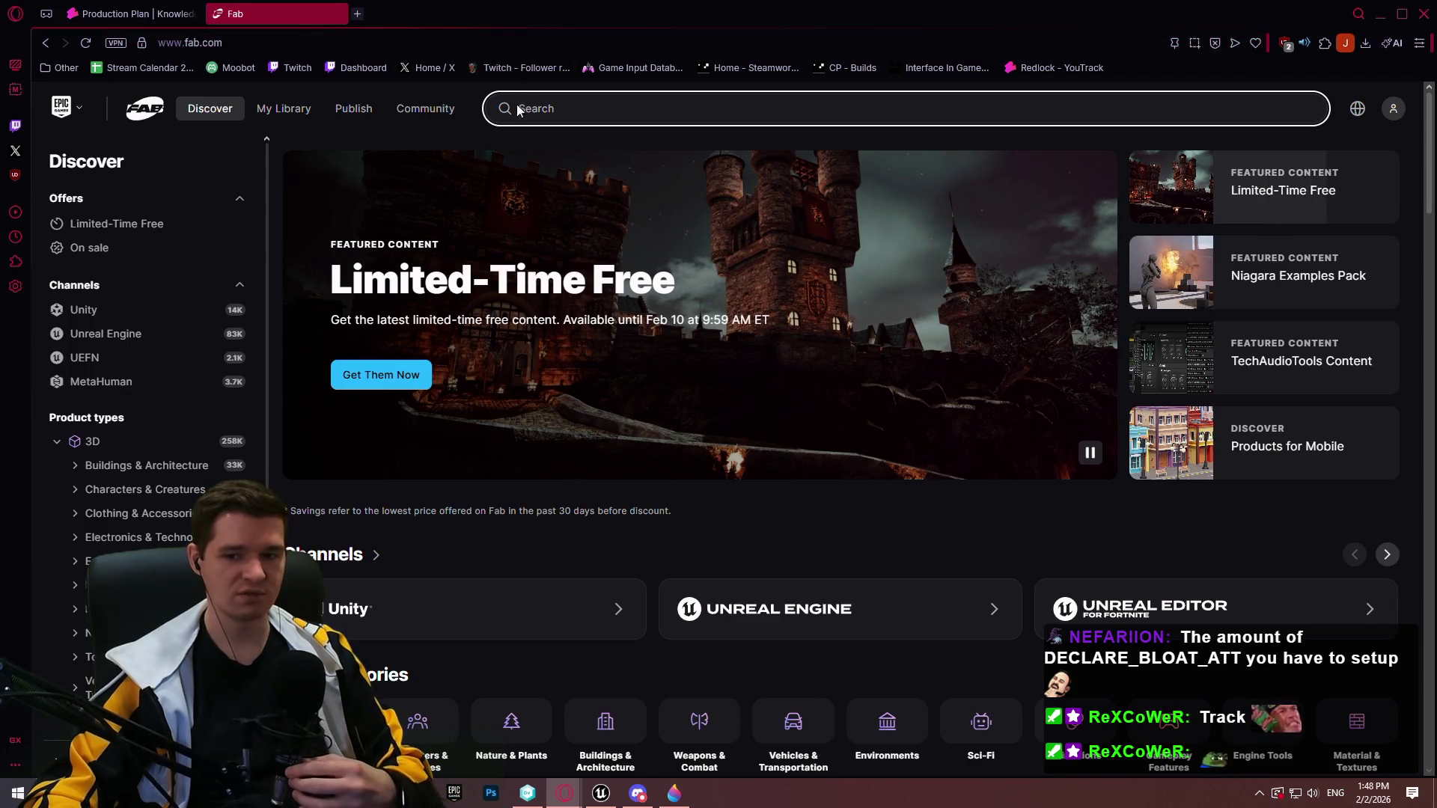
left_click(131, 14)
- Open the free Niagara Examples Pack listing from the Fab home page
left_click(256, 16)
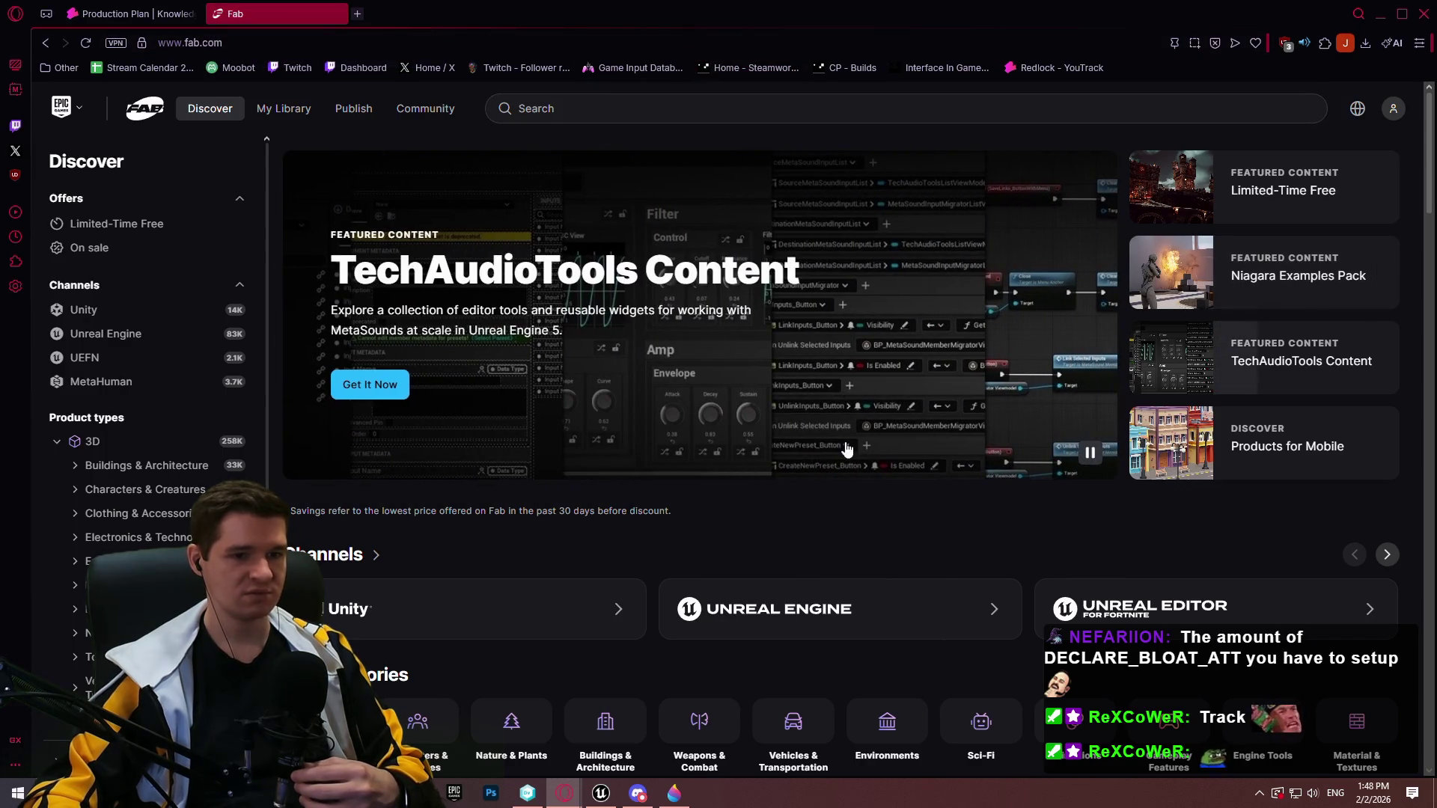
triple_click(1017, 519)
left_click(1288, 288)
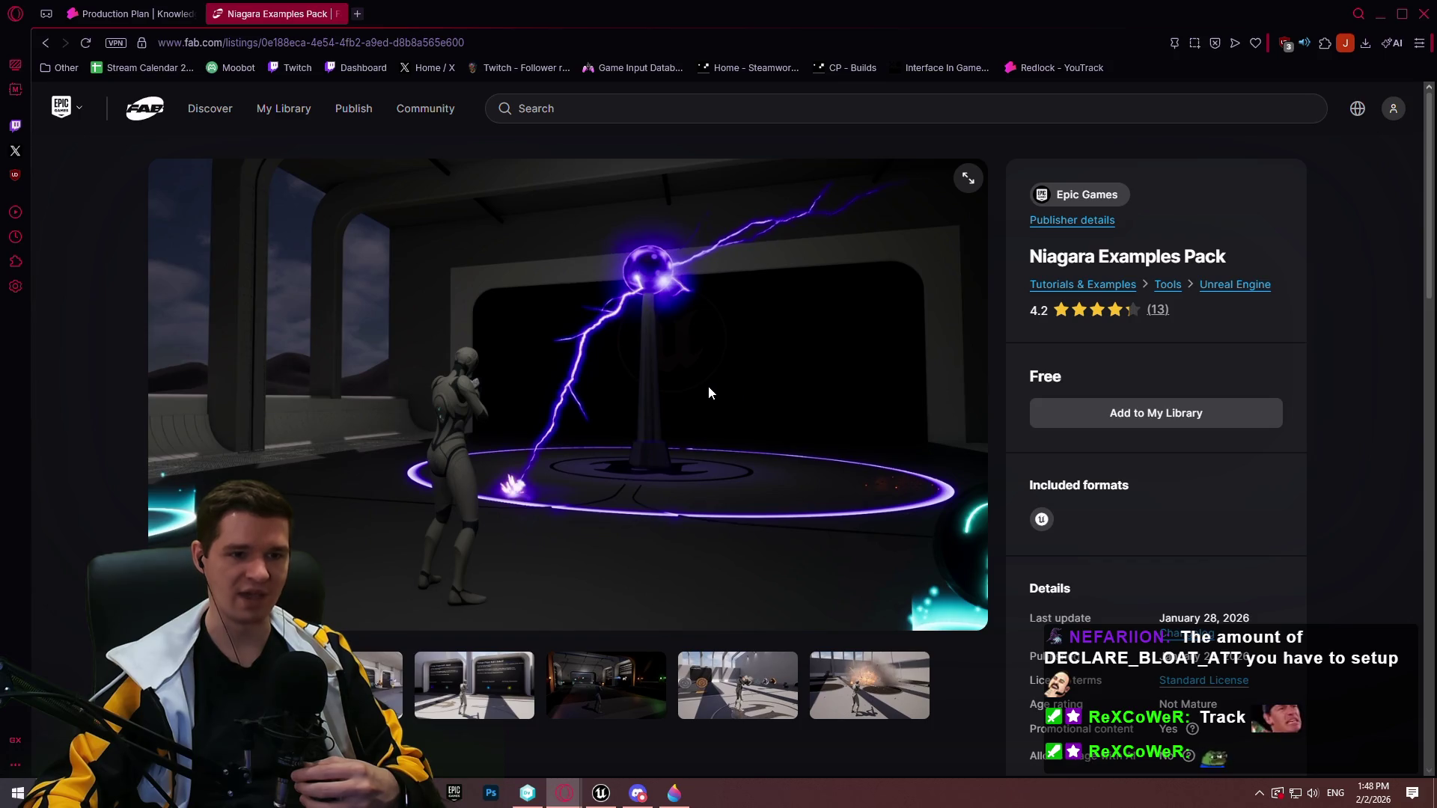
left_click(464, 685)
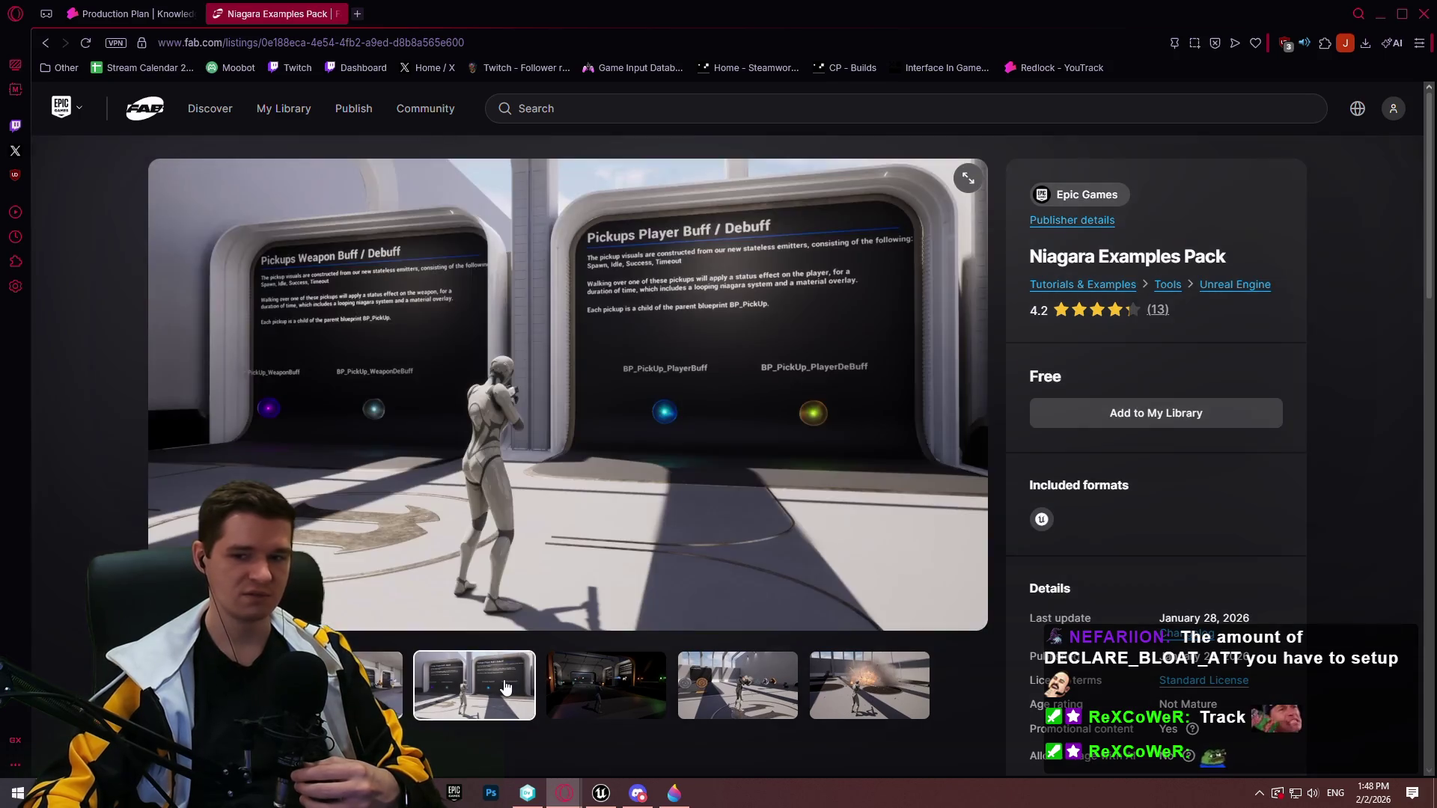
left_click(569, 687)
left_click(736, 686)
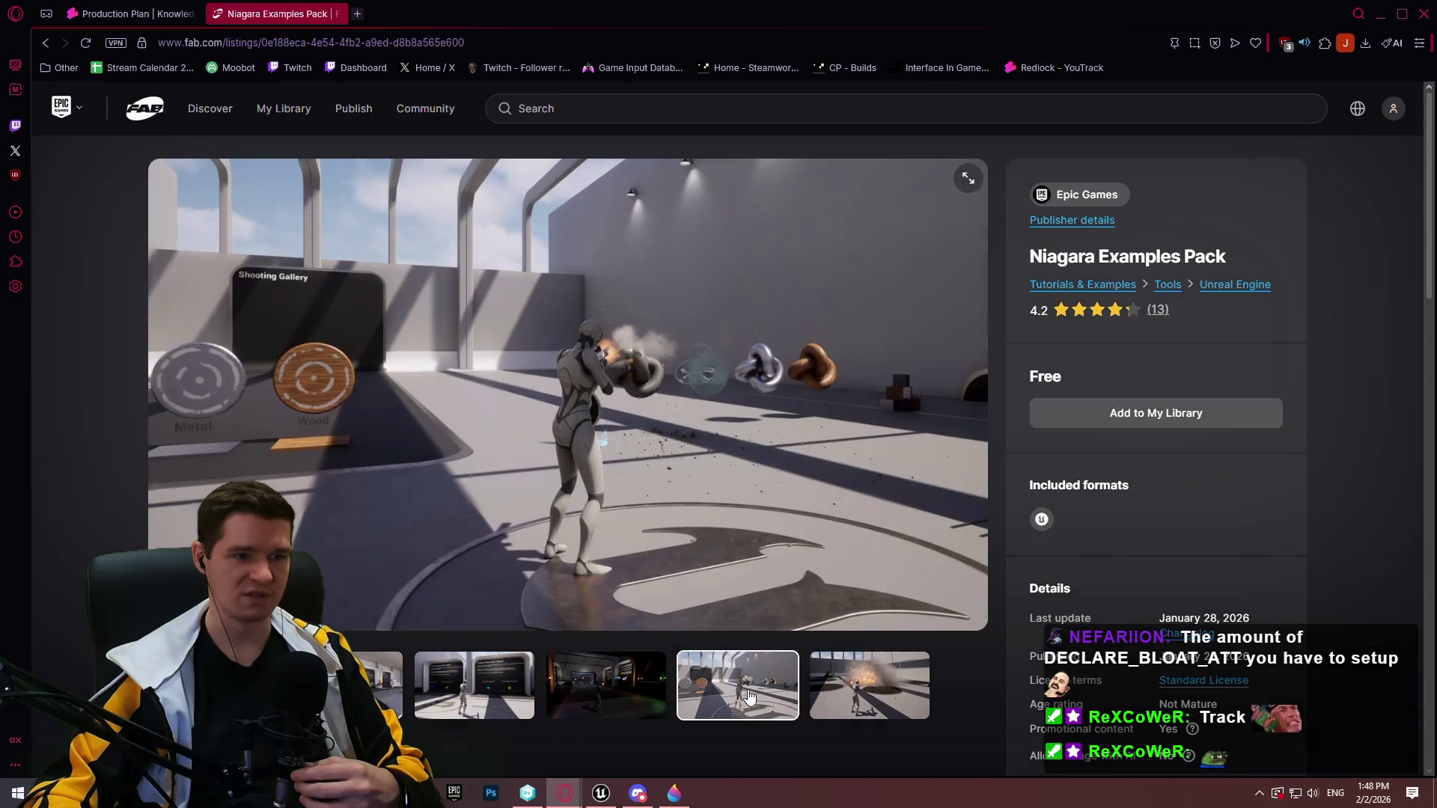
left_click(862, 681)
left_click(737, 685)
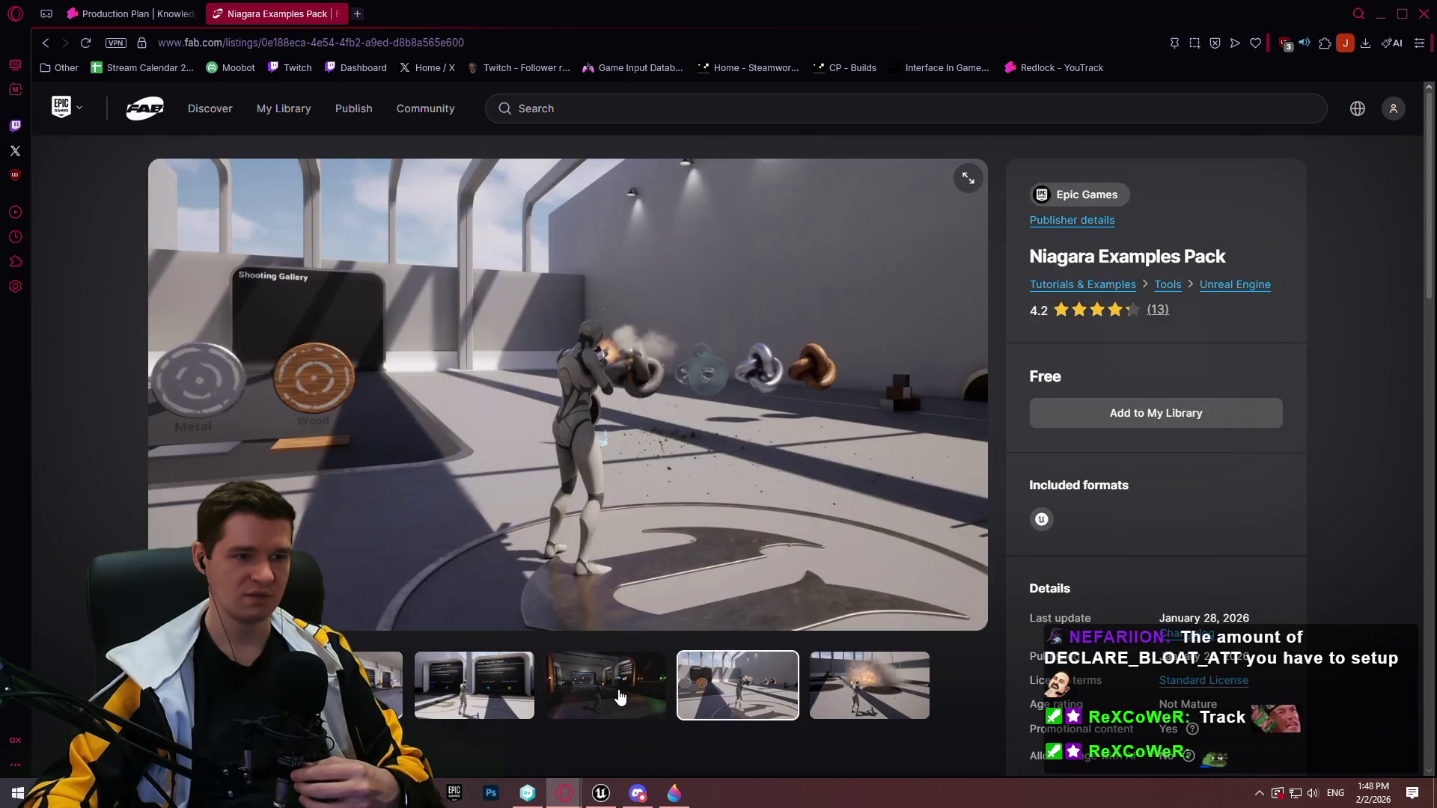
left_click(606, 684)
left_click(458, 686)
left_click(381, 684)
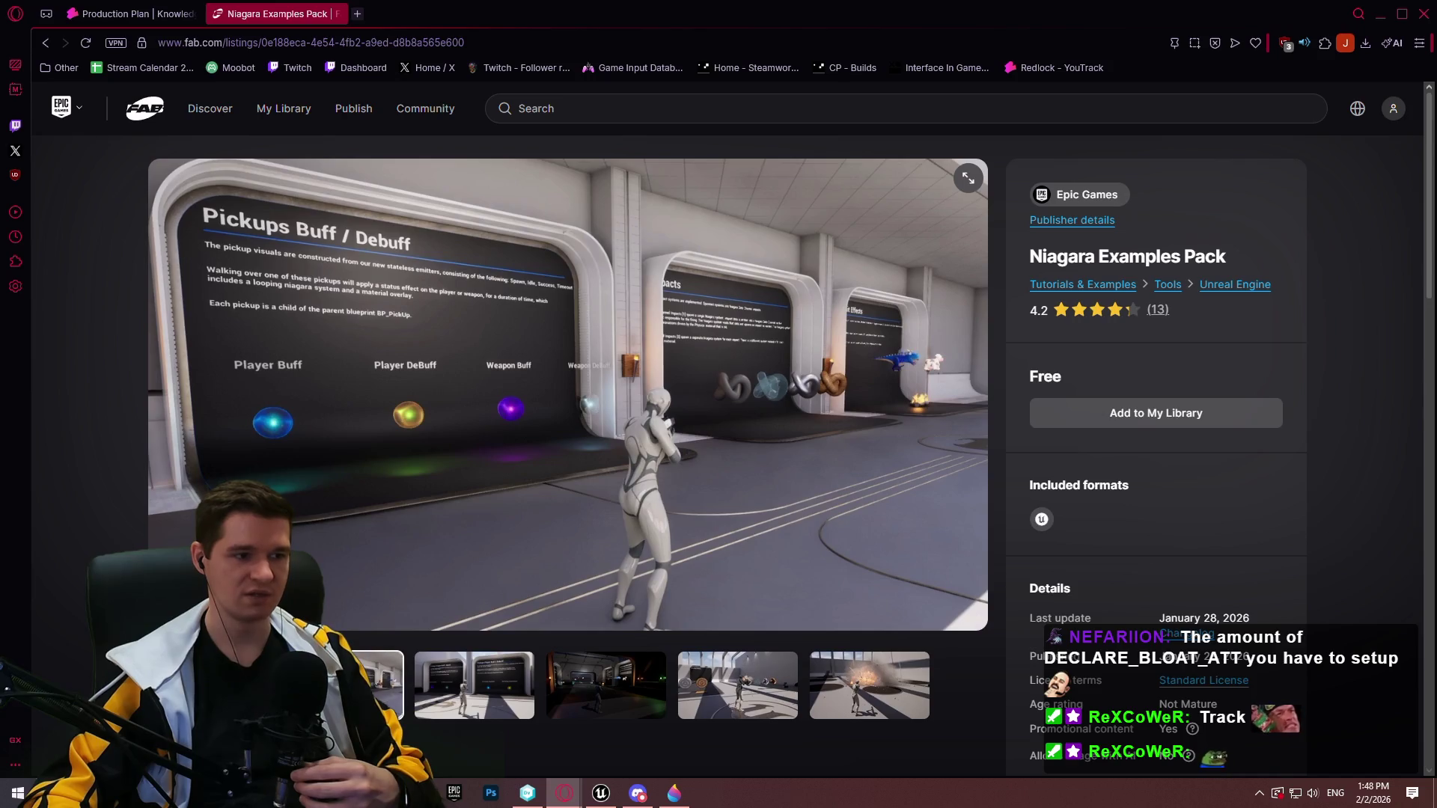
left_click(211, 685)
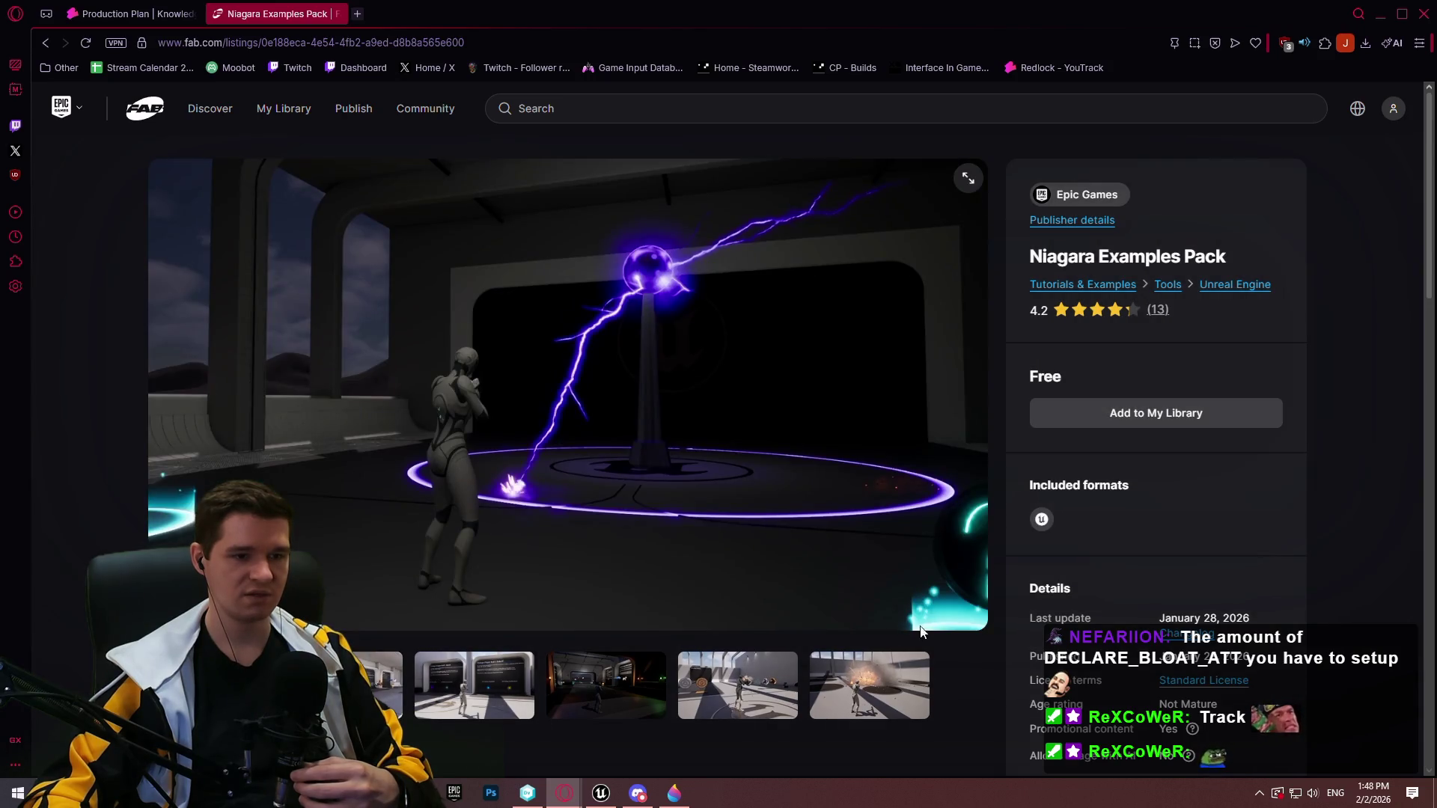
scroll(913, 655, "down", 6)
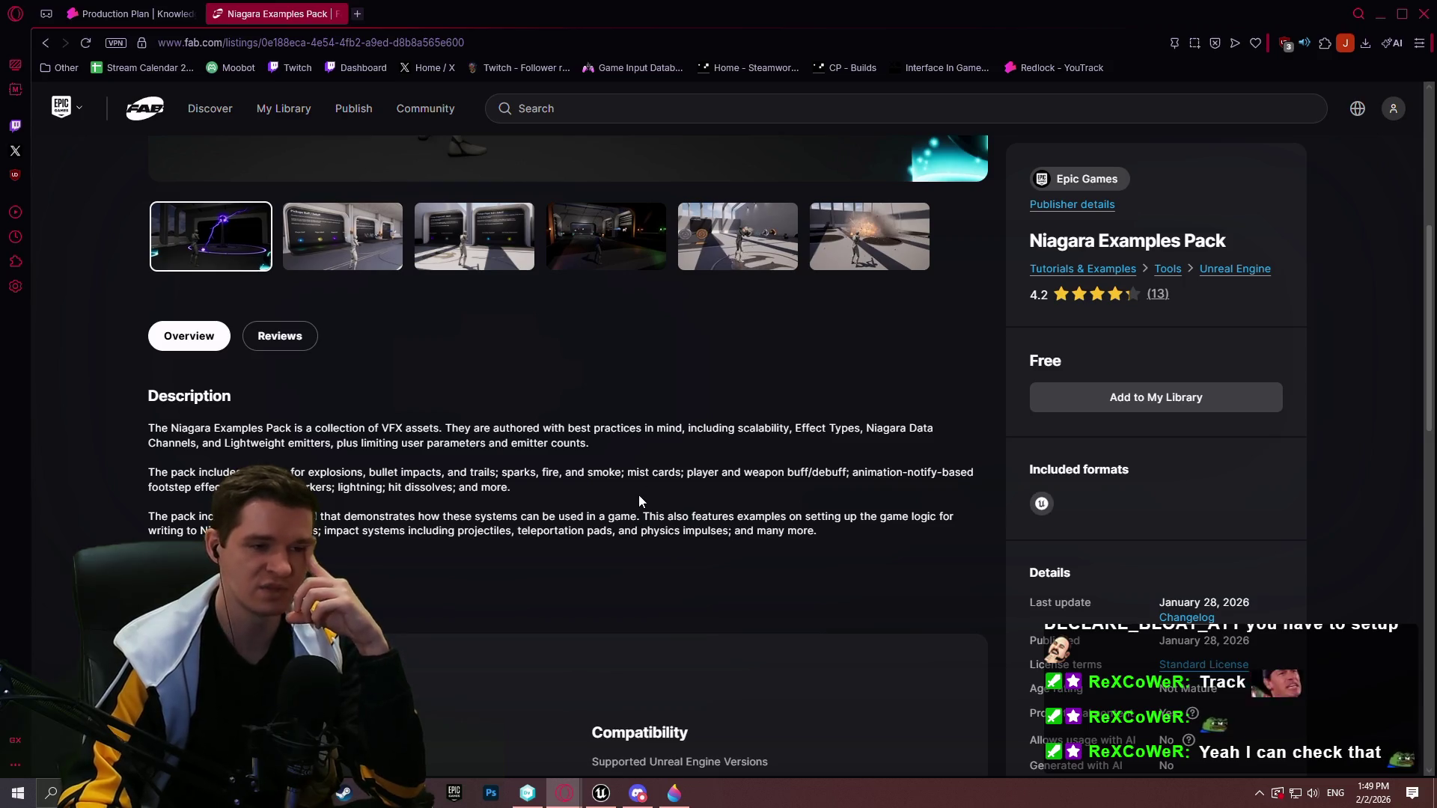
left_click(862, 260)
- Browse the Niagara Examples Pack gallery previews and play its preview video
scroll(778, 434, "up", 5)
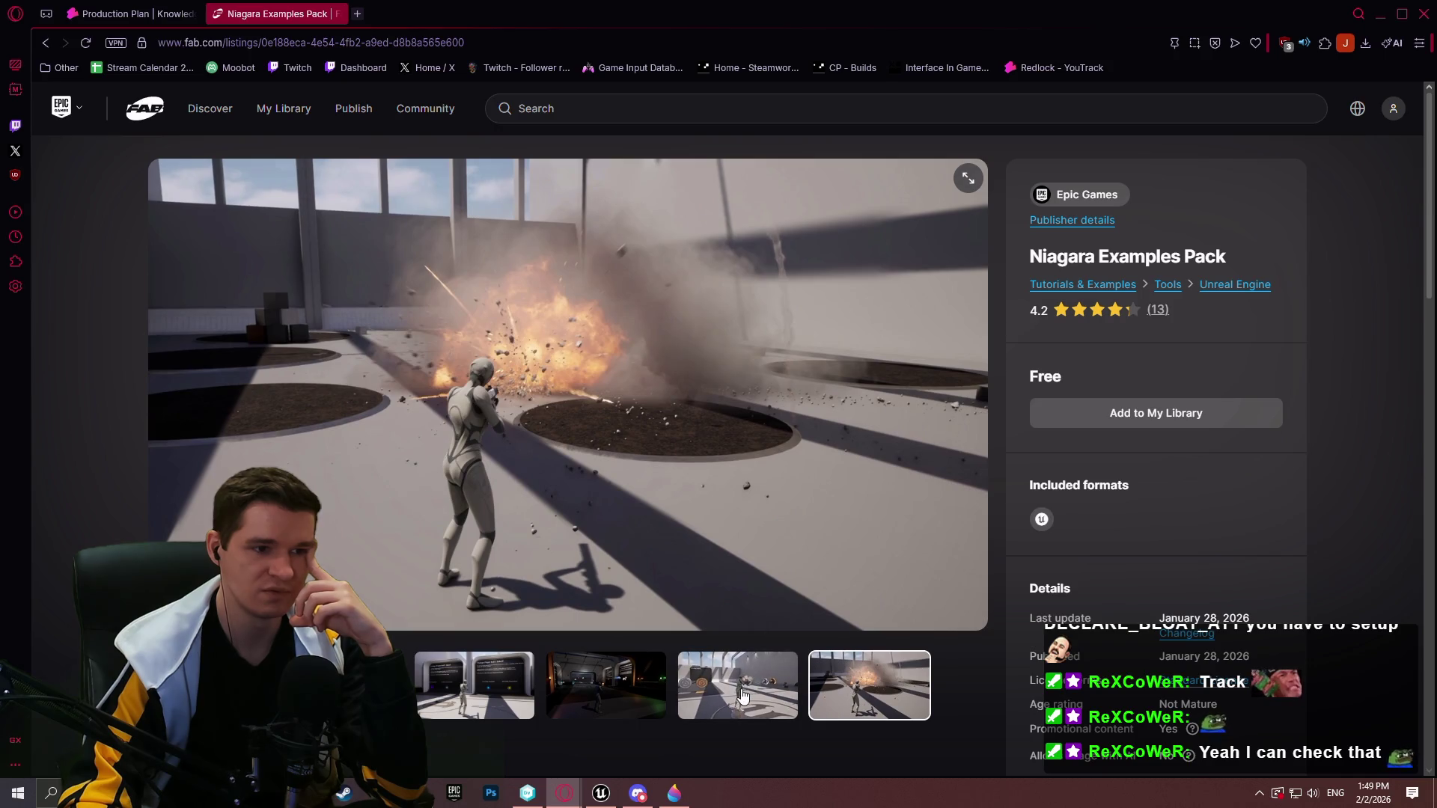
left_click(743, 696)
left_click(586, 695)
left_click(507, 692)
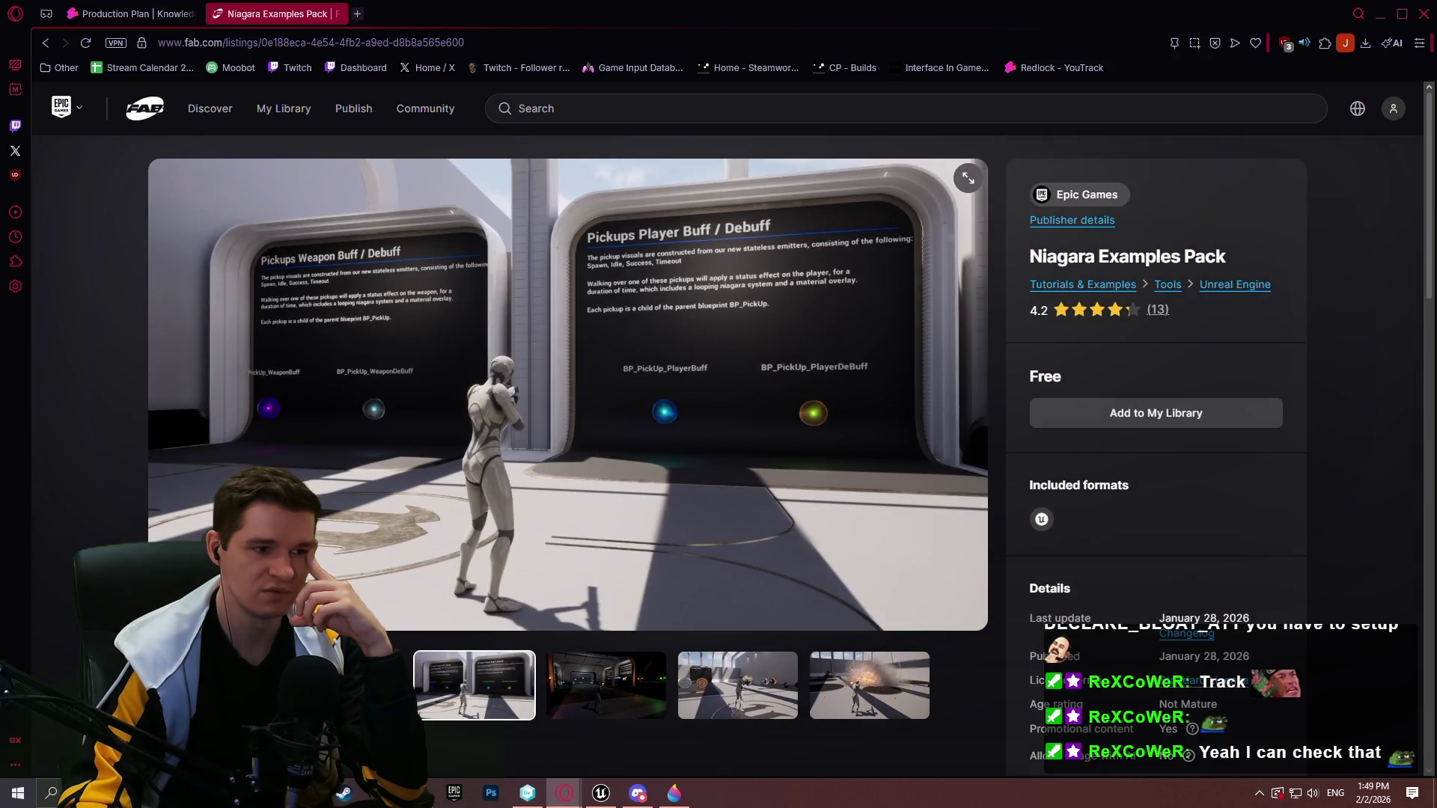
- Scroll through the listing's details, then close the Niagara Examples Pack tab
scroll(743, 410, "down", 8)
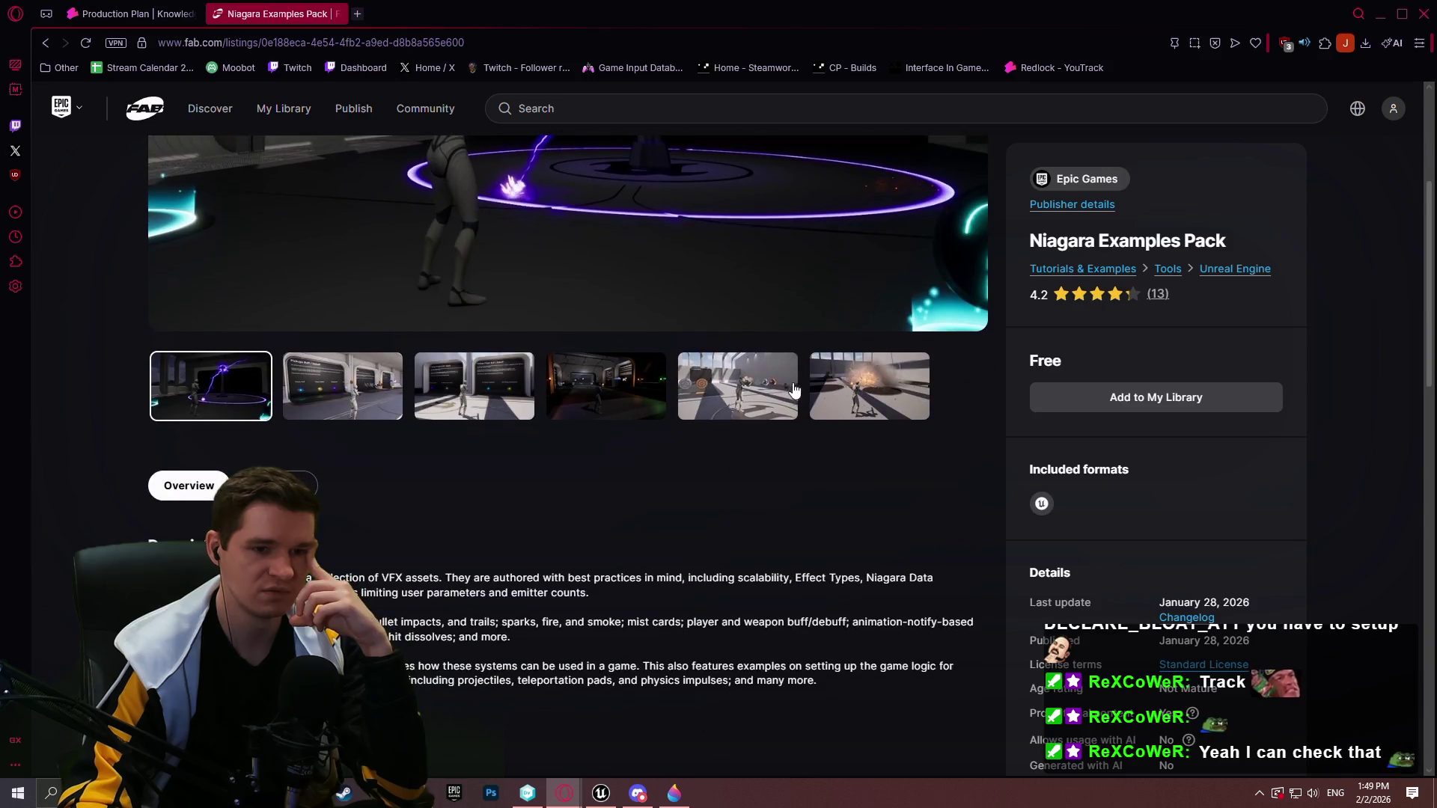
scroll(736, 409, "down", 3)
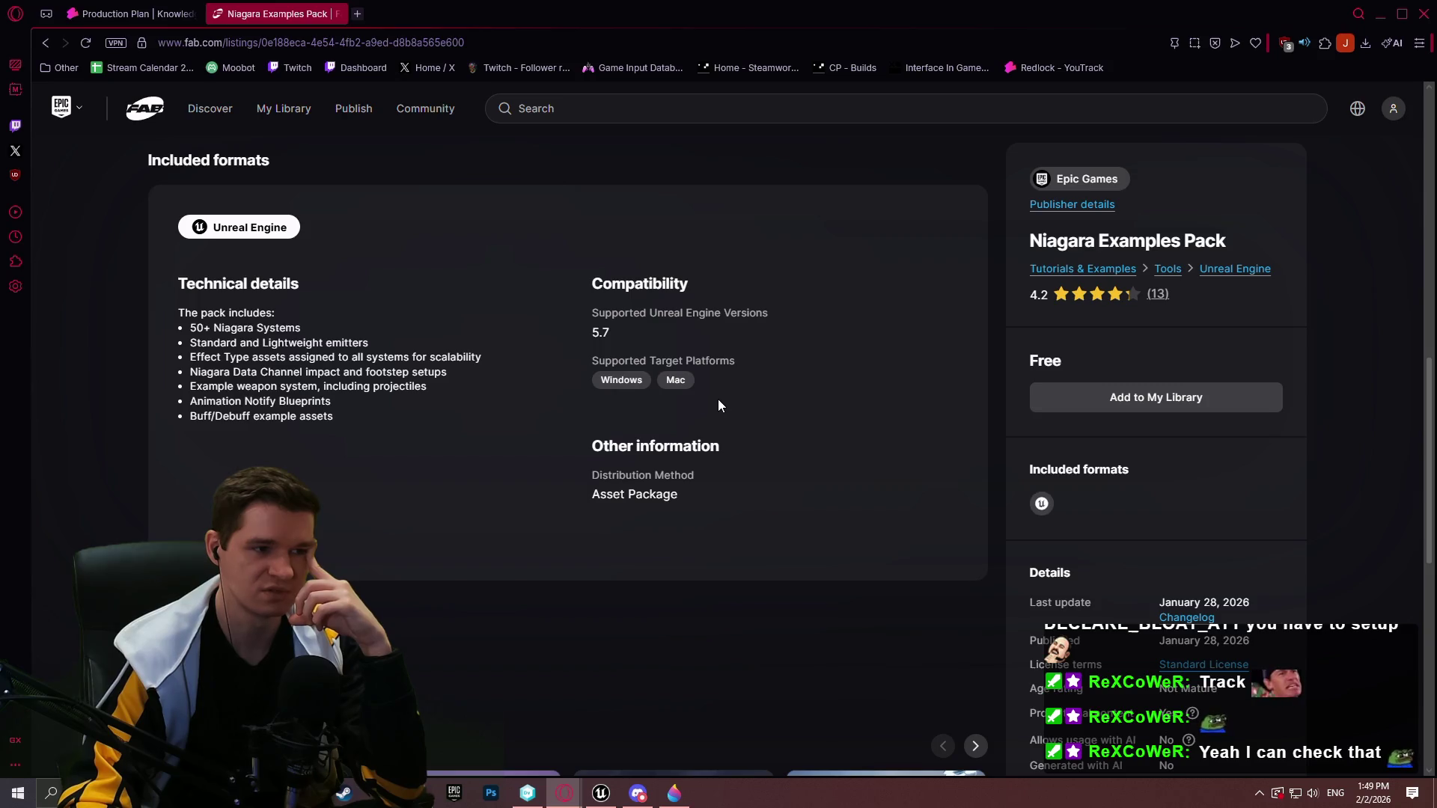
scroll(561, 333, "down", 2)
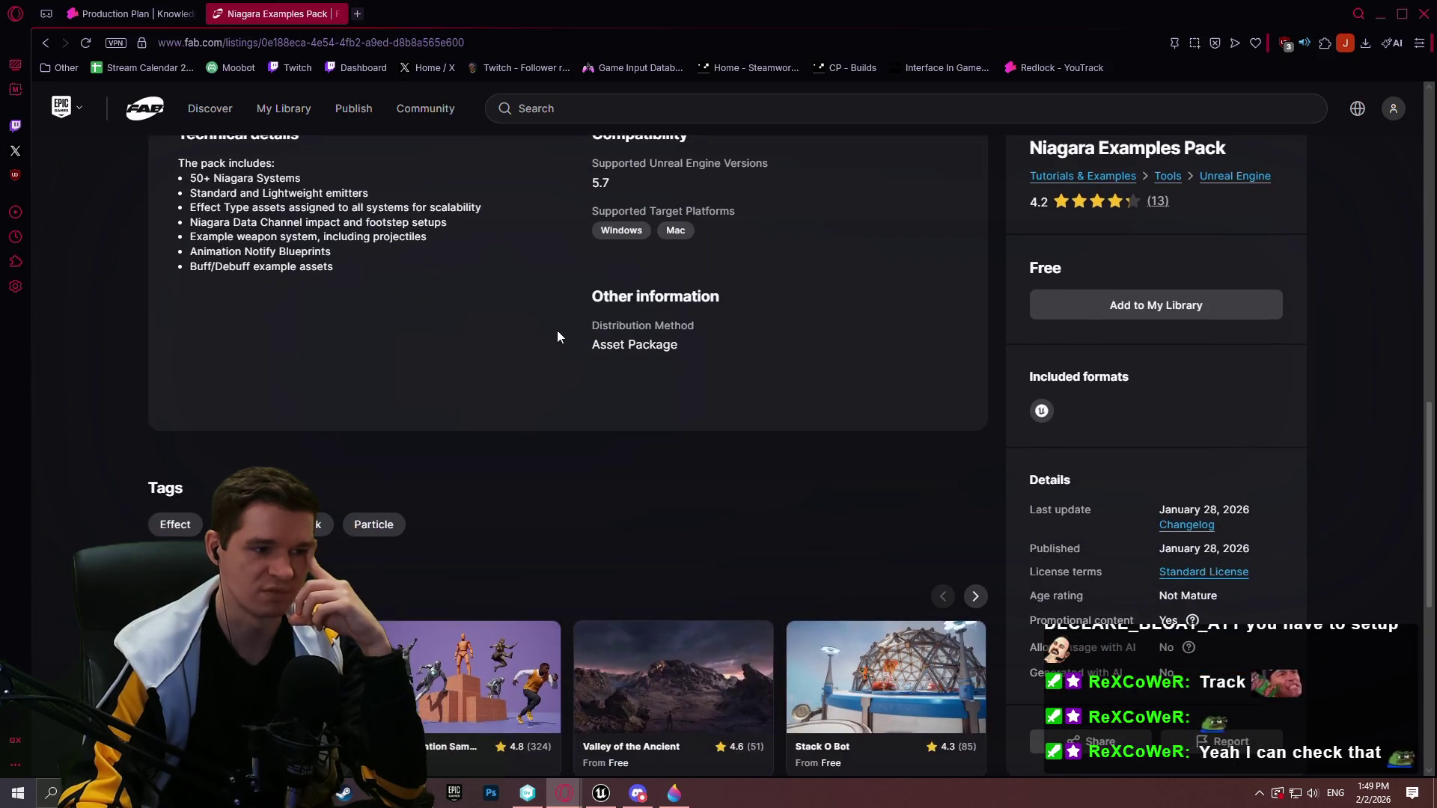
scroll(546, 318, "up", 2)
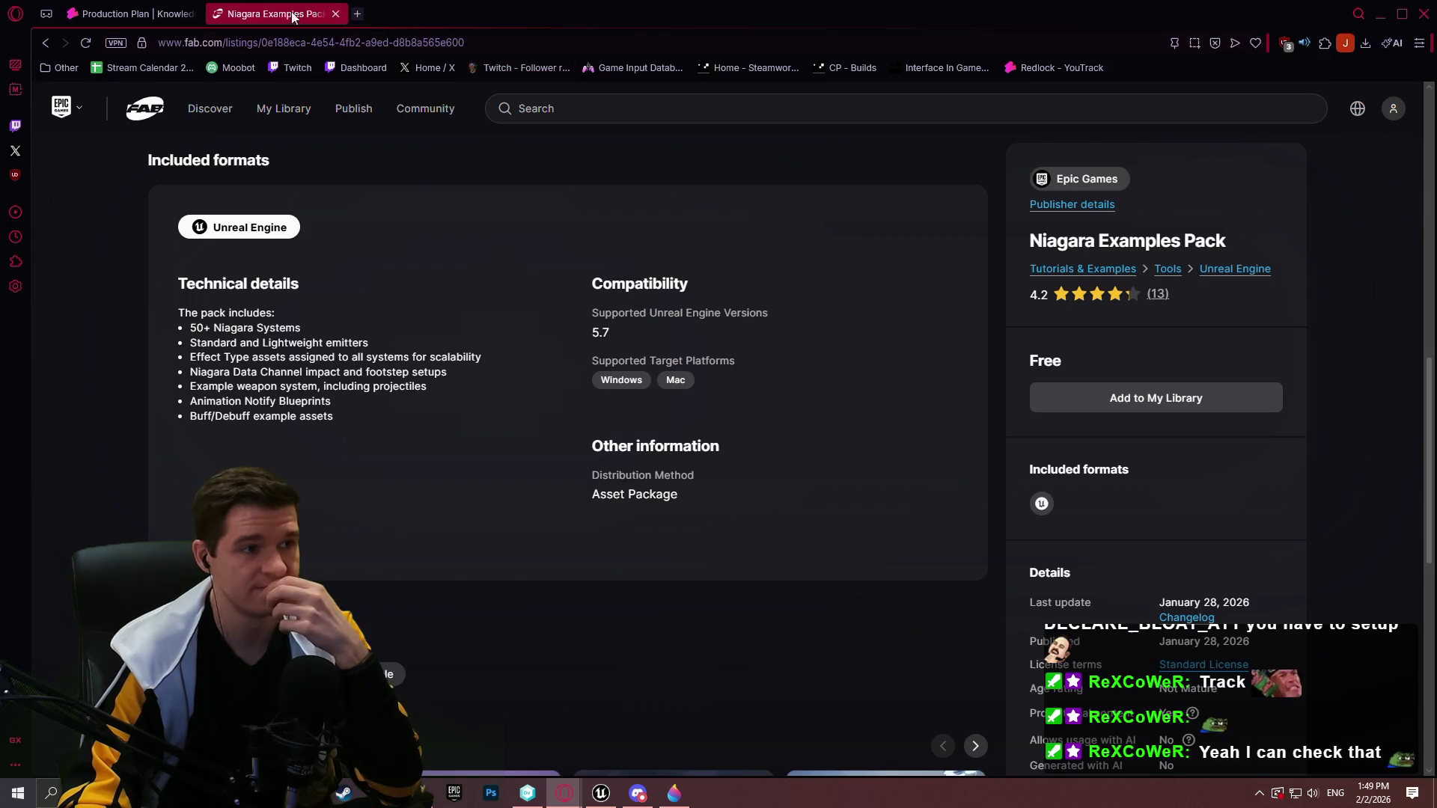
left_click(333, 13)
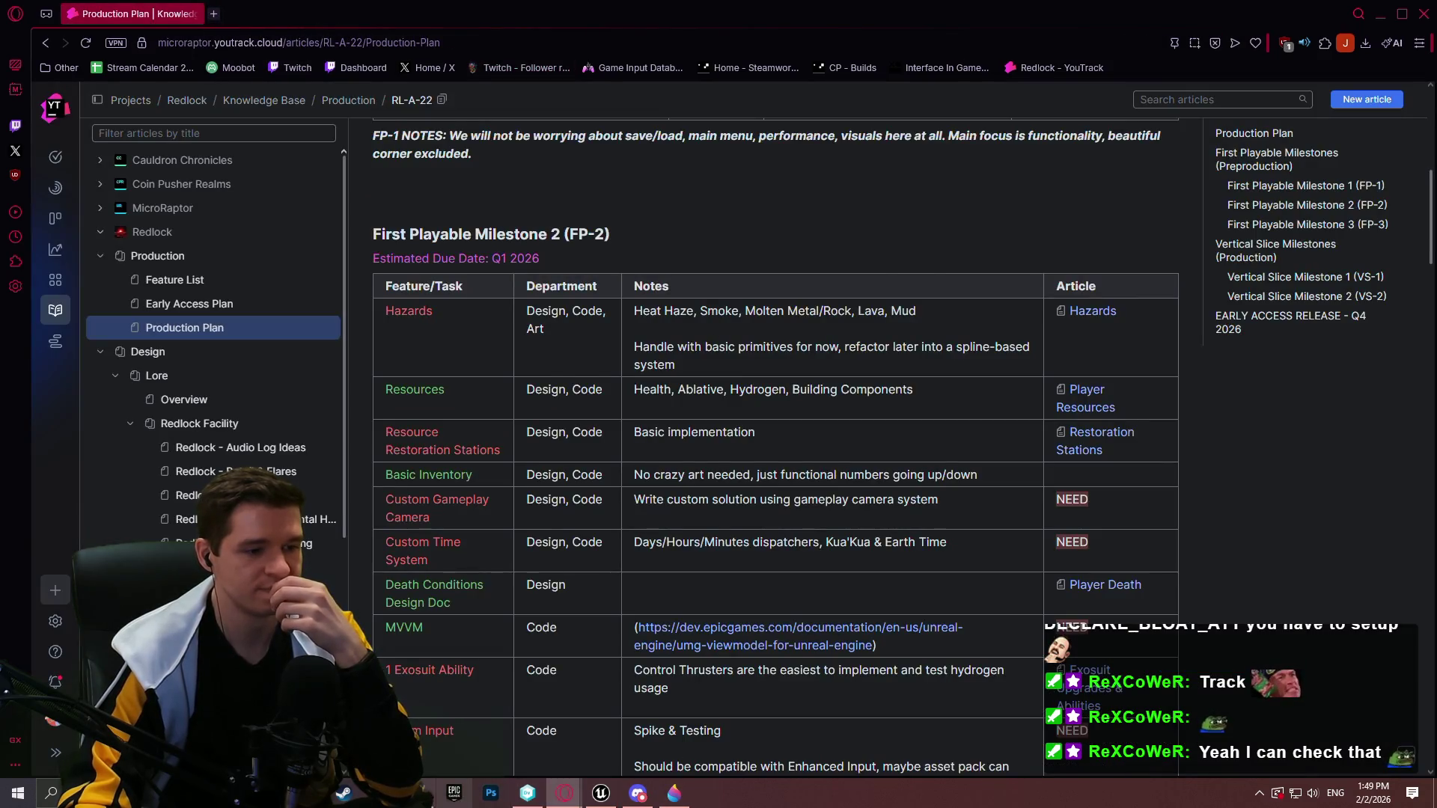
- Bring hazards.txt forward in Notepad++ and place the cursor at the end of line 13
left_click(418, 793)
left_click(831, 392)
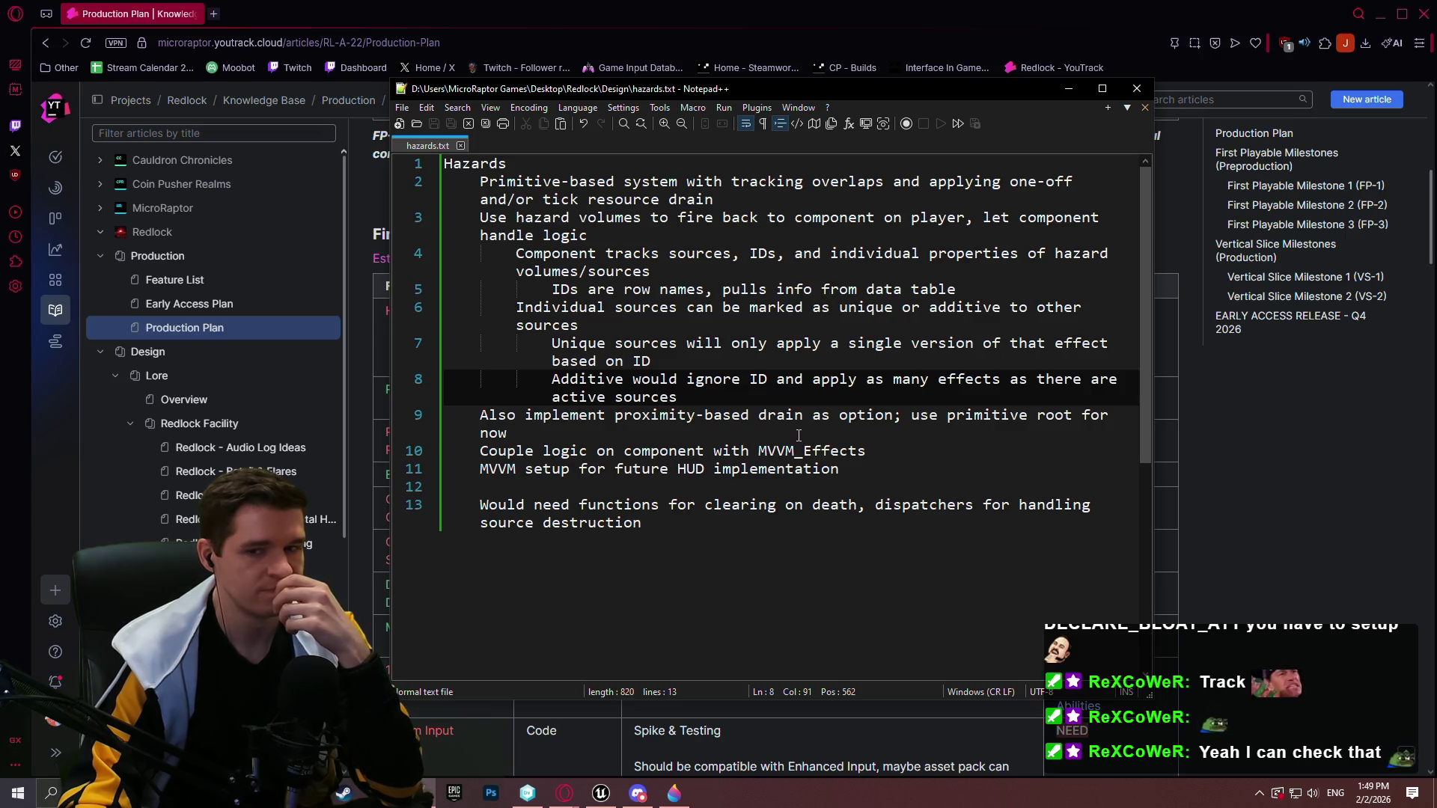
left_click(786, 443)
left_click(755, 515)
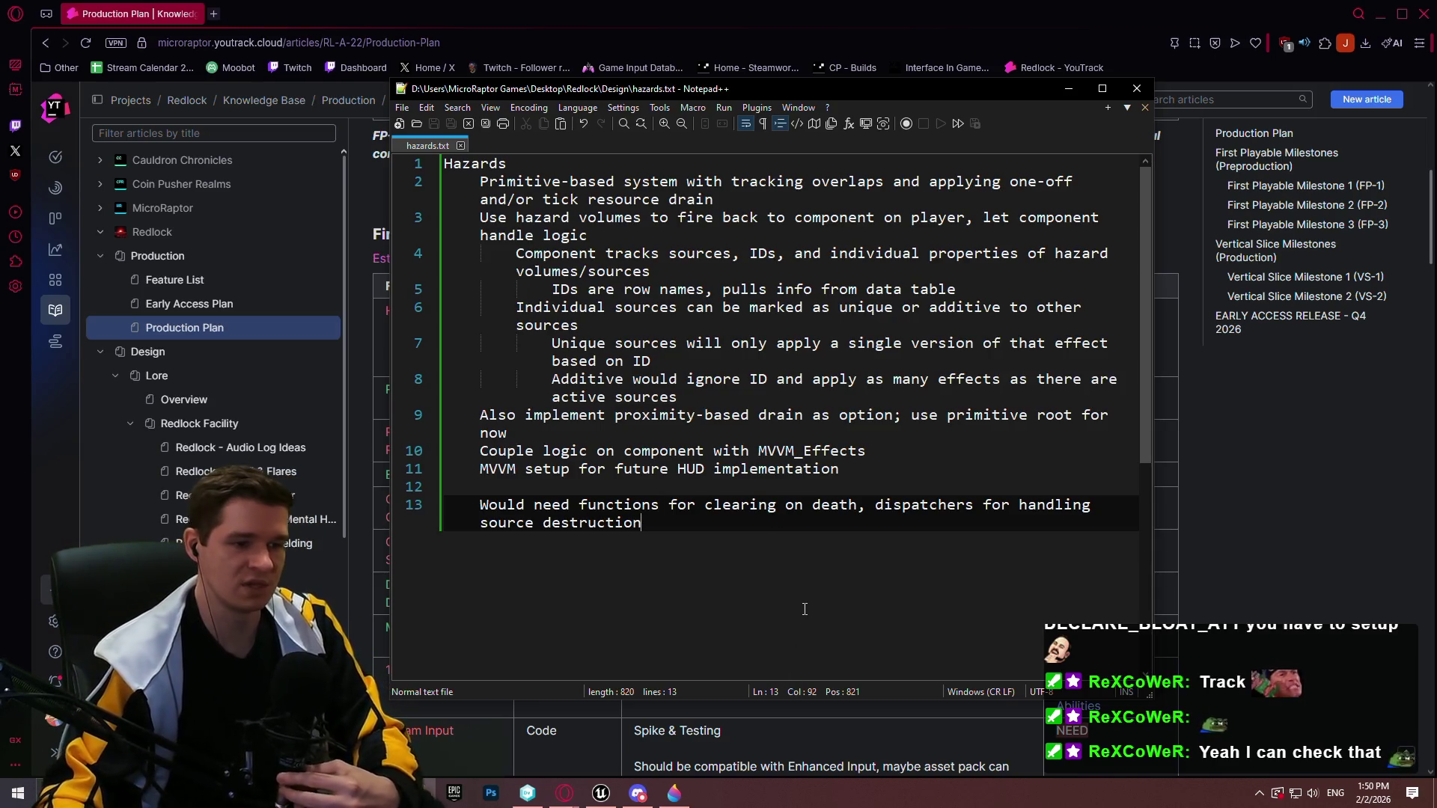
- Add a line-15 note: for debugging, until visuals are implemented, make primitives visible
key("Return")
key("Return")
type("For deb")
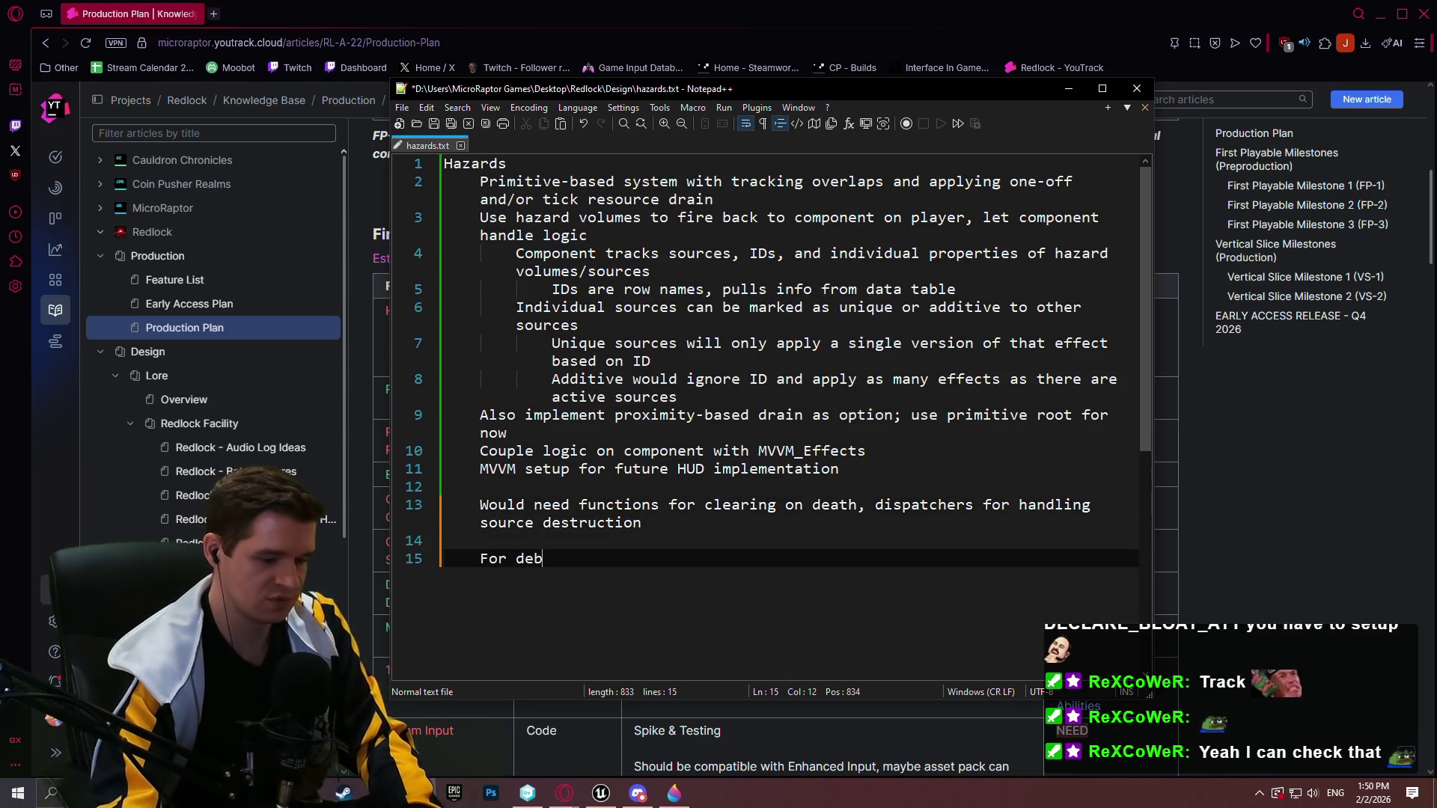
type("ugging, buti")
key("BackSpace")
key("BackSpace")
key("BackSpace")
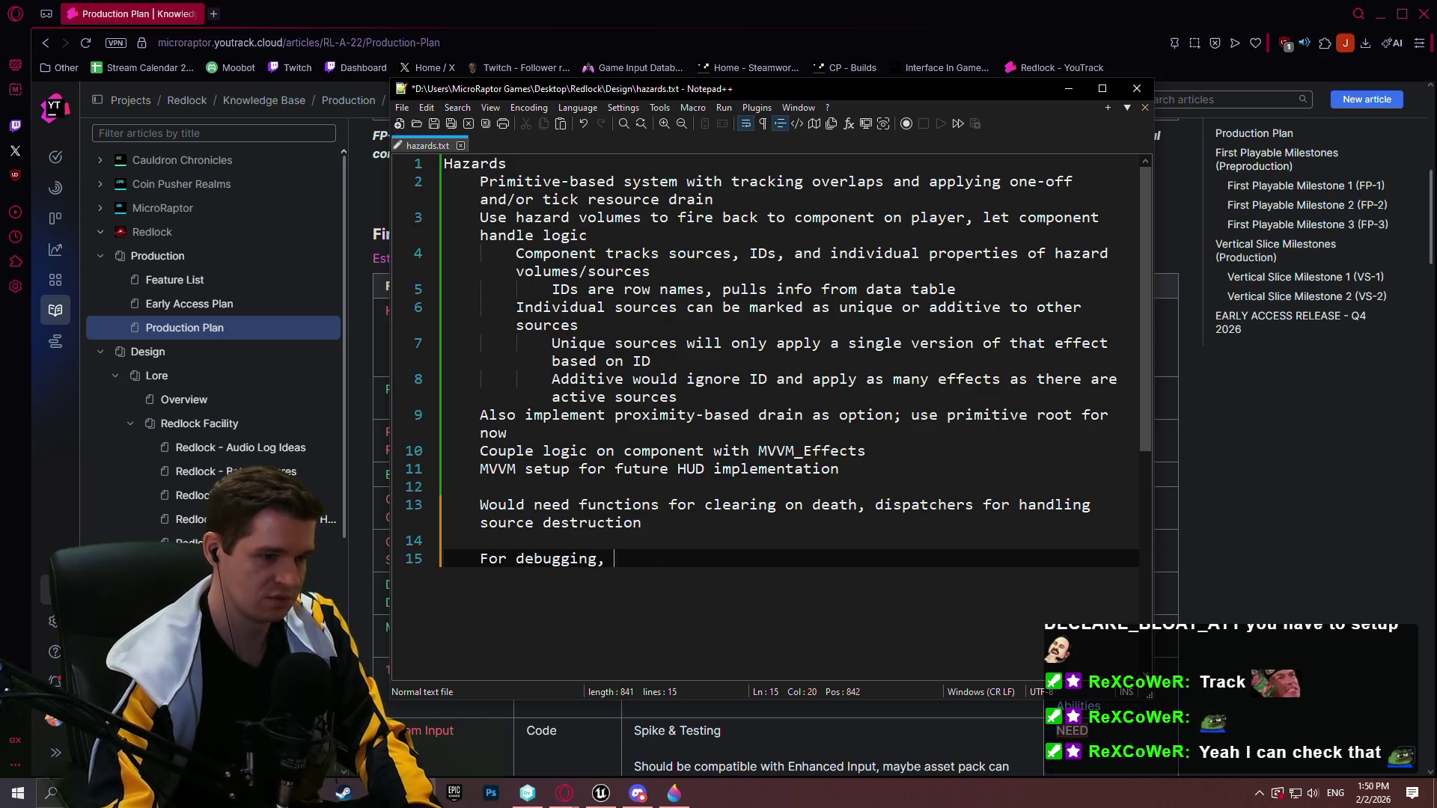
type("ntil vis")
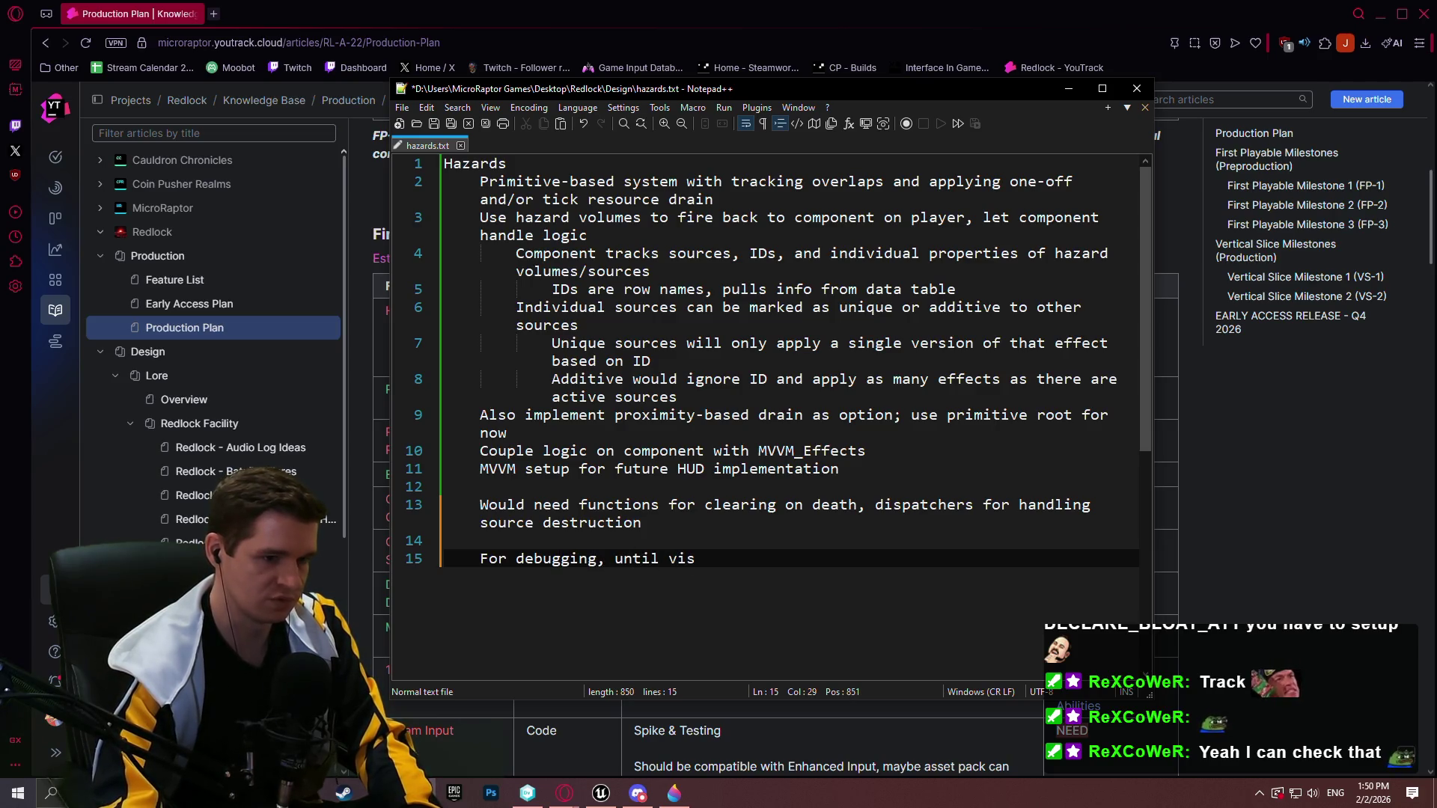
type("uals are impleme")
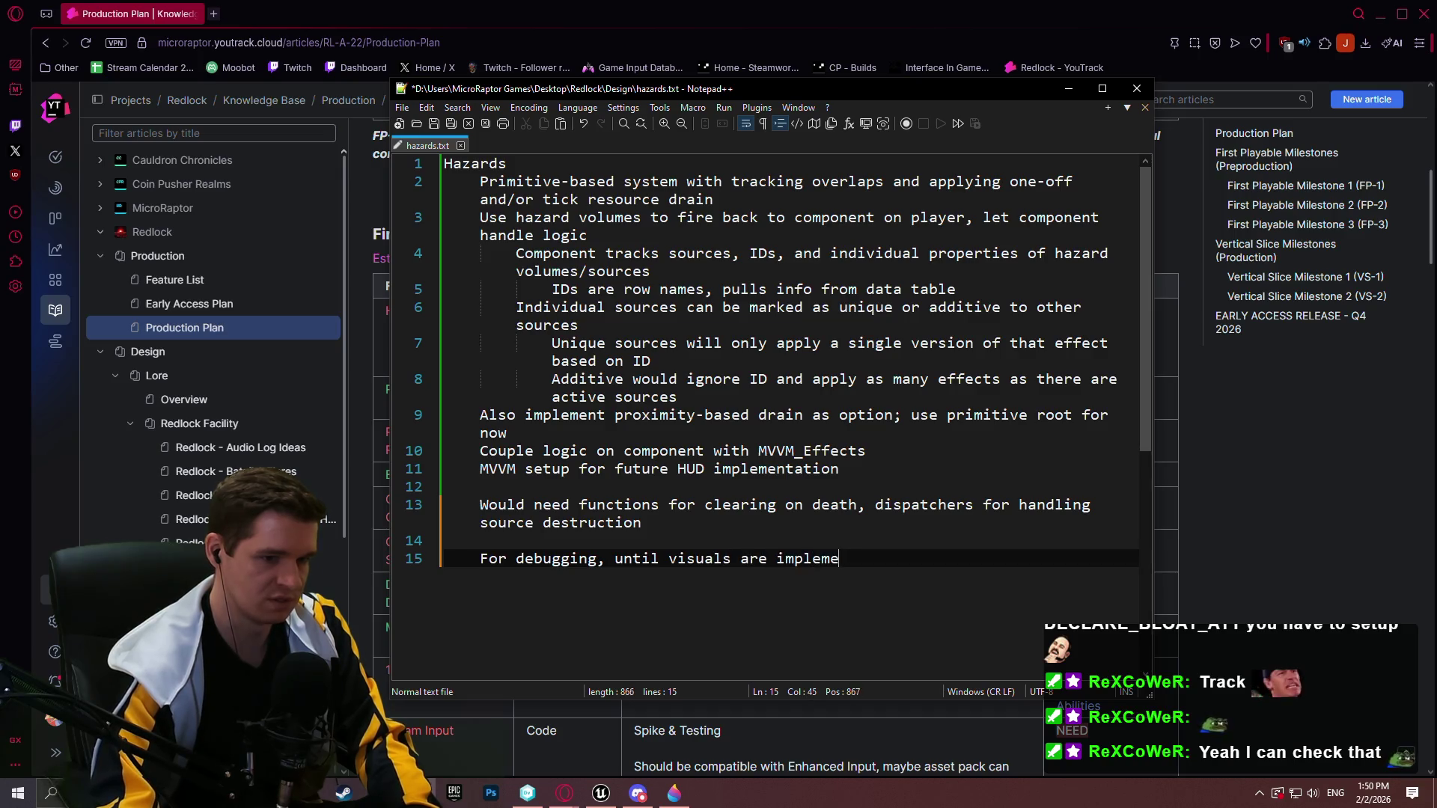
type("nted, make sure to")
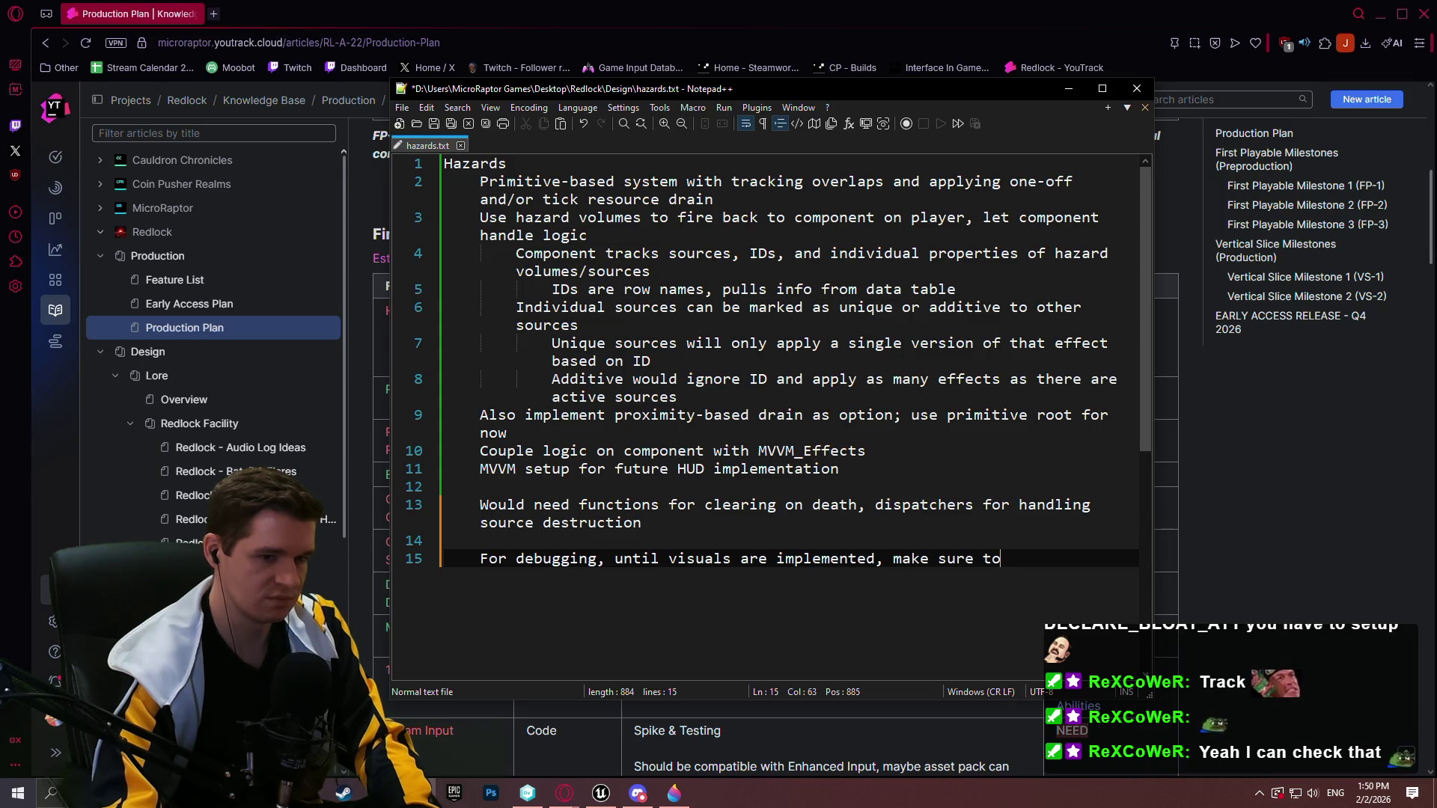
key("BackSpace")
key("BackSpace")
key("BackSpace")
key("BackSpace")
key("BackSpace")
key("BackSpace")
key("BackSpace")
type("primi")
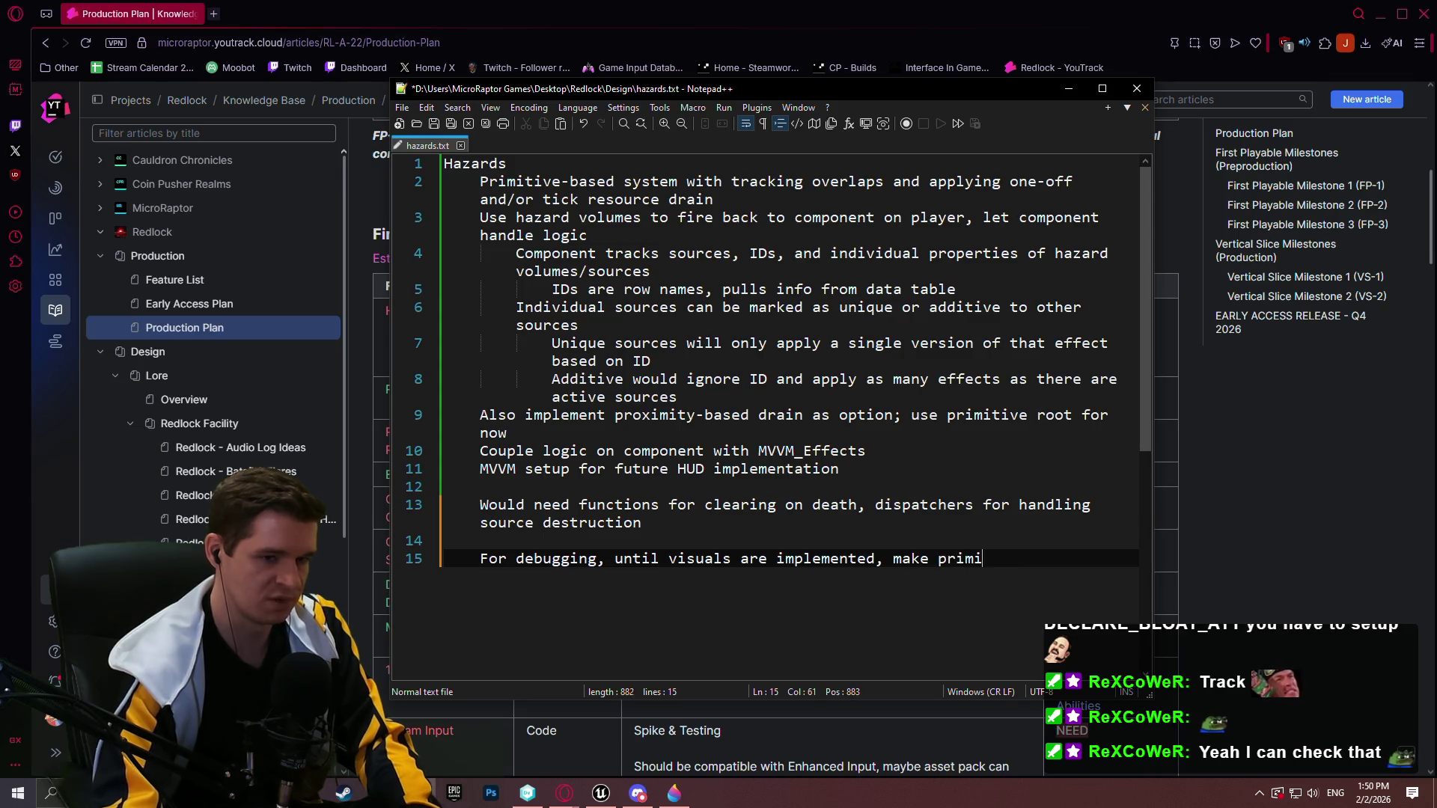
type("tives visible")
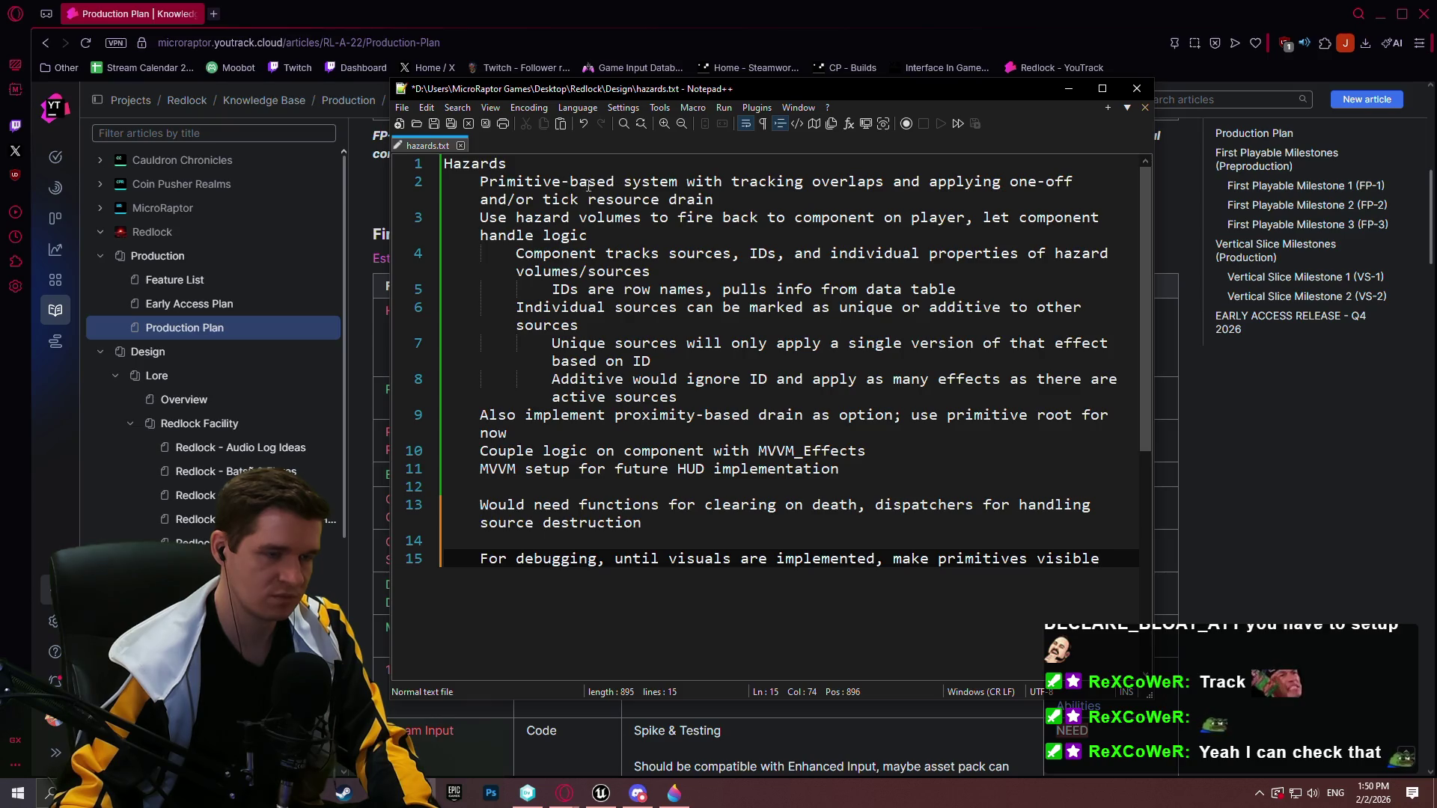
- Insert 'collider' after 'Primitive' on line 2, save hazards.txt, and switch to Unreal Editor
left_click(561, 181)
type("collider")
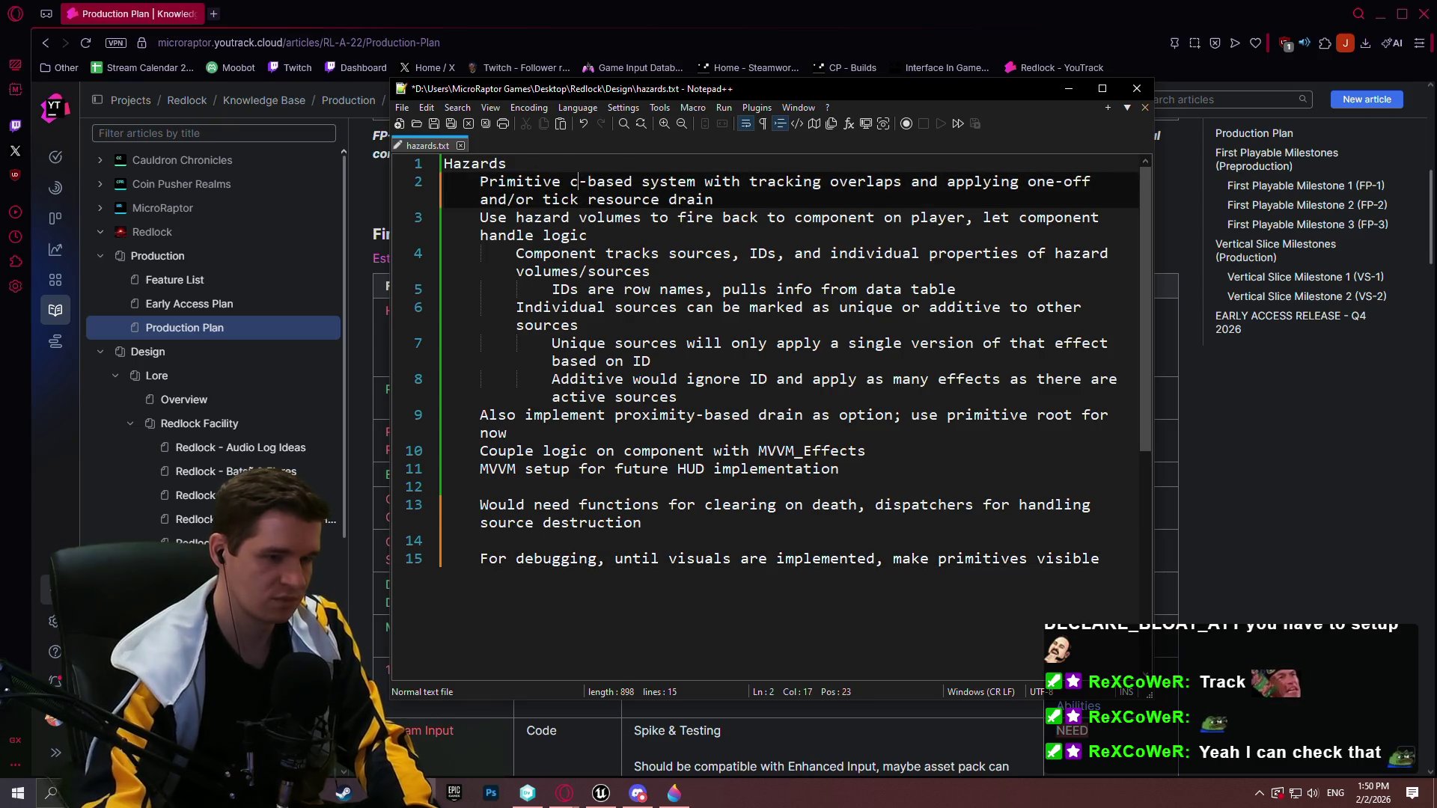
left_click(1113, 561)
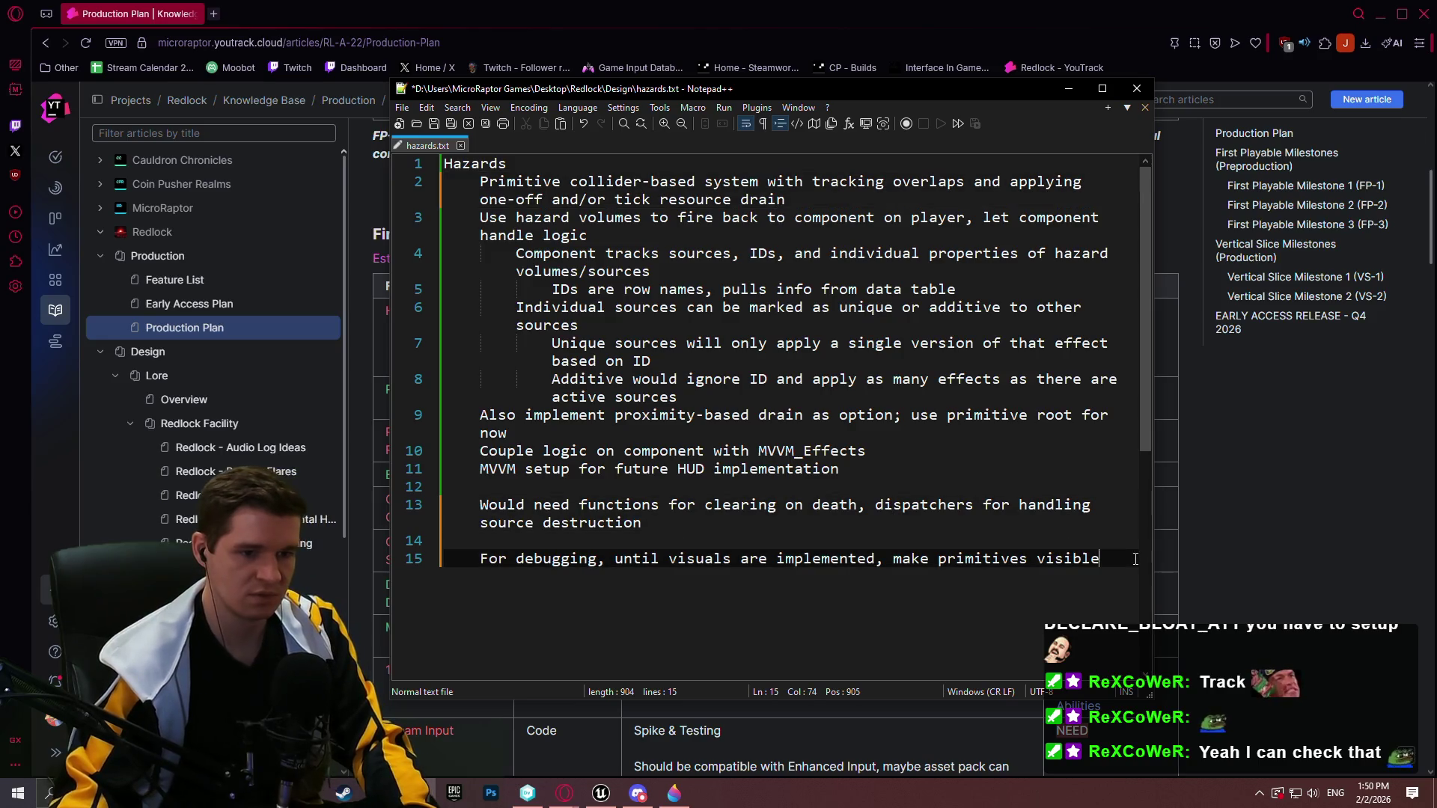
key("ctrl+s")
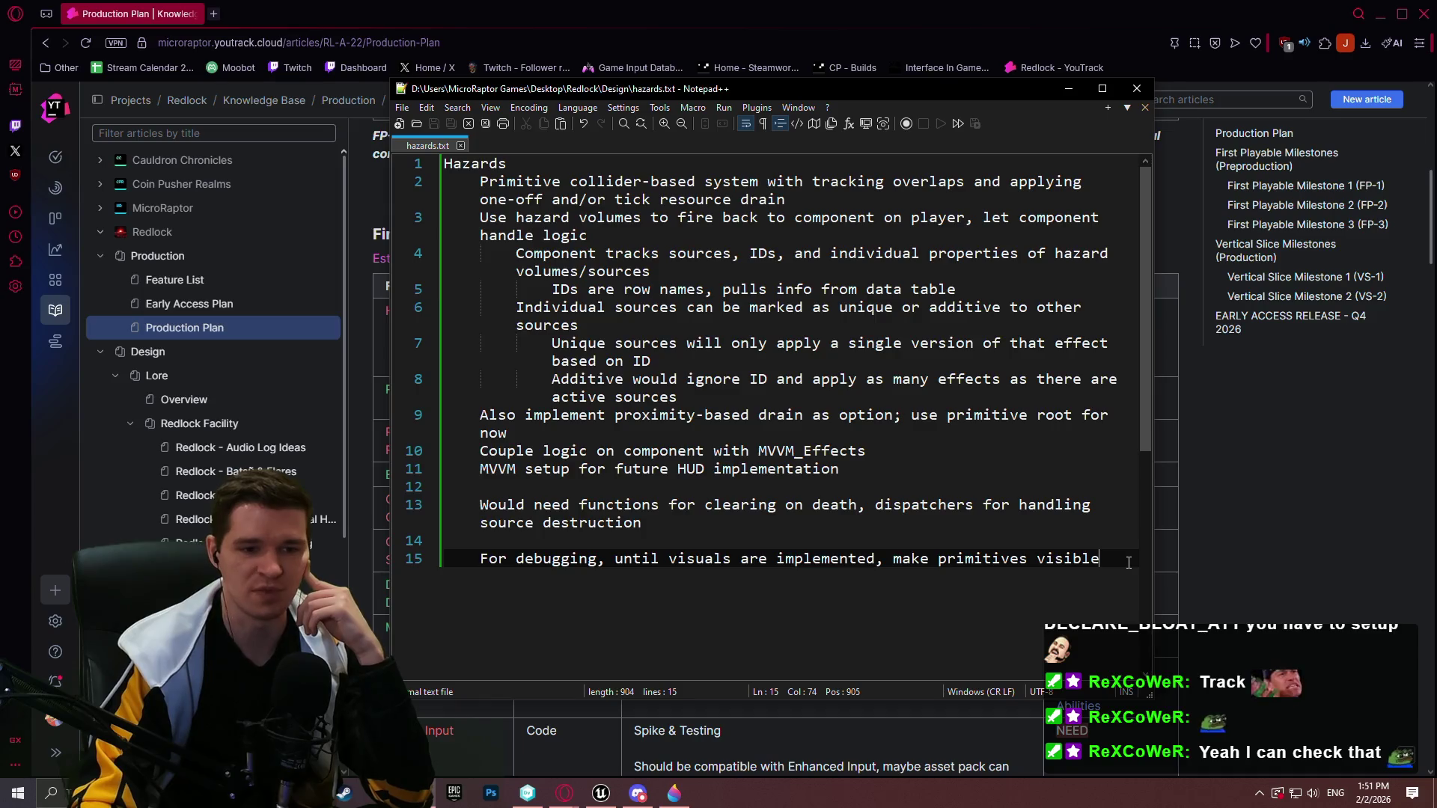
left_click(1301, 566)
left_click(601, 793)
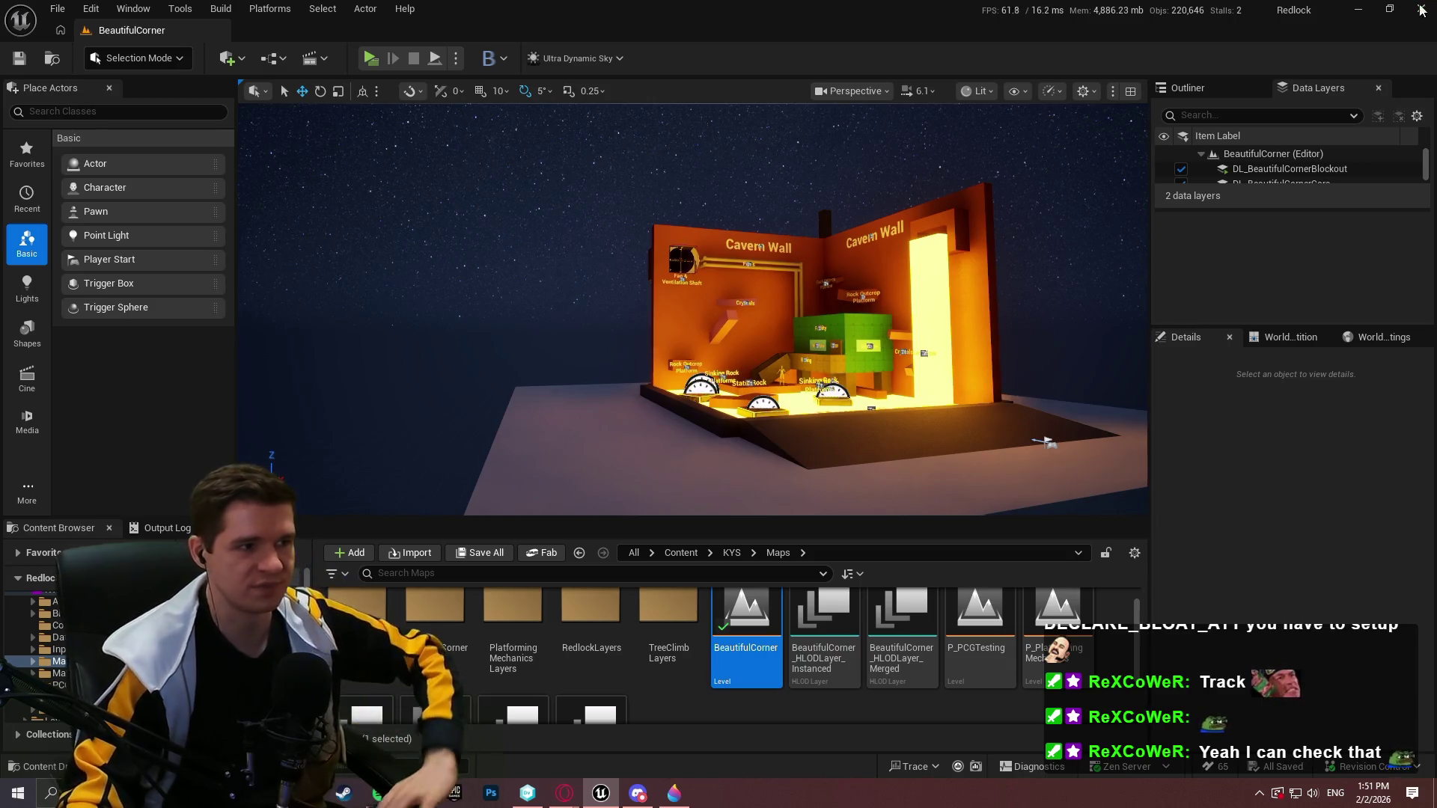
- Check in BeautifulCorner.umap with the comment 'Added startup level function to beautiful corner'
left_click(599, 796)
left_click(527, 793)
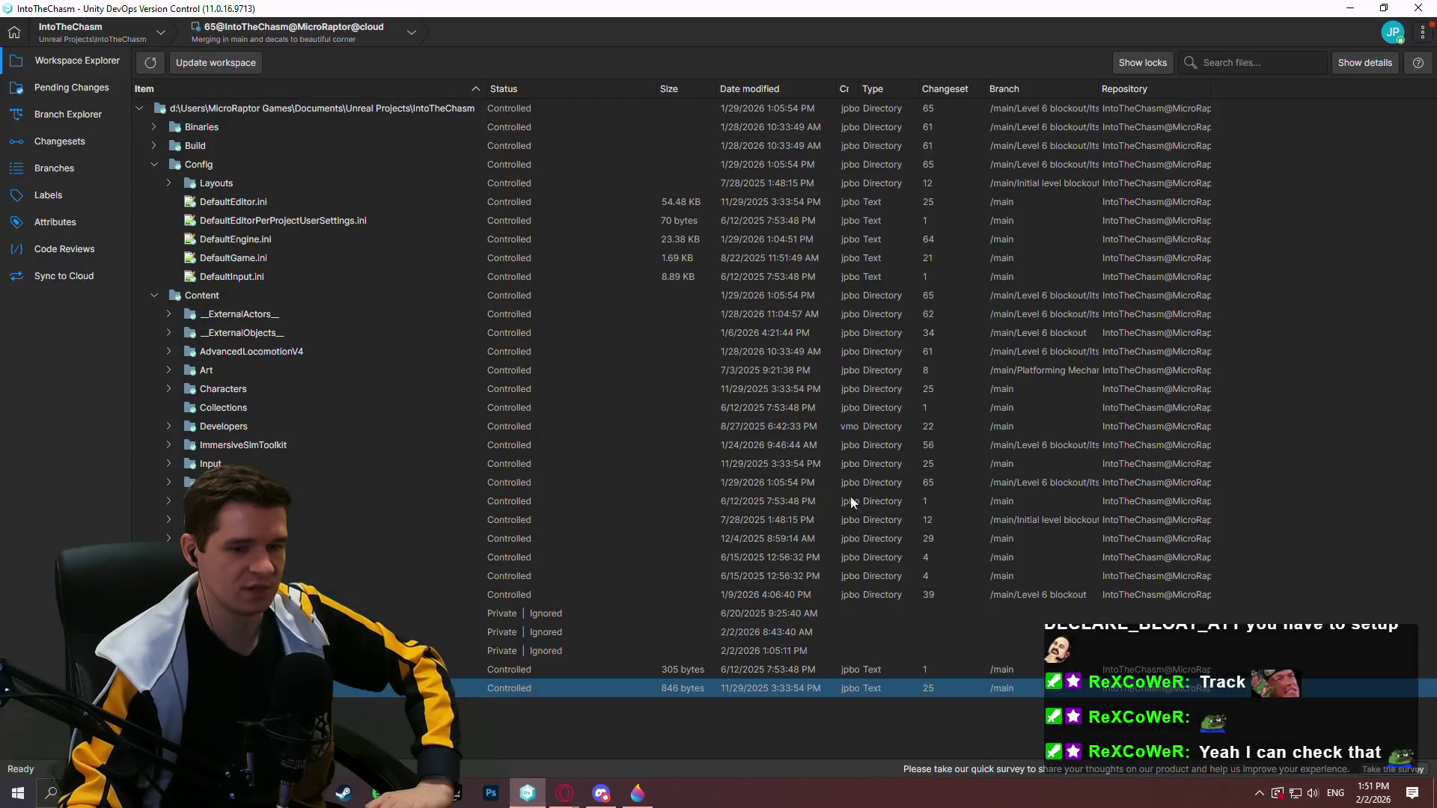
left_click(79, 87)
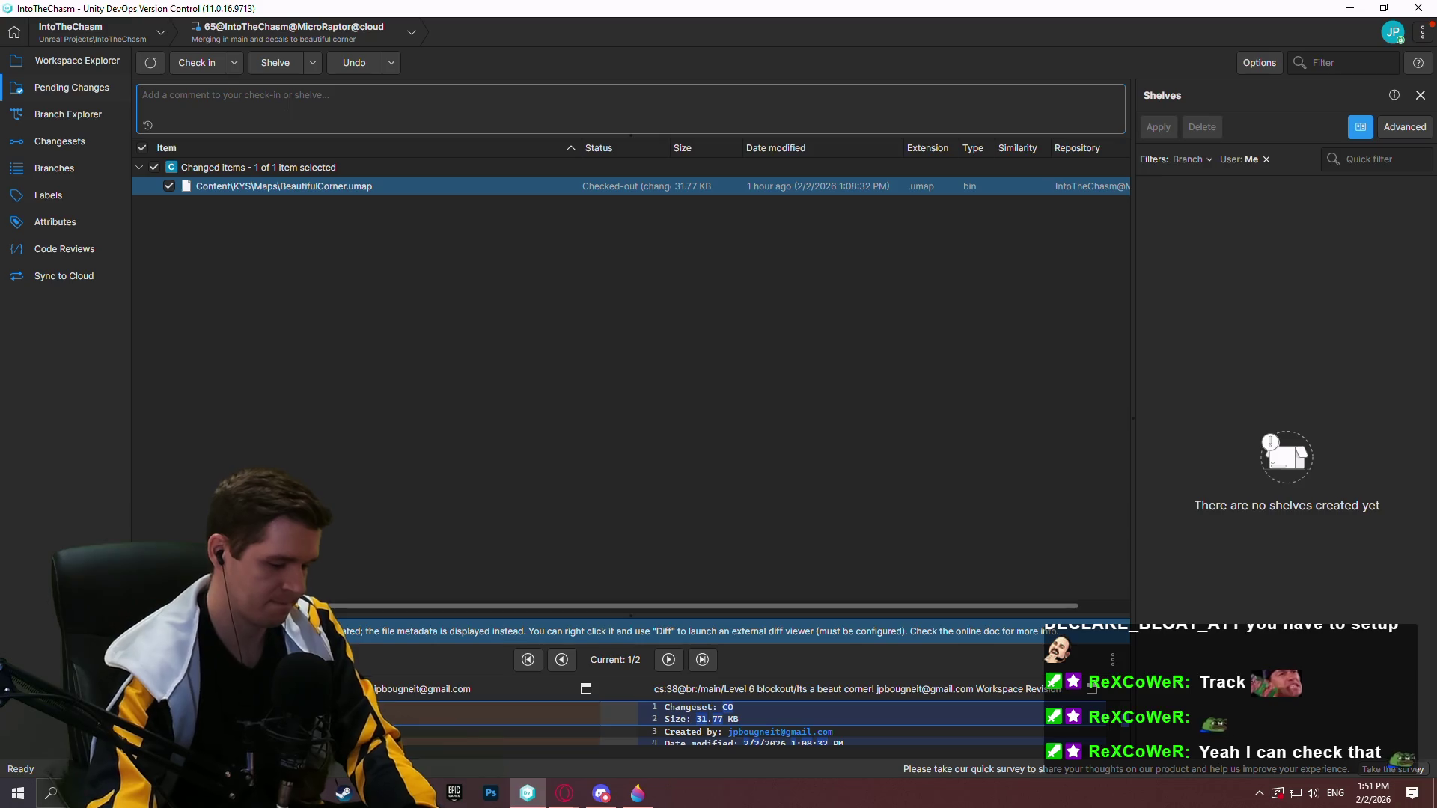
type("Addeds t")
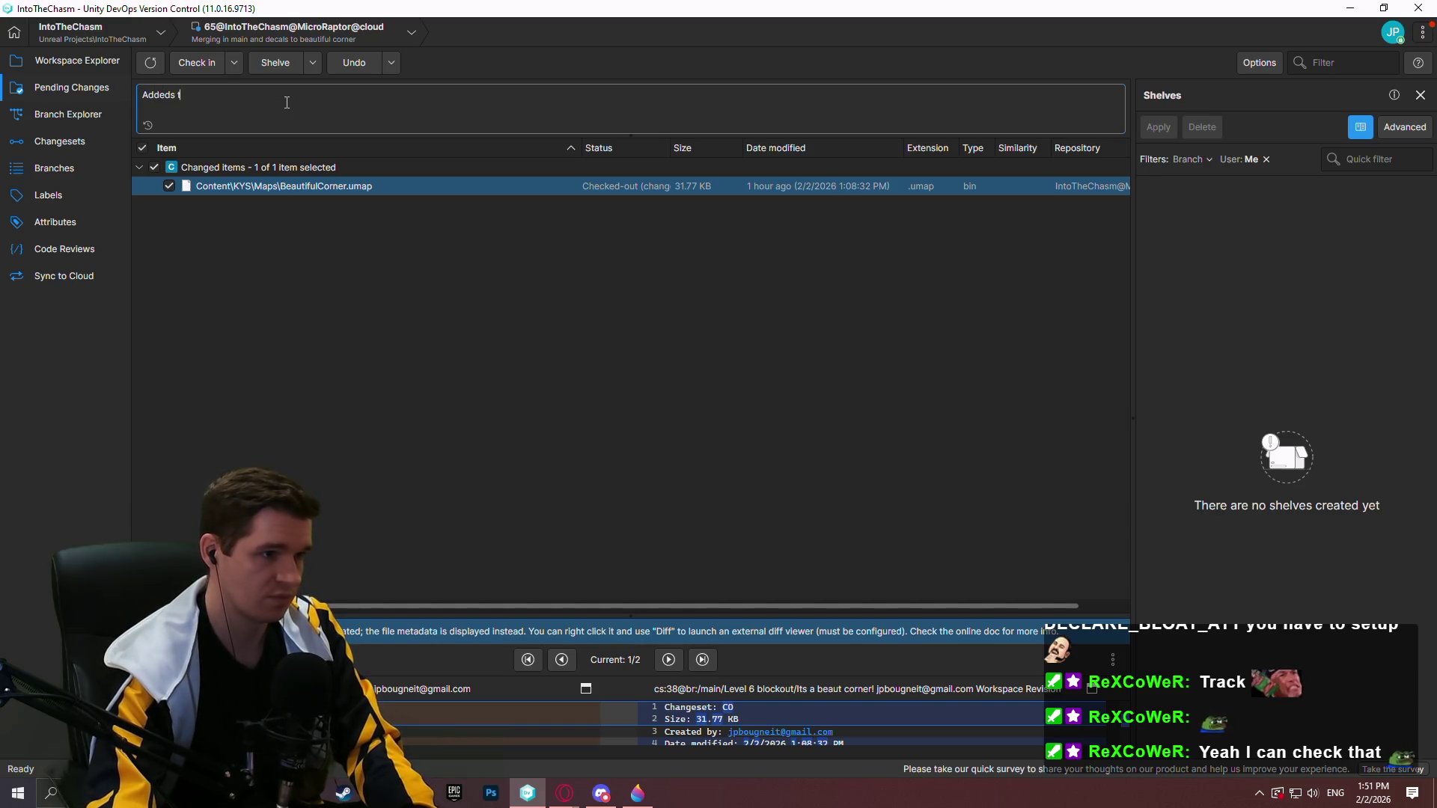
key("BackSpace")
key("BackSpace")
key("BackSpace")
type(" start")
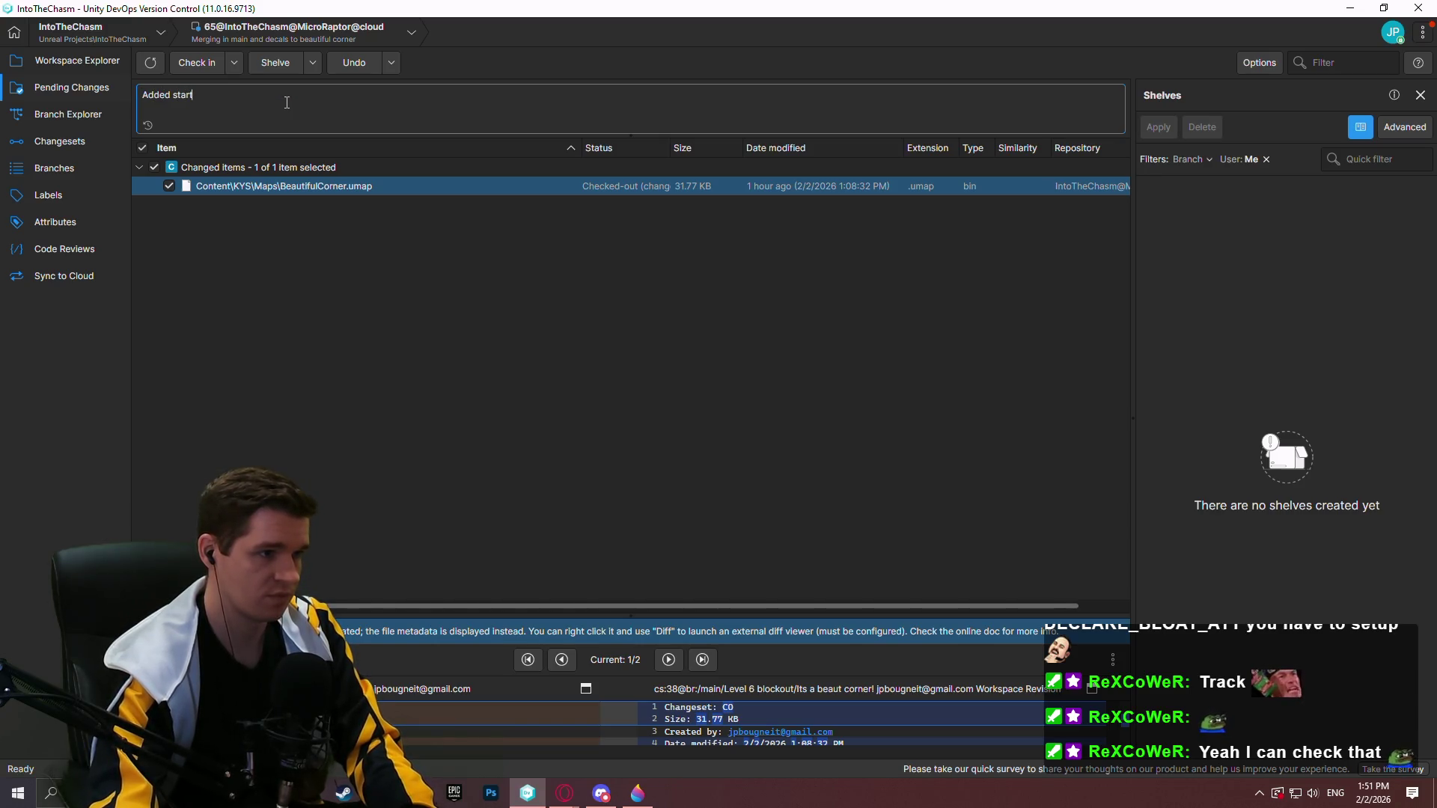
type("up level func")
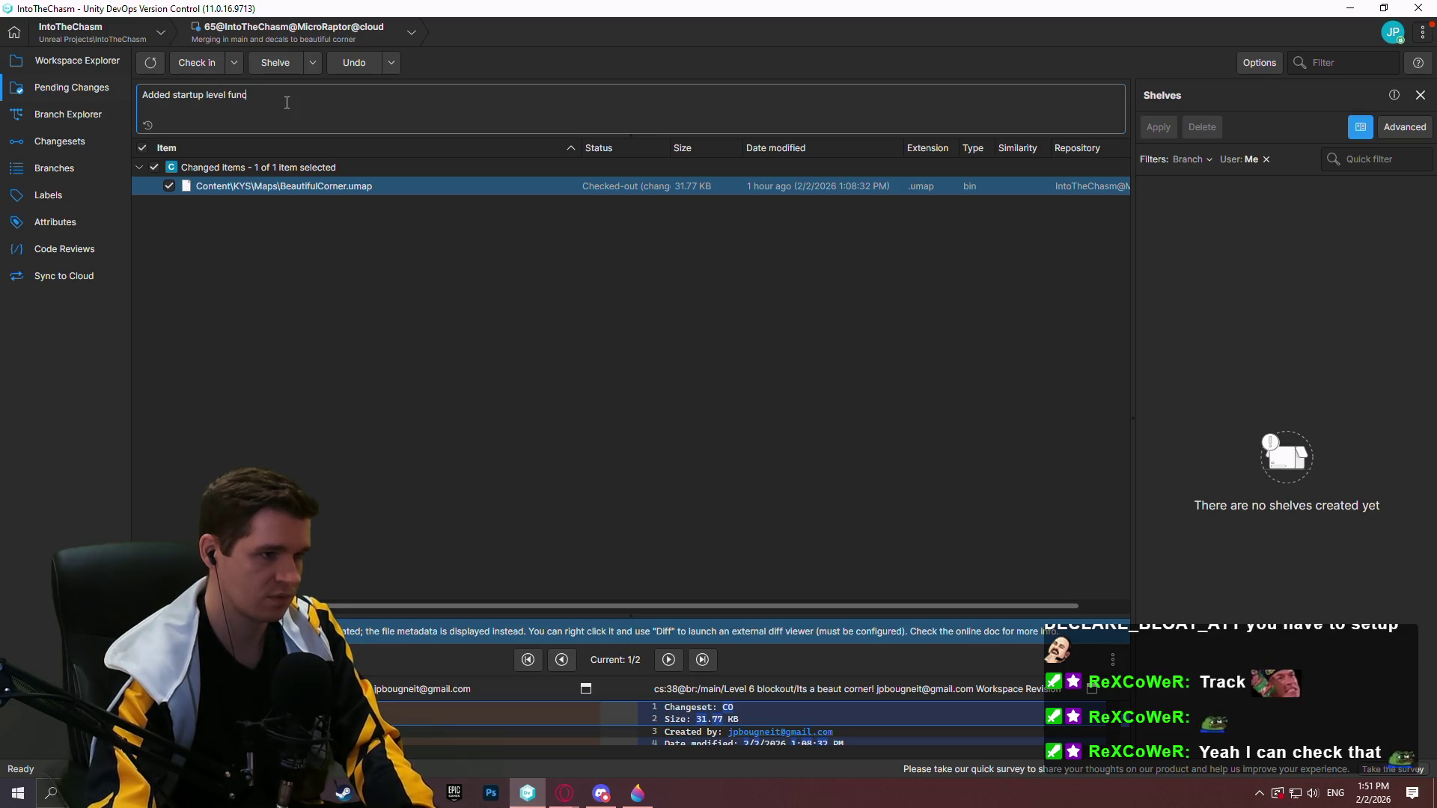
type("tion to beau")
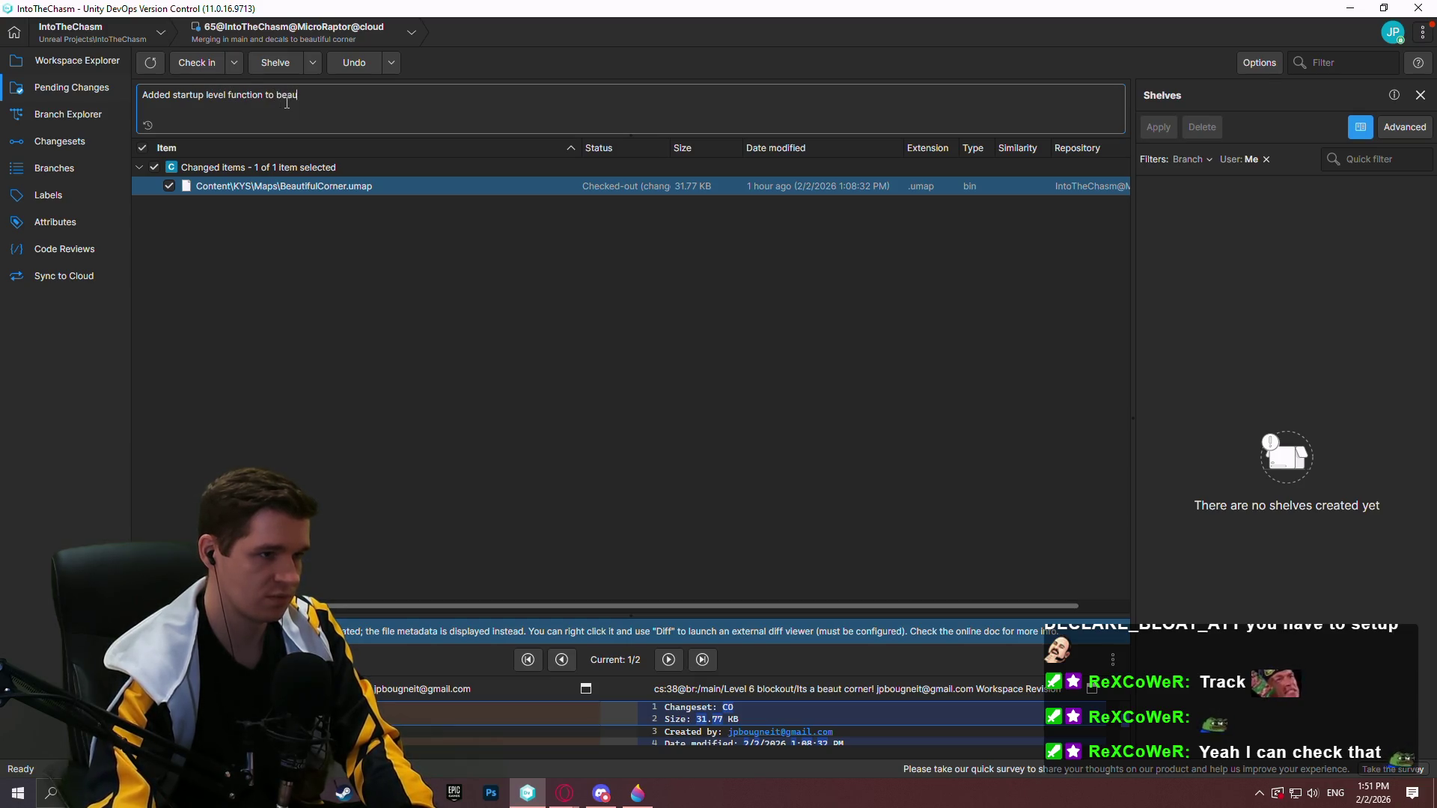
type("tiful corner")
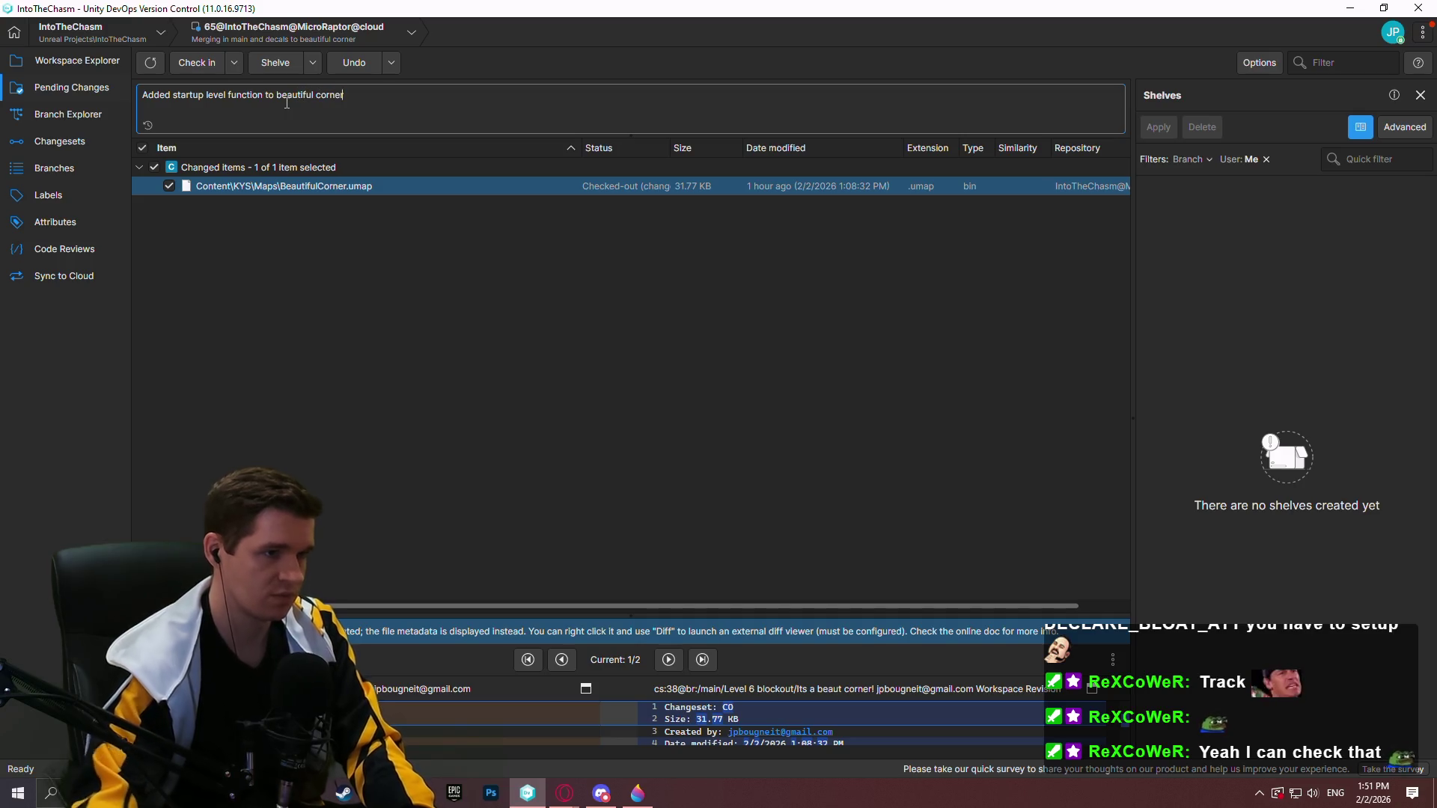
left_click(215, 64)
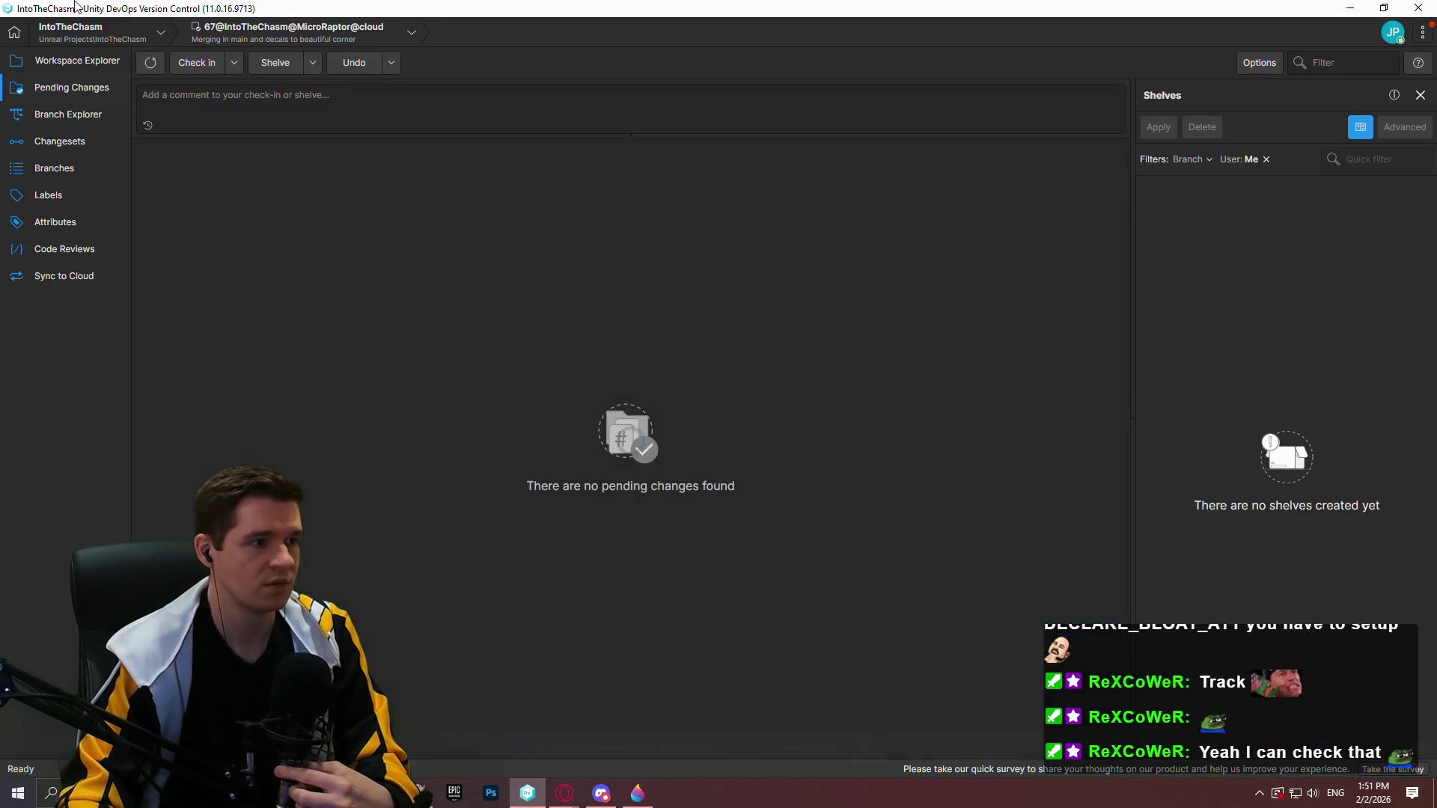
- Show the Branch Explorer graph and bring up the Player Resources changeset's actions
left_click(68, 69)
left_click(68, 114)
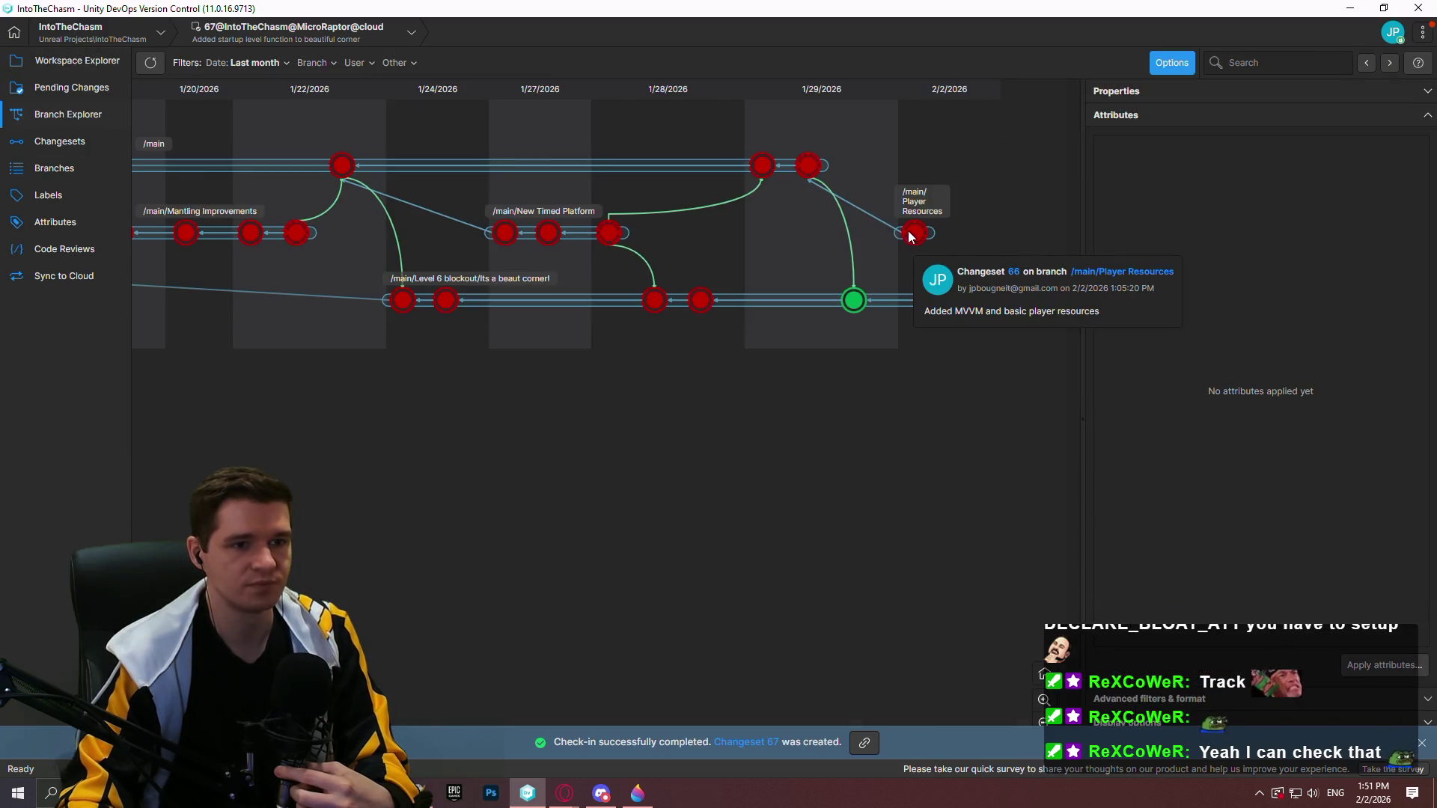
mouse_move(808, 171)
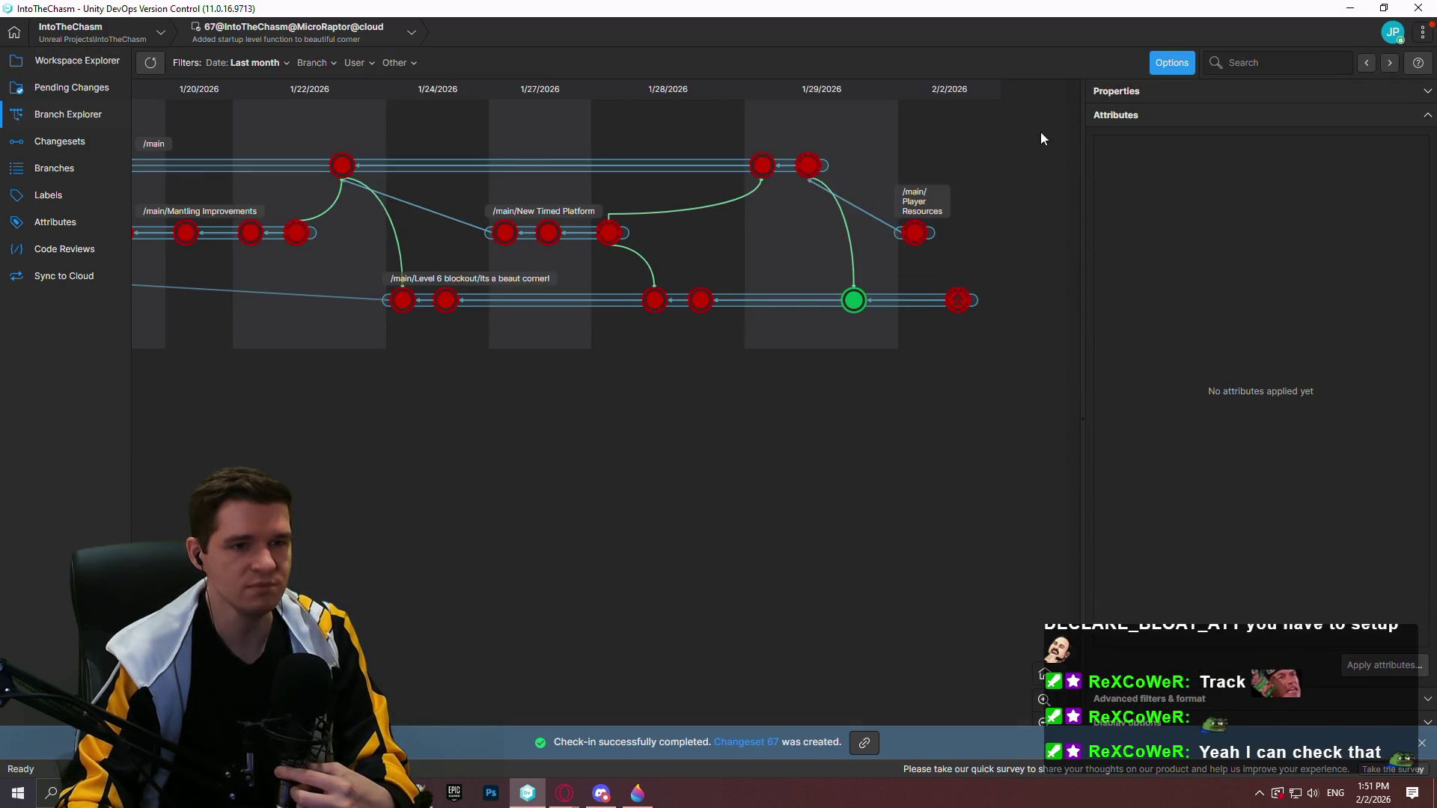
right_click(910, 235)
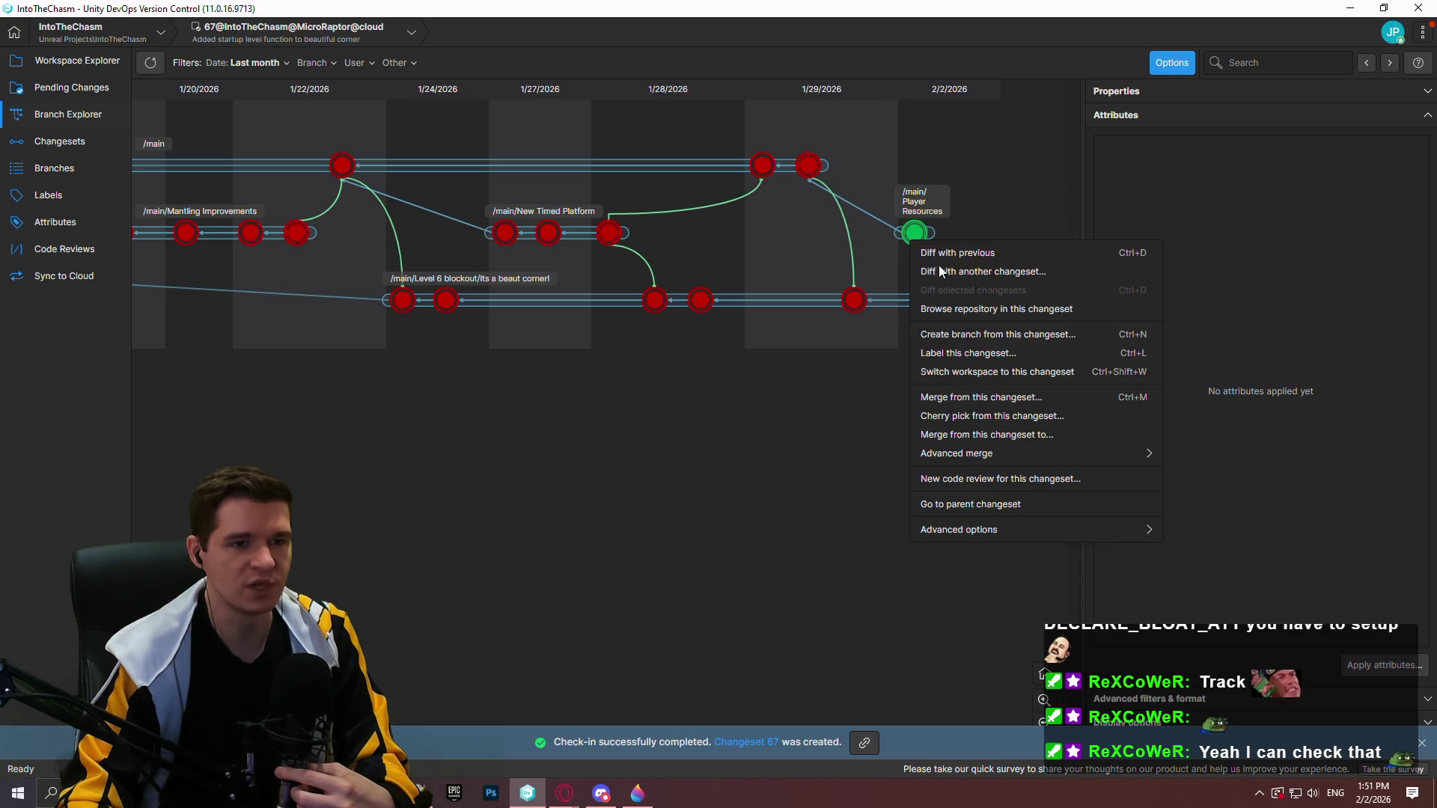
- Merge the Player Resources changeset into /main, commented 'Merging player resources to main'
left_click(1040, 438)
double_click(553, 326)
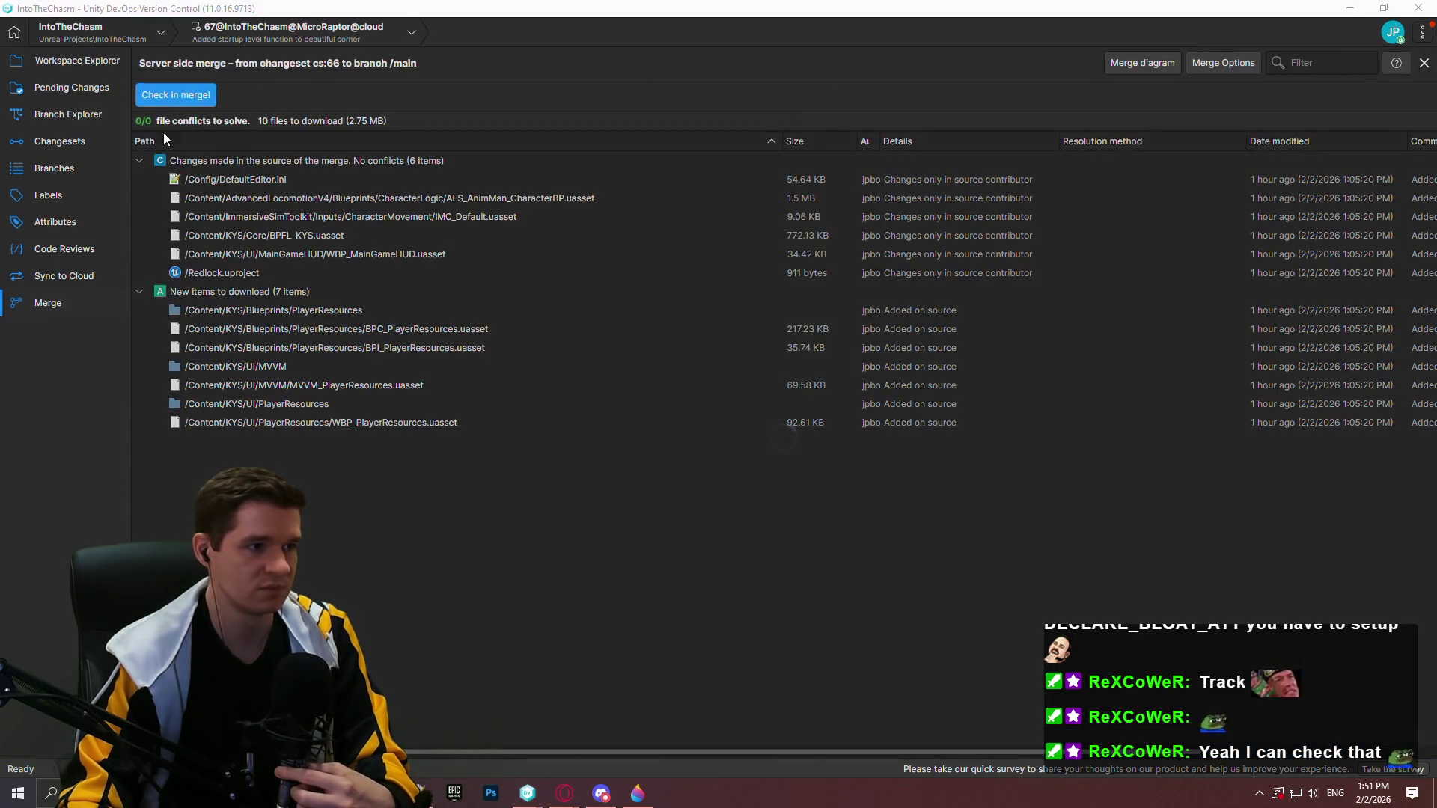
left_click(174, 95)
type("Merging")
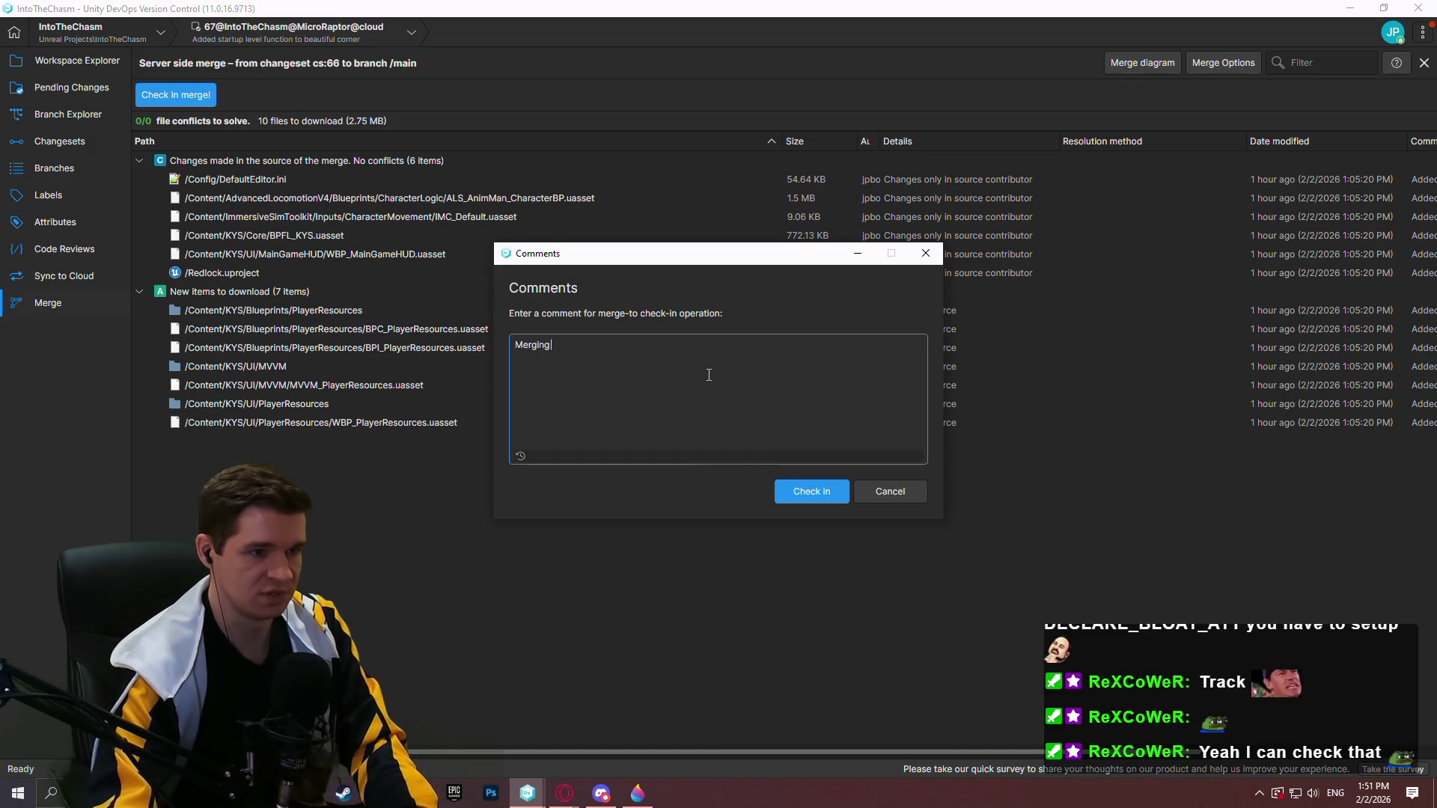
type(" player resour")
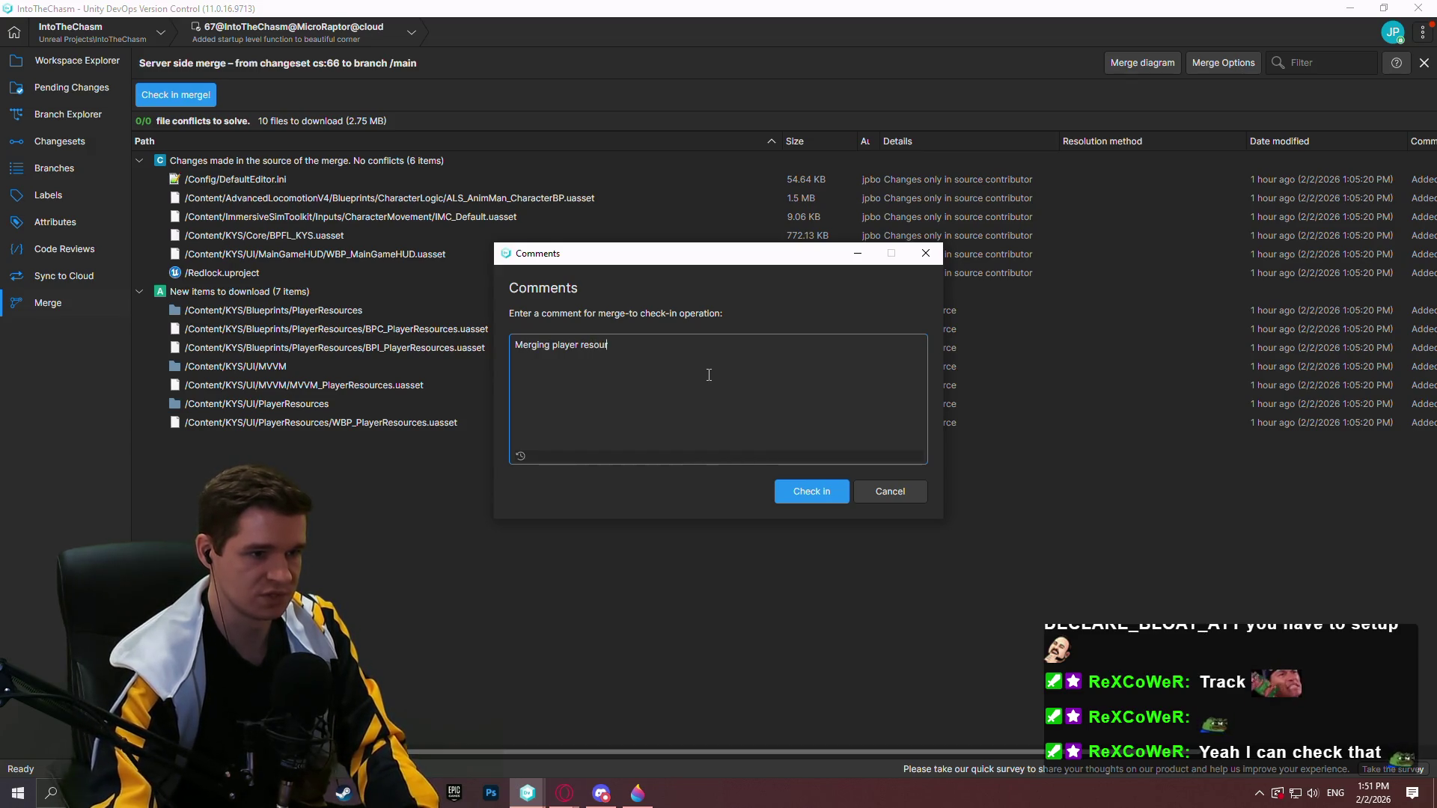
type("ces to main")
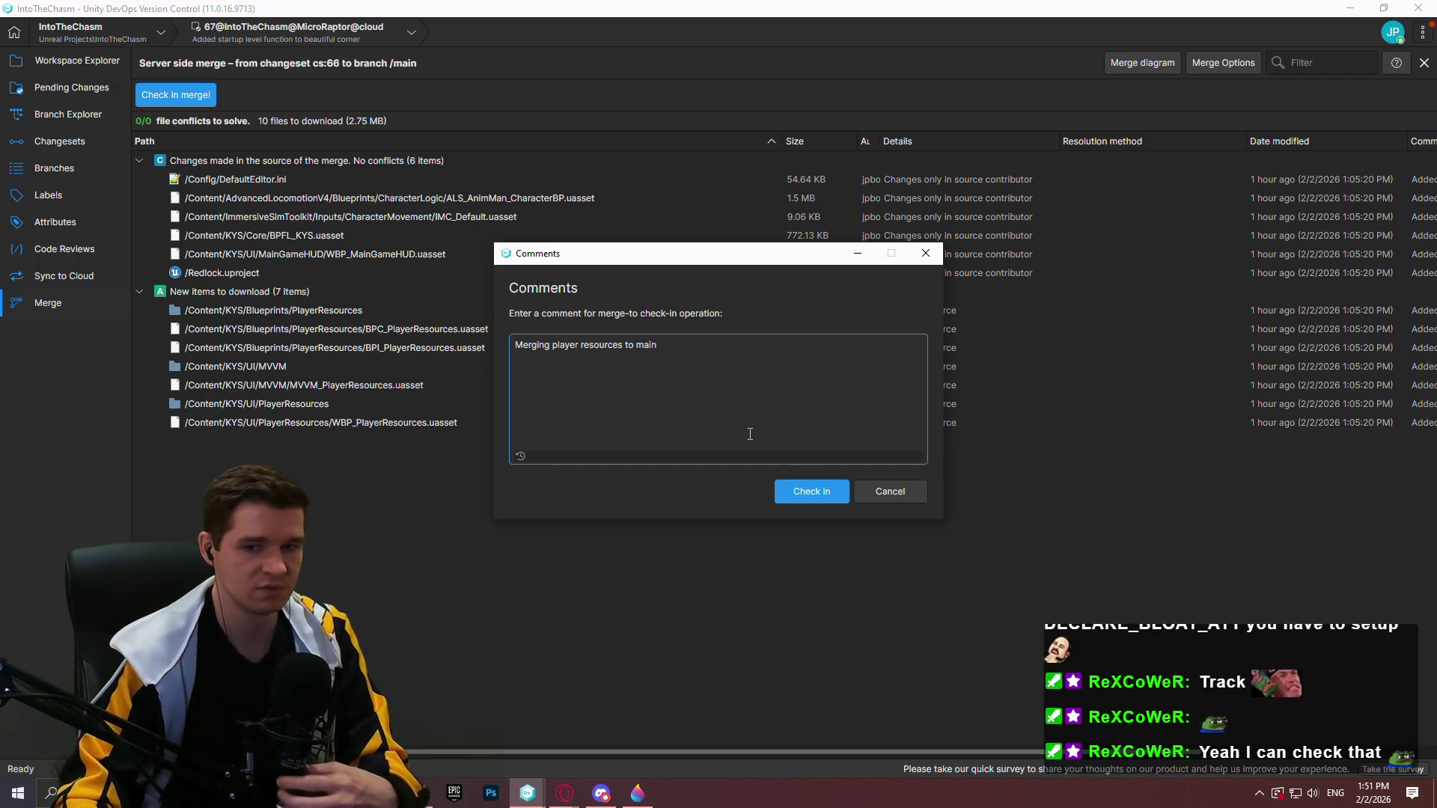
left_click(814, 494)
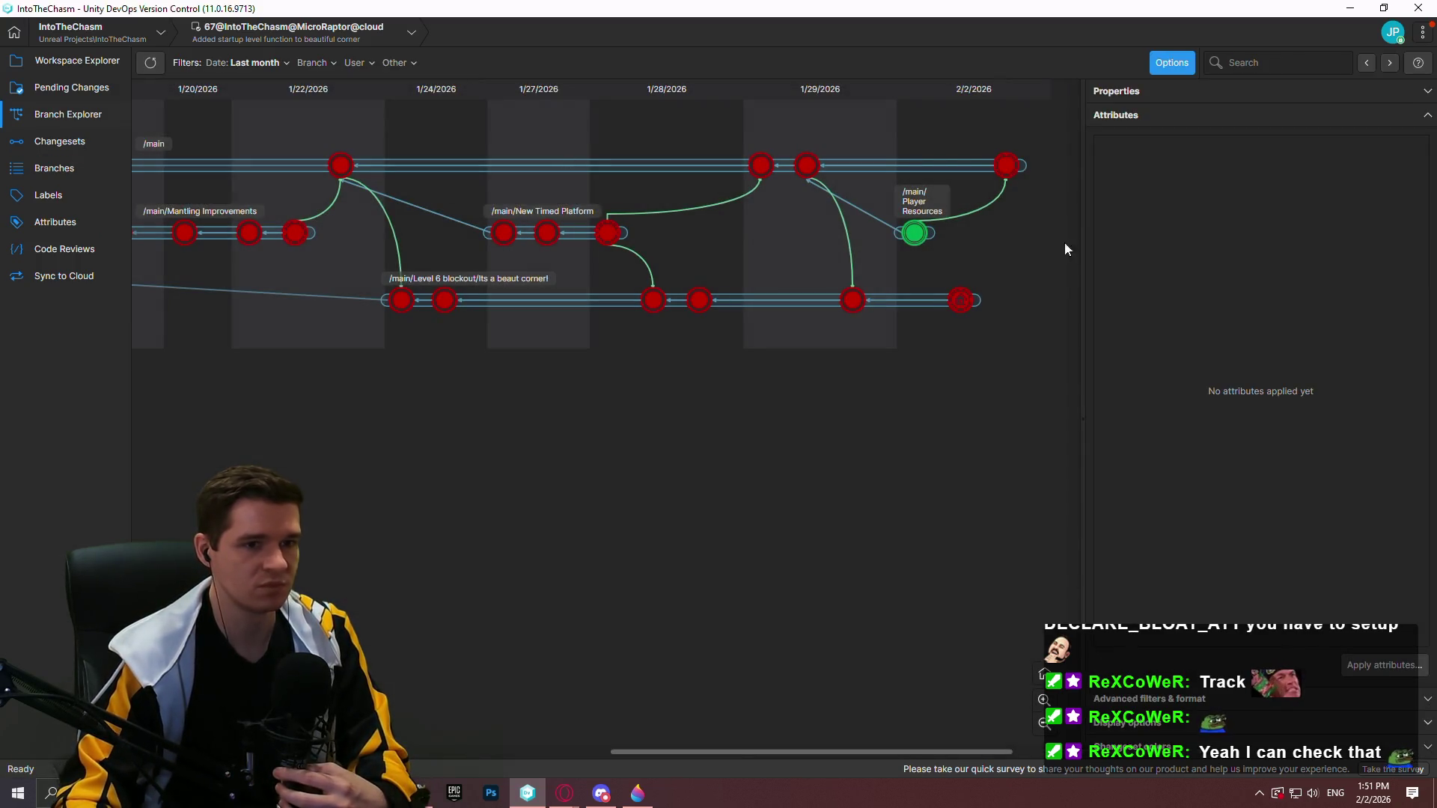
- Switch the workspace to the new main changeset 68 and view its file list
left_click(1006, 166)
right_click(1008, 169)
left_click(1078, 265)
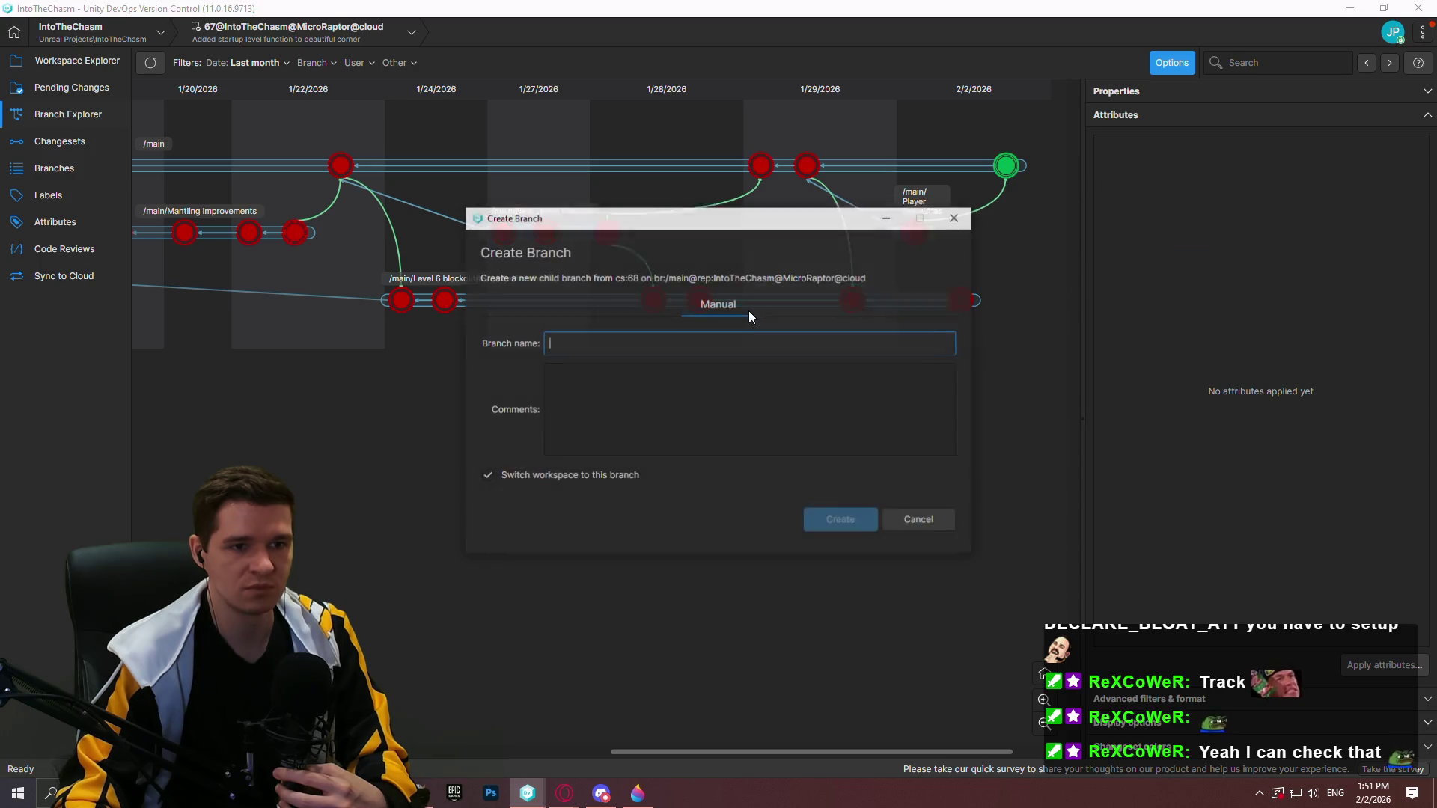
key("Escape")
right_click(1010, 168)
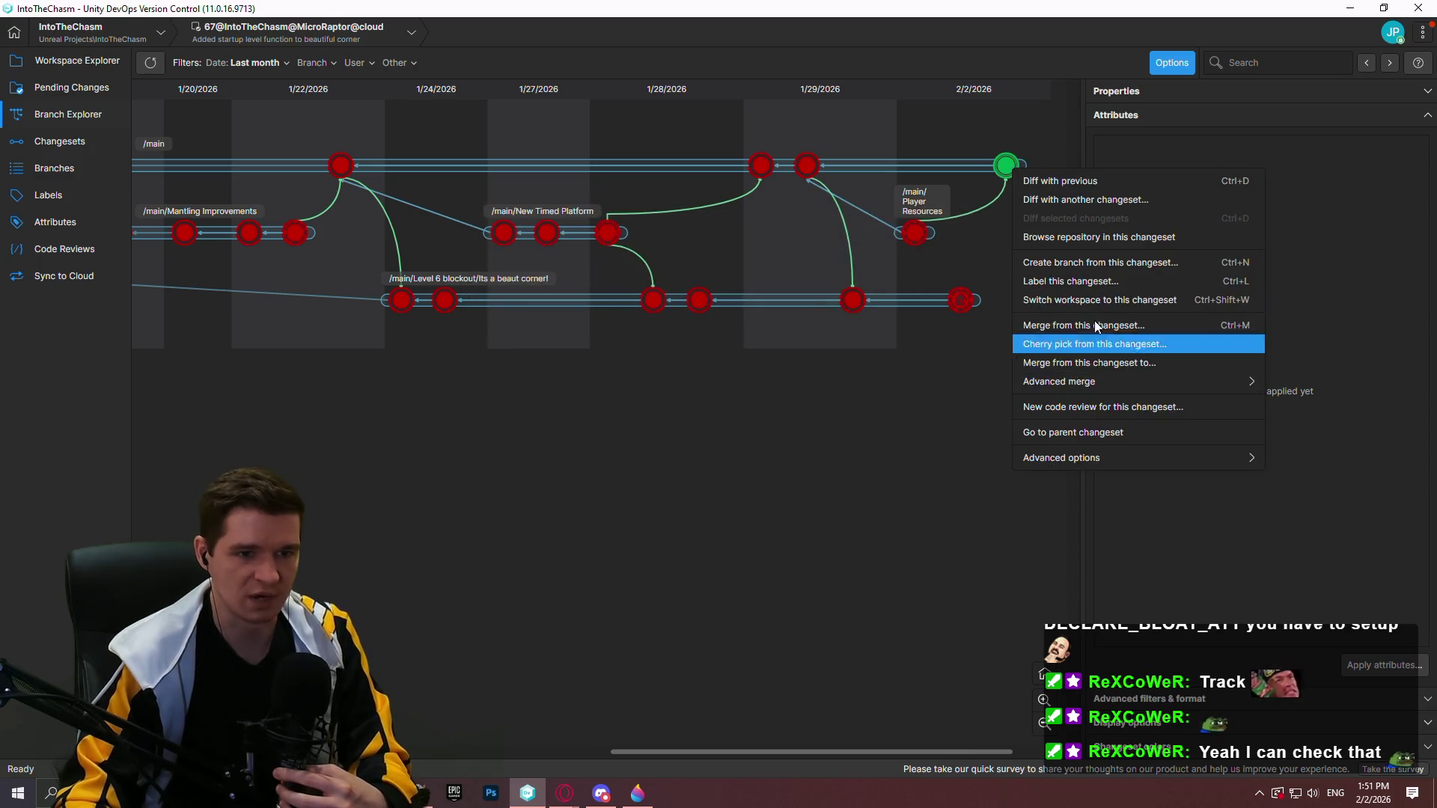
left_click(1077, 300)
left_click(74, 63)
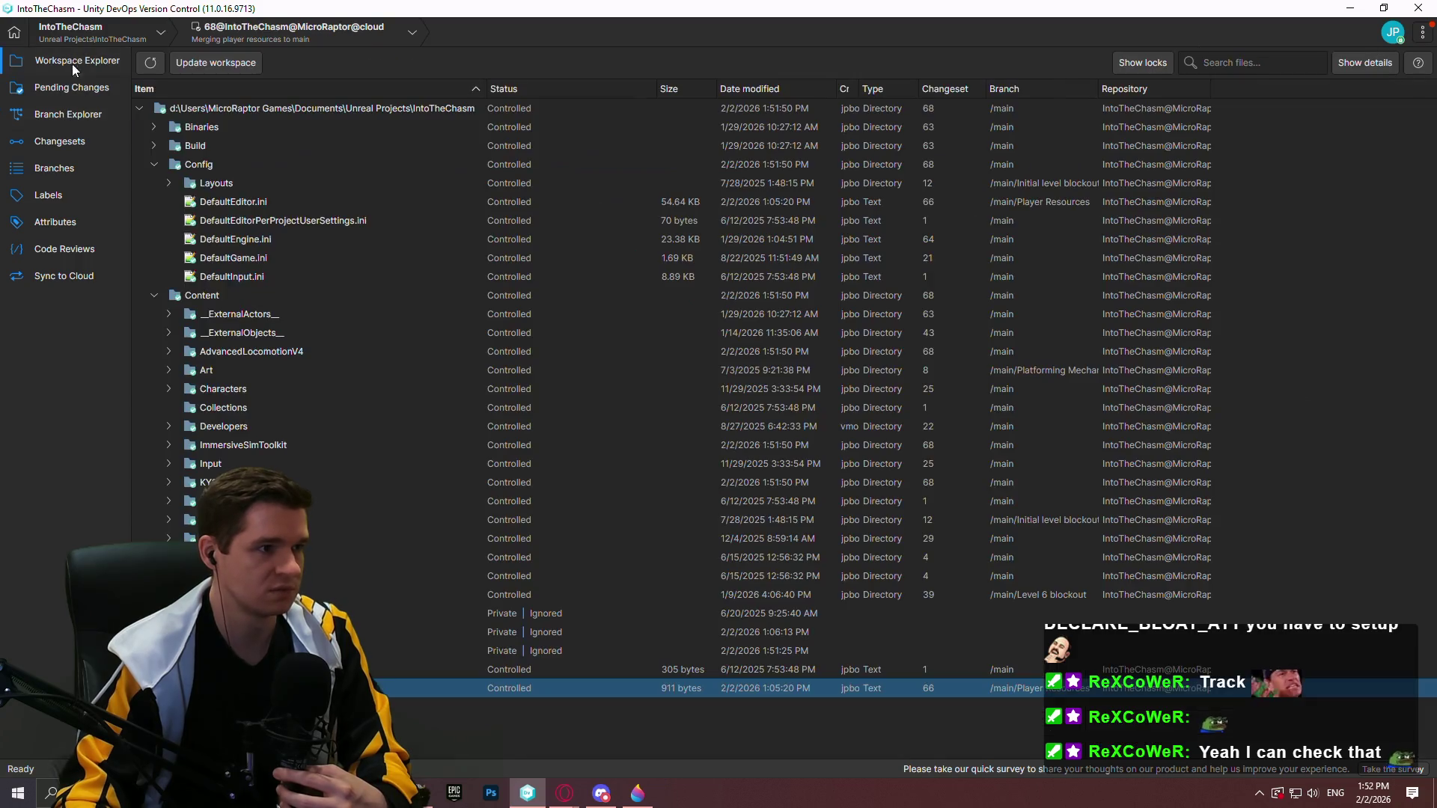
- Close Paint 3D without saving the sketch and let the Redlock project load
left_click(637, 793)
left_click(1428, 9)
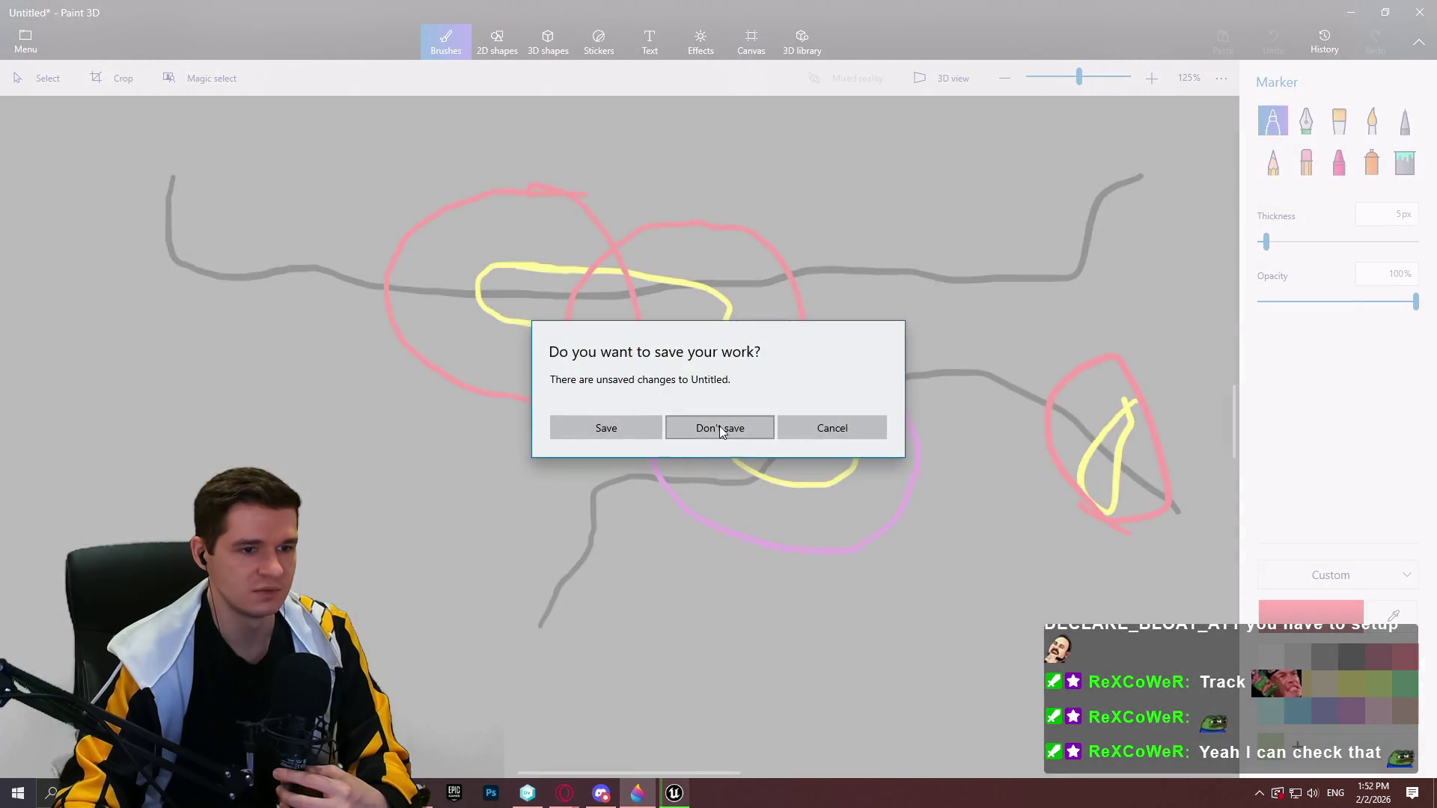
left_click(720, 426)
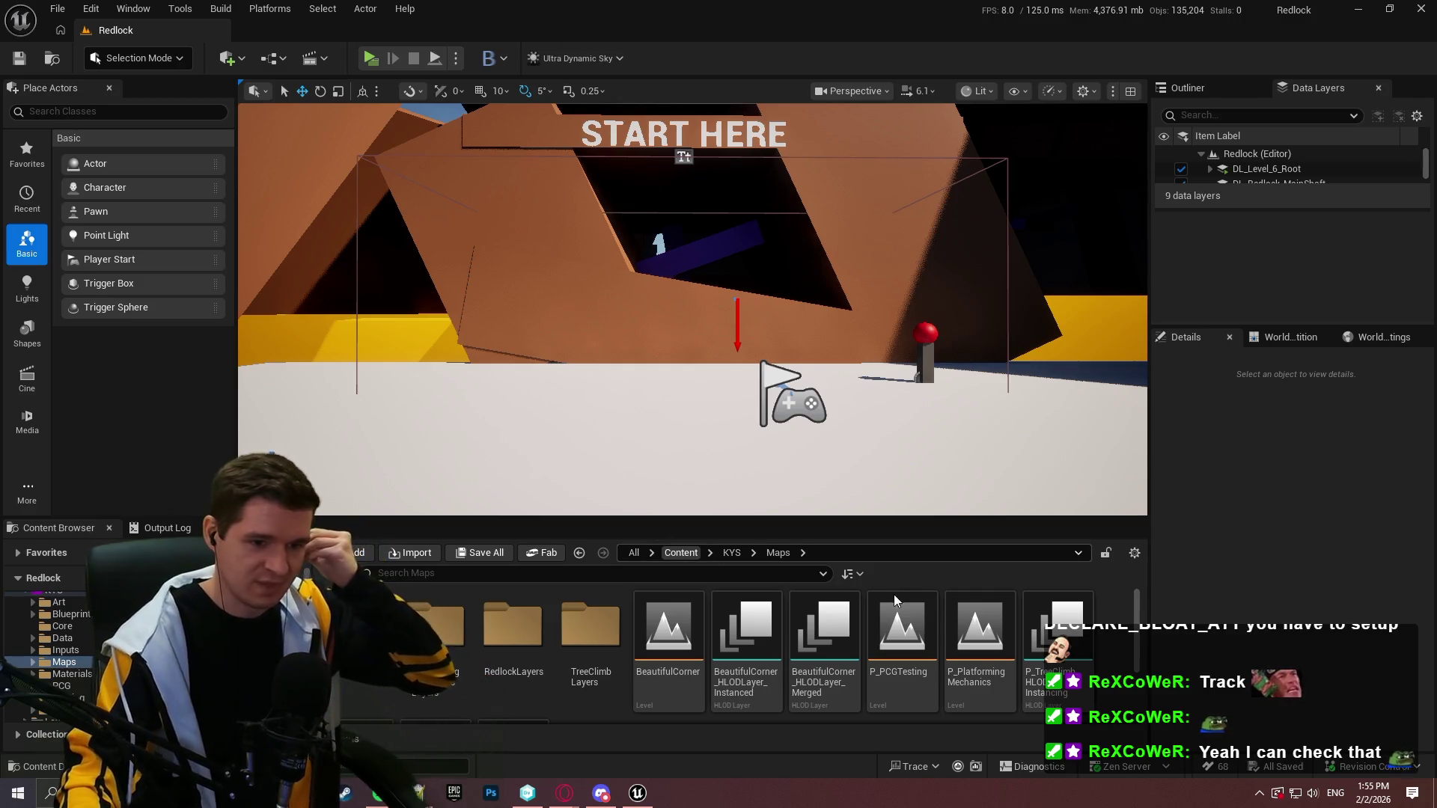
scroll(968, 657, "down", 1)
- Open P_PlatformingMechanics, go full-screen with F11, and frame the Spinning Obstacle area
double_click(967, 657)
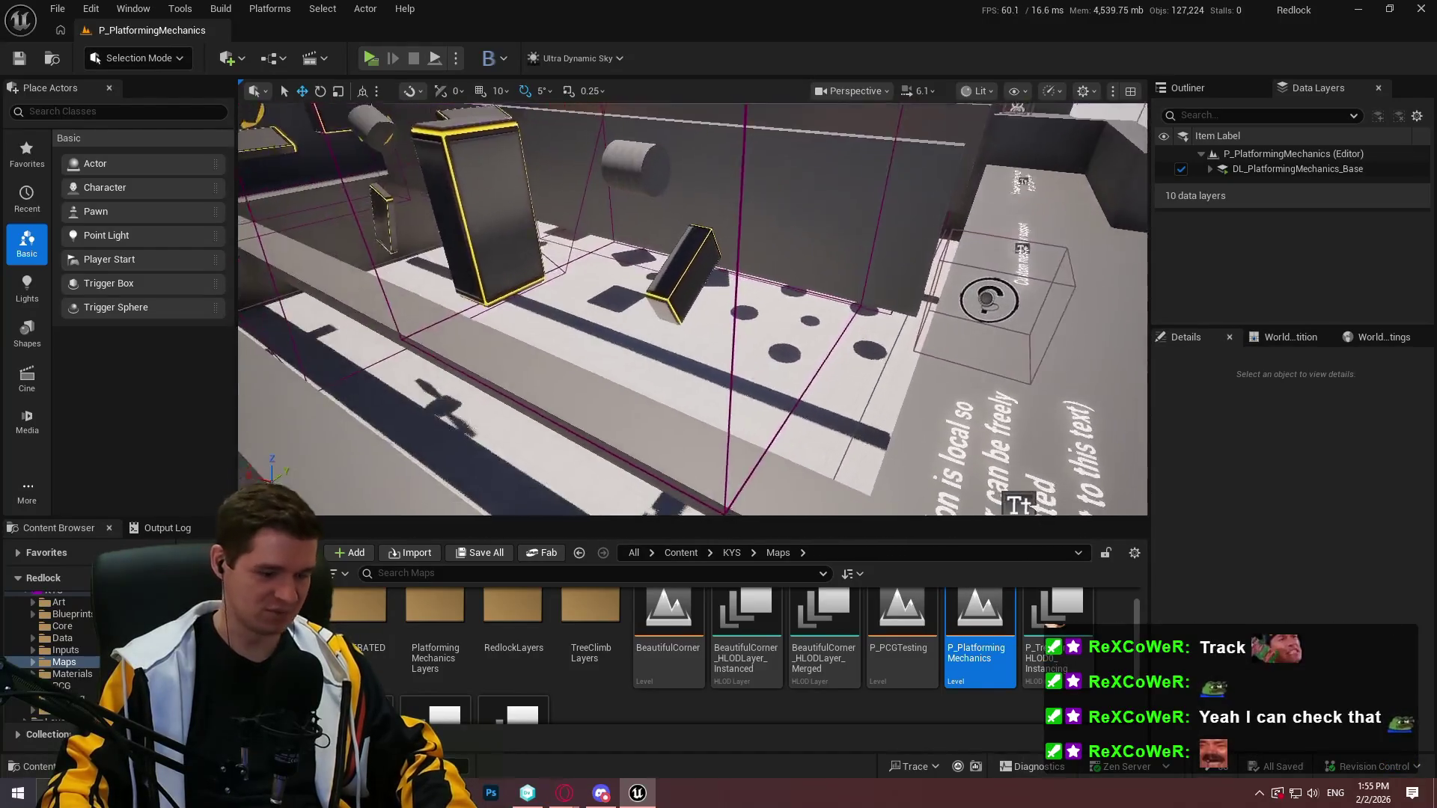
key("F11")
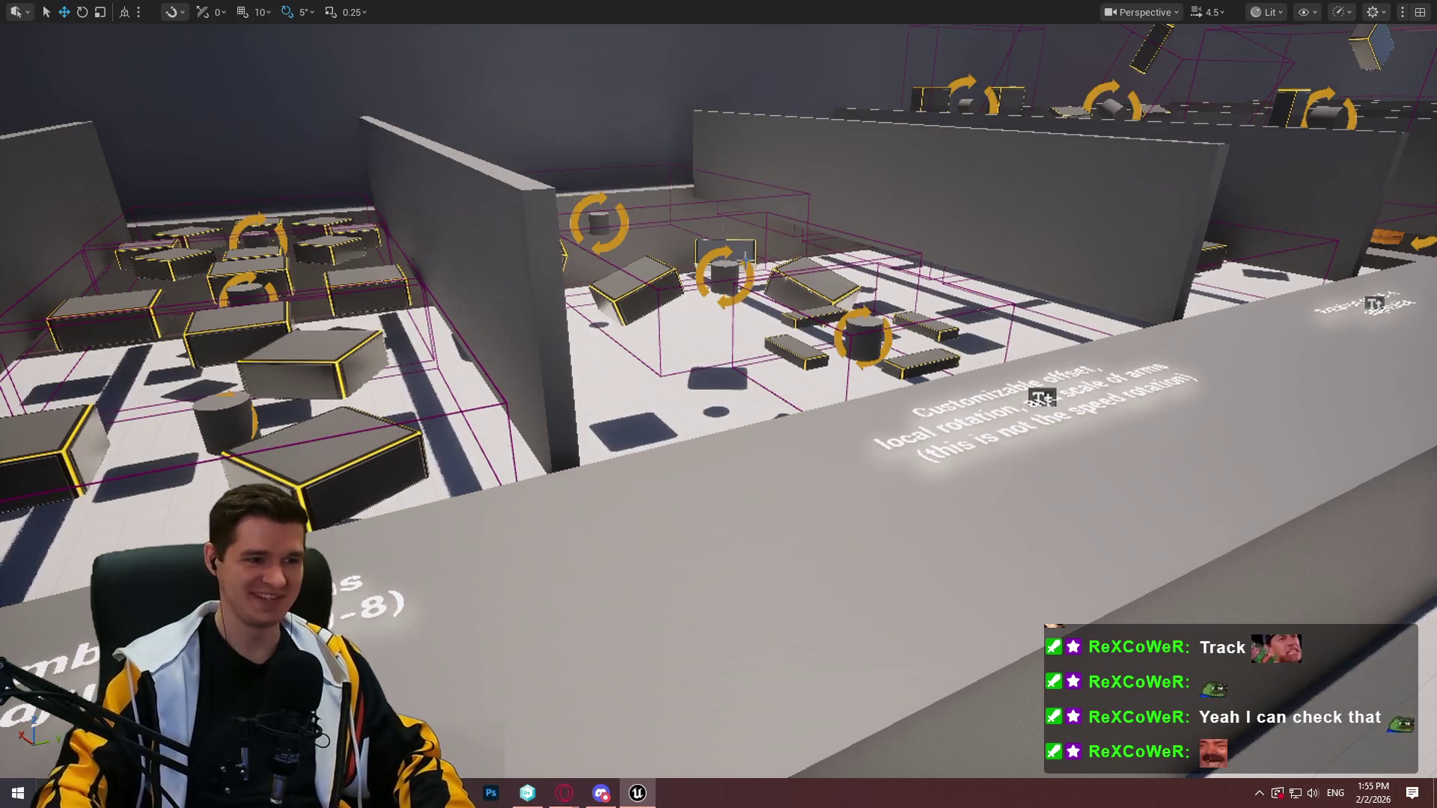
scroll(667, 243, "down", 3)
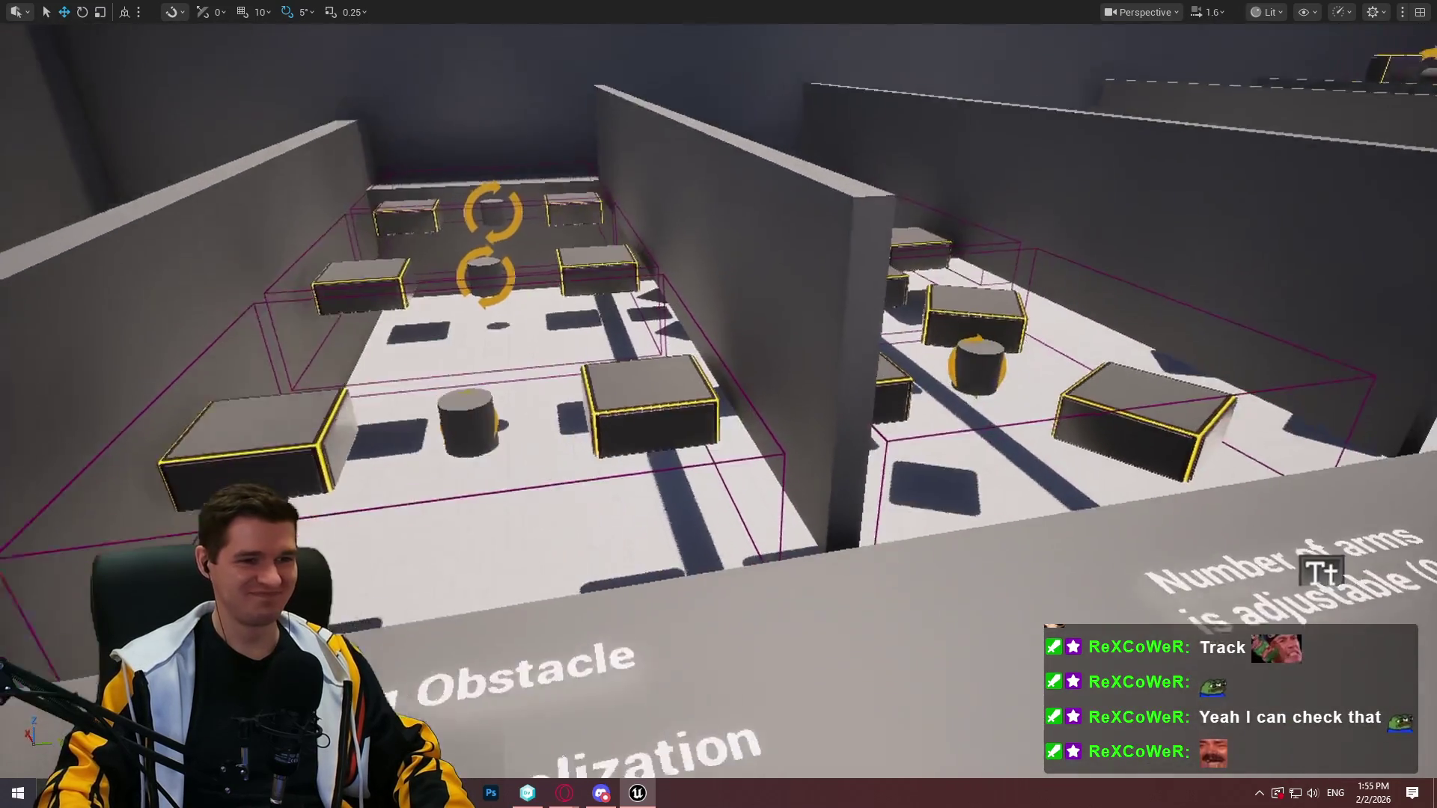
scroll(667, 243, "down", 2)
scroll(657, 234, "up", 3)
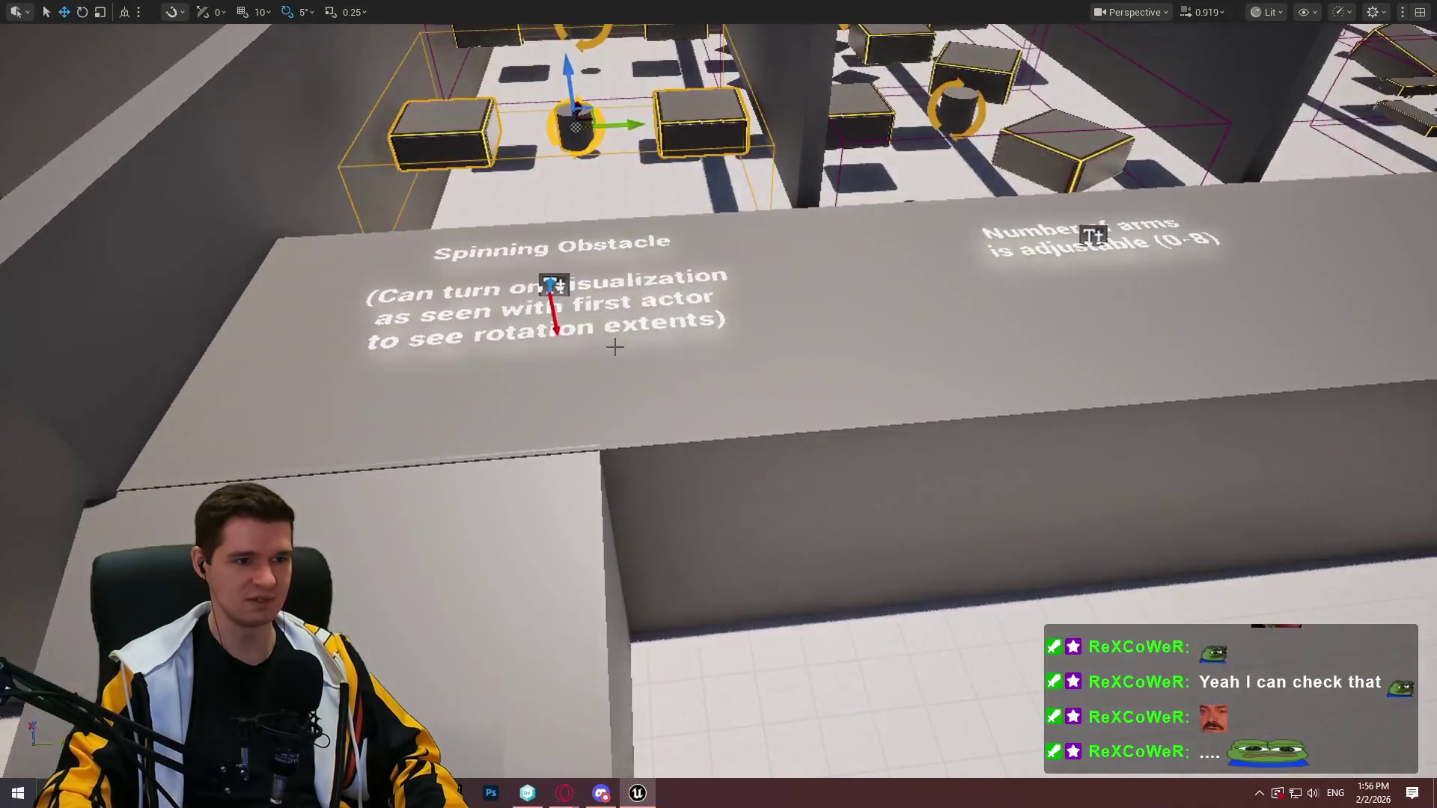
right_click(614, 346)
- Play from the Spinning Obstacle spot, walk forward and back, stop, then exit immersive mode
left_click(748, 768)
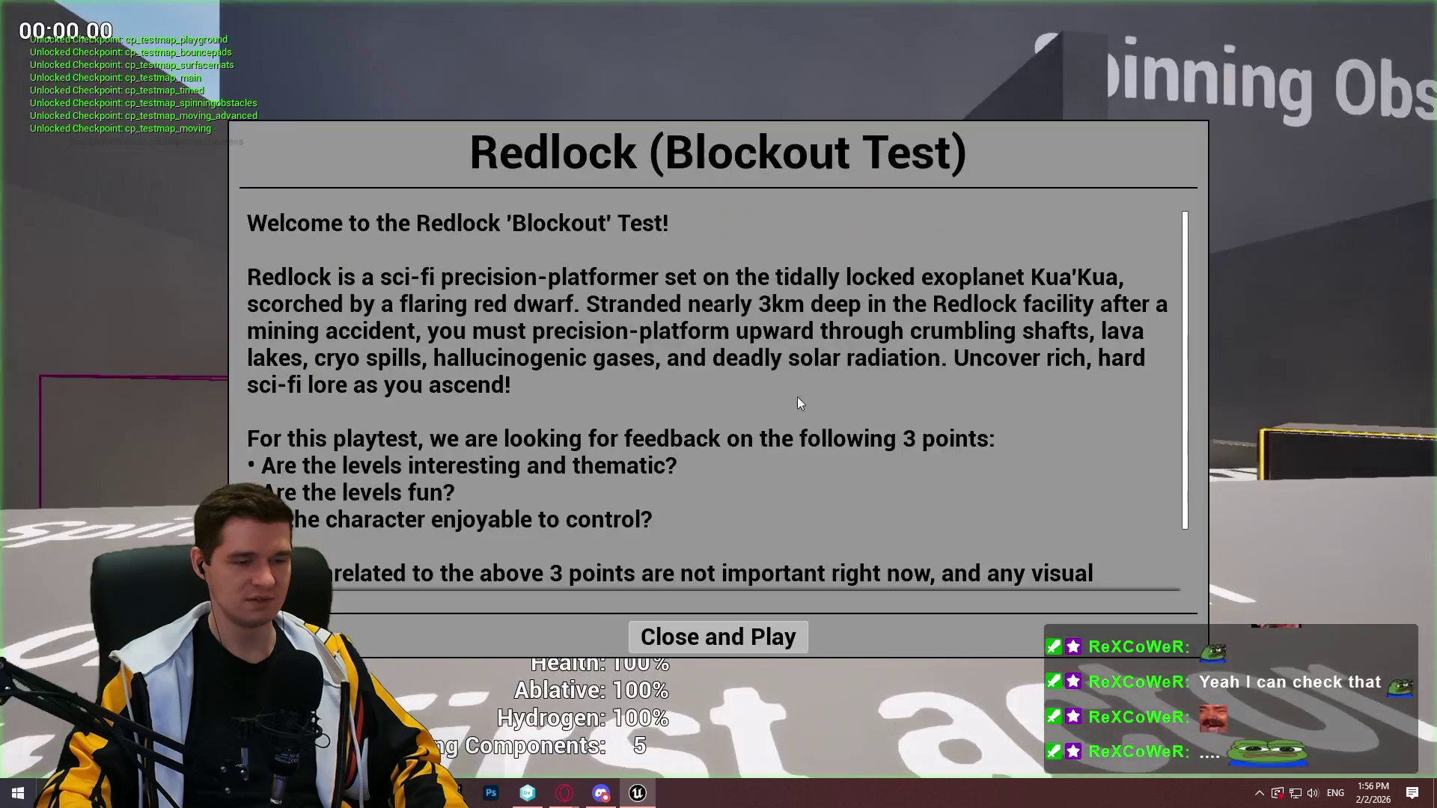
left_click(721, 651)
key("w")
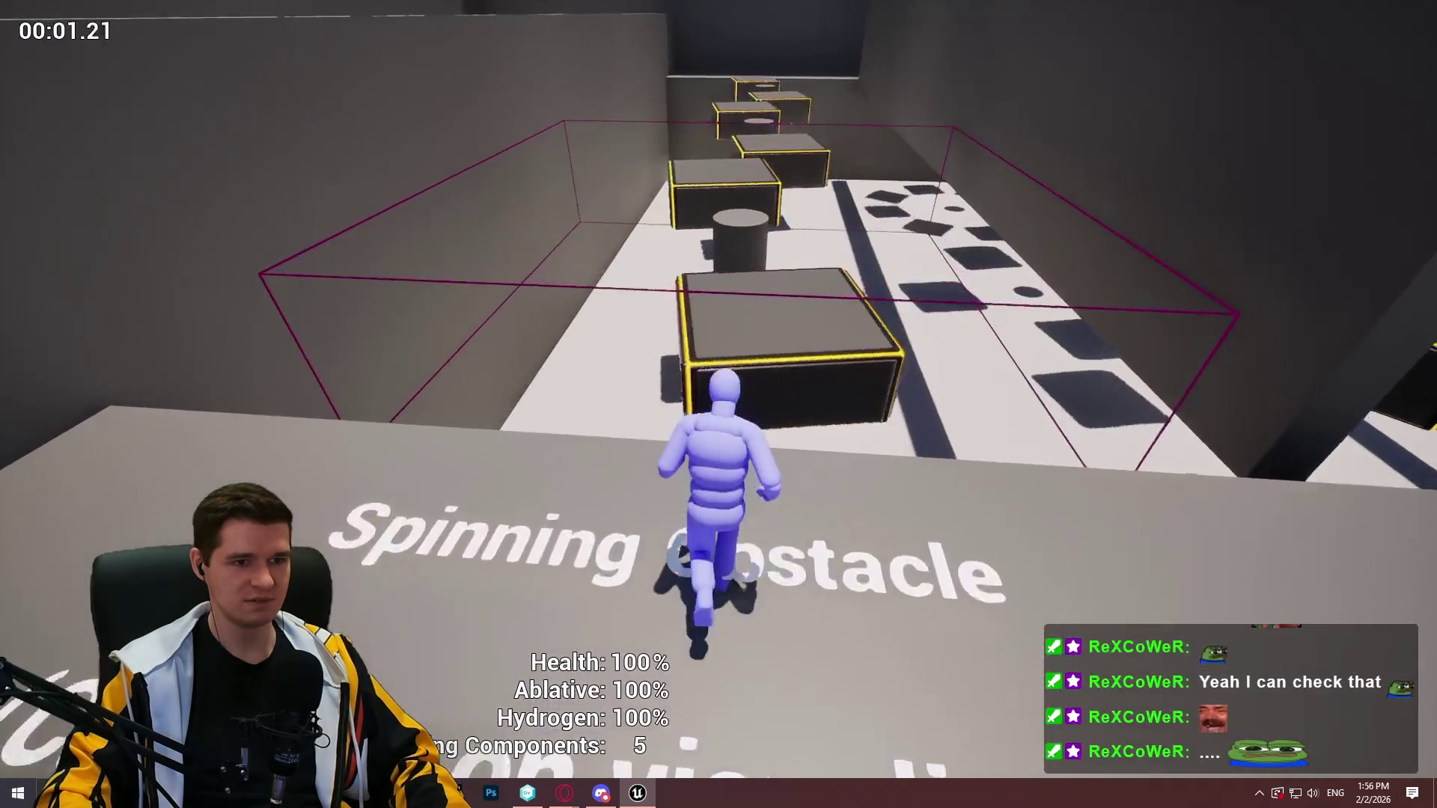
key("s")
key("Escape")
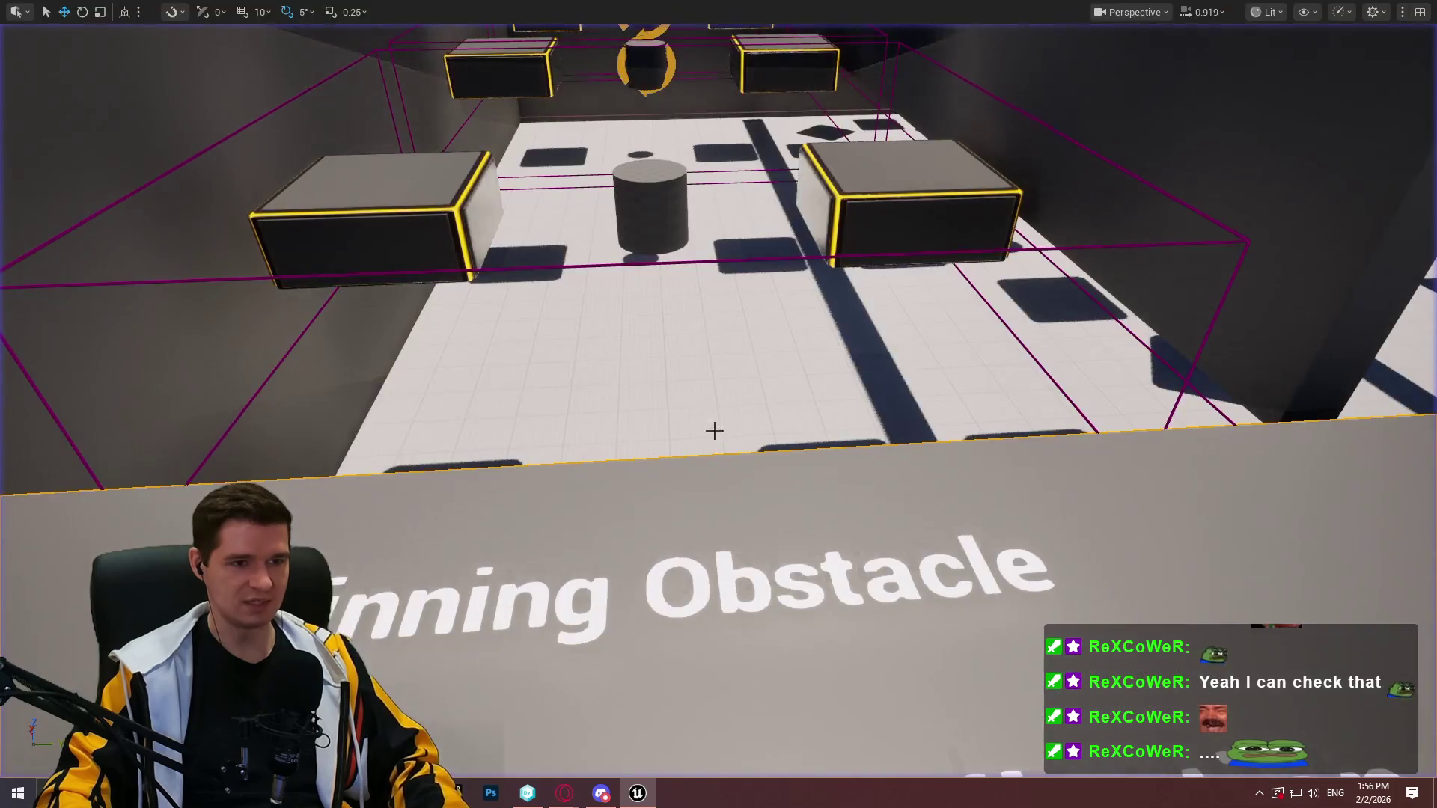
mouse_move(670, 193)
left_mouse_down()
mouse_move(553, 185)
mouse_move(592, 191)
mouse_move(562, 187)
mouse_move(580, 359)
mouse_move(520, 359)
mouse_move(613, 348)
mouse_move(643, 363)
left_mouse_up()
key("F11")
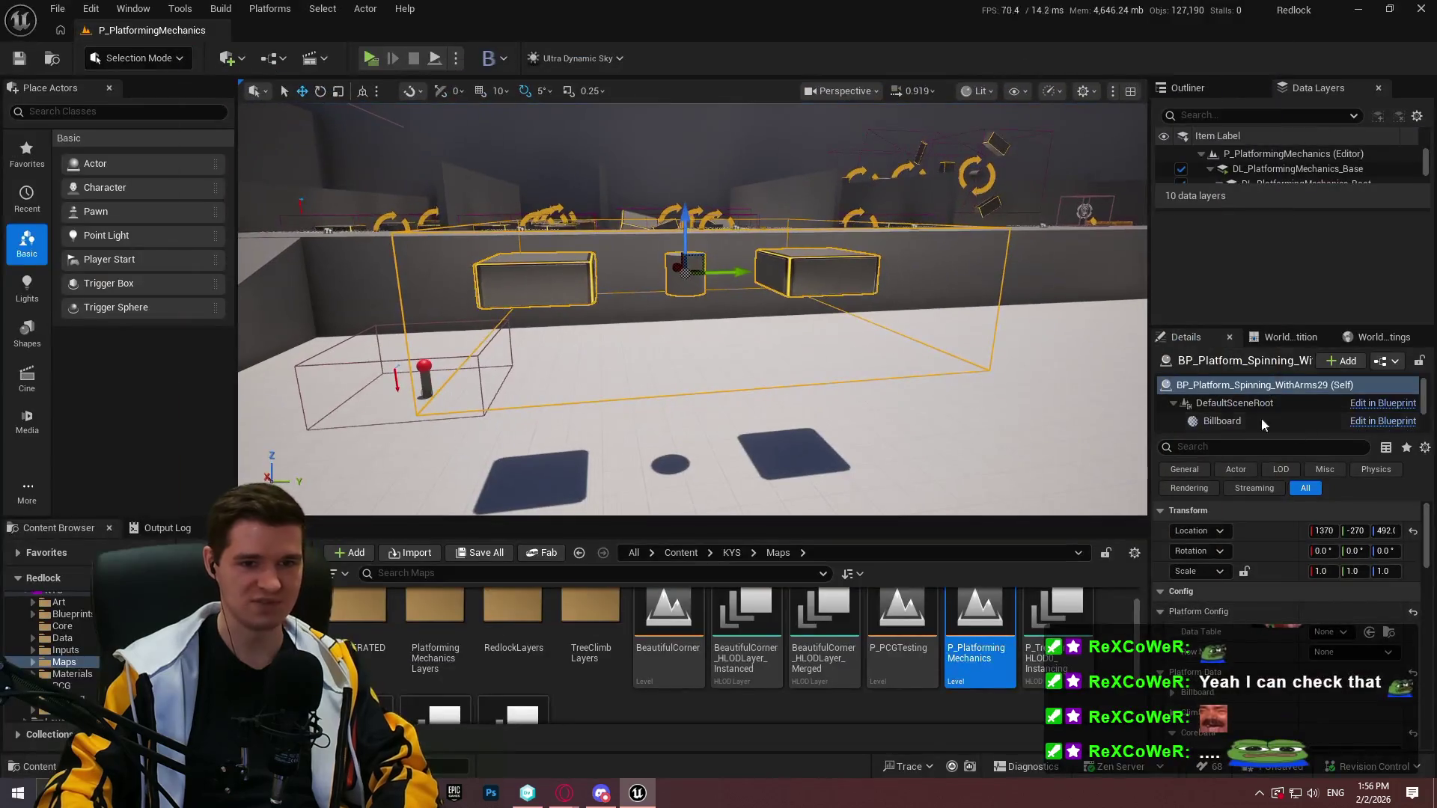
- Set the spinning platform's NumberOfArms to 1 in Details
scroll(1347, 636, "down", 5)
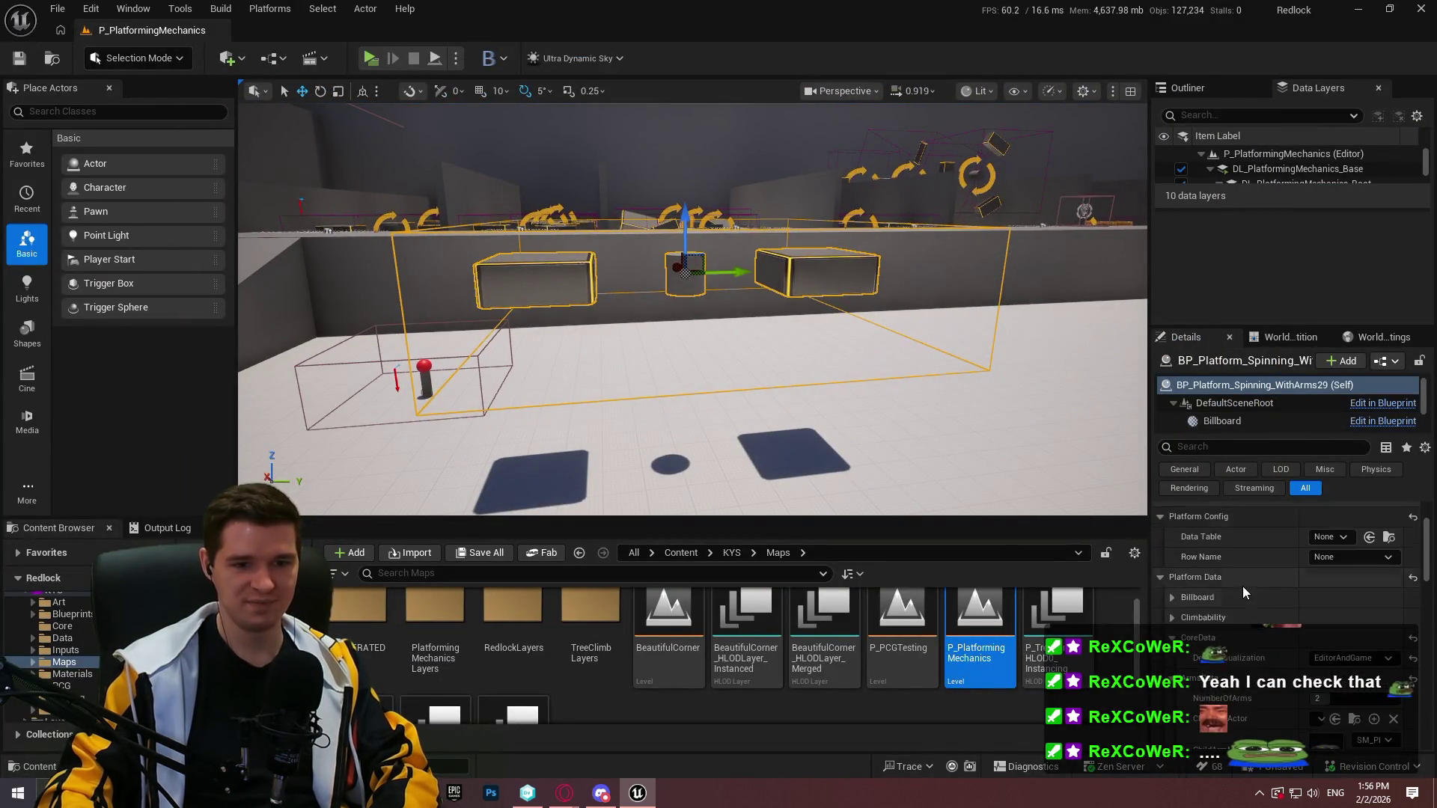
left_click(1346, 581)
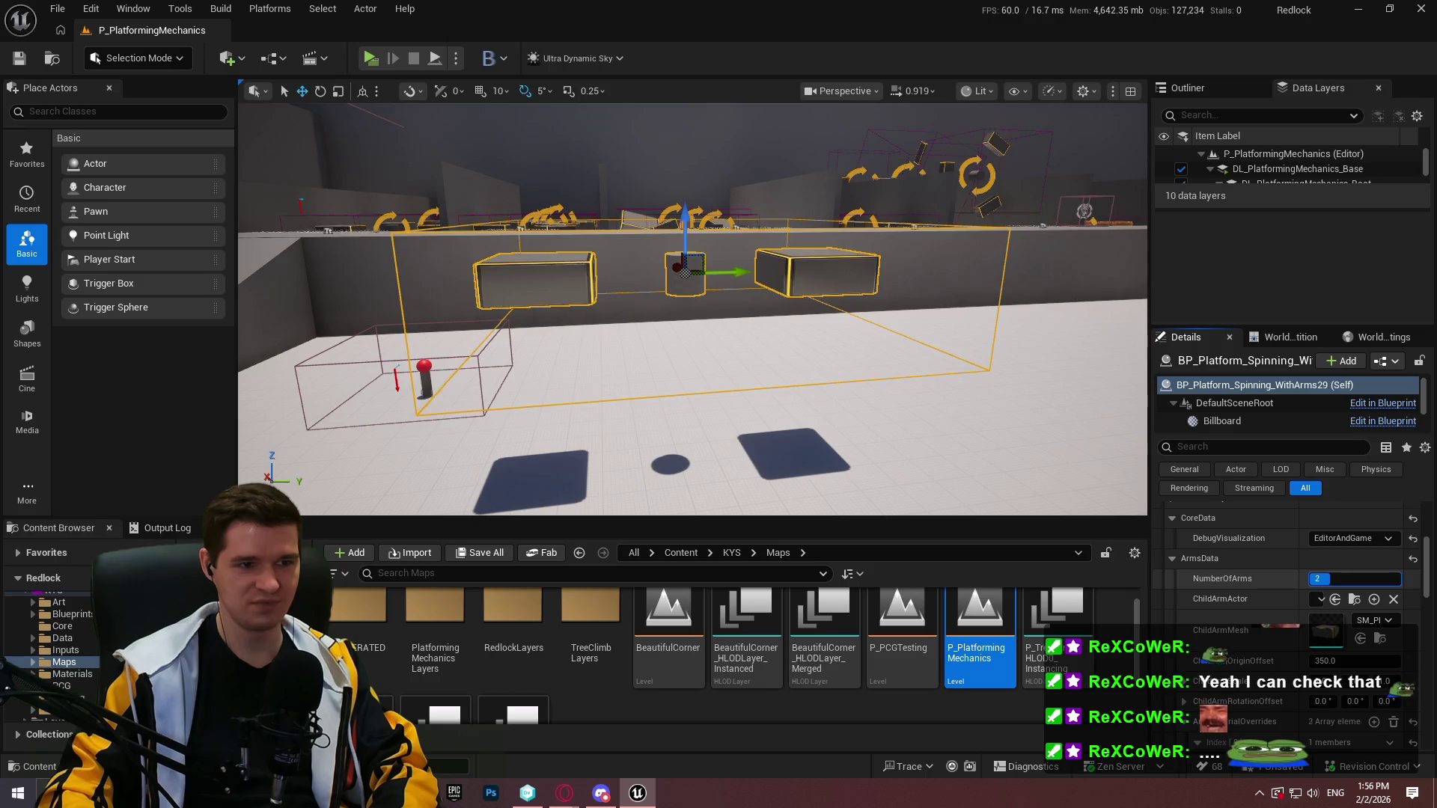
type("38")
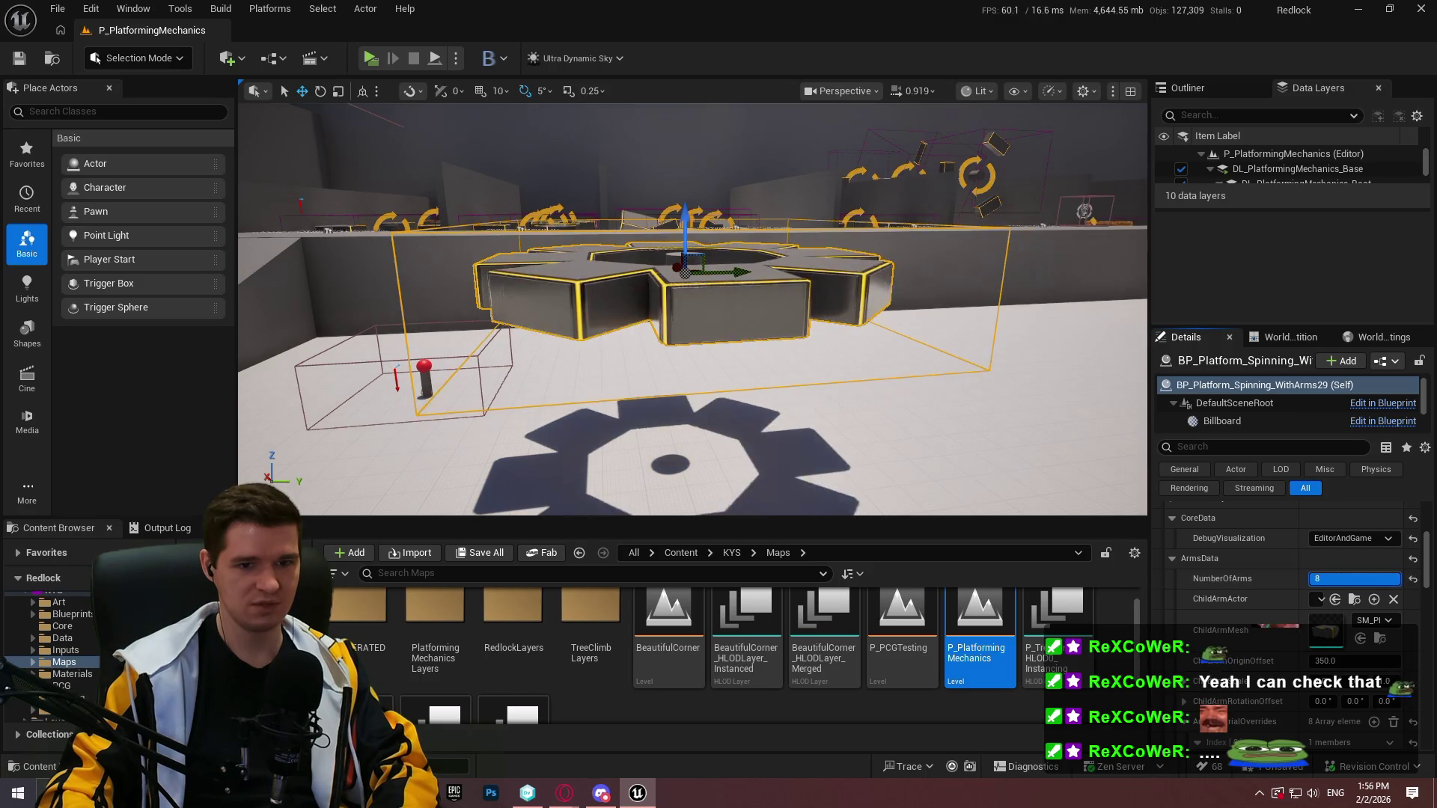
type("1")
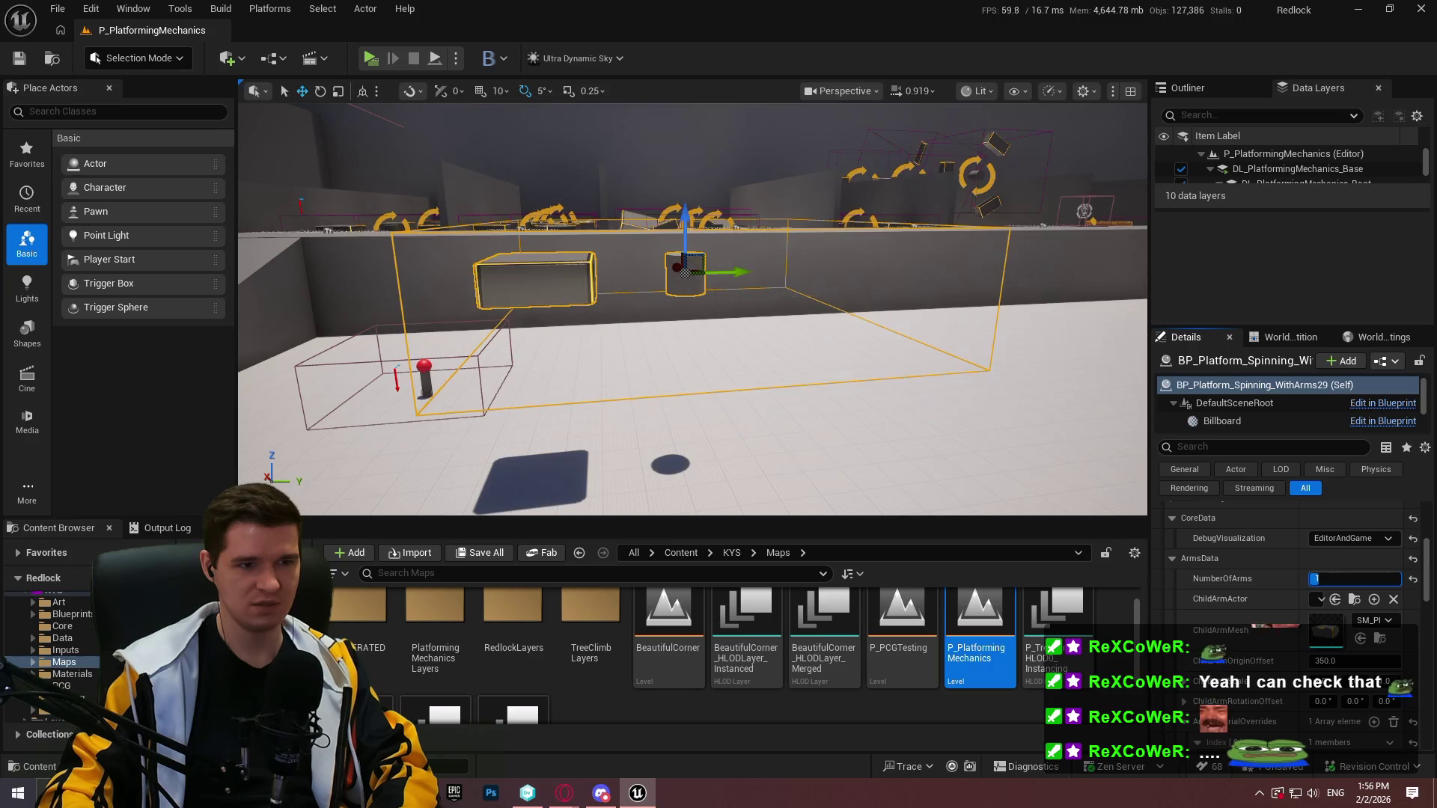
key("Return")
- Open BP_Platform_Spinning_WithArms in the Blueprint Editor from the Blueprint dropdown
mouse_move(692, 309)
left_mouse_down()
mouse_move(692, 221)
mouse_move(692, 258)
left_mouse_up()
left_click(1384, 361)
left_click(1345, 402)
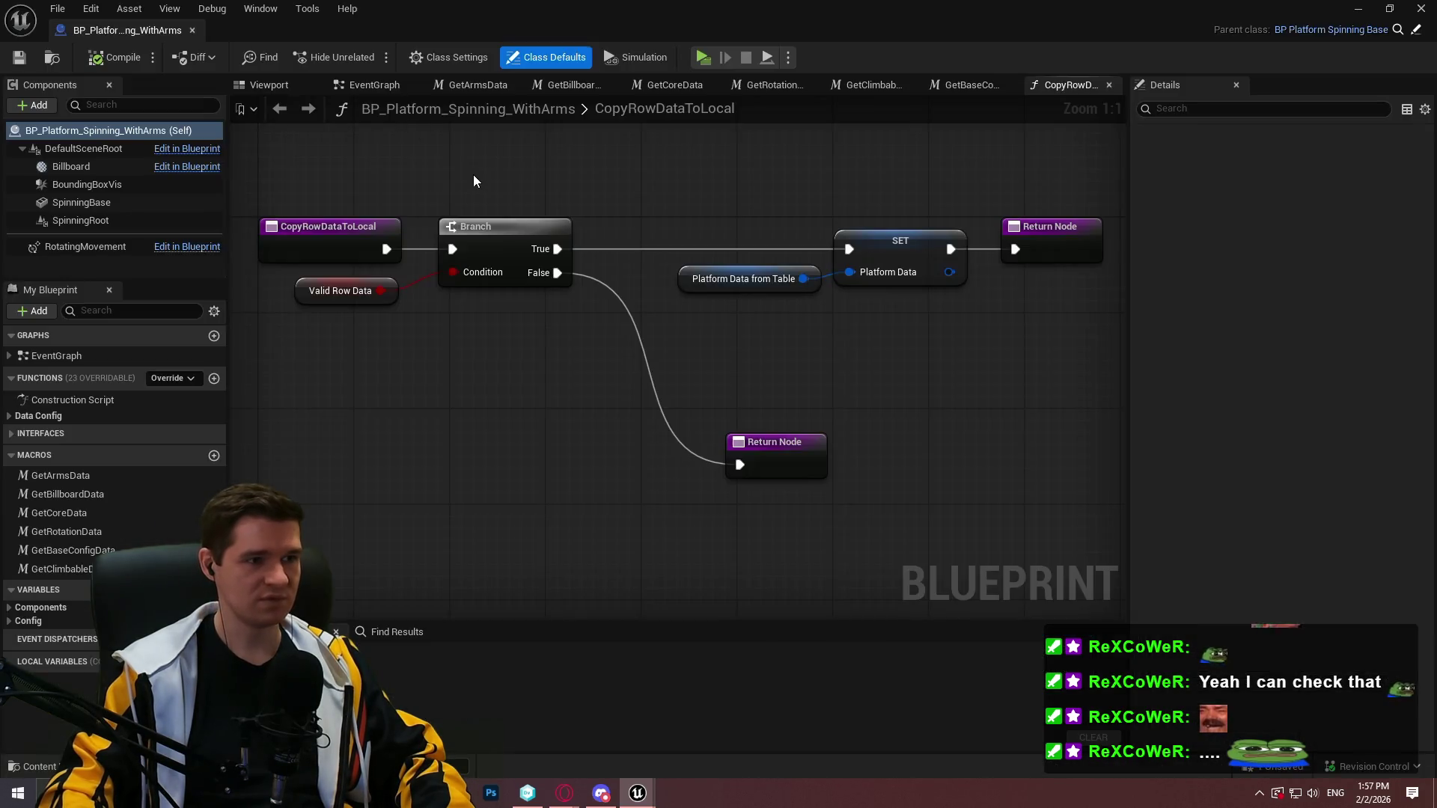
- Glance at parent BP_Platform_Spinning_Base, then open the child's Construction Script graph
left_click(1407, 34)
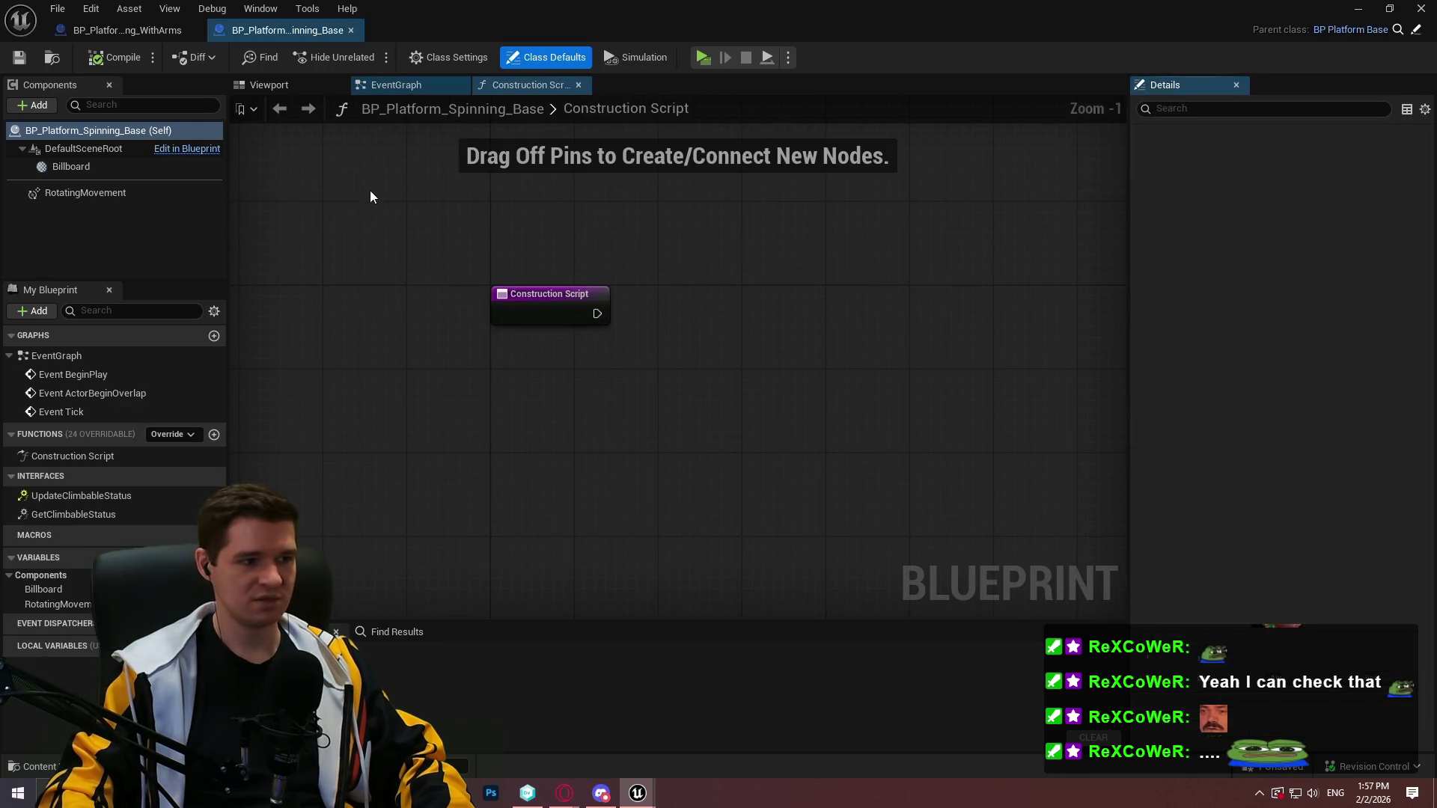
left_click(351, 30)
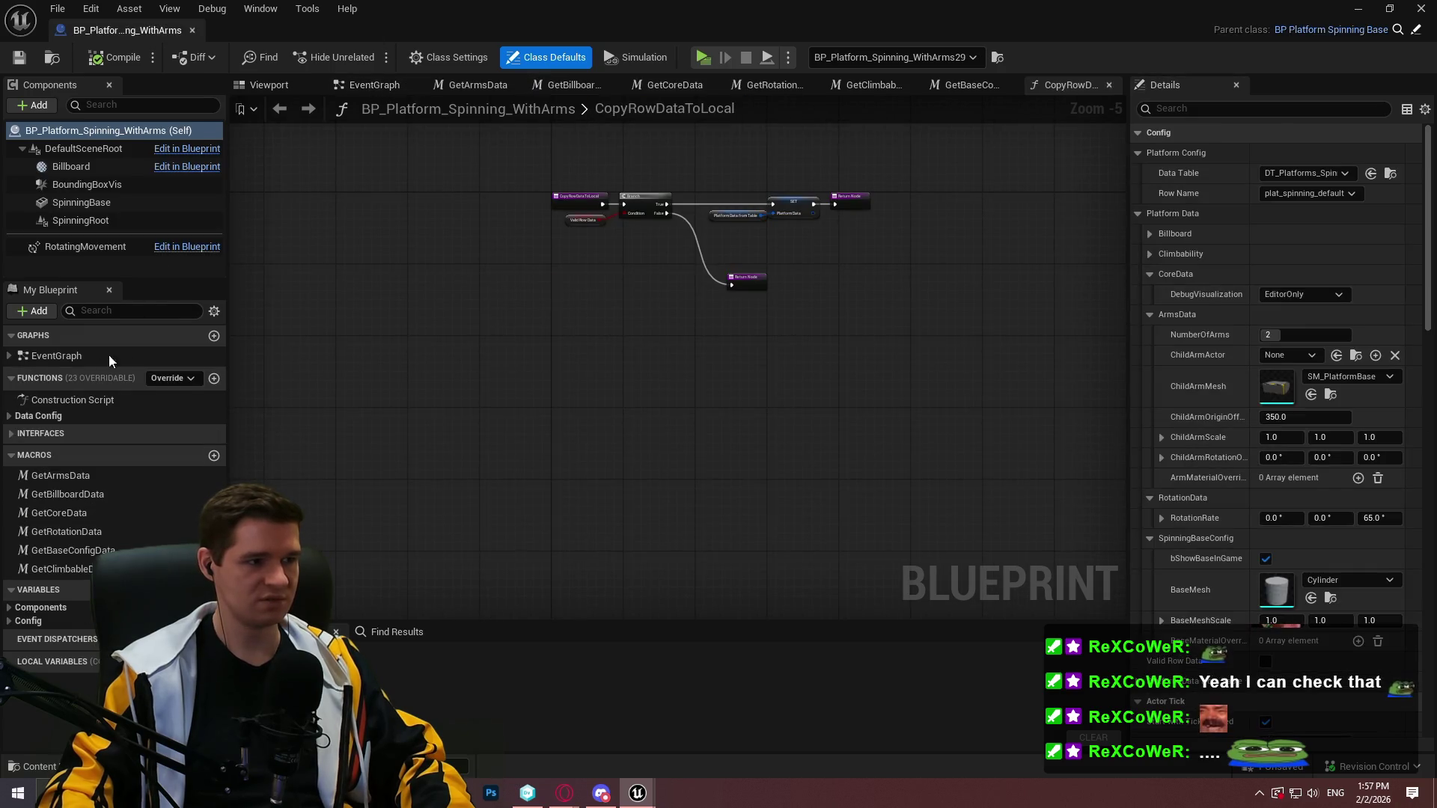
double_click(72, 399)
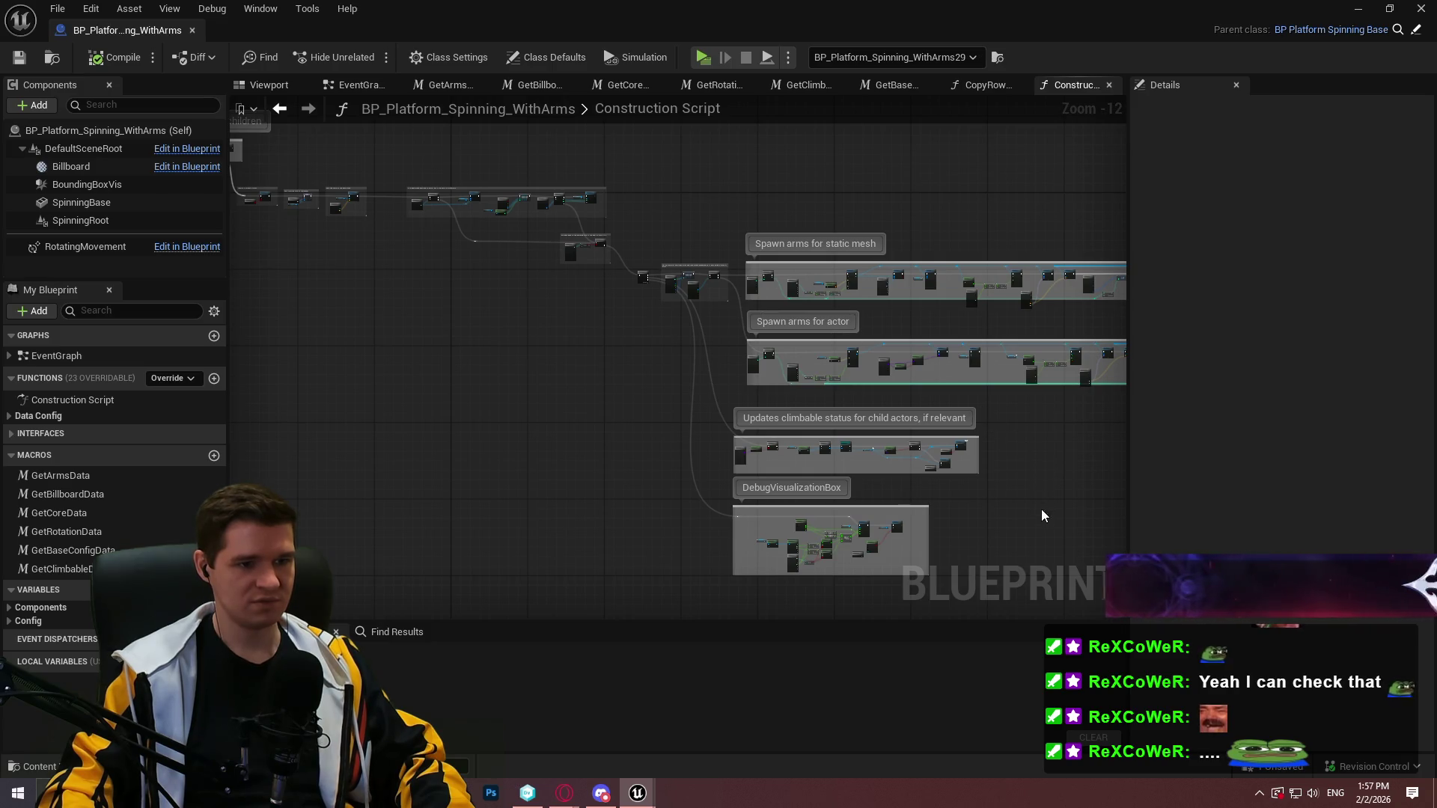
scroll(787, 294, "up", 2)
scroll(604, 312, "up", 10)
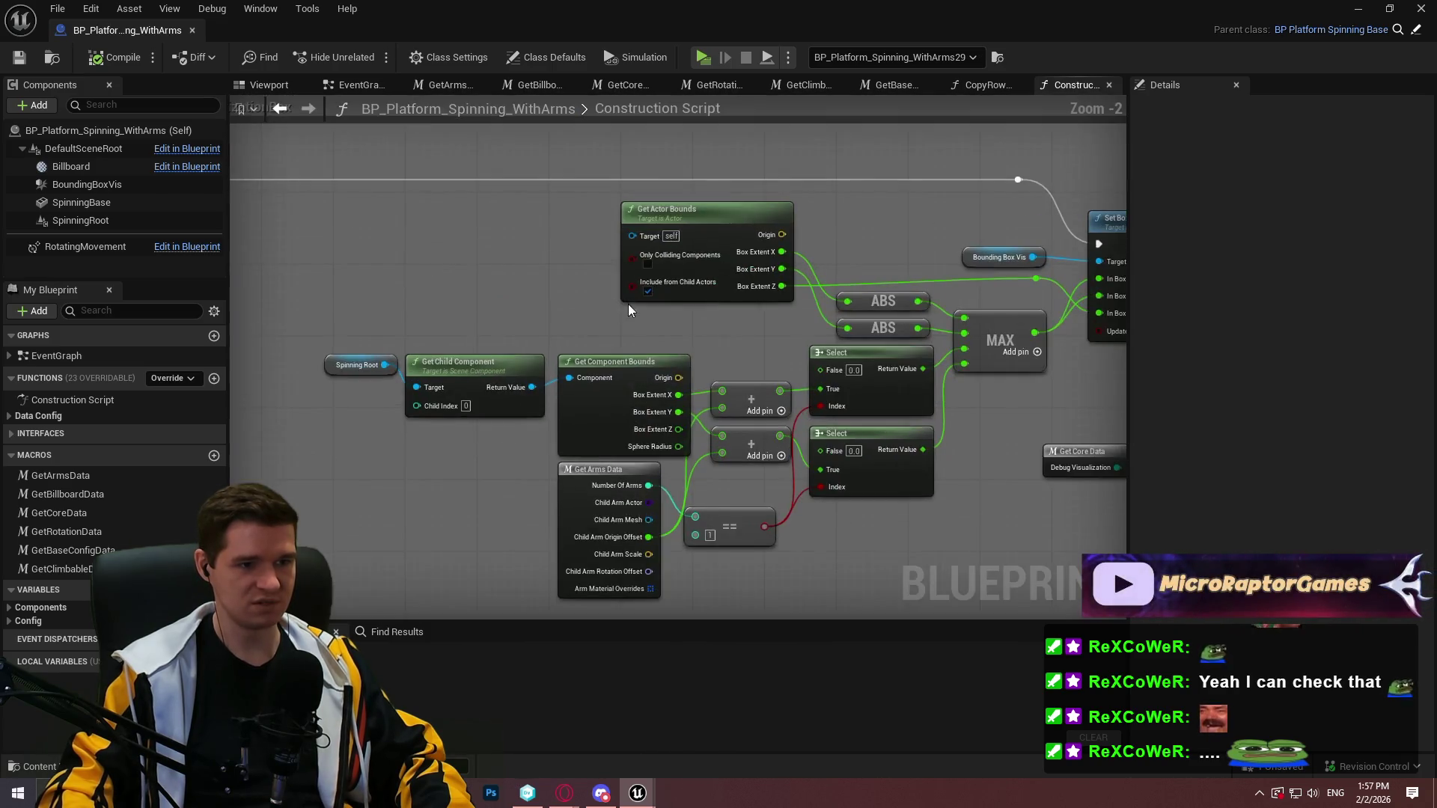
- Pan the Construction Script to review Set Box Extent, Get Child Component and Select nodes
left_click_drag(574, 312, 419, 295)
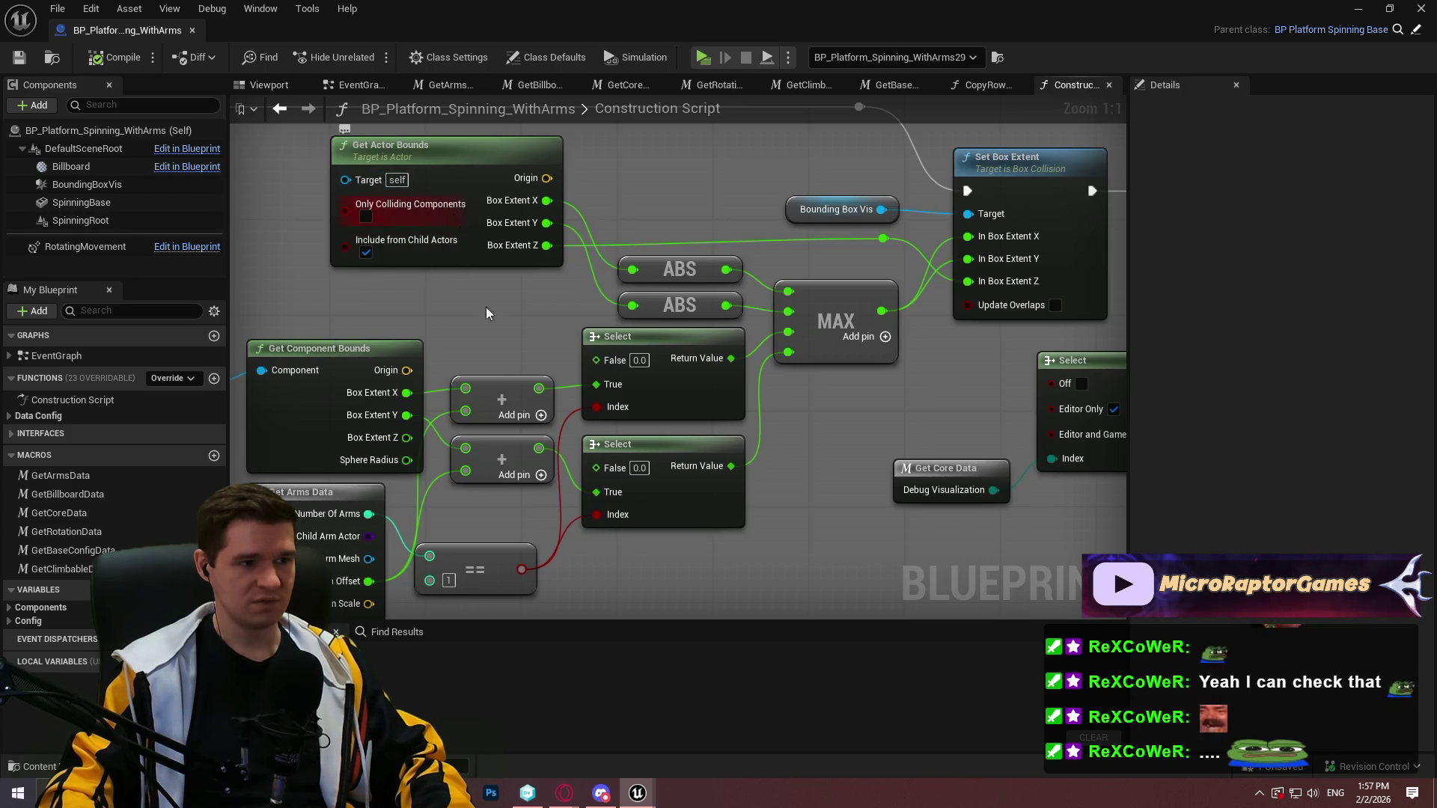
left_click_drag(485, 327, 660, 330)
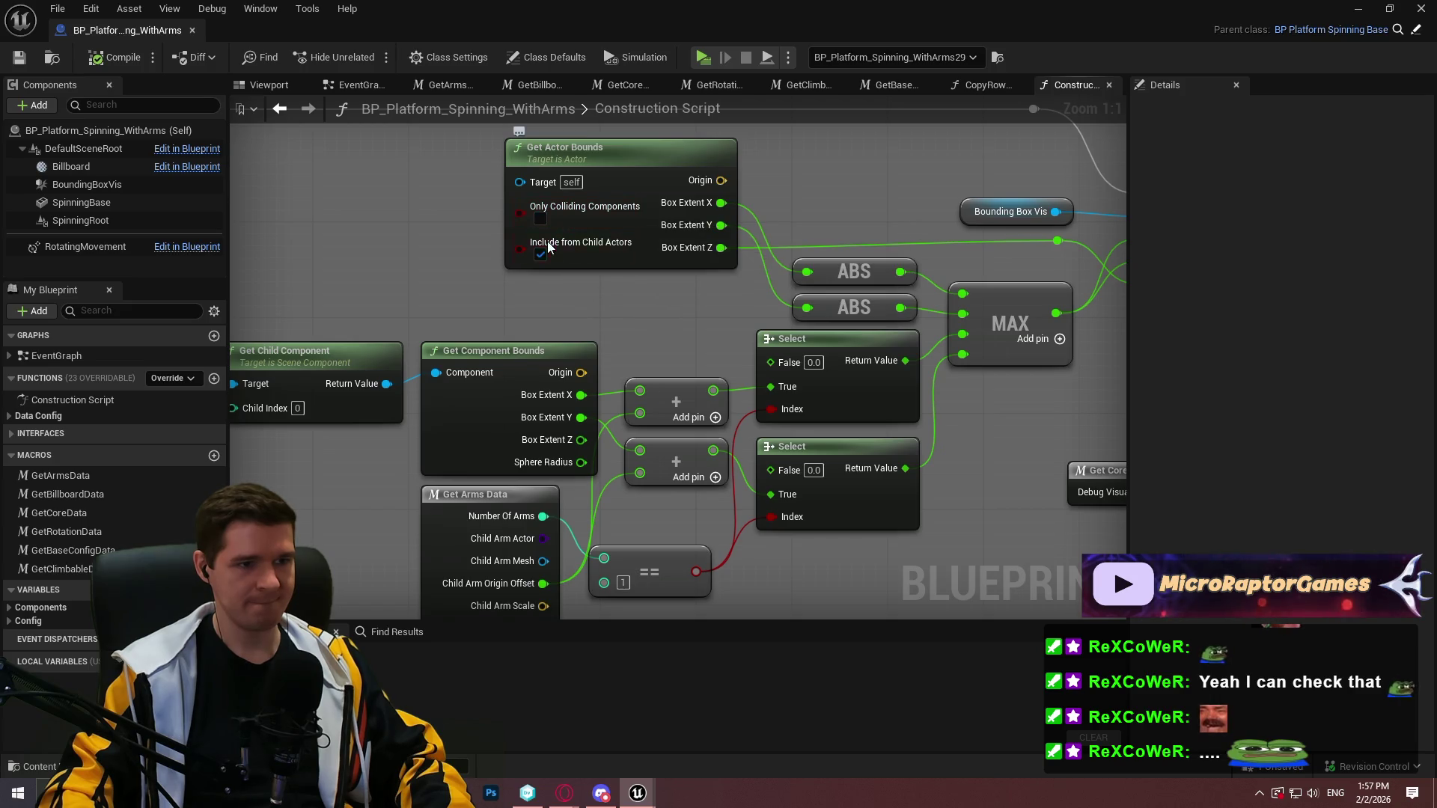
left_click_drag(1127, 216, 1308, 200)
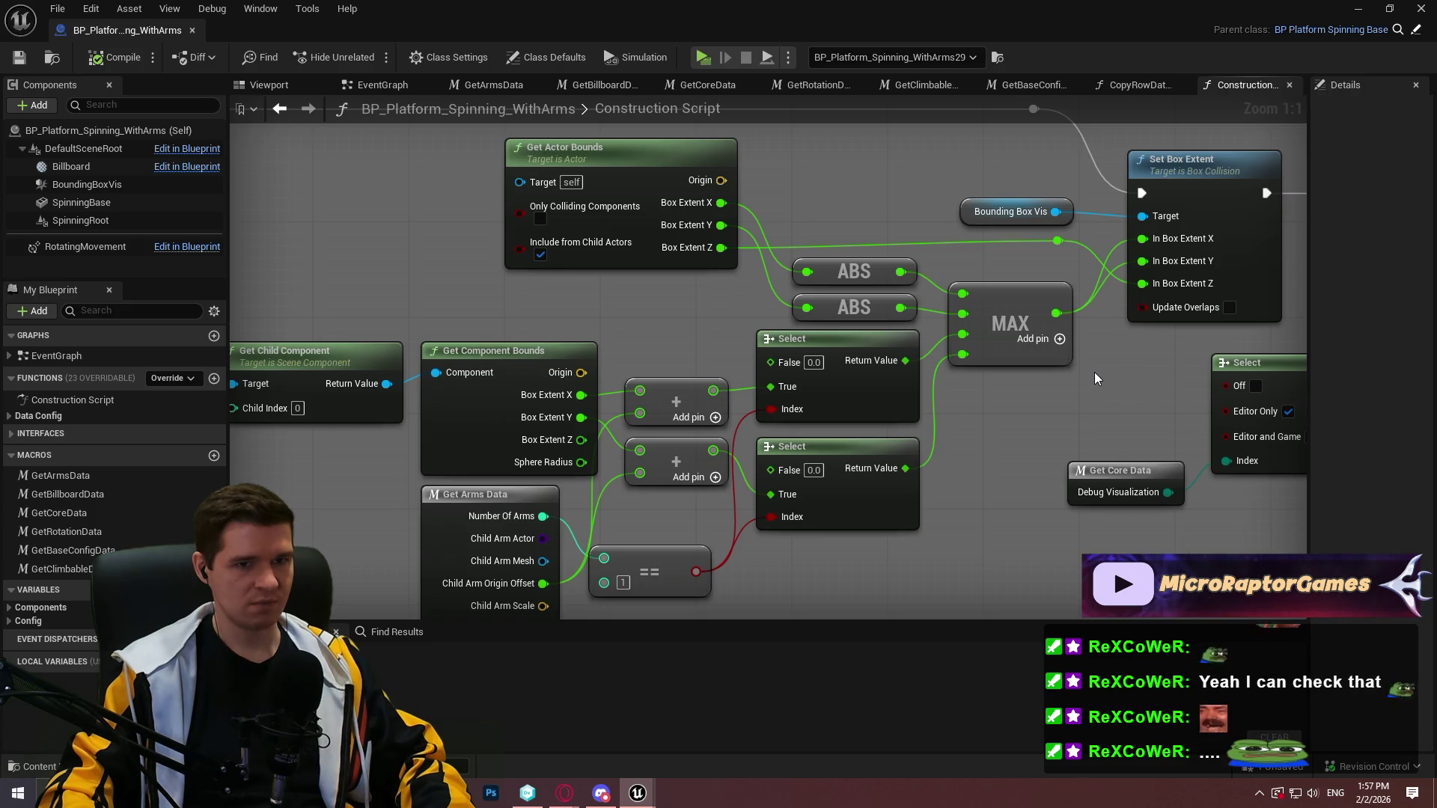
left_click_drag(1091, 370, 1185, 317)
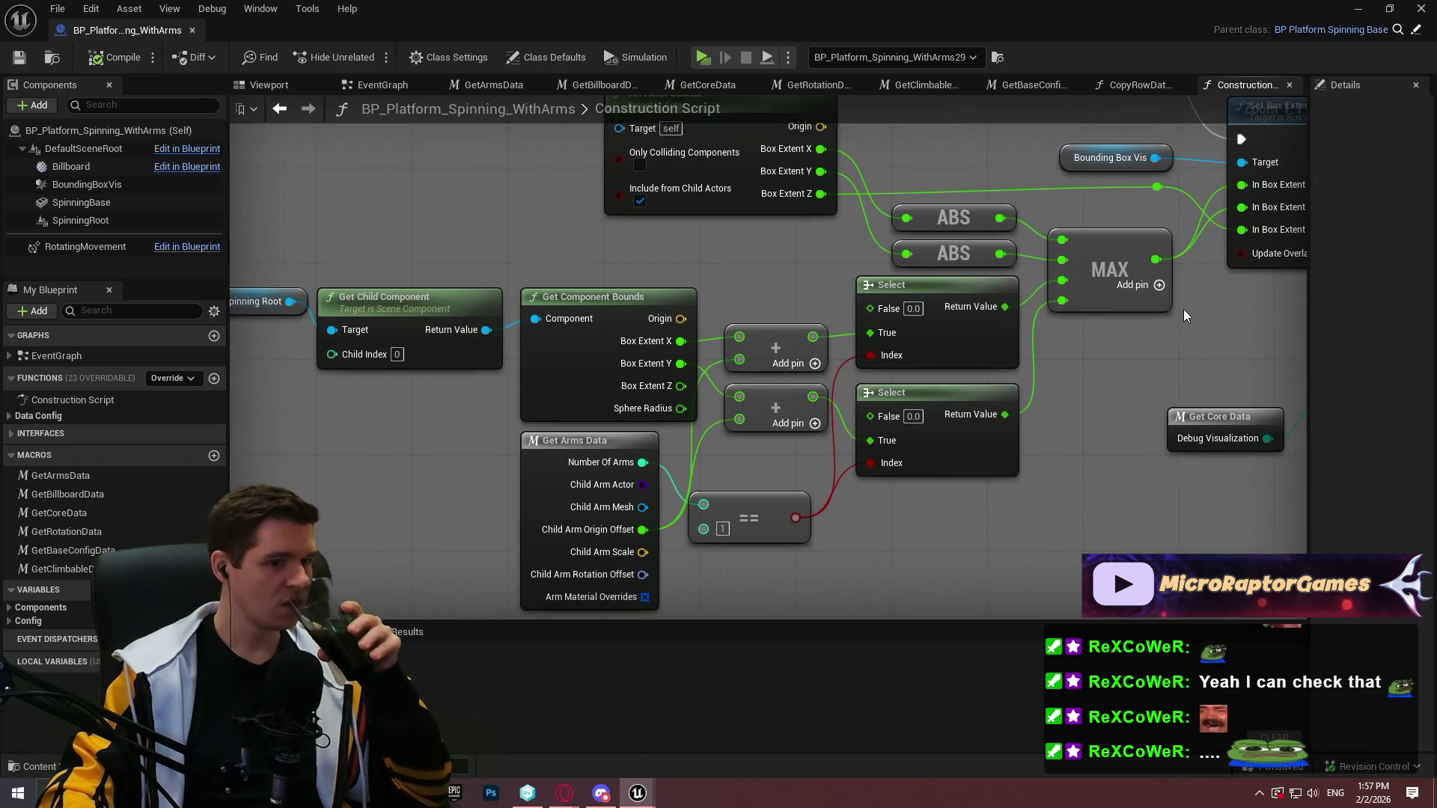
left_click_drag(1185, 322, 1014, 375)
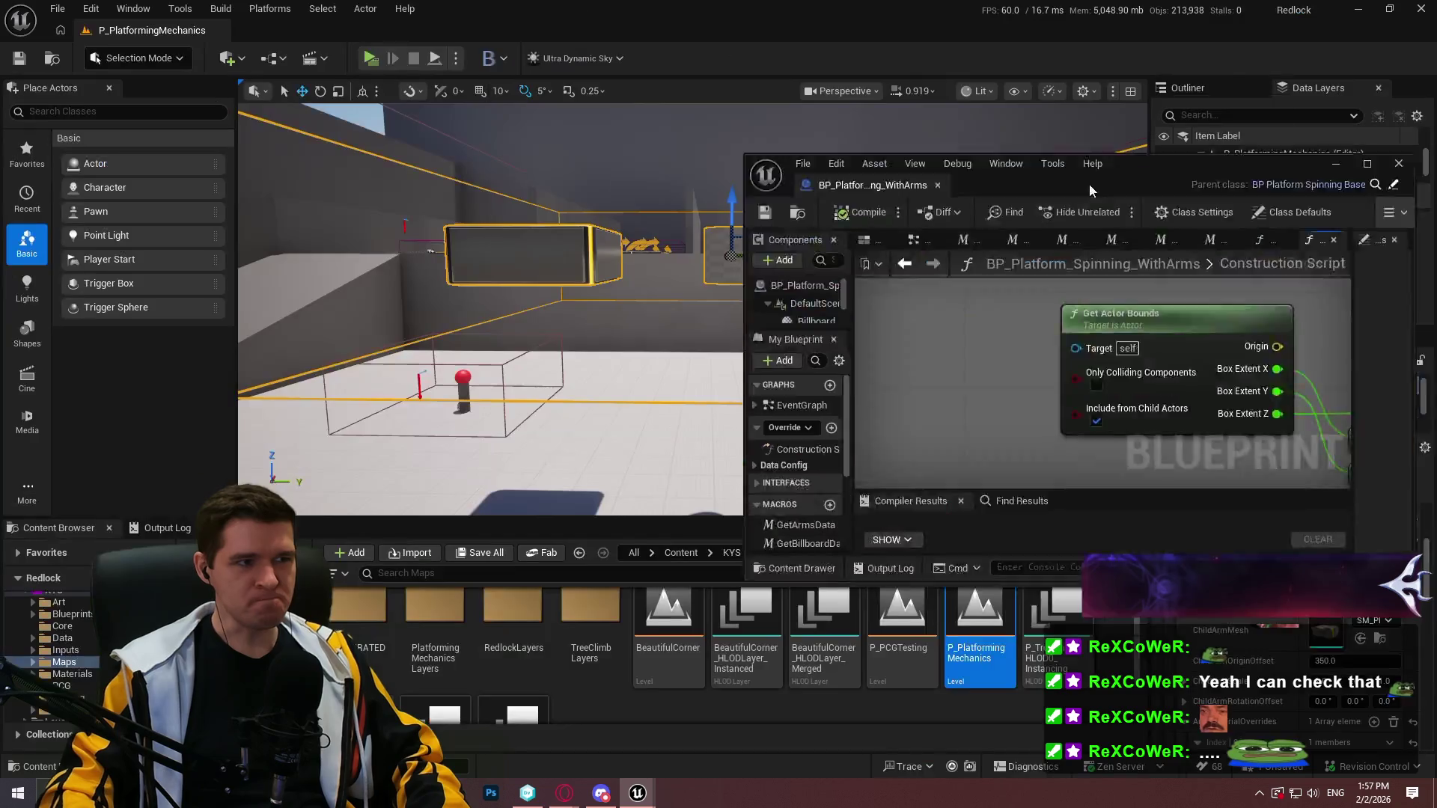
- Dock the Blueprint window into the main editor tabs beside the P_PlatformingMechanics level
mouse_move(1089, 15)
left_mouse_down()
mouse_move(1088, 182)
mouse_move(615, 11)
mouse_move(717, 195)
left_mouse_up()
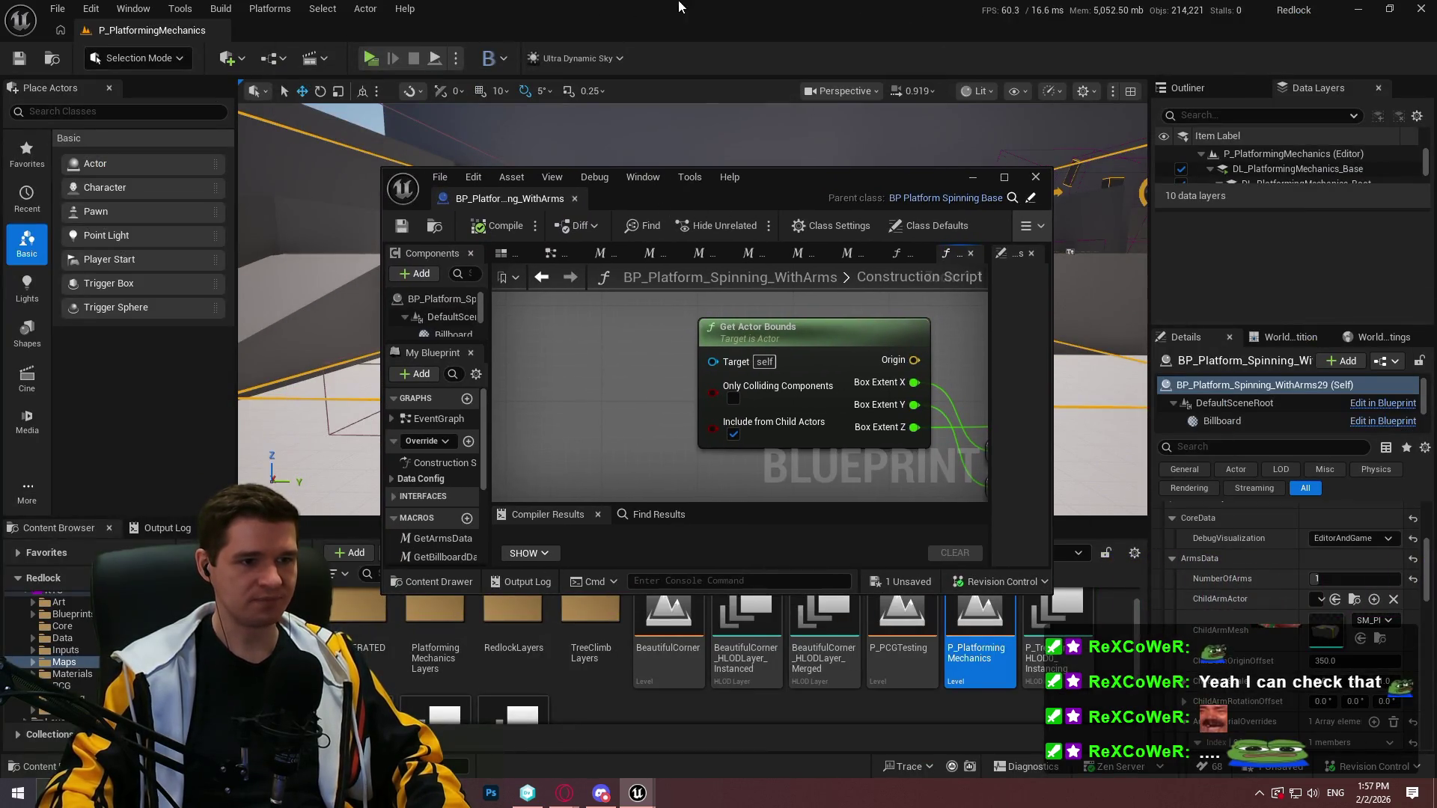
double_click(756, 181)
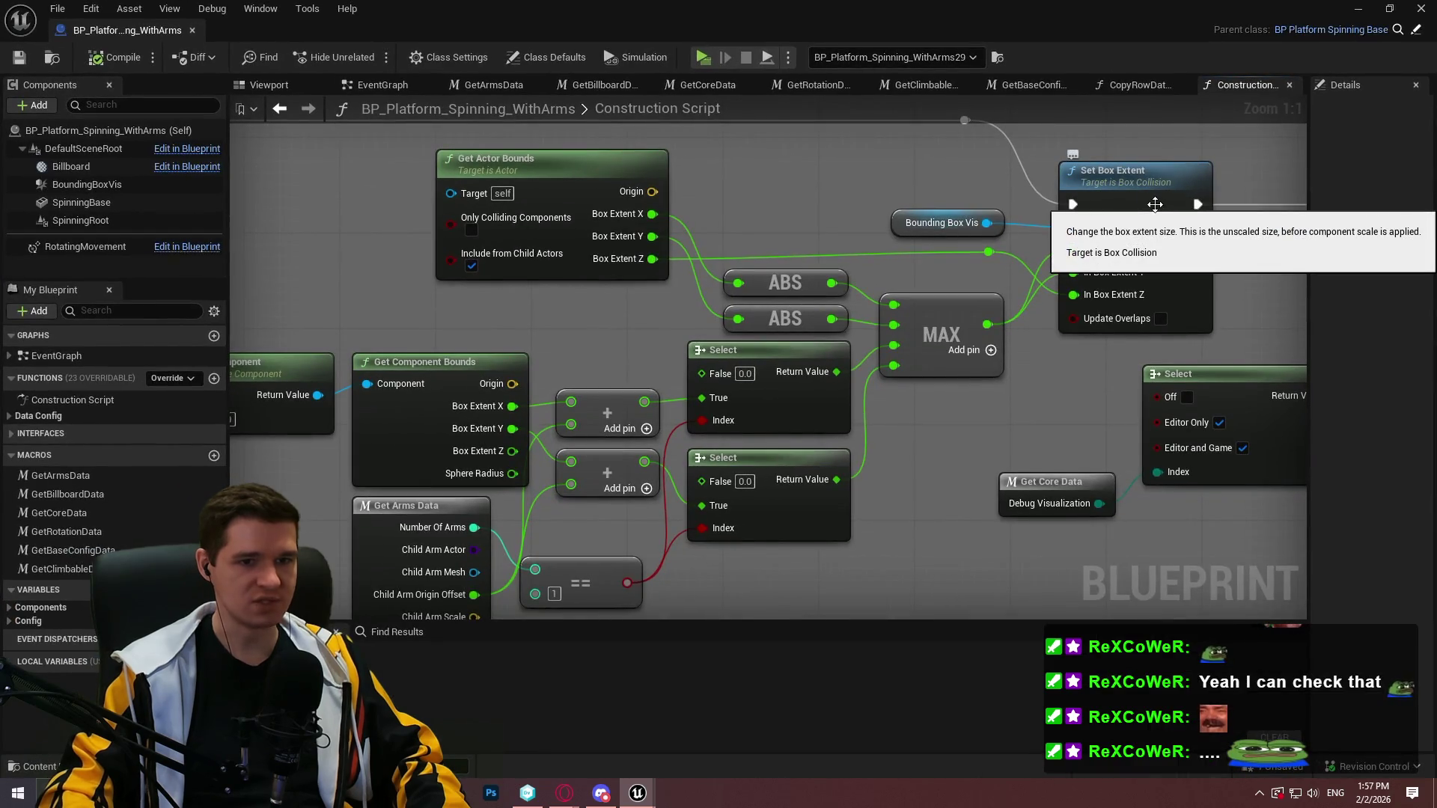
left_click_drag(127, 30, 685, 22)
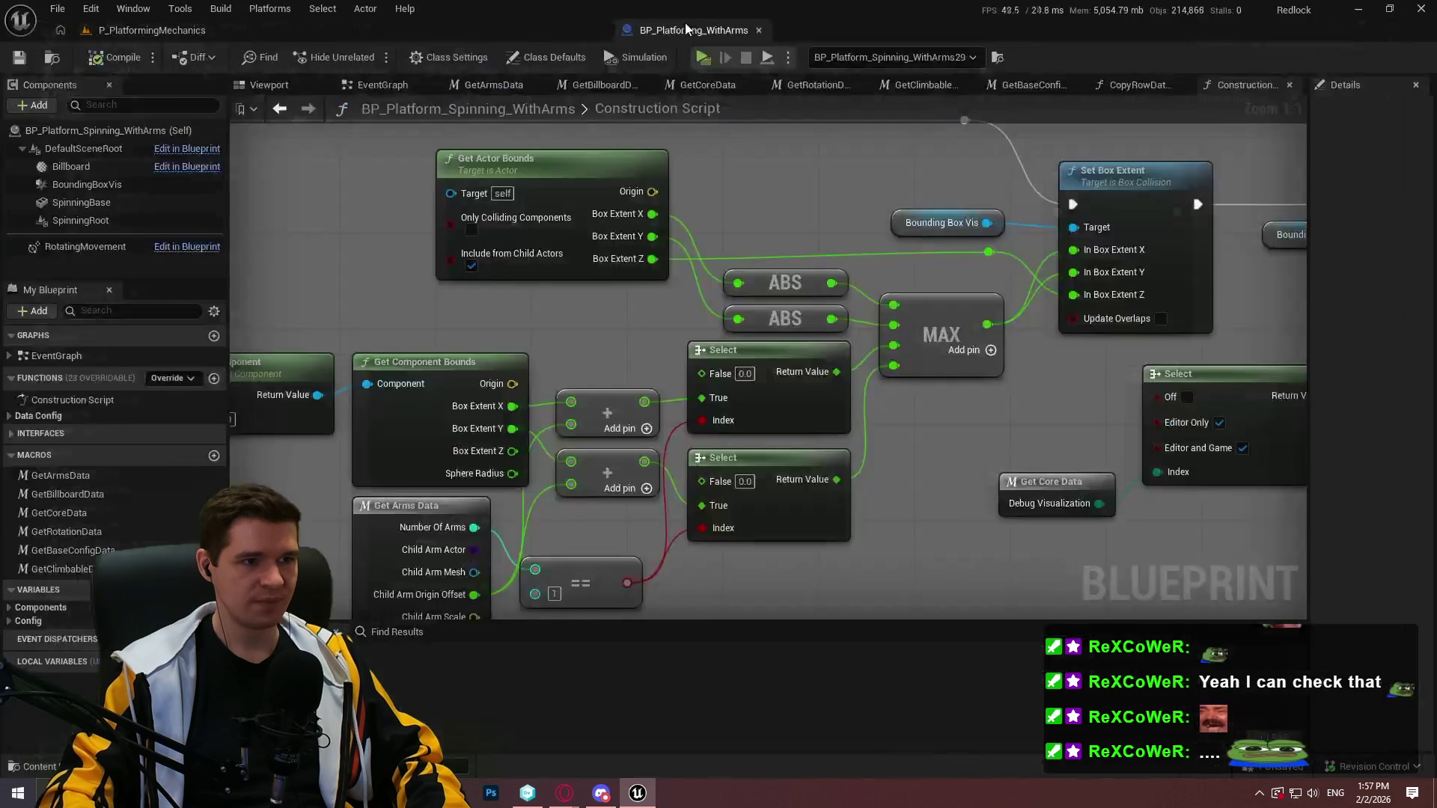
left_click(127, 31)
- Fly the viewport camera to the spinning platforms and enter immersive view with F11
mouse_move(673, 299)
left_mouse_down()
mouse_move(680, 270)
mouse_move(684, 351)
mouse_move(677, 258)
mouse_move(678, 329)
mouse_move(772, 179)
left_mouse_up()
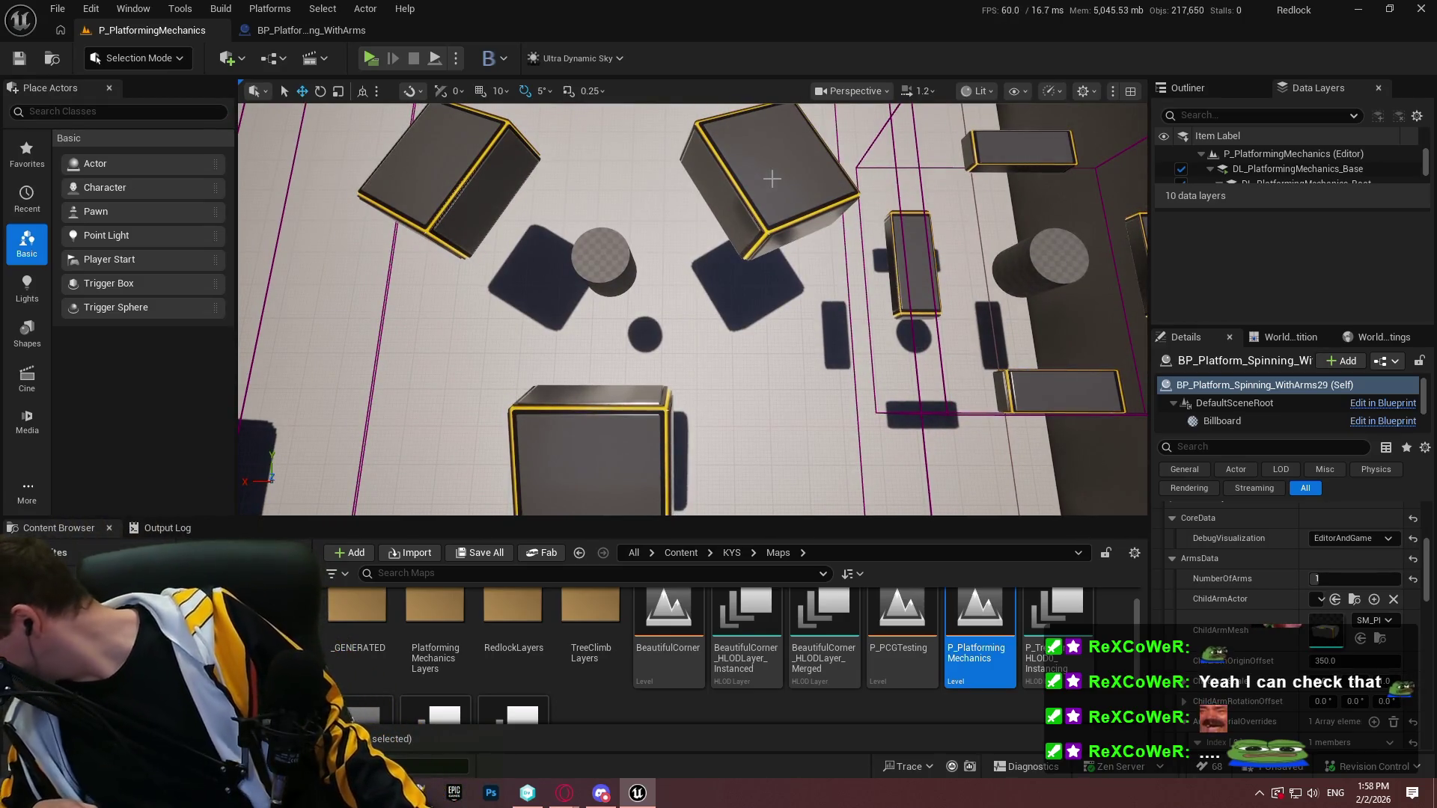
left_click_drag(609, 179, 609, 134)
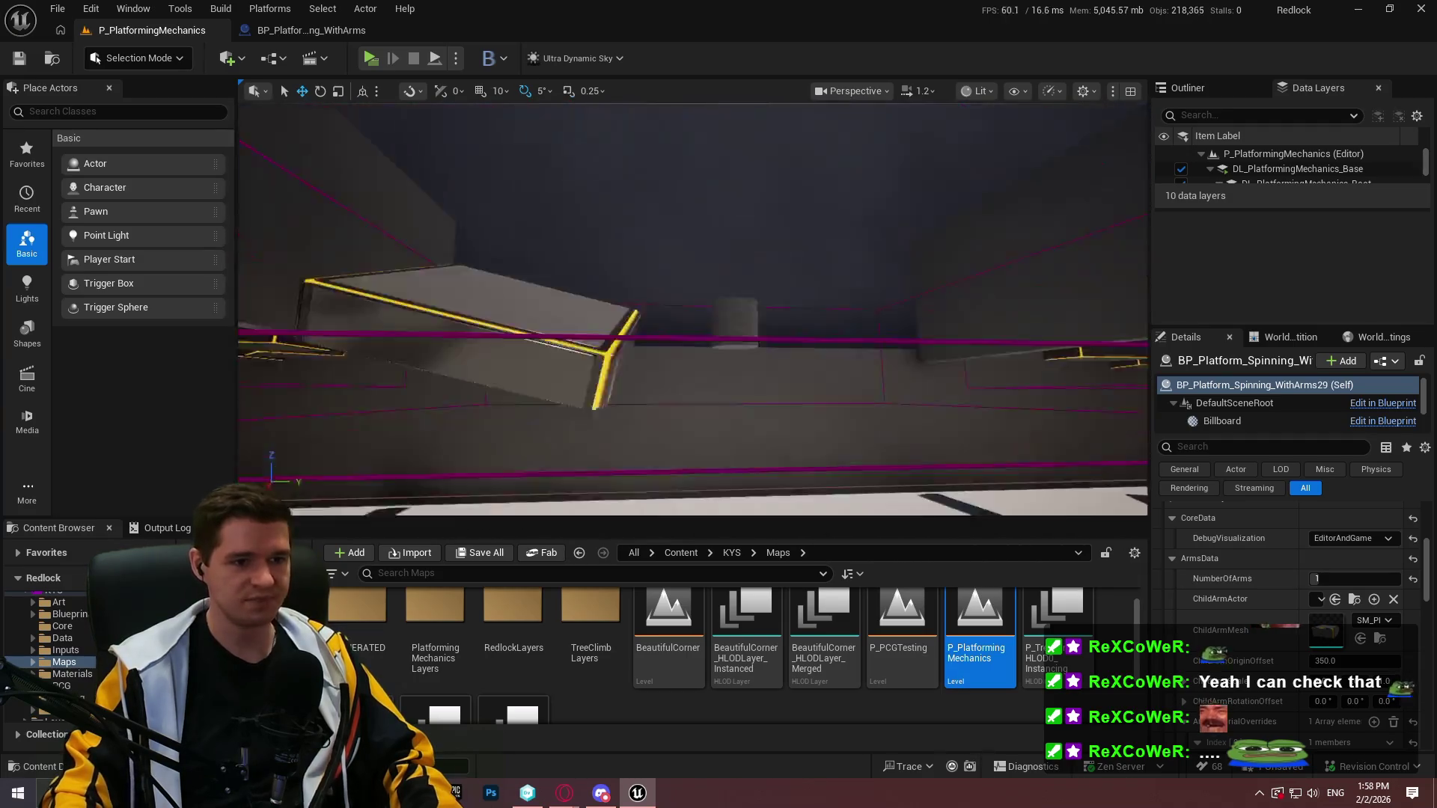
key("w")
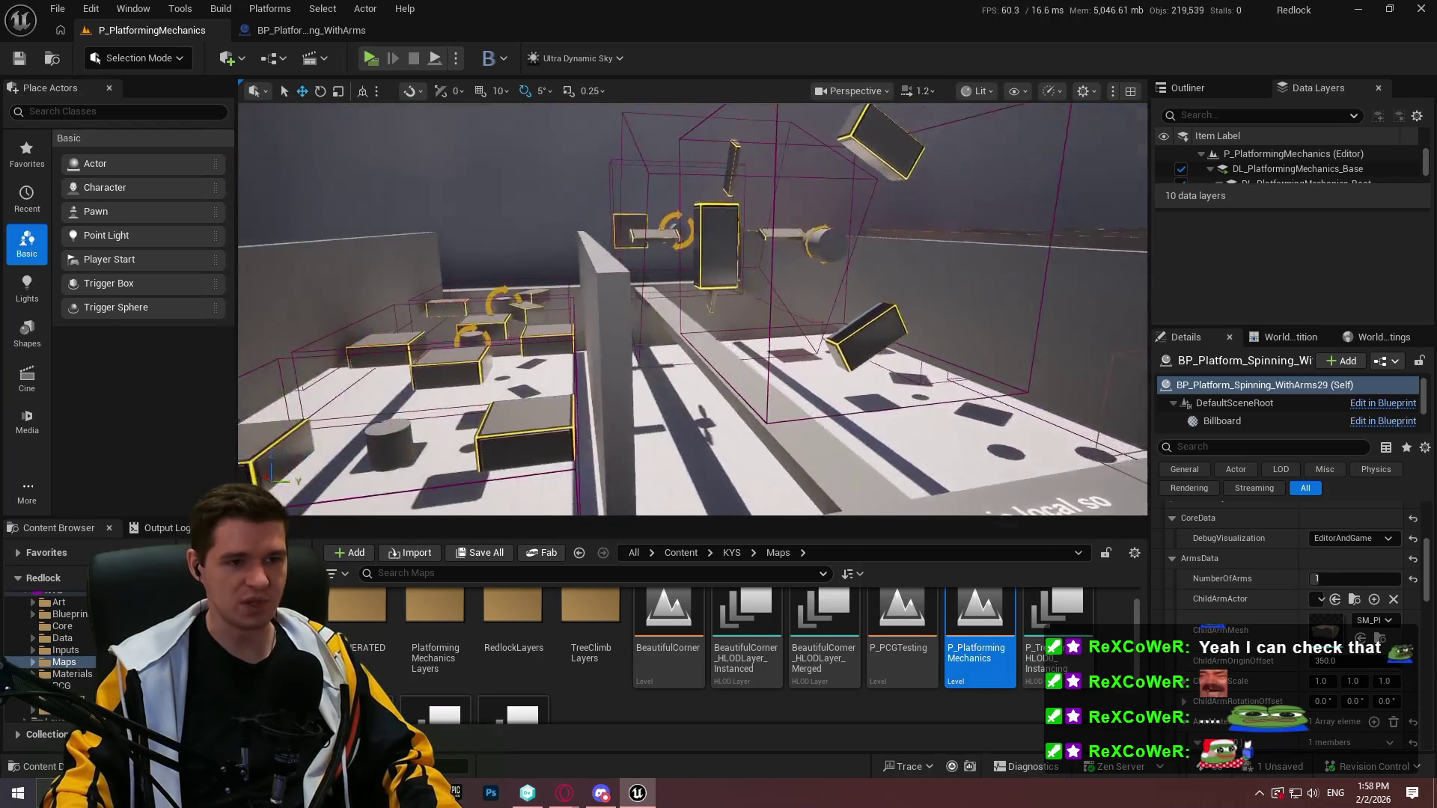
key("s")
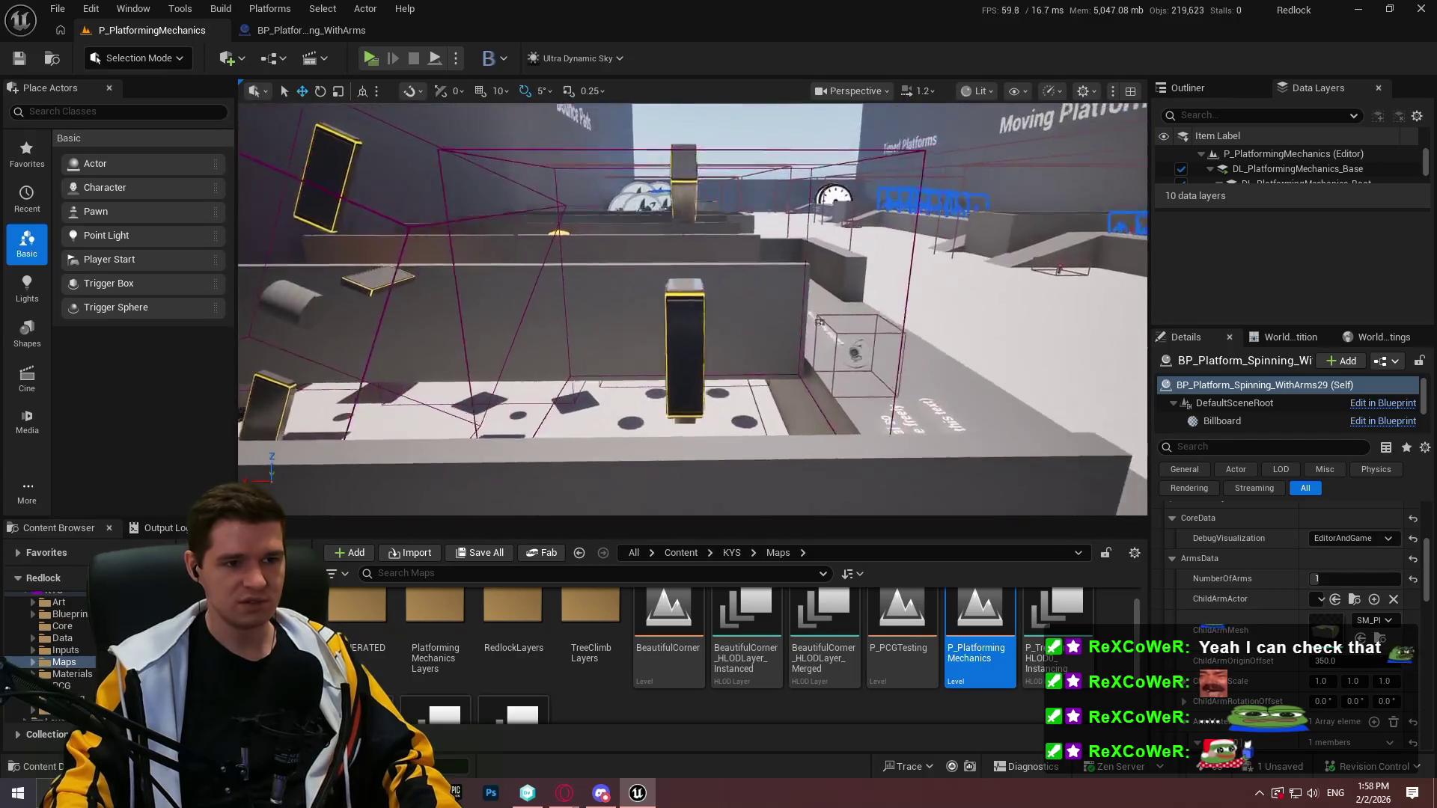
key("F11")
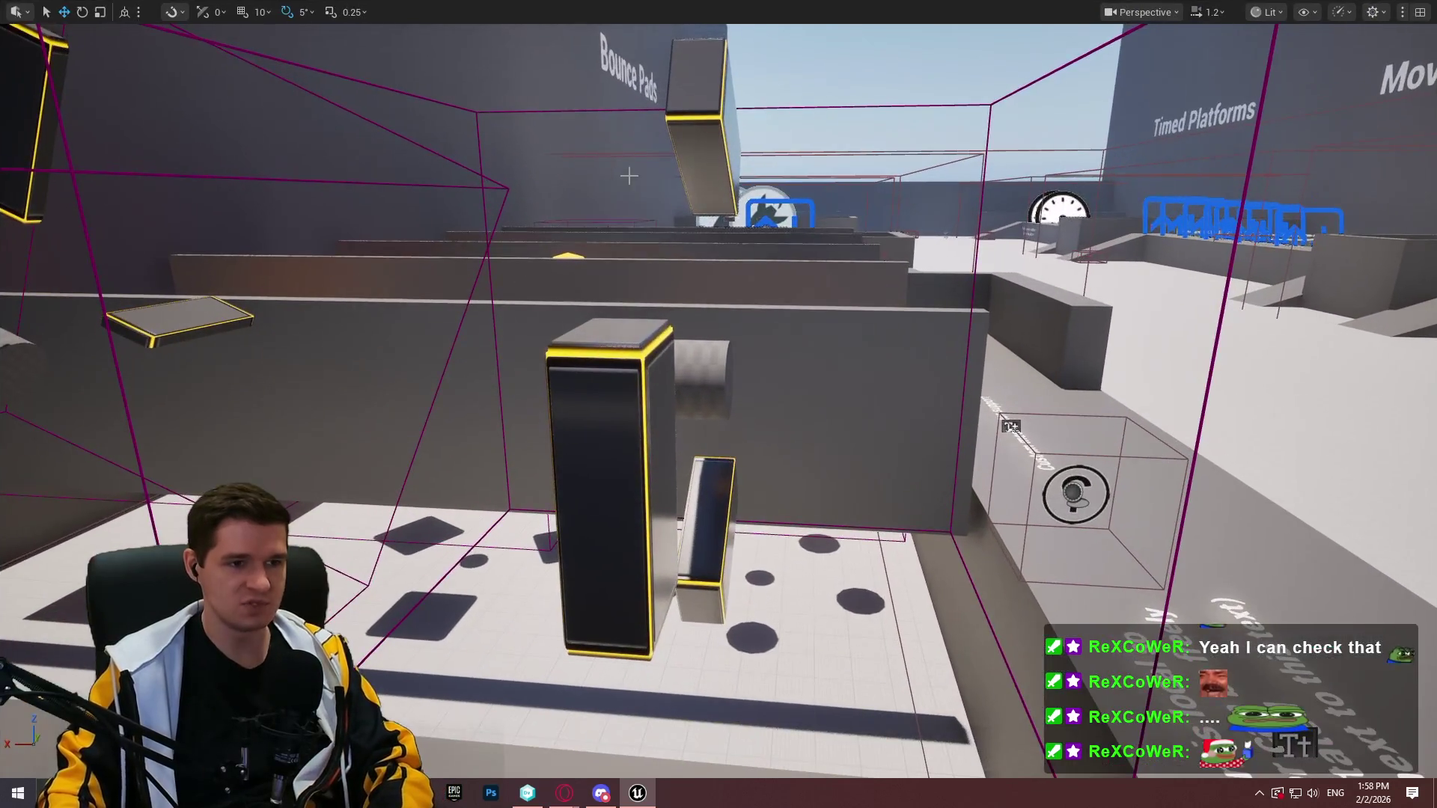
key("a")
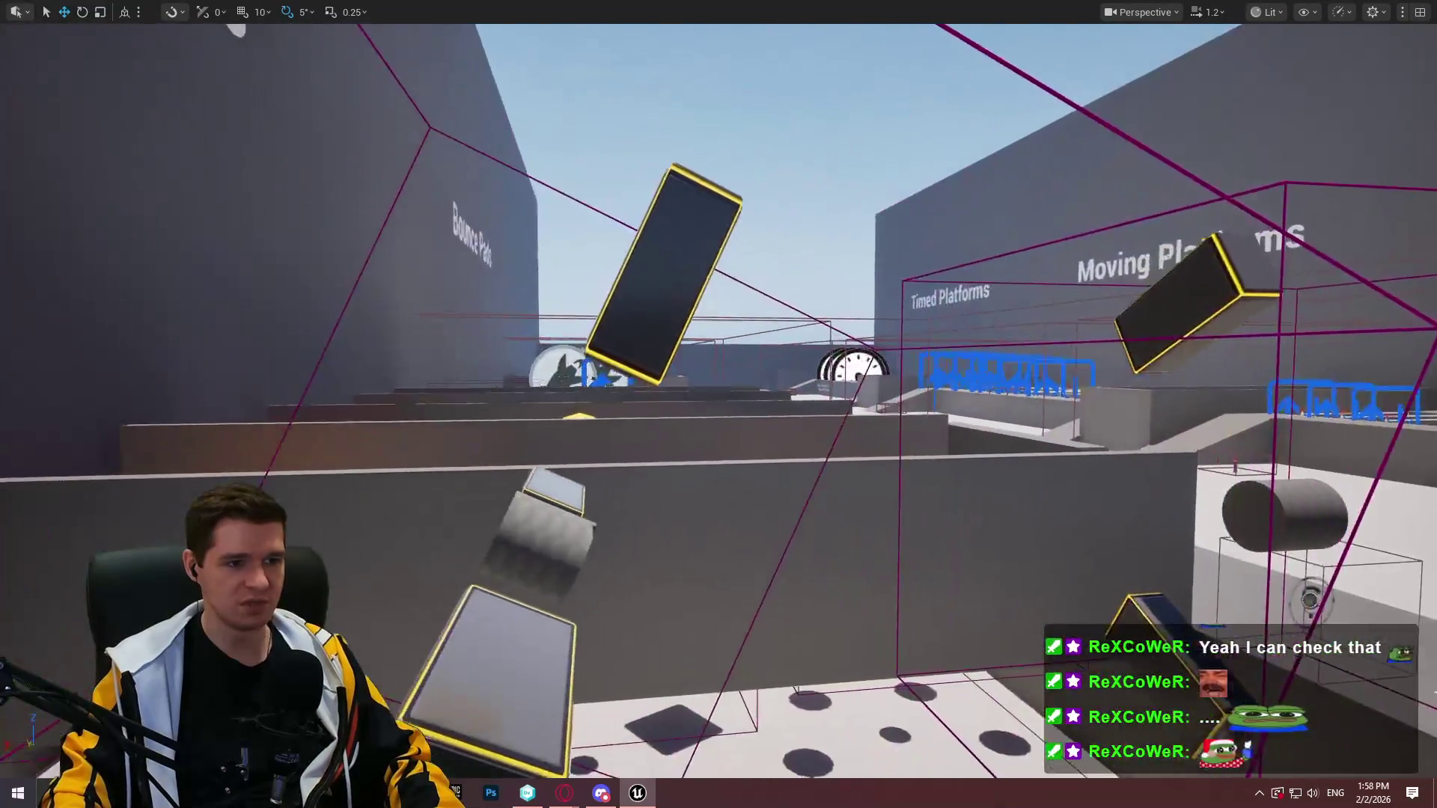
key("s")
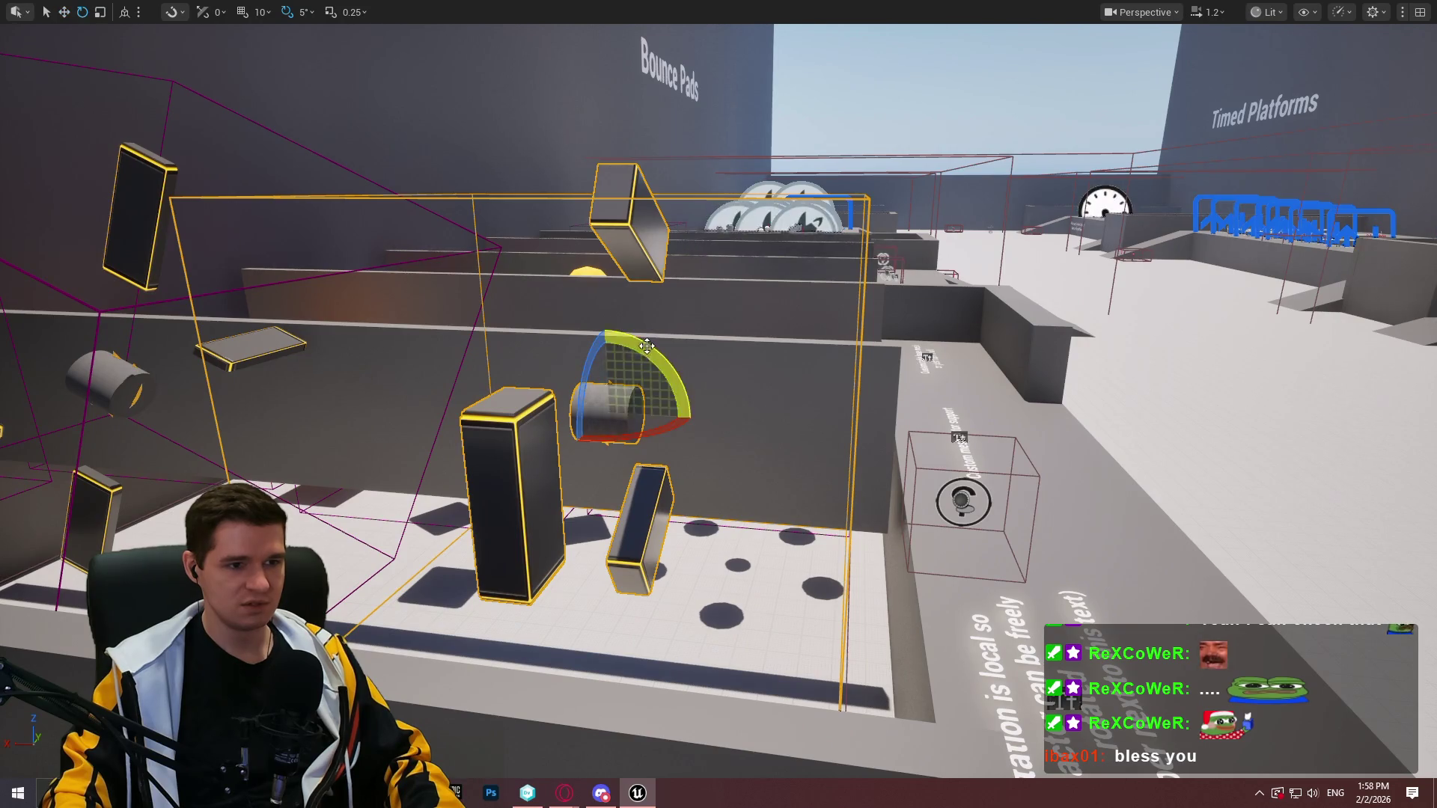
- Rotate the selected platform group to about -90 degrees and restore the editor panels
left_click_drag(604, 329, 644, 344)
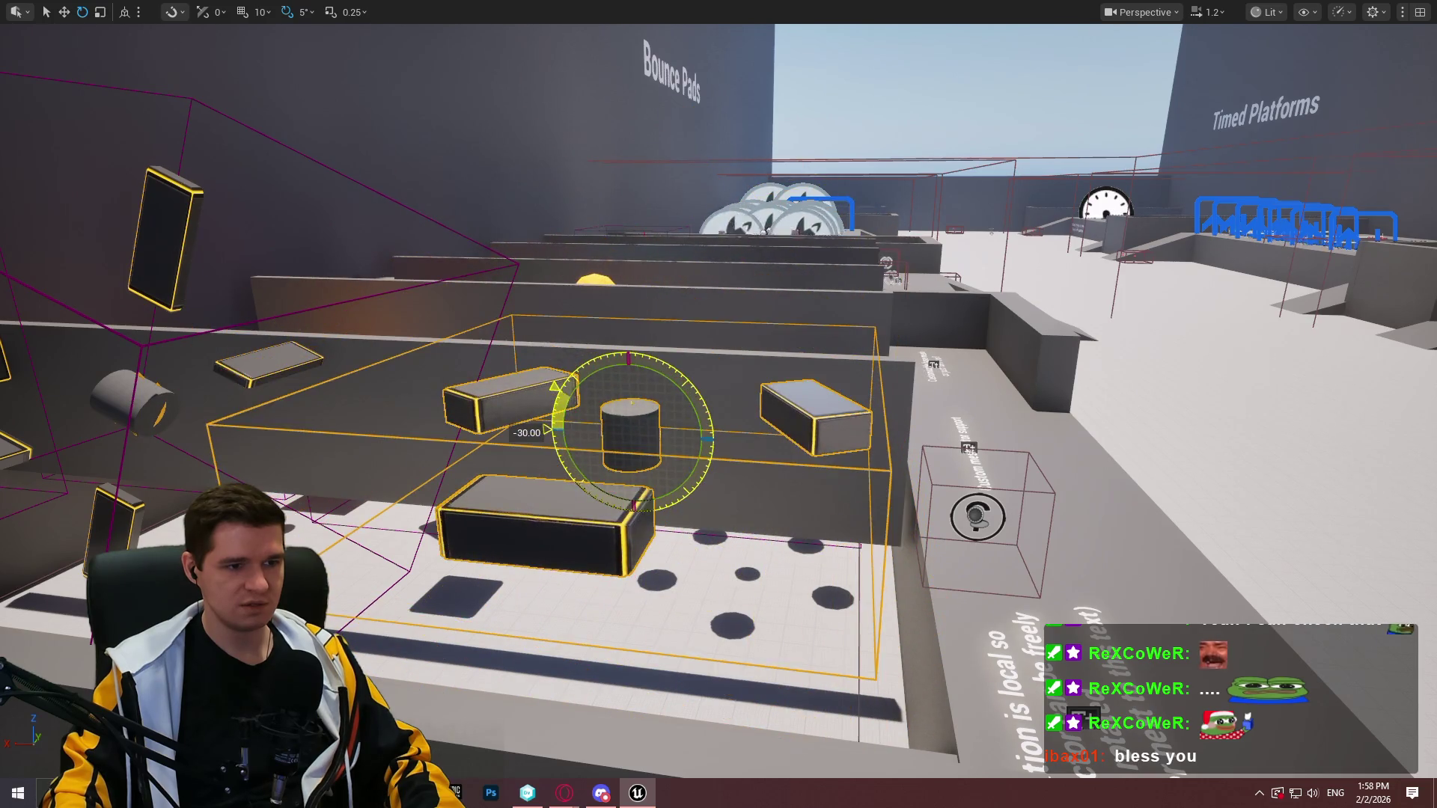
mouse_move(554, 406)
left_mouse_down()
mouse_move(591, 359)
mouse_move(627, 347)
left_mouse_up()
key("w")
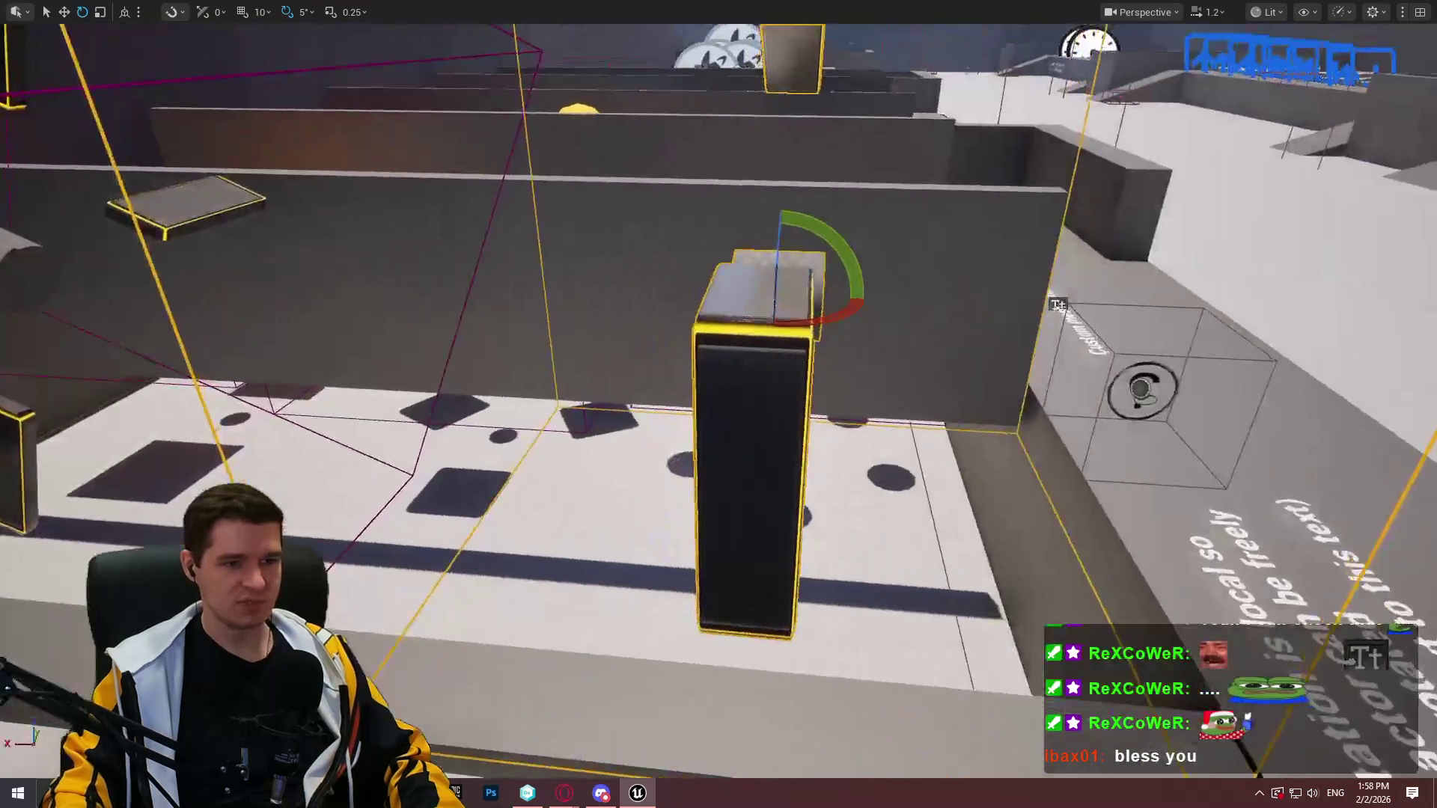
key("f")
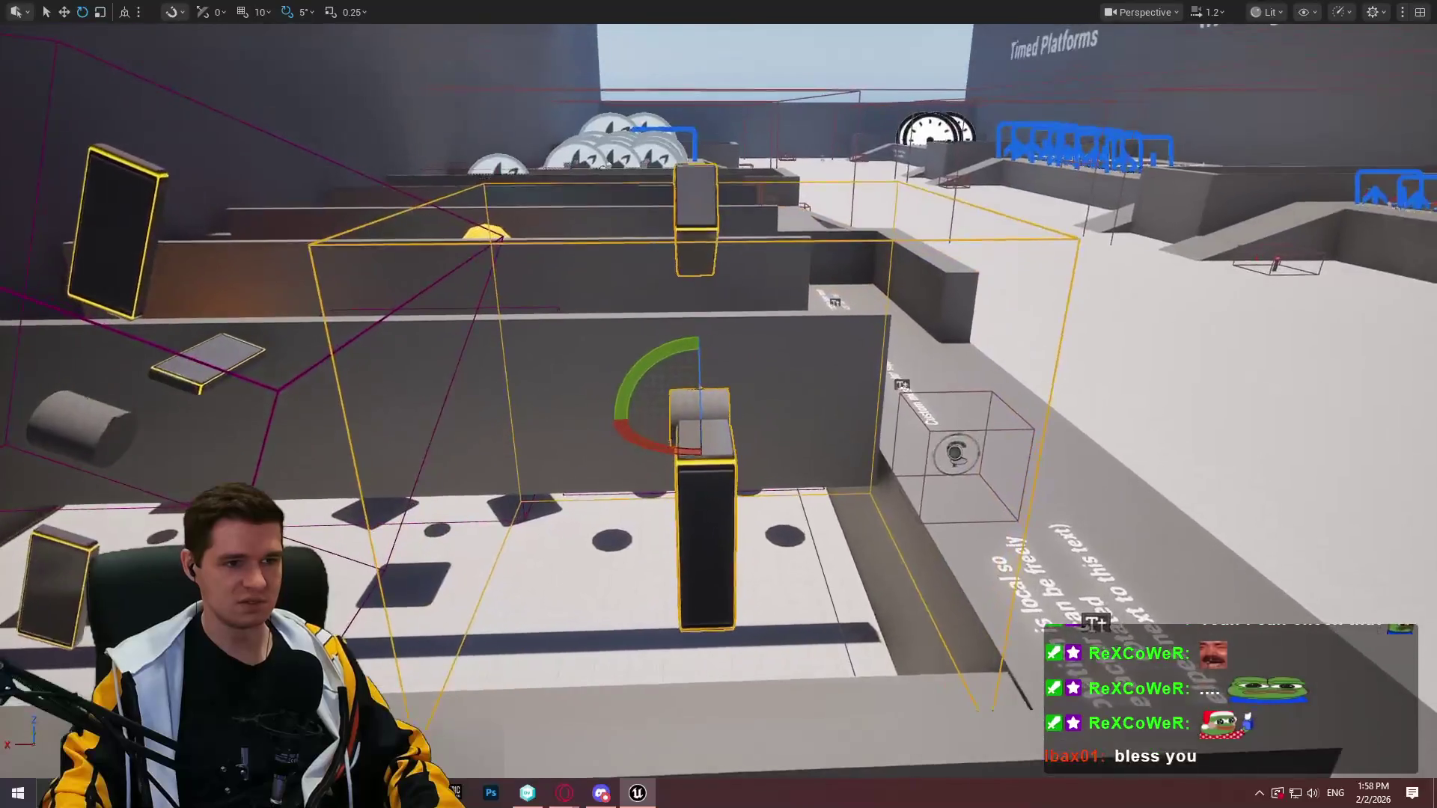
mouse_move(695, 386)
left_mouse_down()
mouse_move(628, 394)
mouse_move(699, 332)
mouse_move(645, 350)
mouse_move(607, 421)
left_mouse_up()
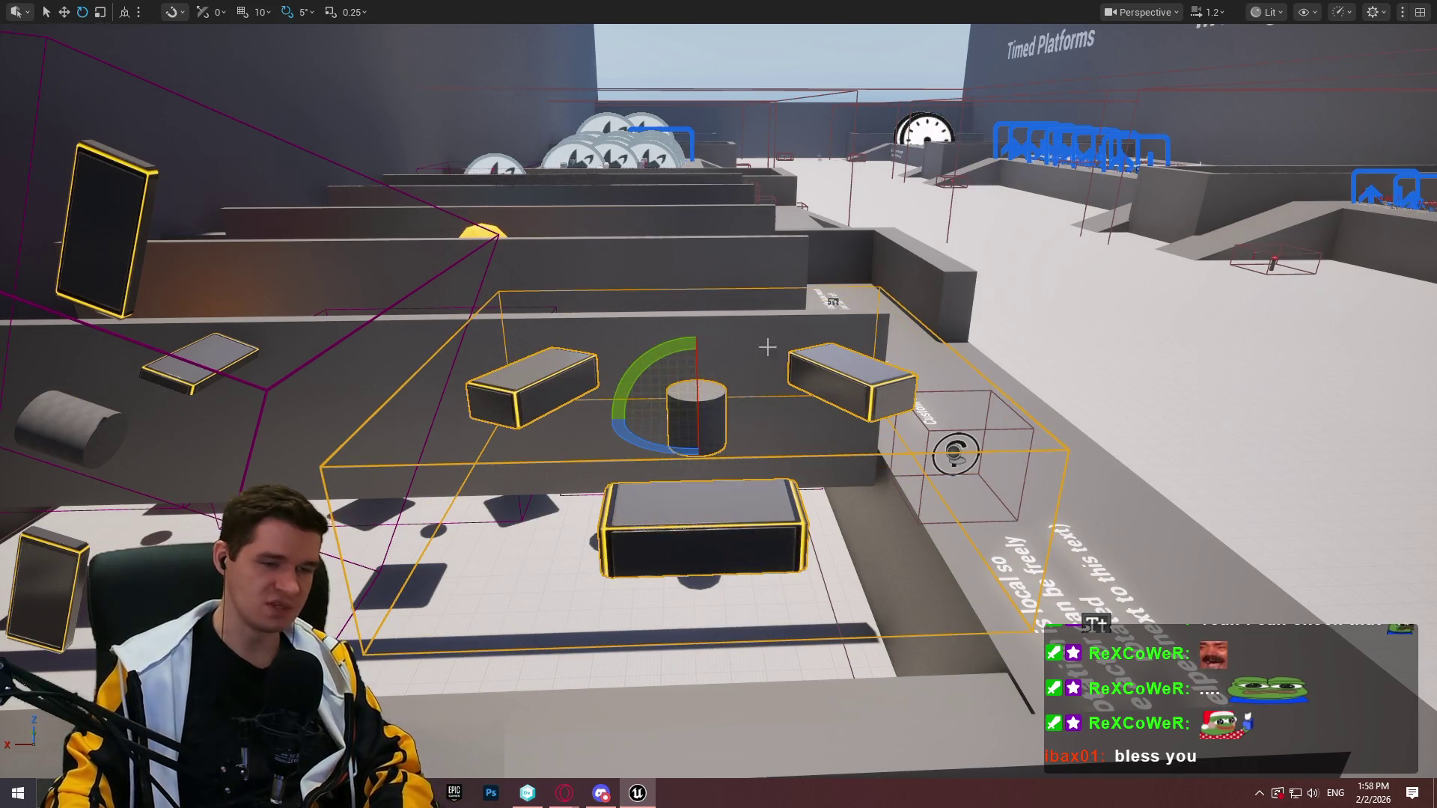
key("F11")
- Halve the Box Extent Z with a divide-by-2.0 node wired into In Box Extent Z
left_click(356, 35)
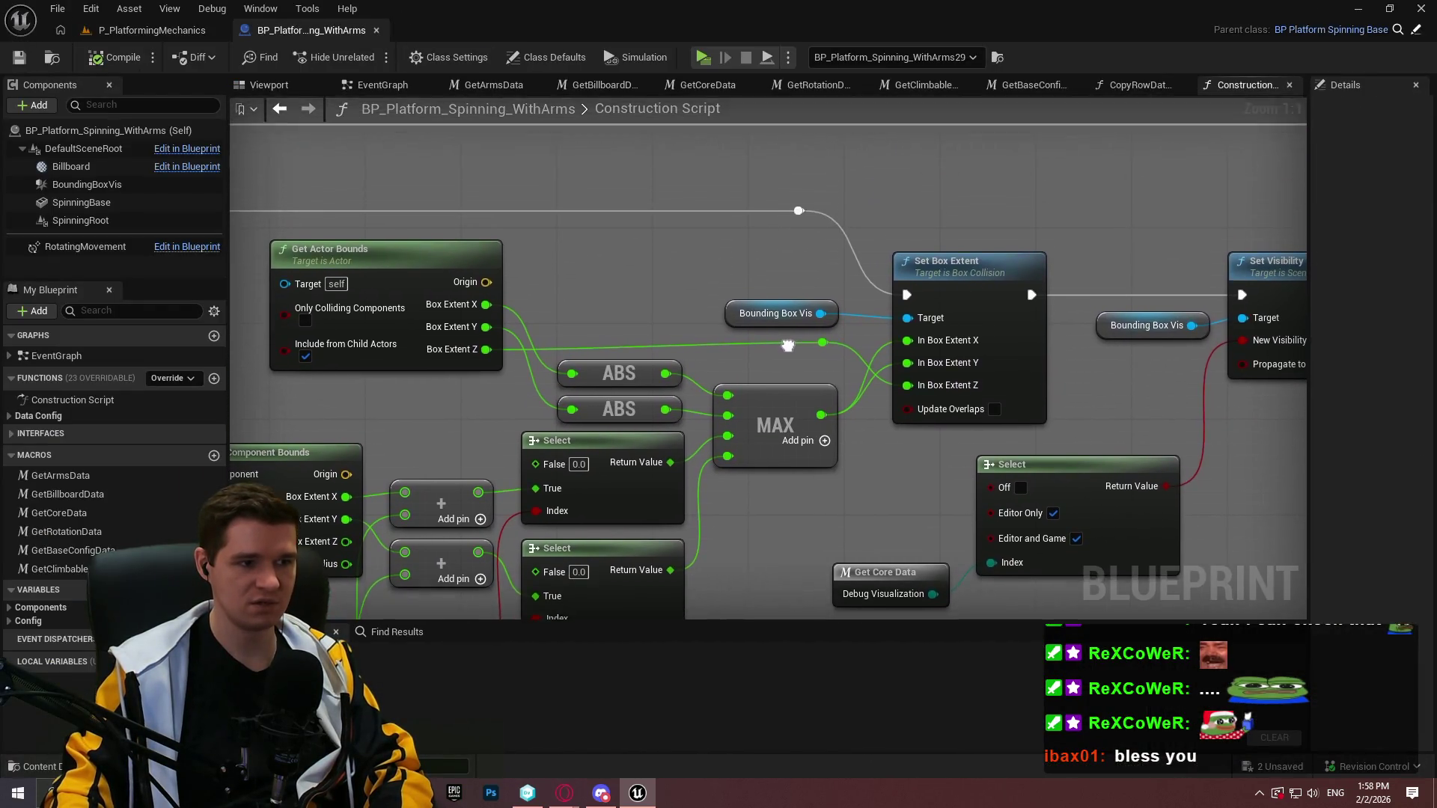
left_click_drag(822, 348, 853, 159)
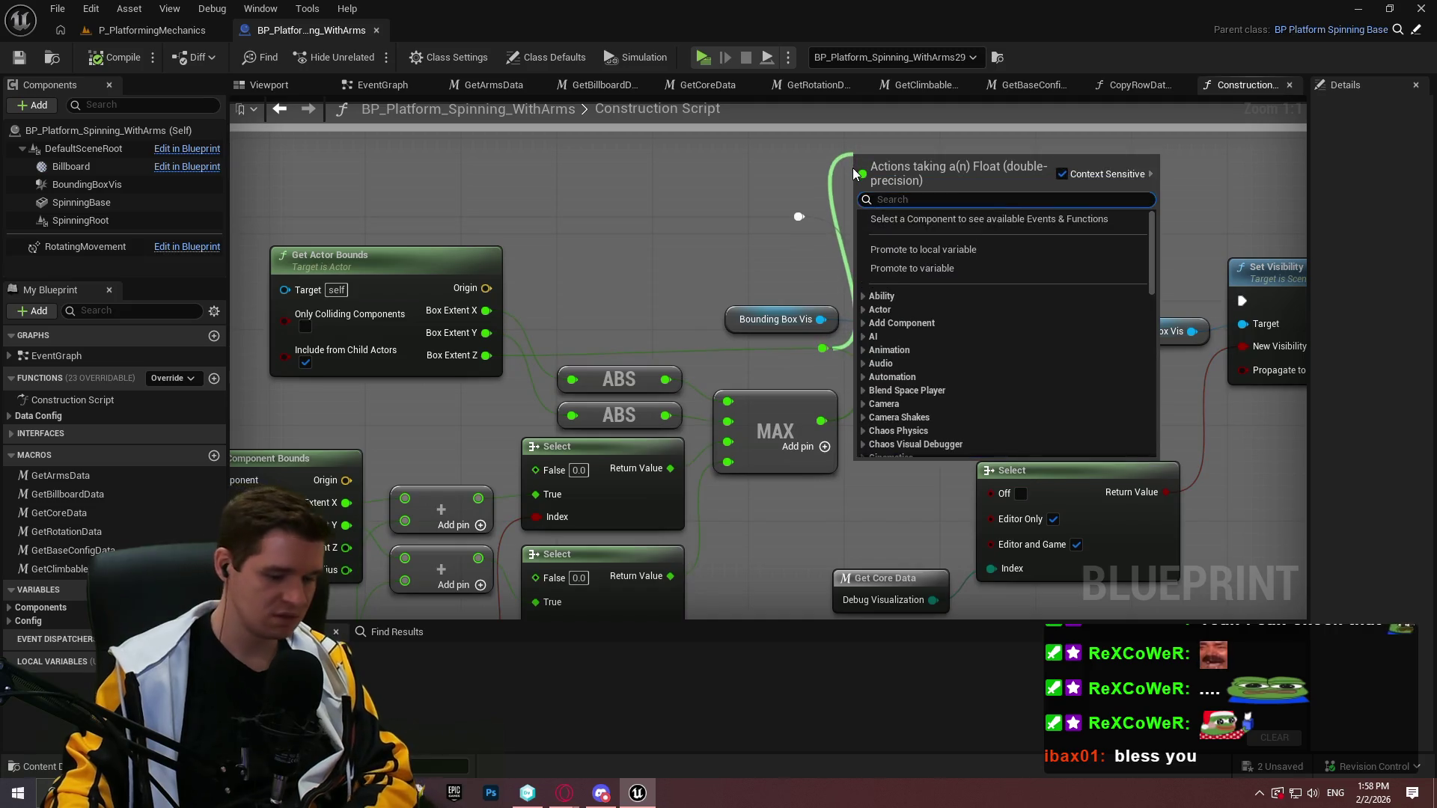
type("/")
key("Return")
left_click(883, 187)
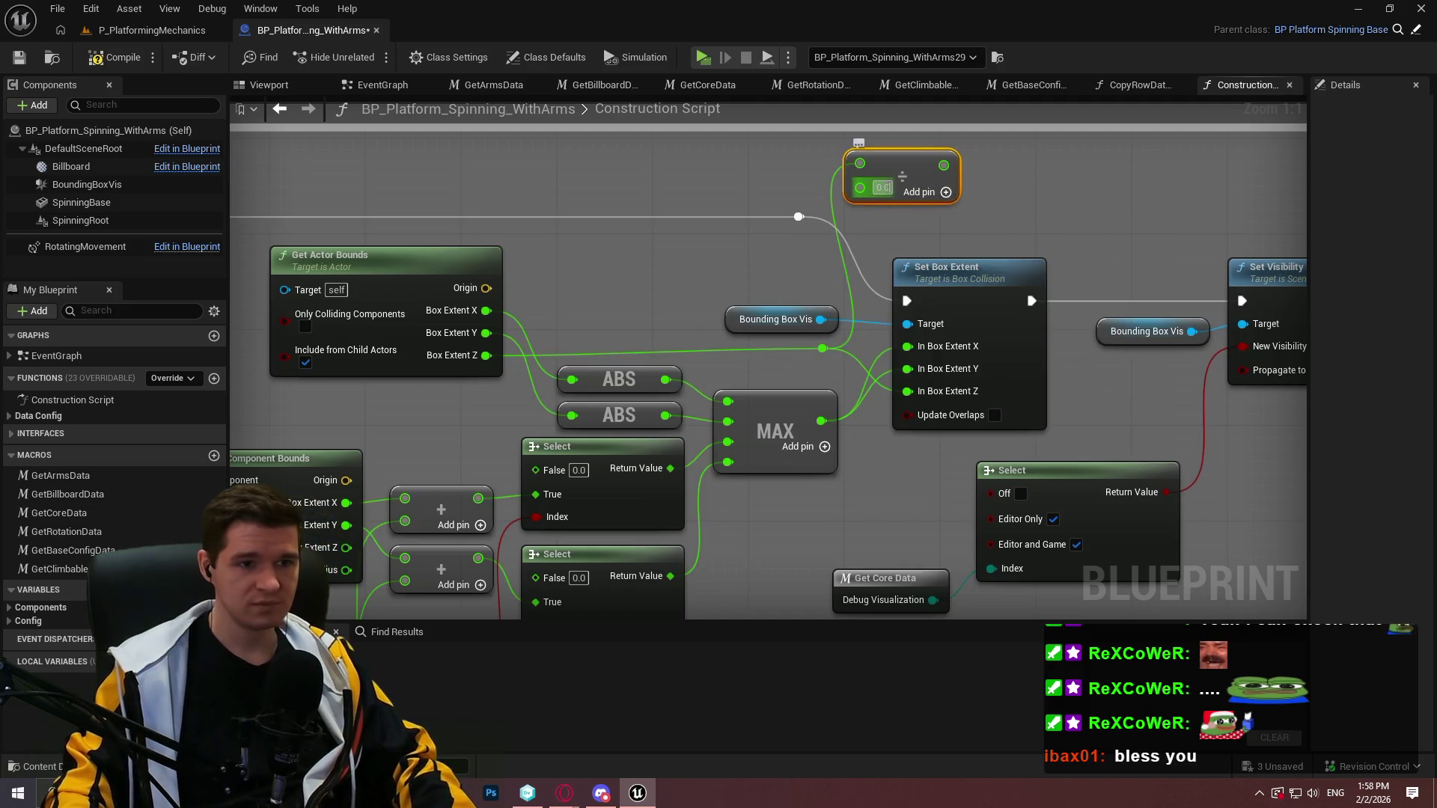
type("2")
left_click_drag(936, 165, 931, 389)
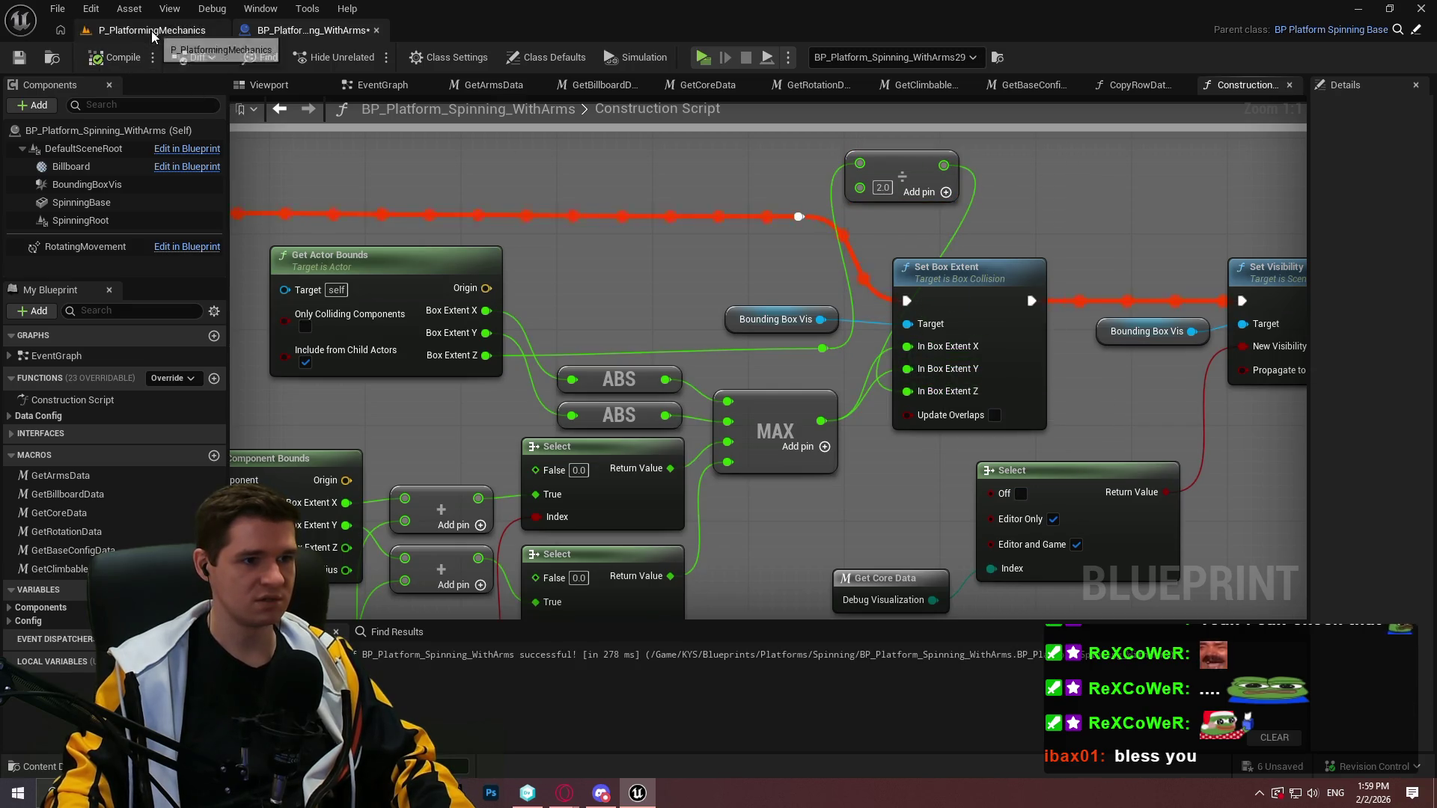
left_click(151, 30)
- Fly the viewport in close above the single-arm spinning platform and its cylinder
key("f")
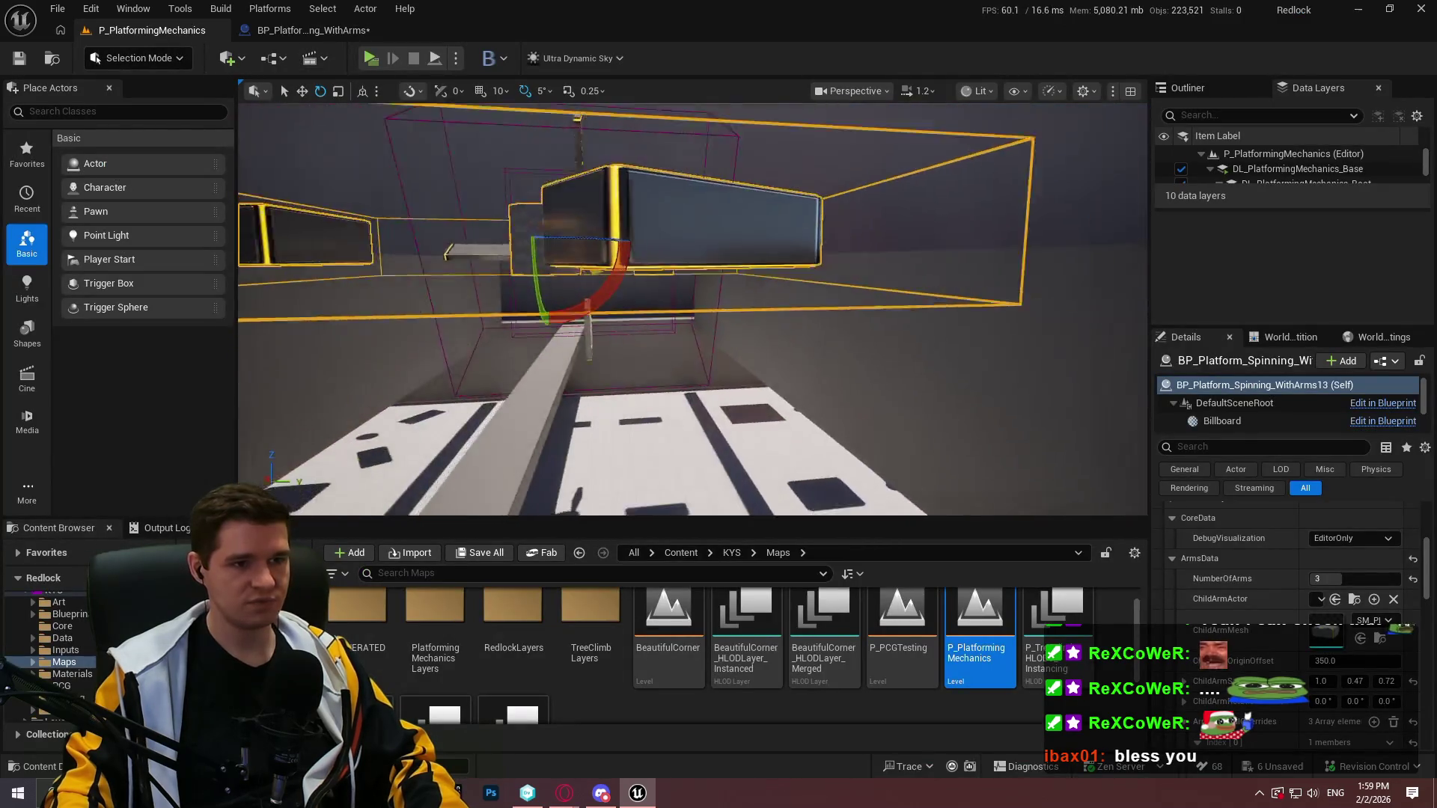
key("s")
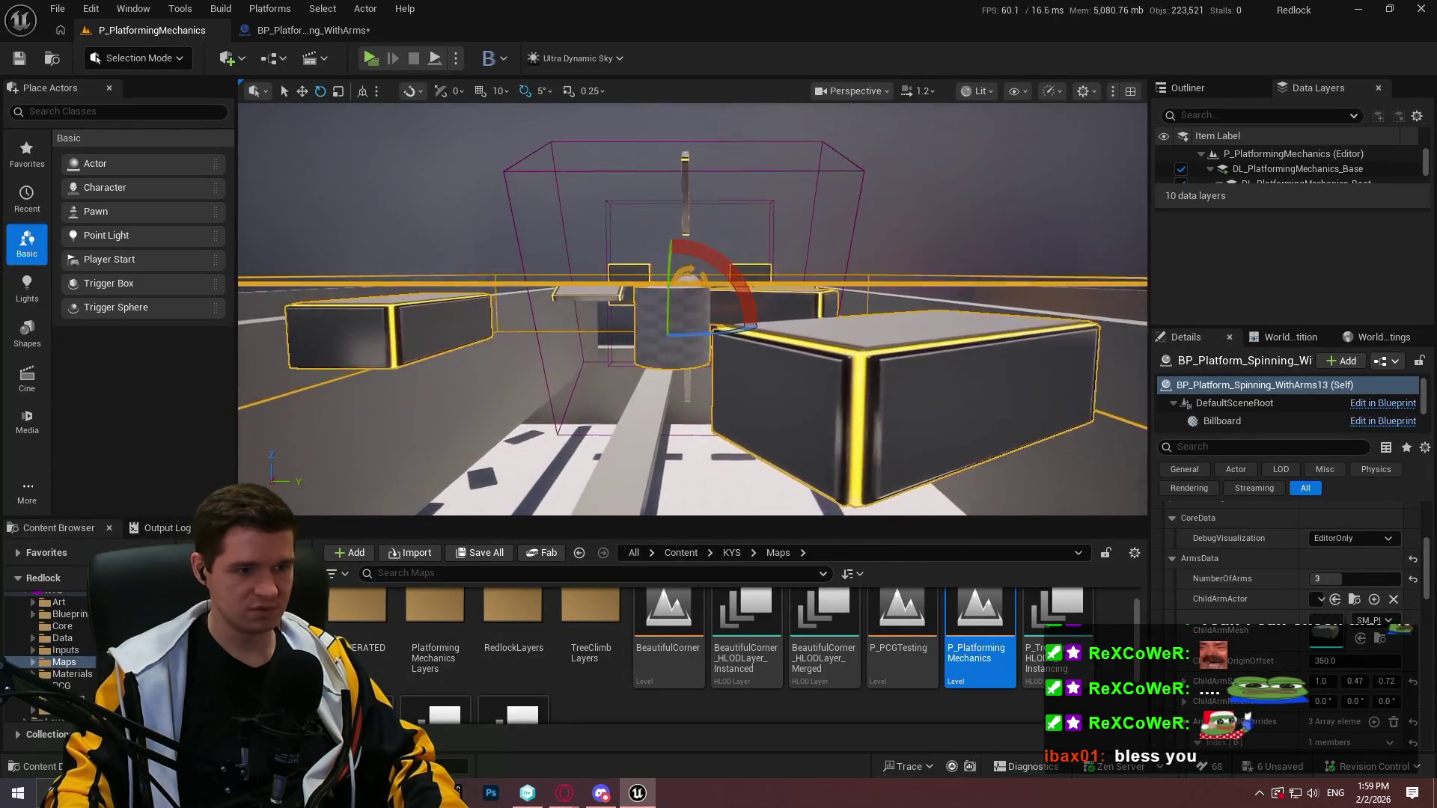
key("w")
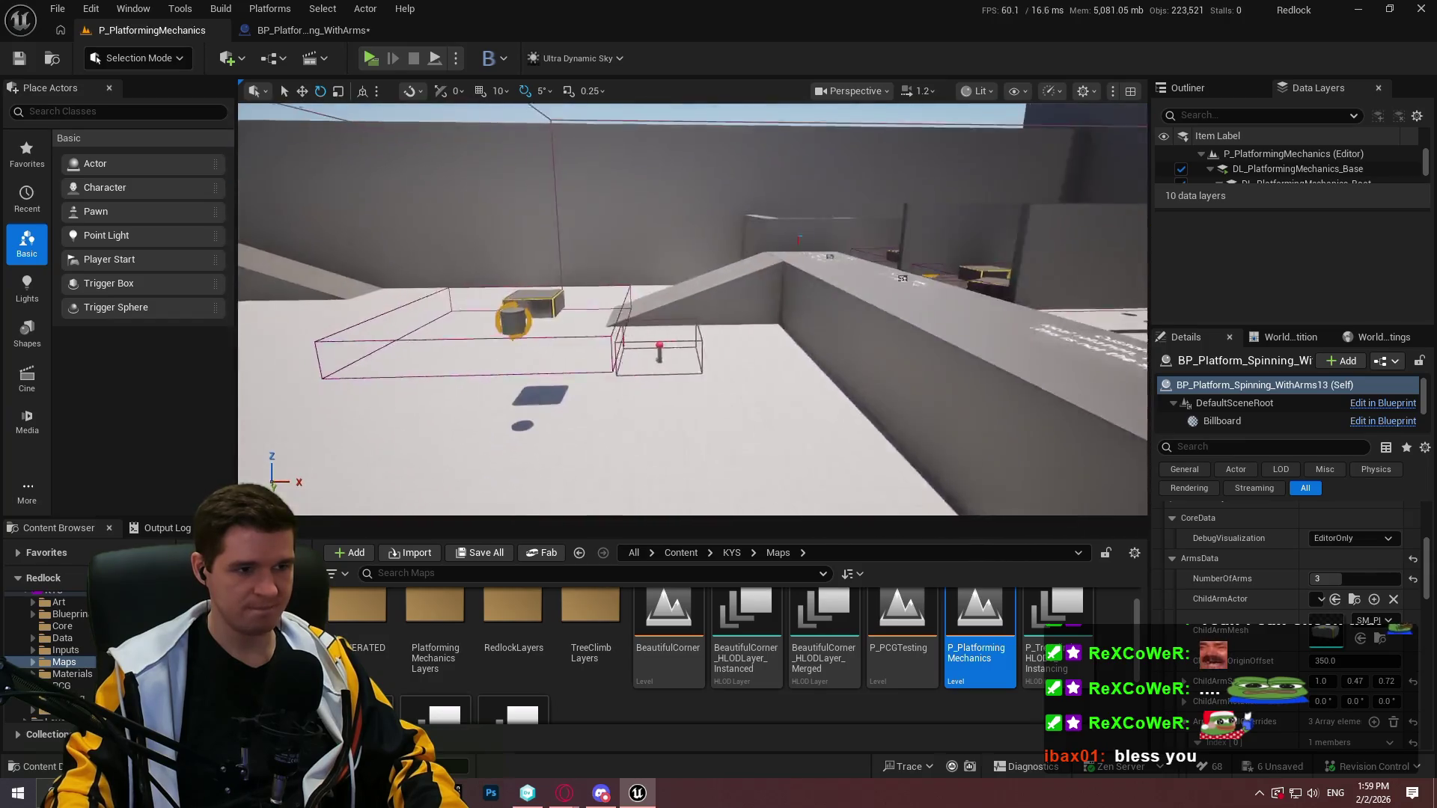
key("w")
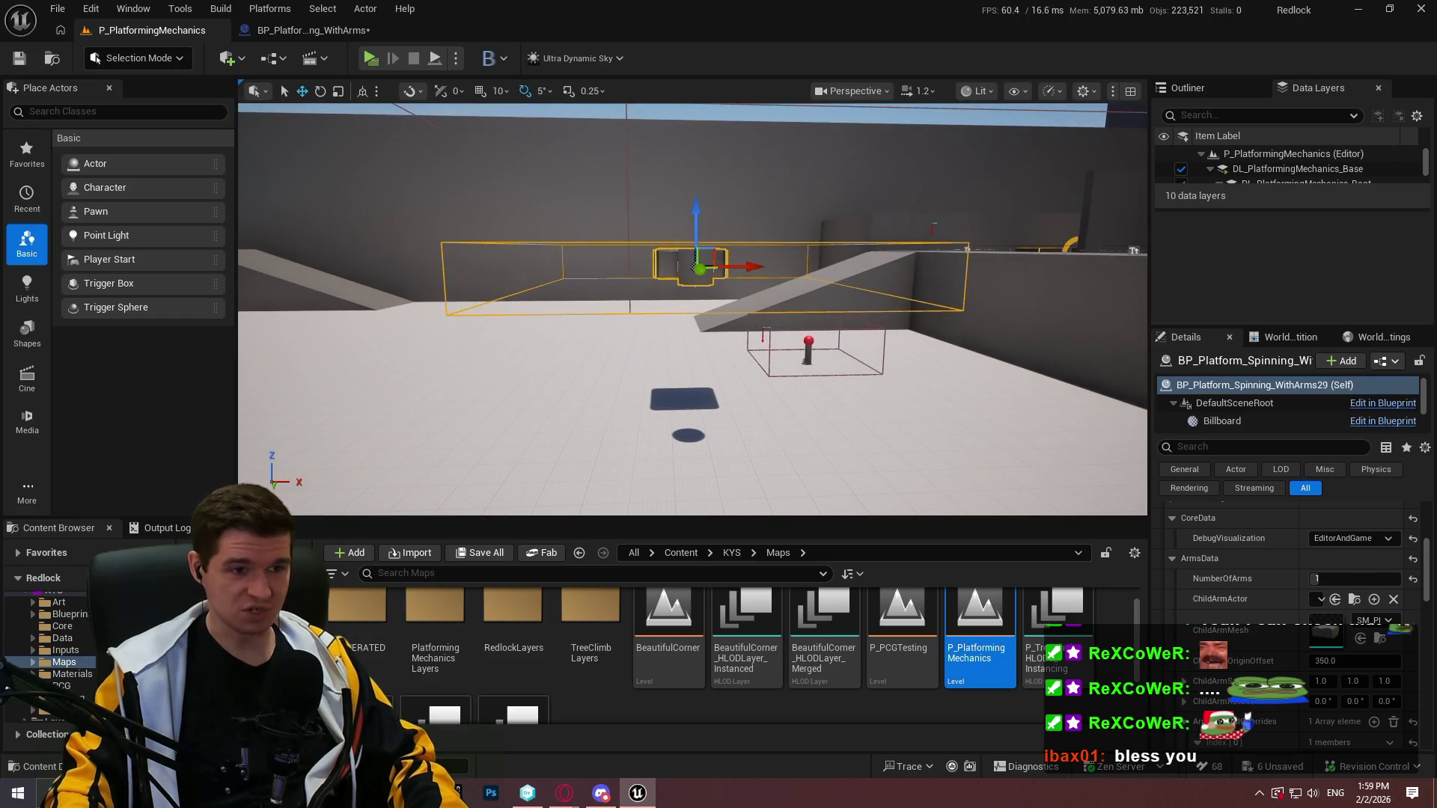
key("w")
scroll(692, 309, "down", 2)
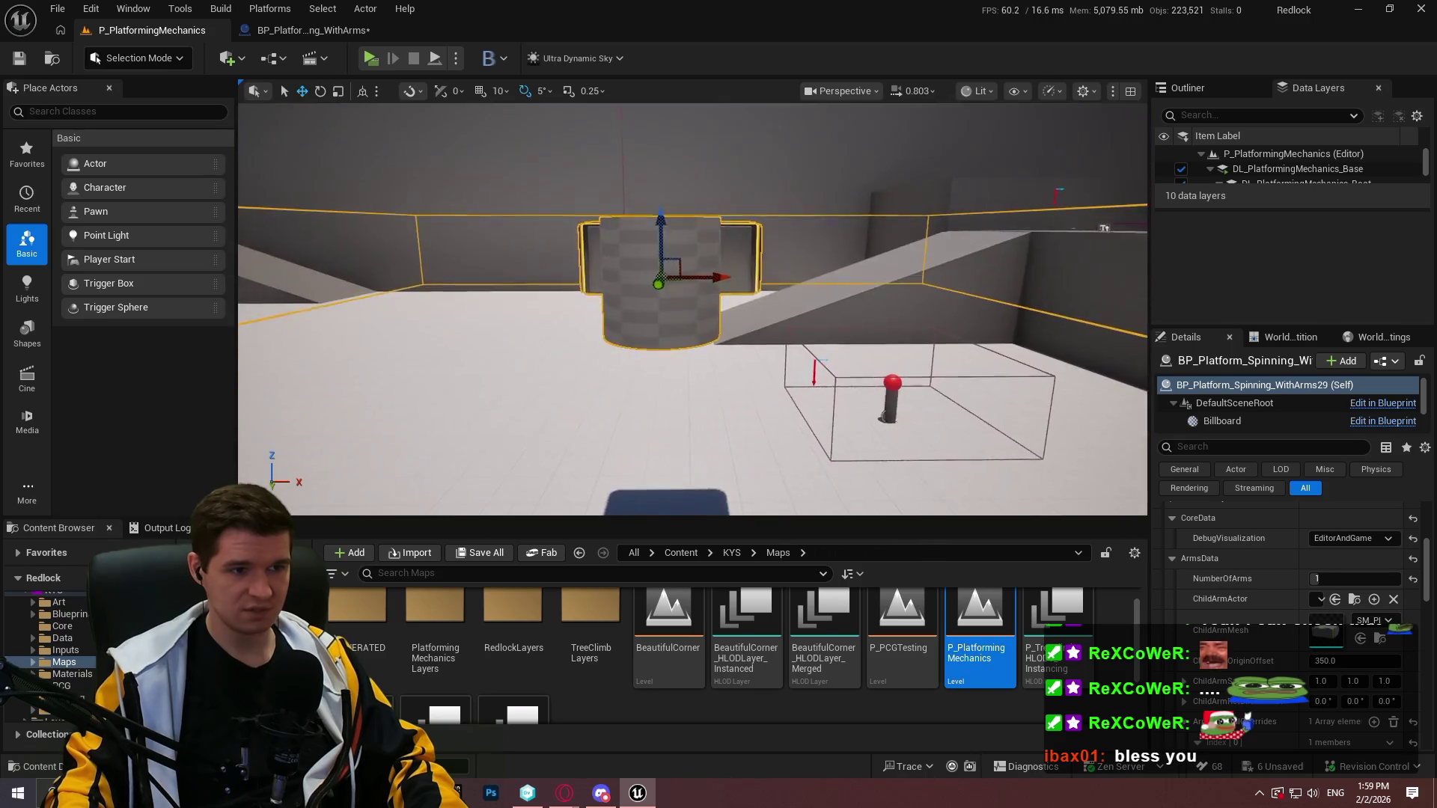
key("s")
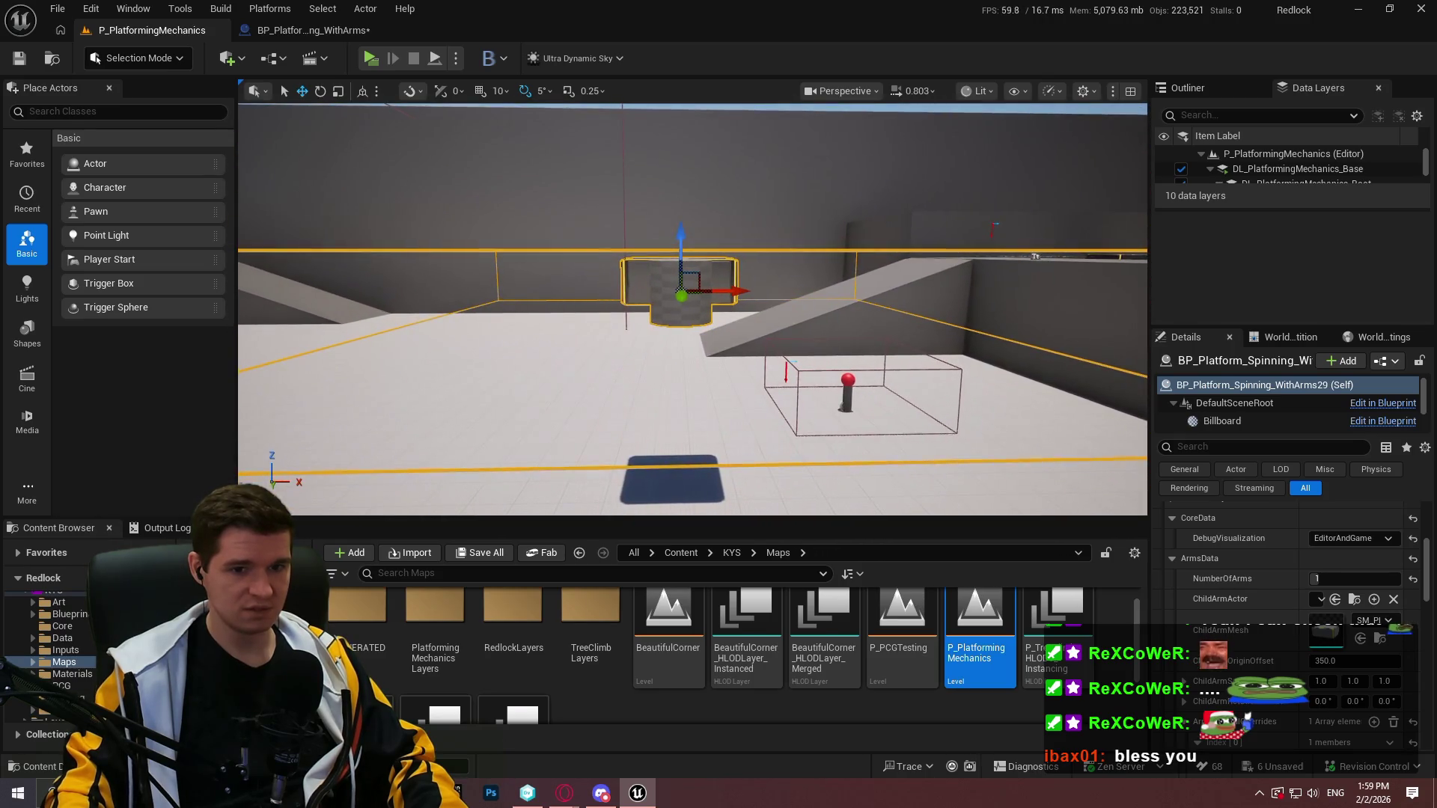
key("e")
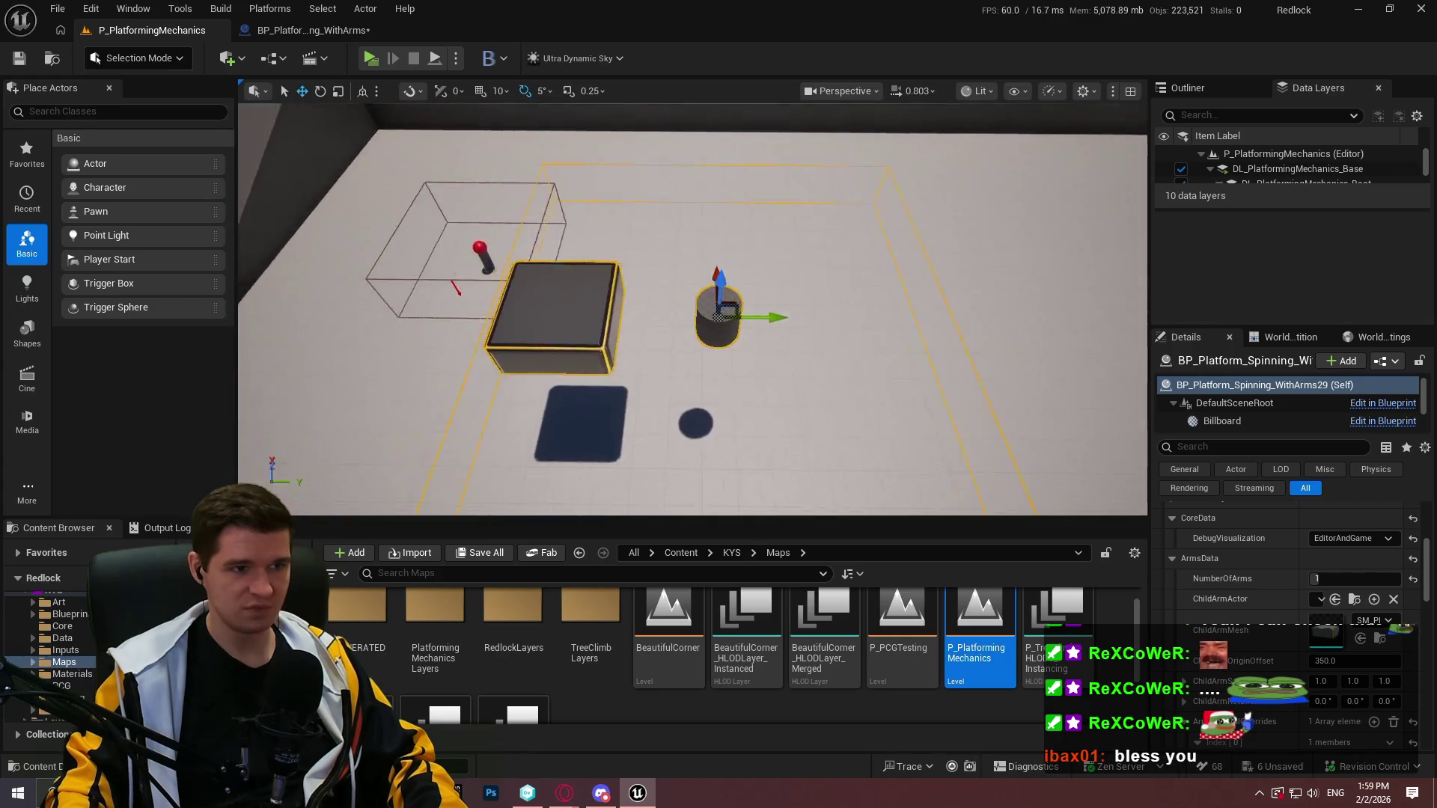
key("w")
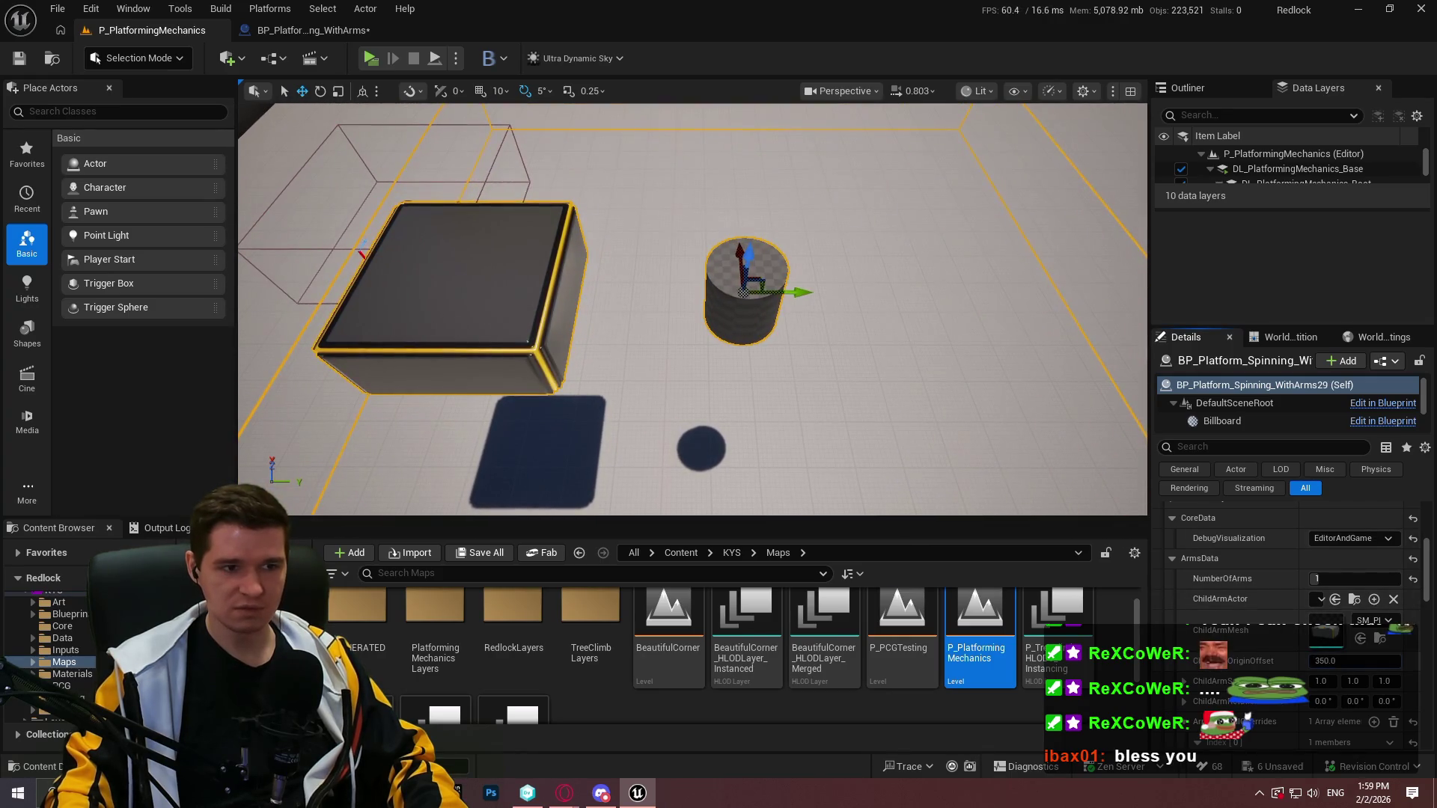
- Pull ArmsData OriginOffset in from 350 to about 106, checking the platform from below
left_click_drag(1354, 661, 1332, 660)
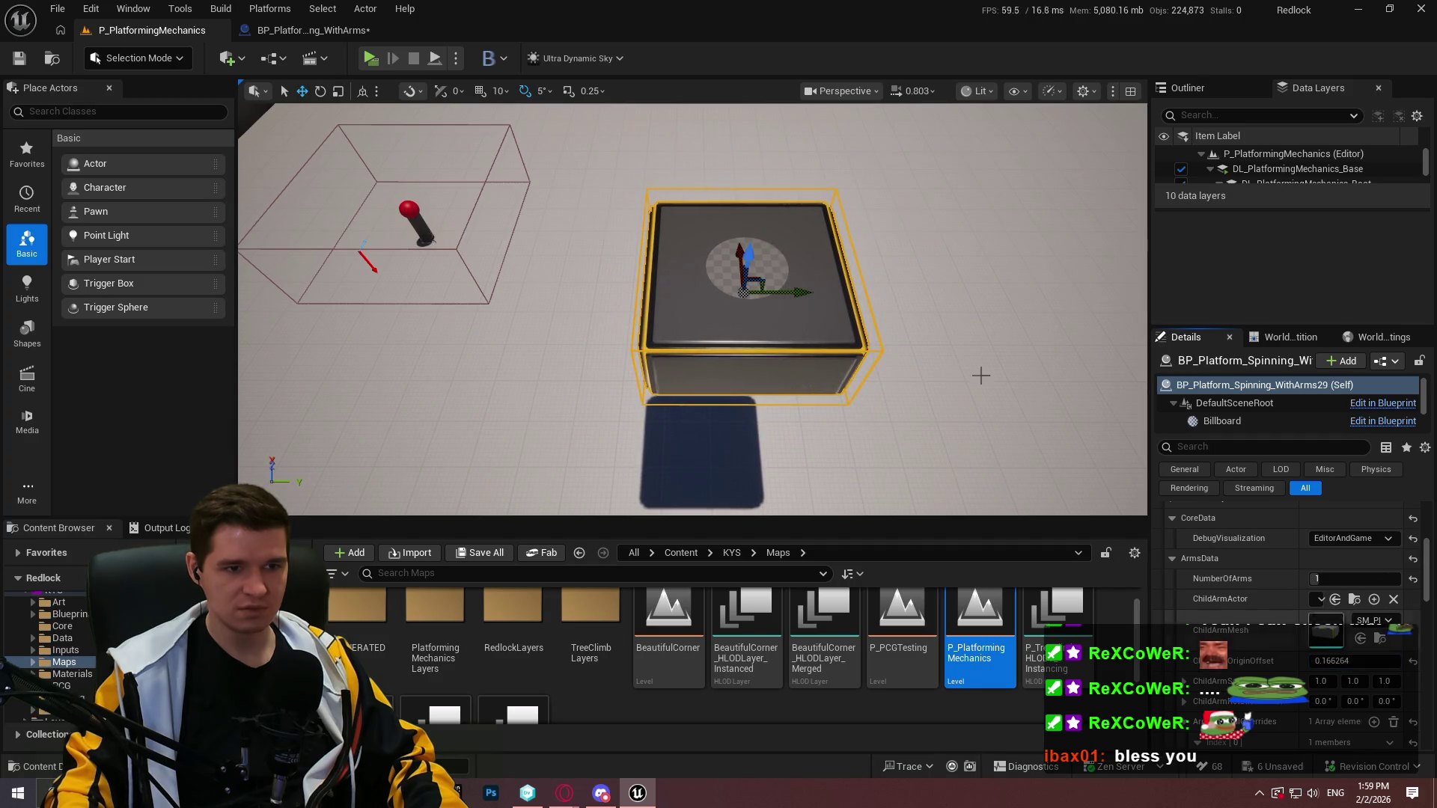
key("q")
key("q")
key("q")
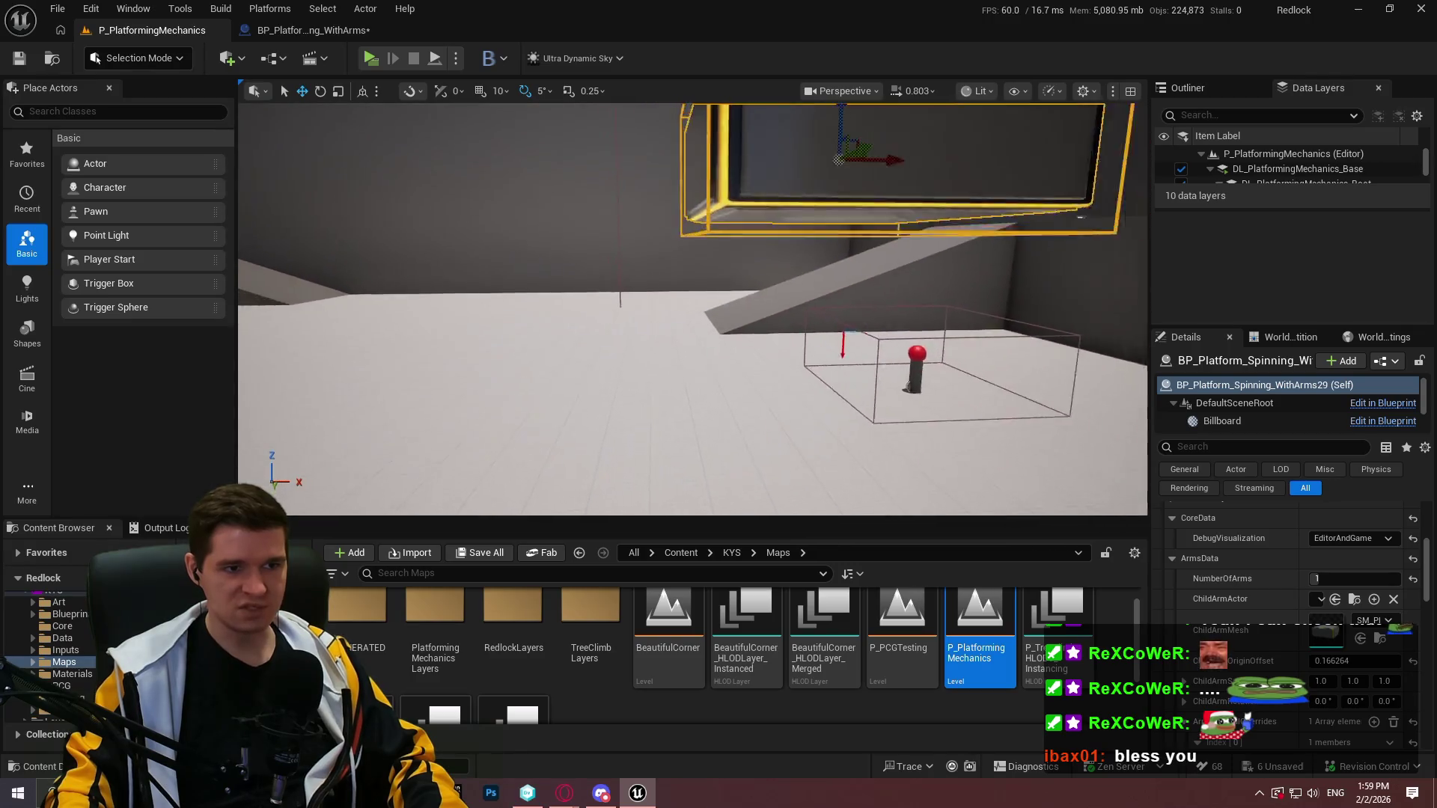
key("w")
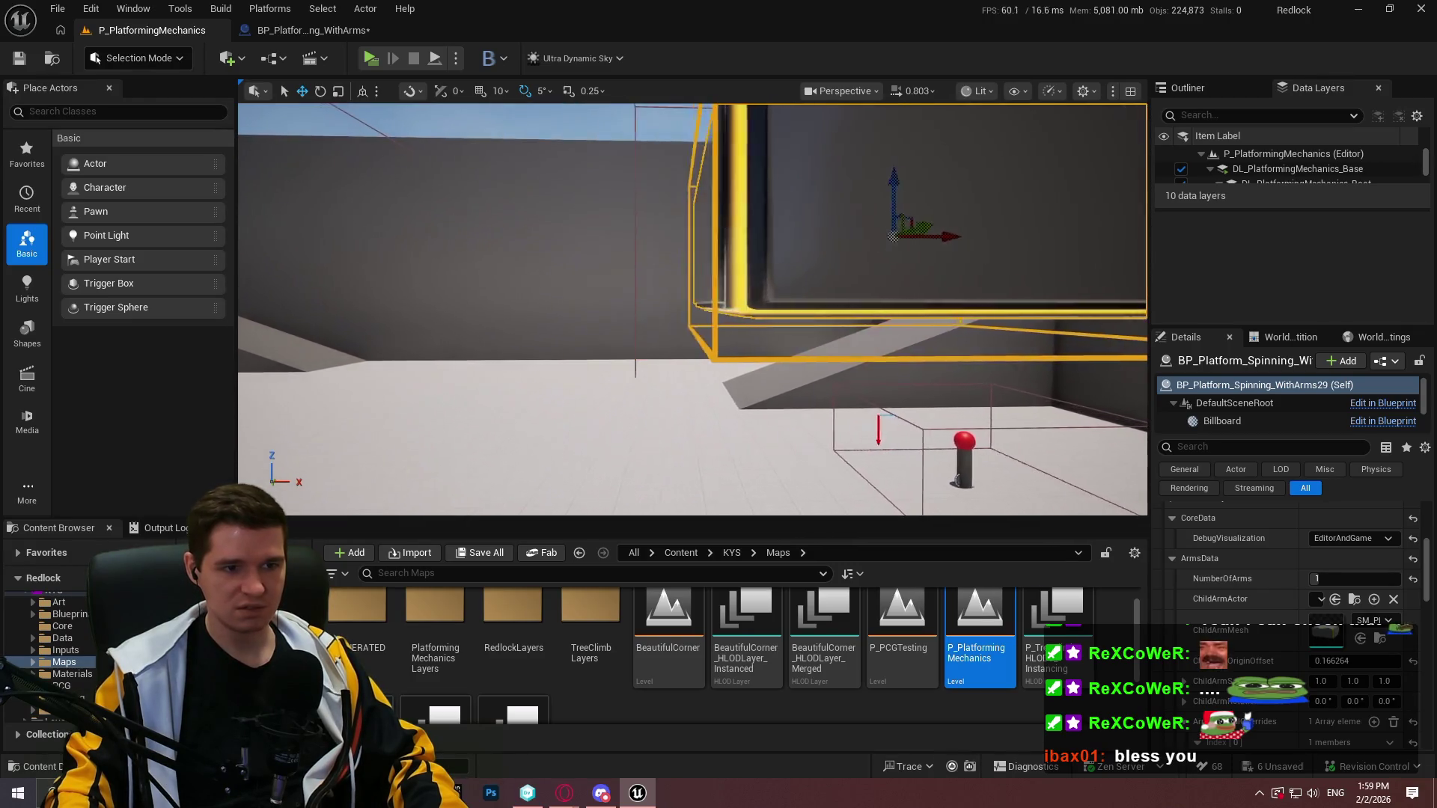
key("s")
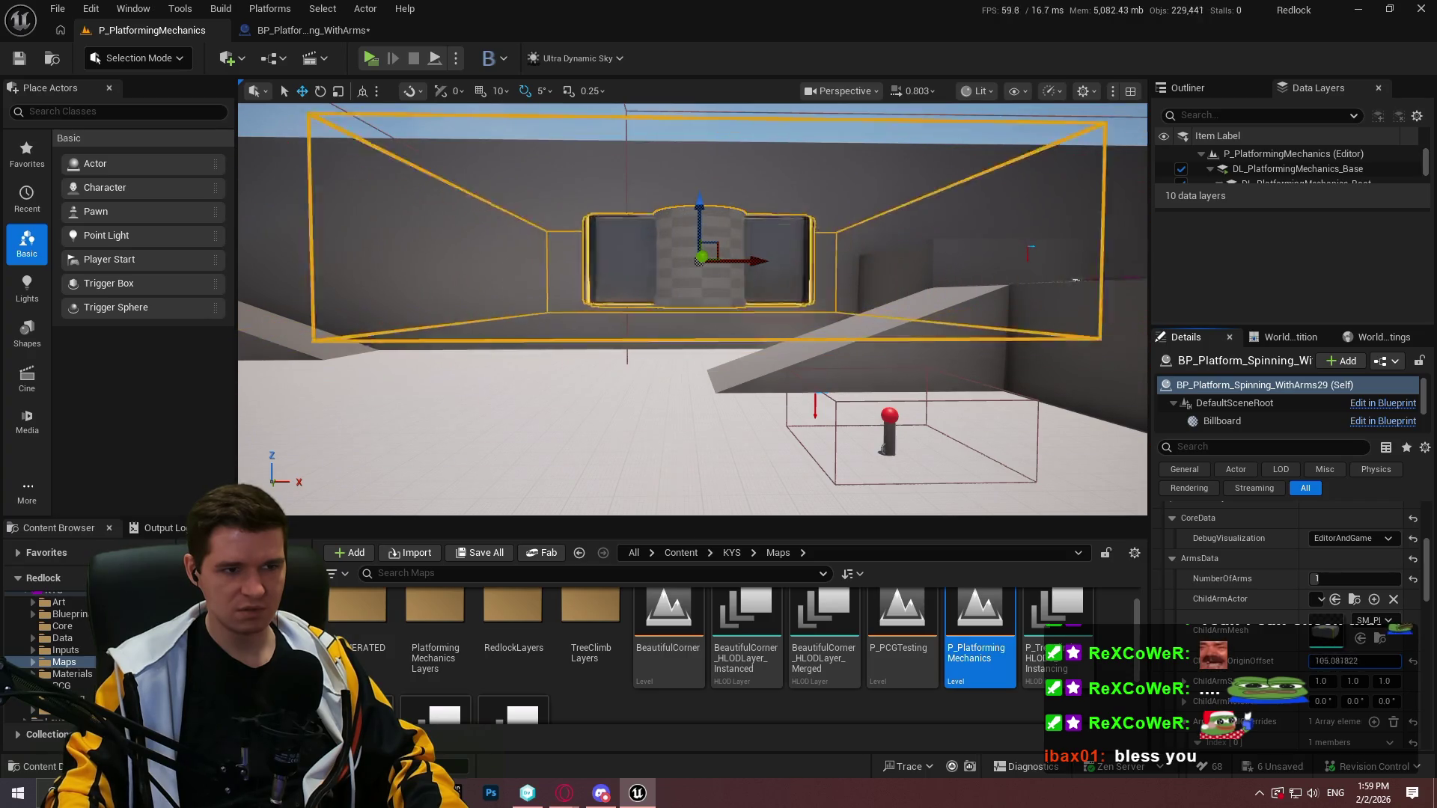
left_click(287, 32)
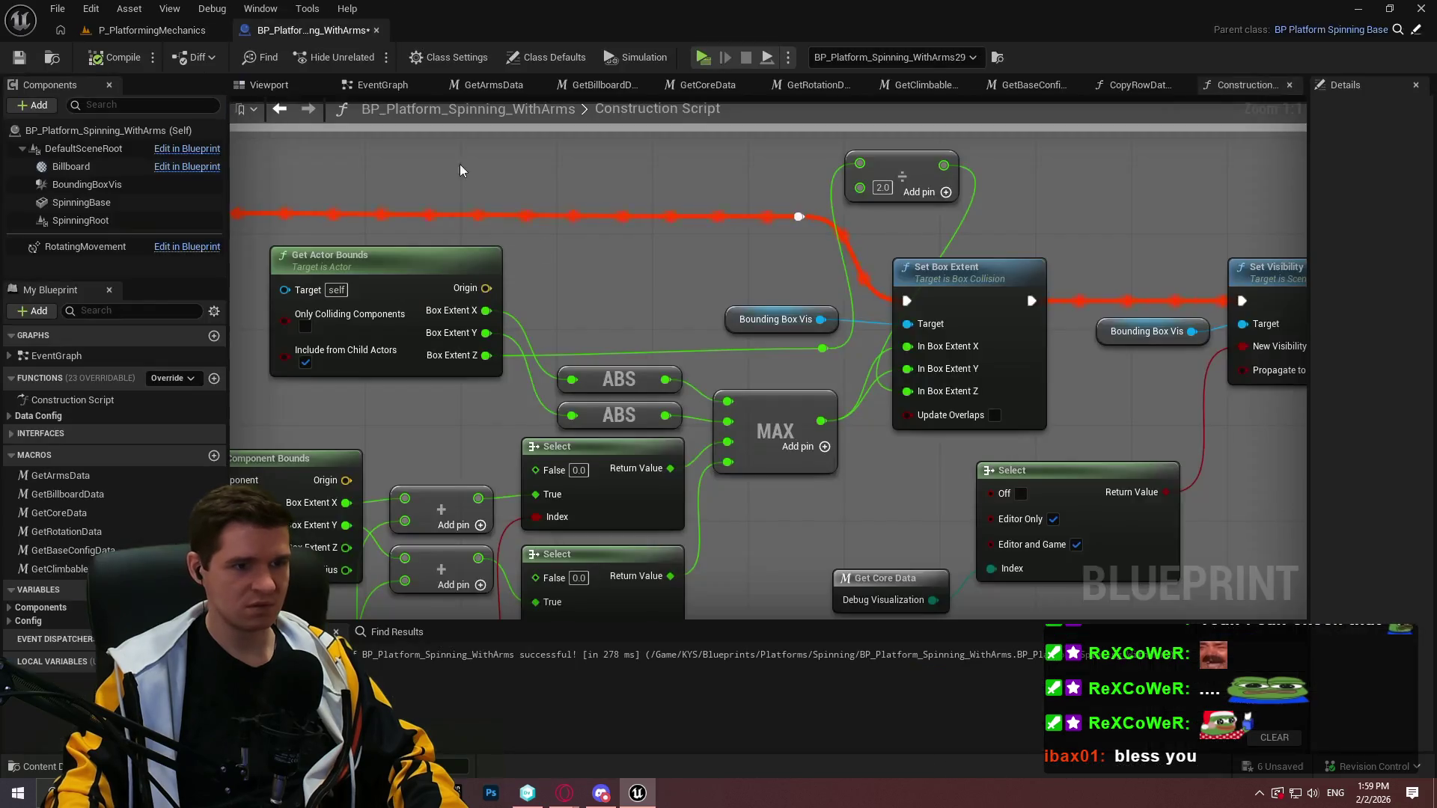
- Turn off Include from Child Actors on Get Actor Bounds and test by nudging the arm offset
left_click_drag(607, 303, 874, 326)
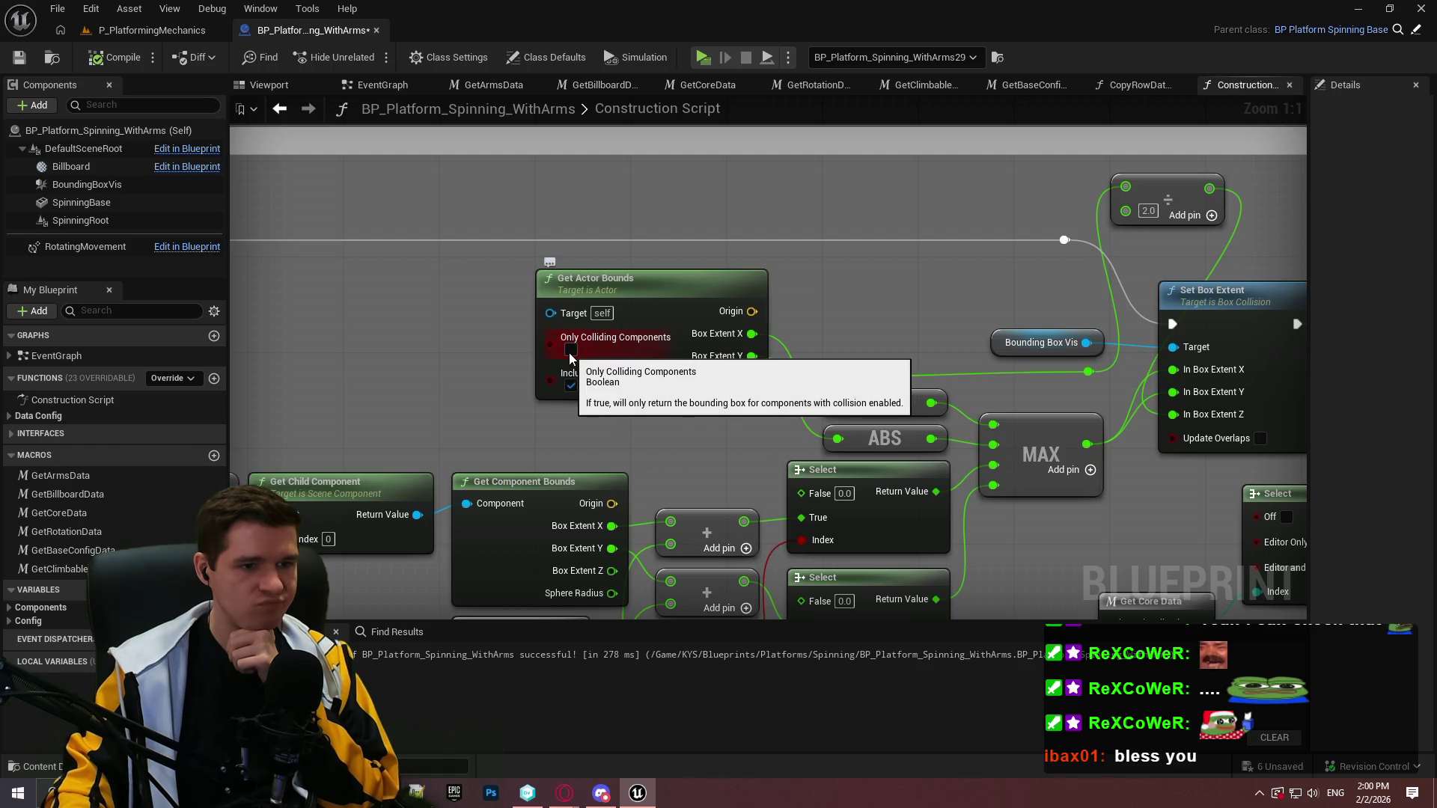
left_click(571, 386)
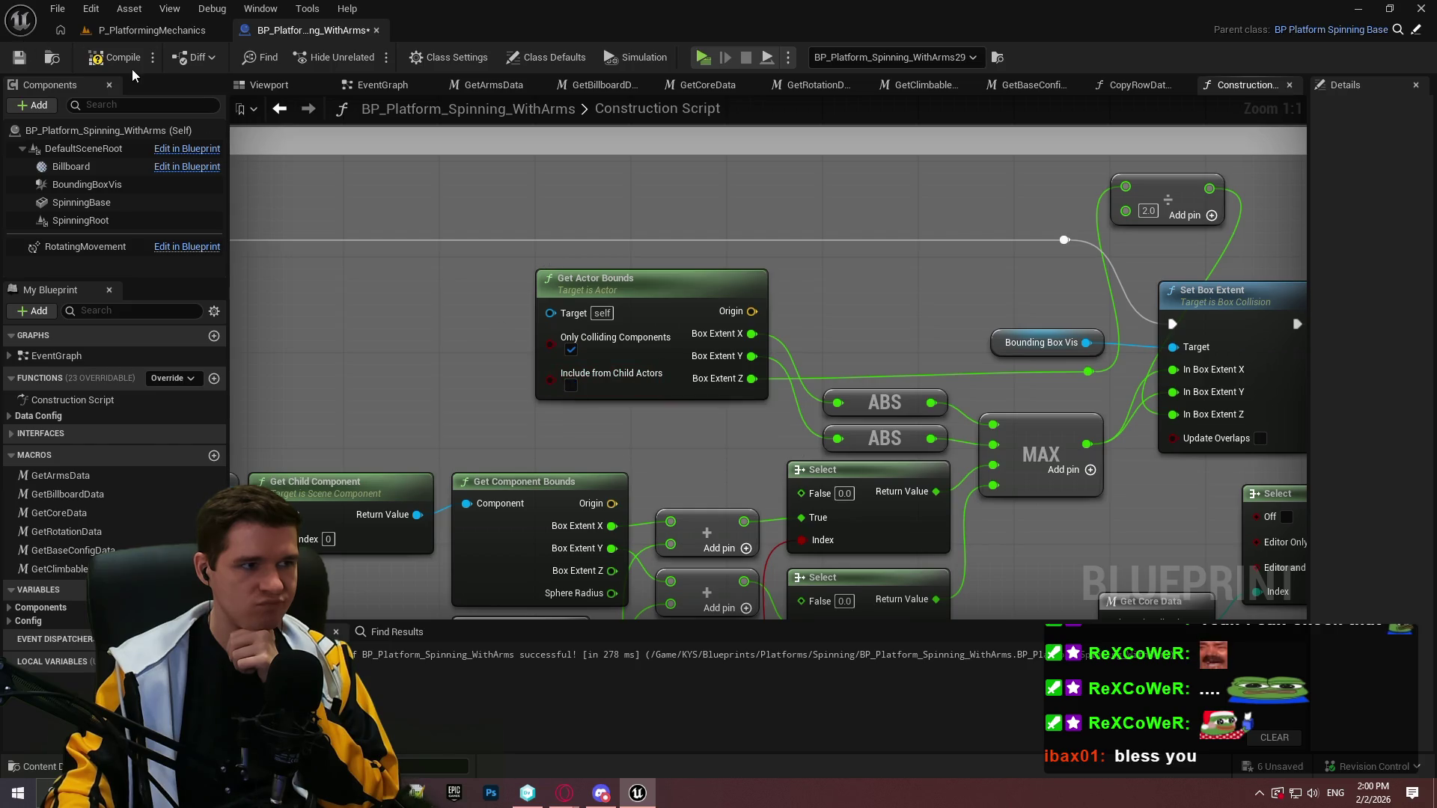
left_click(150, 31)
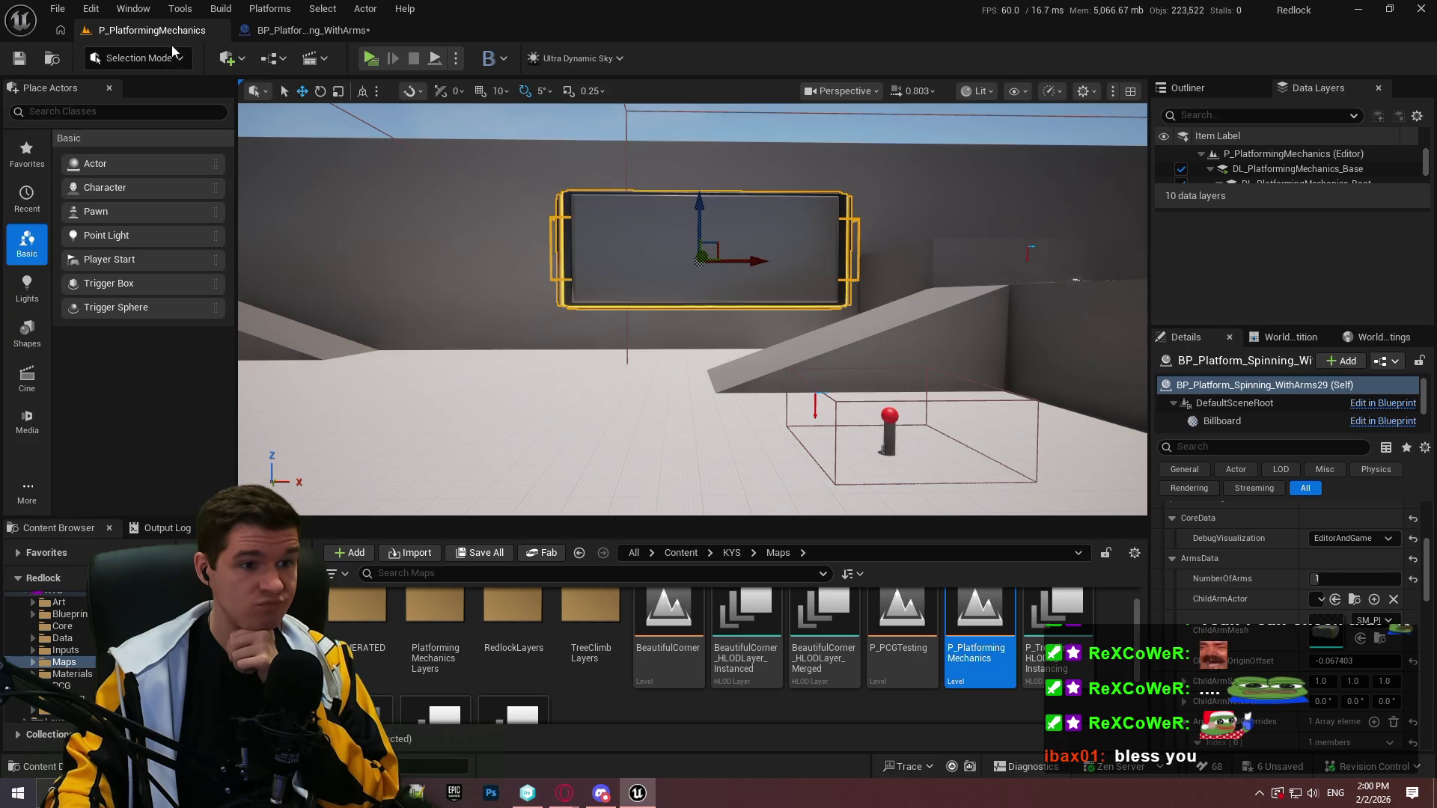
mouse_move(1329, 660)
left_mouse_down()
mouse_move(1369, 659)
mouse_move(1341, 660)
left_mouse_up()
- Re-enable Include from Child Actors on Get Actor Bounds and check the level again
left_click(324, 32)
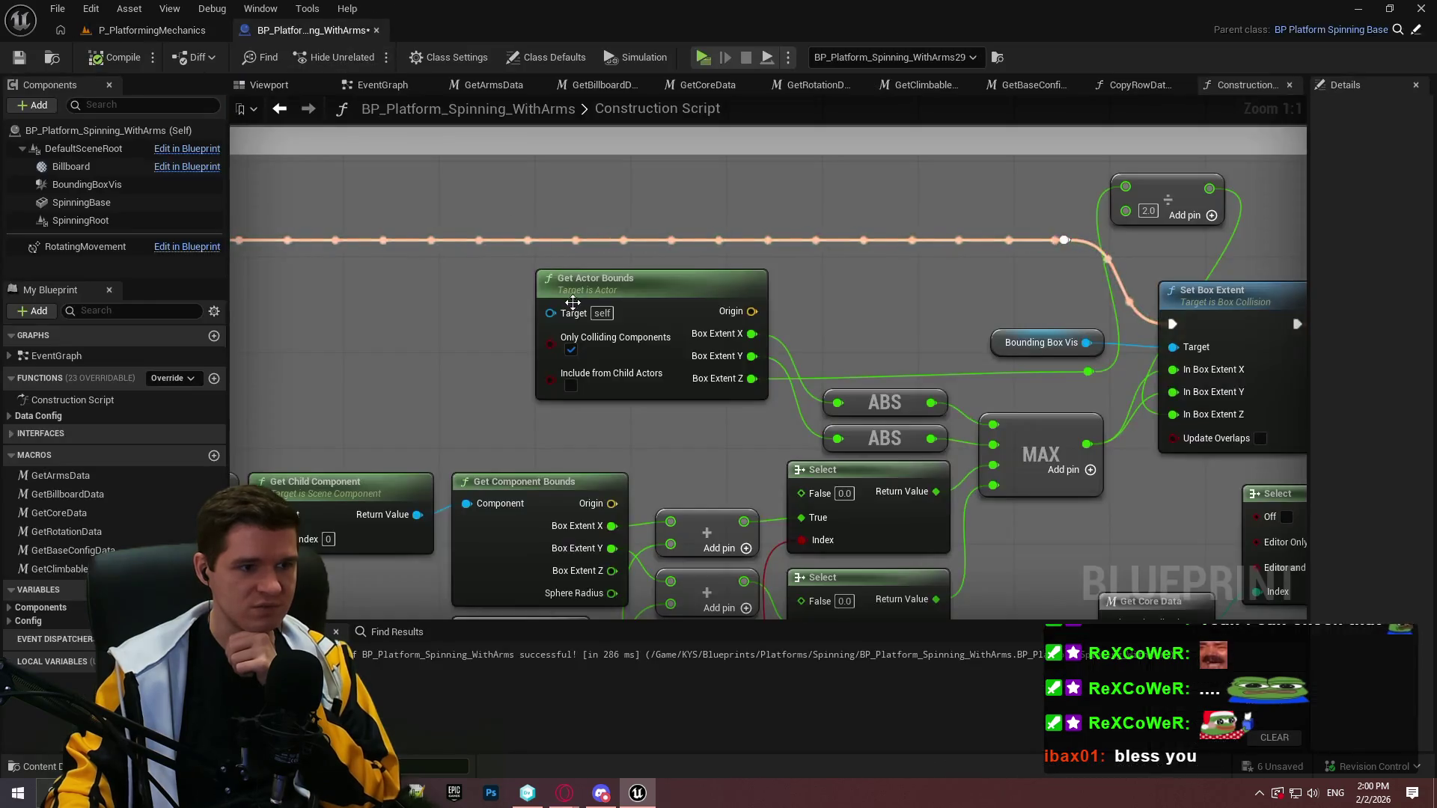
left_click(571, 386)
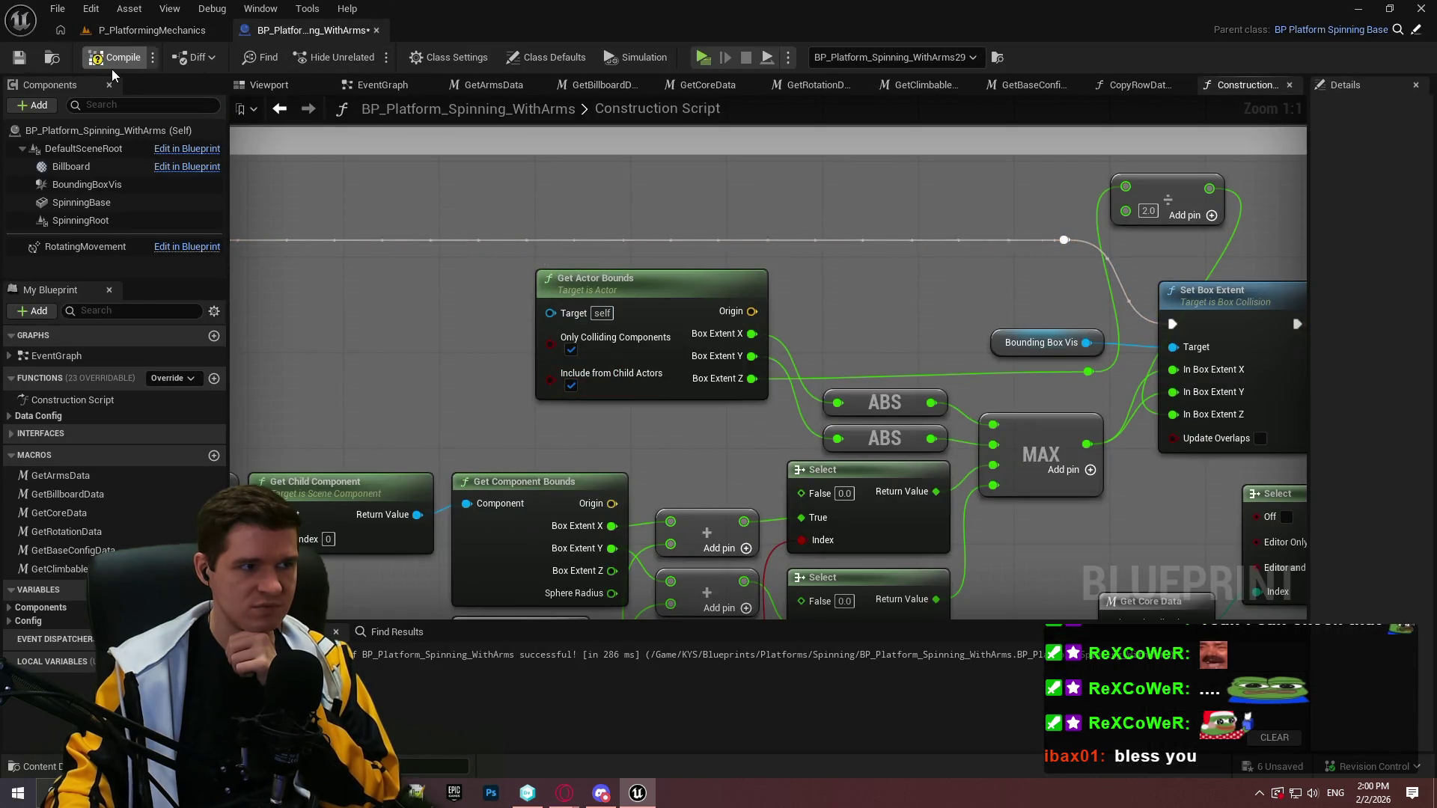
left_click(149, 32)
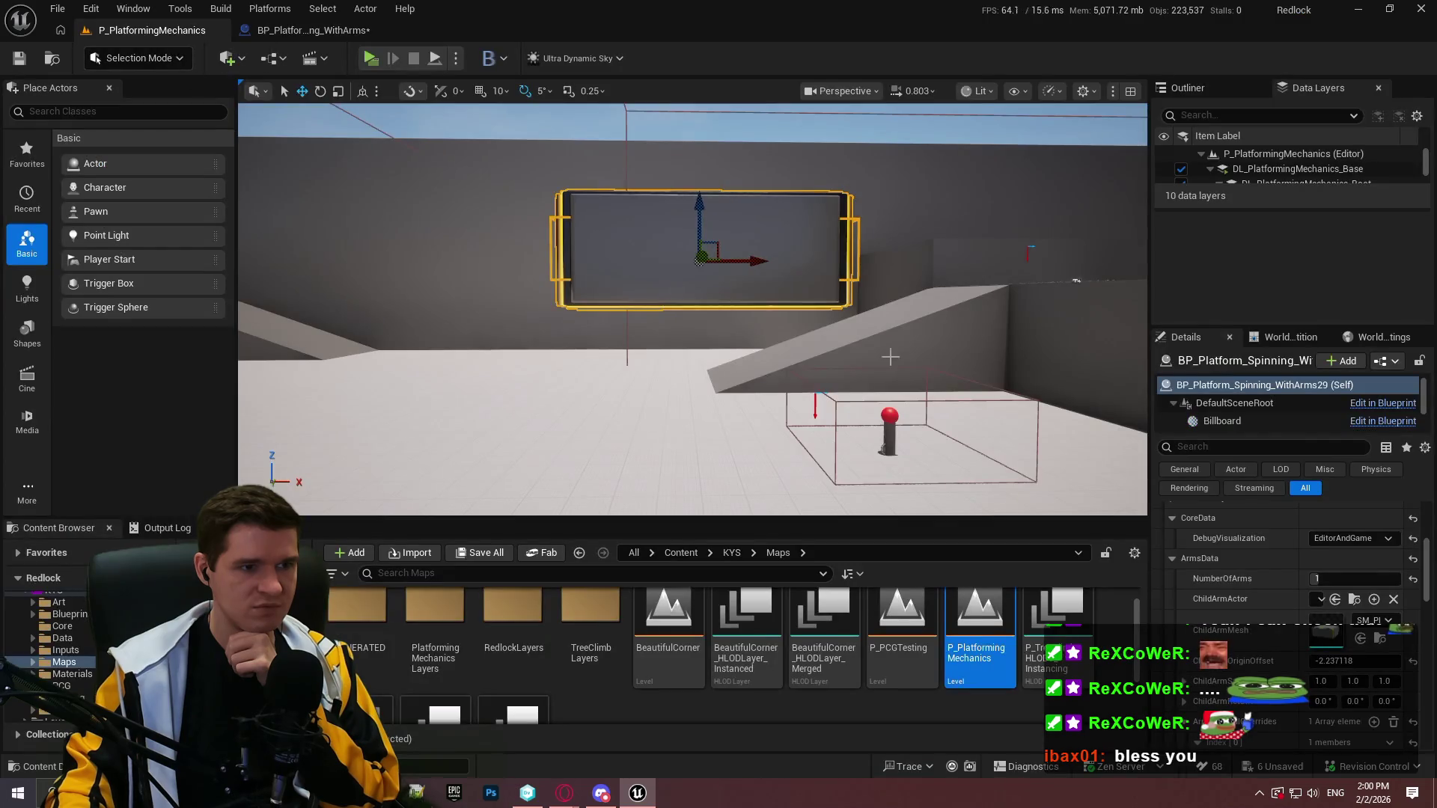
- Set the spinning platform's NumberOfArms to 2 and return to its blueprint
left_click(1347, 579)
key("Return")
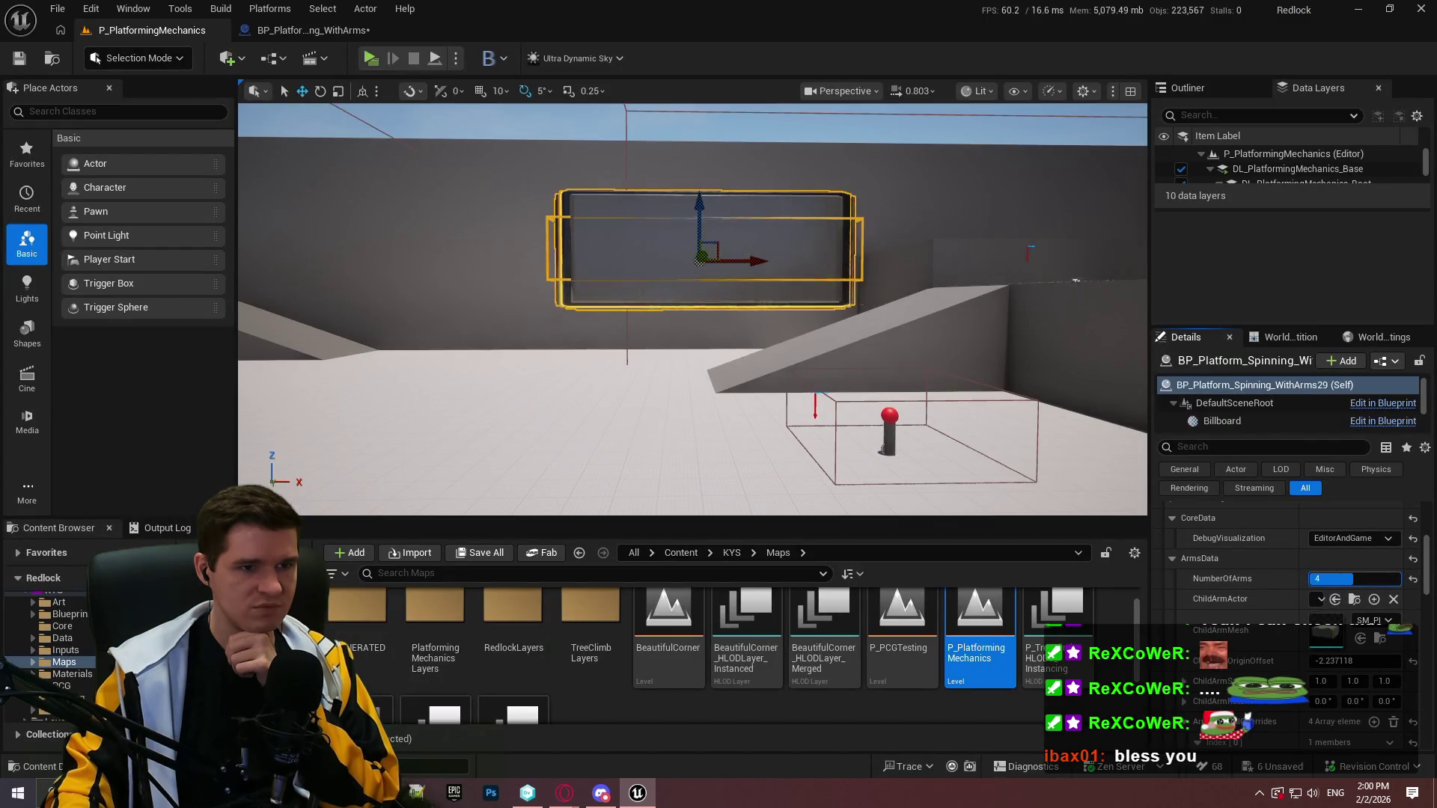
left_click_drag(1347, 579, 1347, 579)
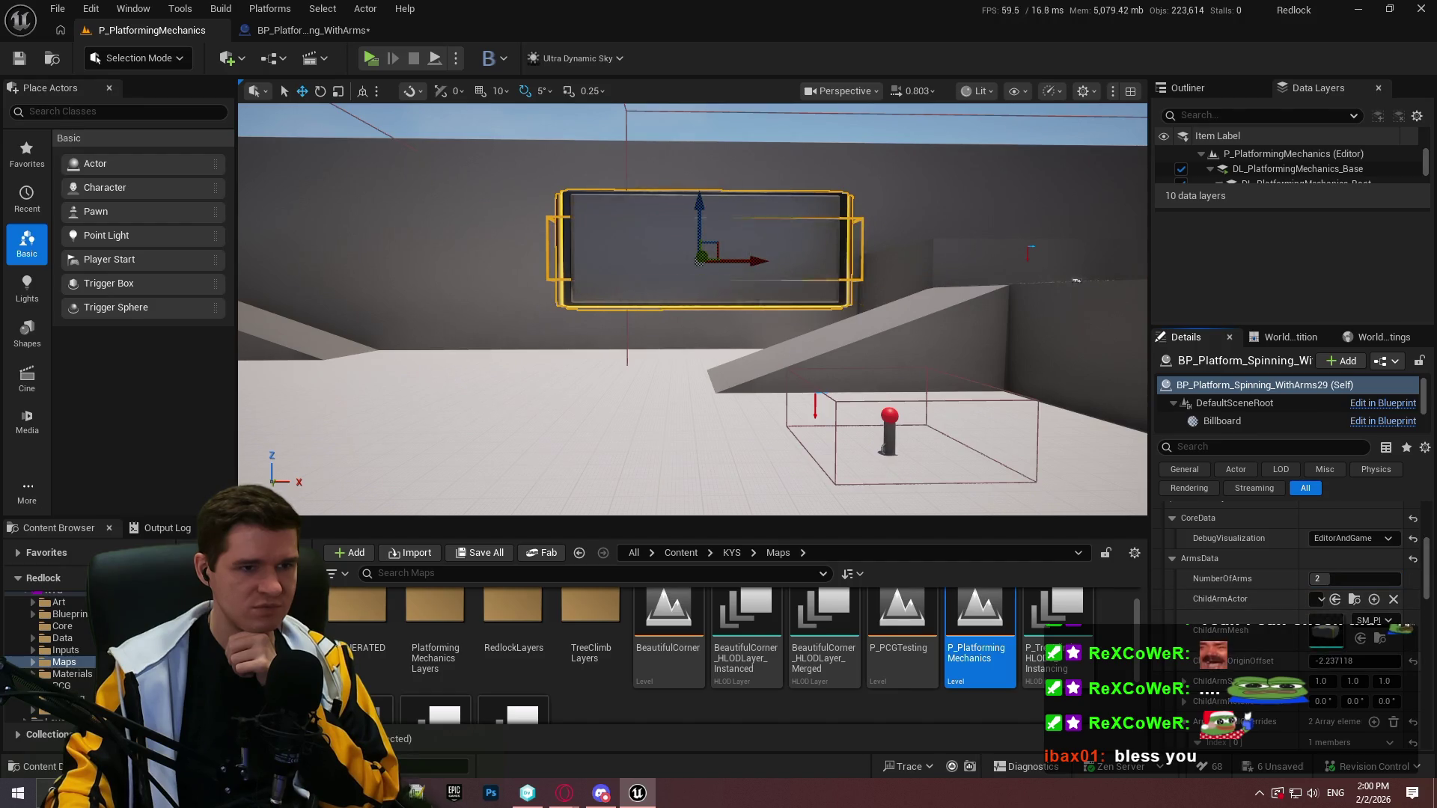
left_click(337, 33)
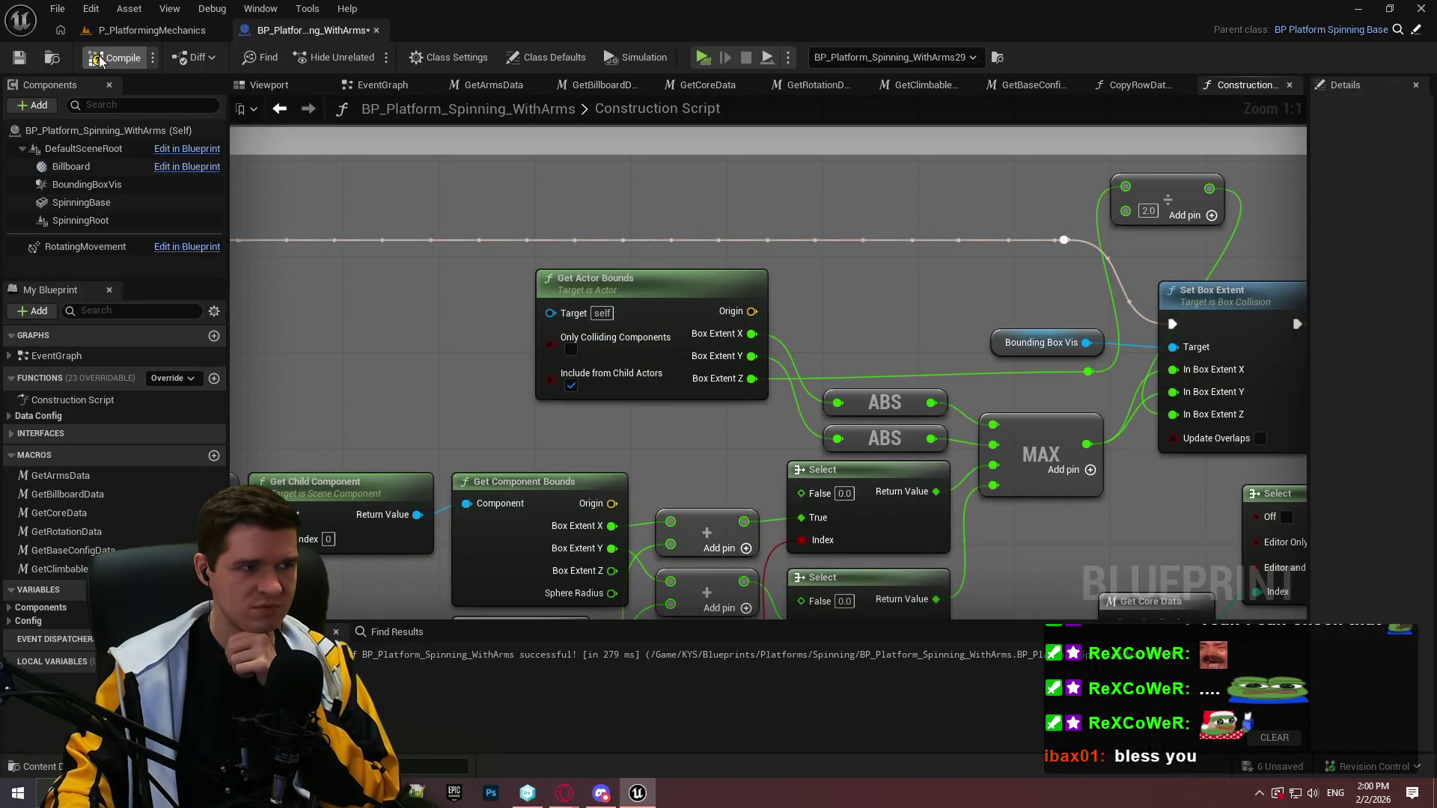
left_click(136, 30)
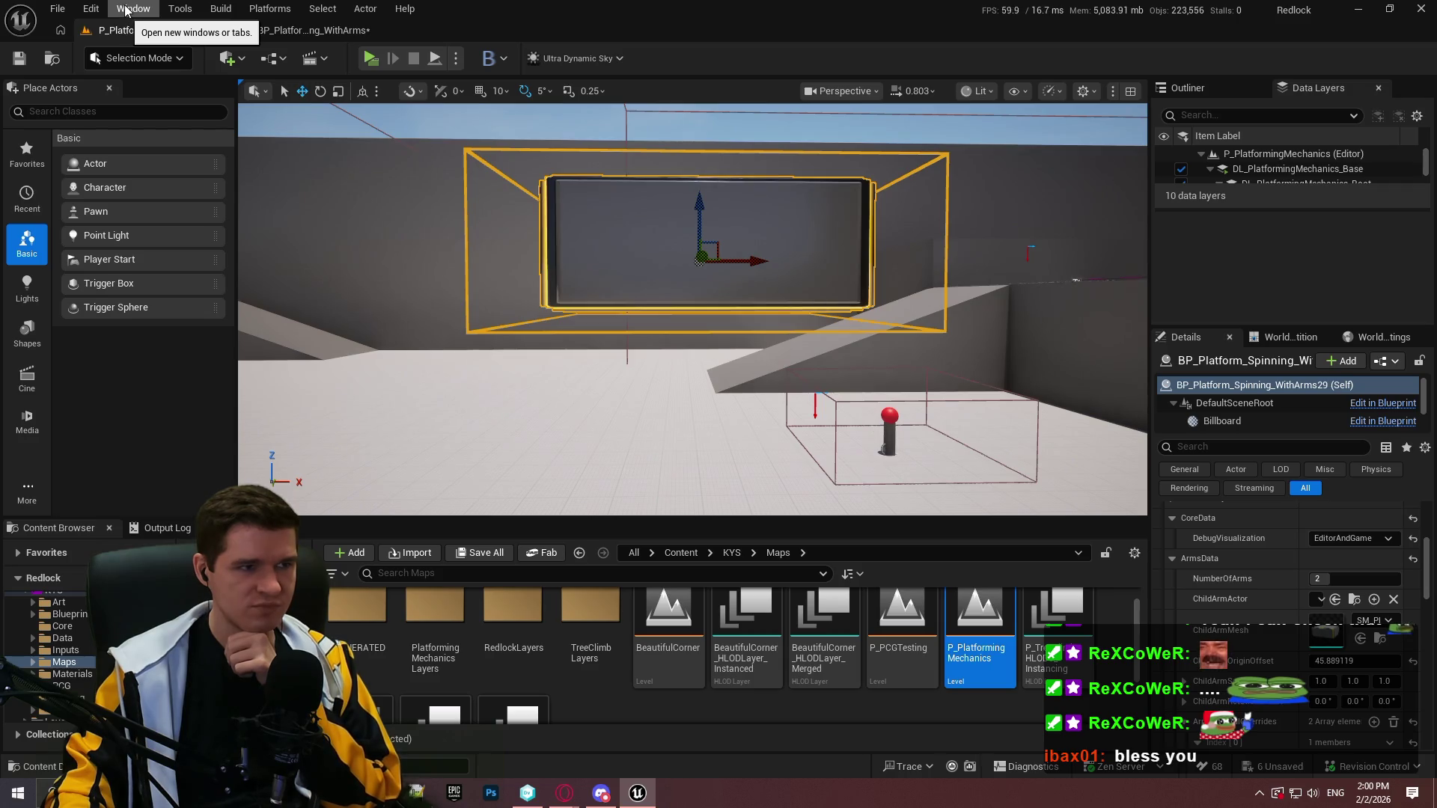
left_click(277, 30)
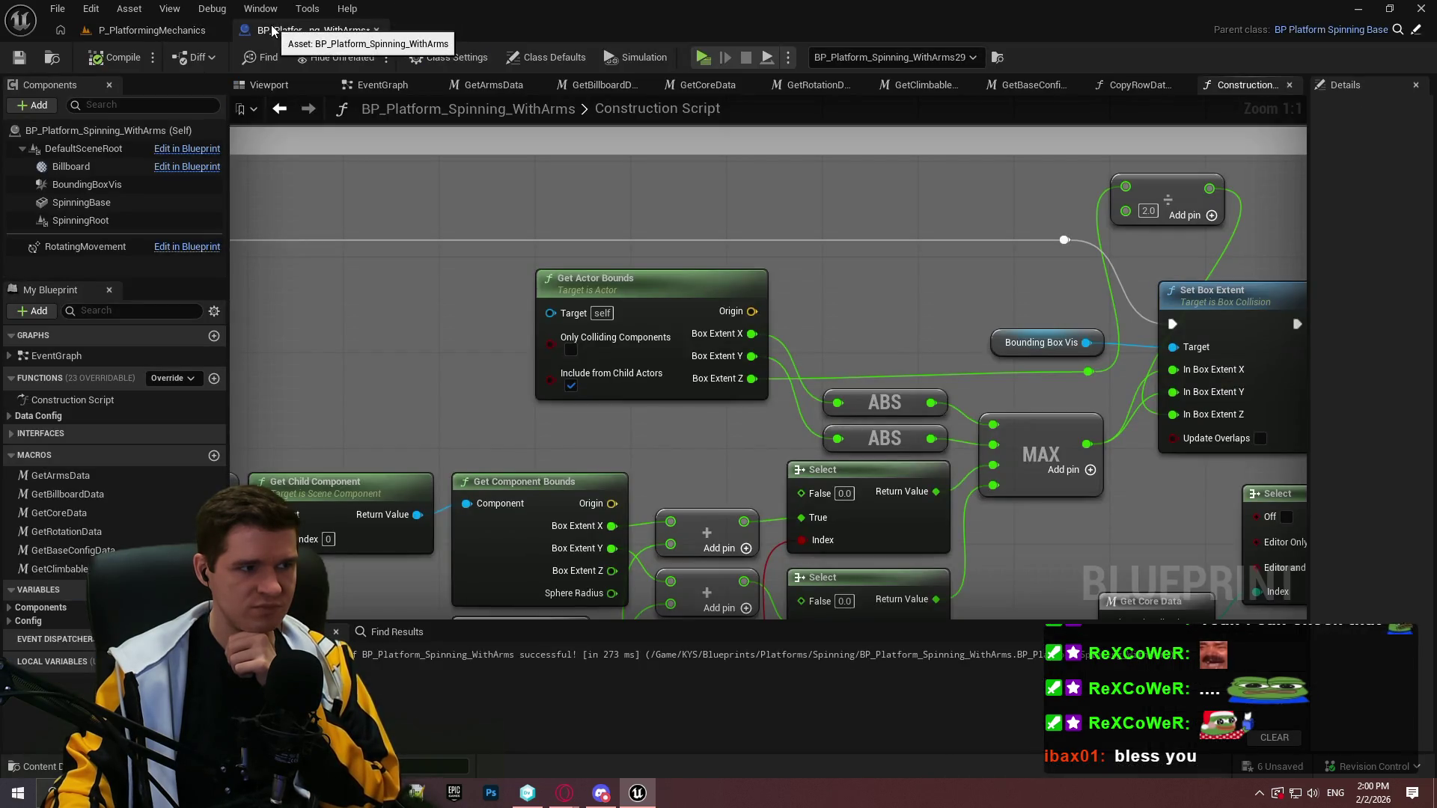
- Preview the blueprint in its Viewport, orbit to the platform base, and select SpinningRoot
left_click(278, 84)
mouse_move(808, 250)
left_mouse_down()
mouse_move(808, 352)
mouse_move(755, 516)
mouse_move(704, 591)
left_mouse_up()
left_click(81, 220)
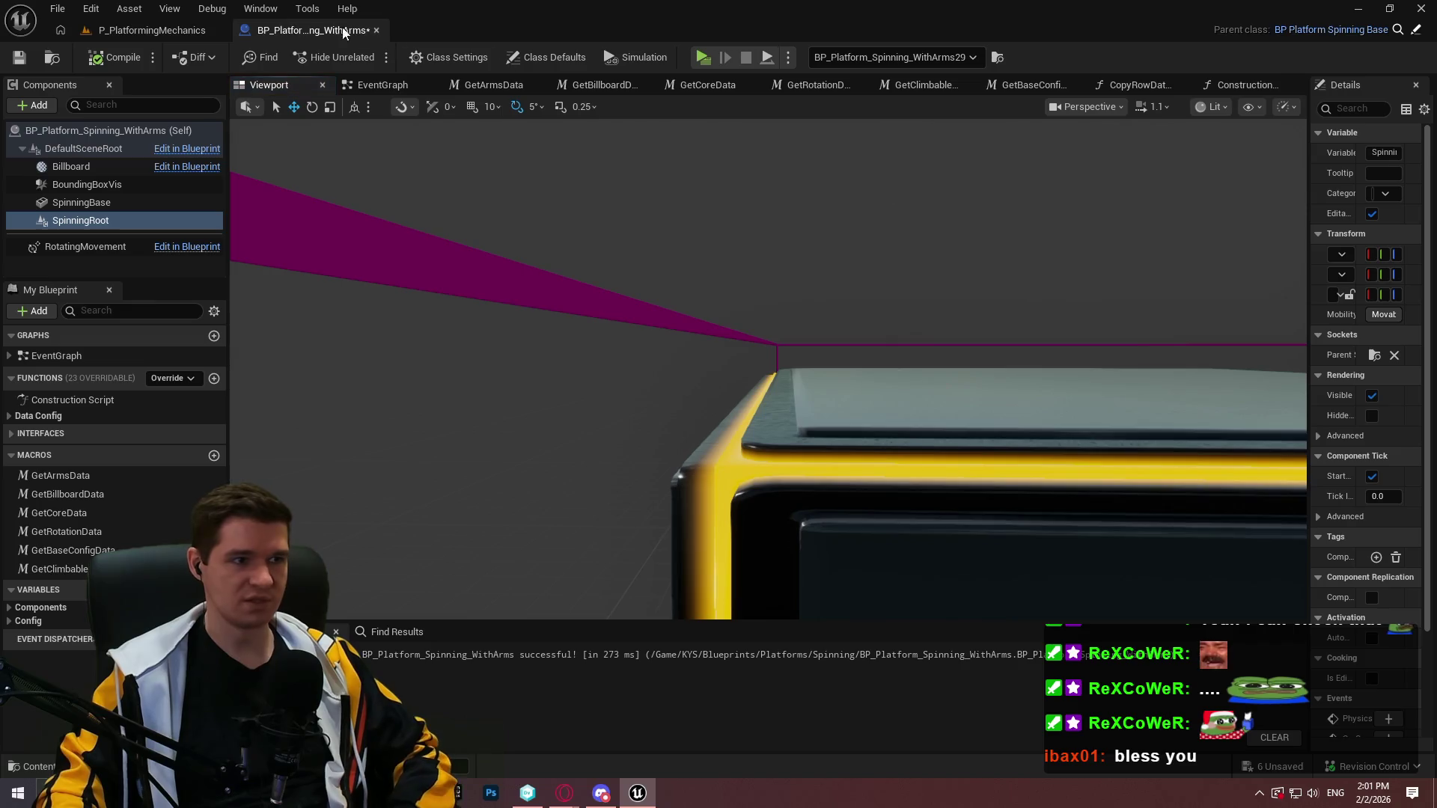
left_click(152, 29)
double_click(1326, 636)
left_click(394, 57)
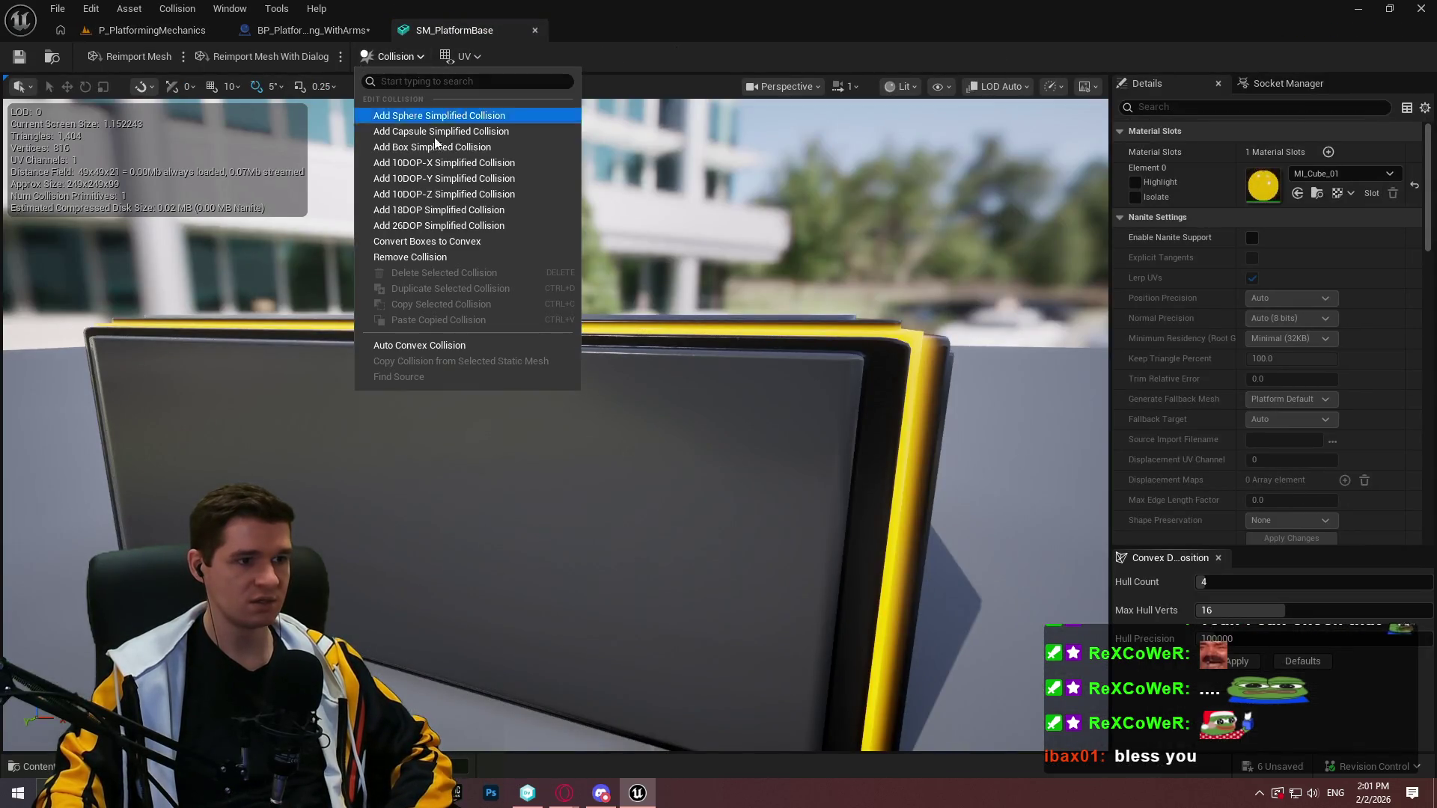
left_click(940, 86)
left_click(946, 359)
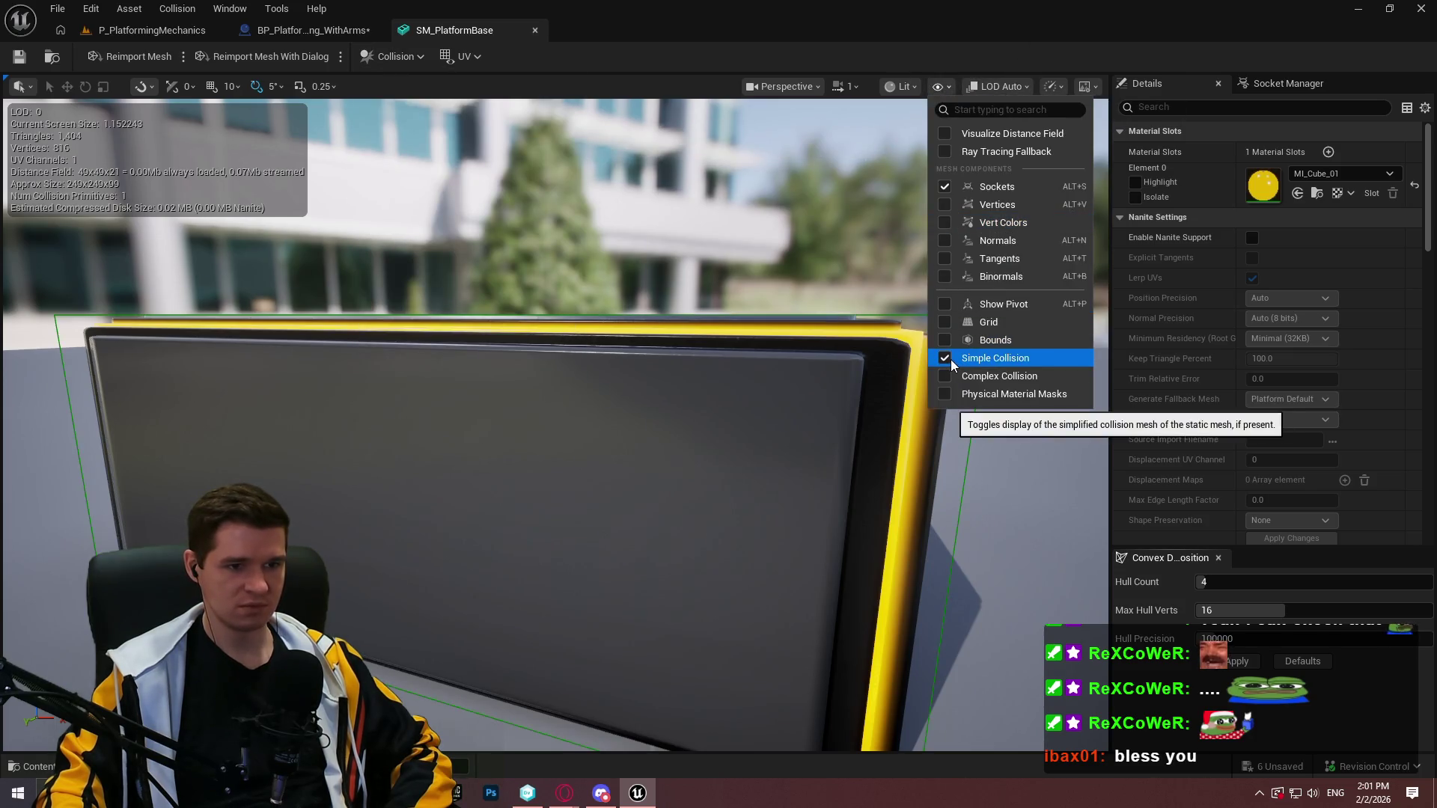
left_click(946, 362)
left_click(946, 361)
left_click(946, 361)
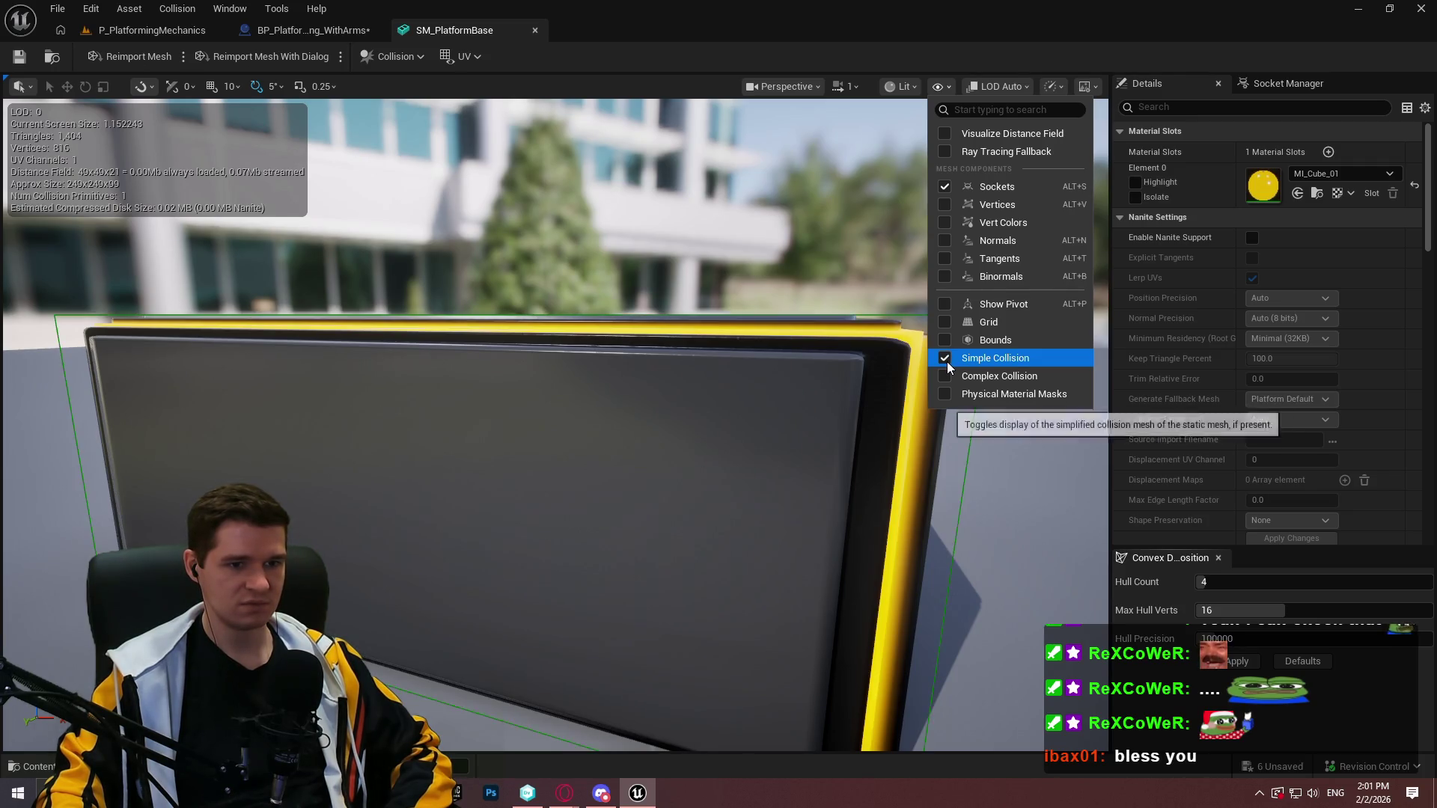
left_click(535, 30)
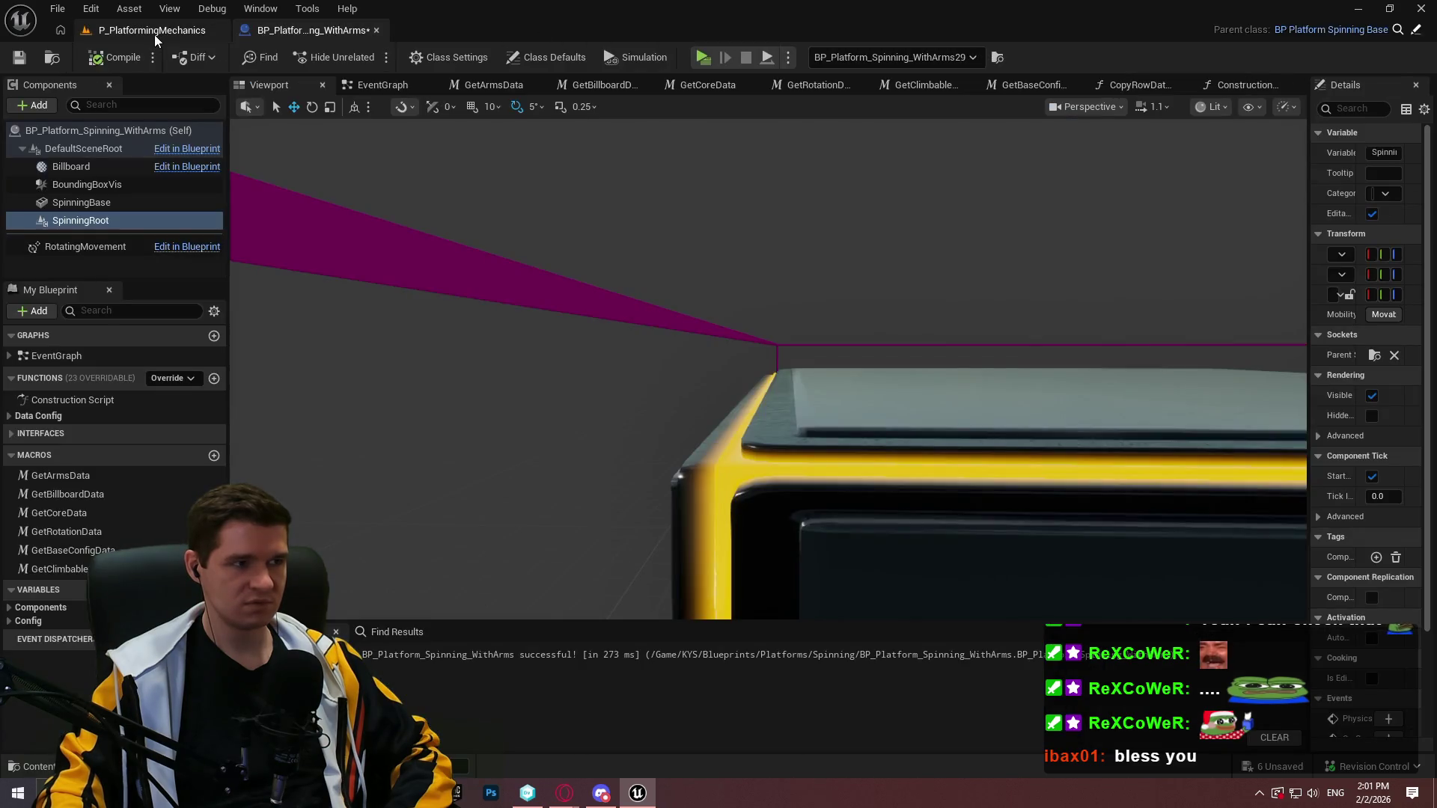
- Return to the platform blueprint and open its Construction Script graph
left_click(154, 32)
left_click(310, 32)
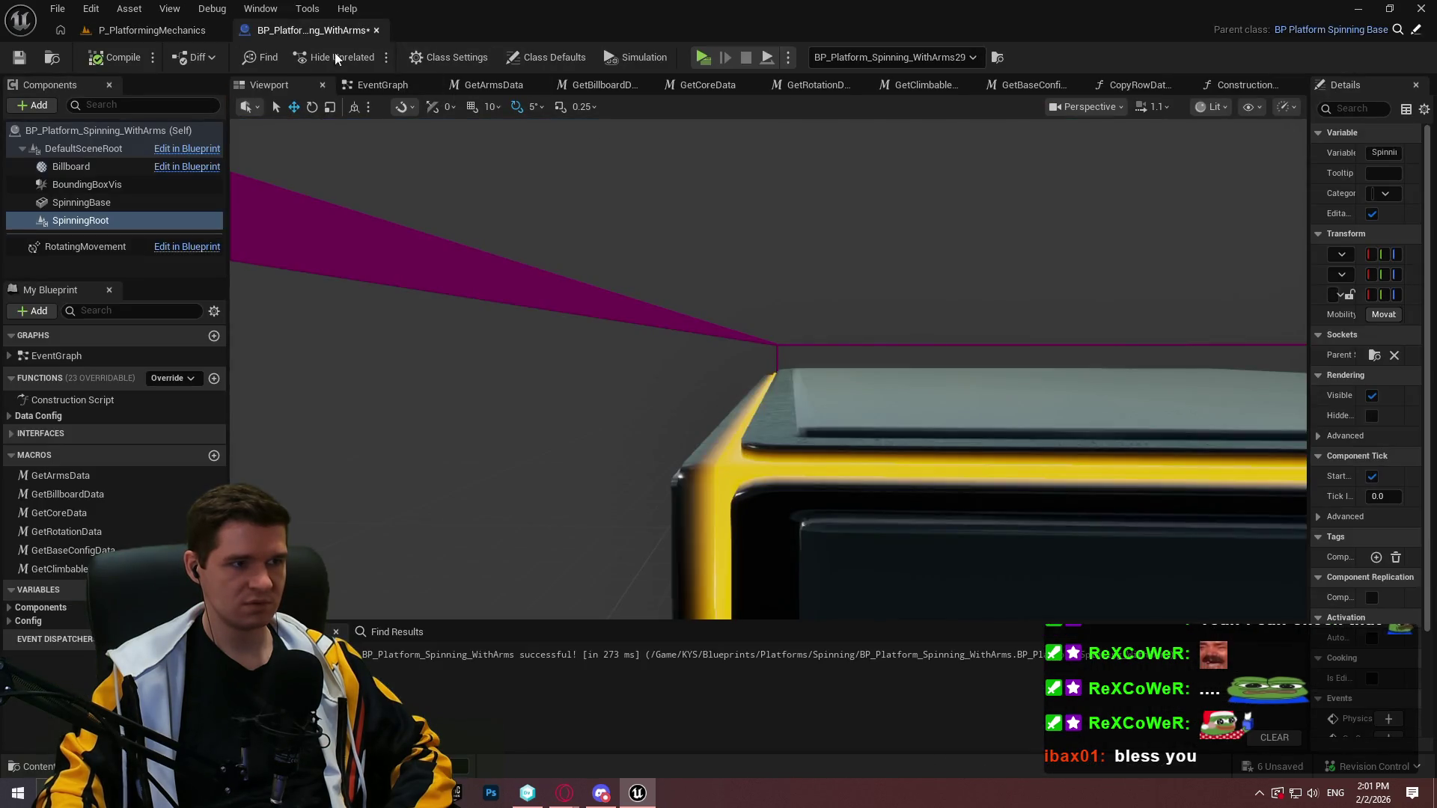
left_click(153, 30)
left_click(315, 29)
double_click(90, 400)
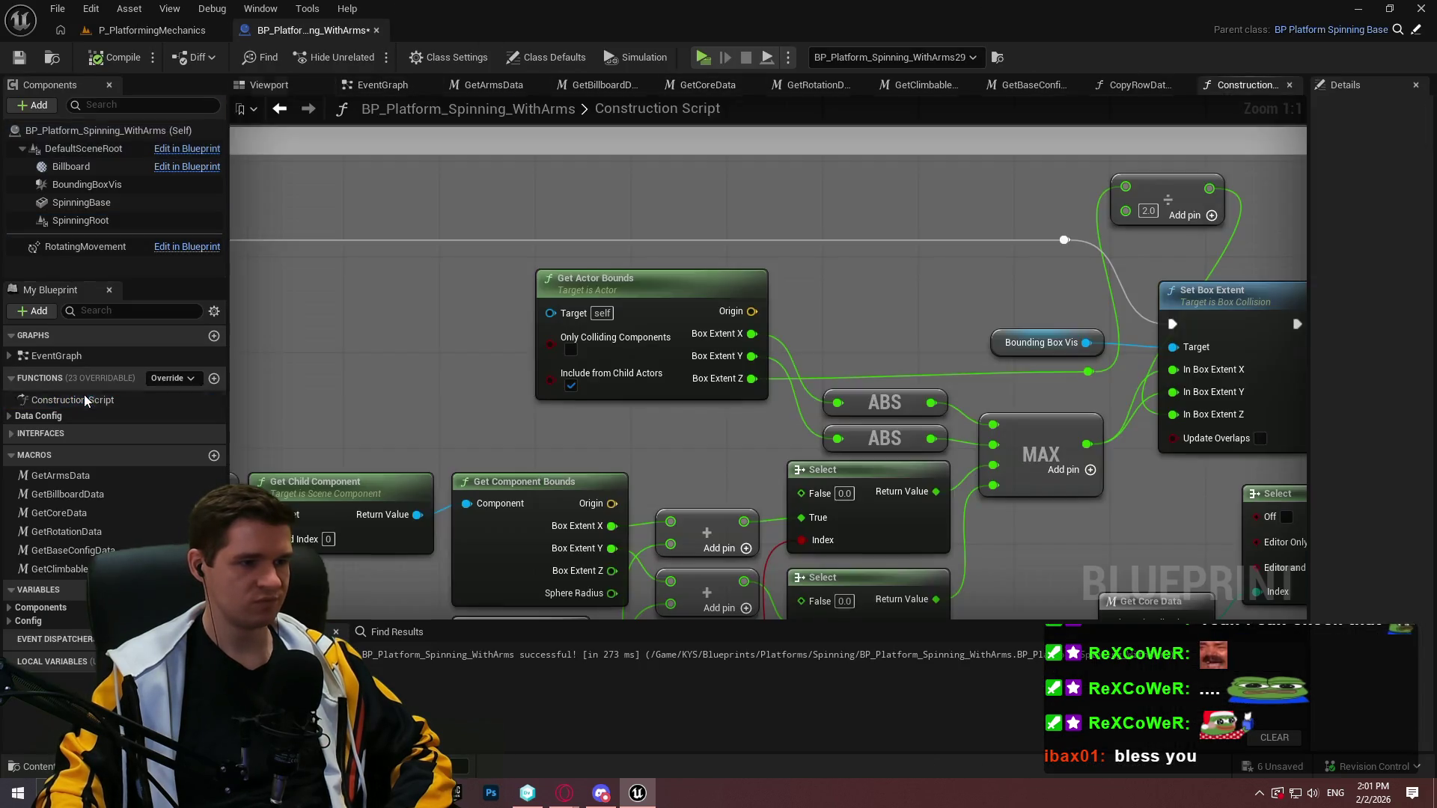
- Pan past the Set Visibility nodes to Get Actor Bounds feeding ABS, MAX and Set Box Extent
mouse_move(1112, 267)
left_mouse_down()
mouse_move(890, 247)
mouse_move(877, 267)
left_mouse_up()
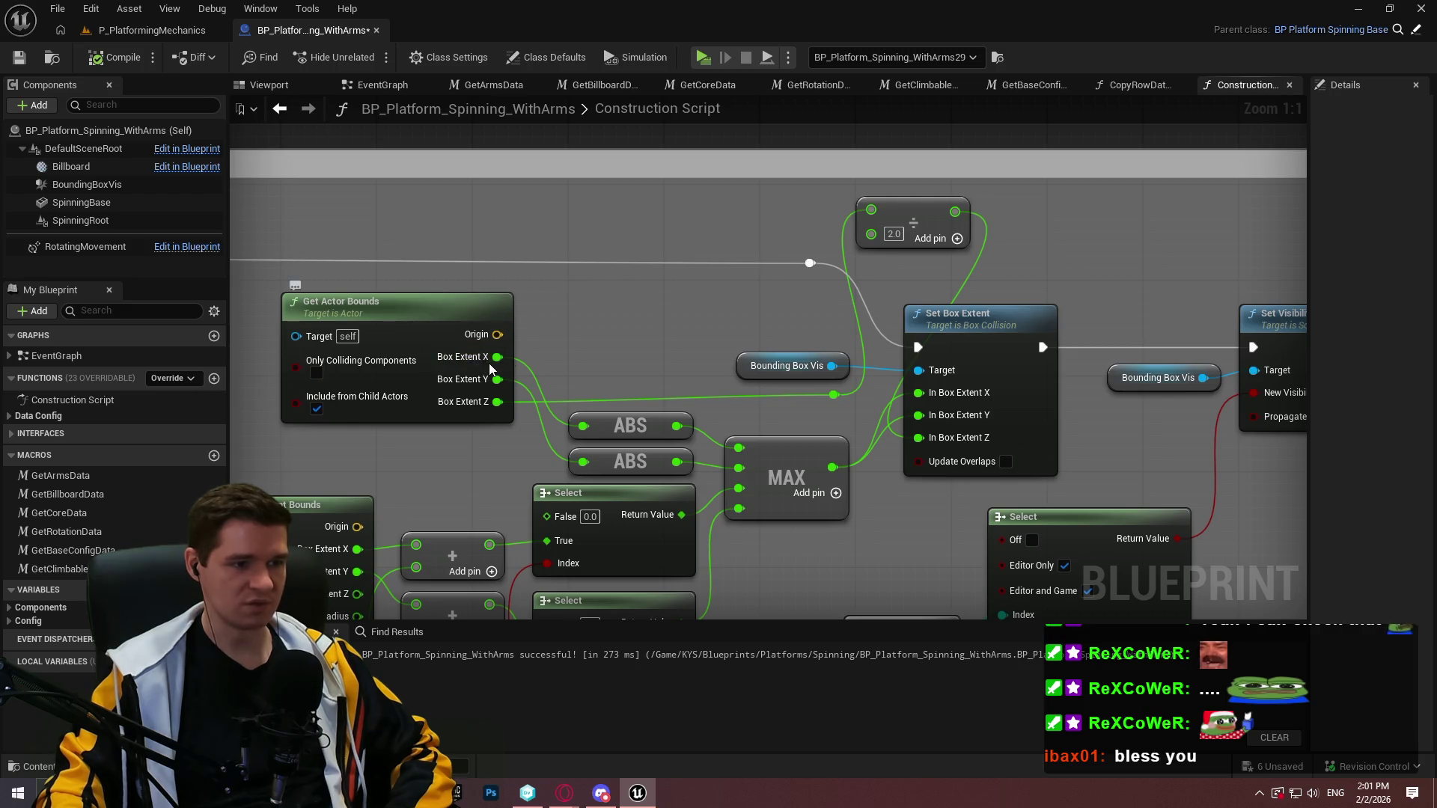
mouse_move(507, 471)
left_mouse_down()
mouse_move(779, 241)
mouse_move(784, 251)
left_mouse_up()
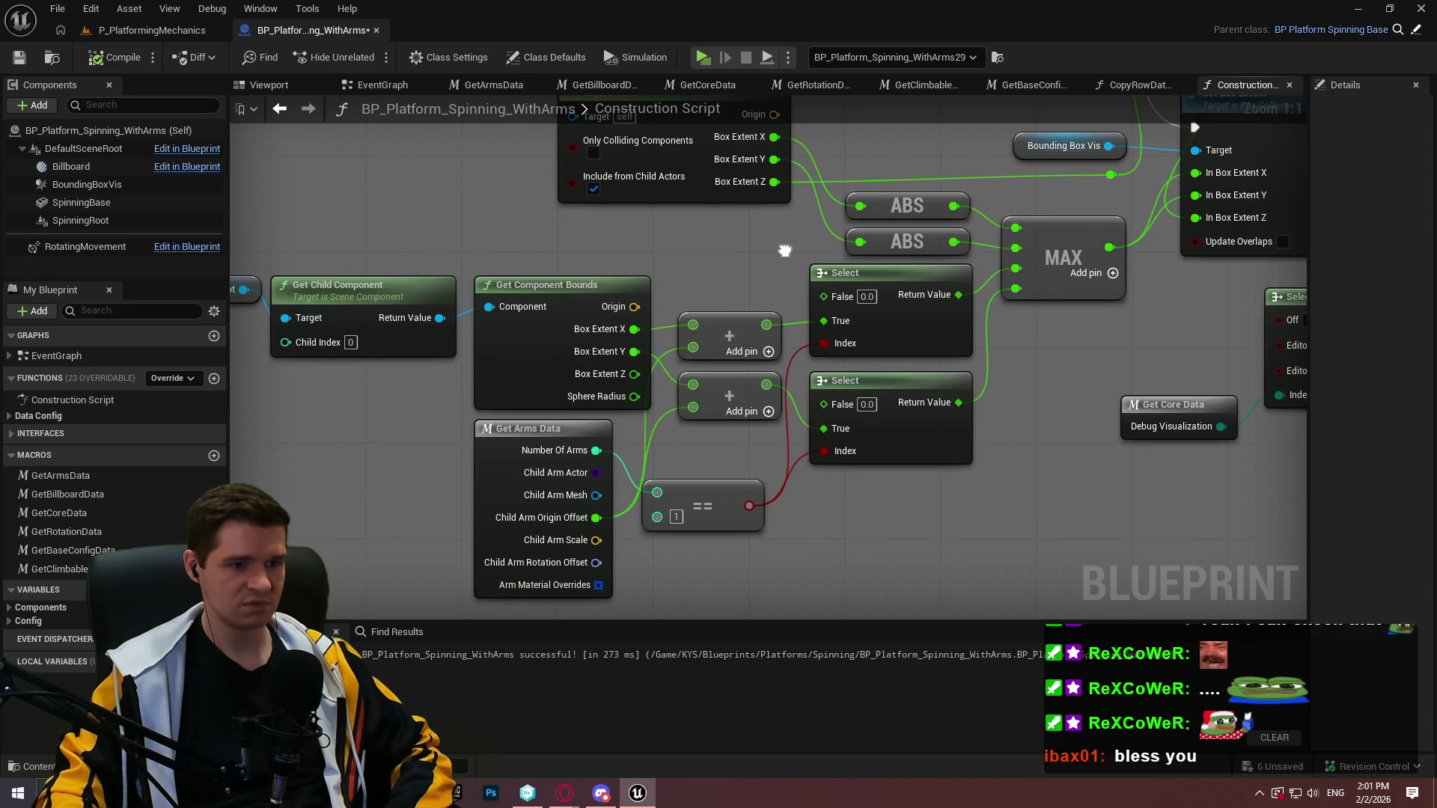
mouse_move(784, 250)
left_mouse_down()
mouse_move(939, 220)
mouse_move(217, 402)
mouse_move(714, 397)
left_mouse_up()
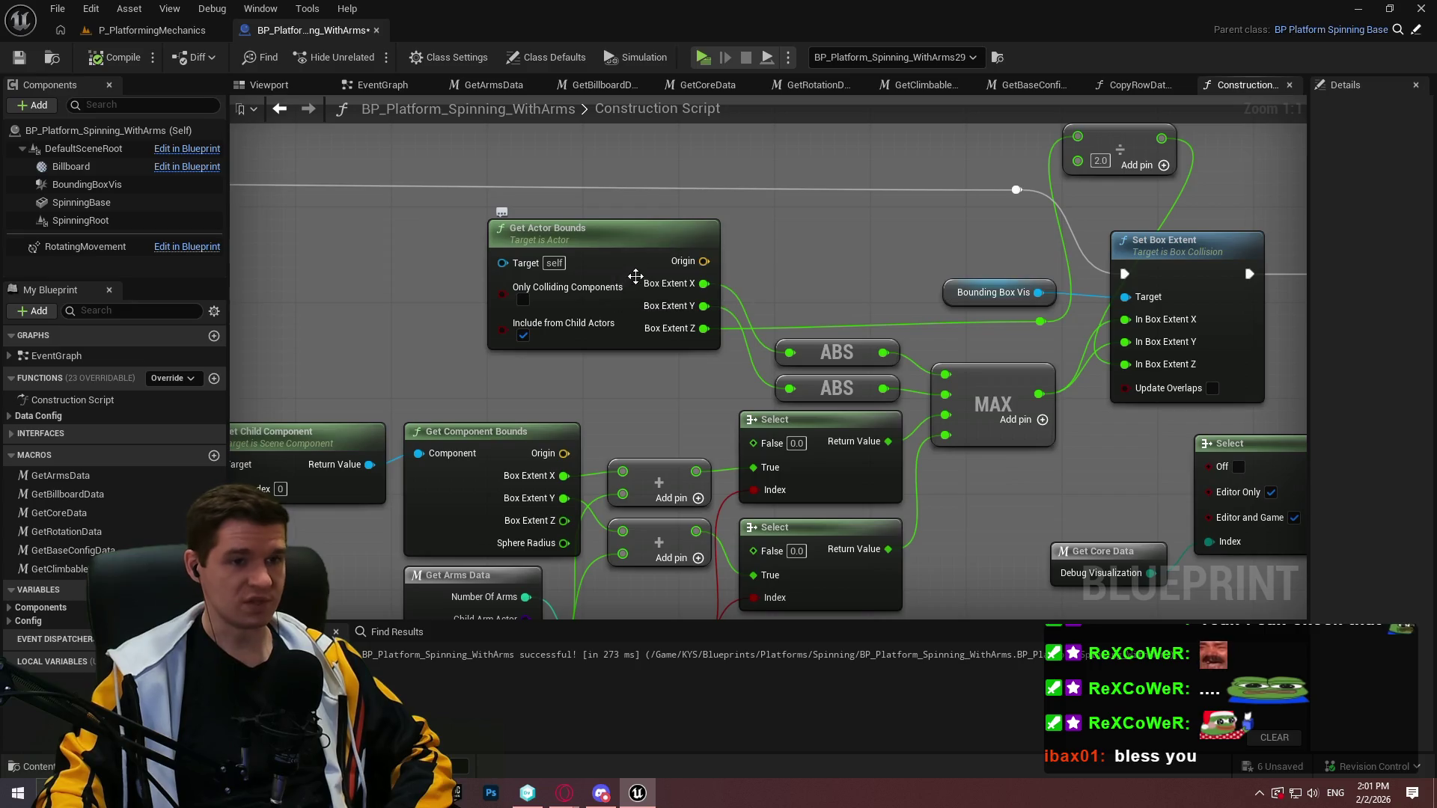
left_click(277, 88)
left_click(71, 166)
key("f")
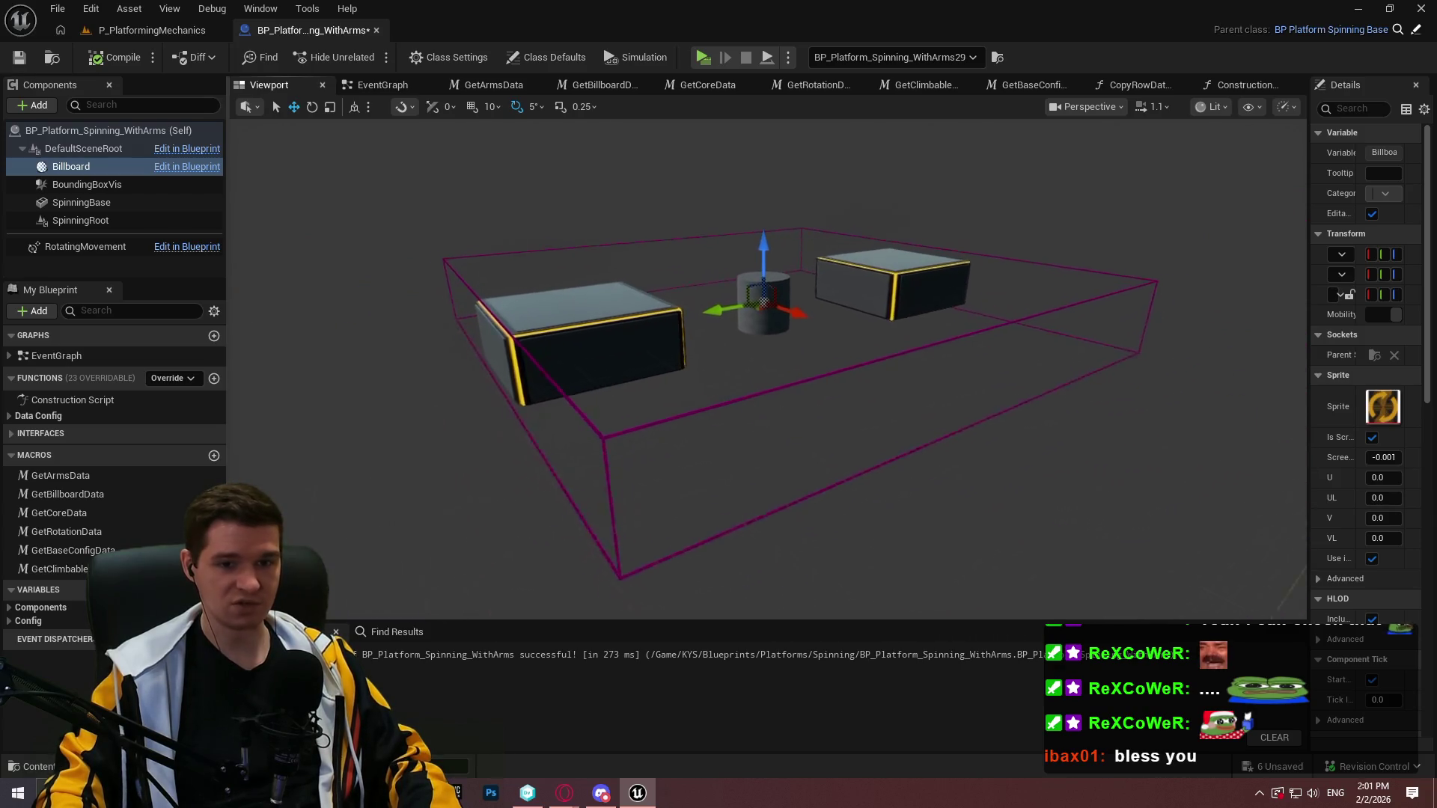
scroll(1223, 207, "up", 2)
mouse_move(1307, 159)
left_mouse_down()
mouse_move(1100, 162)
mouse_move(1167, 170)
left_mouse_up()
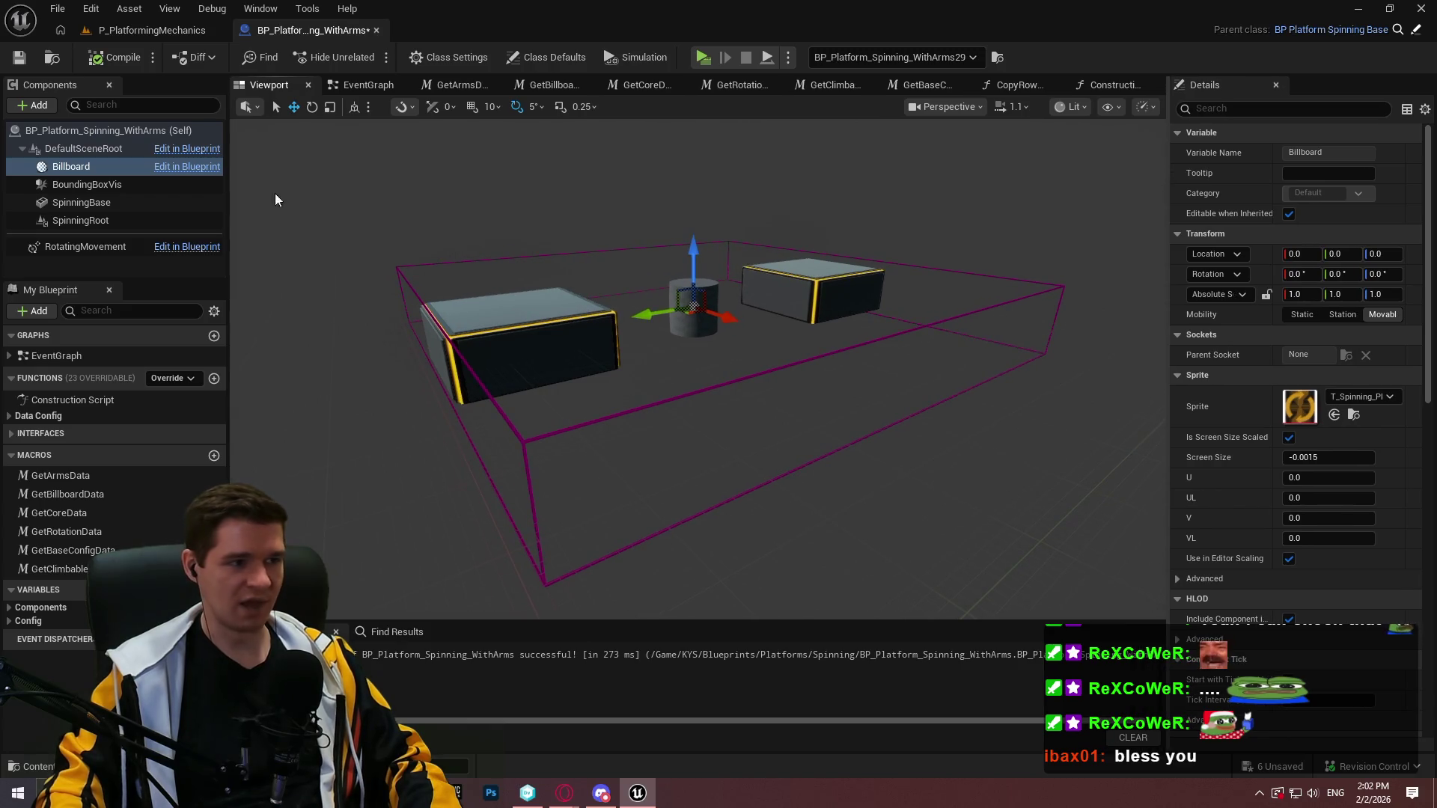
left_click(149, 30)
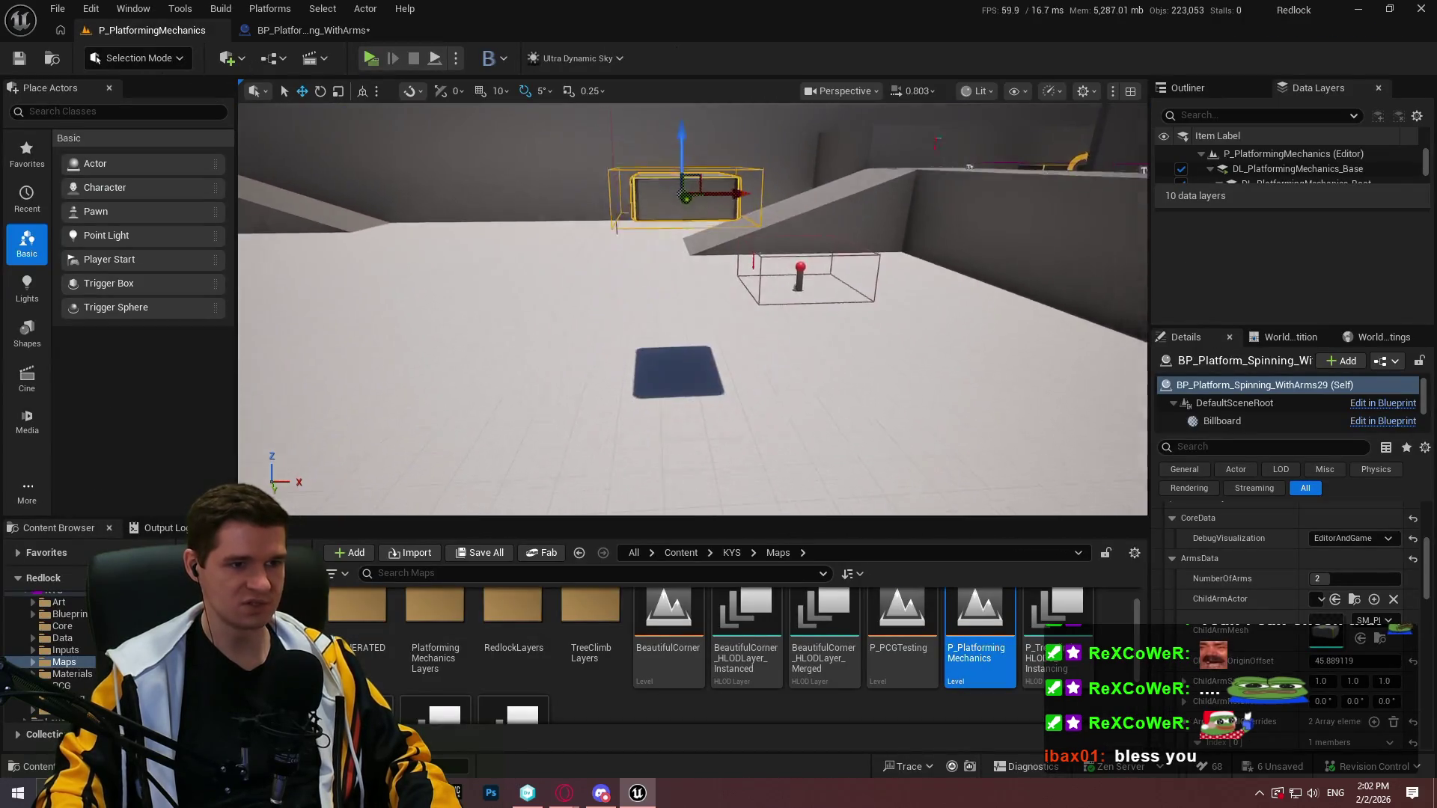
scroll(692, 309, "down", 5)
scroll(692, 309, "up", 4)
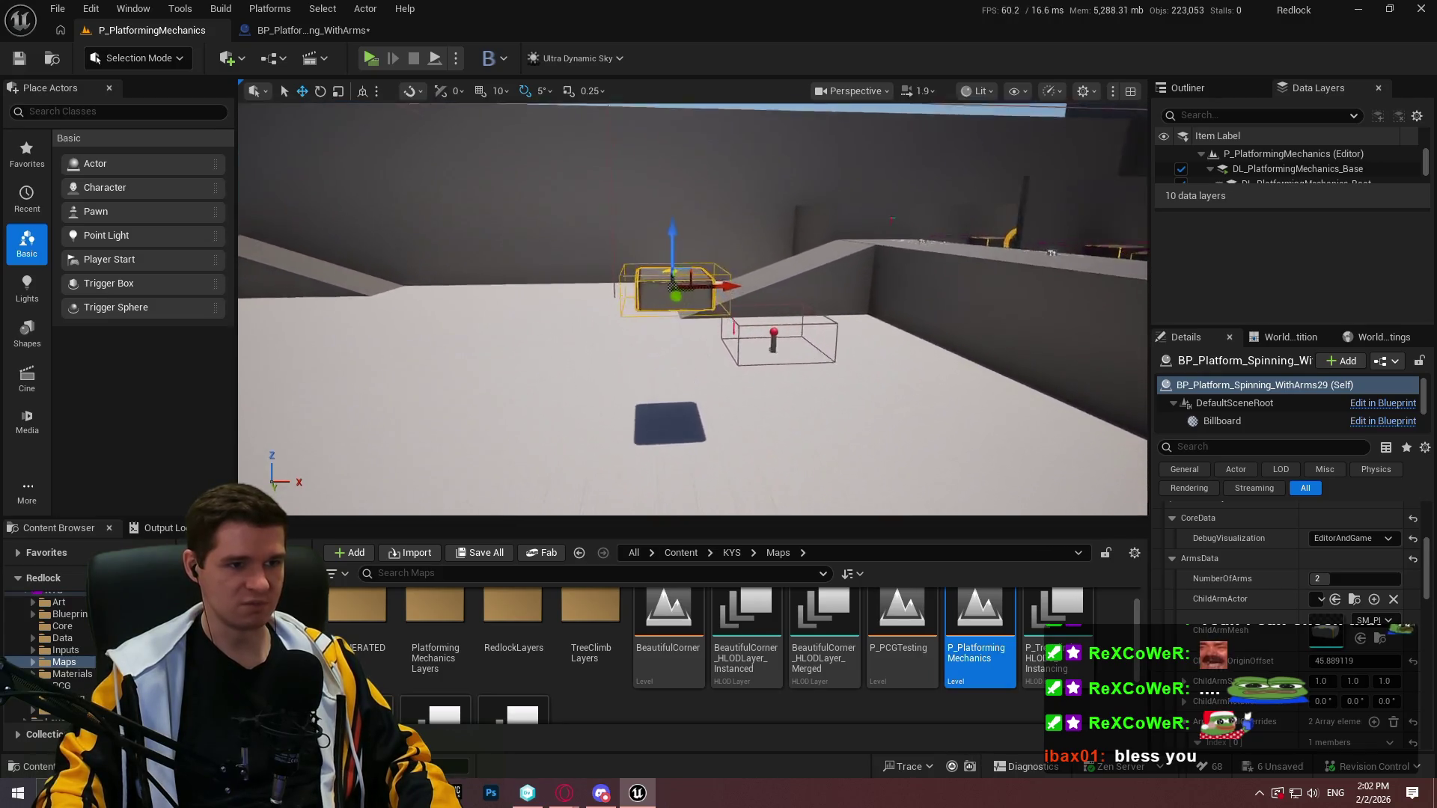
scroll(692, 309, "up", 3)
left_click(307, 29)
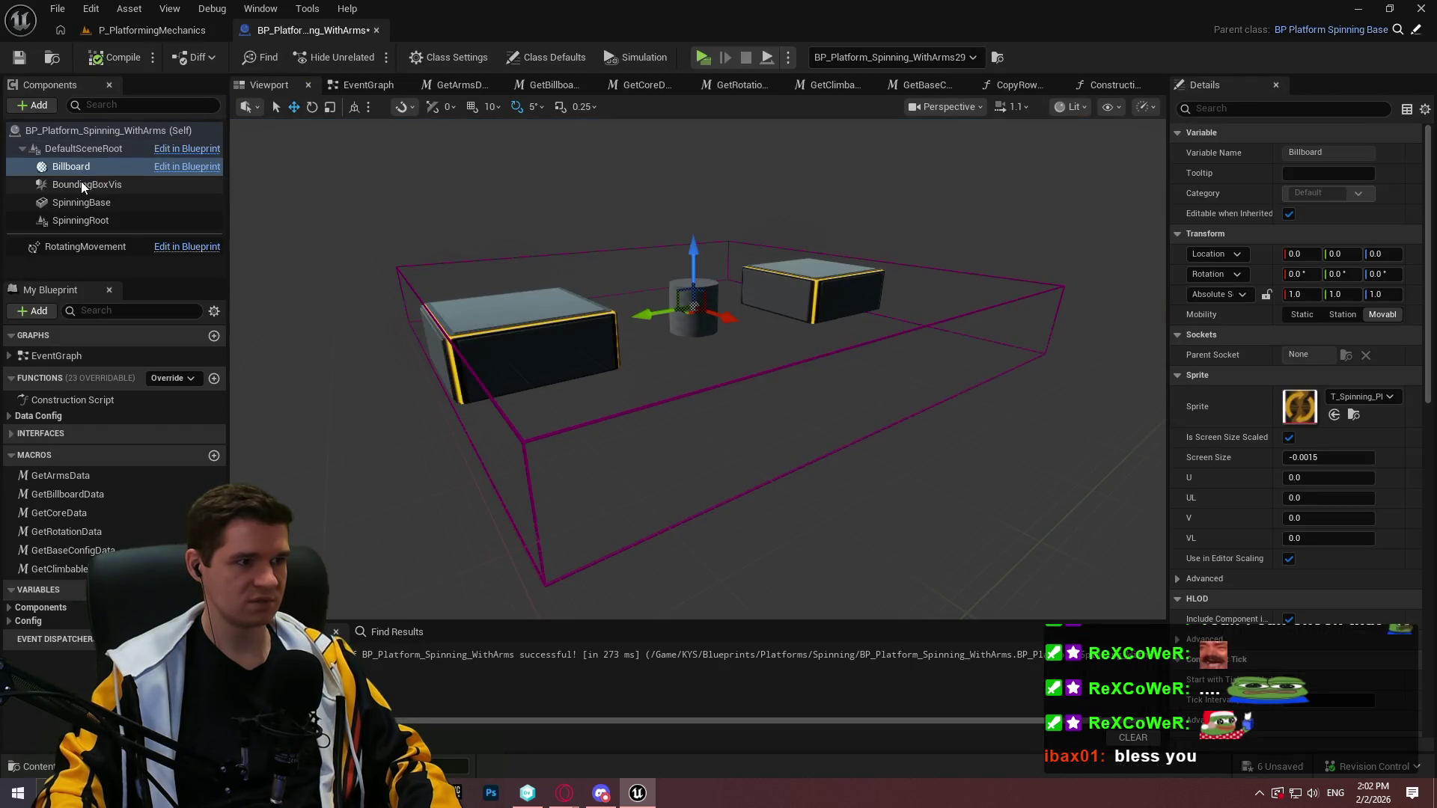
left_click(82, 184)
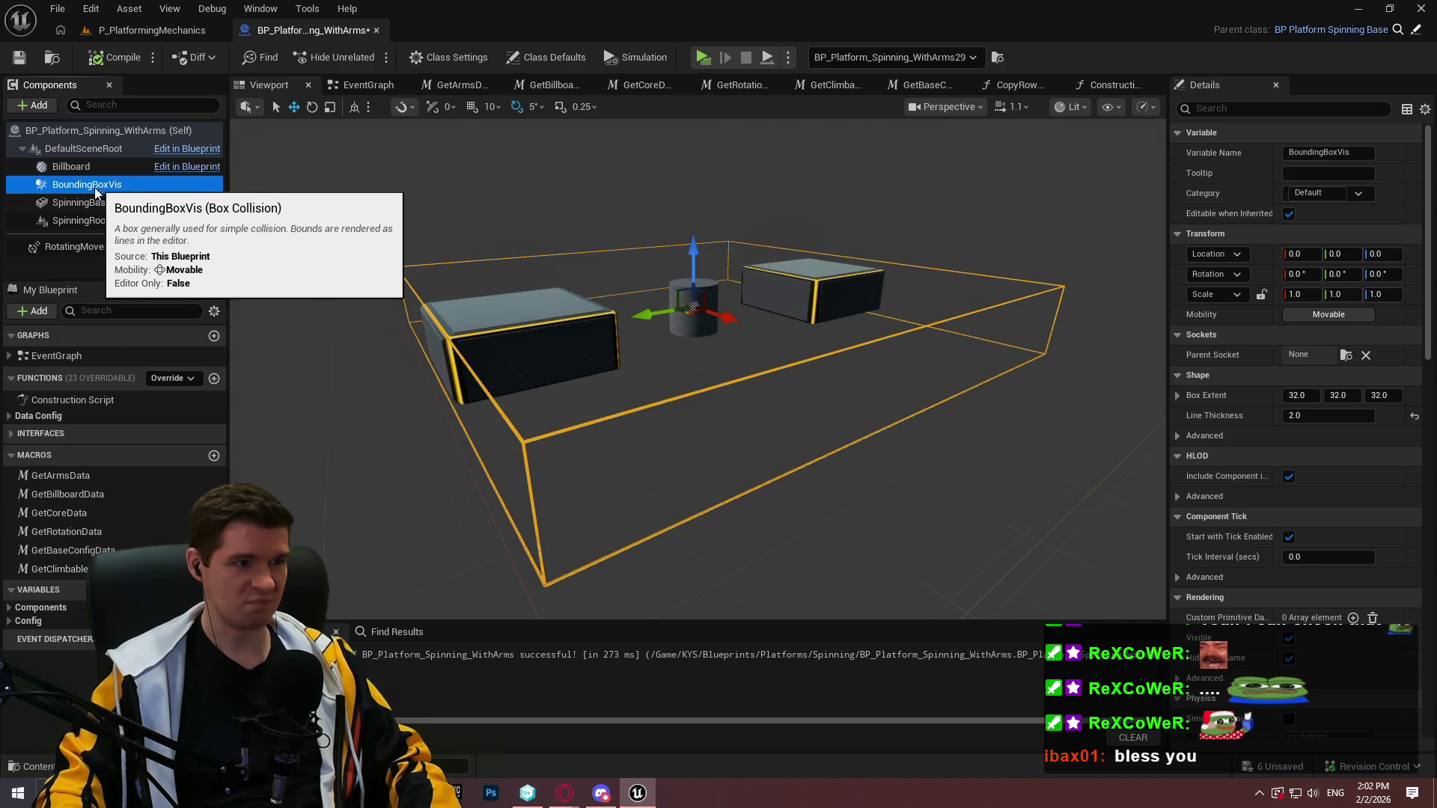
left_click(169, 29)
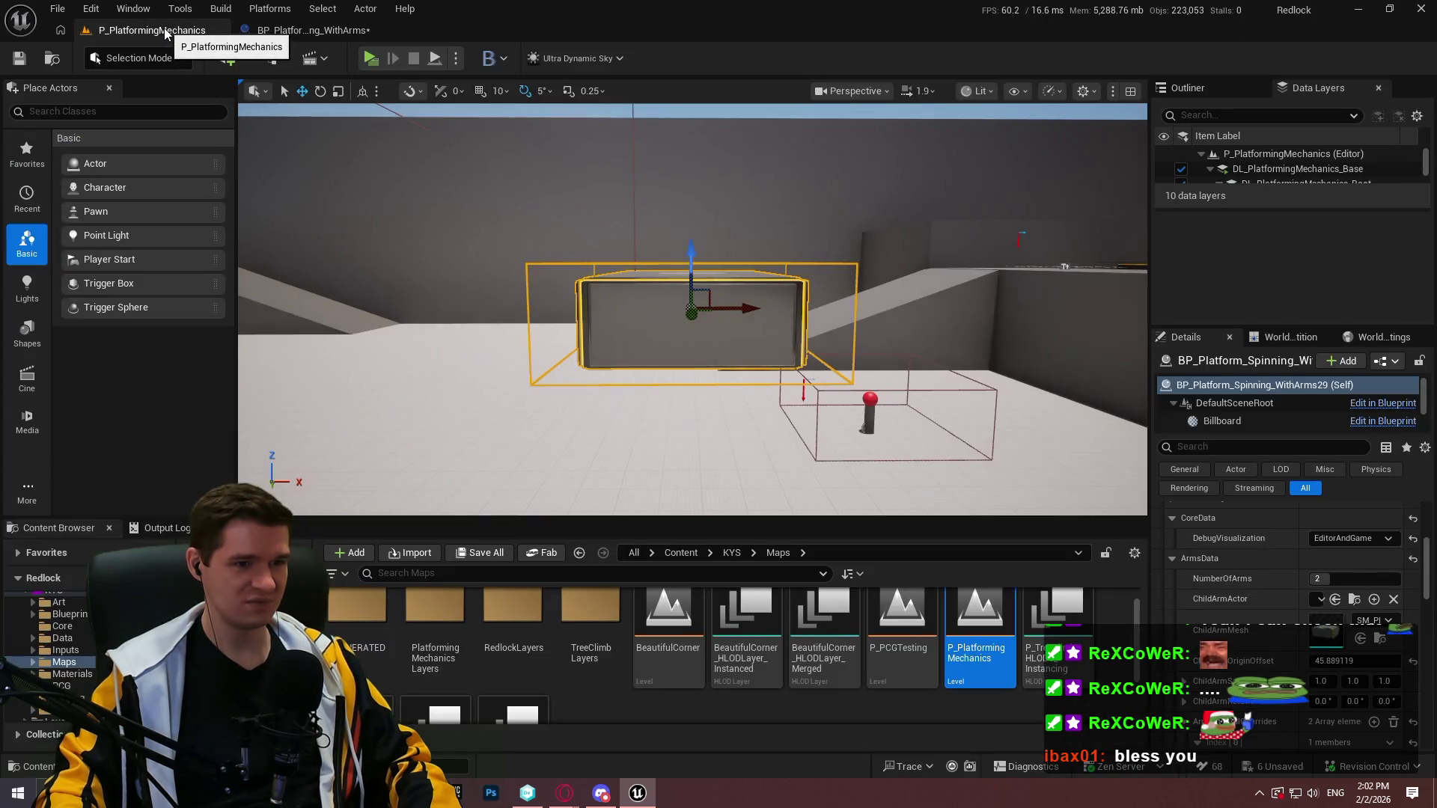
left_click(303, 32)
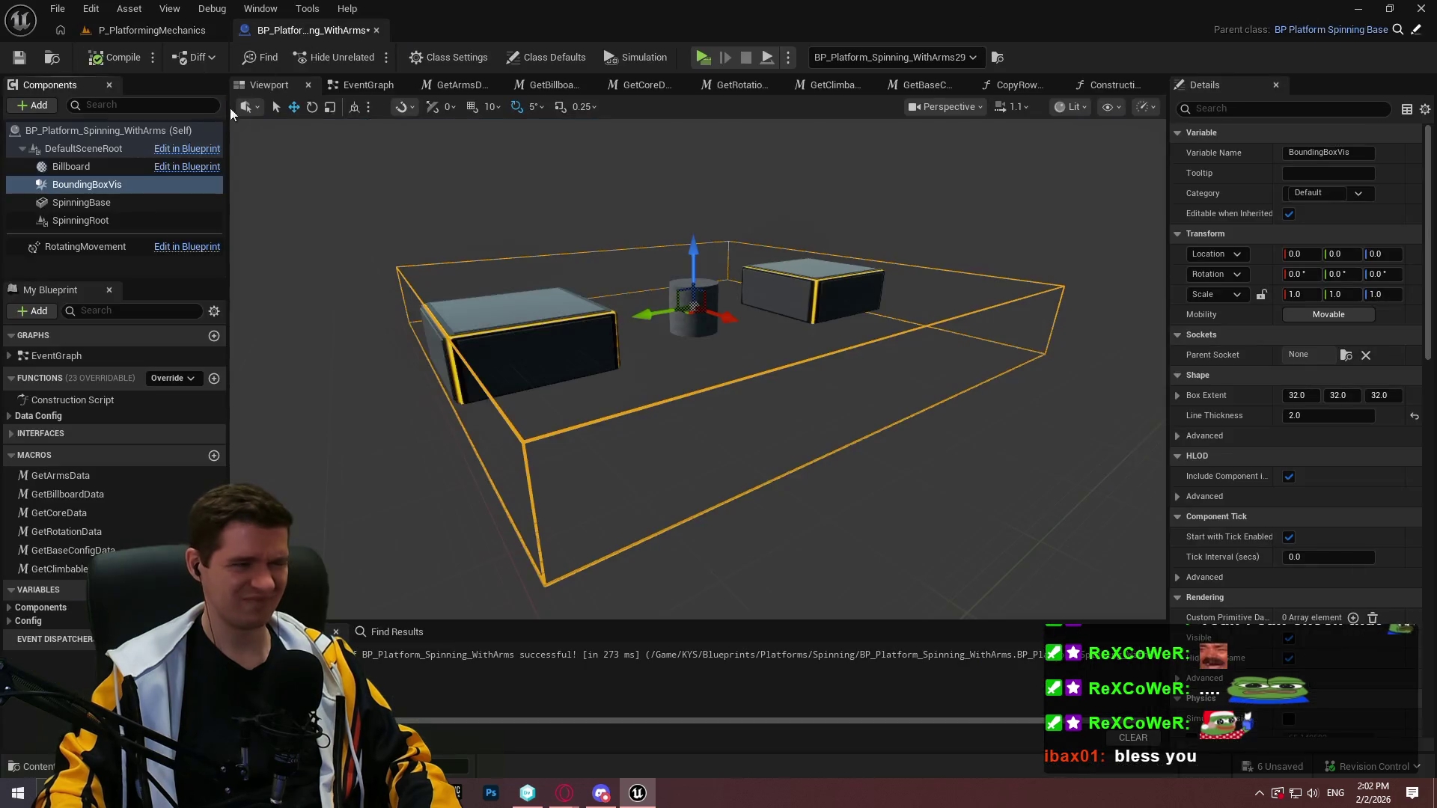
left_click(115, 200)
double_click(115, 200)
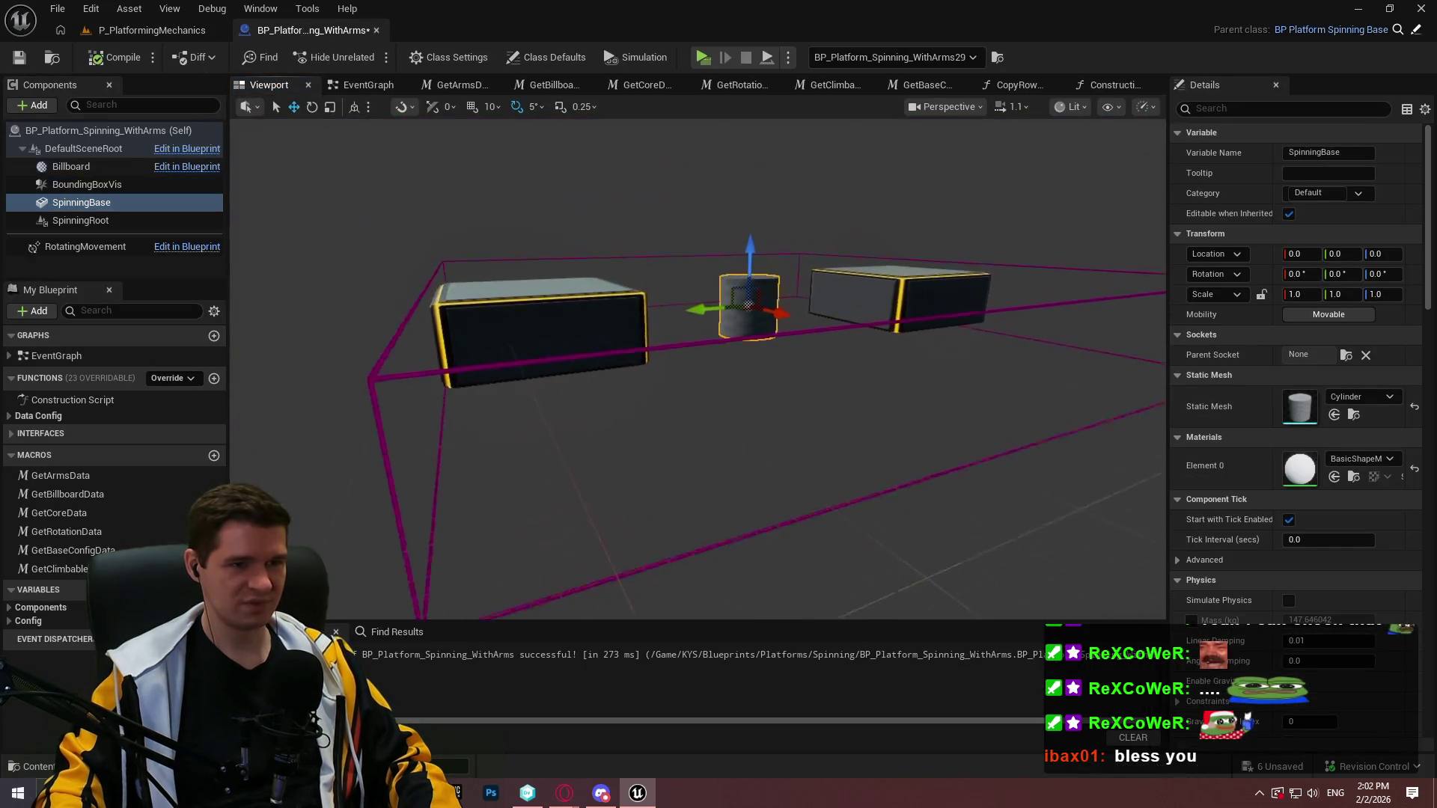
left_click(152, 30)
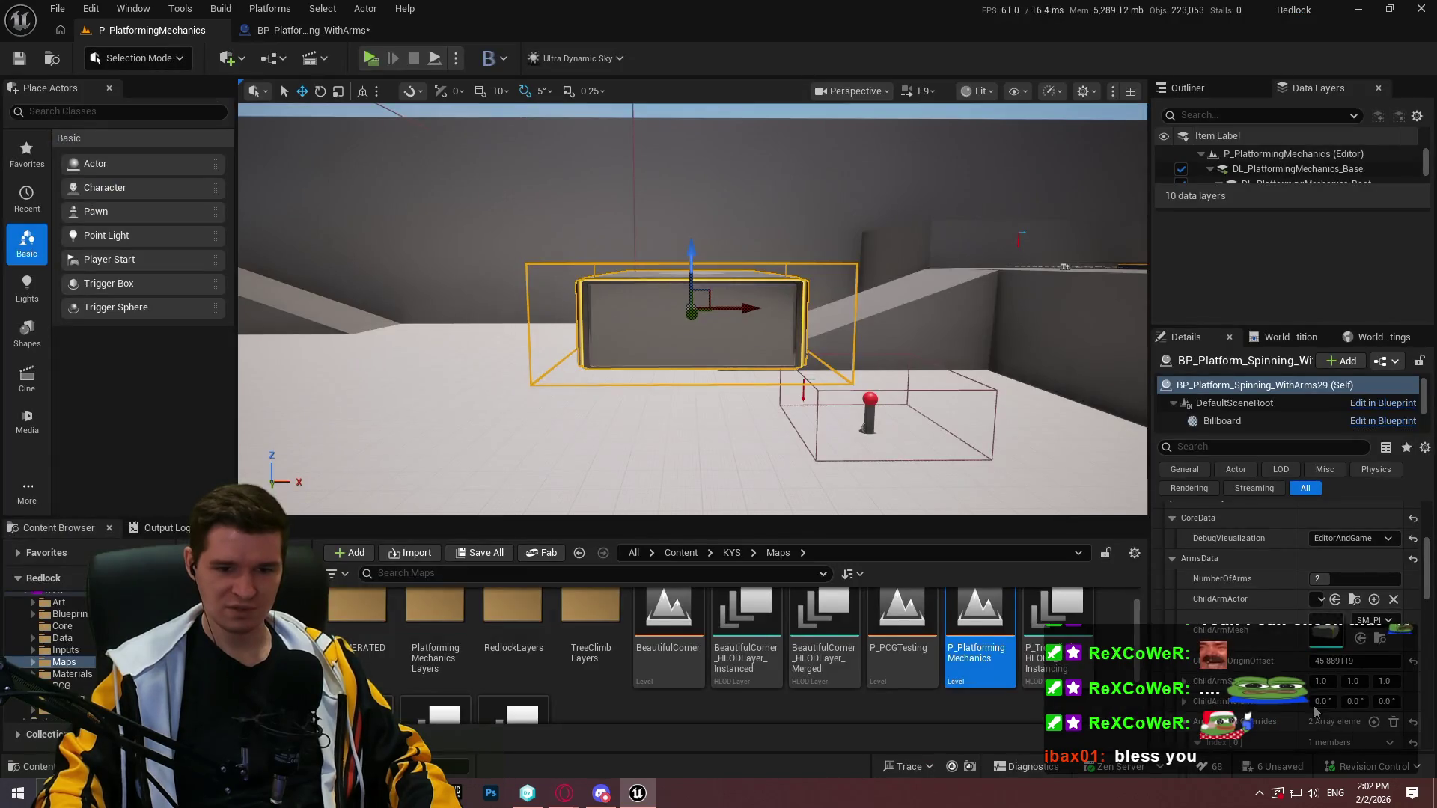
scroll(1347, 696, "down", 1)
scroll(1387, 660, "down", 5)
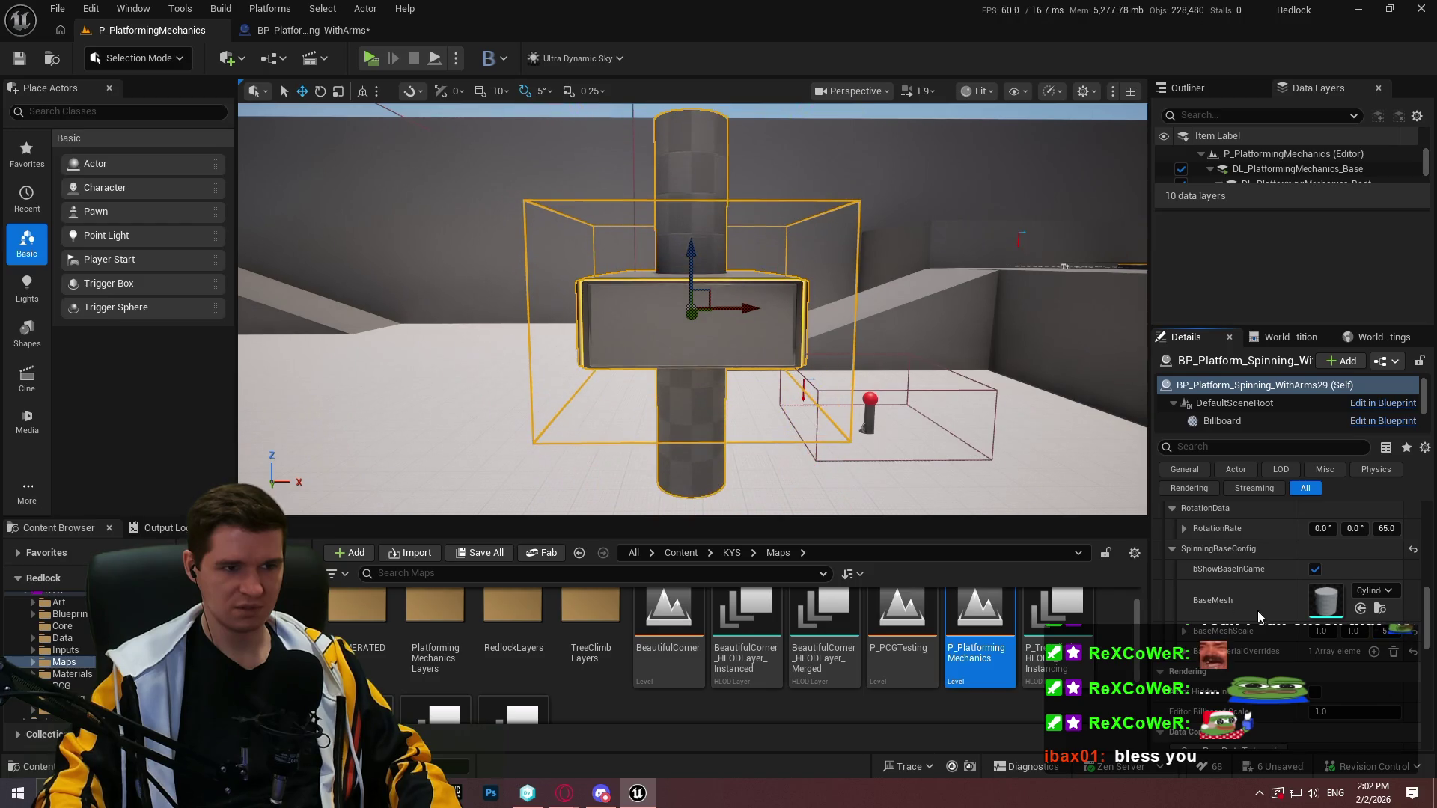
mouse_move(674, 449)
left_mouse_down()
mouse_move(674, 479)
mouse_move(643, 449)
left_mouse_up()
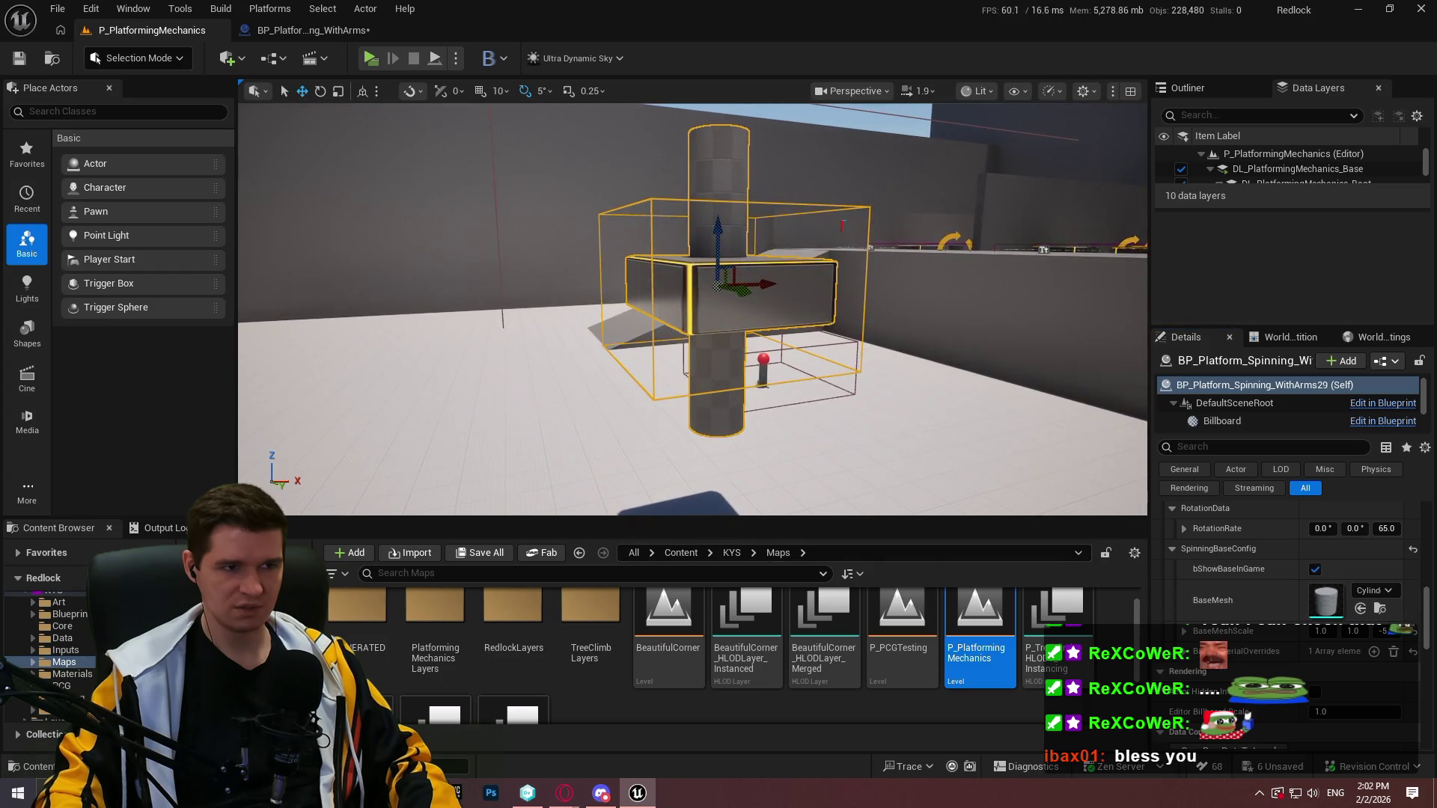
left_click(339, 34)
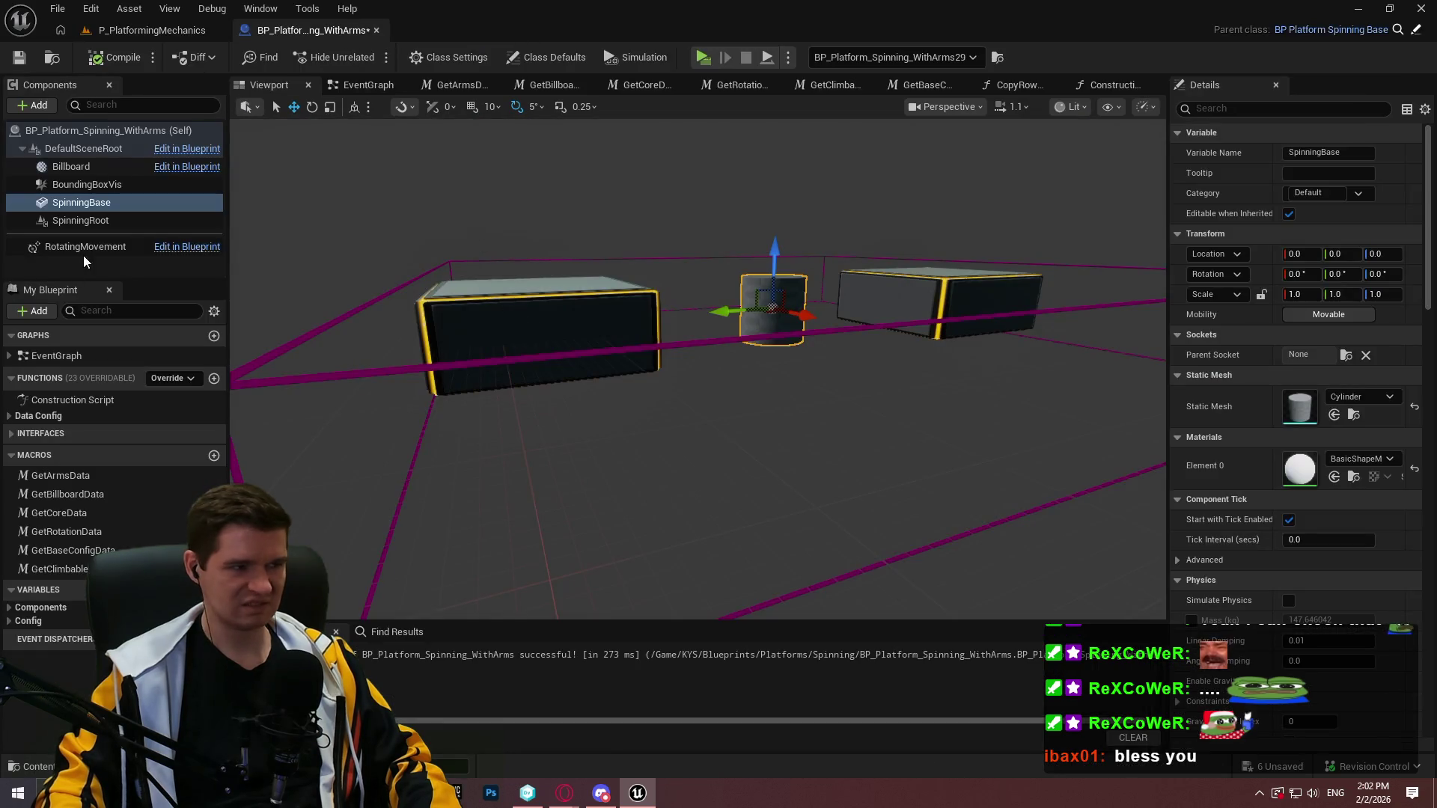
left_click(61, 401)
double_click(61, 400)
left_click_drag(795, 280, 680, 290)
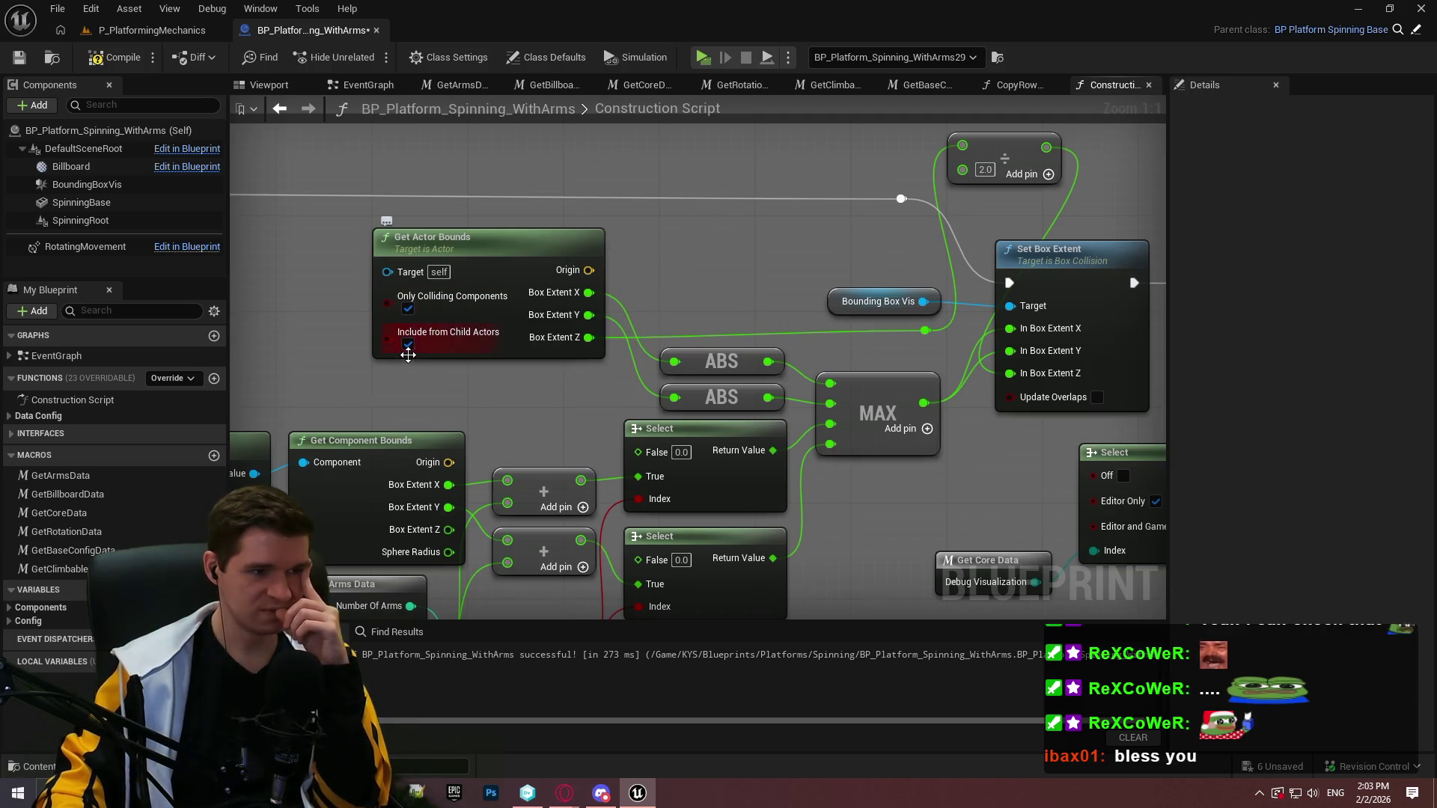
- Uncheck Only Colliding Components on Get Actor Bounds and recompile the blueprint
left_click(149, 34)
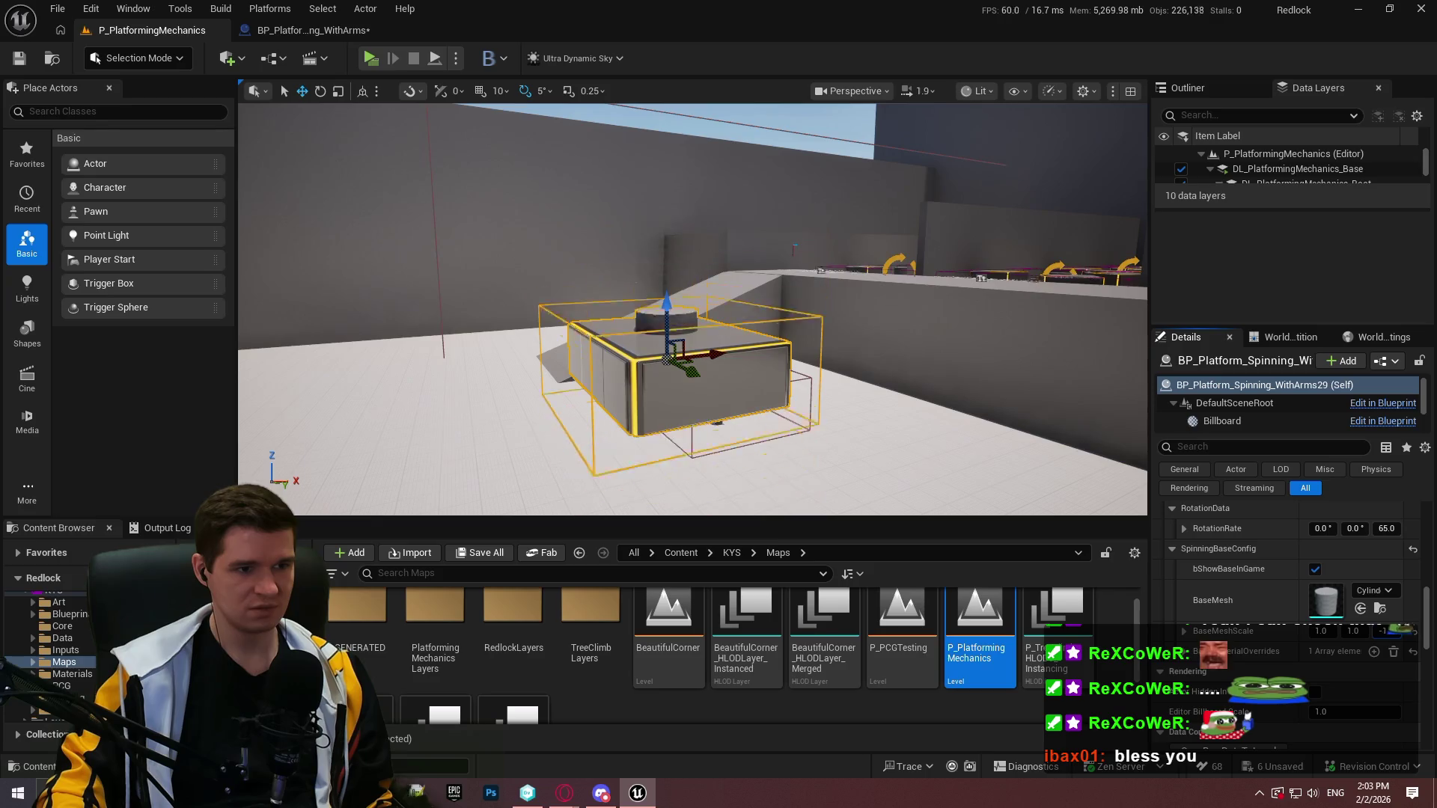
left_click(313, 30)
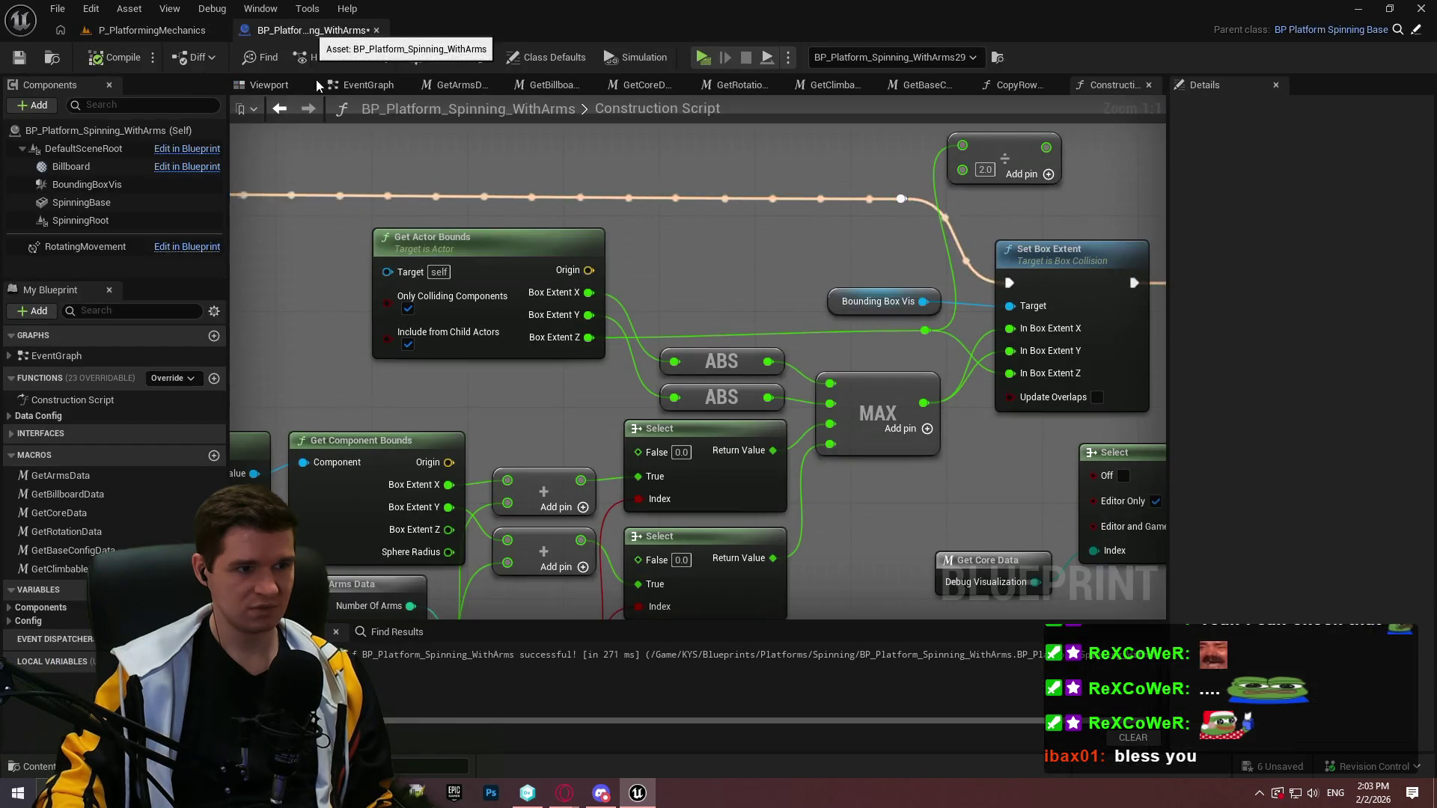
left_click(408, 309)
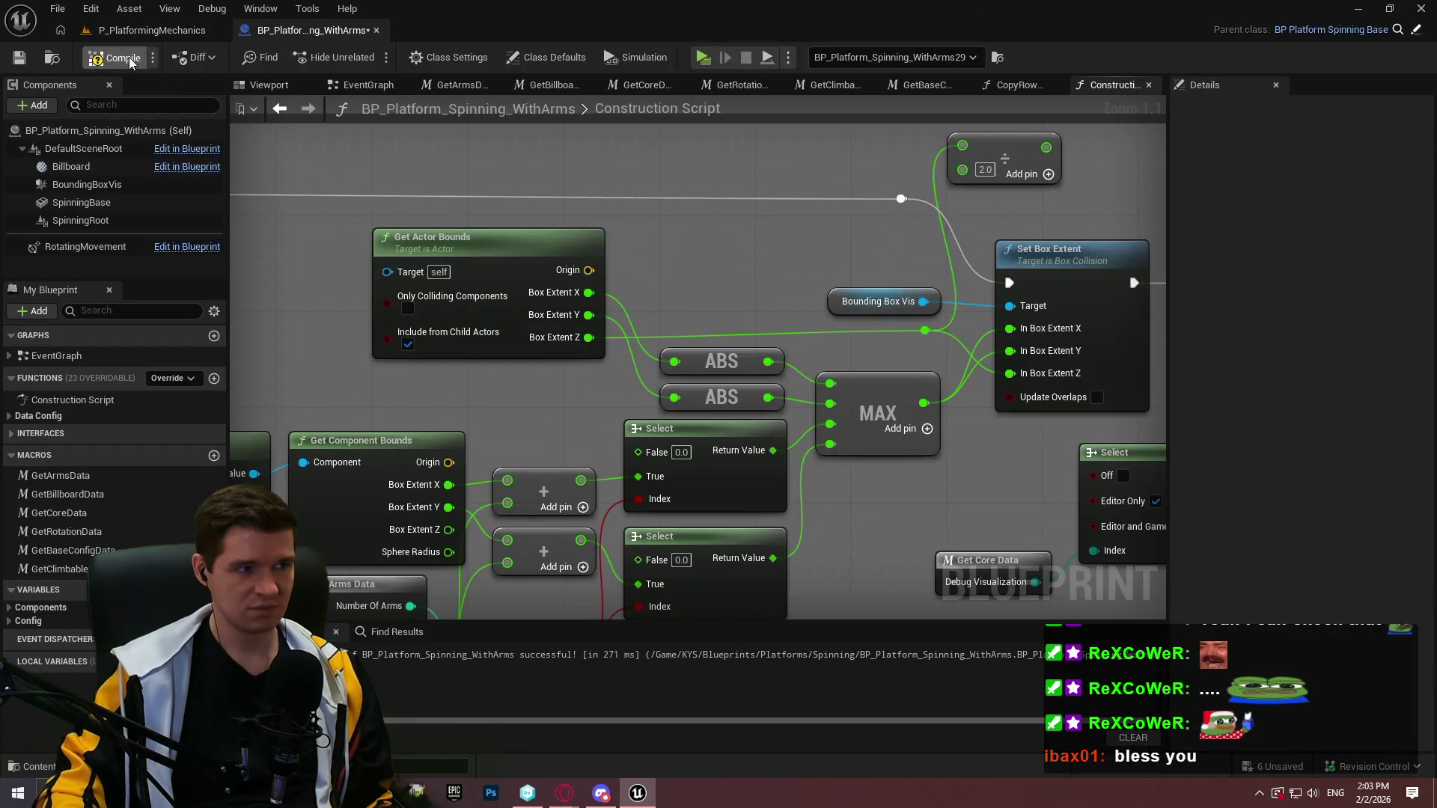
left_click(129, 60)
left_click(150, 34)
left_click(312, 30)
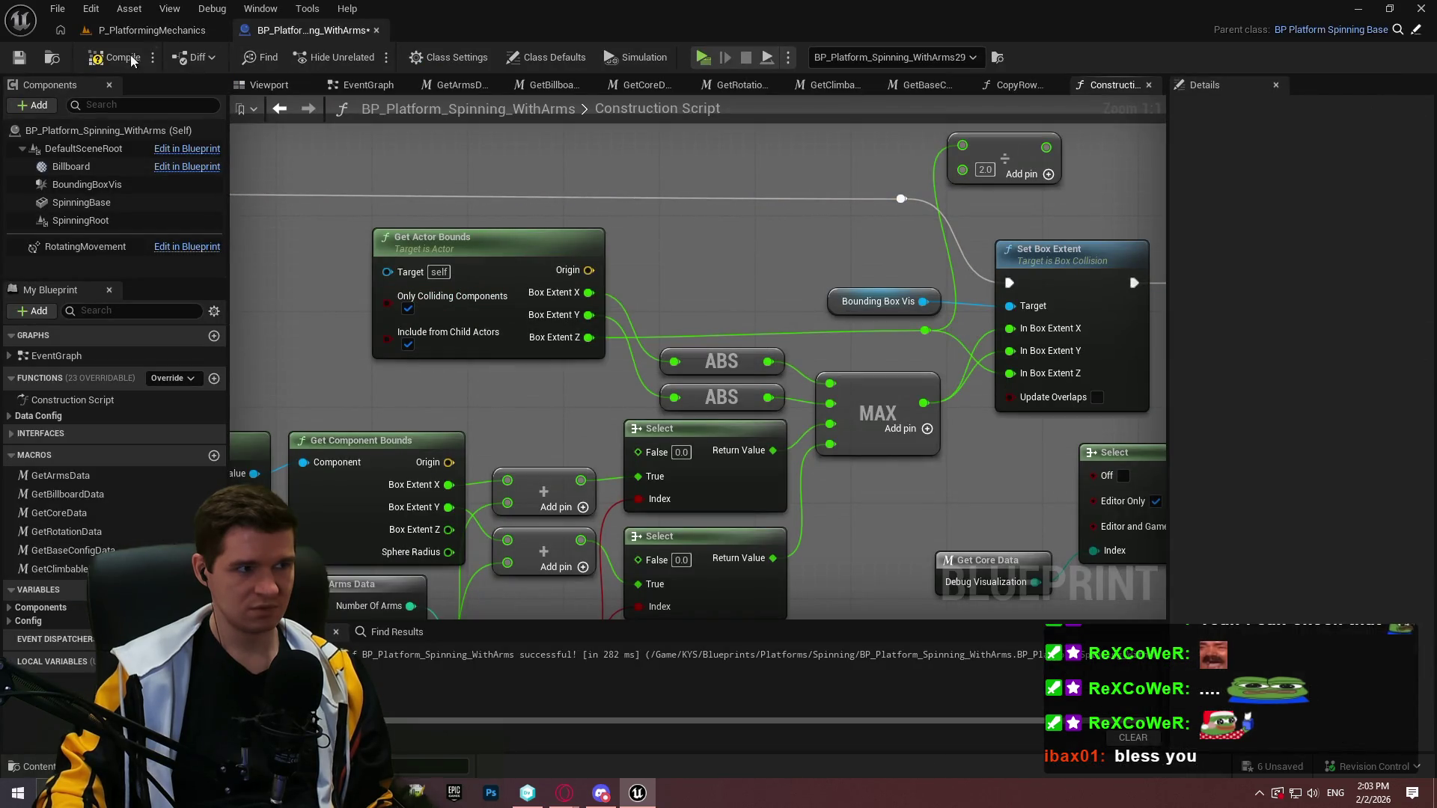
- Save the blueprint, cancel the check-out prompt, and view the updated bounds in the level
left_click(20, 57)
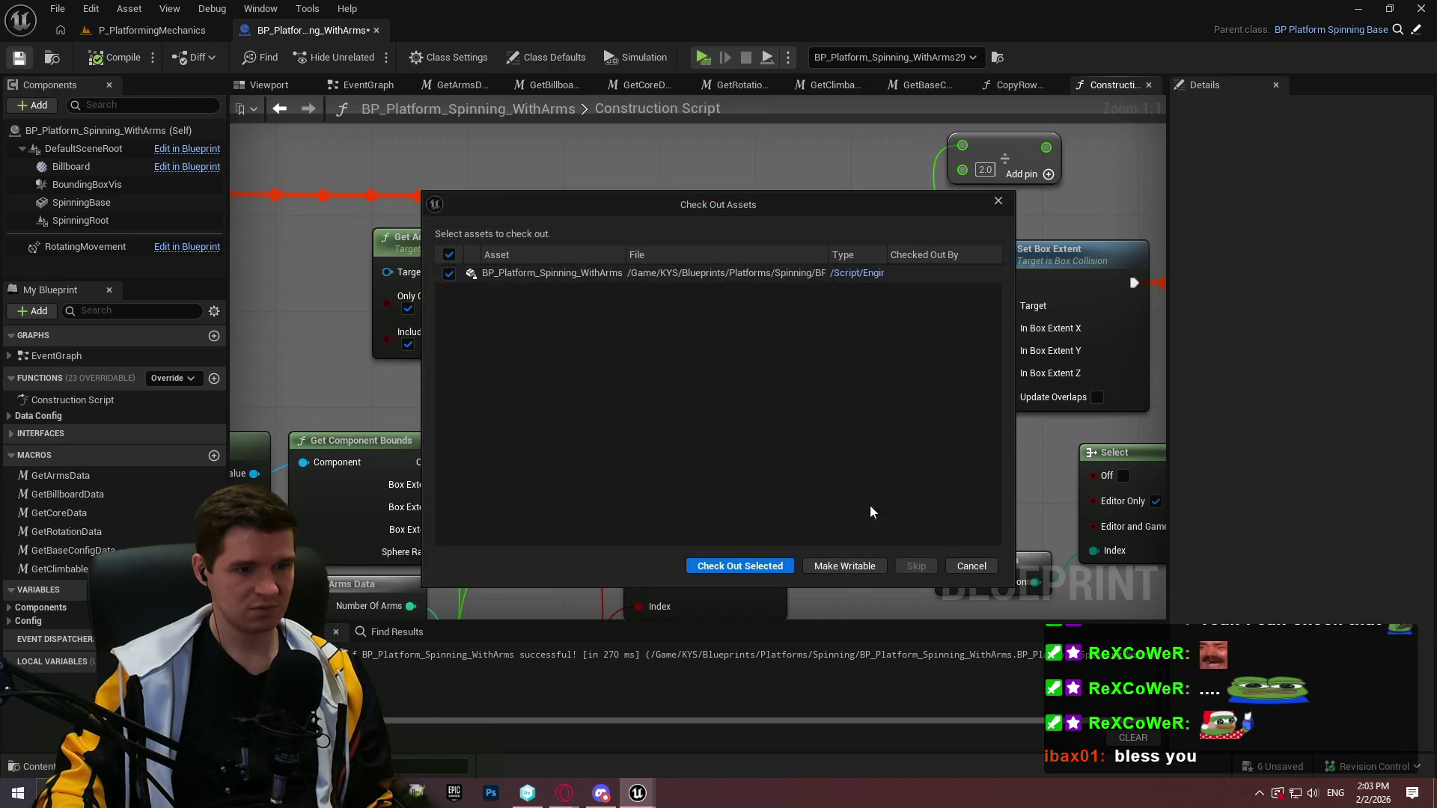
left_click(971, 567)
left_click(170, 32)
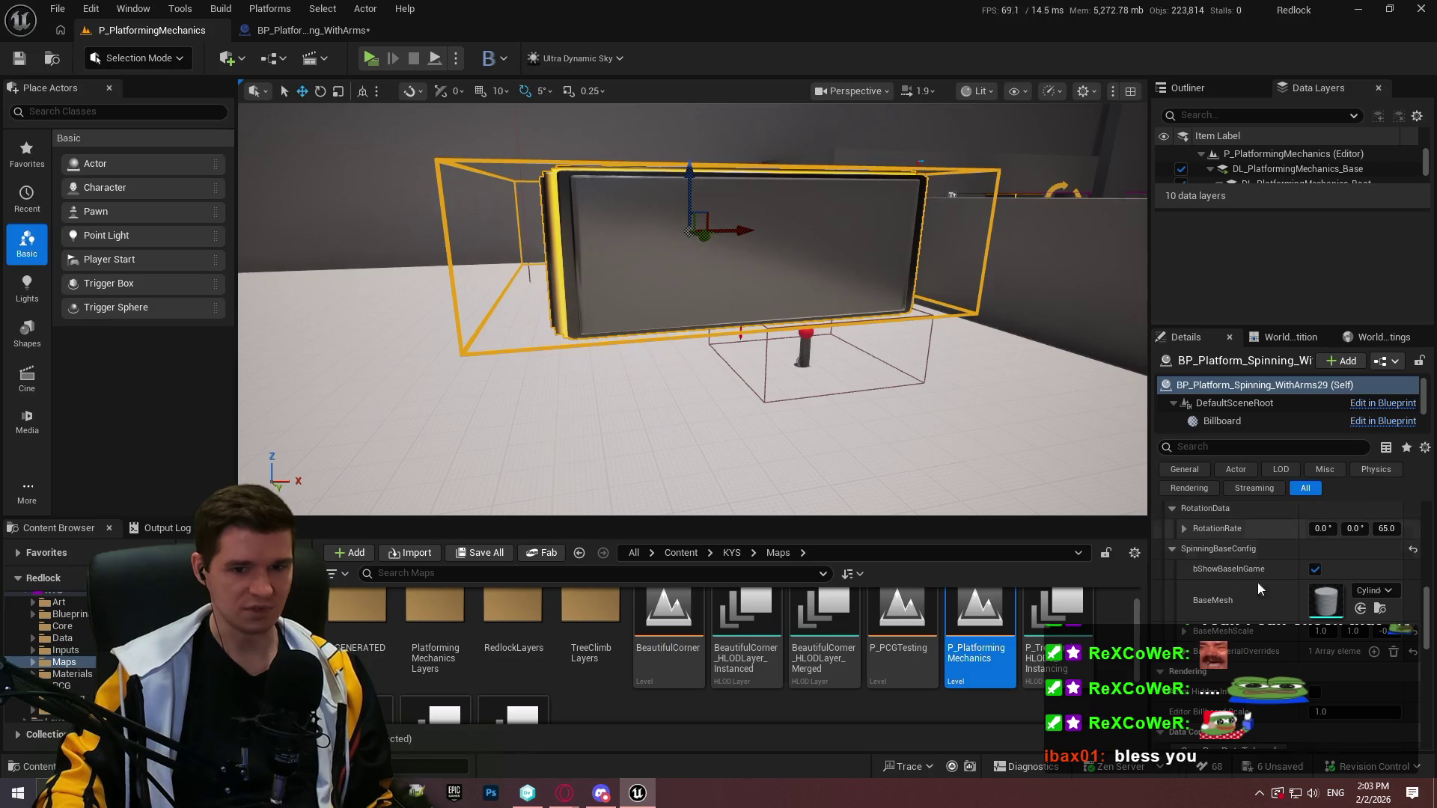
- Give the platform 7 arms with an arm rotation offset Z of -25.1
left_click(1388, 631)
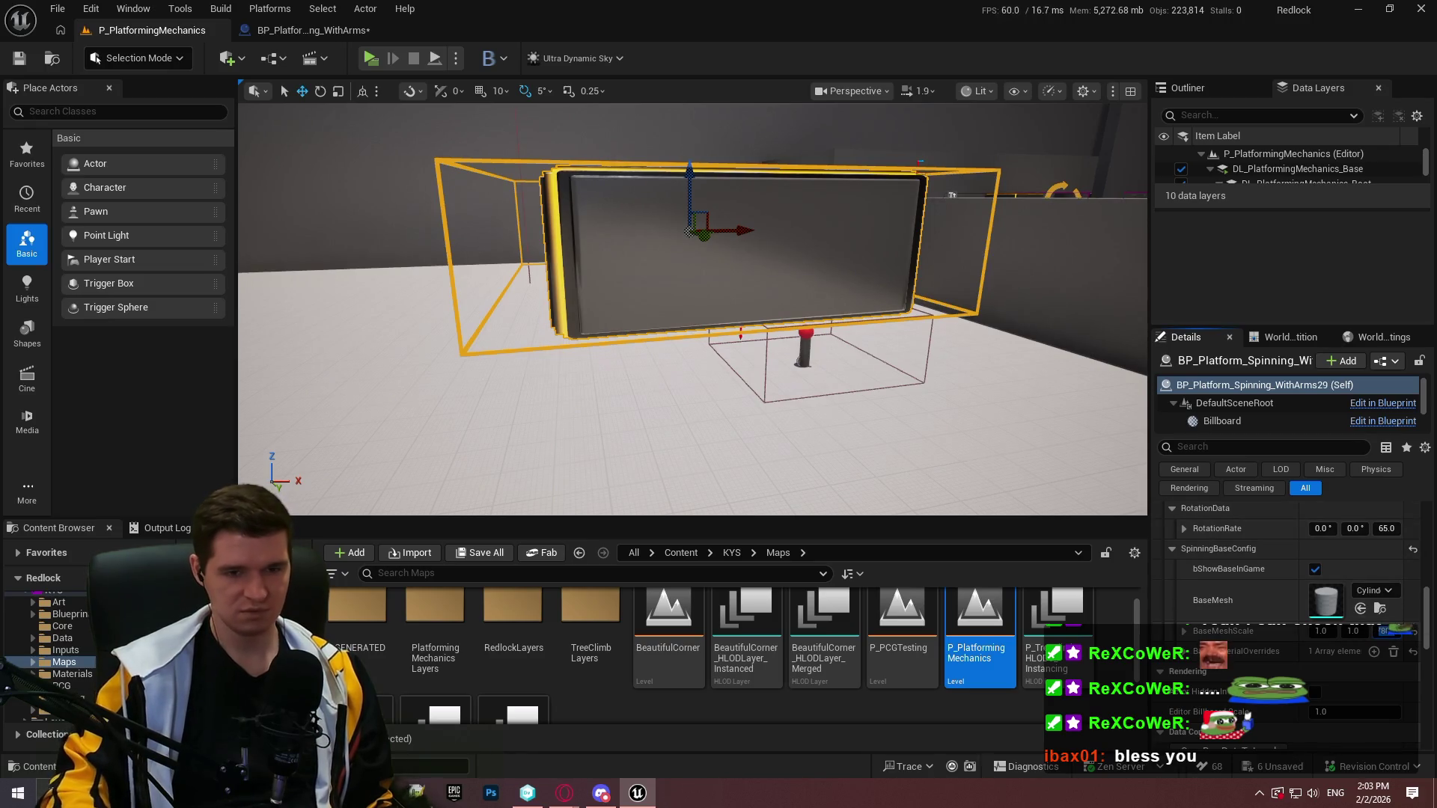
left_click_drag(945, 403, 946, 403)
mouse_move(608, 371)
left_mouse_down()
mouse_move(779, 410)
mouse_move(452, 305)
mouse_move(275, 221)
left_mouse_up()
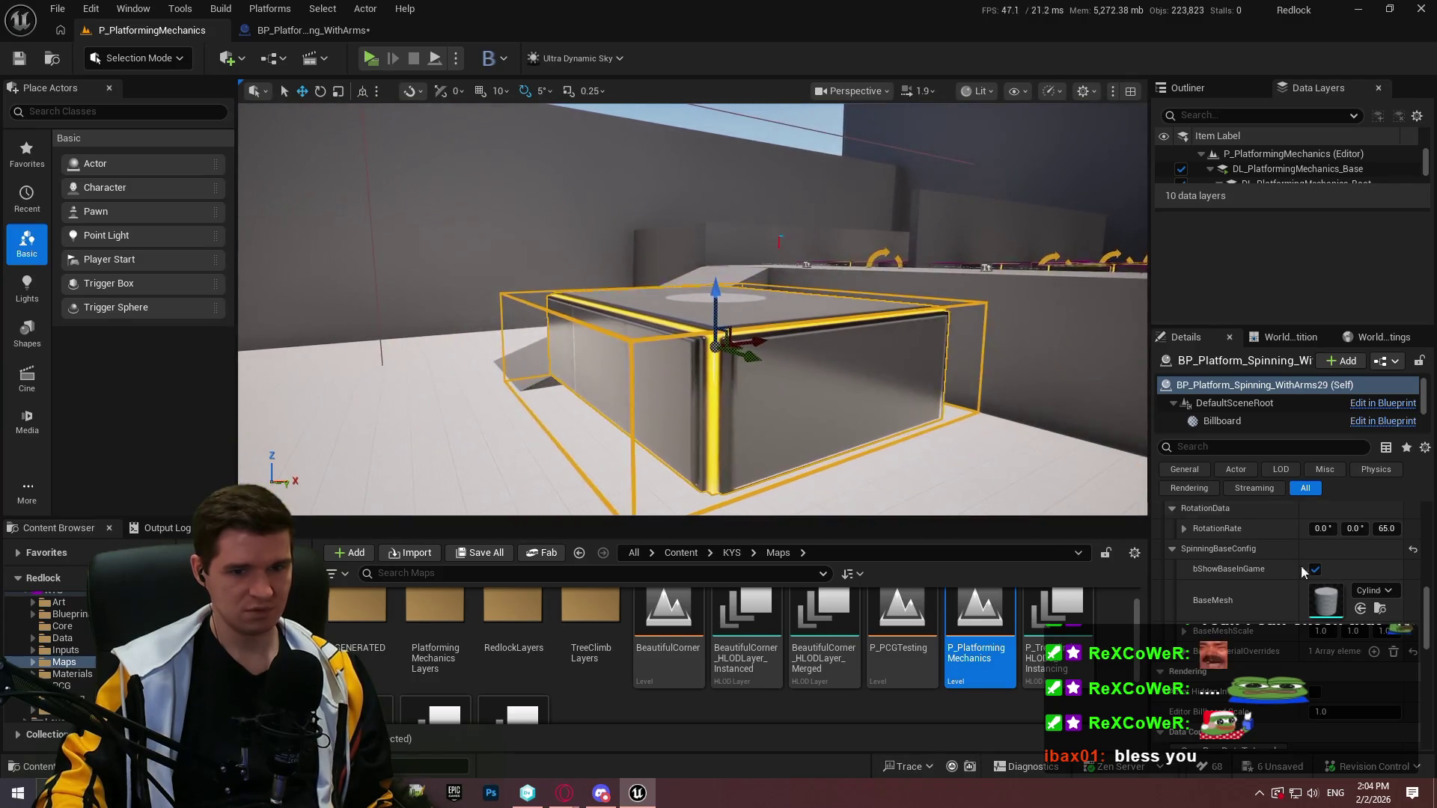
scroll(1258, 526, "down", 2)
scroll(1258, 527, "up", 3)
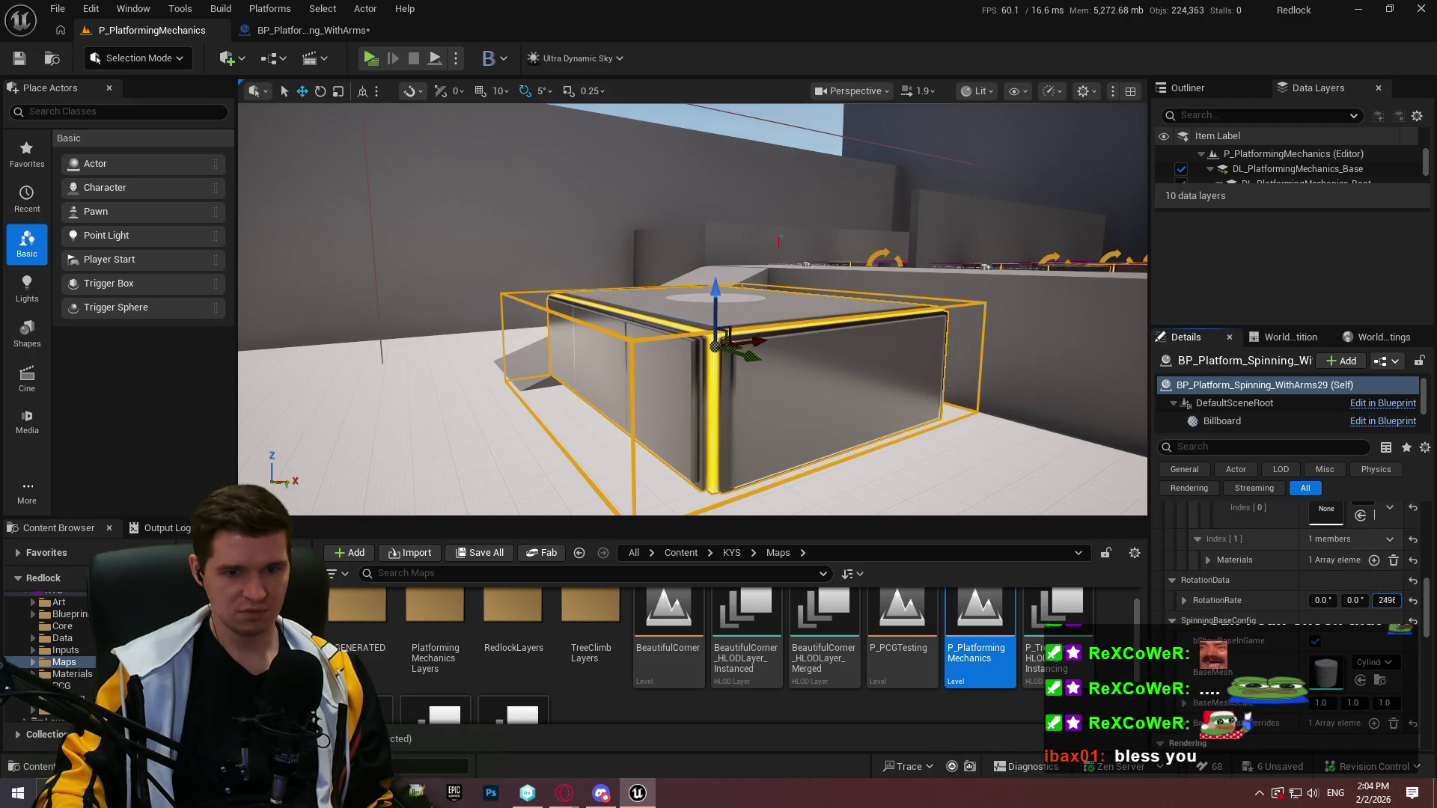
scroll(1254, 577, "down", 5)
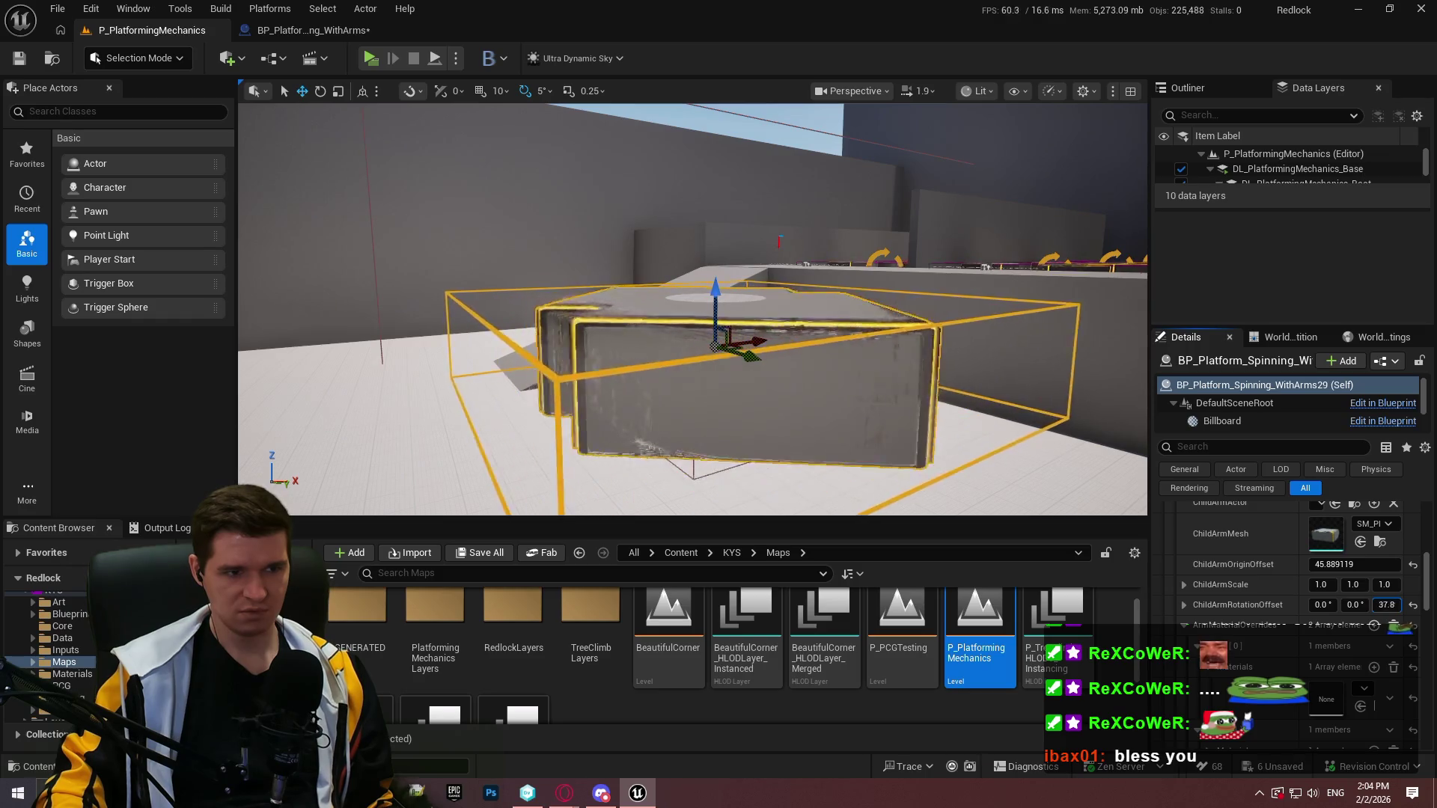
mouse_move(1386, 605)
left_mouse_down()
mouse_move(1366, 605)
mouse_move(1408, 588)
left_mouse_up()
scroll(1287, 621, "up", 5)
left_click_drag(1325, 650, 1370, 650)
- Spread the arms out to offset 370.5 and rotate the platform to about -75 degrees
key("f")
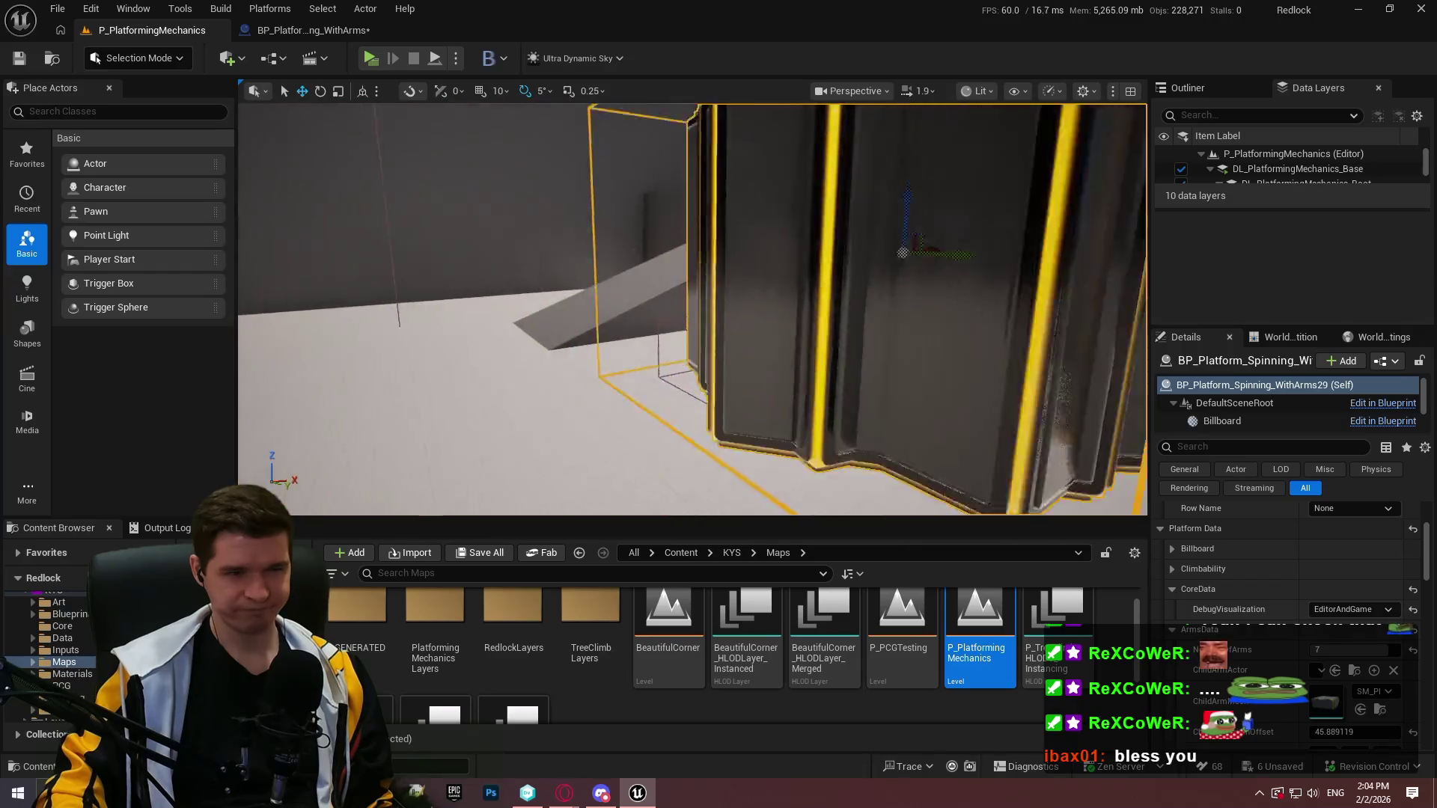
scroll(1364, 683, "down", 2)
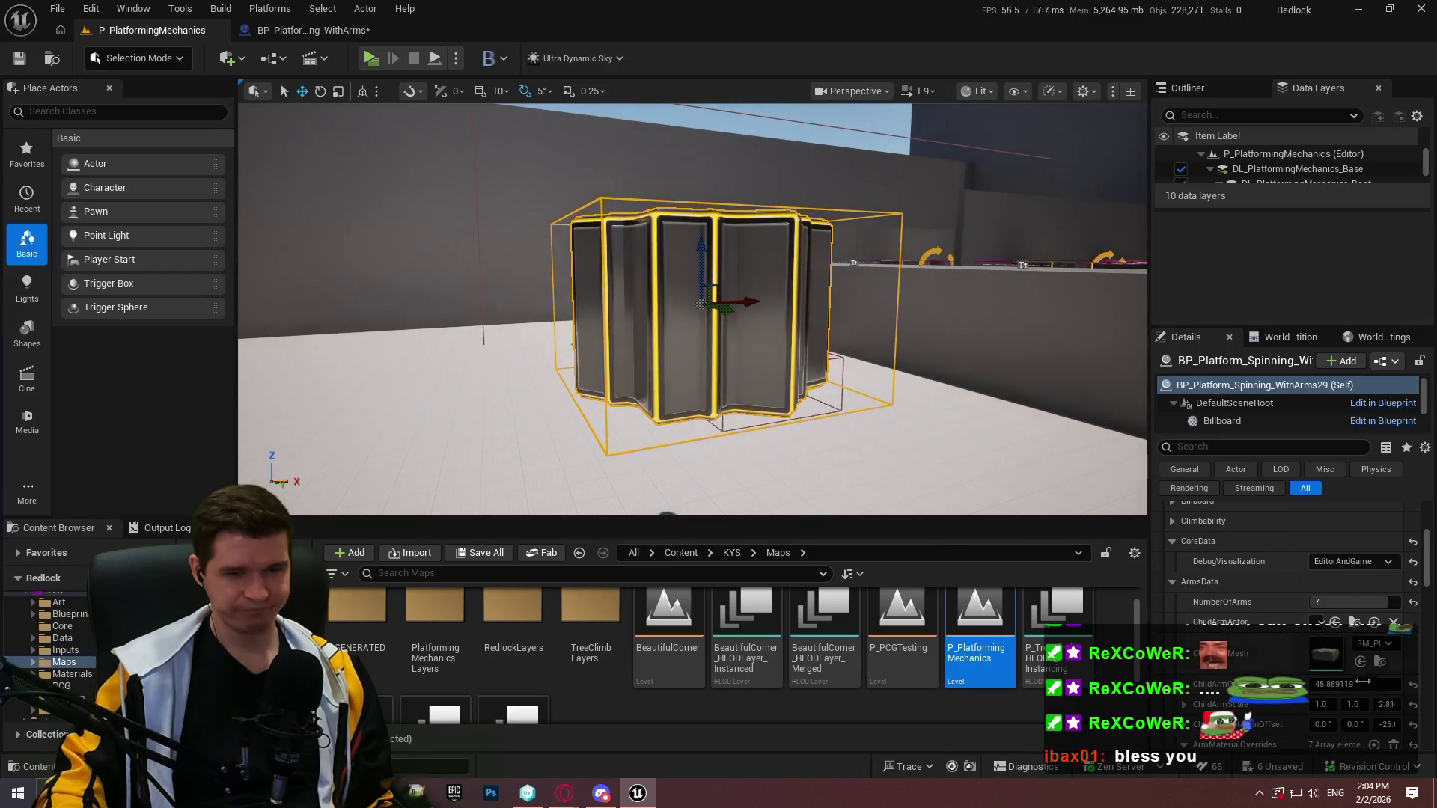
left_click_drag(1354, 683, 1414, 683)
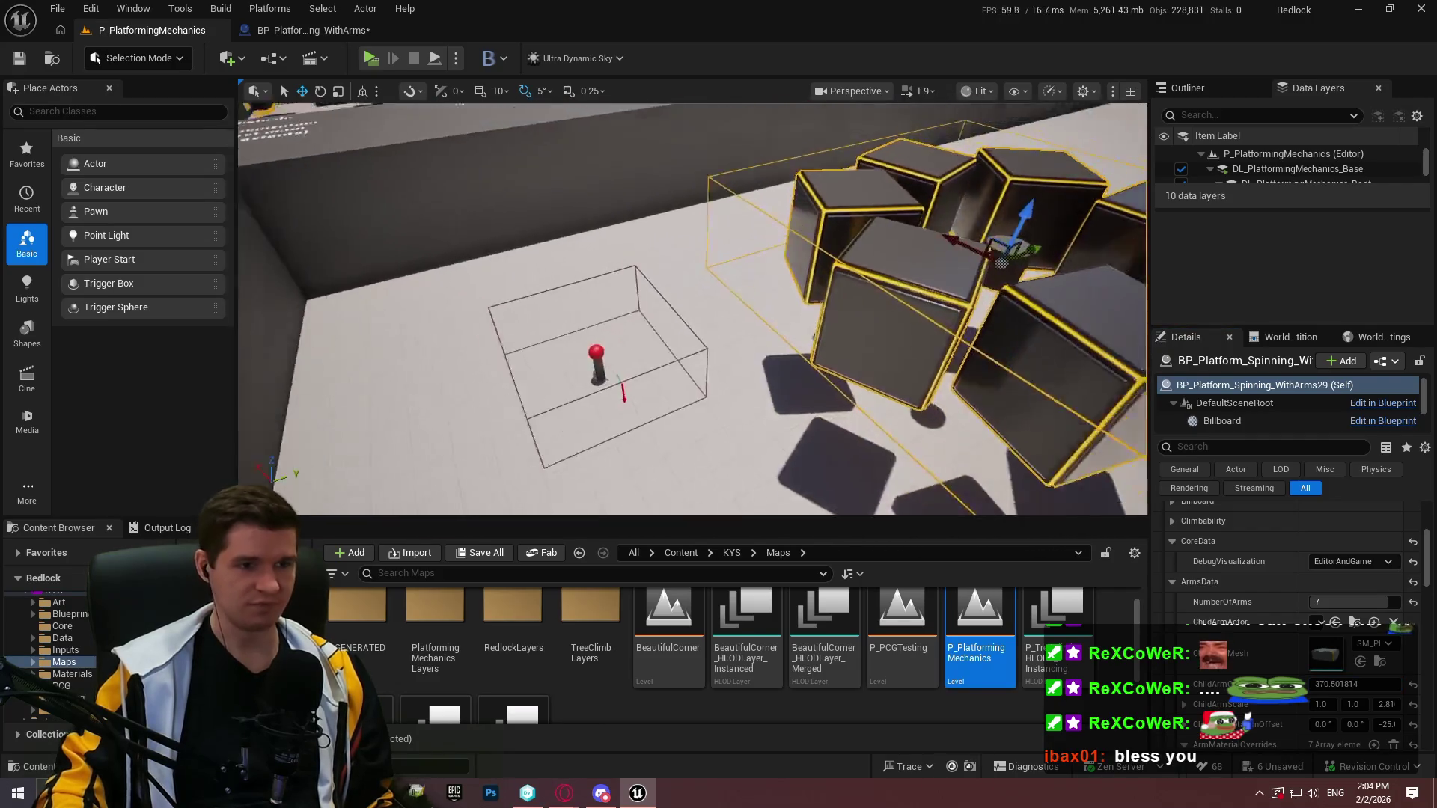
key("e")
left_click_drag(748, 314, 763, 187)
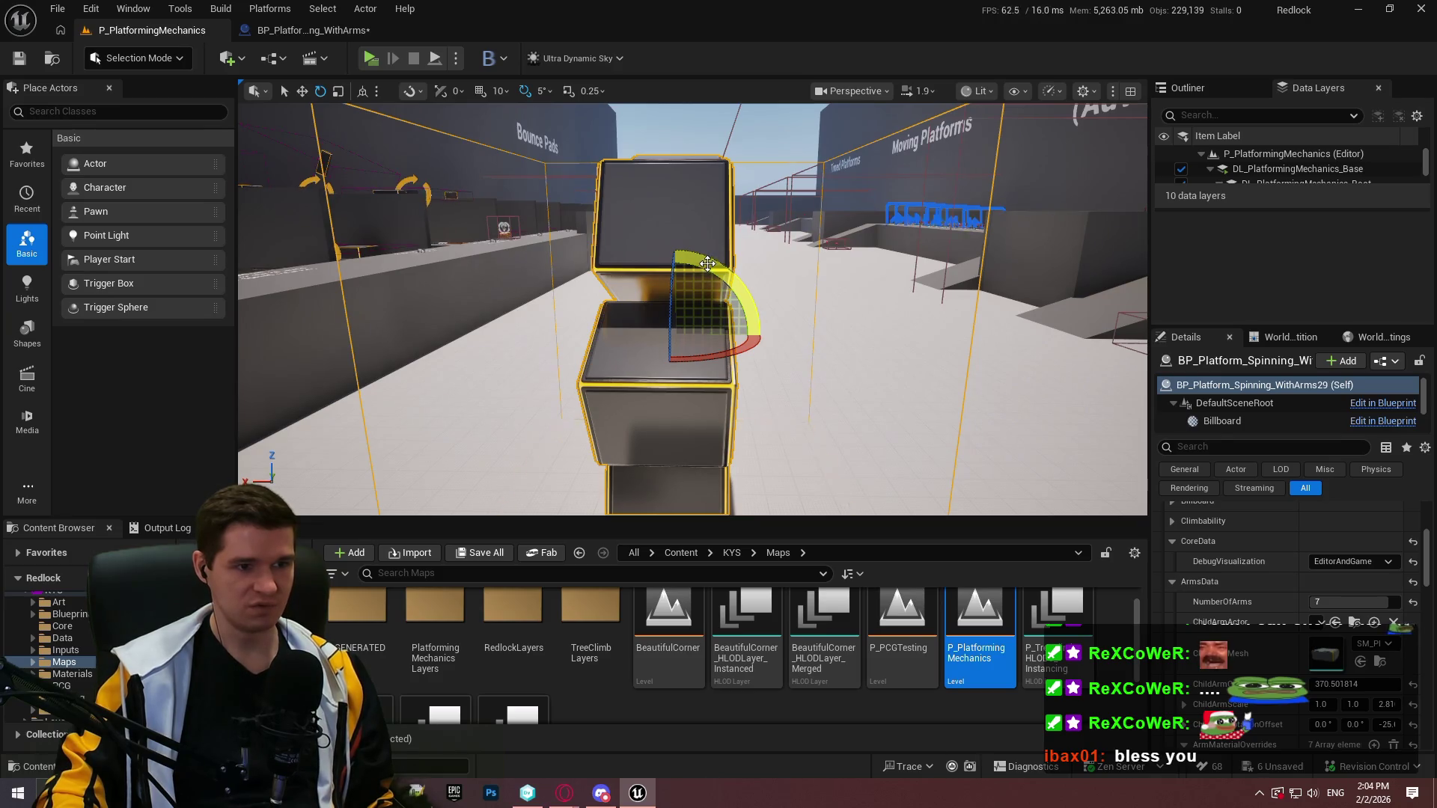
mouse_move(707, 263)
left_mouse_down()
mouse_move(657, 232)
mouse_move(626, 231)
mouse_move(594, 250)
mouse_move(564, 338)
left_mouse_up()
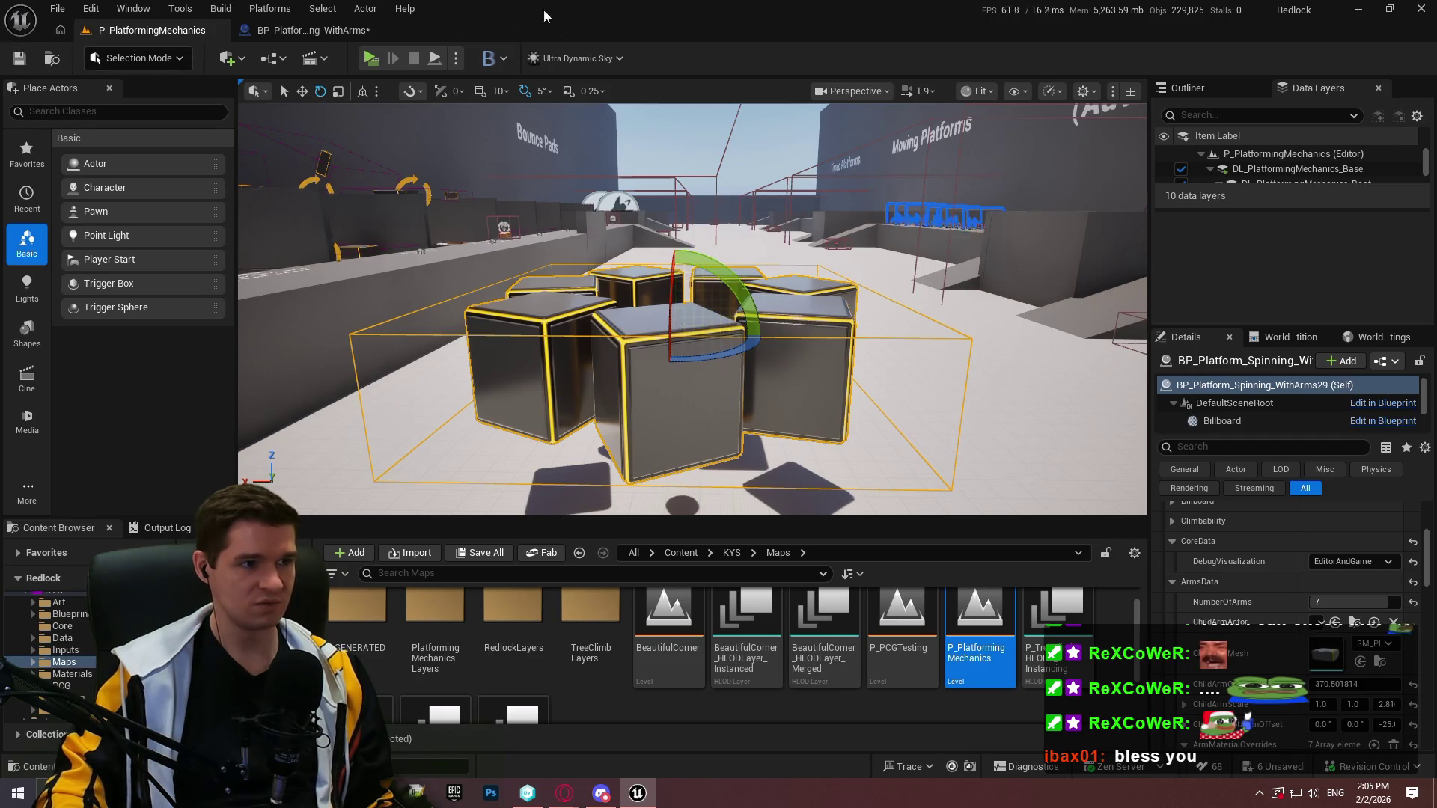
- Delete the divide-by-2.0 node from the spinning platform's bounds calculation
left_click(280, 29)
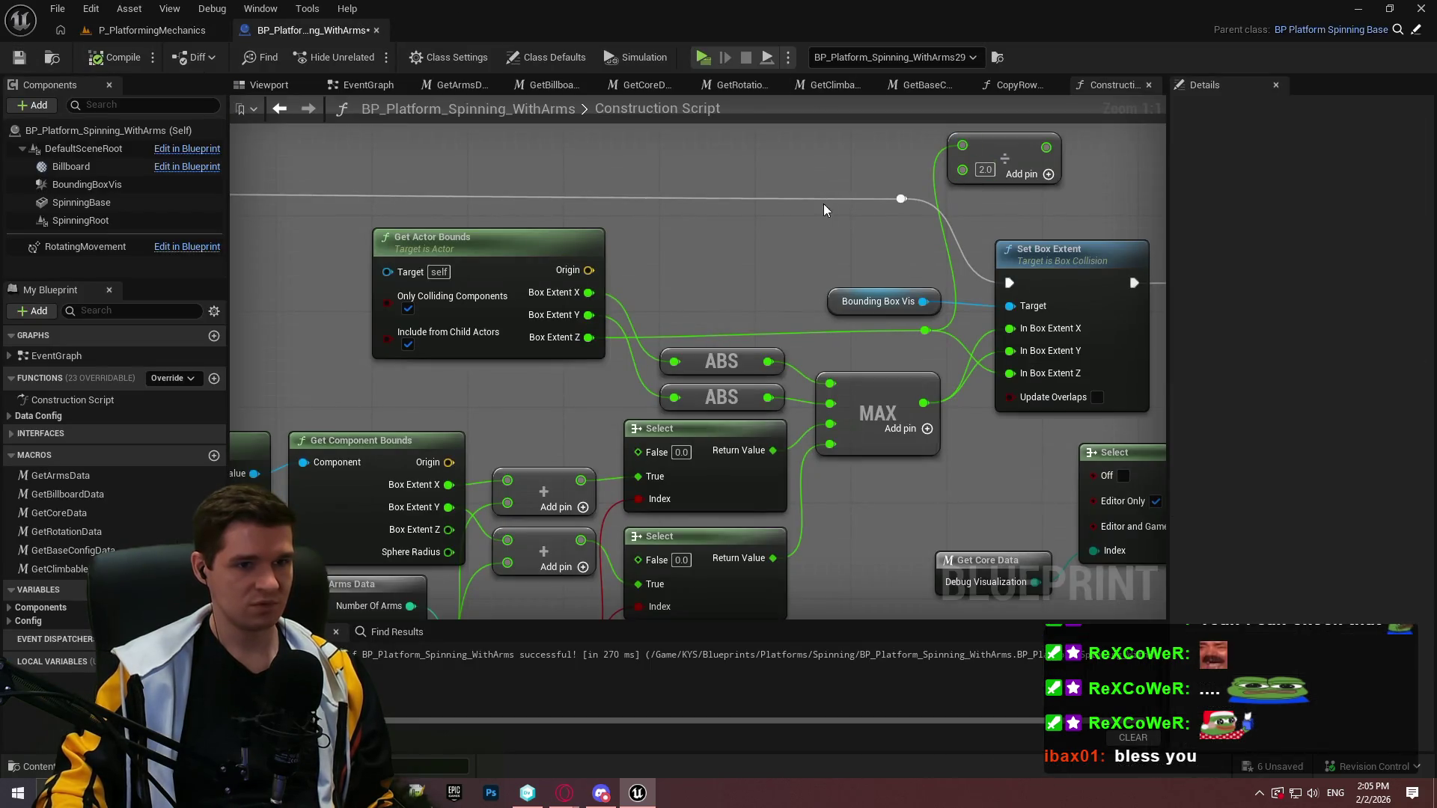
scroll(822, 206, "down", 2)
key("Delete")
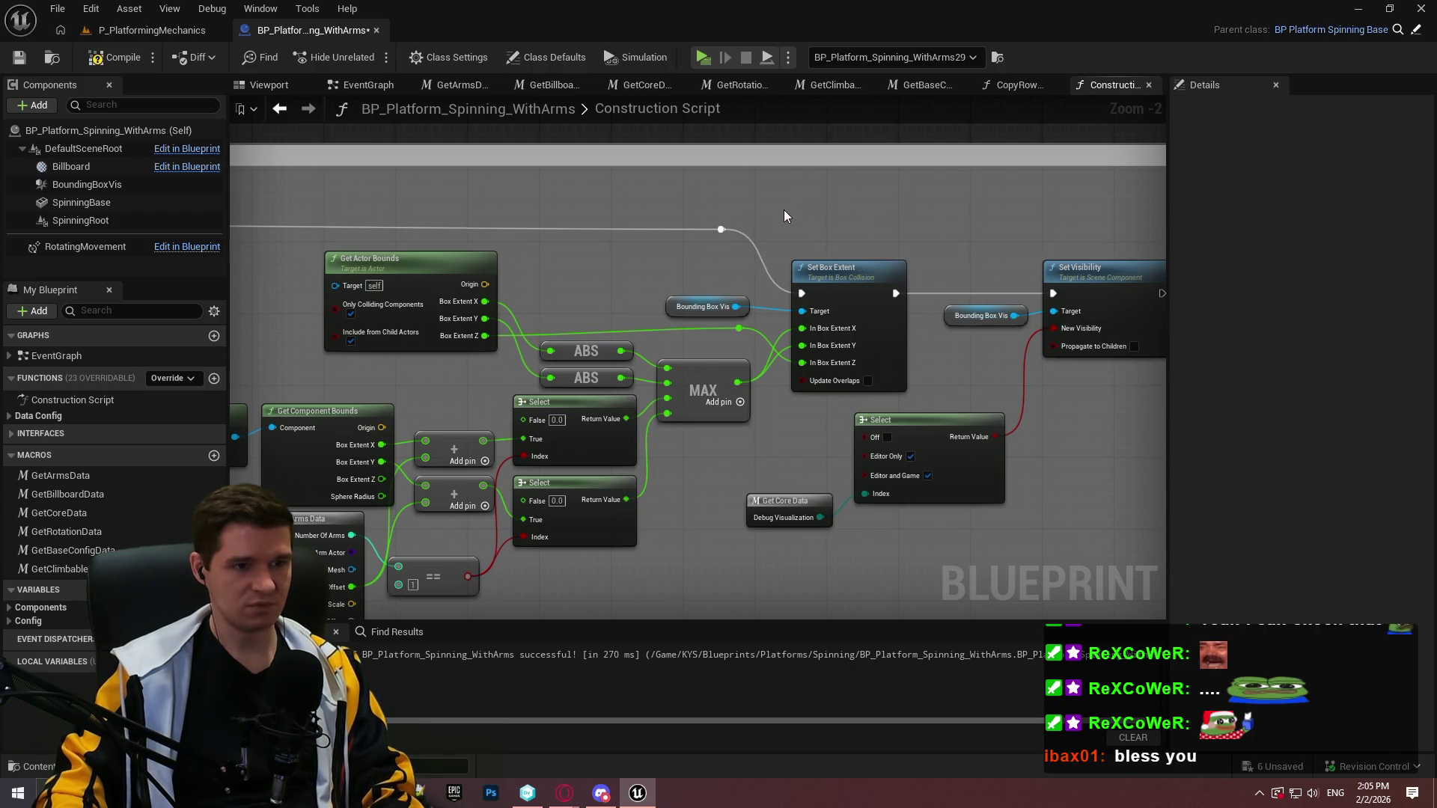
scroll(737, 241, "up", 2)
scroll(561, 258, "down", 1)
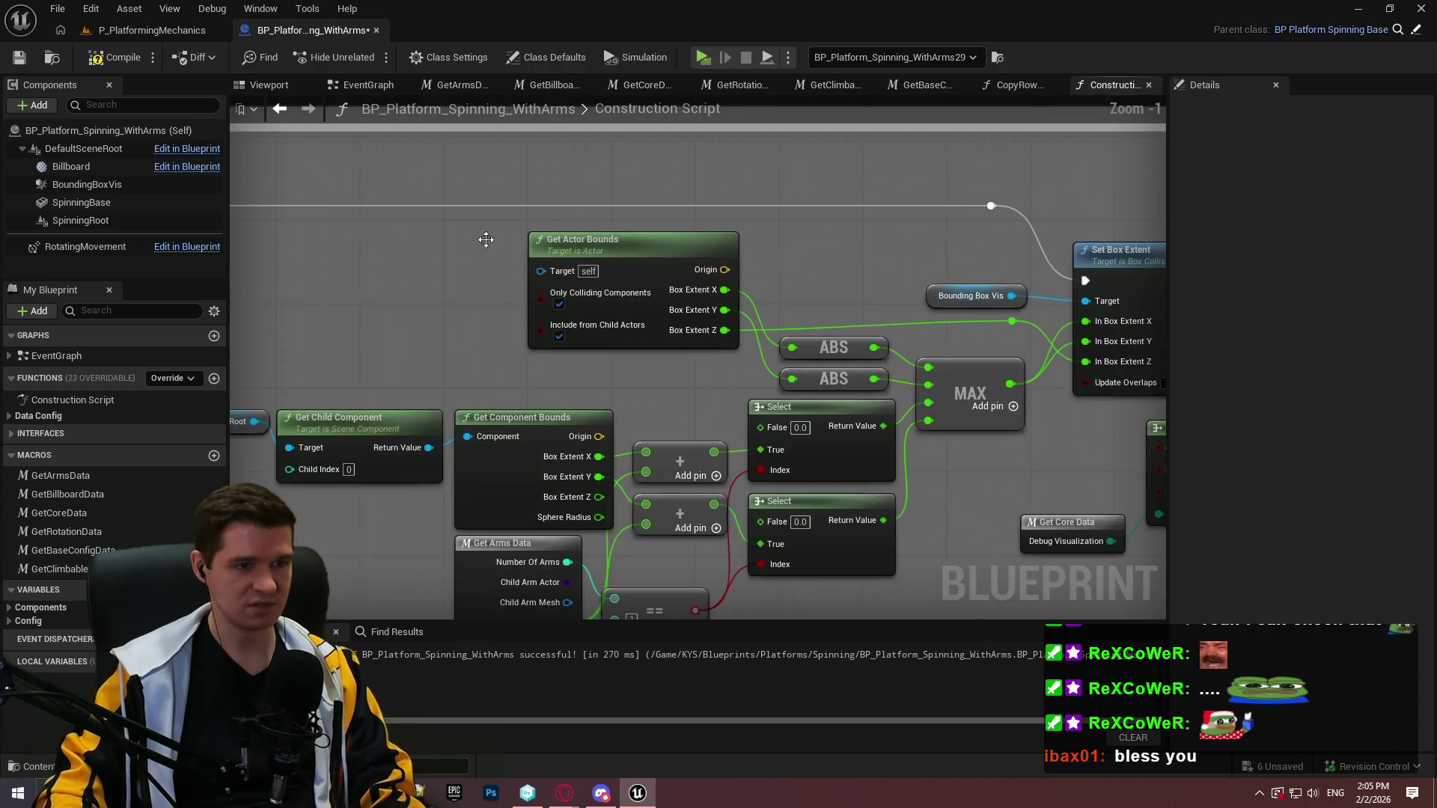
- Compile and save the blueprint as writable, review the bounds chain, and return to the level
left_click(116, 57)
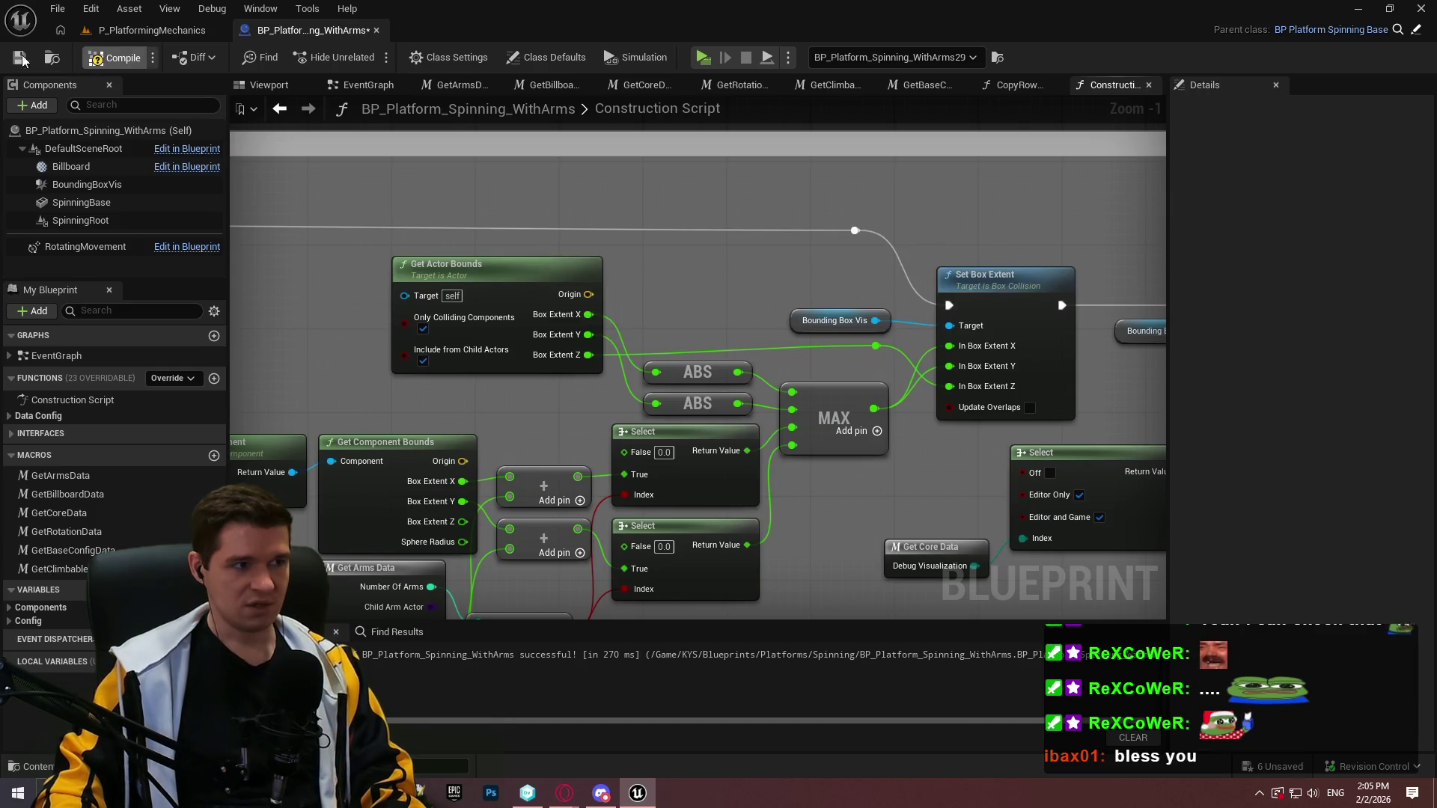
left_click(19, 58)
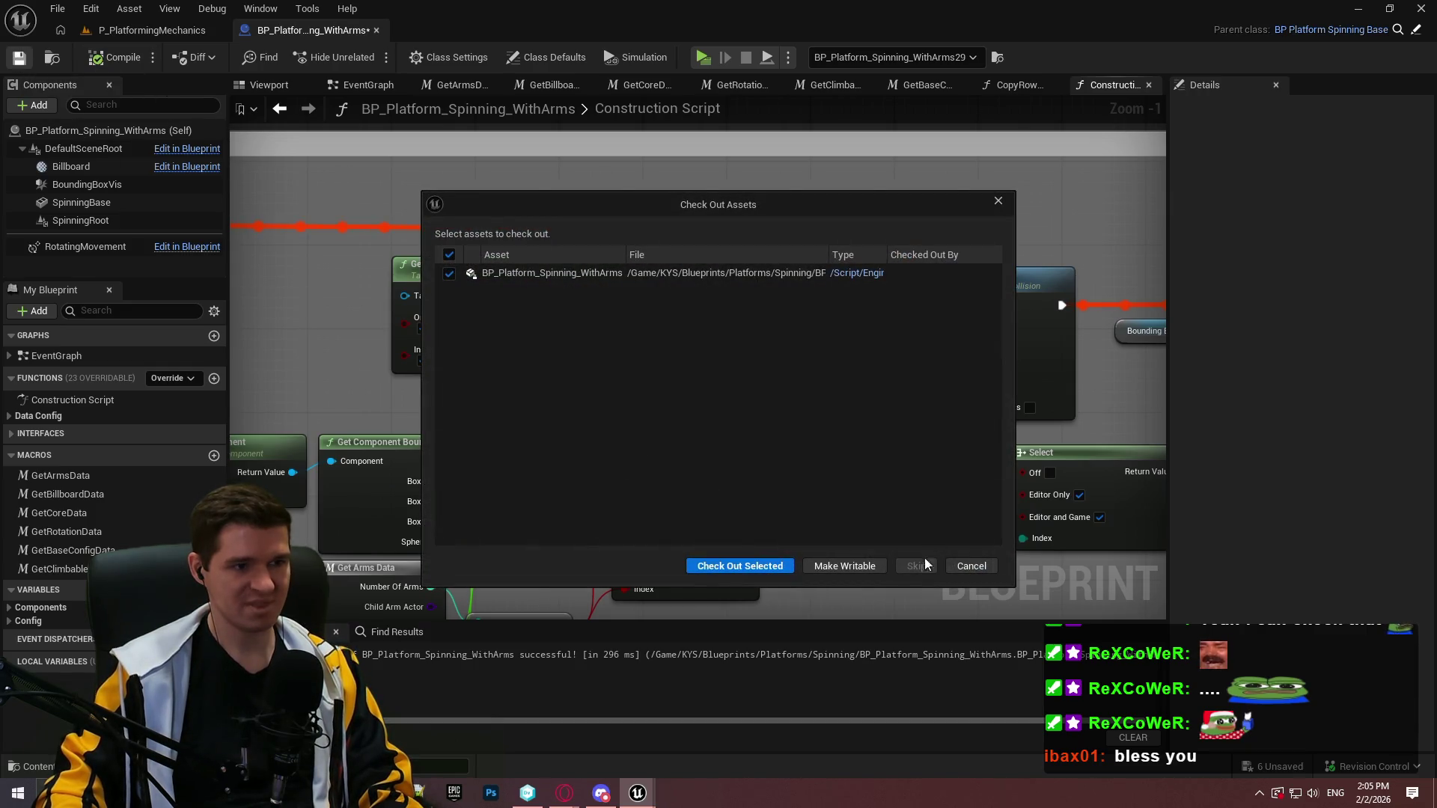
left_click(720, 568)
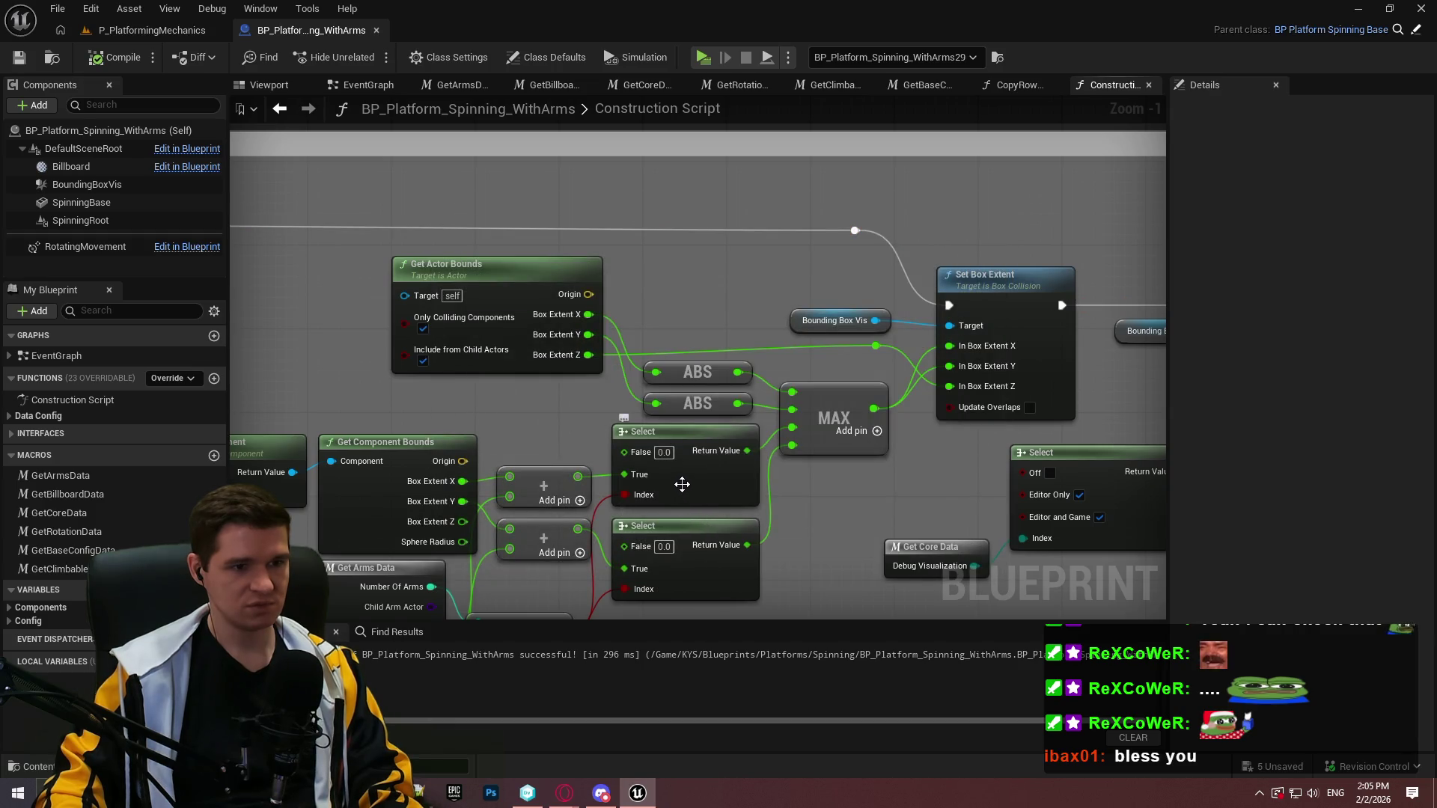
mouse_move(681, 485)
left_mouse_down()
mouse_move(1024, 304)
mouse_move(902, 388)
left_mouse_up()
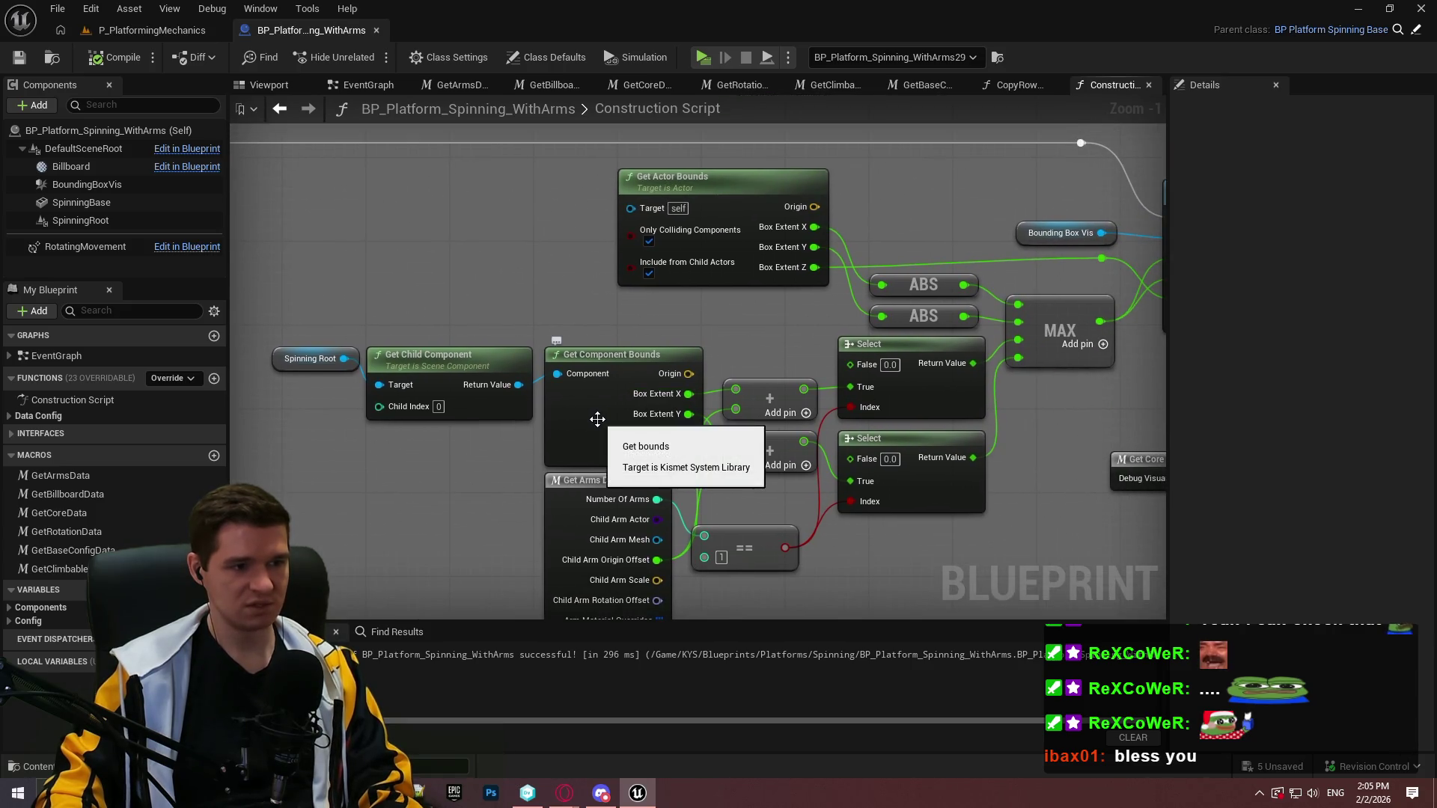
left_click_drag(1078, 480, 731, 487)
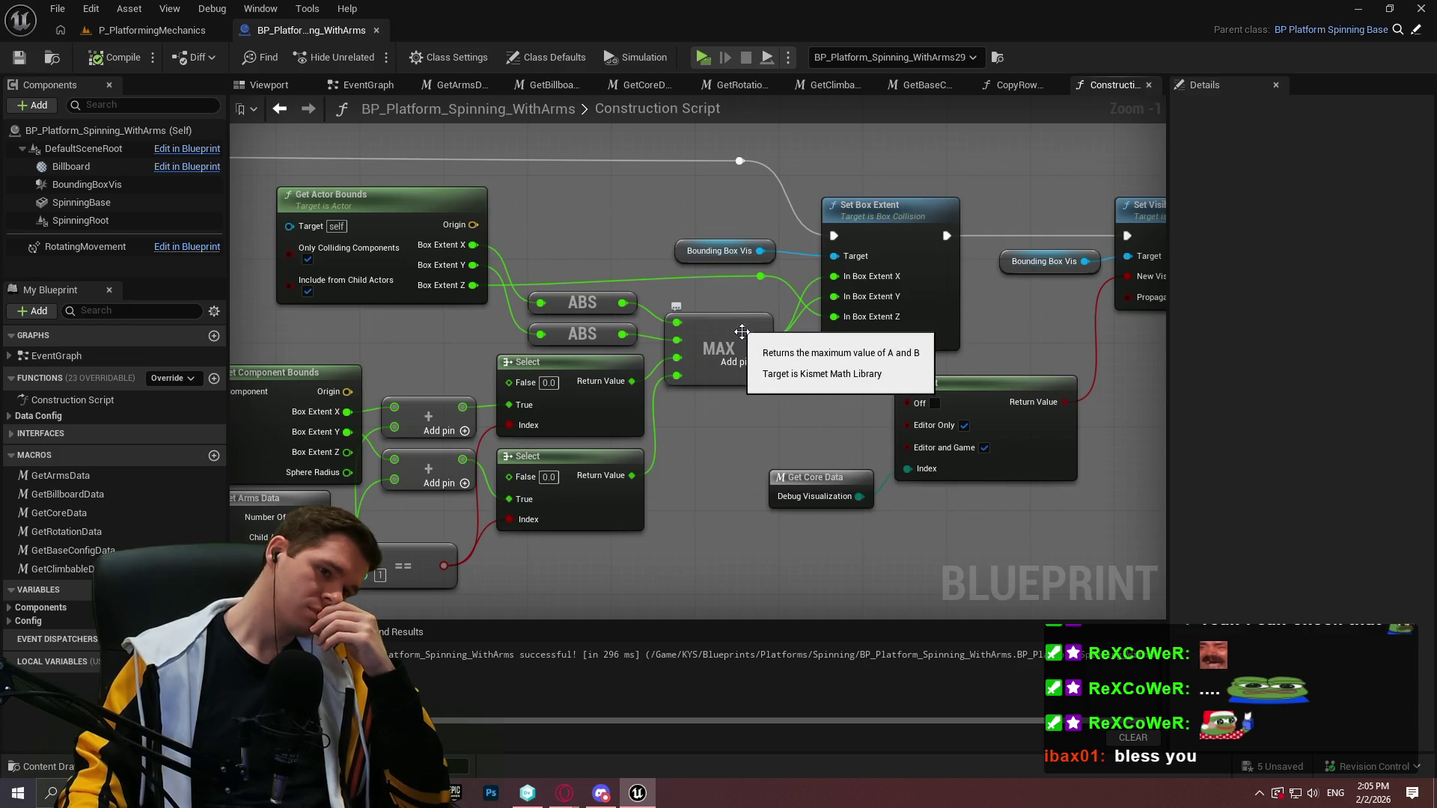
left_click(172, 34)
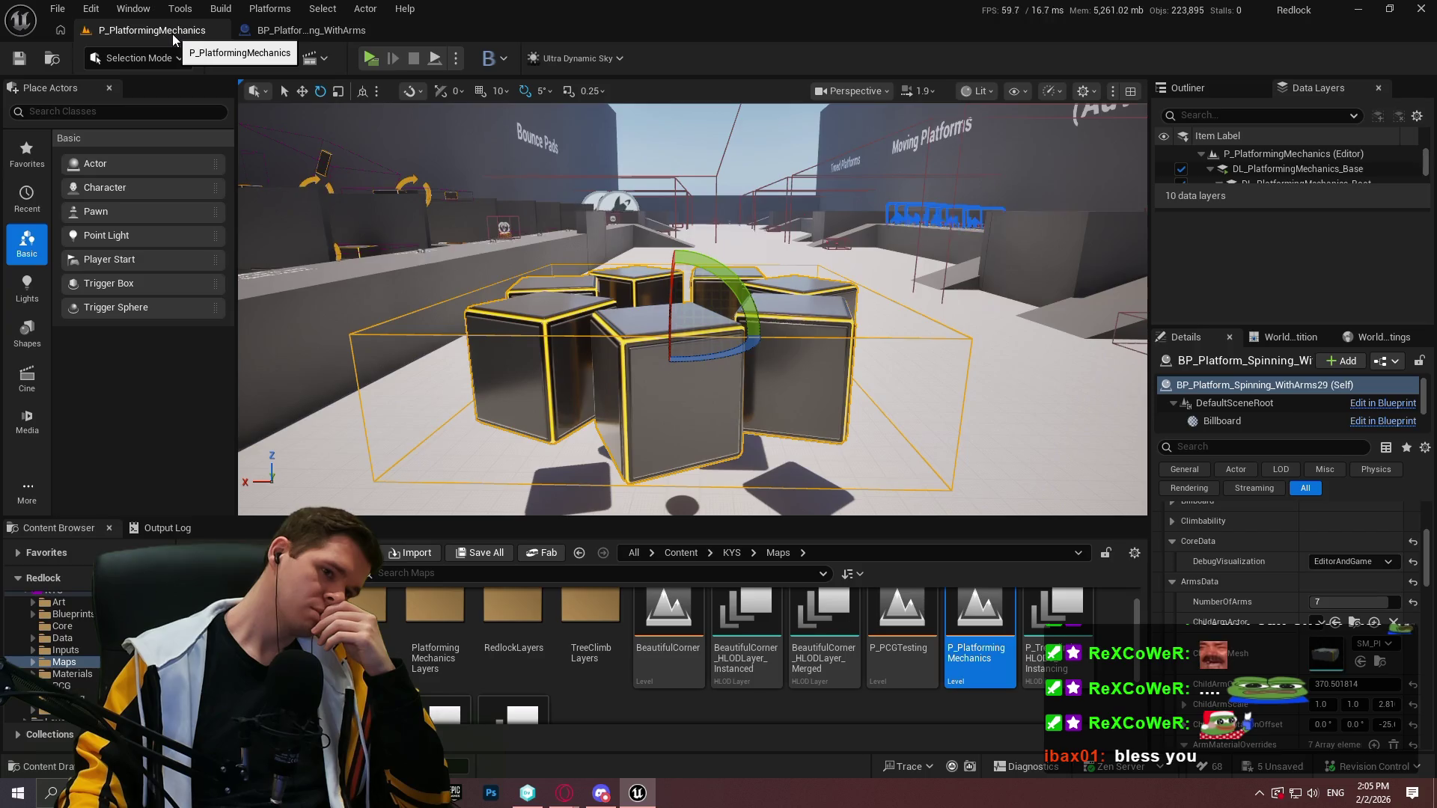
- Switch back to the BP_Platform_Spinning_WithArms construction script graph
left_click(351, 30)
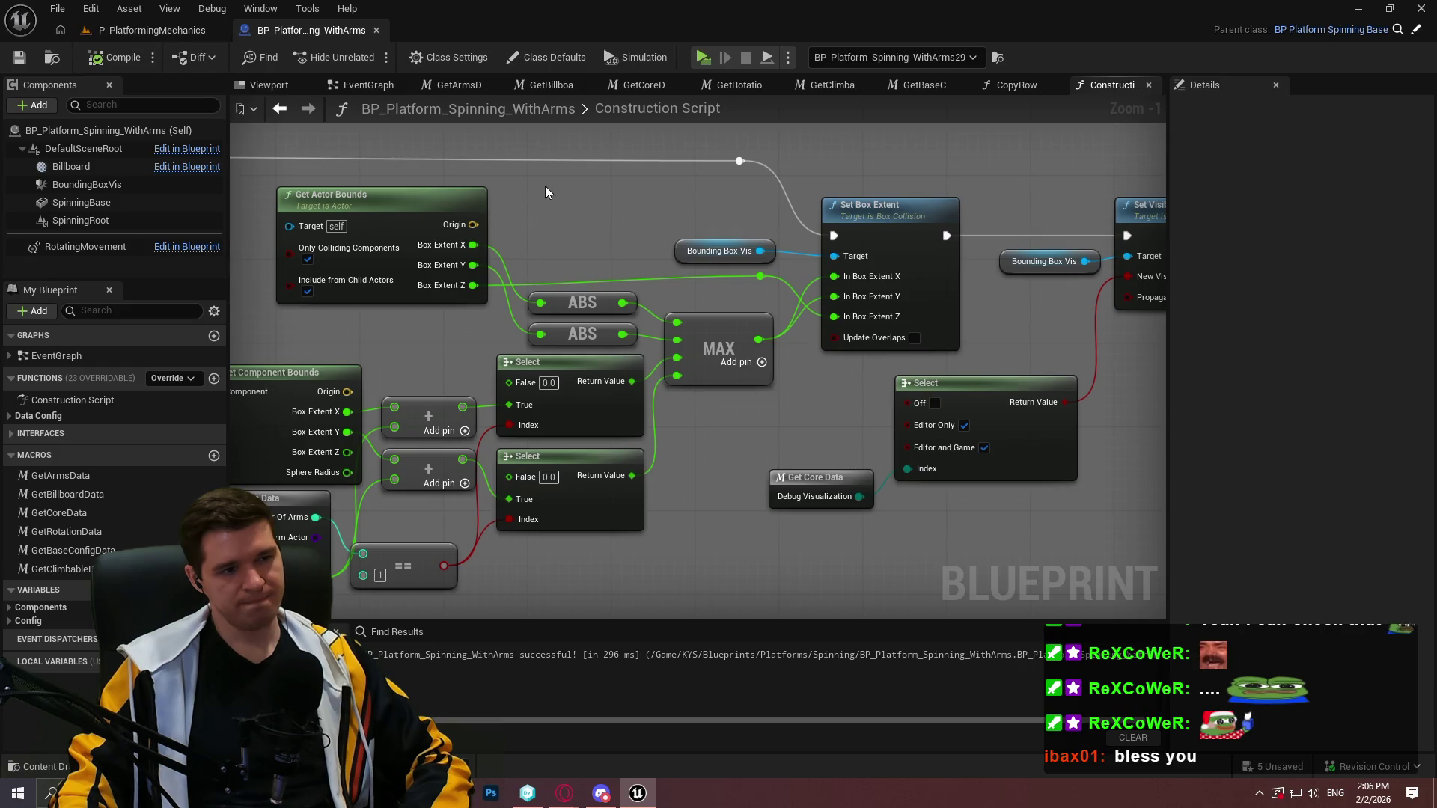
- Wire Get Actor Bounds' Box Extent X straight into Set Box Extent's In Box Extent X, then recompile
scroll(545, 187, "up", 1)
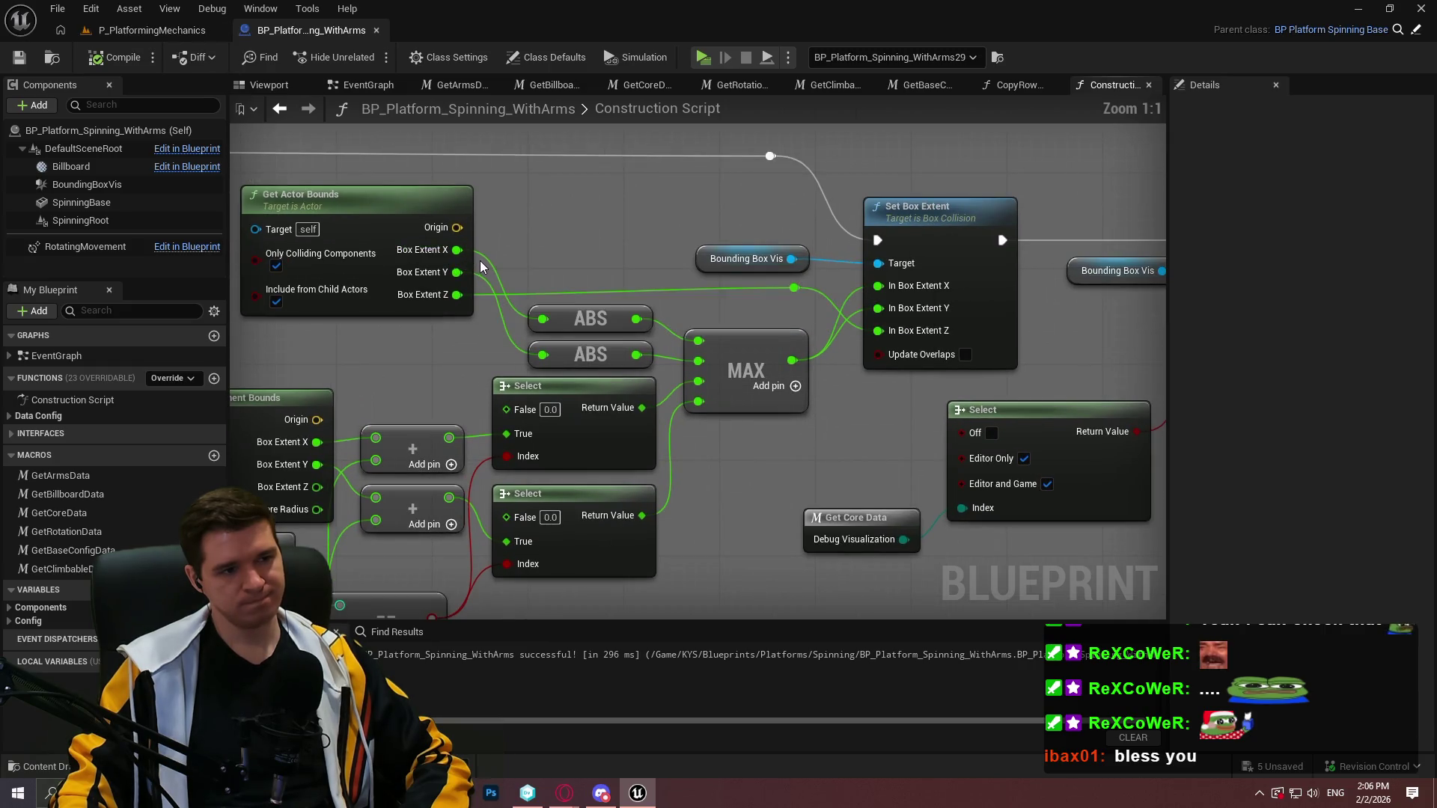
mouse_move(456, 249)
left_mouse_down()
mouse_move(478, 266)
mouse_move(935, 287)
left_mouse_up()
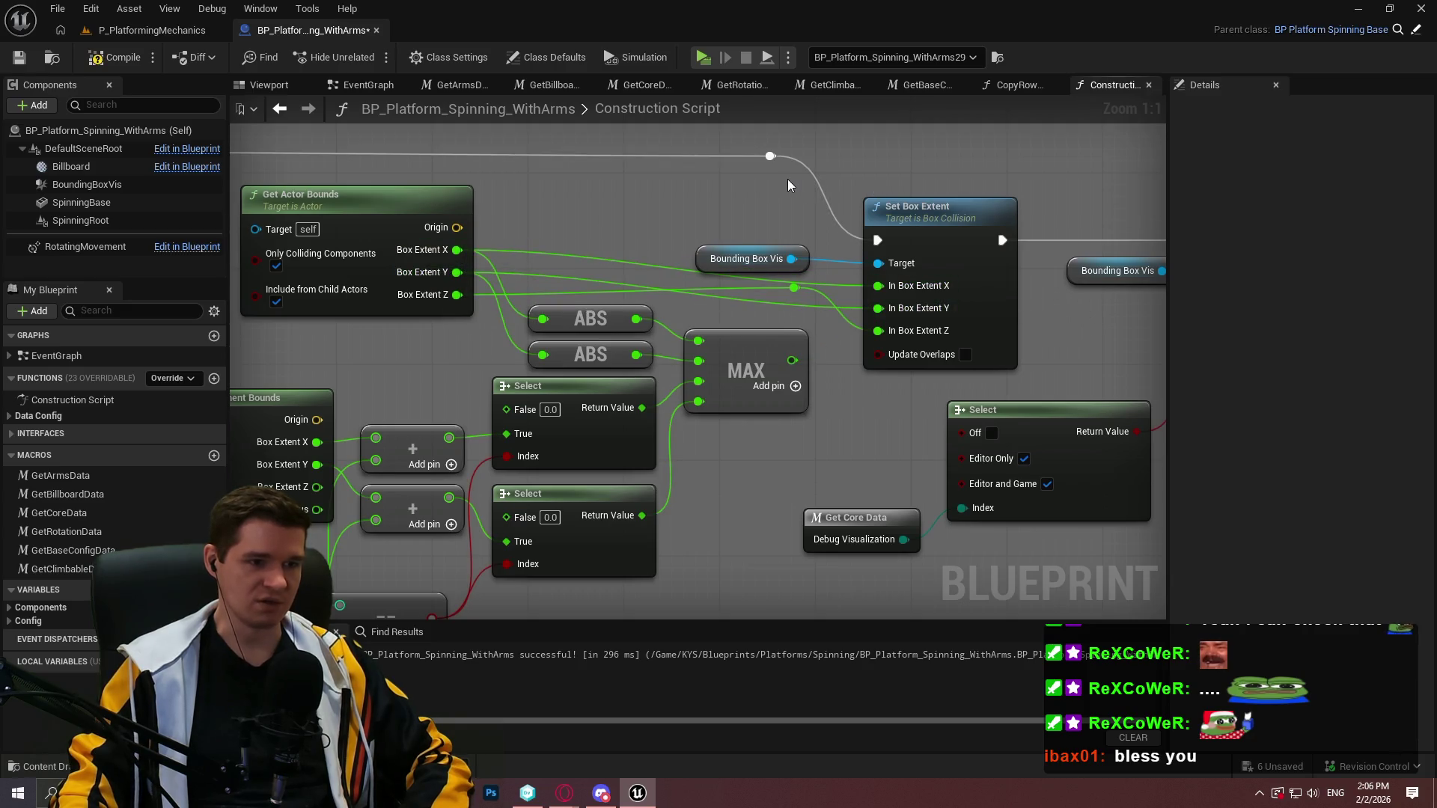
left_click(120, 56)
- Fly around the level in fullscreen to inspect the spinning platforms' bounds
left_click(128, 28)
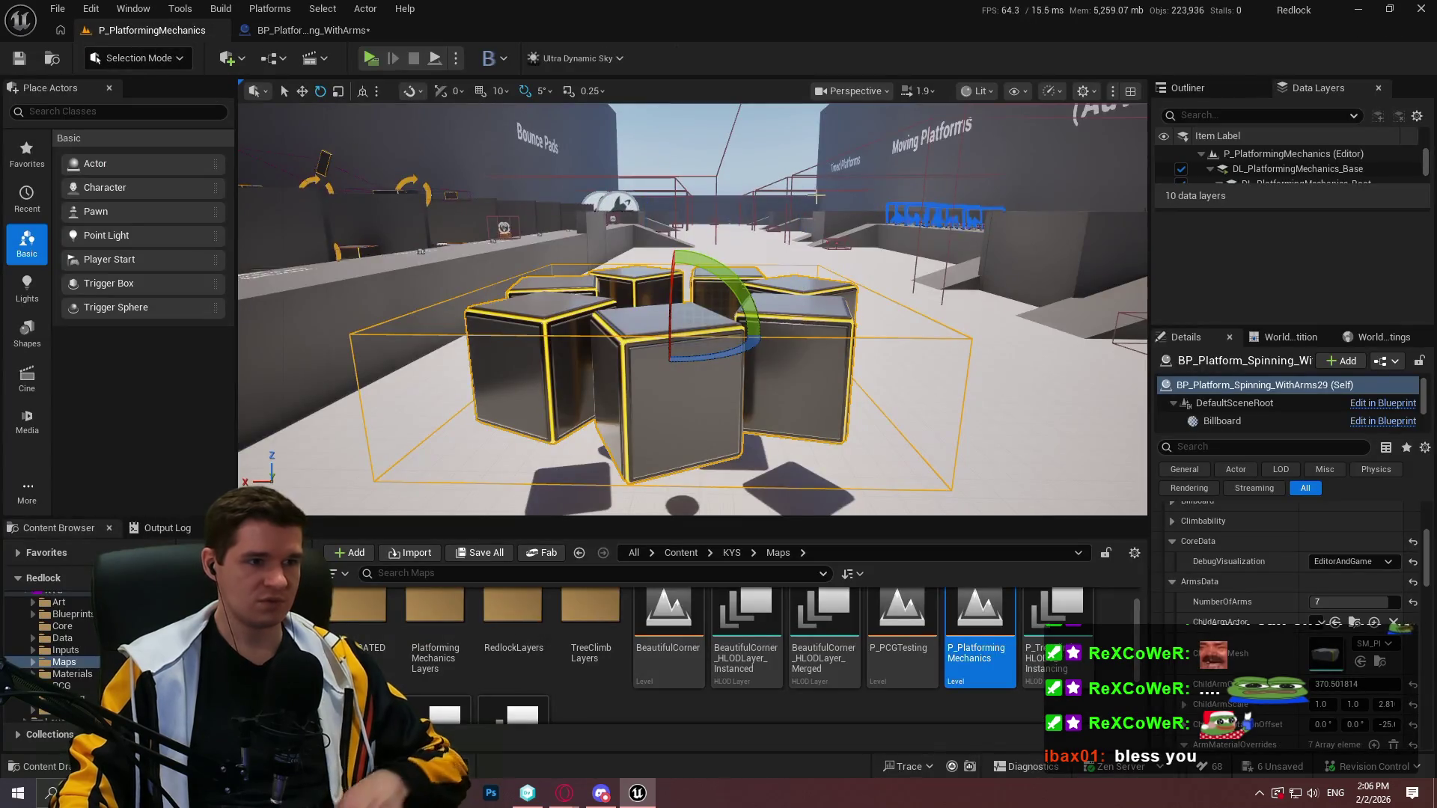
key("f")
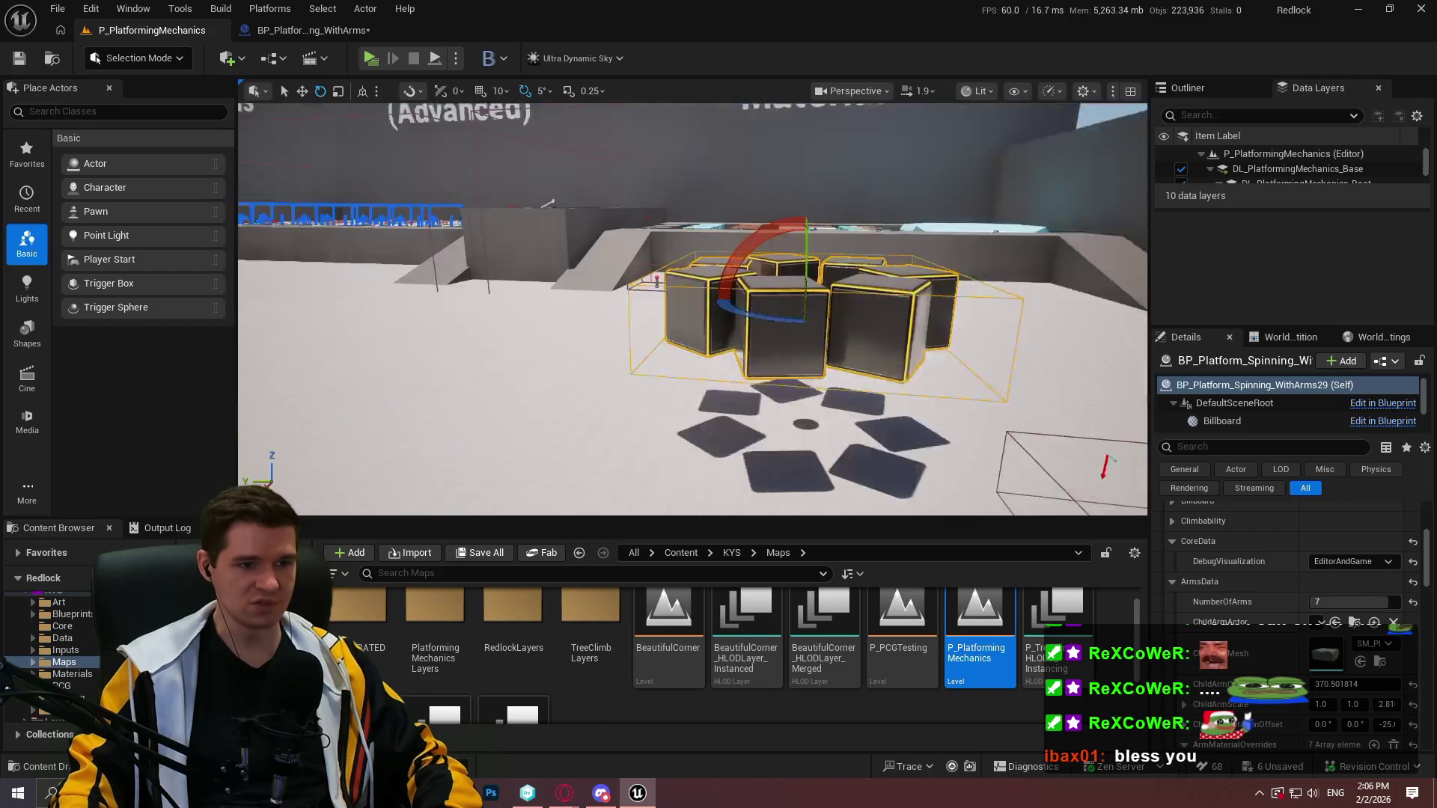
scroll(692, 309, "down", 10)
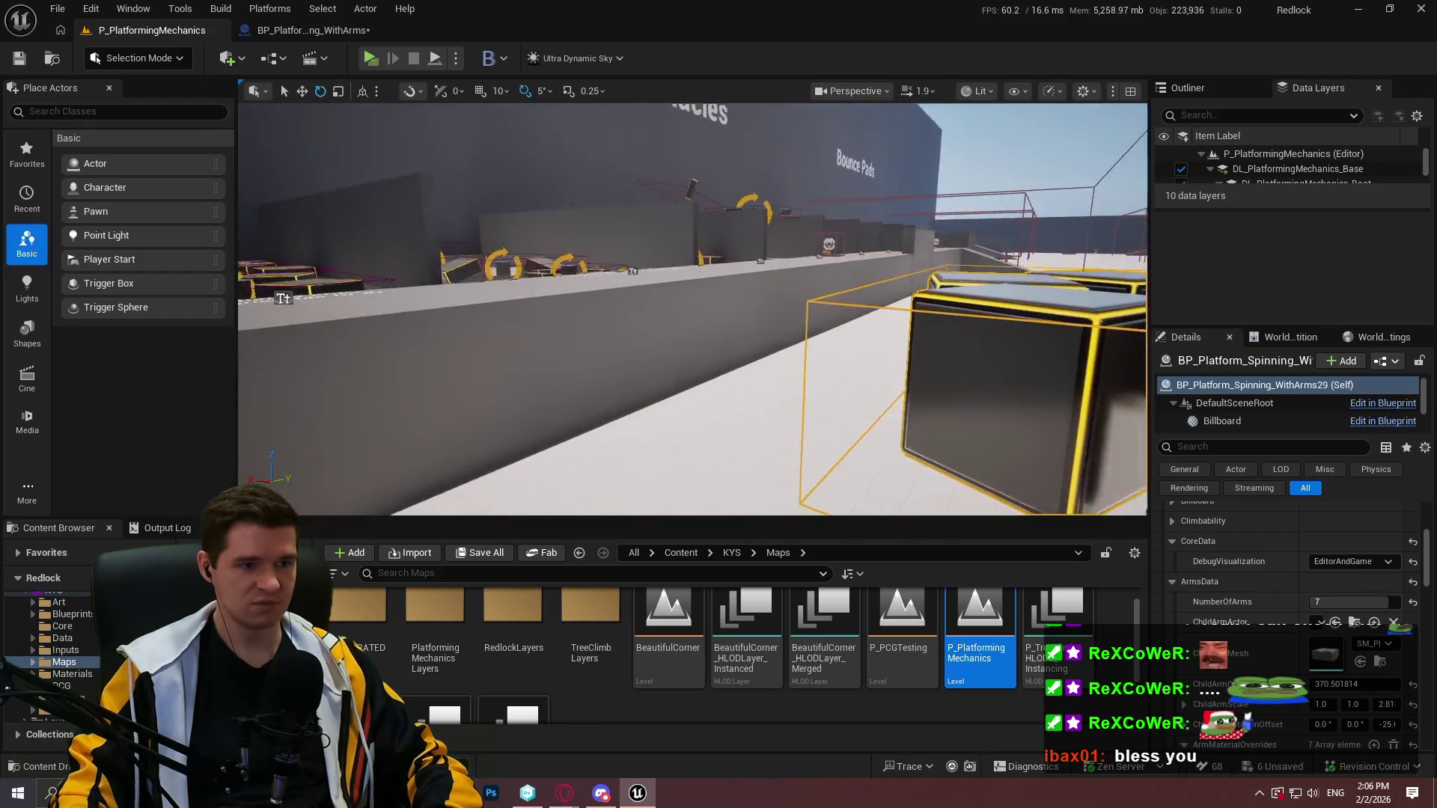
key("f")
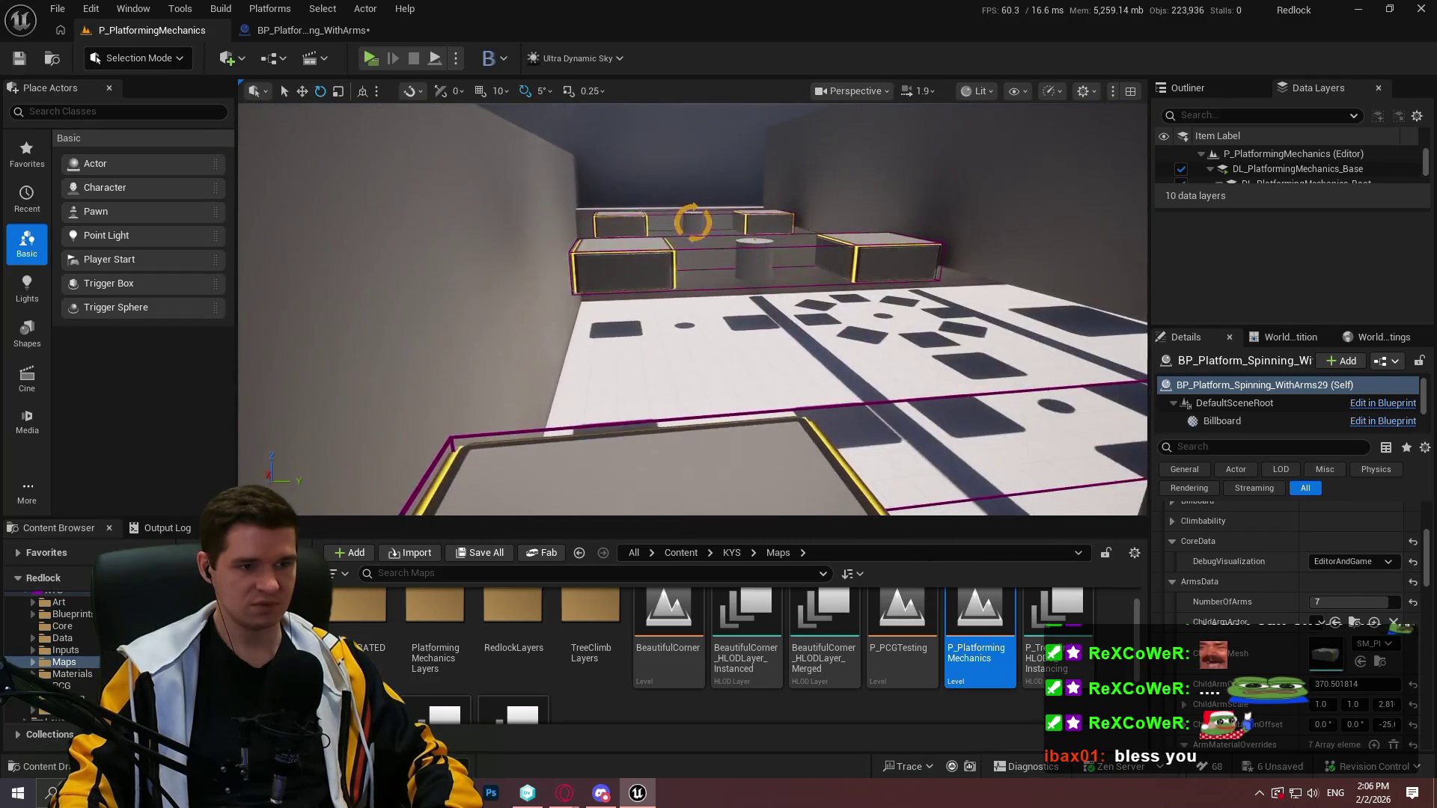
scroll(692, 308, "down", 10)
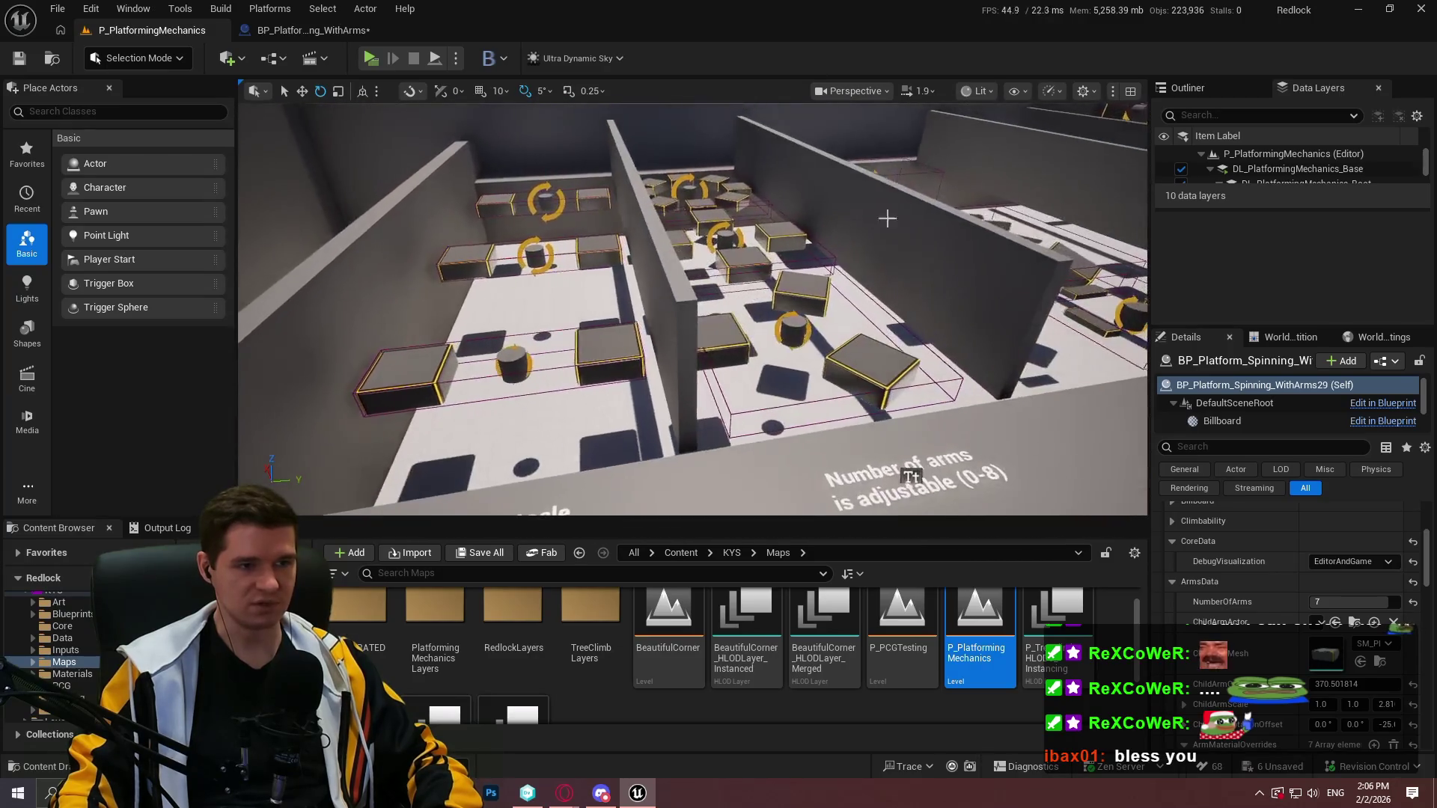
key("F11")
key("f")
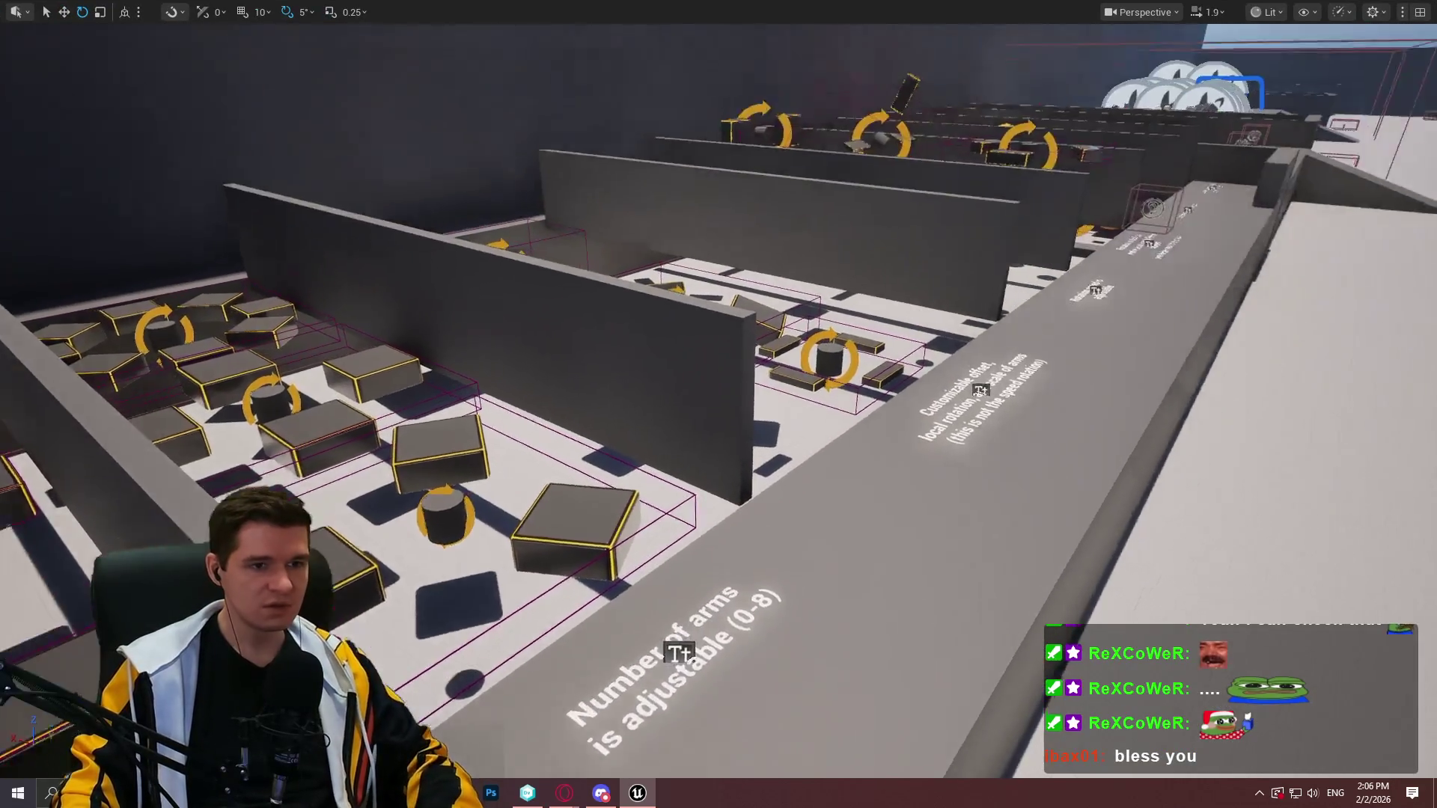
key("w")
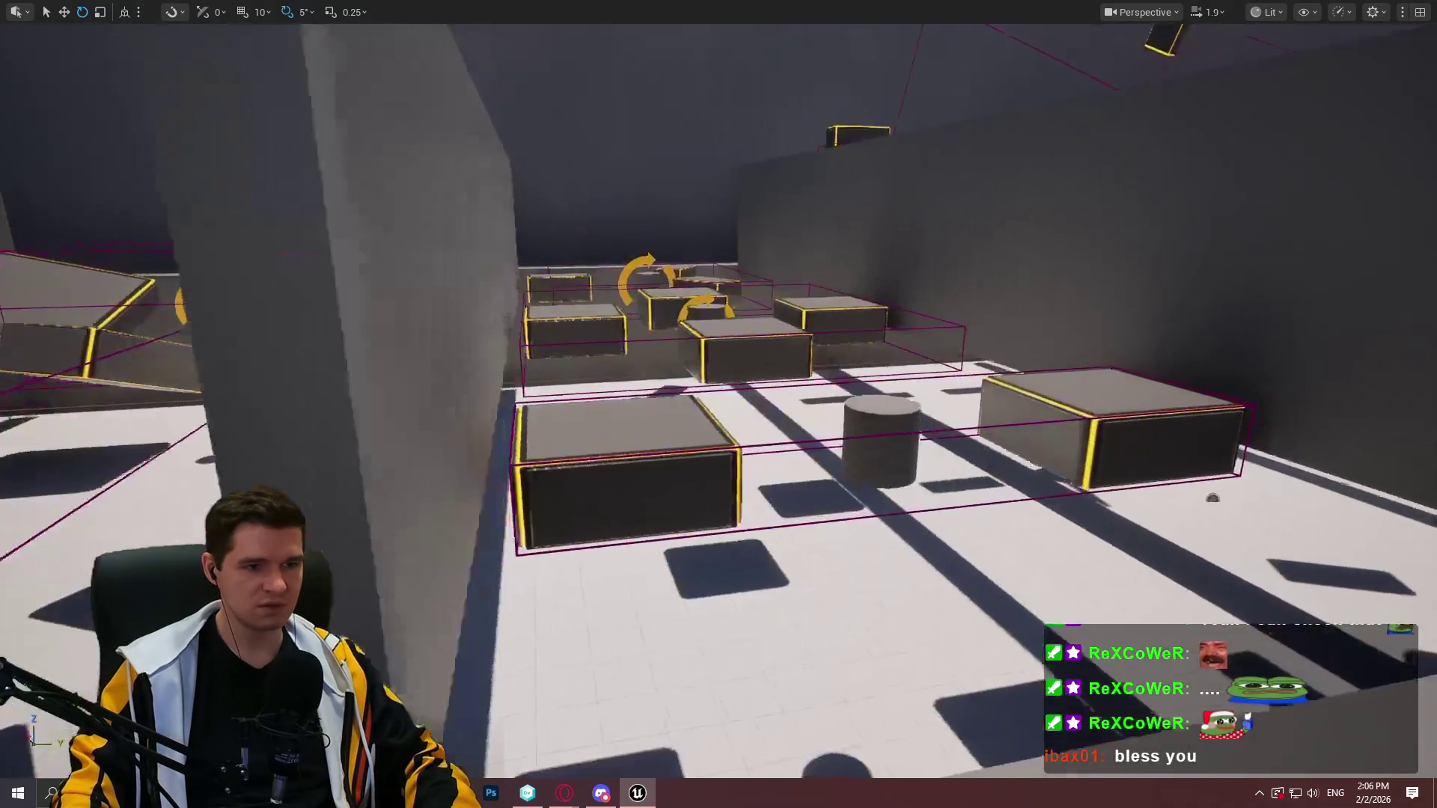
key("w")
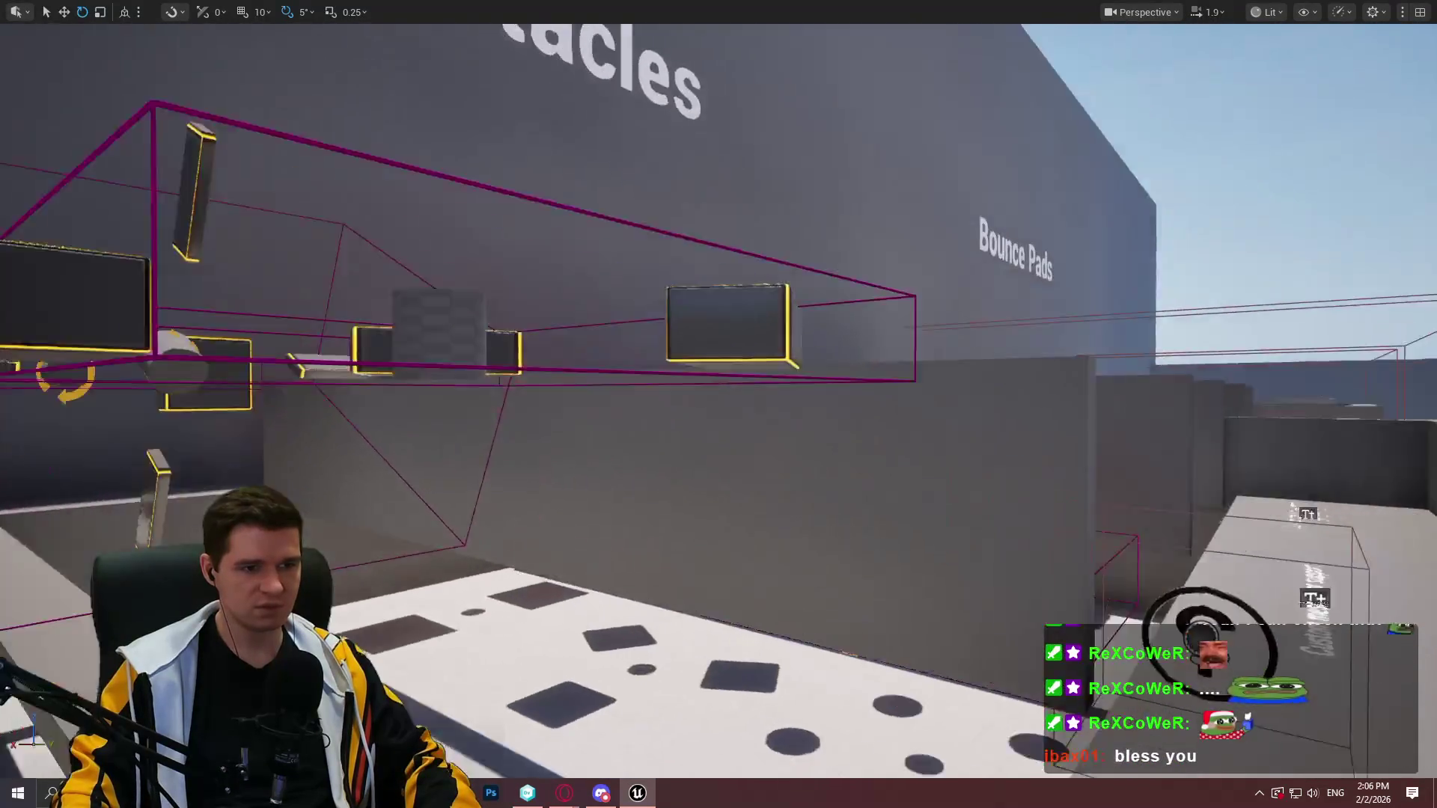
key("s")
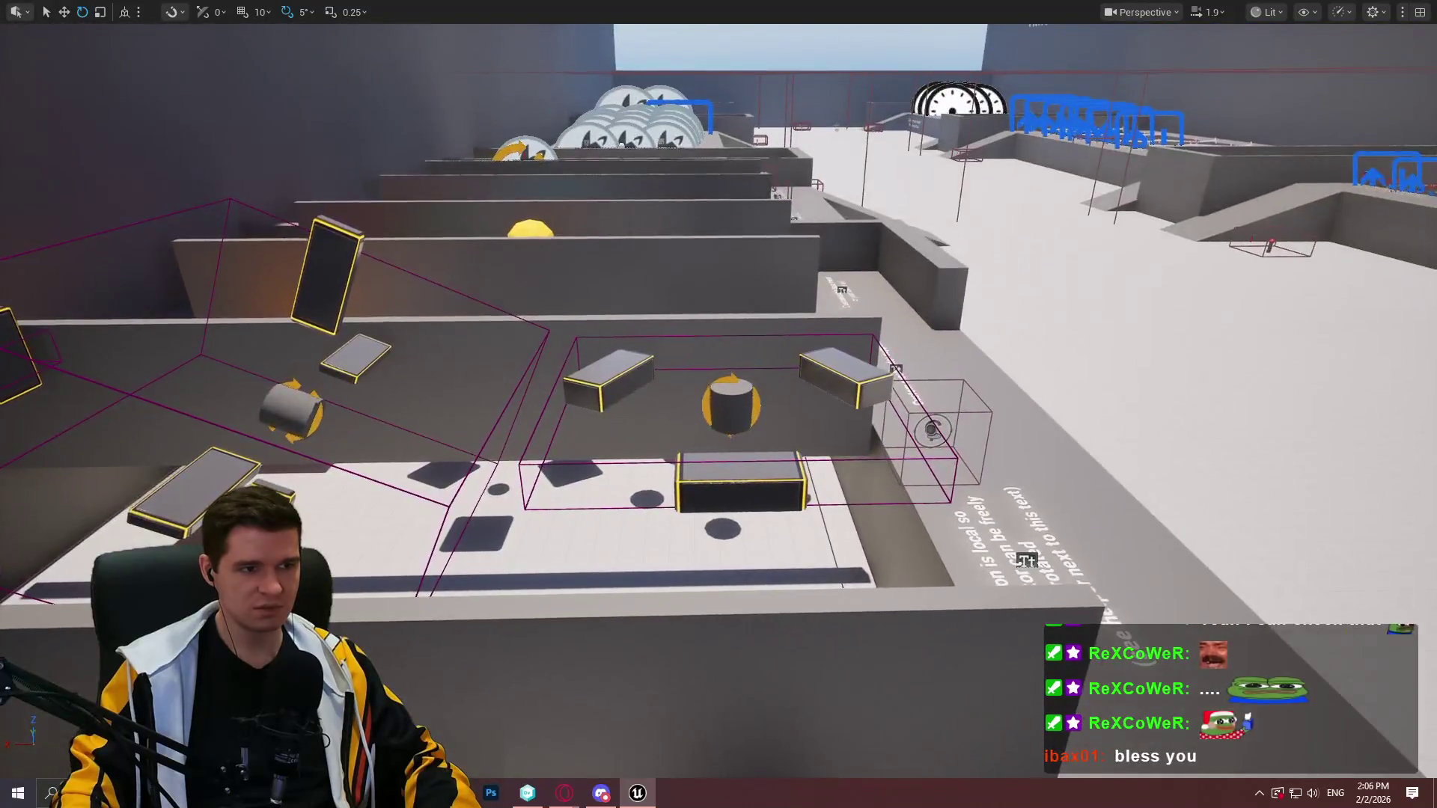
key("w")
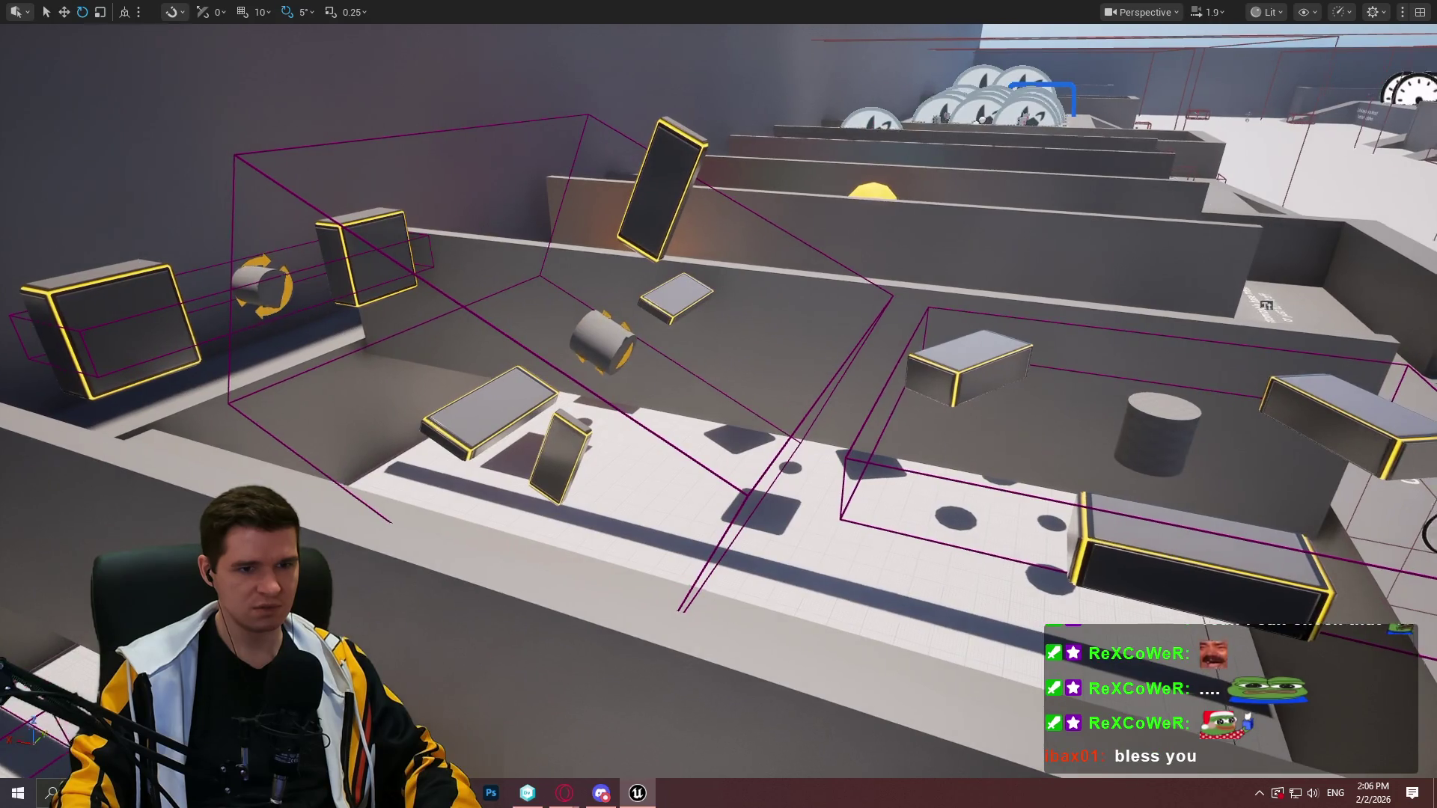
key("d")
- Test-rotate the spinning platform group 90 degrees, then undo the rotation
left_click(936, 389)
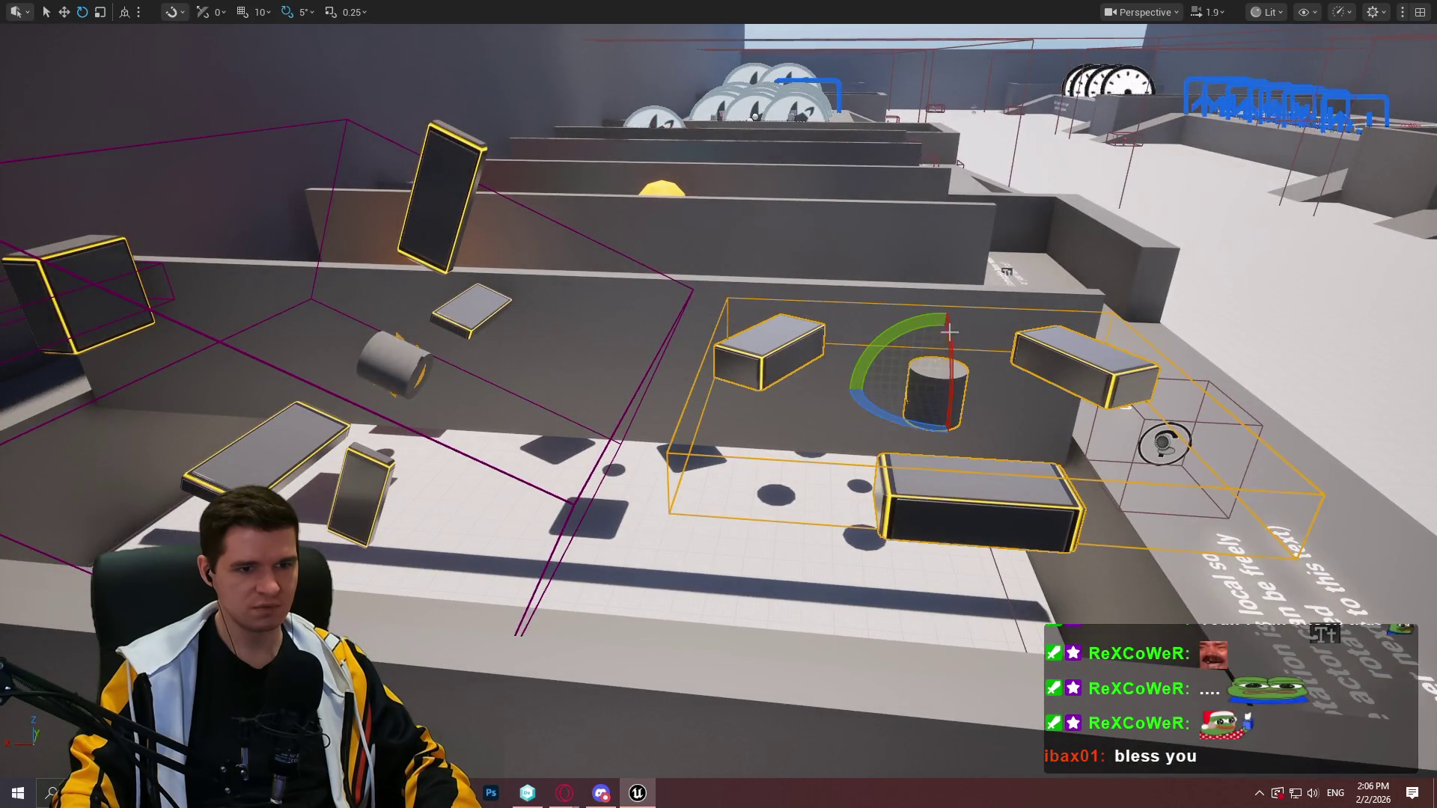
left_click_drag(946, 318, 1091, 365)
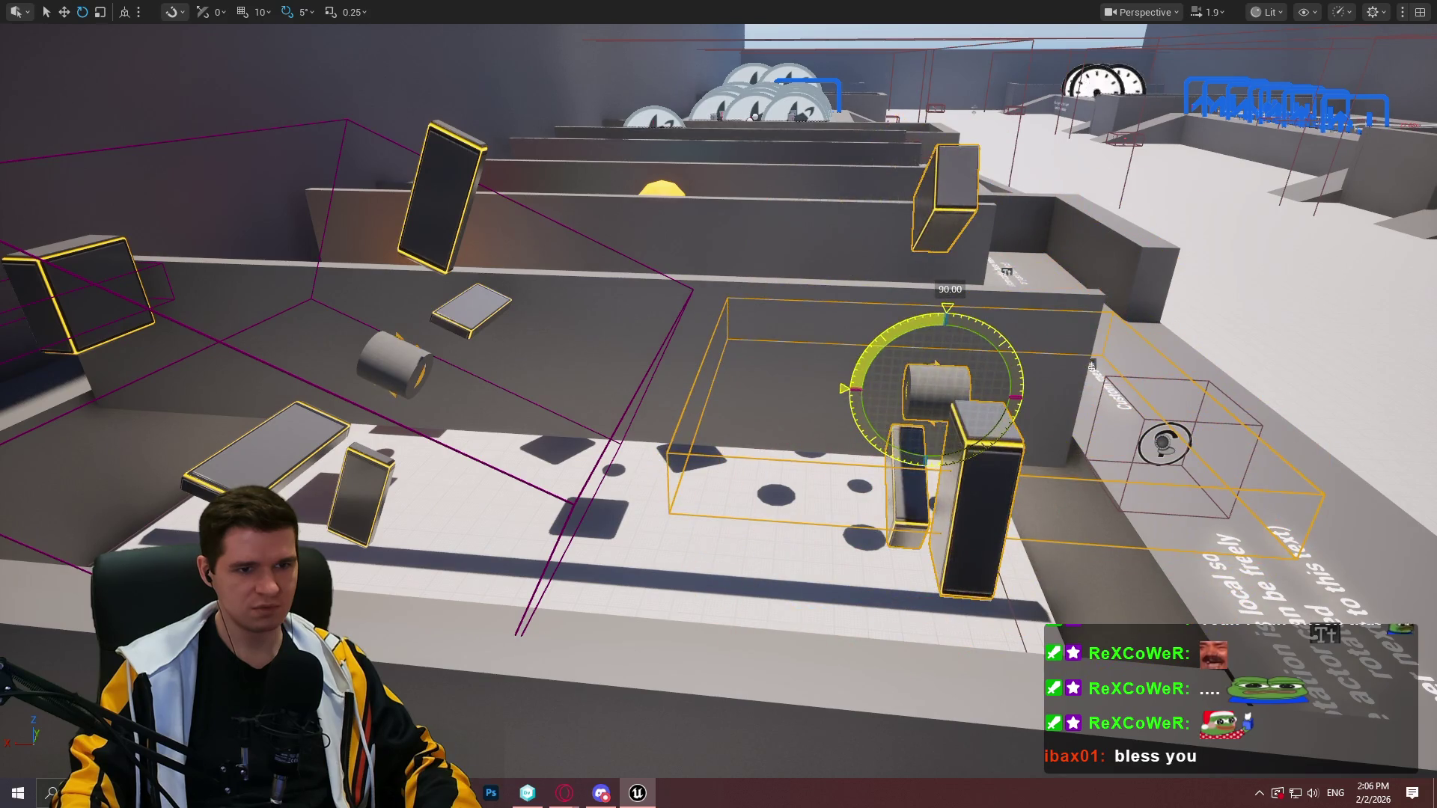
key("f")
key("s")
key("w")
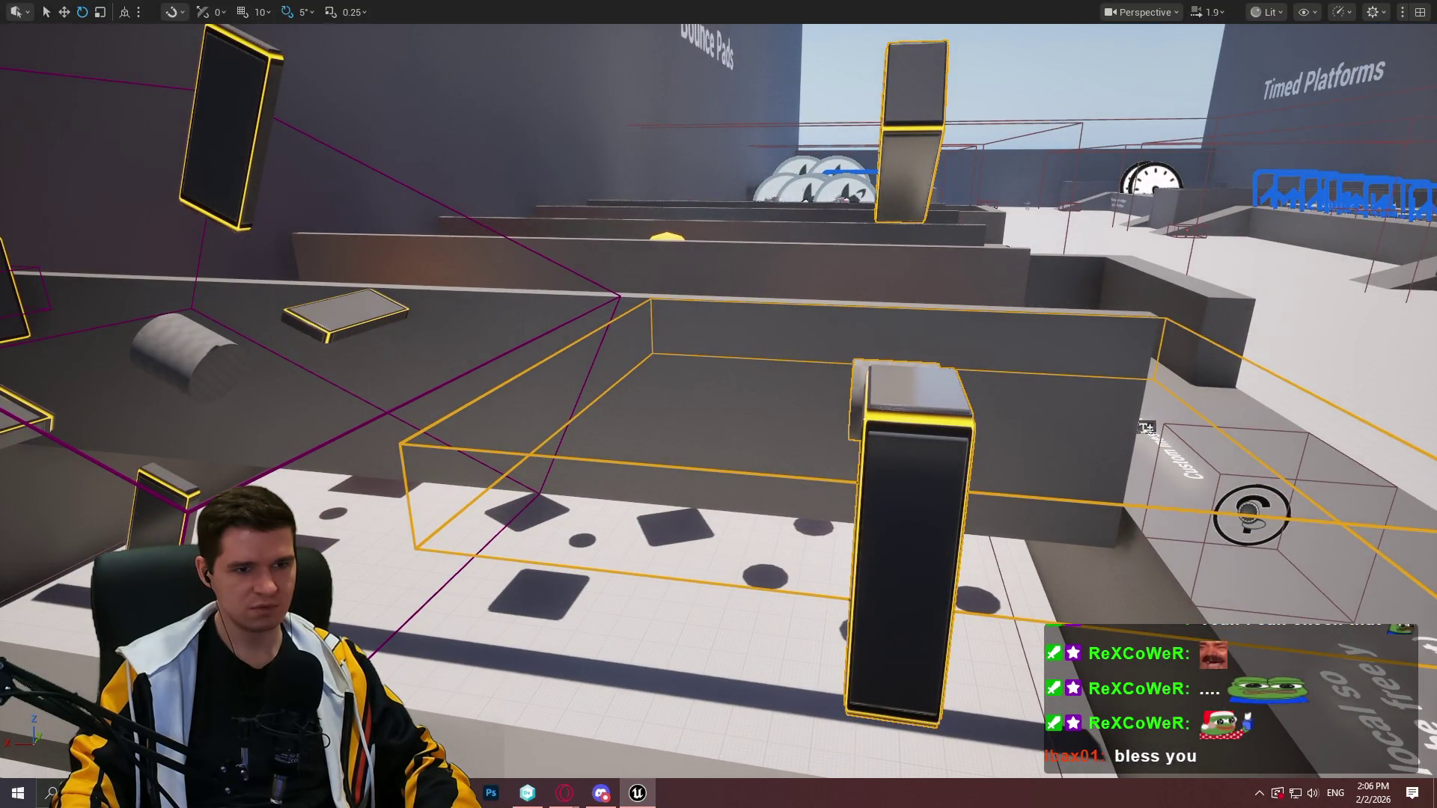
key("ctrl+z")
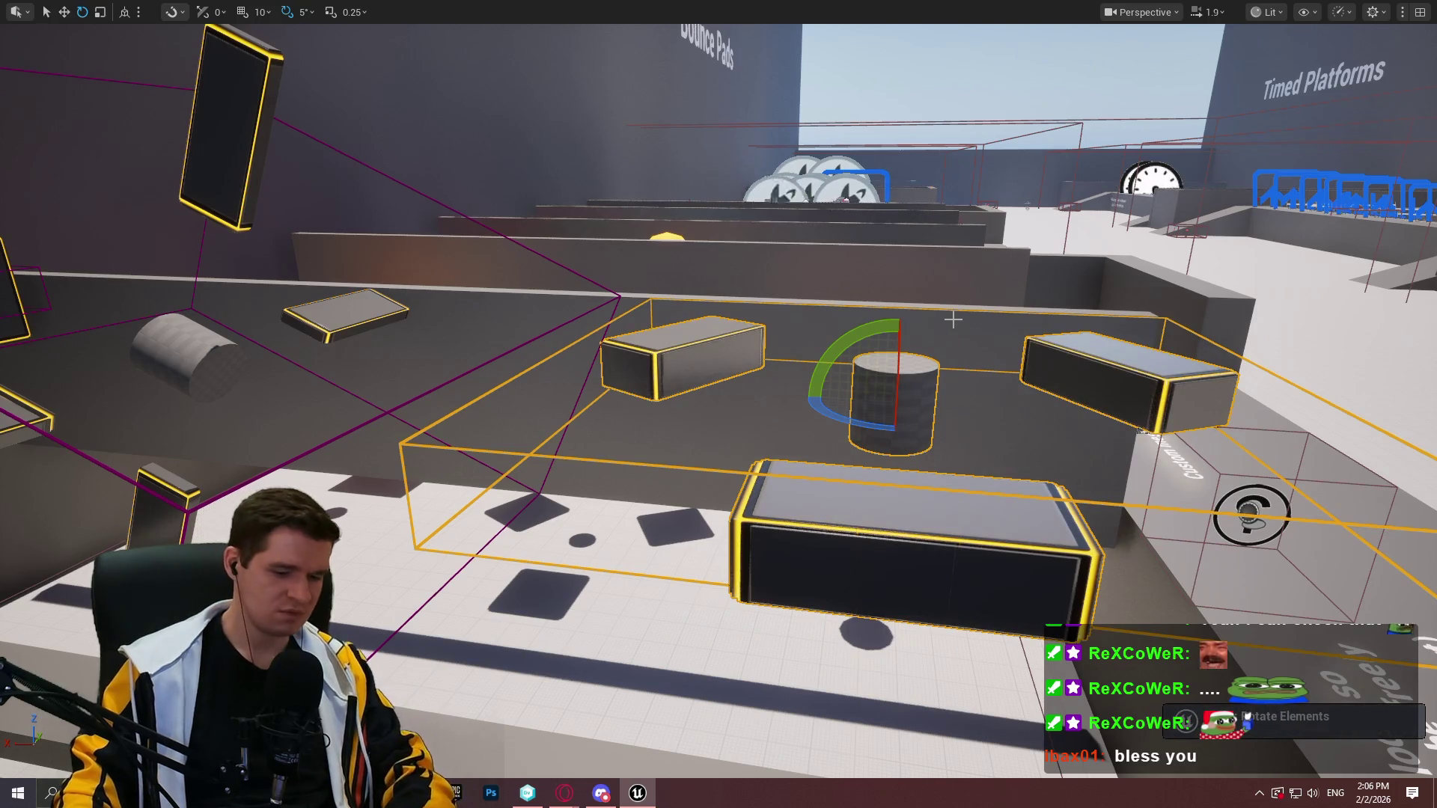
- Attach BoundingBoxVis under SpinningBase in the spinning-arms blueprint's components
key("F11")
left_click(359, 30)
mouse_move(87, 184)
left_mouse_down()
mouse_move(90, 169)
mouse_move(94, 206)
mouse_move(94, 168)
mouse_move(99, 206)
left_mouse_up()
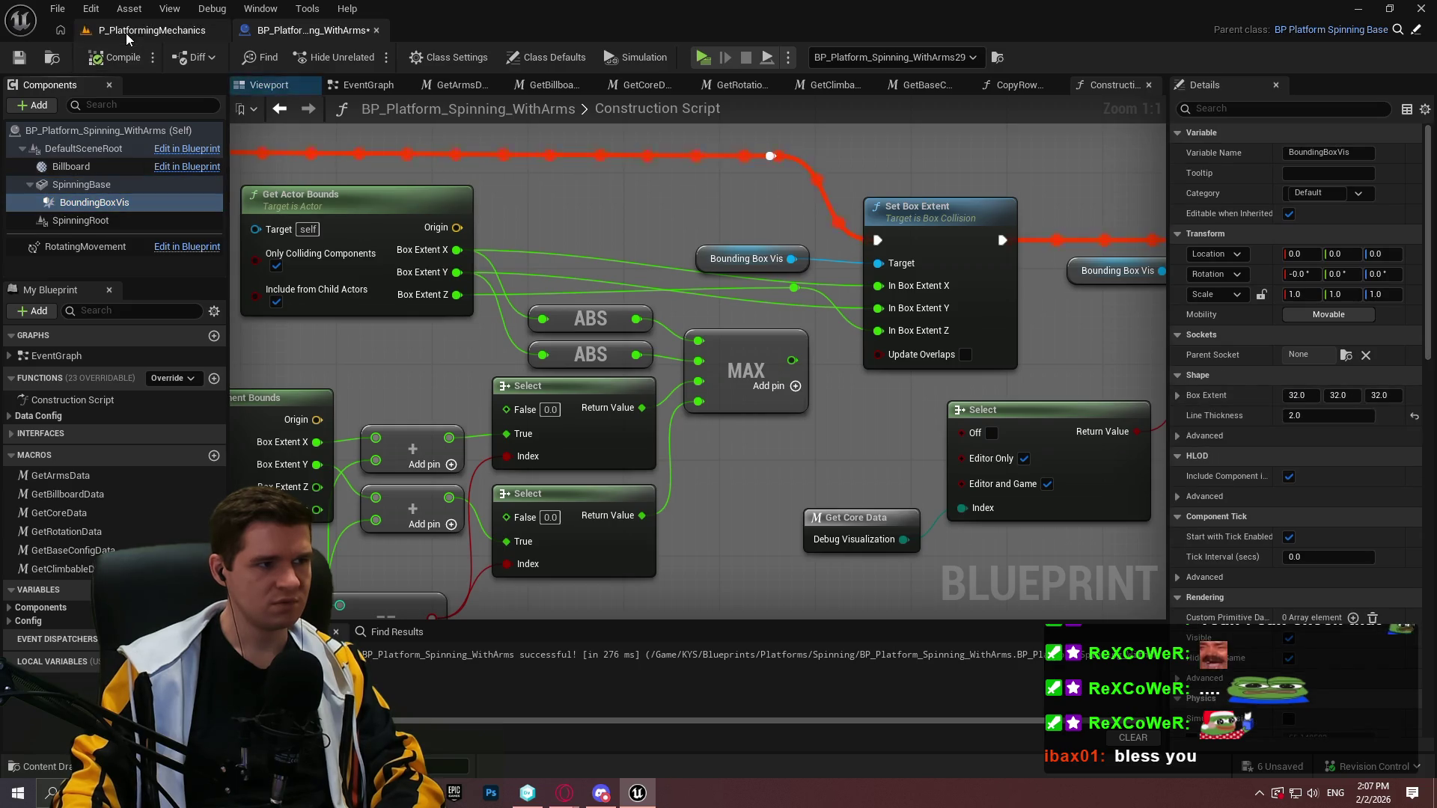
- Back in the level, rotate a three-arm spinning platform 90° to check its bounds
left_click(125, 33)
mouse_move(752, 242)
left_mouse_down()
mouse_move(726, 296)
mouse_move(754, 242)
mouse_move(722, 239)
mouse_move(778, 274)
left_mouse_up()
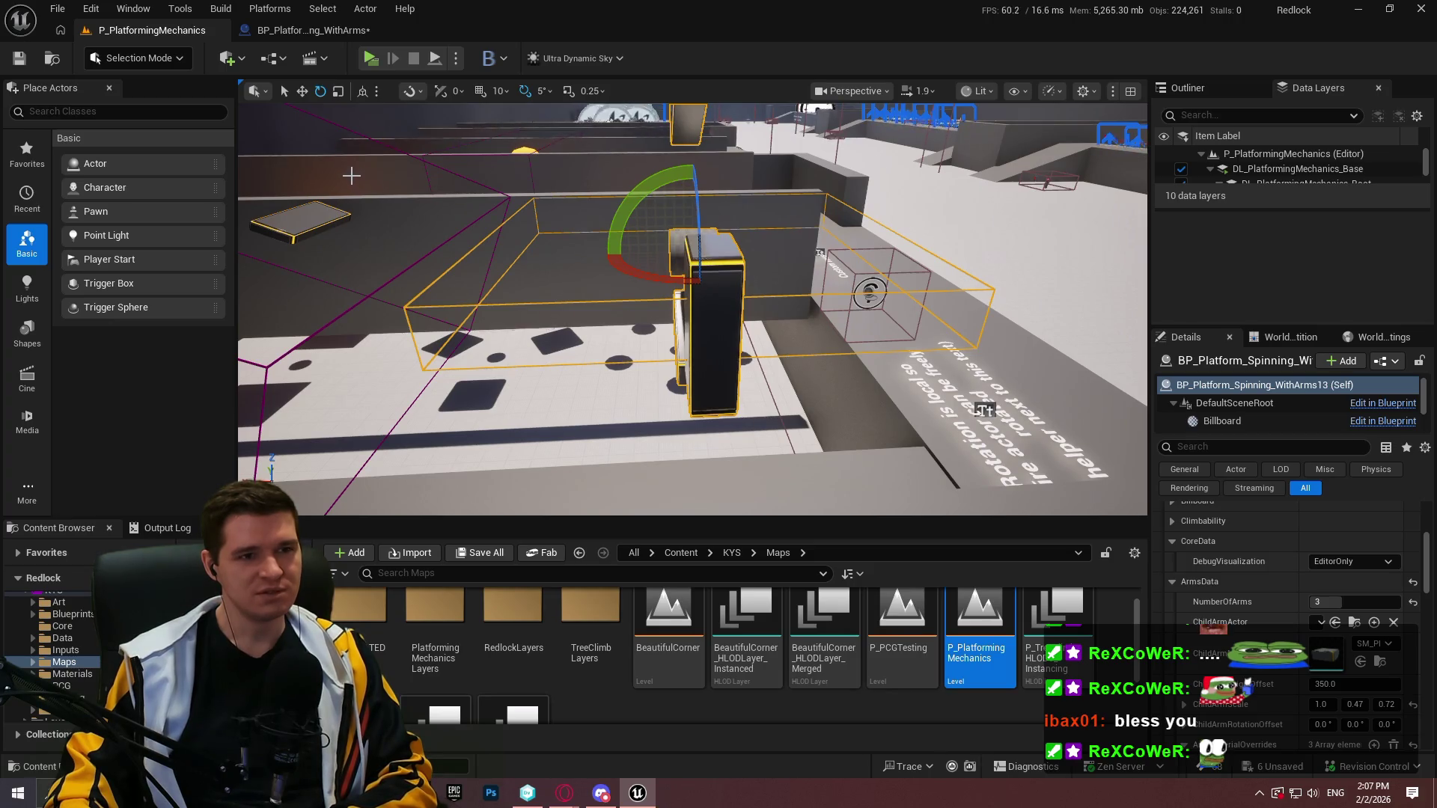
- Switch Unity DevOps to the immersive-sim-toolkit workspace and open ImmersiveSim.uproject
mouse_move(527, 793)
mouse_move(559, 765)
left_click(527, 793)
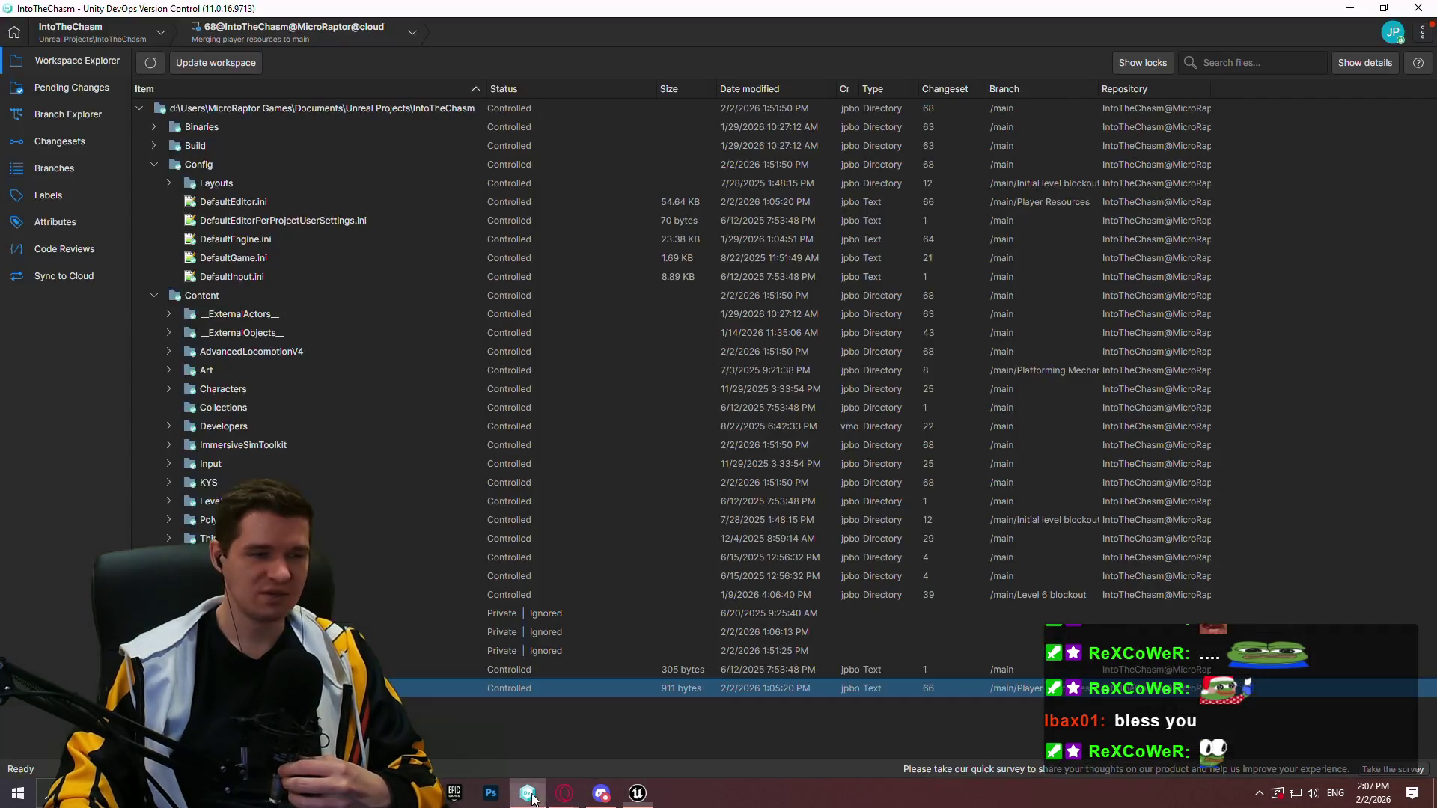
left_click(70, 30)
left_click(63, 74)
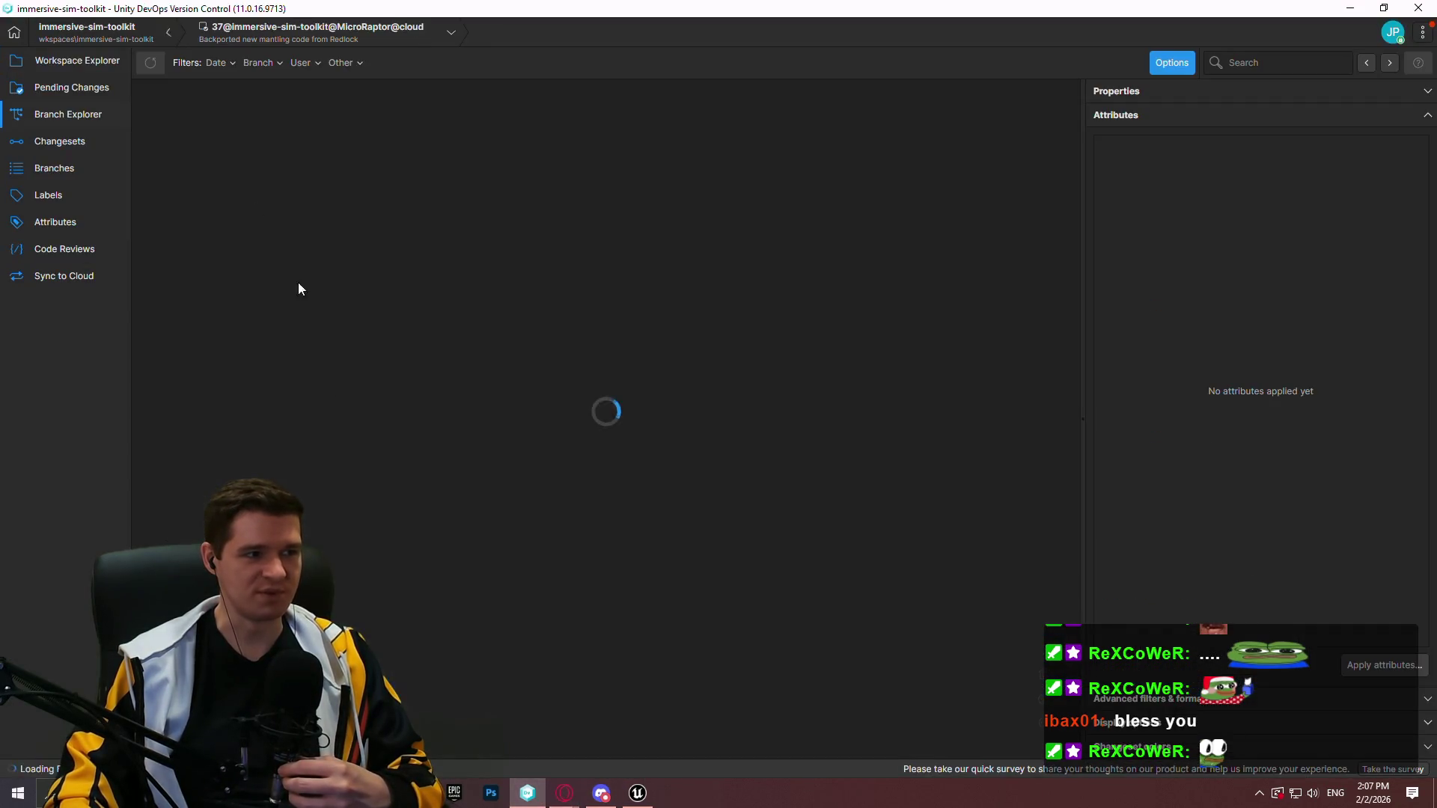
left_click(73, 63)
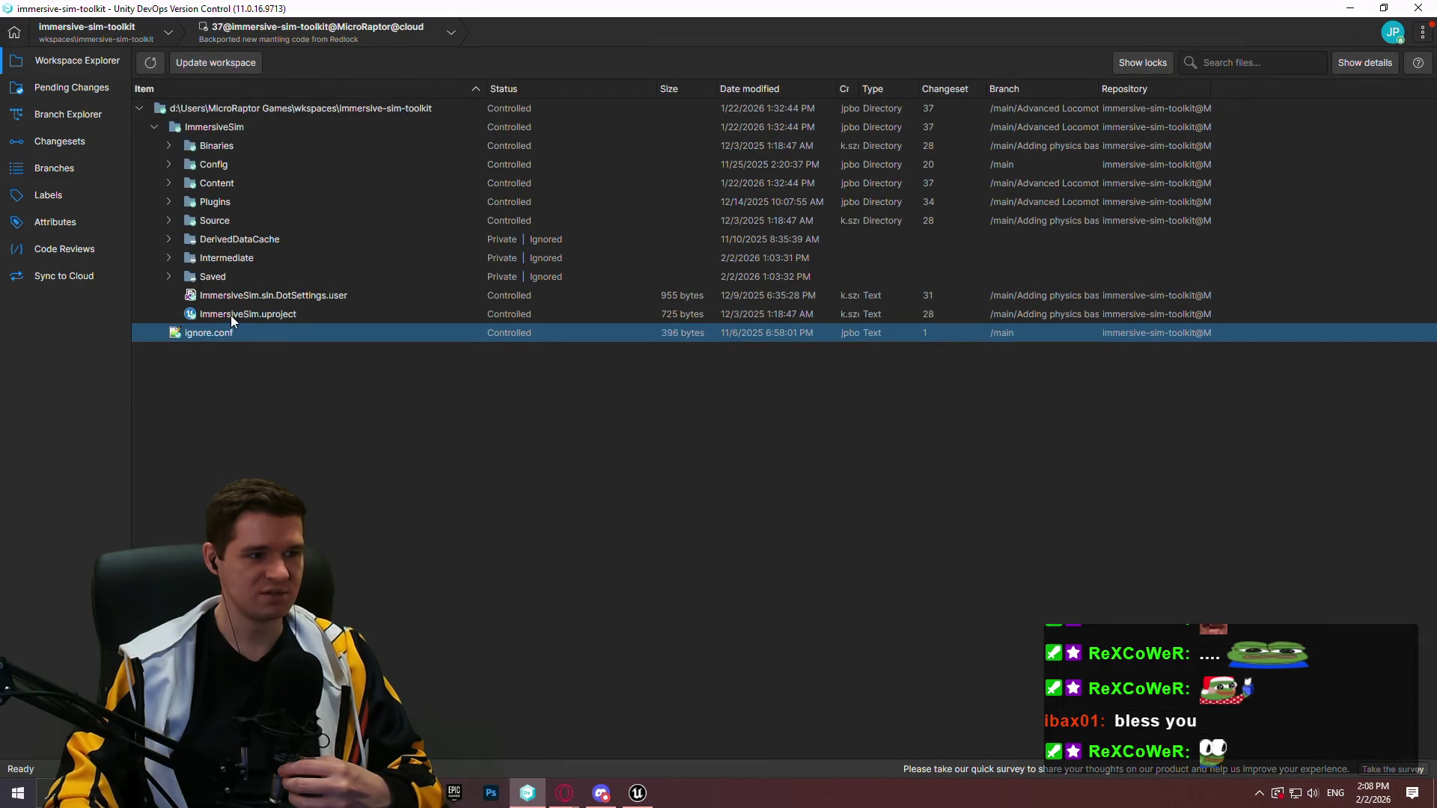
double_click(230, 315)
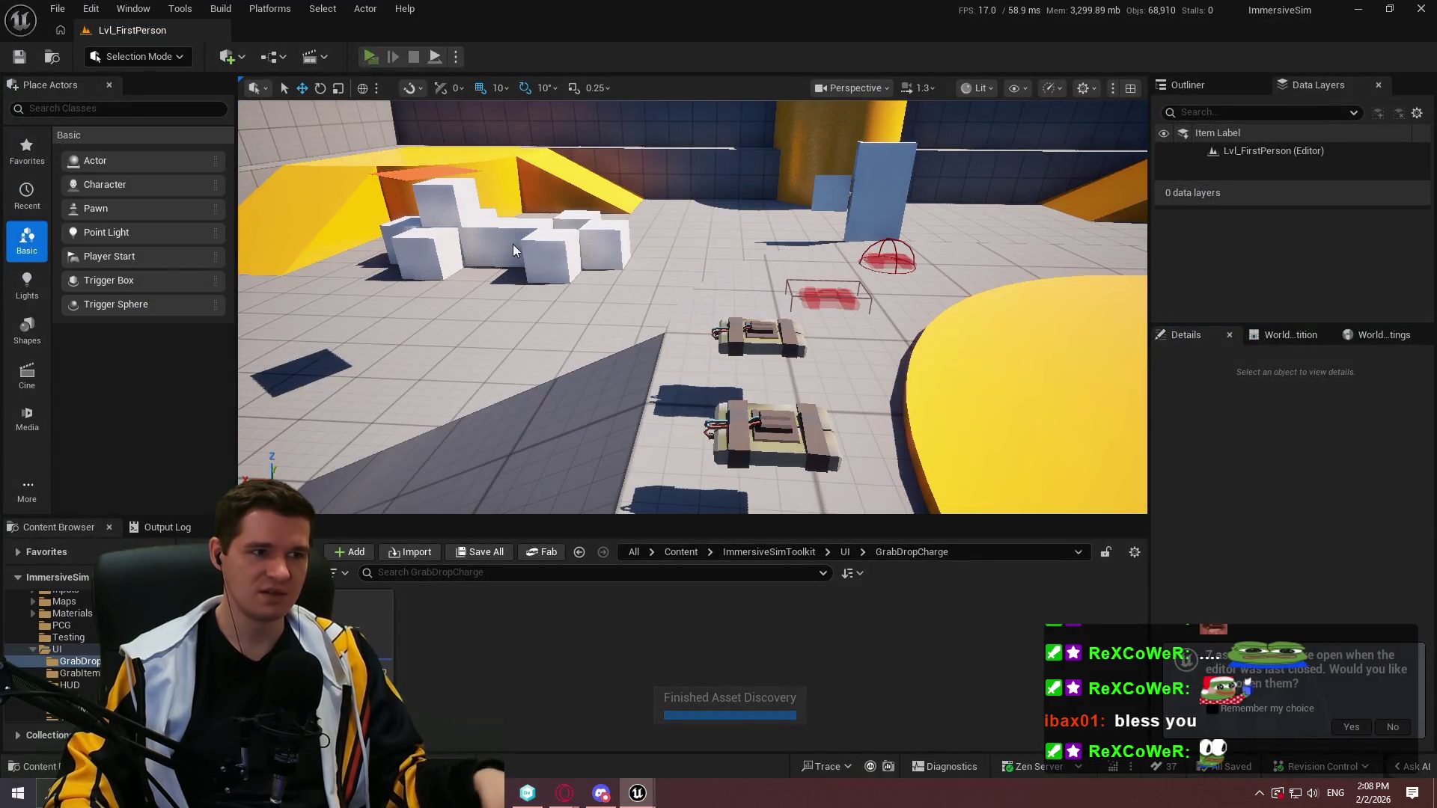
key("alt+p")
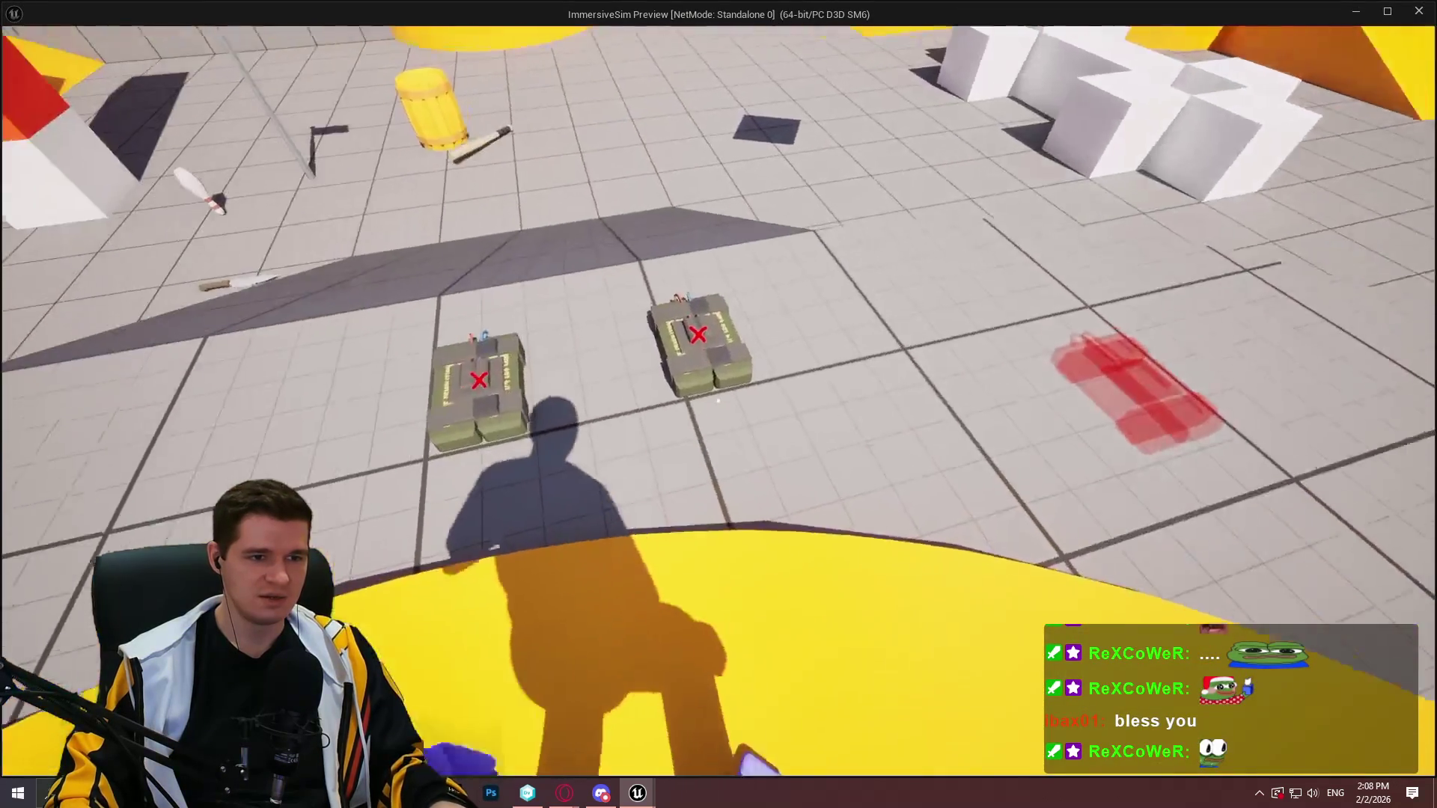
key("e")
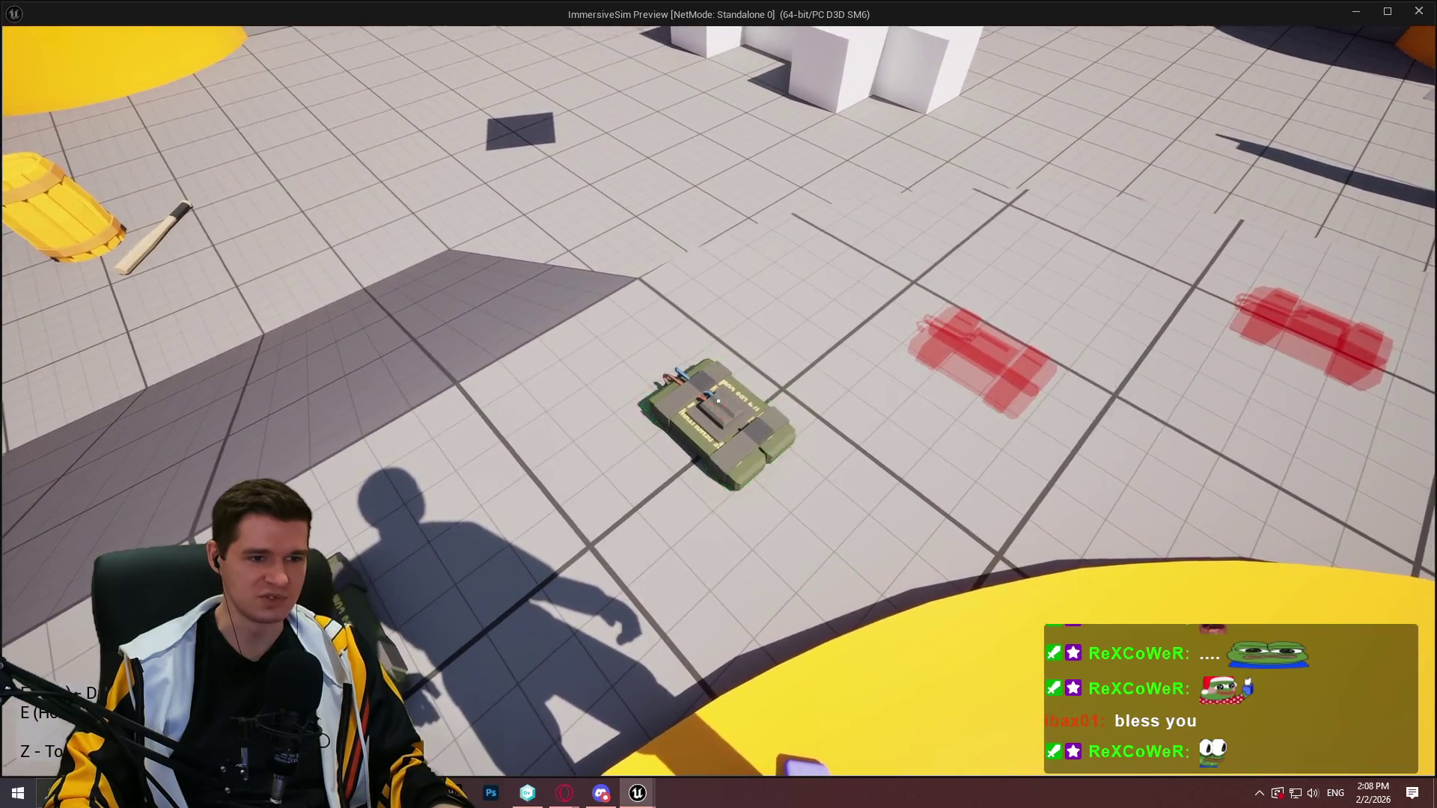
key("z")
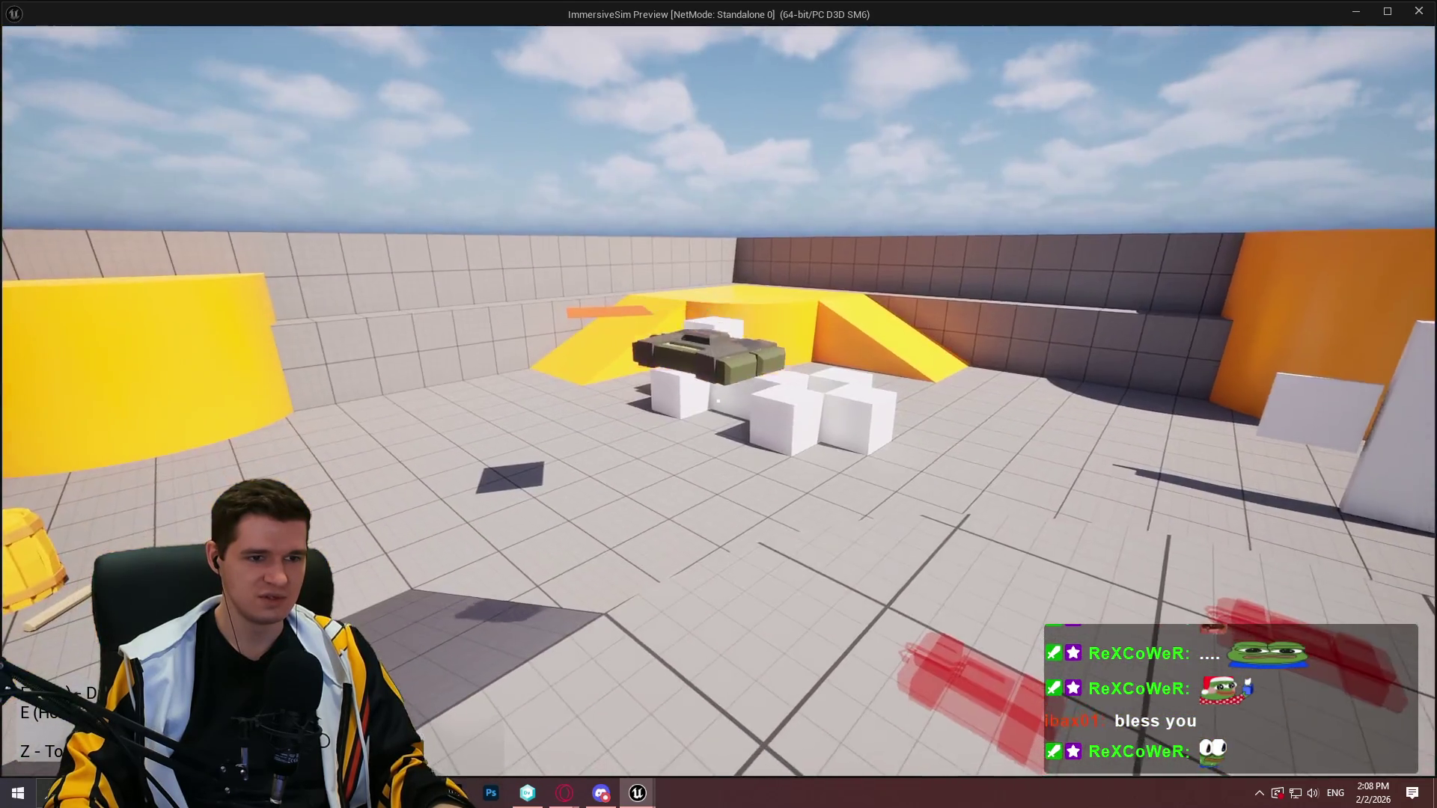
key("w")
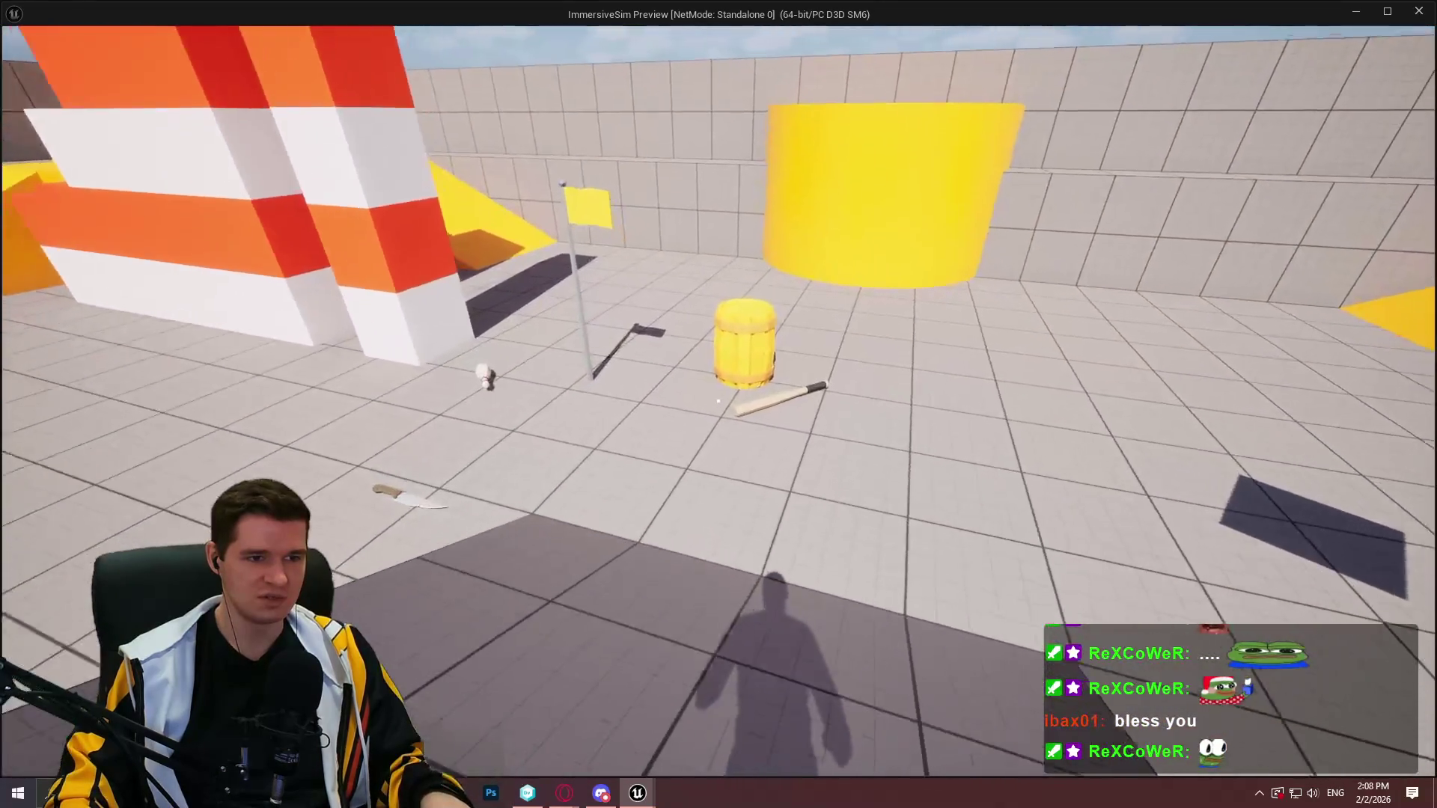
key("w")
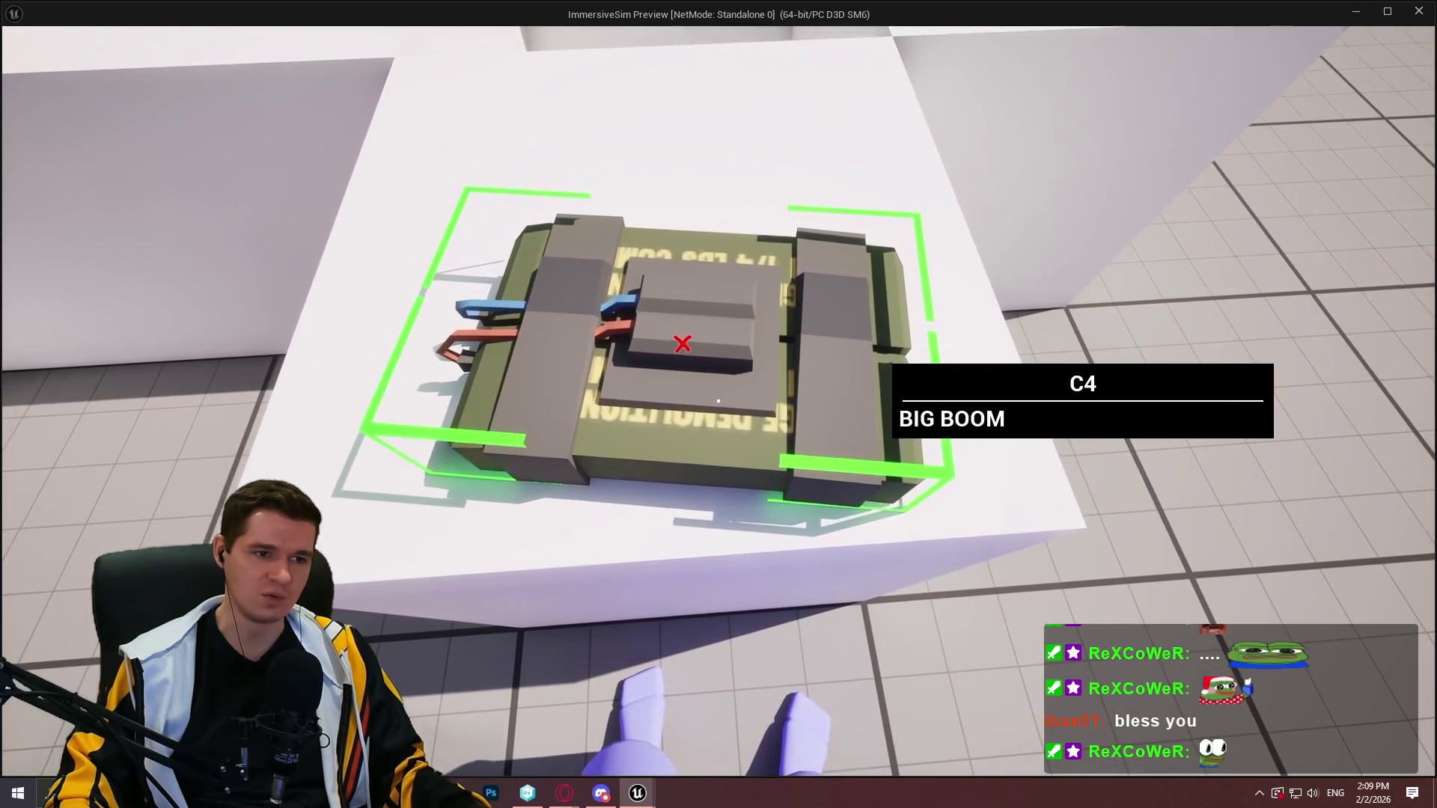
key("Escape")
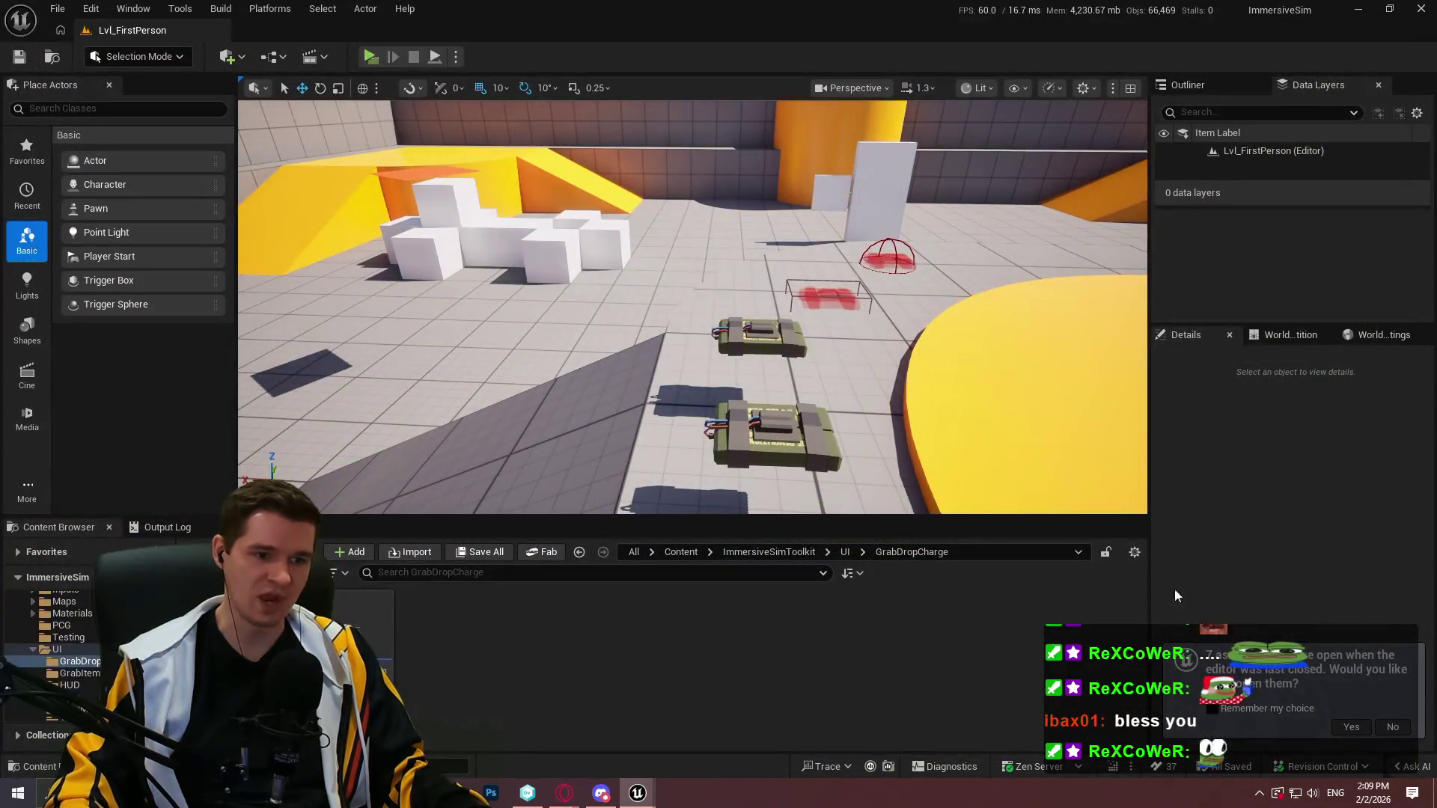
- Open the C4 pickup's parent blueprint in the full editor and view its event graph
left_click(771, 434)
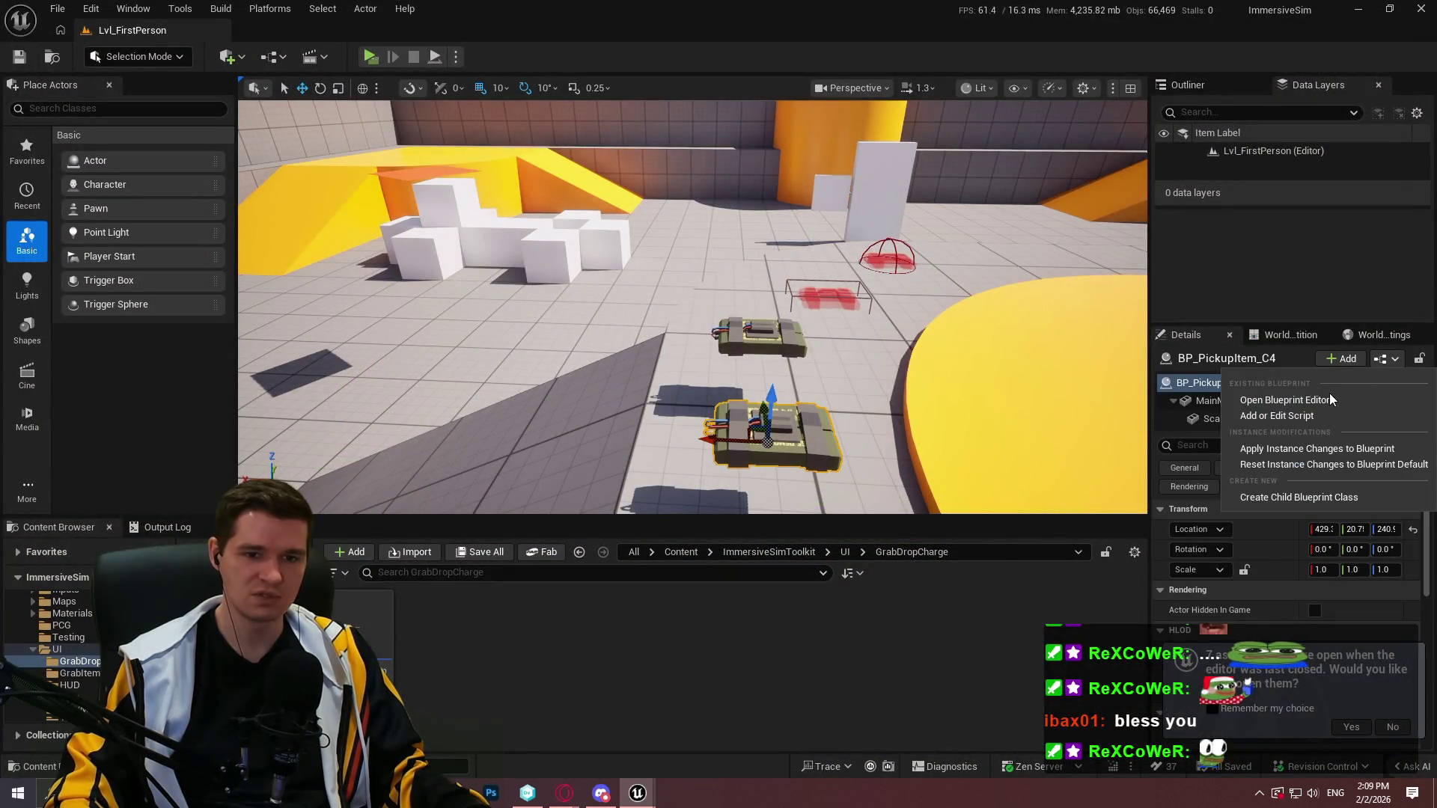
key("ctrl+e")
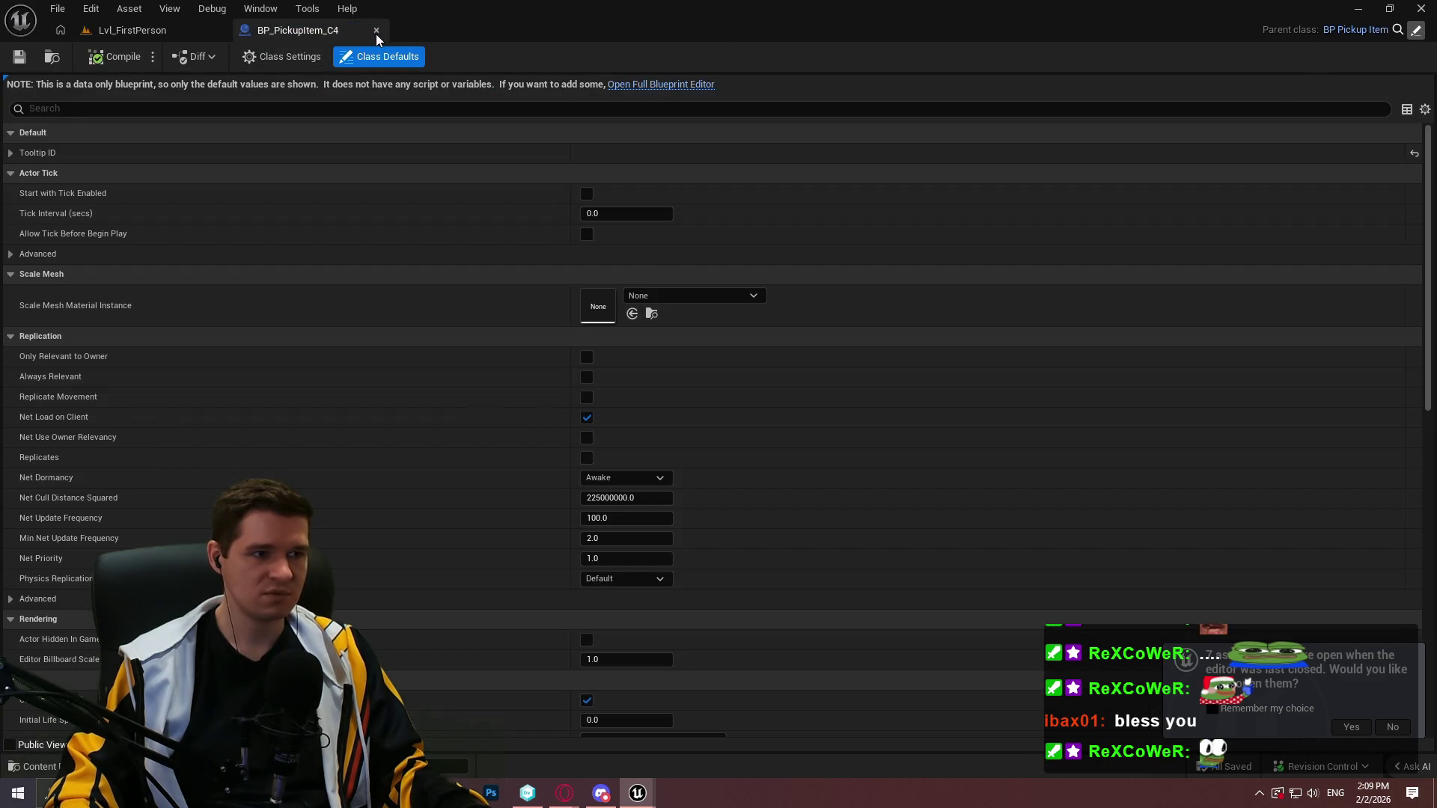
left_click(674, 84)
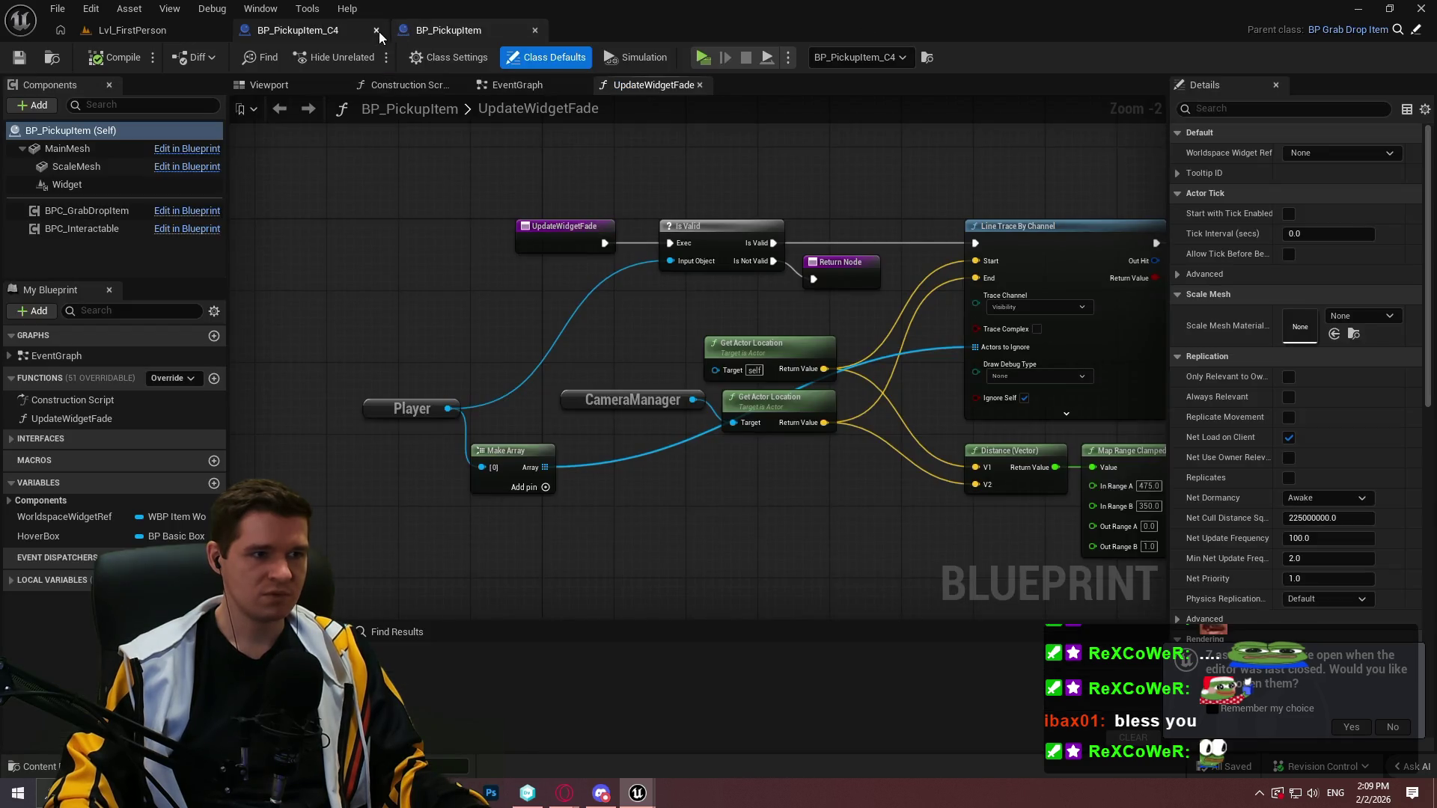
left_click(376, 30)
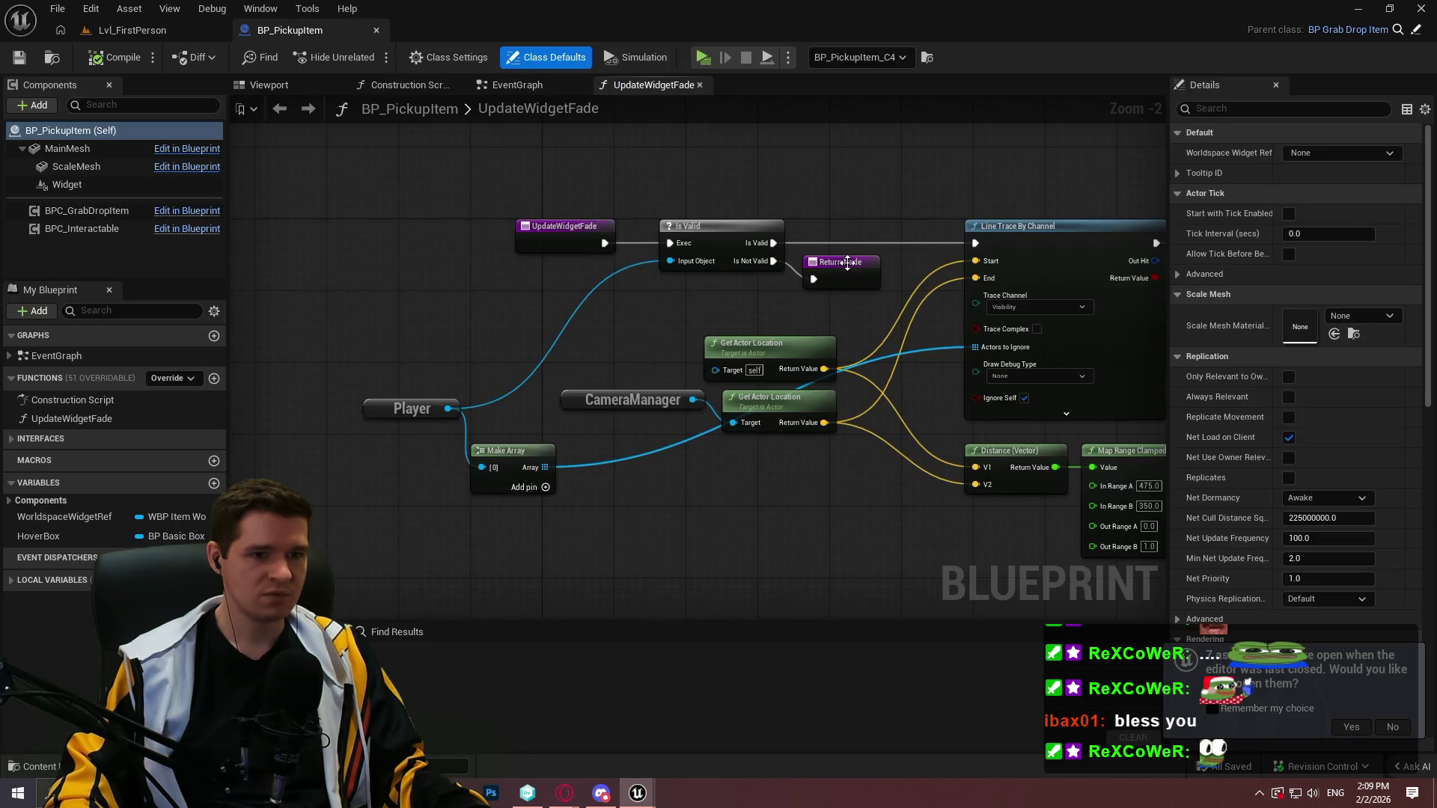
scroll(769, 342, "down", 4)
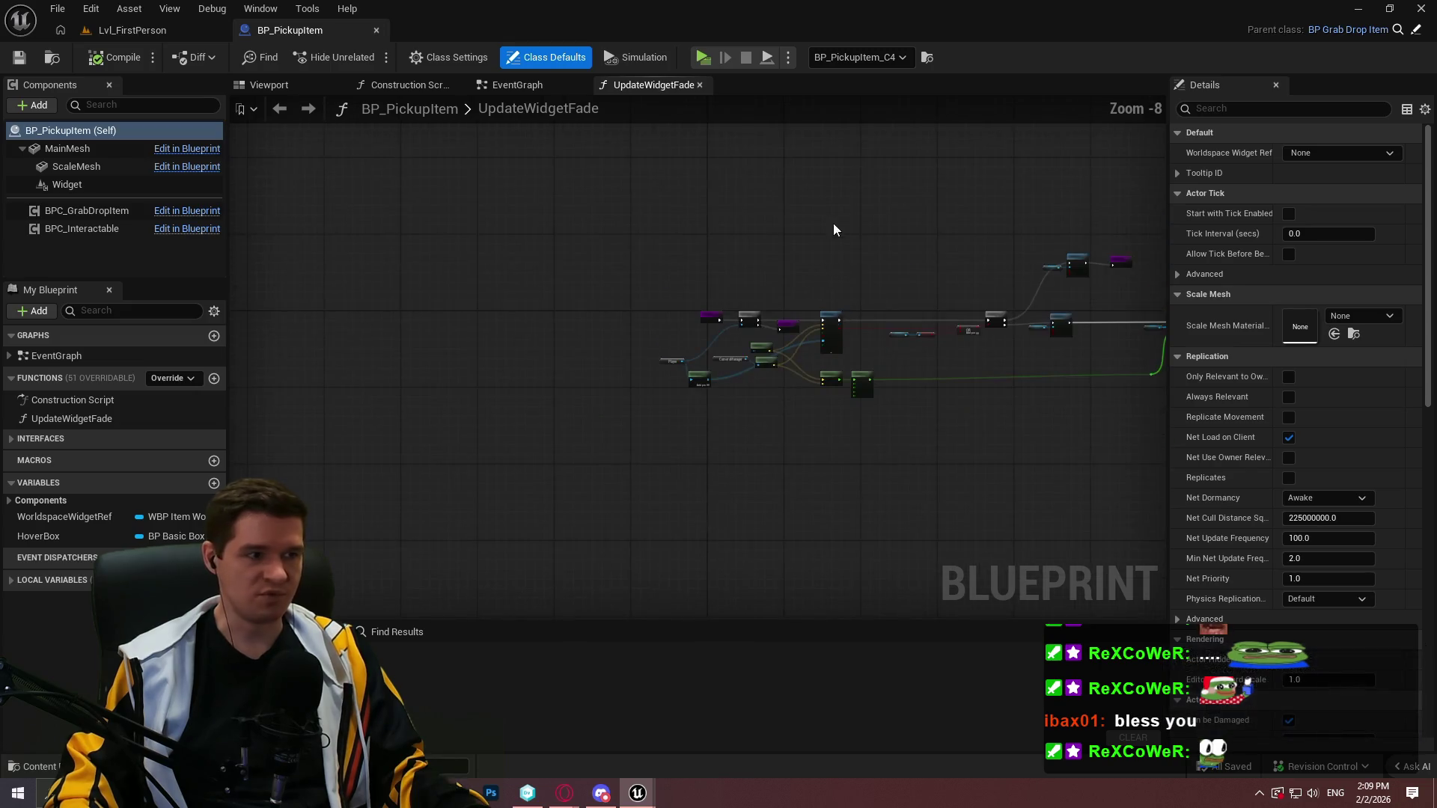
scroll(636, 303, "up", 1)
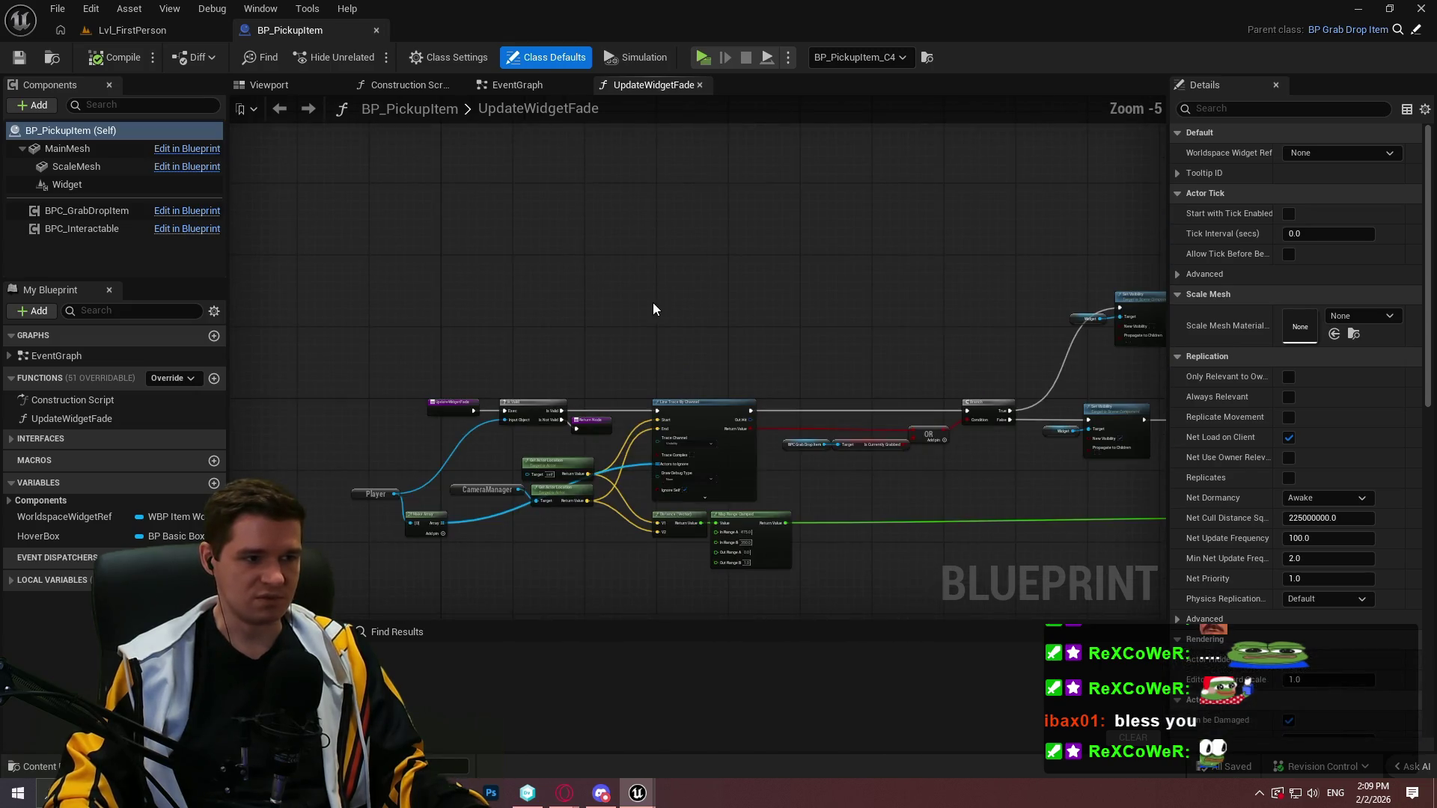
left_click(519, 92)
scroll(585, 332, "up", 4)
scroll(585, 339, "down", 3)
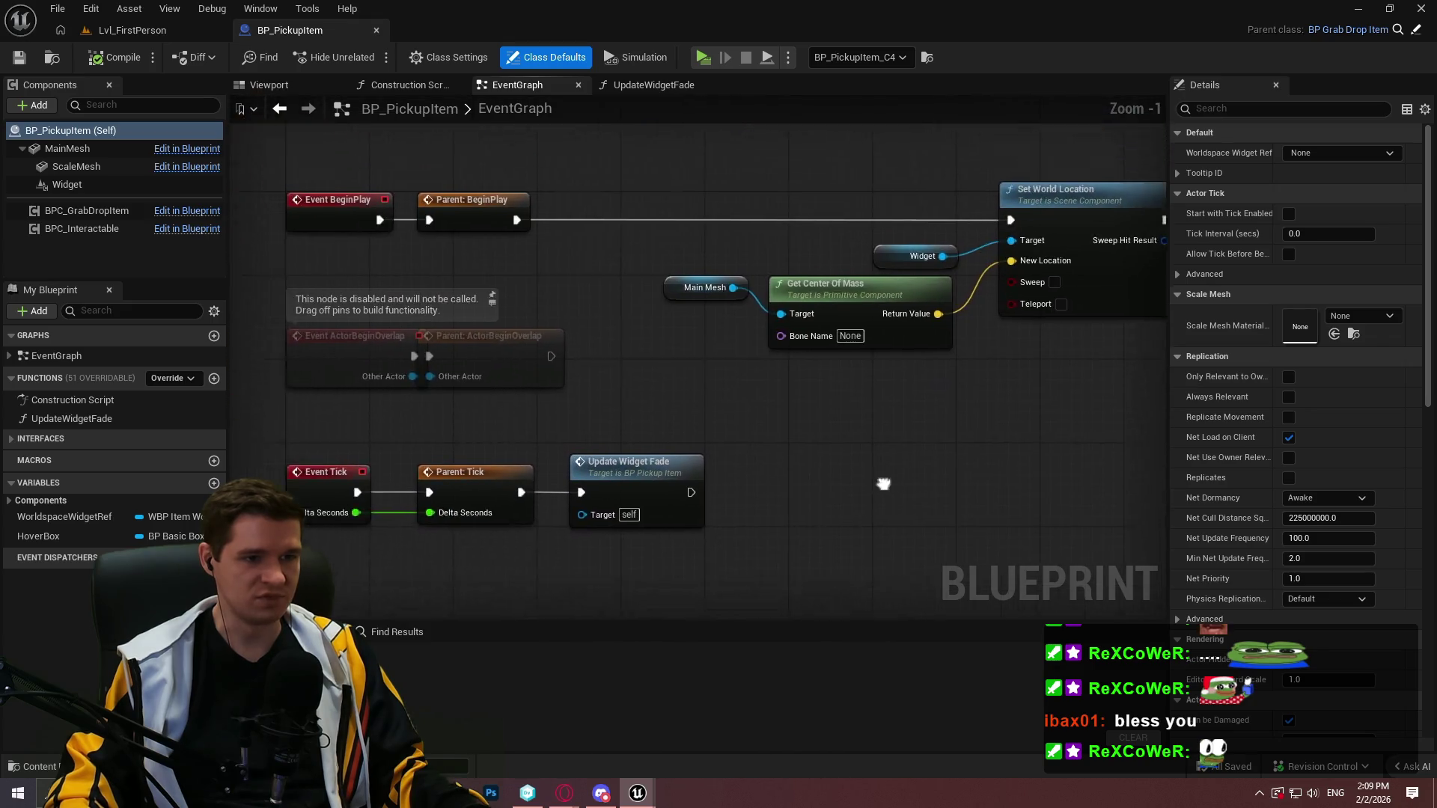
scroll(450, 349, "up", 3)
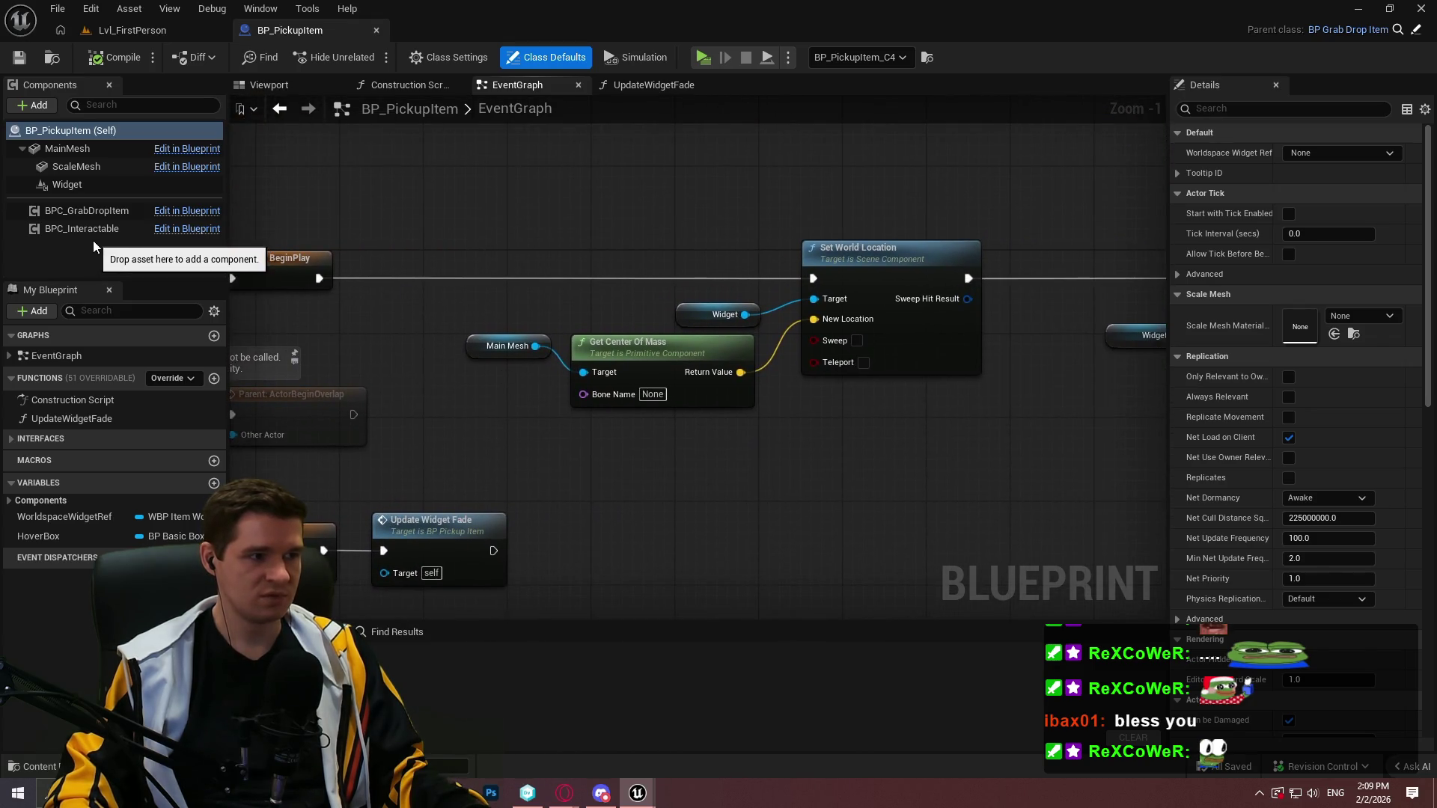
- Find all blueprint references to ScaleMesh and open the UpdateScaleMesh function result
left_click(81, 165)
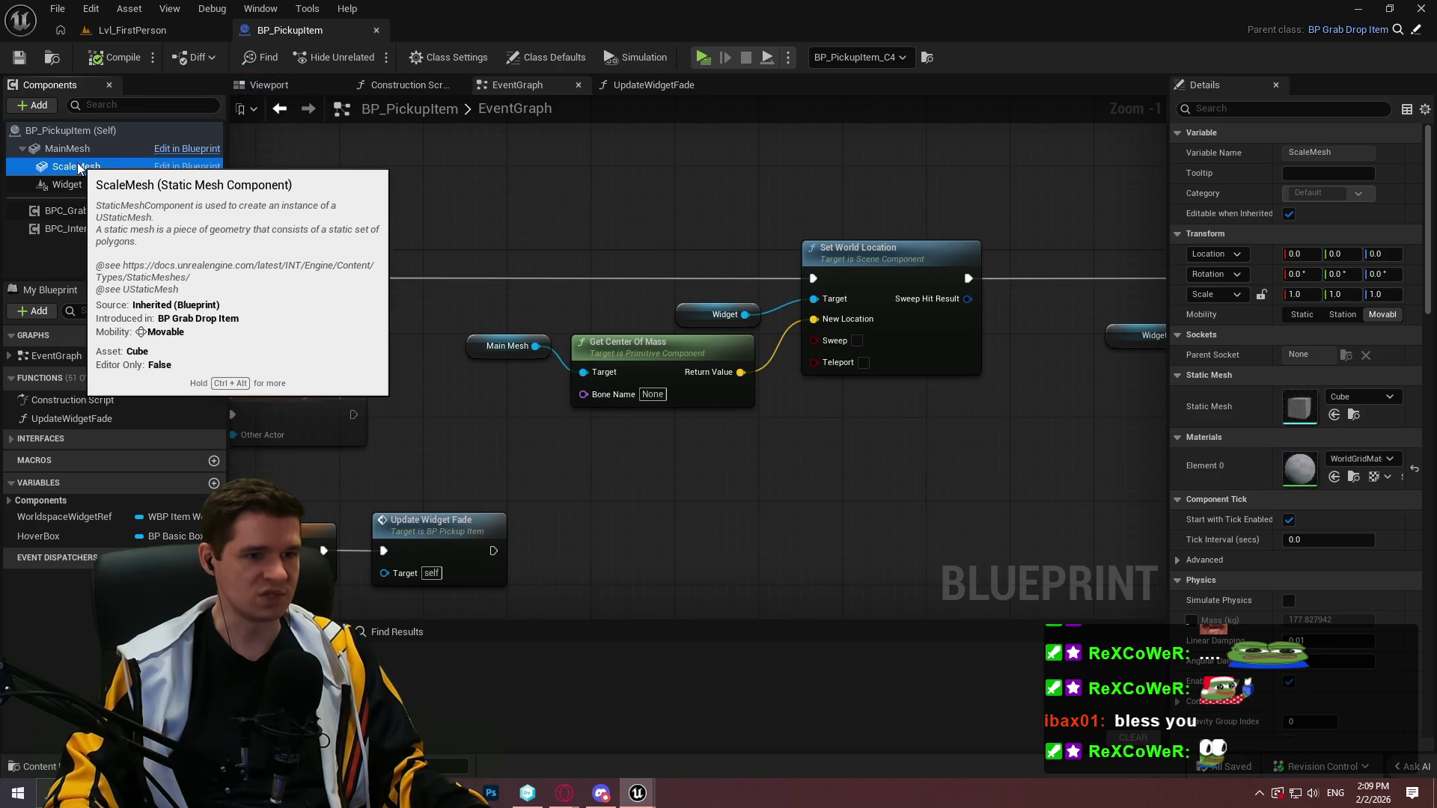
left_click_drag(1047, 506, 346, 487)
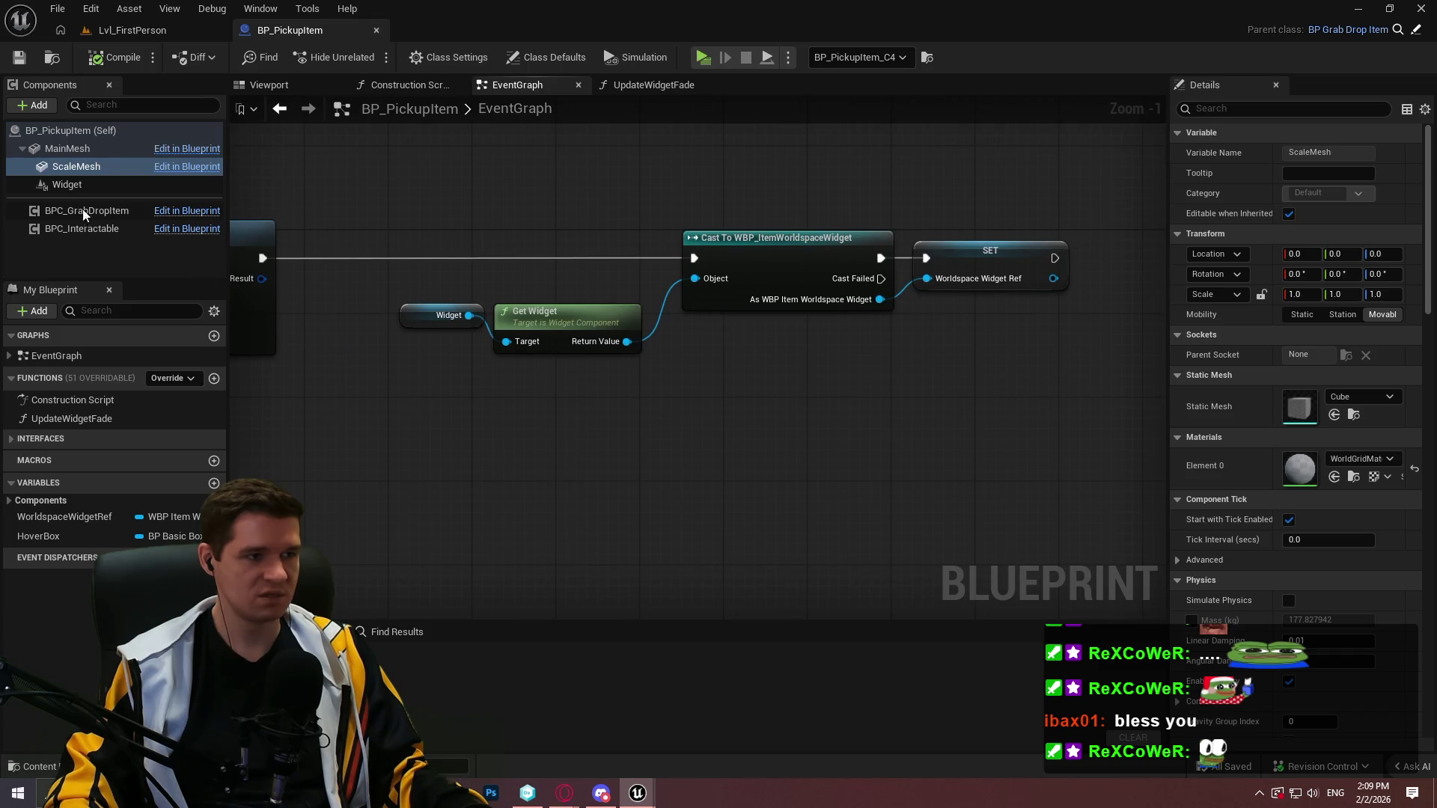
left_click(65, 171)
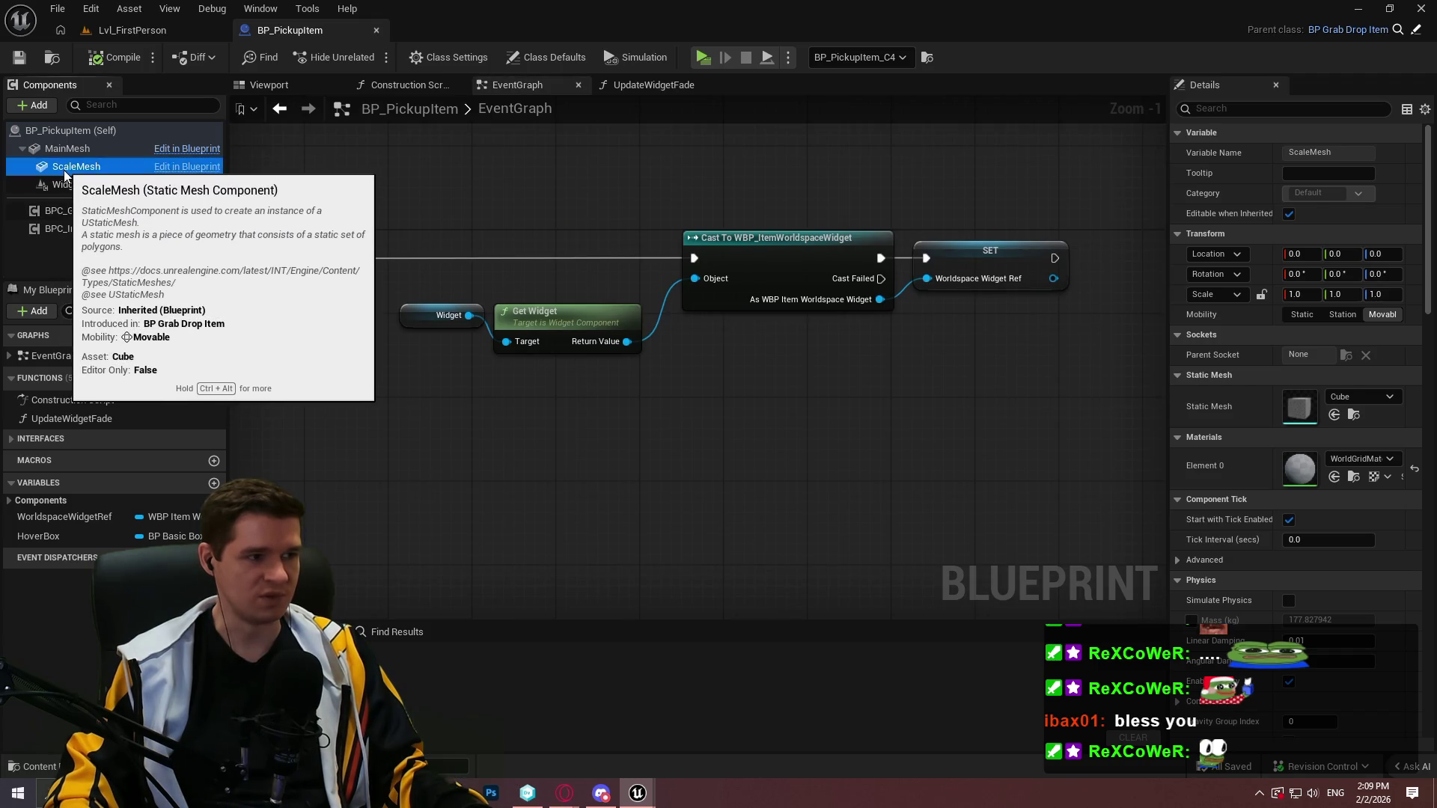
right_click(66, 173)
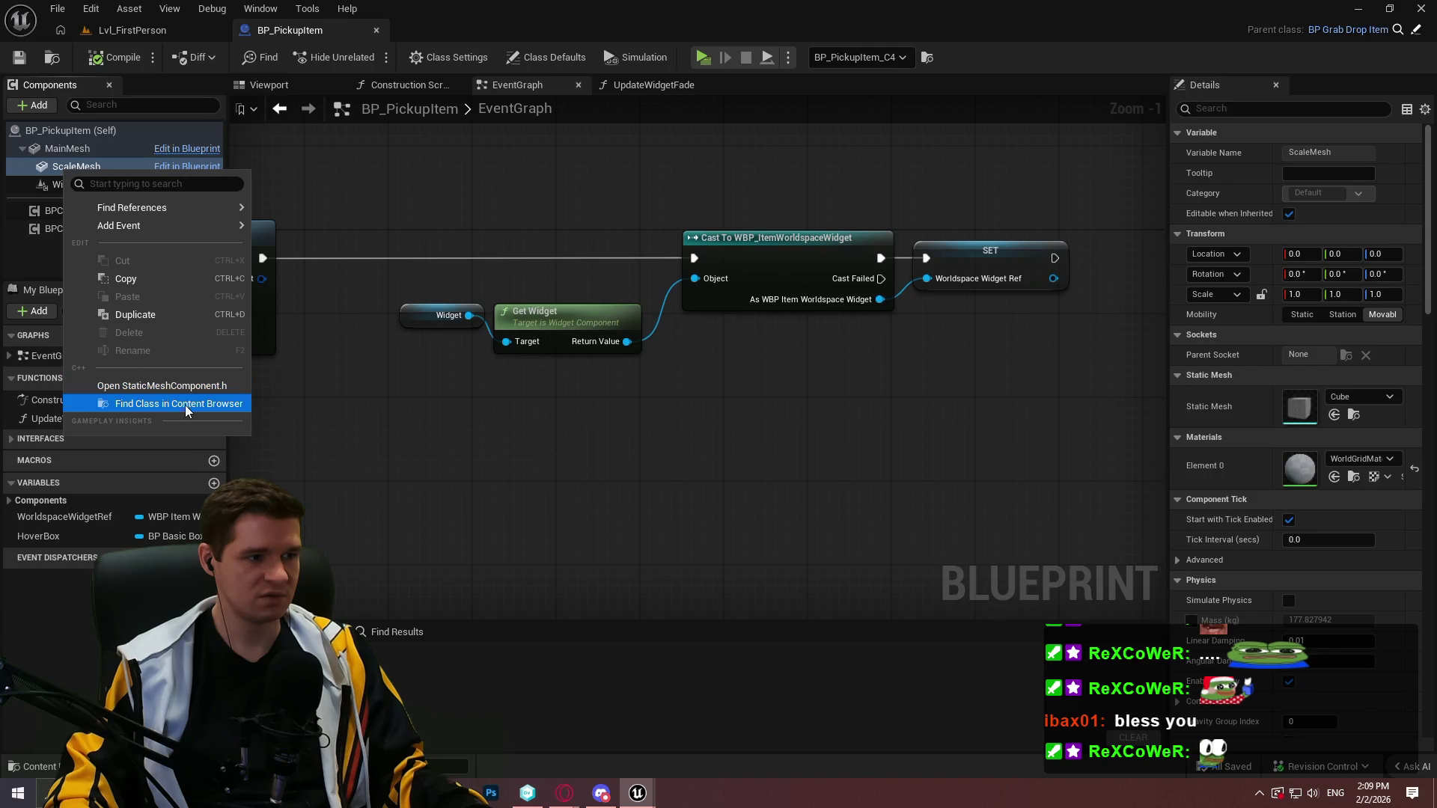
mouse_move(222, 214)
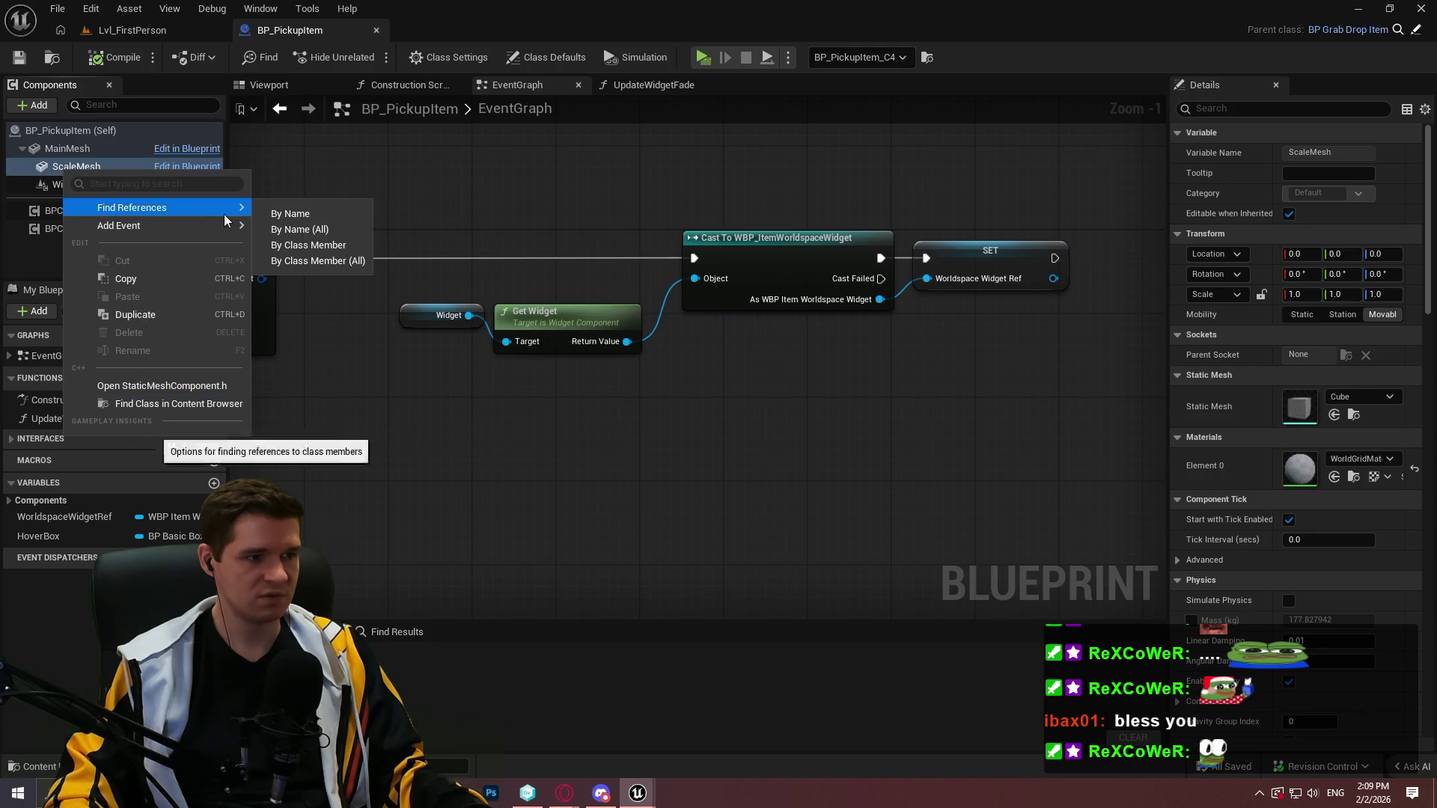
left_click(307, 233)
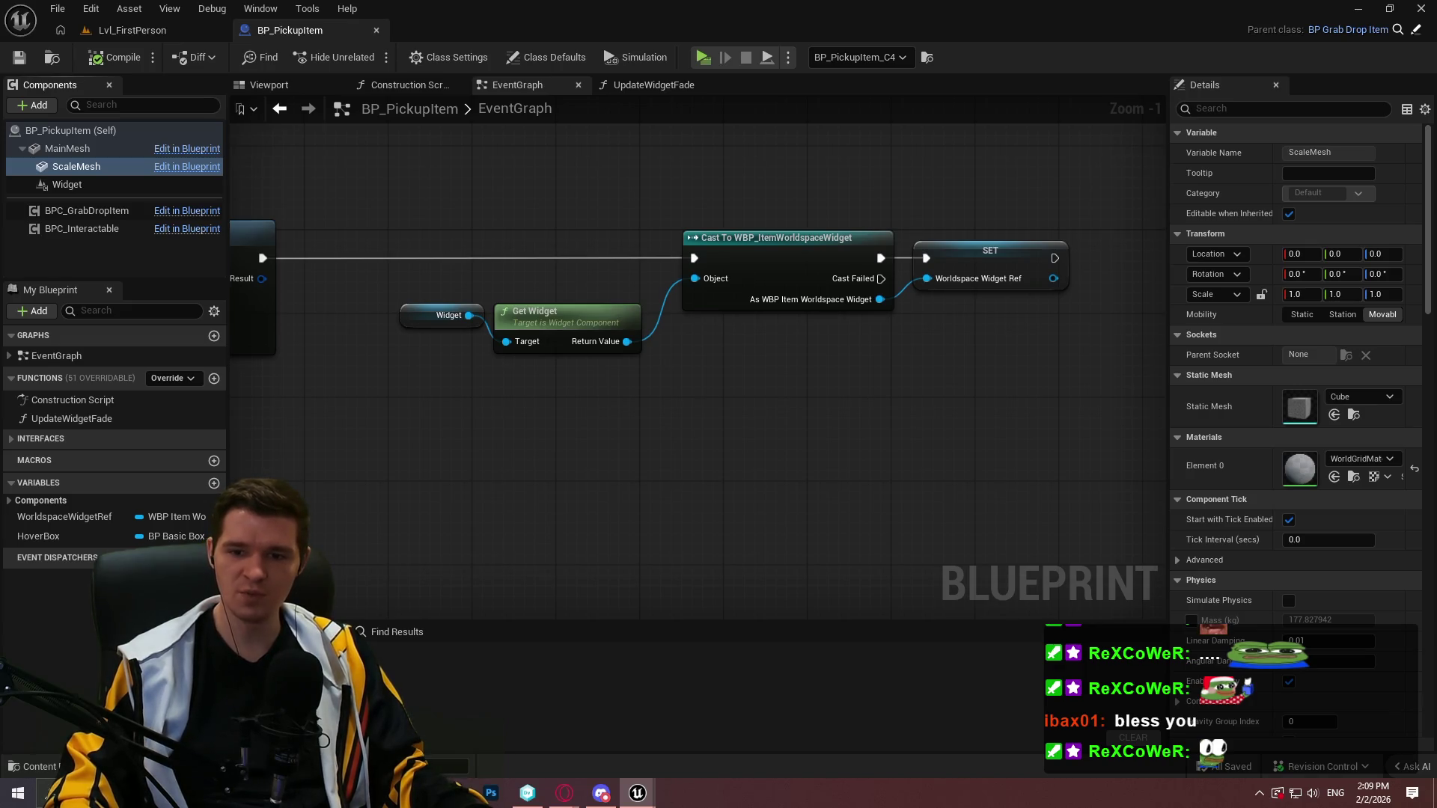
key("shift+alt+f")
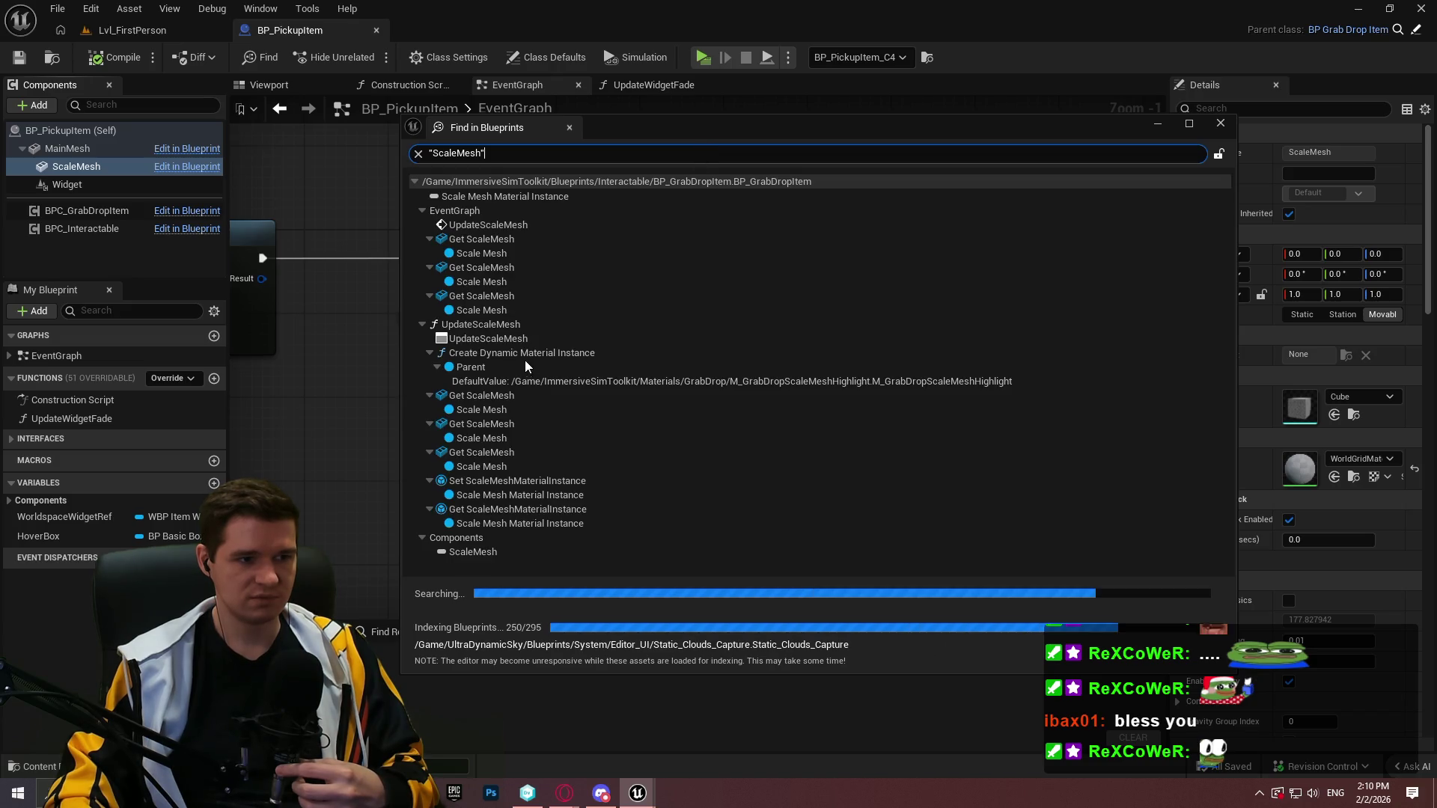
double_click(491, 331)
- Examine UpdateScaleMesh, where Get Local Bounds drives ScaleMesh's relative scale and location
left_click_drag(663, 131, 1161, 141)
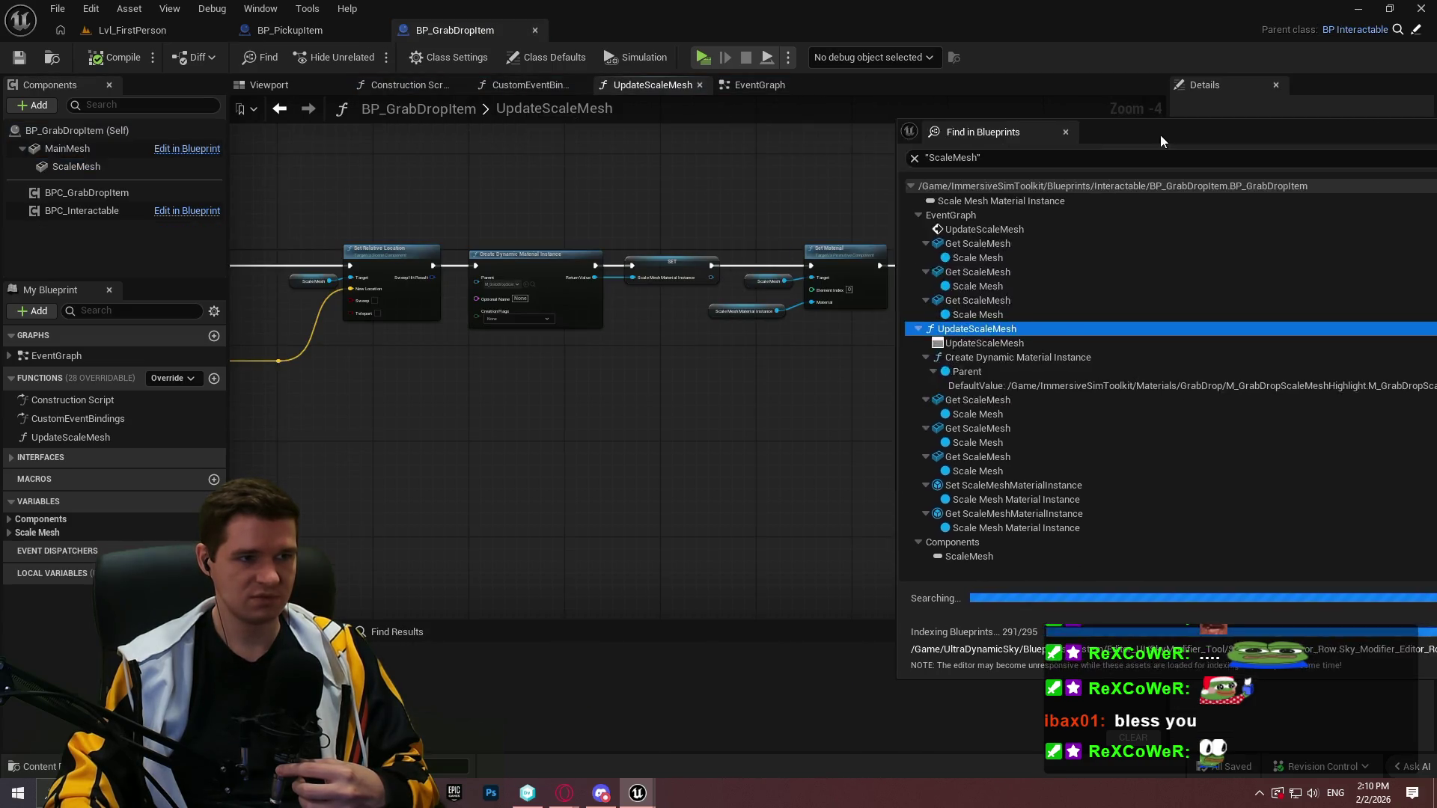
scroll(950, 401, "down", 2)
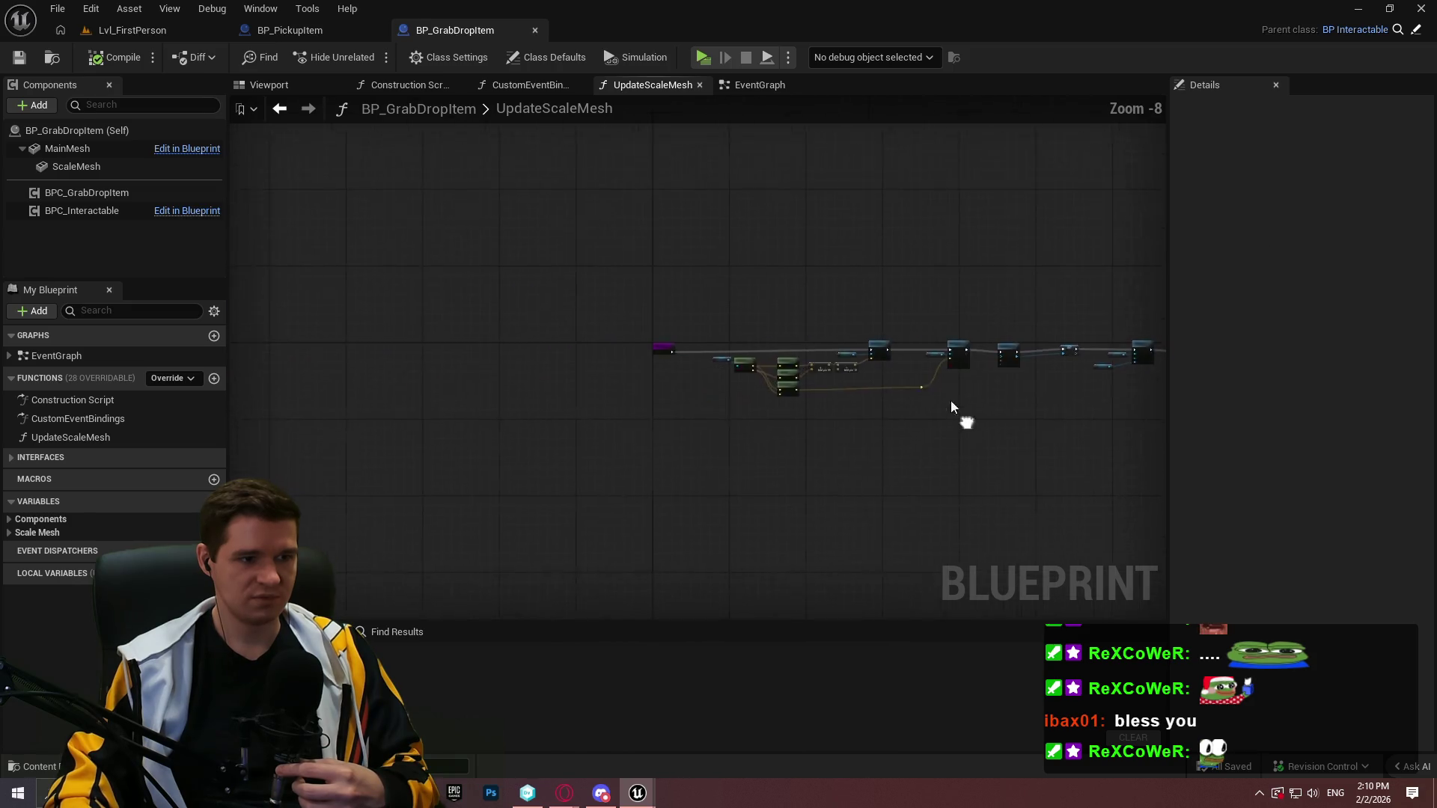
scroll(799, 368, "up", 8)
scroll(784, 365, "down", 2)
left_click_drag(823, 369, 1007, 367)
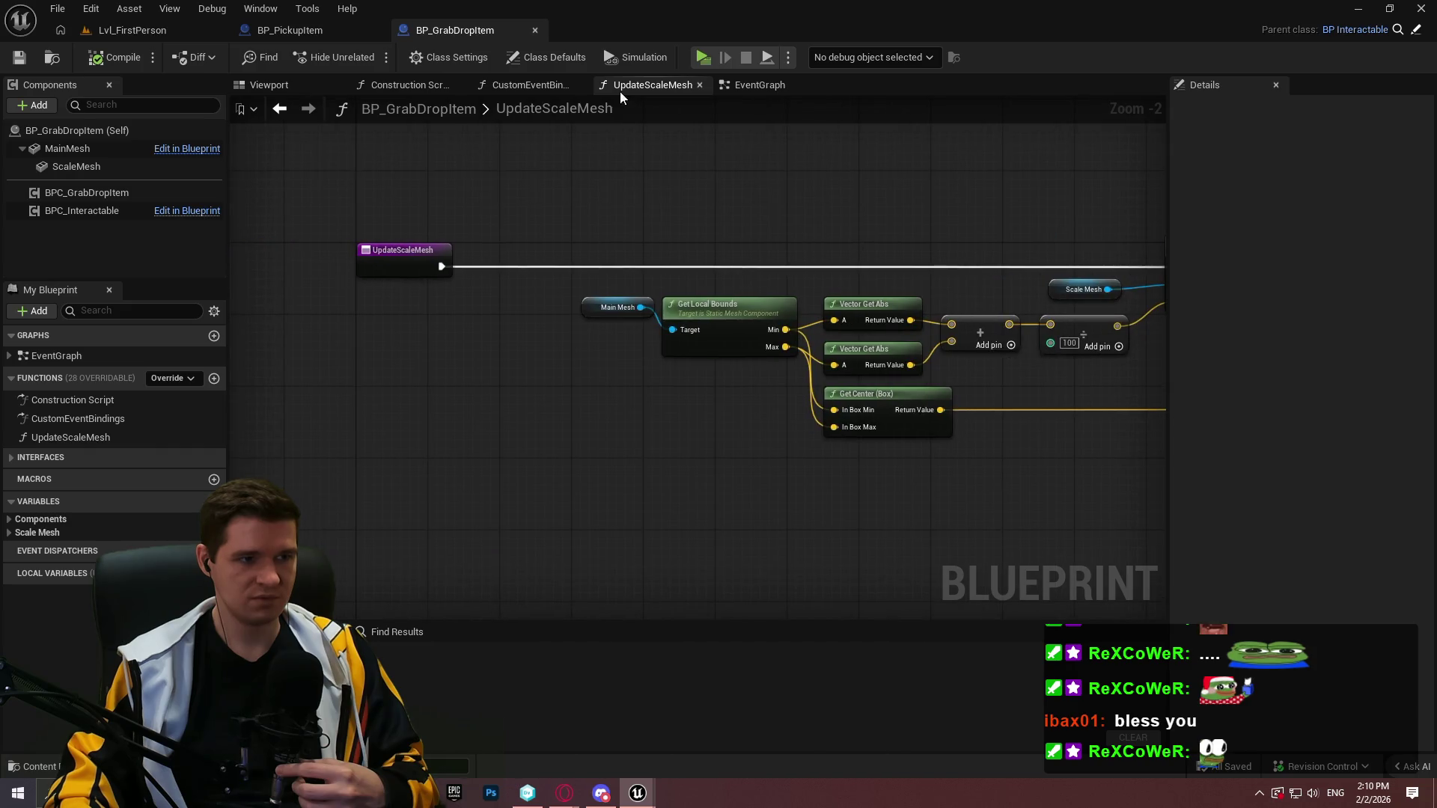
mouse_move(990, 258)
left_mouse_down()
mouse_move(0, 257)
mouse_move(645, 263)
left_mouse_up()
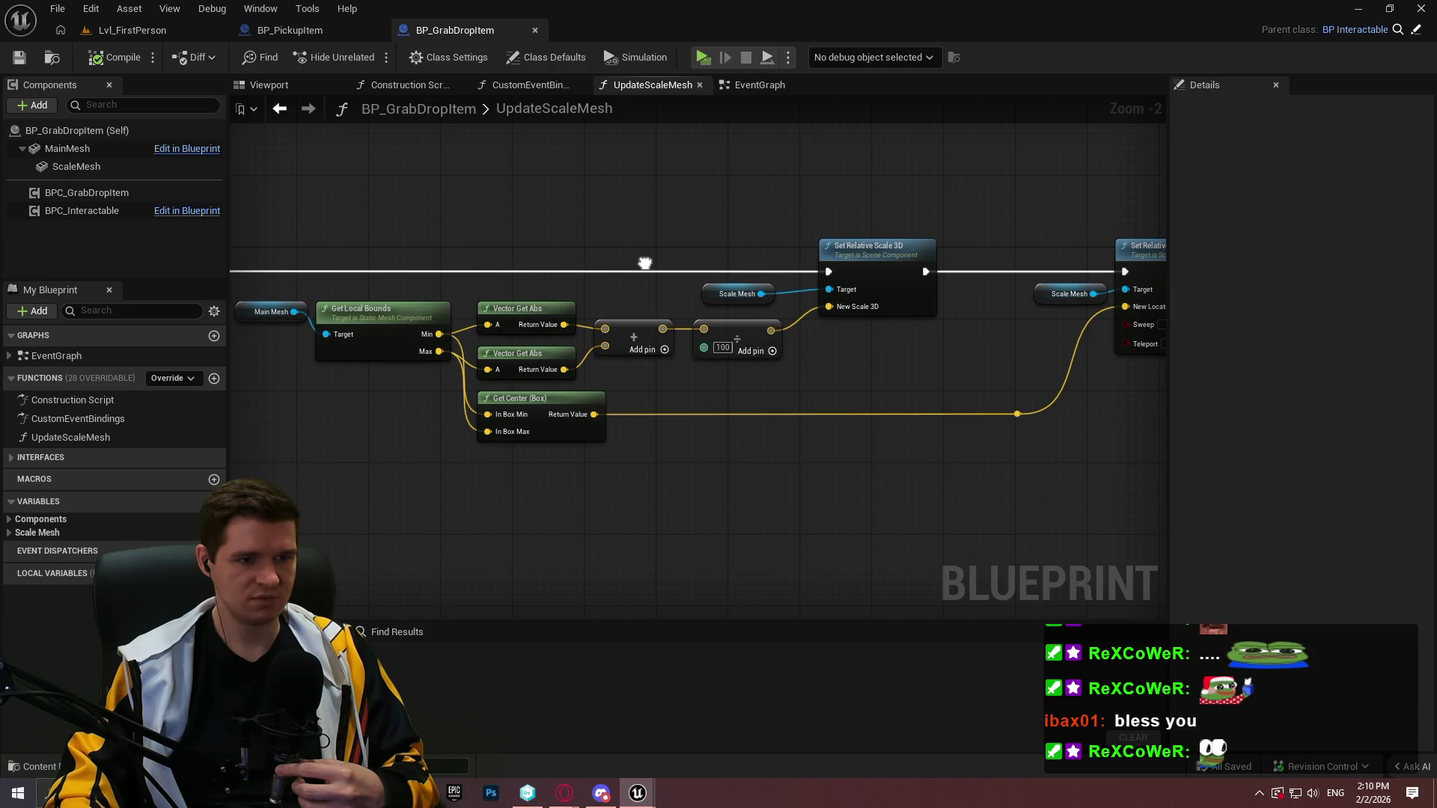
left_click_drag(644, 263, 642, 261)
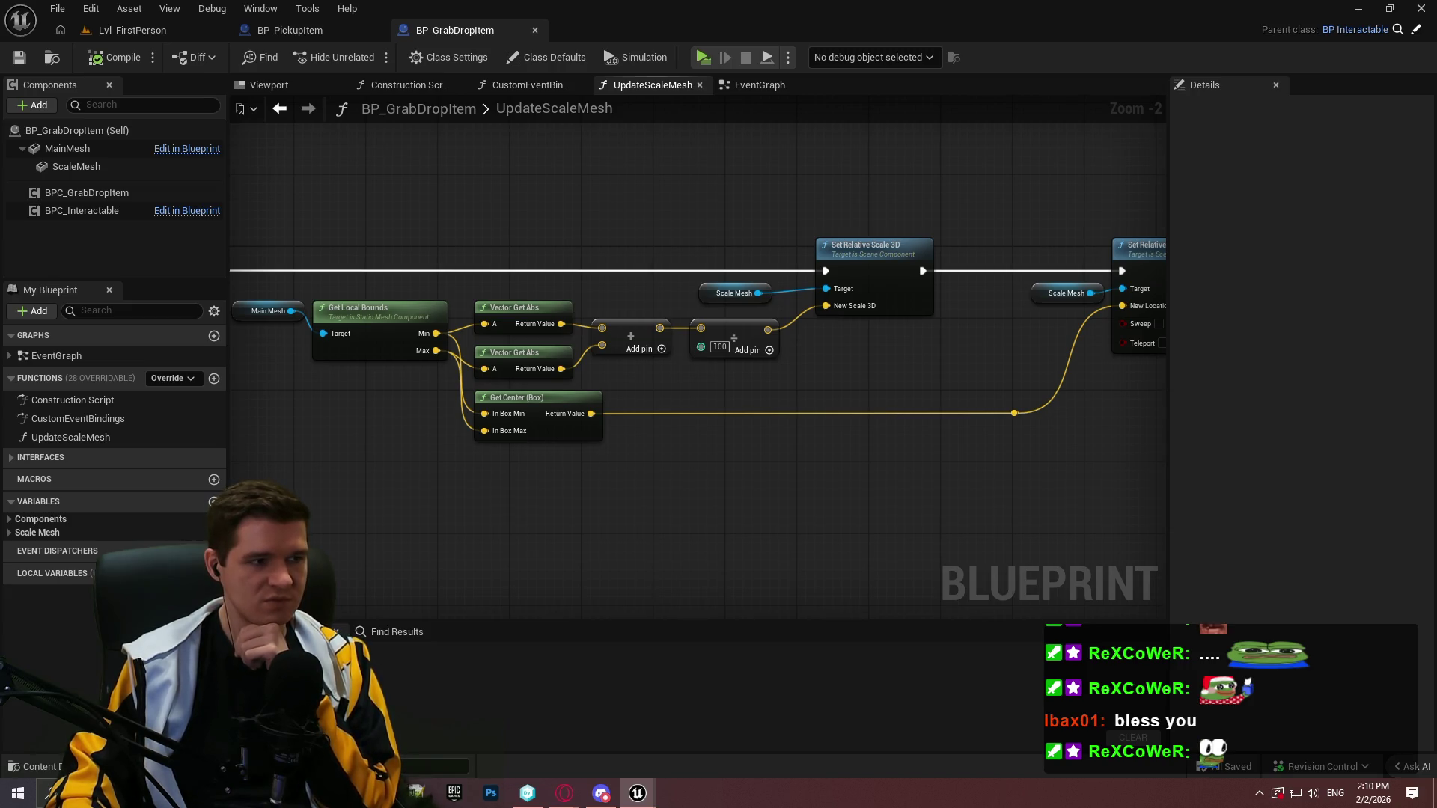
- Dock the ScaleMesh search results as a tab and select BP_GrabDropItem's BPC_GrabDropItem component
key("shift+alt+f")
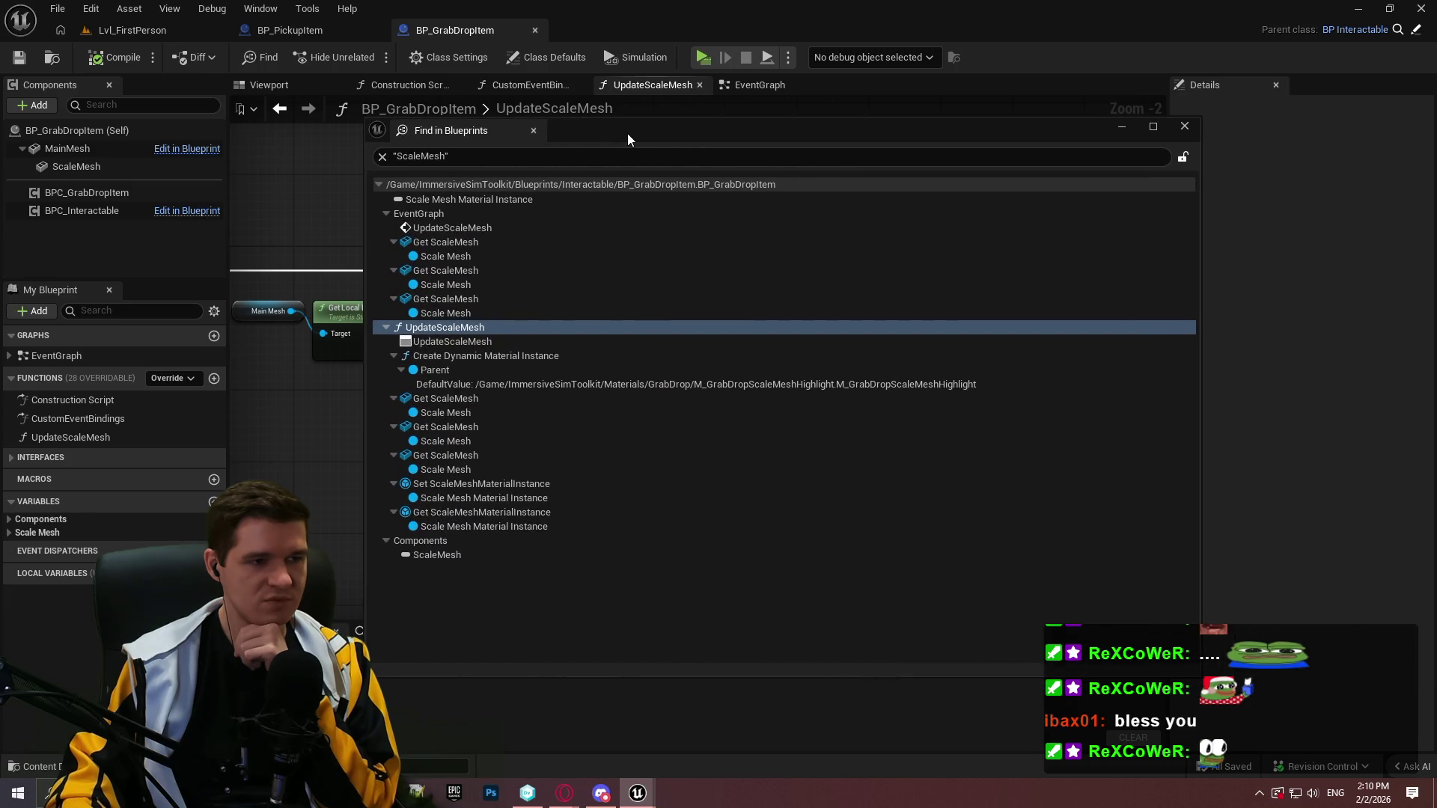
left_click_drag(529, 136, 608, 34)
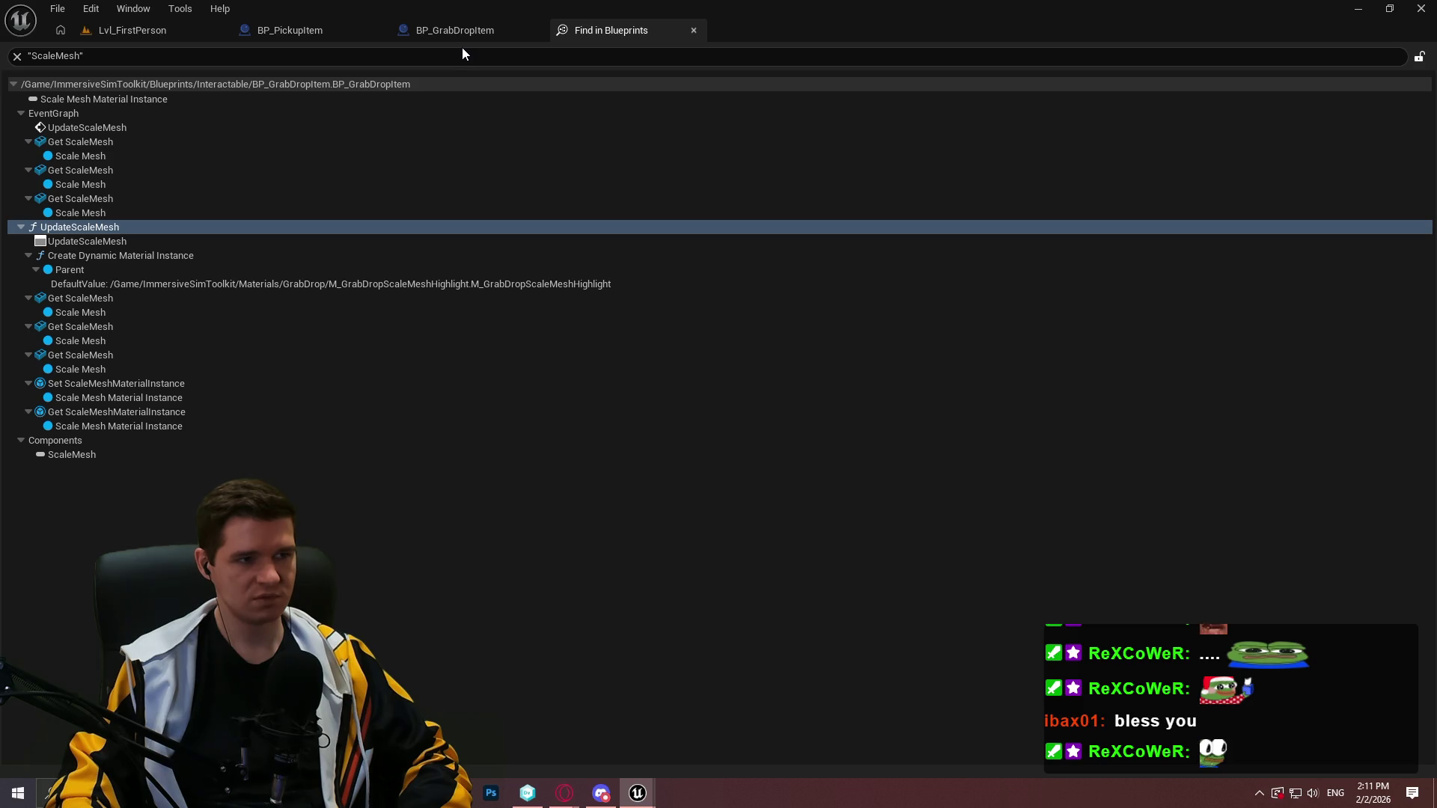
left_click(463, 33)
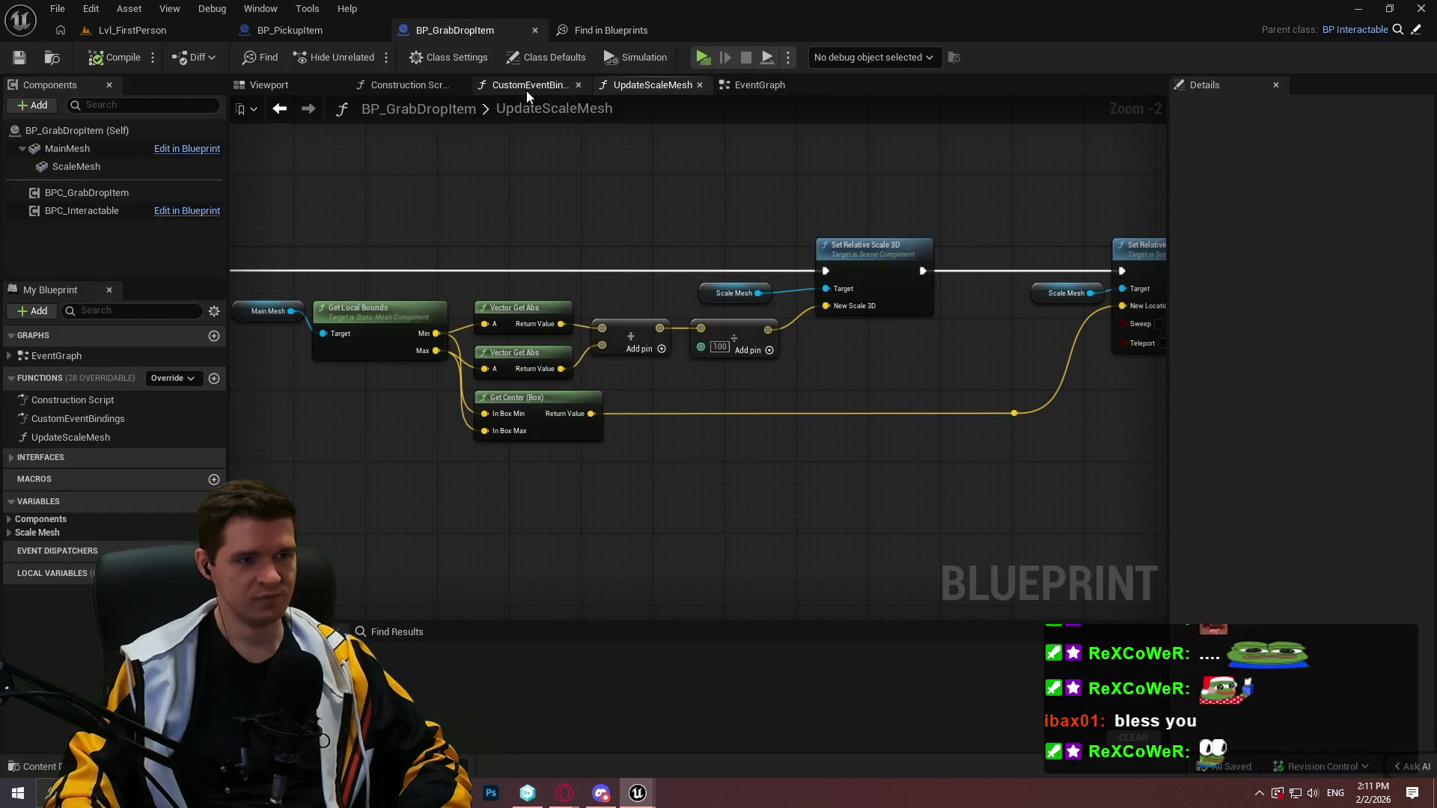
left_click(105, 196)
right_click(107, 195)
- Open BPC_GrabDropItem's UpdateVectorBounds function and pan across its vector-bounds nodes
left_click(197, 409)
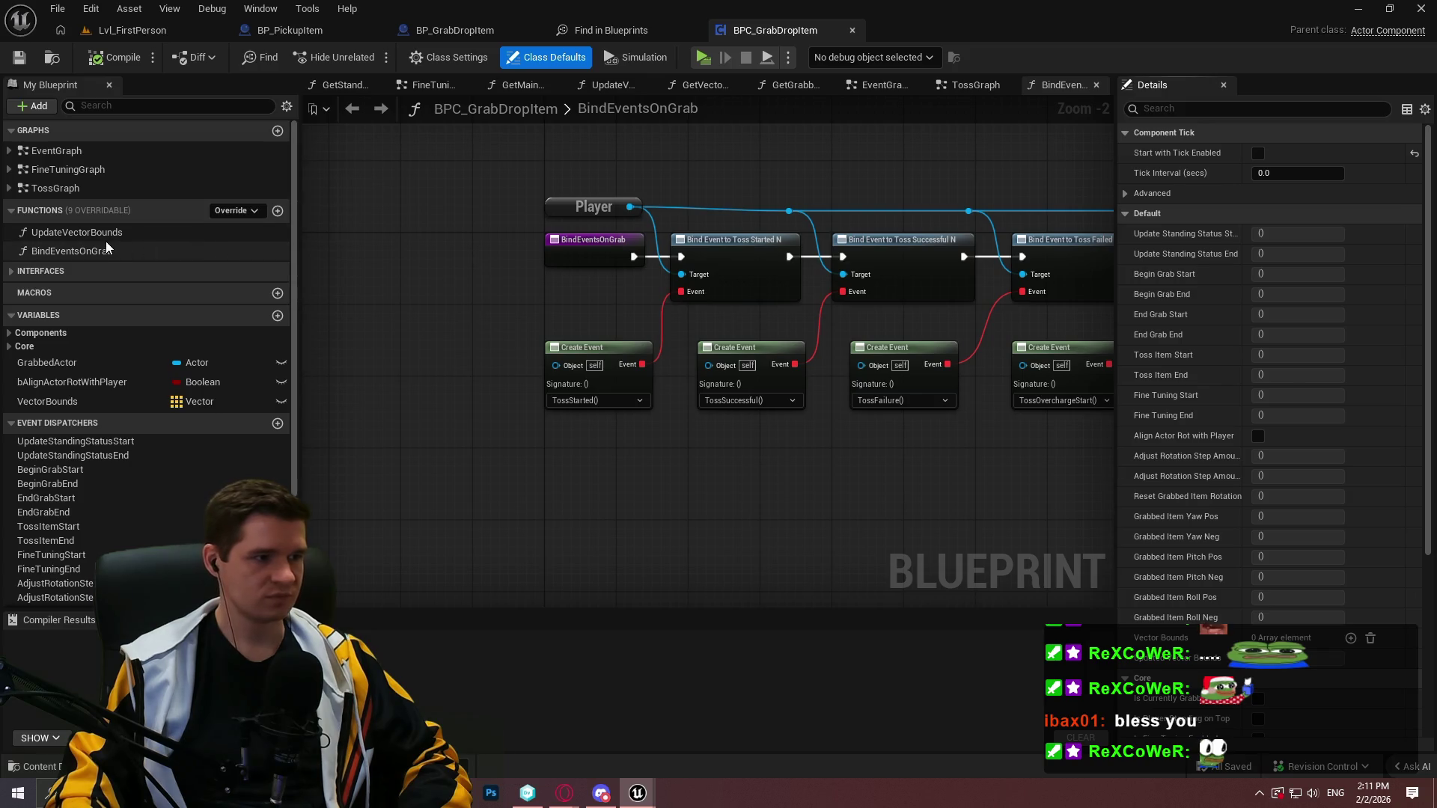
double_click(106, 238)
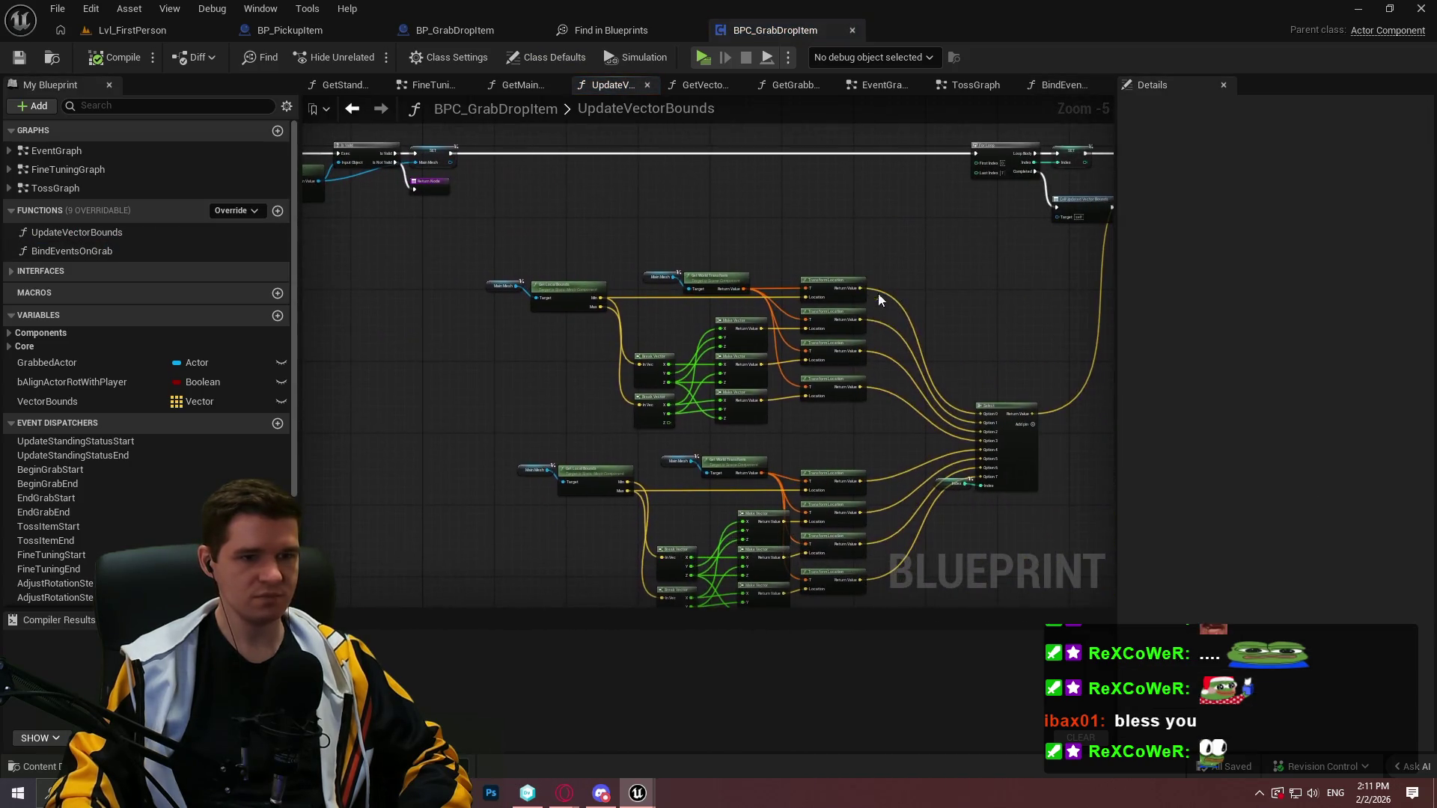
left_click_drag(1117, 247, 1291, 249)
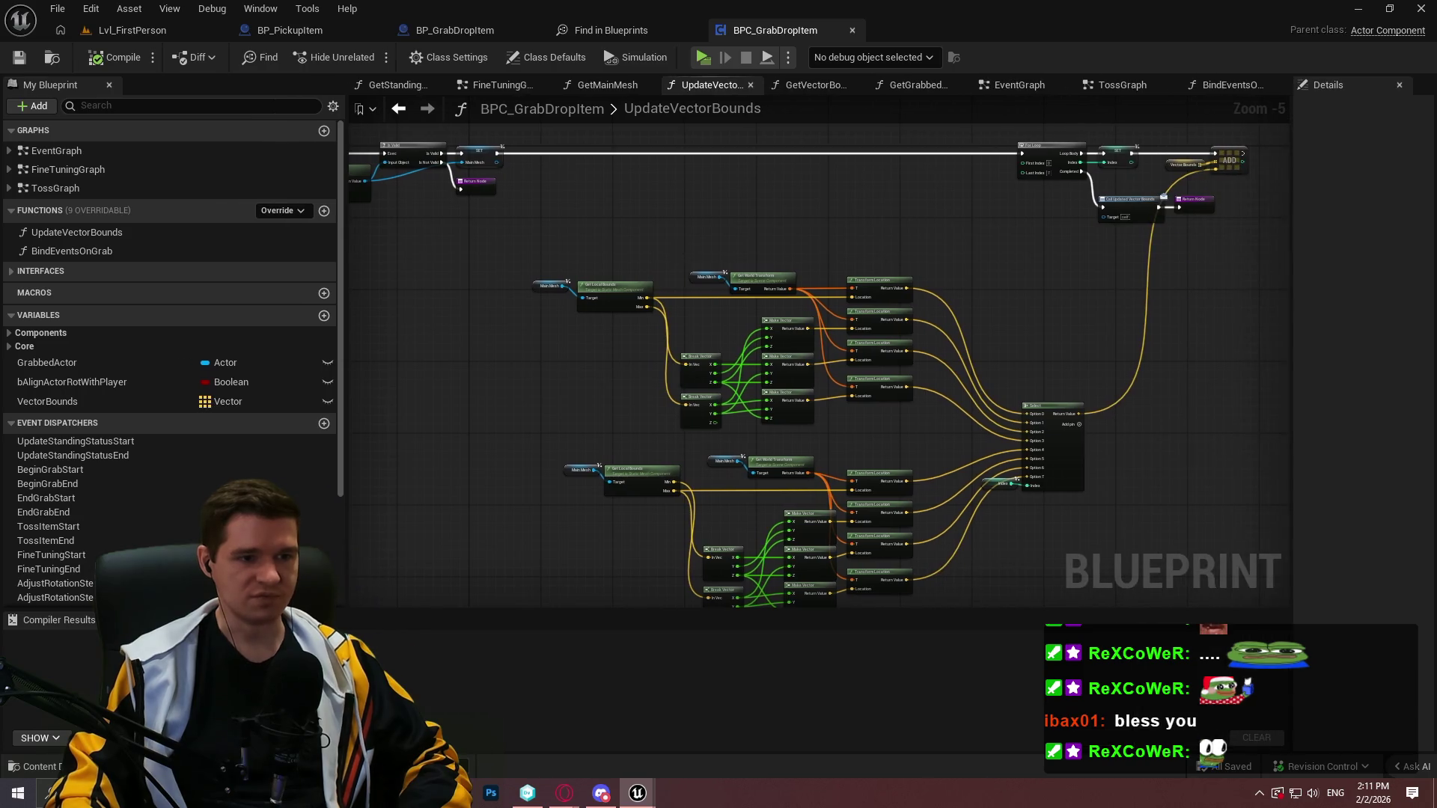
scroll(778, 332, "up", 3)
left_click_drag(777, 331, 975, 247)
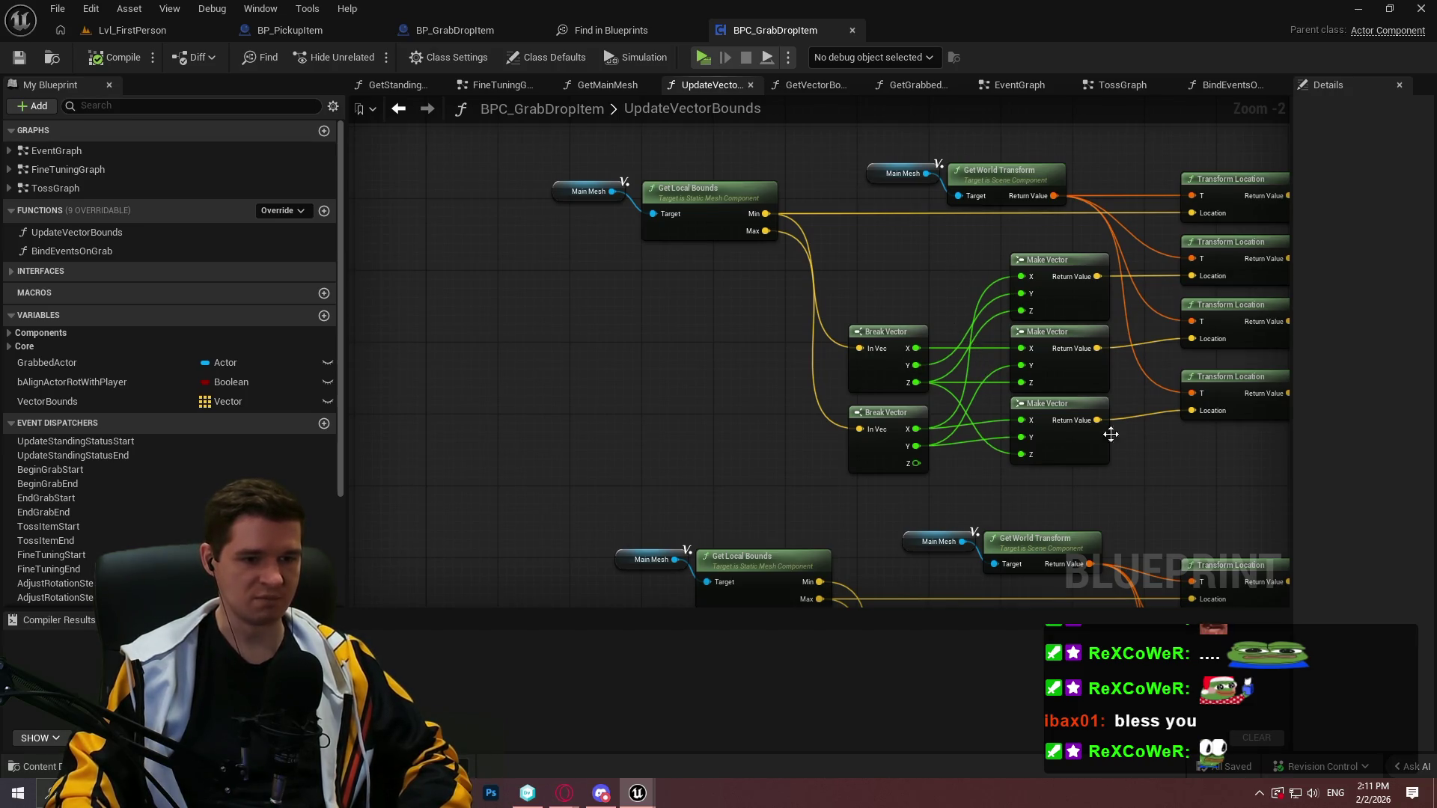
- Review the lower node group and Select node, then bring up the level editor window
mouse_move(1097, 419)
left_mouse_down()
mouse_move(878, 228)
mouse_move(873, 122)
mouse_move(1055, 214)
mouse_move(1042, 449)
mouse_move(1000, 202)
mouse_move(666, 420)
mouse_move(481, 449)
mouse_move(473, 432)
mouse_move(664, 390)
left_mouse_up()
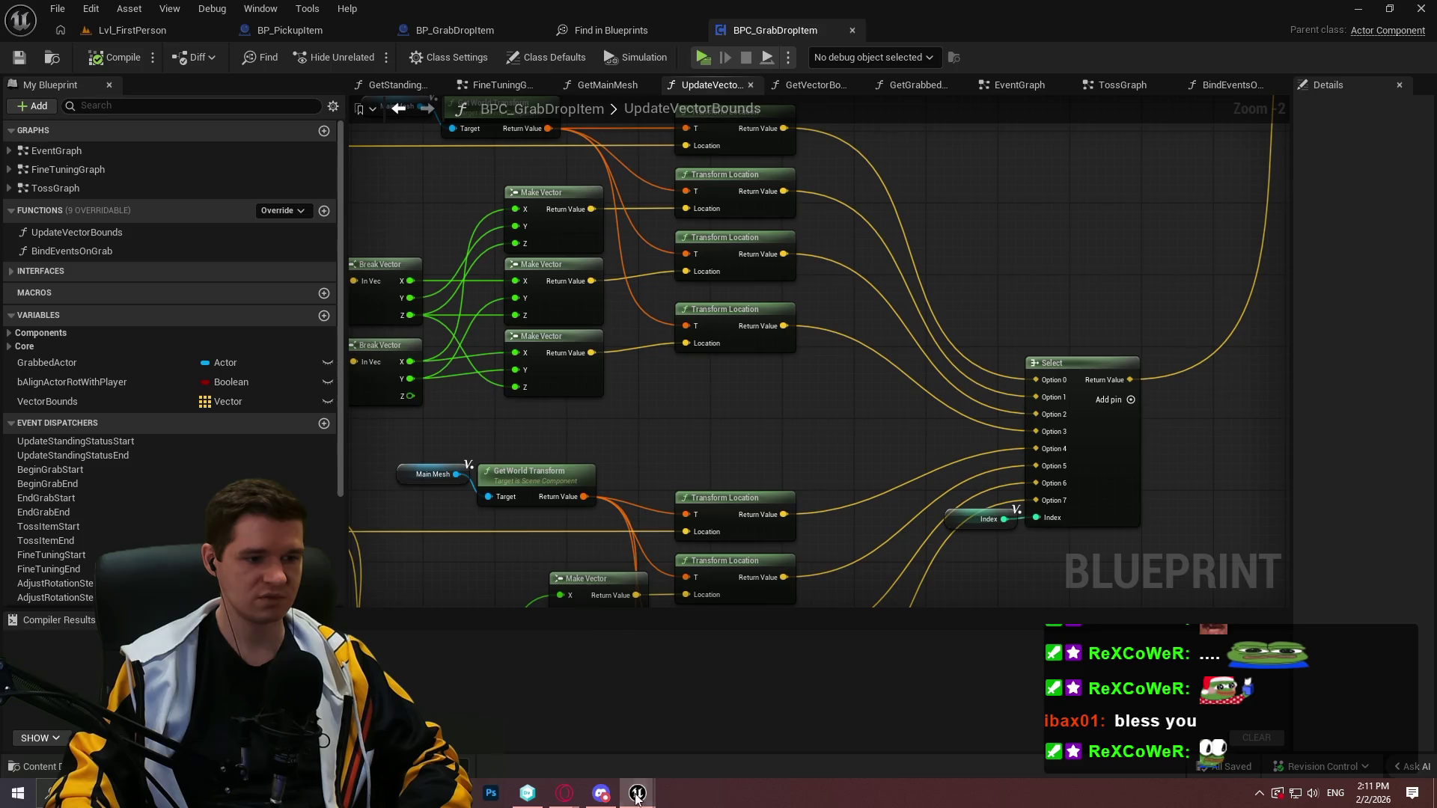
mouse_move(637, 793)
left_click(556, 718)
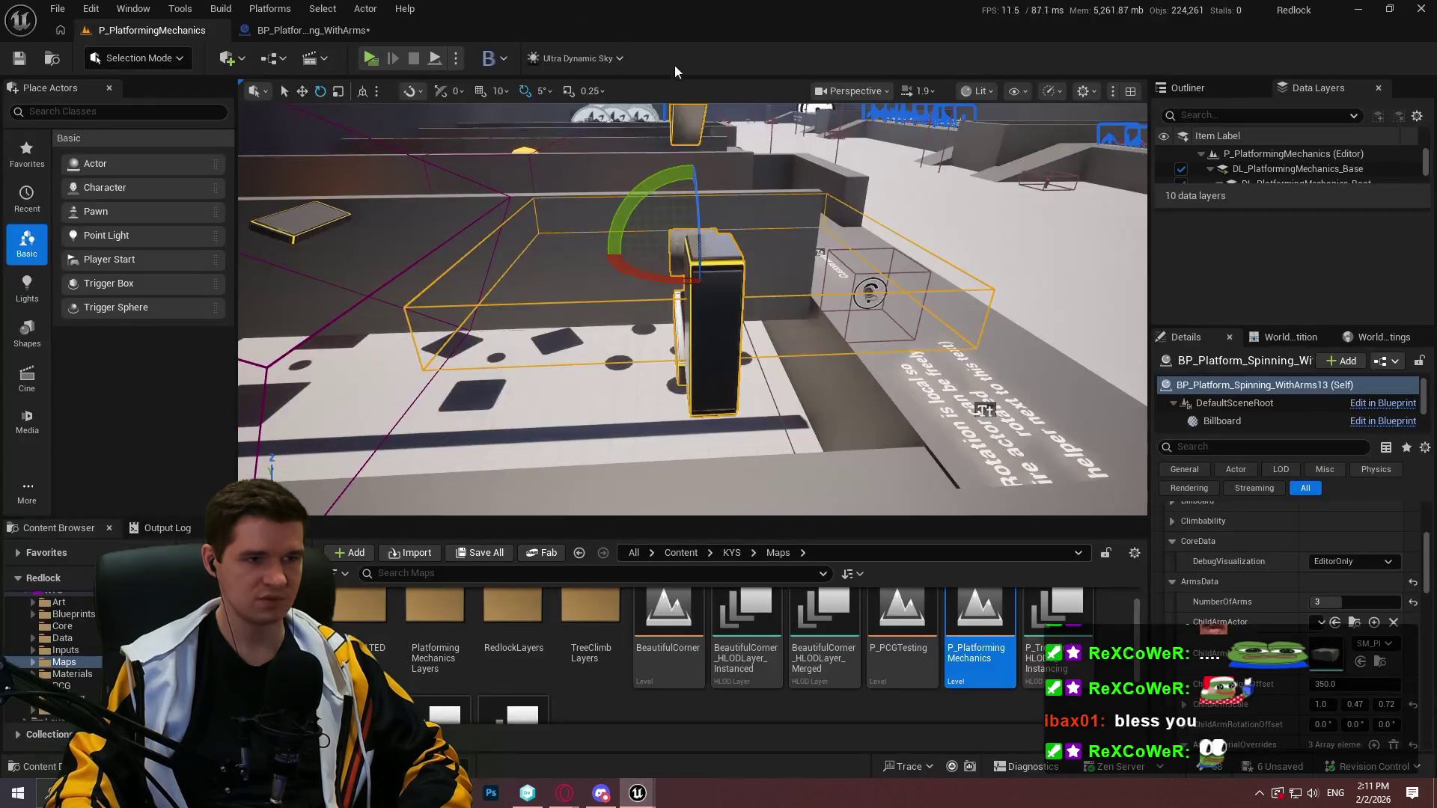
- In the spinning-arms construction script, duplicate Get Actor Bounds and recombine its Box Extent pin
left_click(352, 34)
mouse_move(713, 474)
left_mouse_down()
mouse_move(857, 469)
mouse_move(1047, 361)
left_mouse_up()
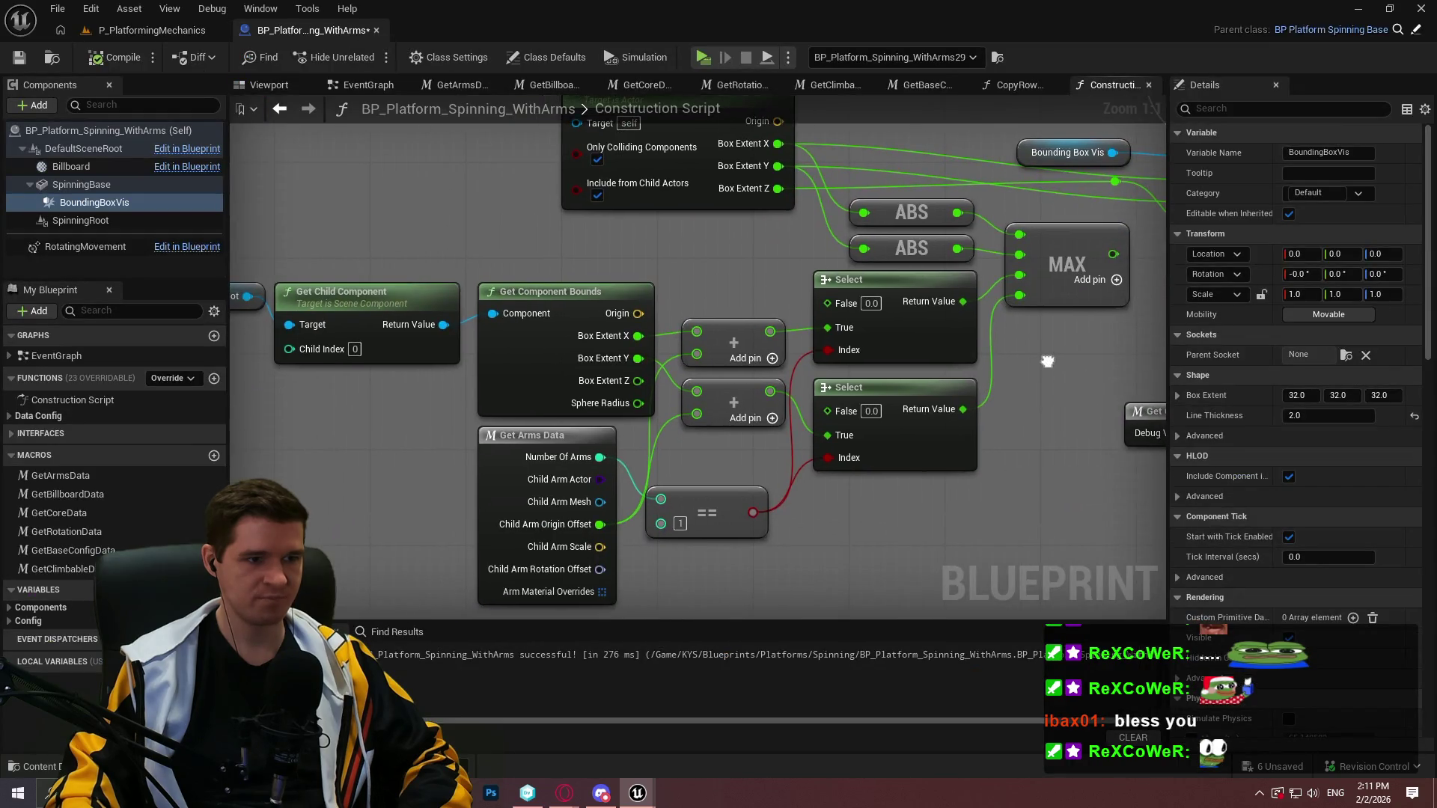
left_click_drag(470, 313, 629, 380)
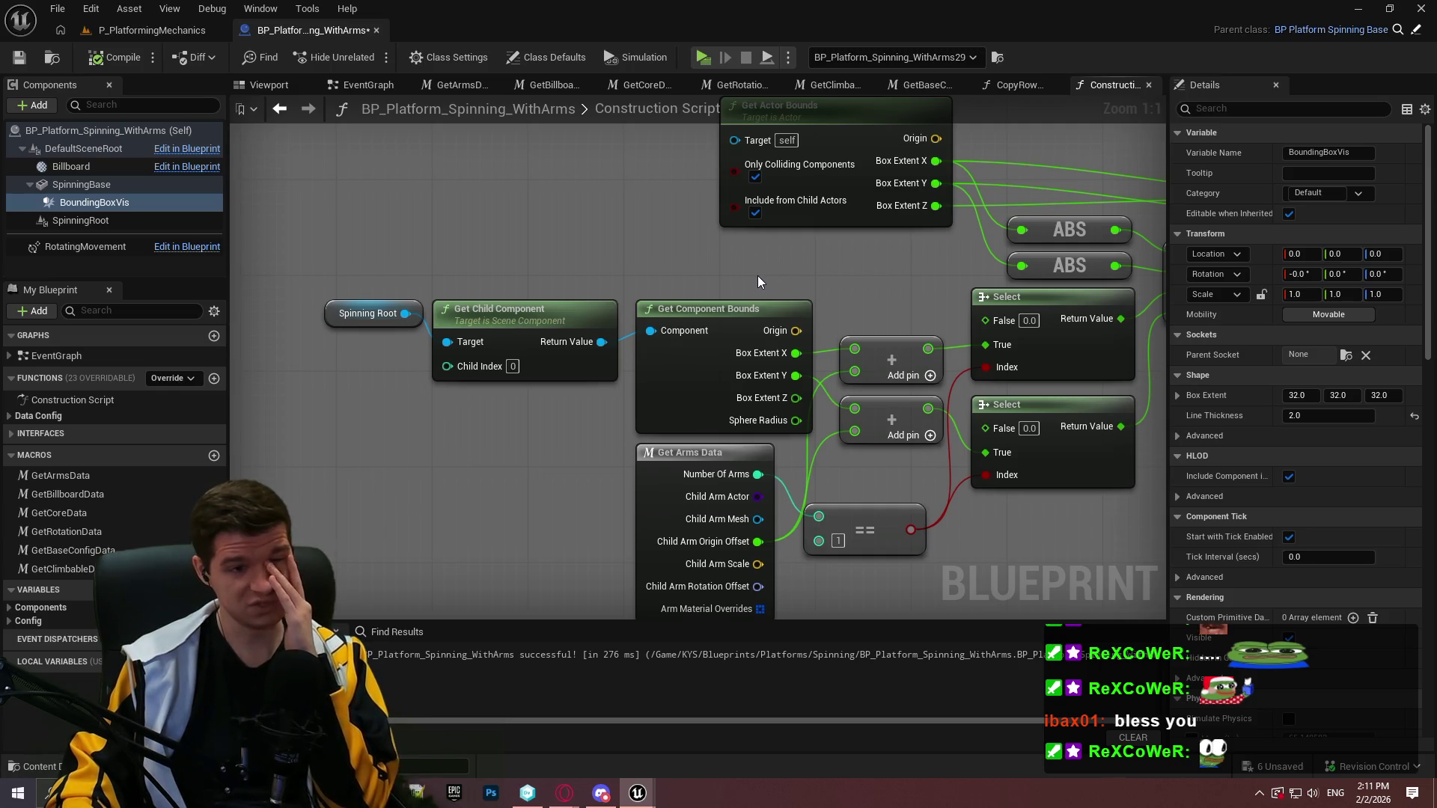
left_click_drag(757, 282, 689, 332)
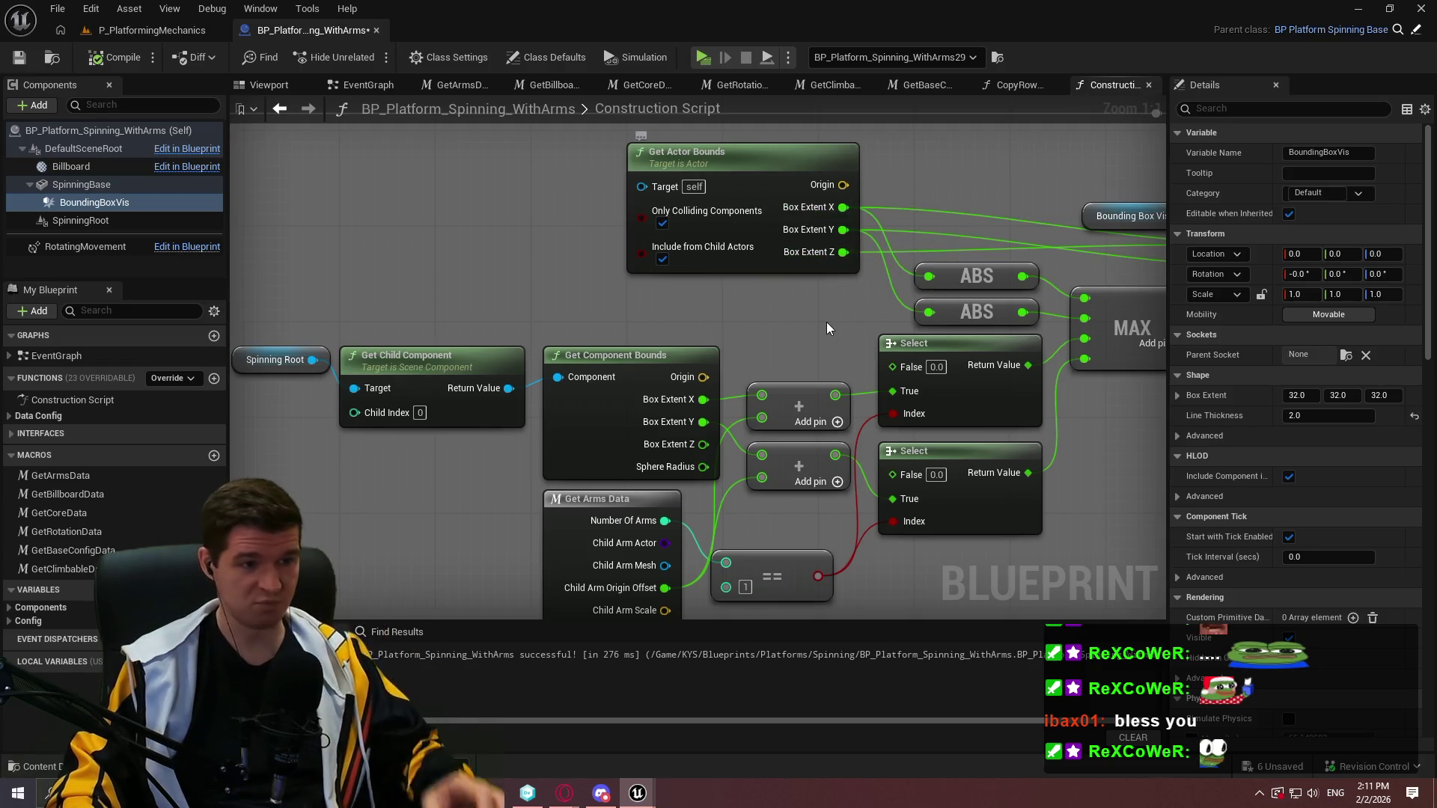
left_click(718, 239)
key("ctrl+c")
key("ctrl+v")
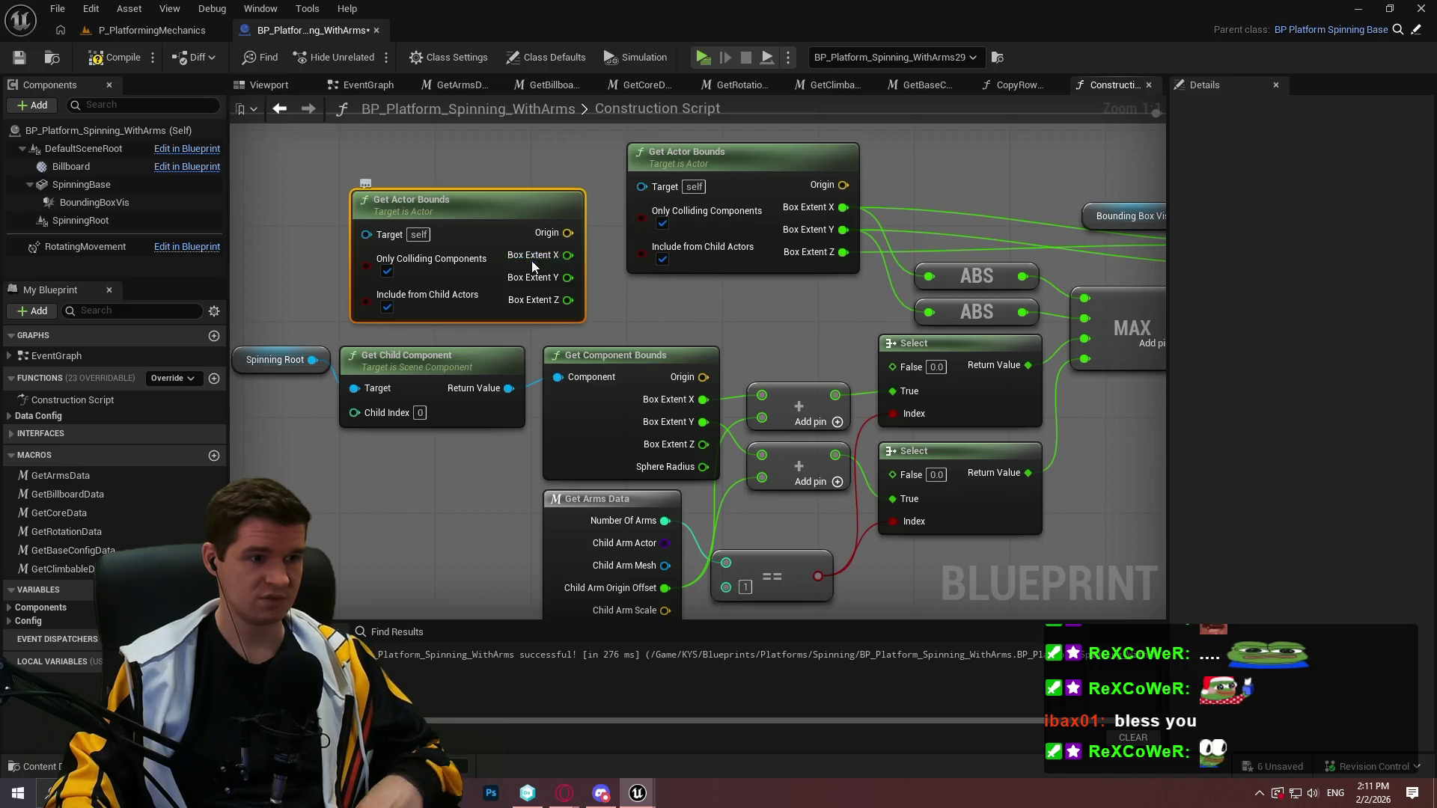
right_click(531, 260)
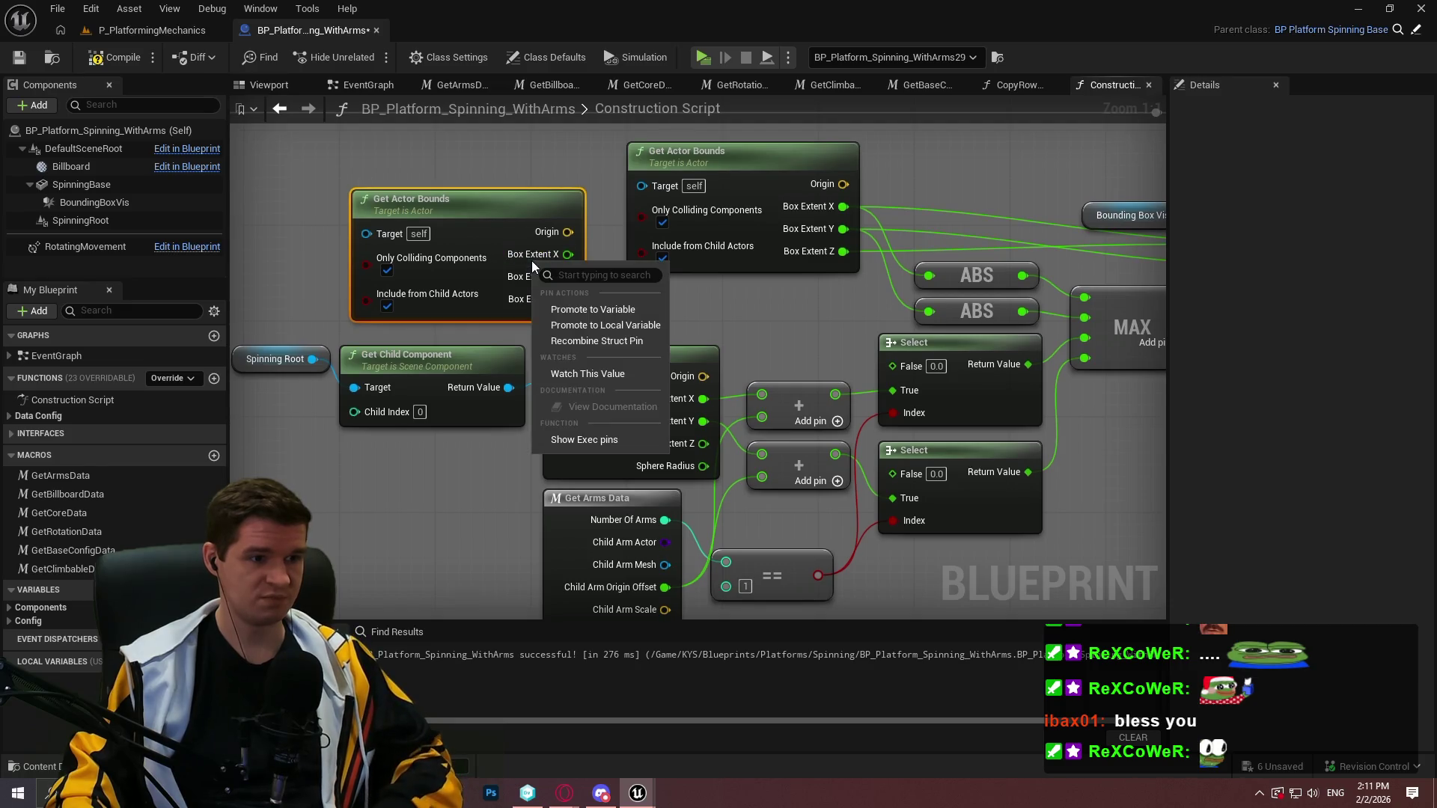
left_click(609, 348)
mouse_move(481, 234)
left_mouse_down()
mouse_move(461, 160)
mouse_move(449, 172)
left_mouse_up()
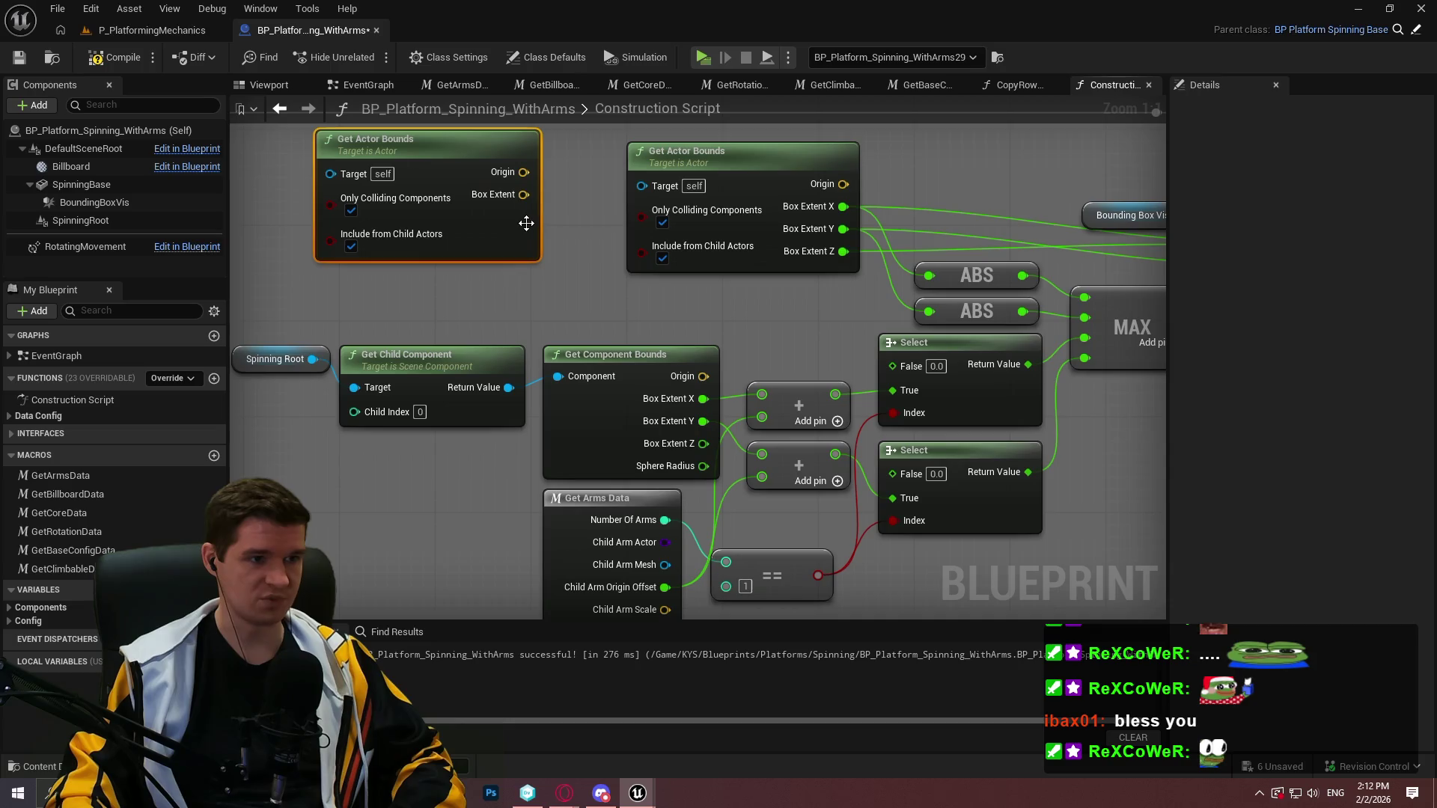
mouse_move(571, 259)
left_mouse_down()
mouse_move(674, 325)
mouse_move(549, 239)
left_mouse_up()
- Switch to BPC_GrabDropItem's UpdateVectorBounds graph and pan to the SET Main Mesh section
scroll(673, 321, "down", 2)
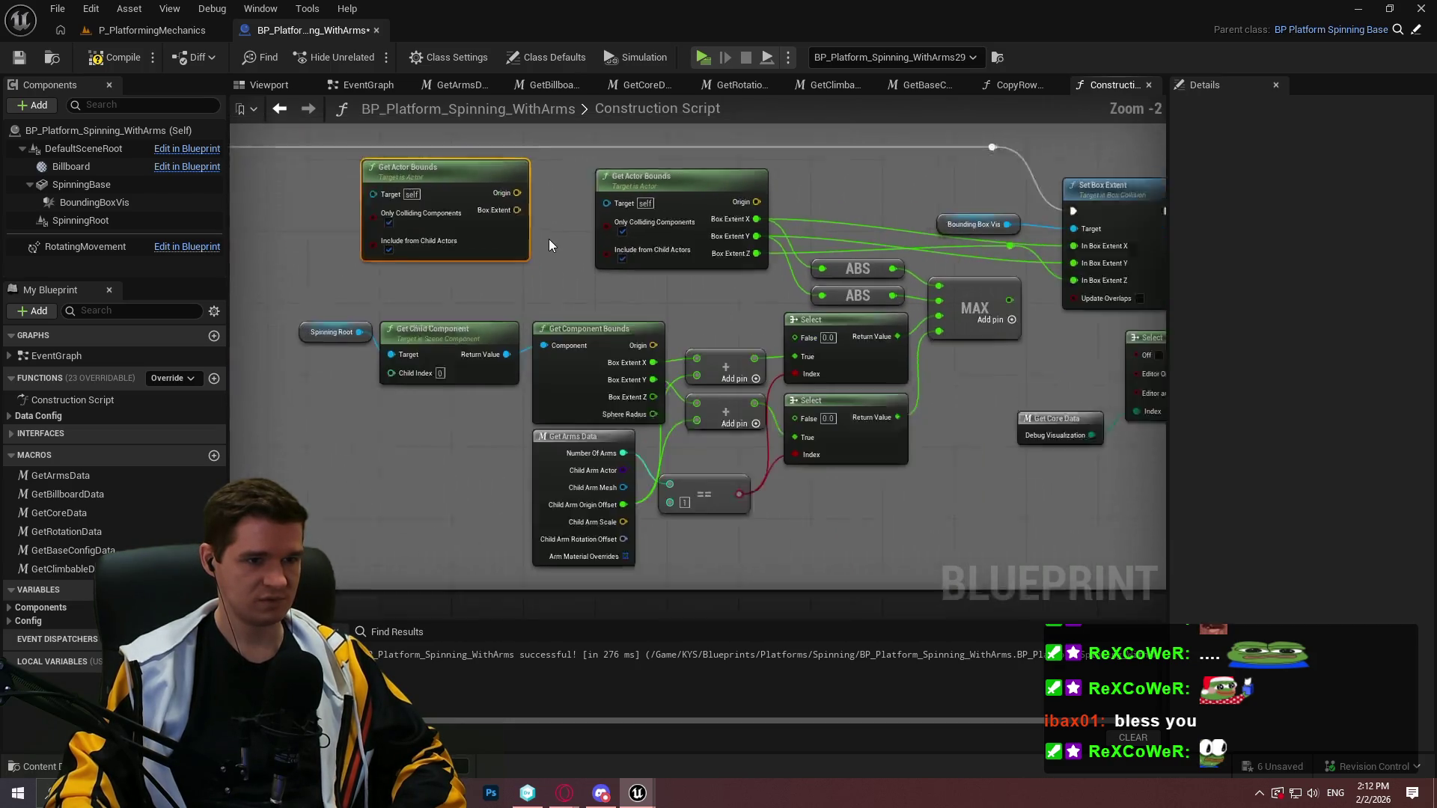
scroll(549, 240, "down", 1)
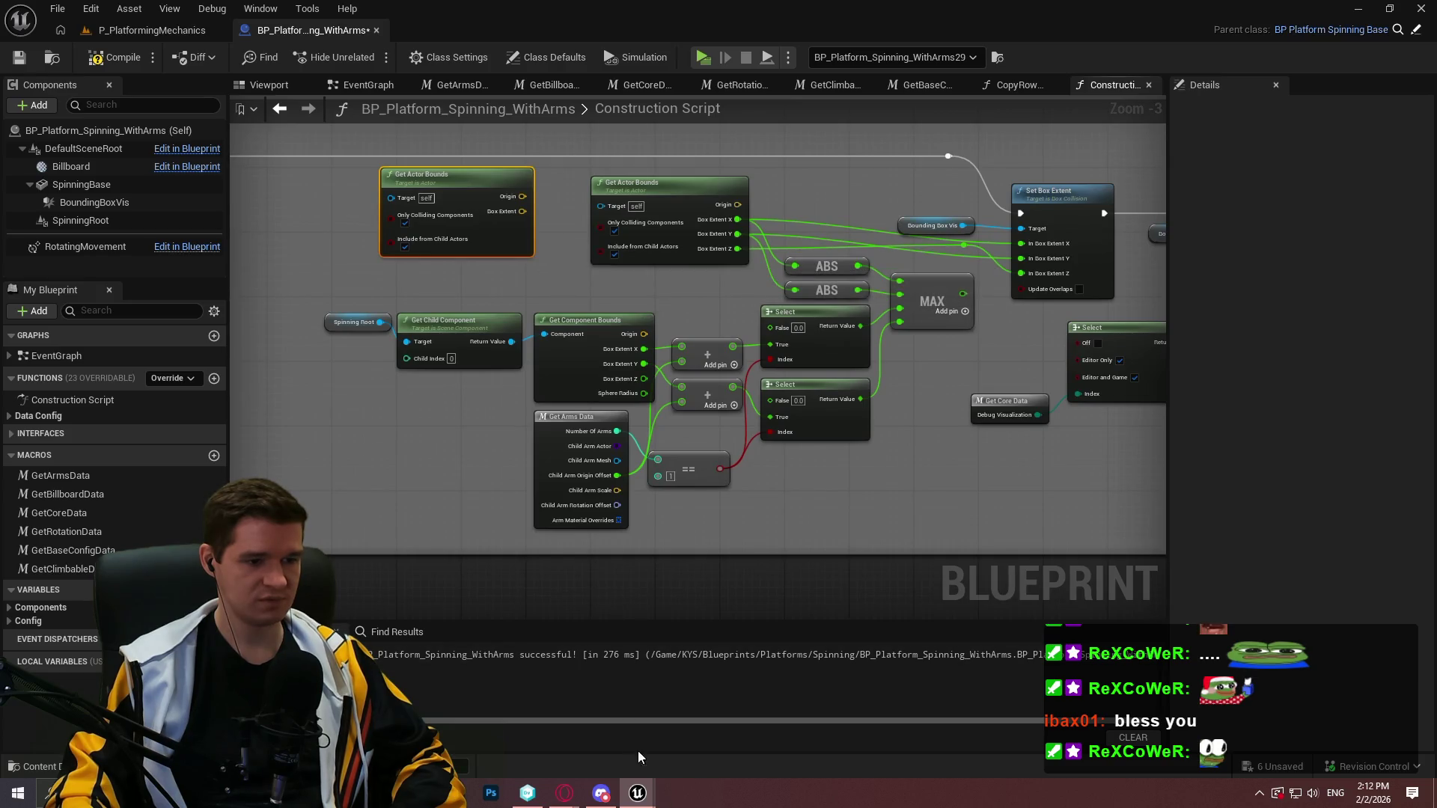
mouse_move(638, 791)
left_click(729, 748)
left_click_drag(880, 419, 584, 621)
mouse_move(613, 524)
left_mouse_down()
mouse_move(1092, 367)
mouse_move(1122, 419)
left_mouse_up()
left_click_drag(973, 449, 392, 372)
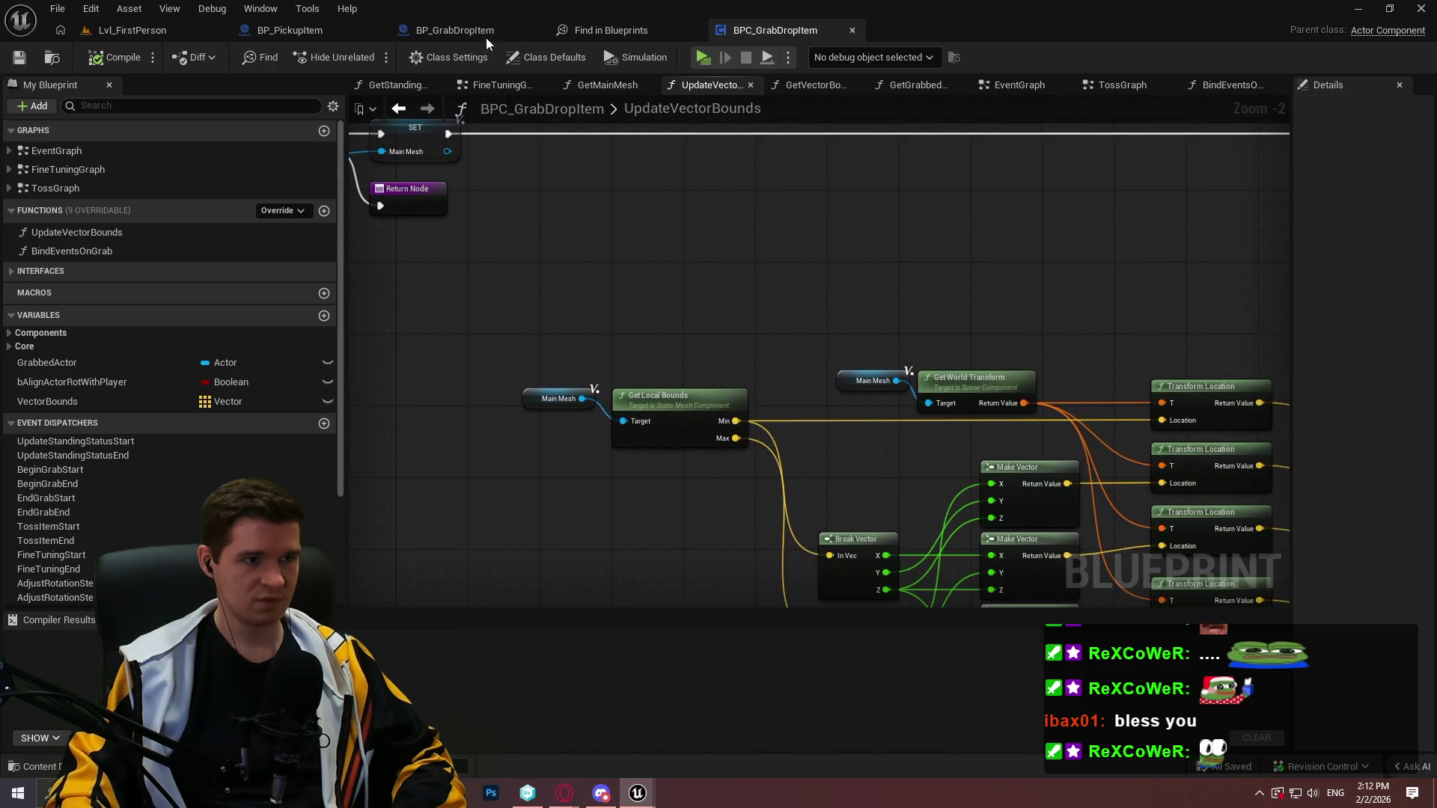
left_click(488, 34)
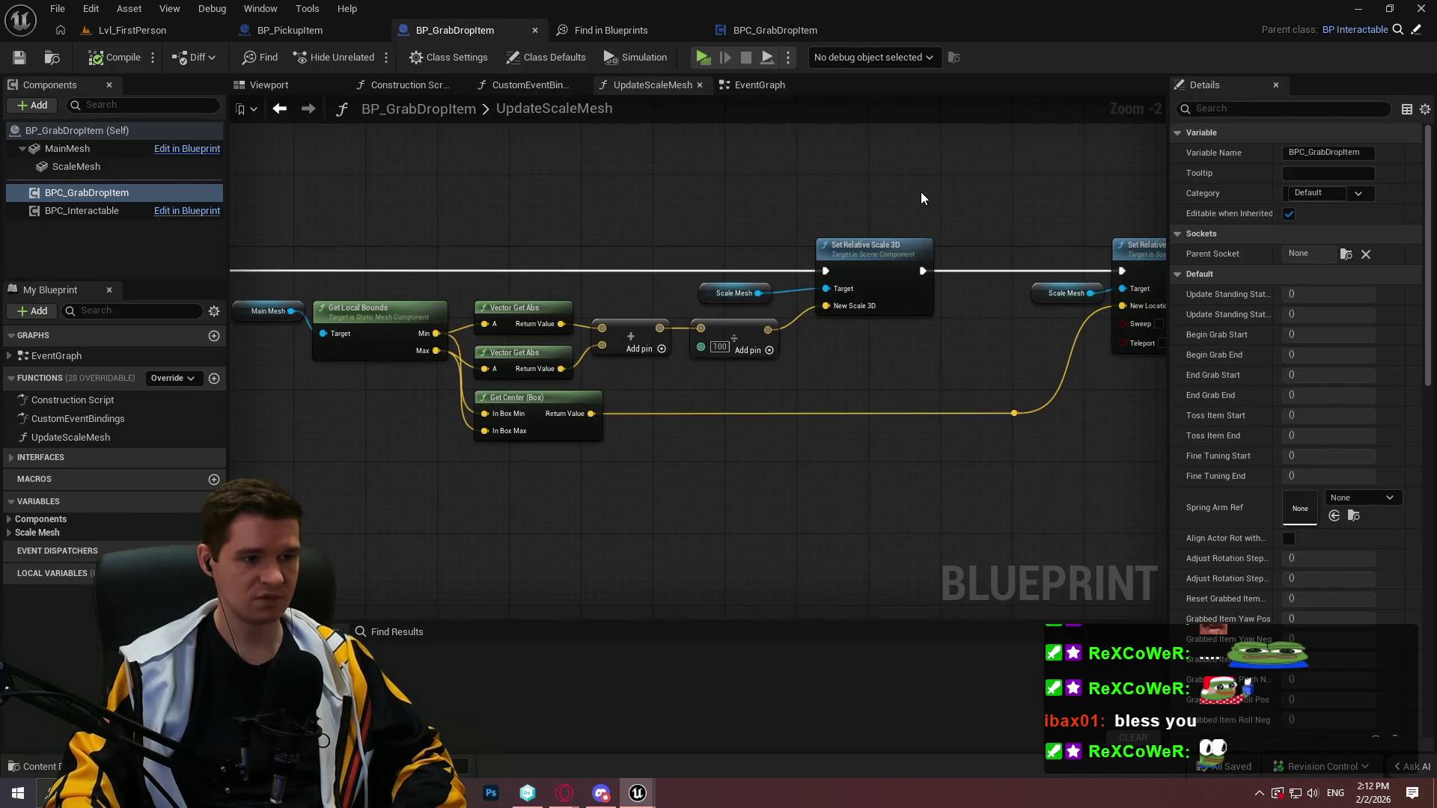
scroll(780, 245, "up", 1)
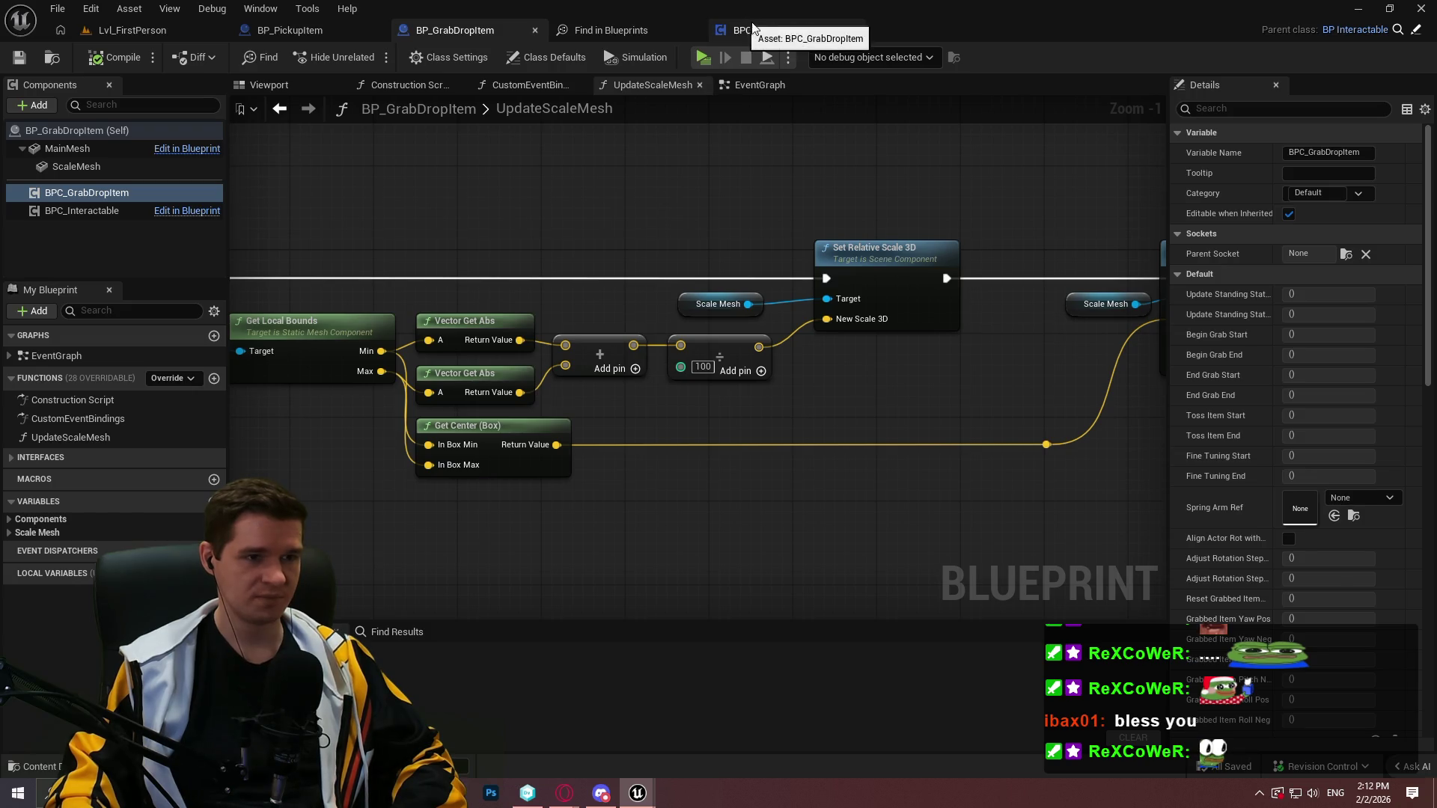
left_click(782, 29)
scroll(850, 192, "down", 2)
mouse_move(616, 218)
left_mouse_down()
mouse_move(446, 218)
mouse_move(641, 124)
left_mouse_up()
scroll(694, 163, "down", 1)
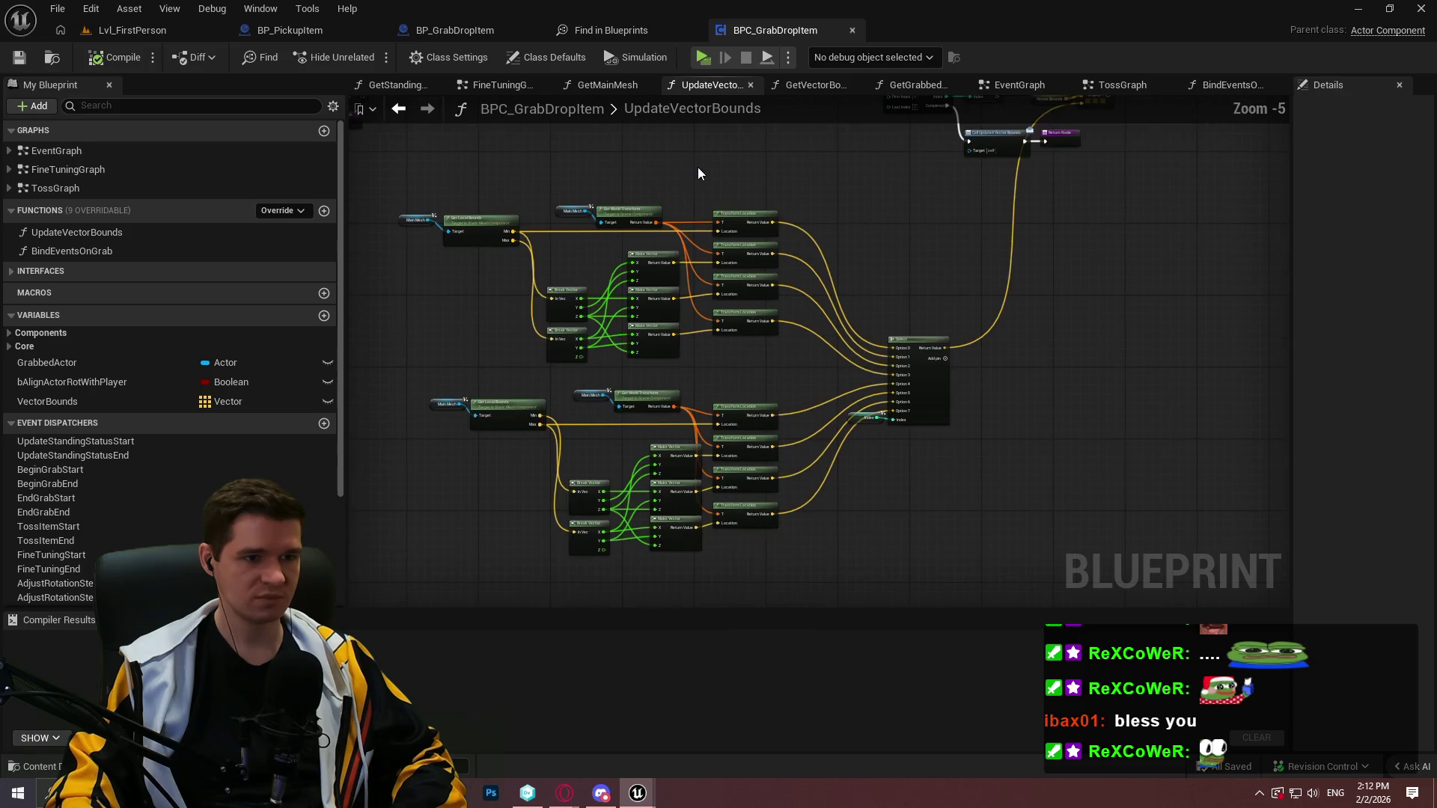
left_click_drag(698, 167, 745, 207)
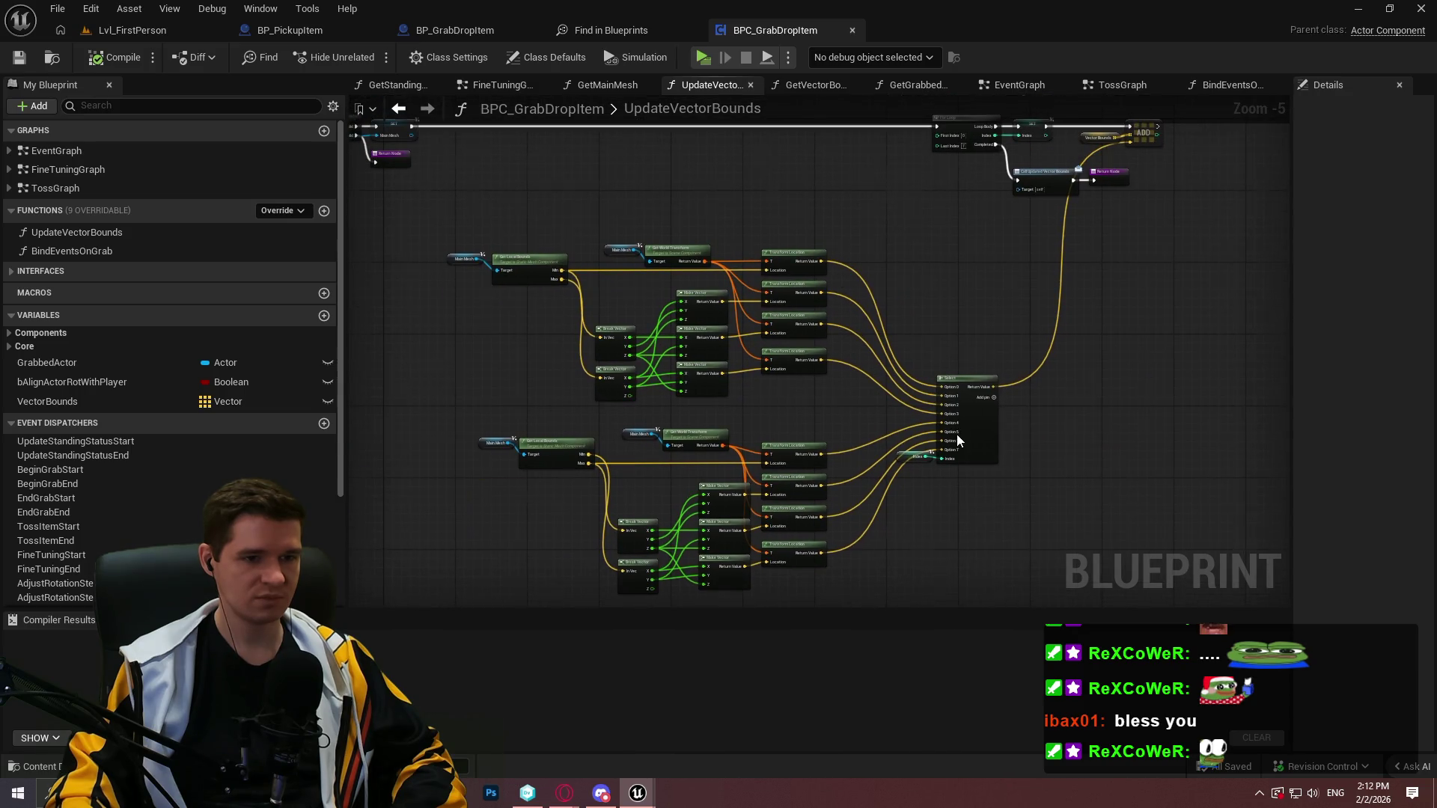
scroll(956, 439, "up", 2)
mouse_move(930, 330)
left_mouse_down()
mouse_move(901, 546)
mouse_move(726, 540)
mouse_move(760, 520)
mouse_move(985, 249)
left_mouse_up()
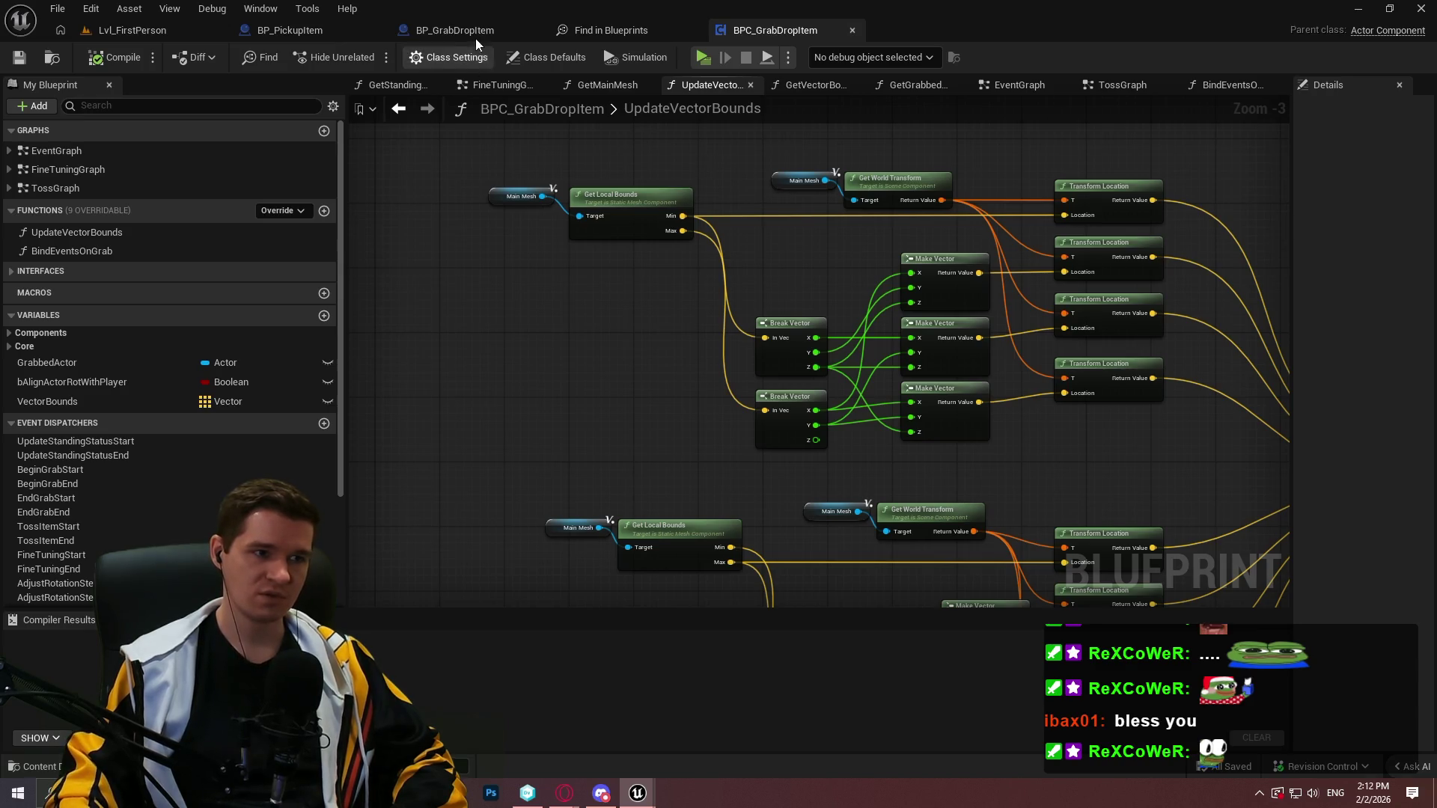
left_click(503, 30)
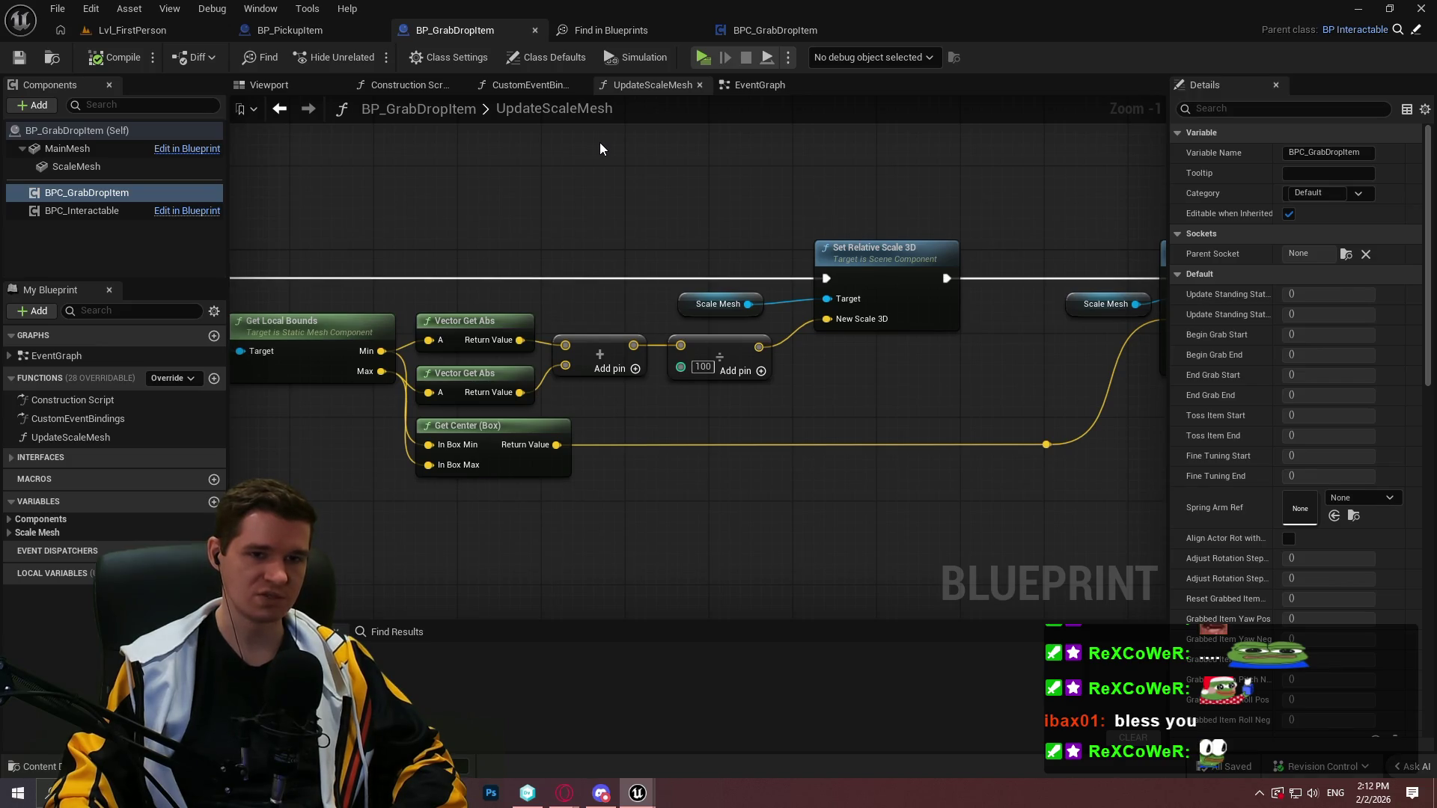
- Inspect UpdateScaleMesh's Get Local Bounds chain: Vector Get Abs outputs summed, divided by 100, feeding Set Relative Scale 3D
mouse_move(639, 136)
left_mouse_down()
mouse_move(303, 257)
mouse_move(878, 85)
mouse_move(960, 85)
mouse_move(754, 83)
left_mouse_up()
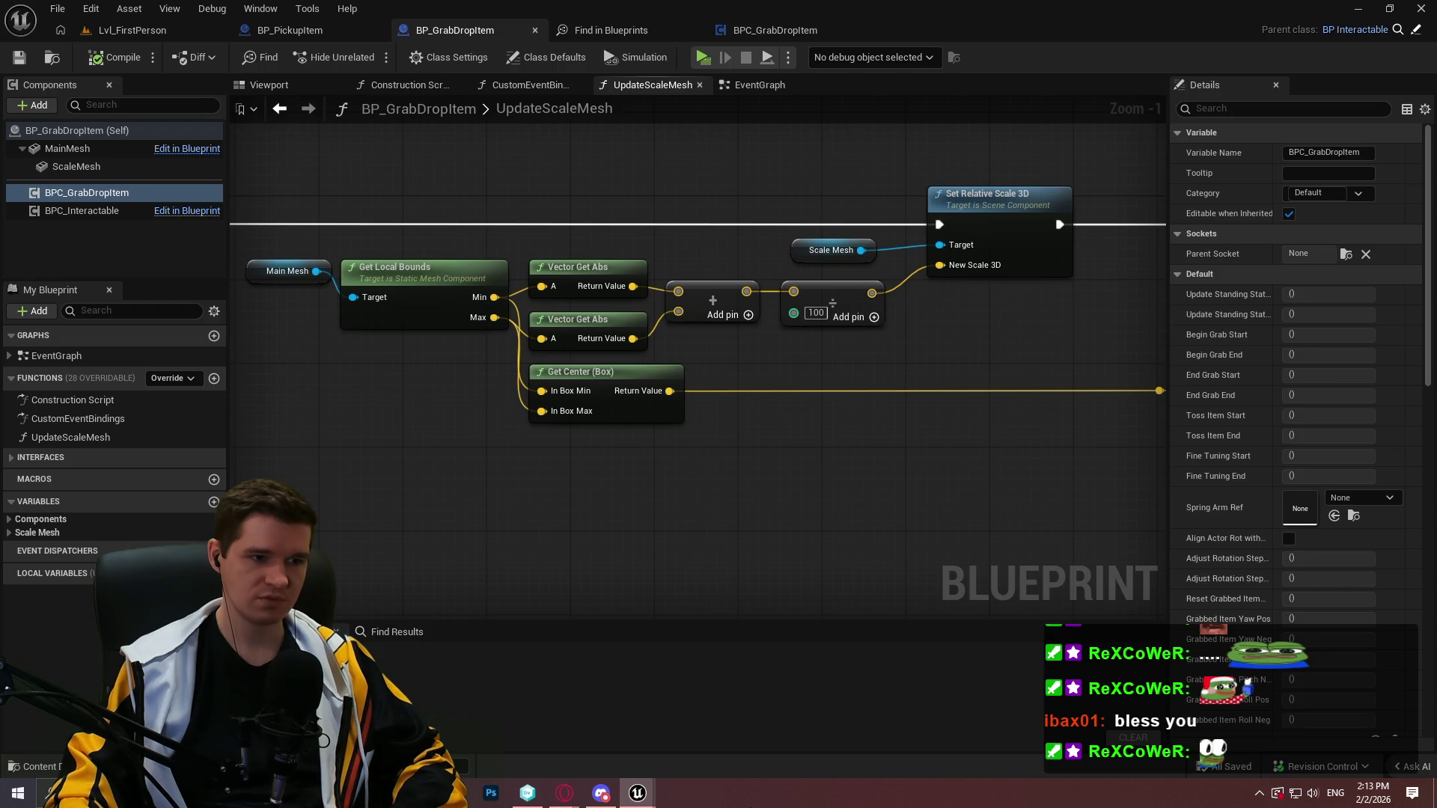
mouse_move(1051, 512)
left_mouse_down()
mouse_move(720, 431)
mouse_move(1000, 471)
mouse_move(1013, 487)
mouse_move(1016, 476)
left_mouse_up()
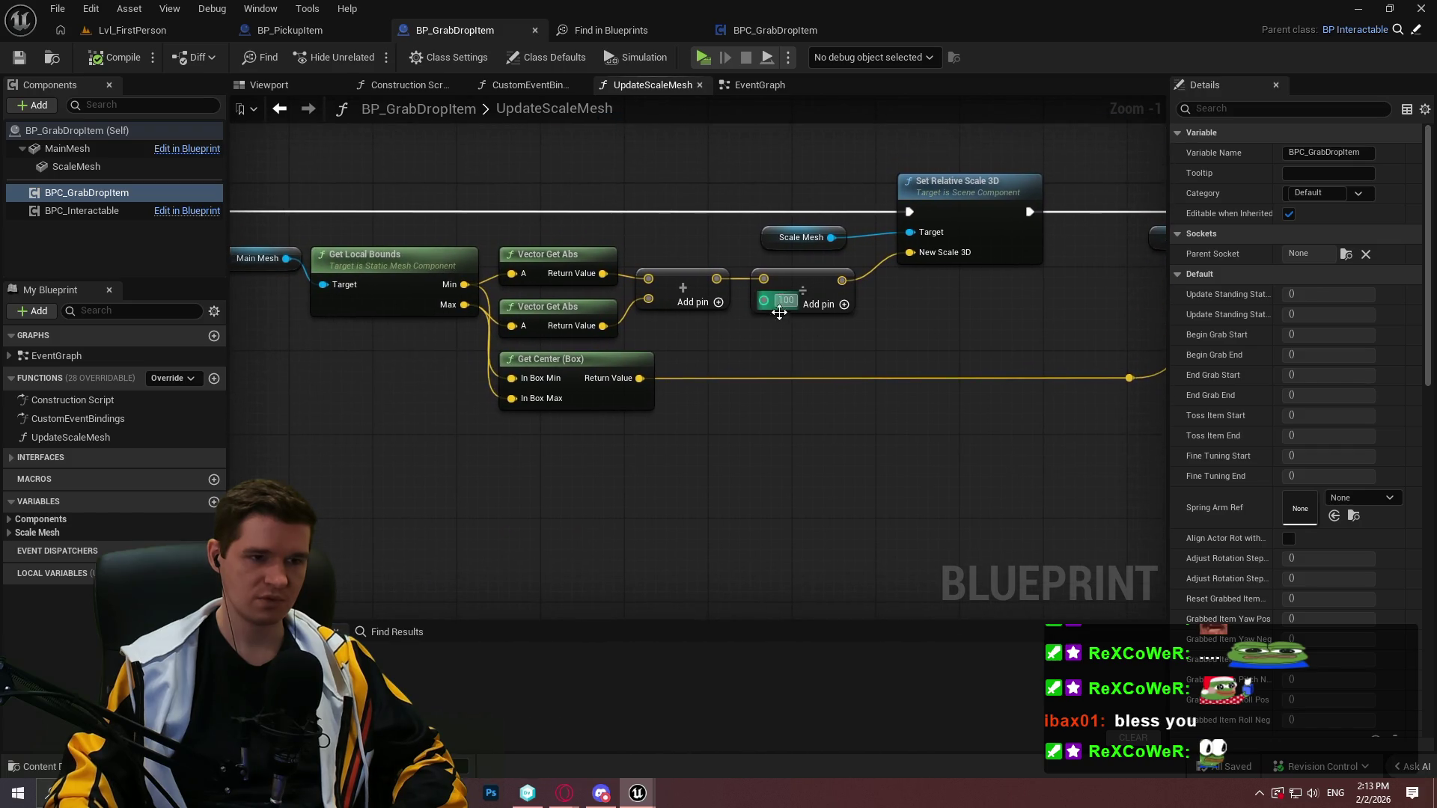
left_click_drag(822, 320, 550, 274)
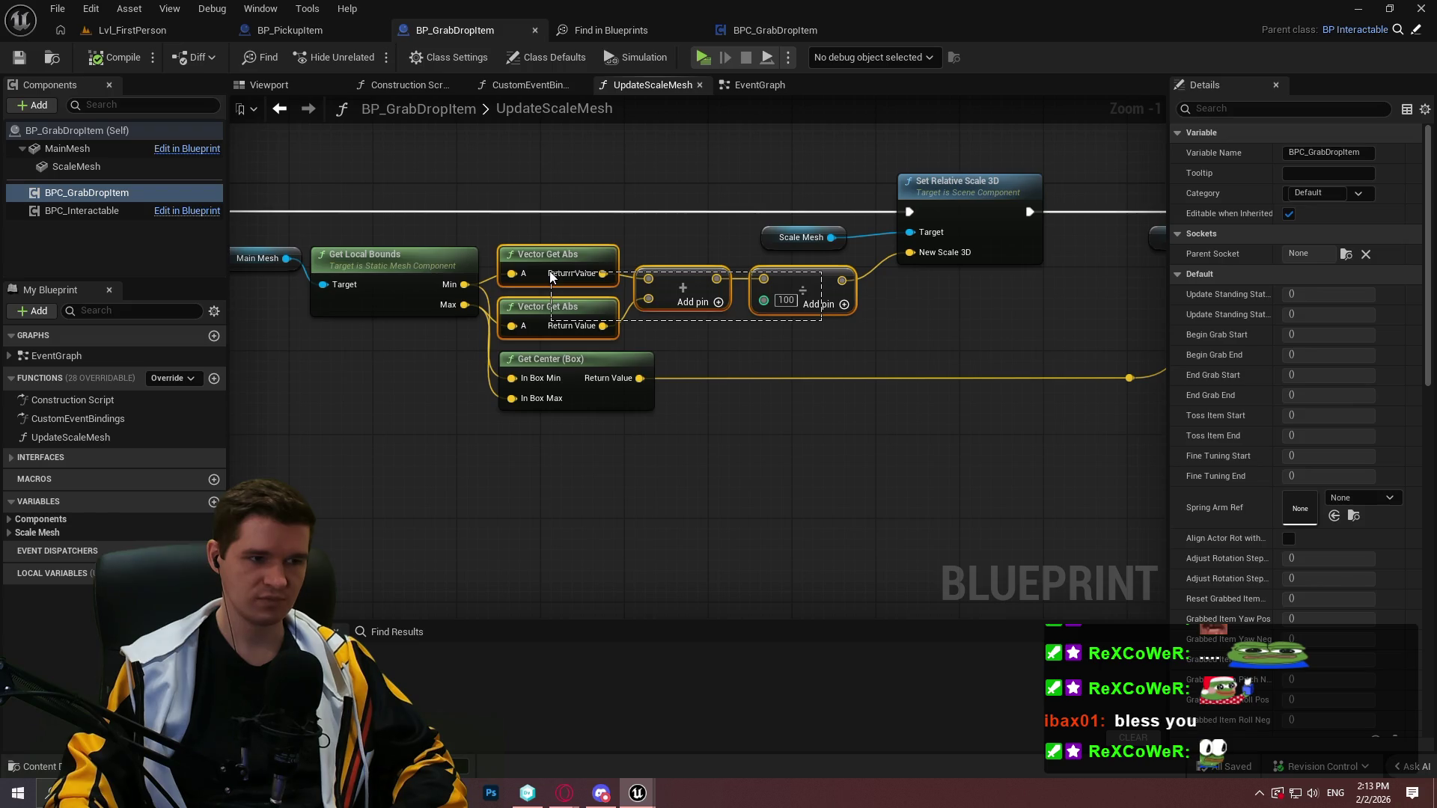
left_click_drag(550, 274, 550, 275)
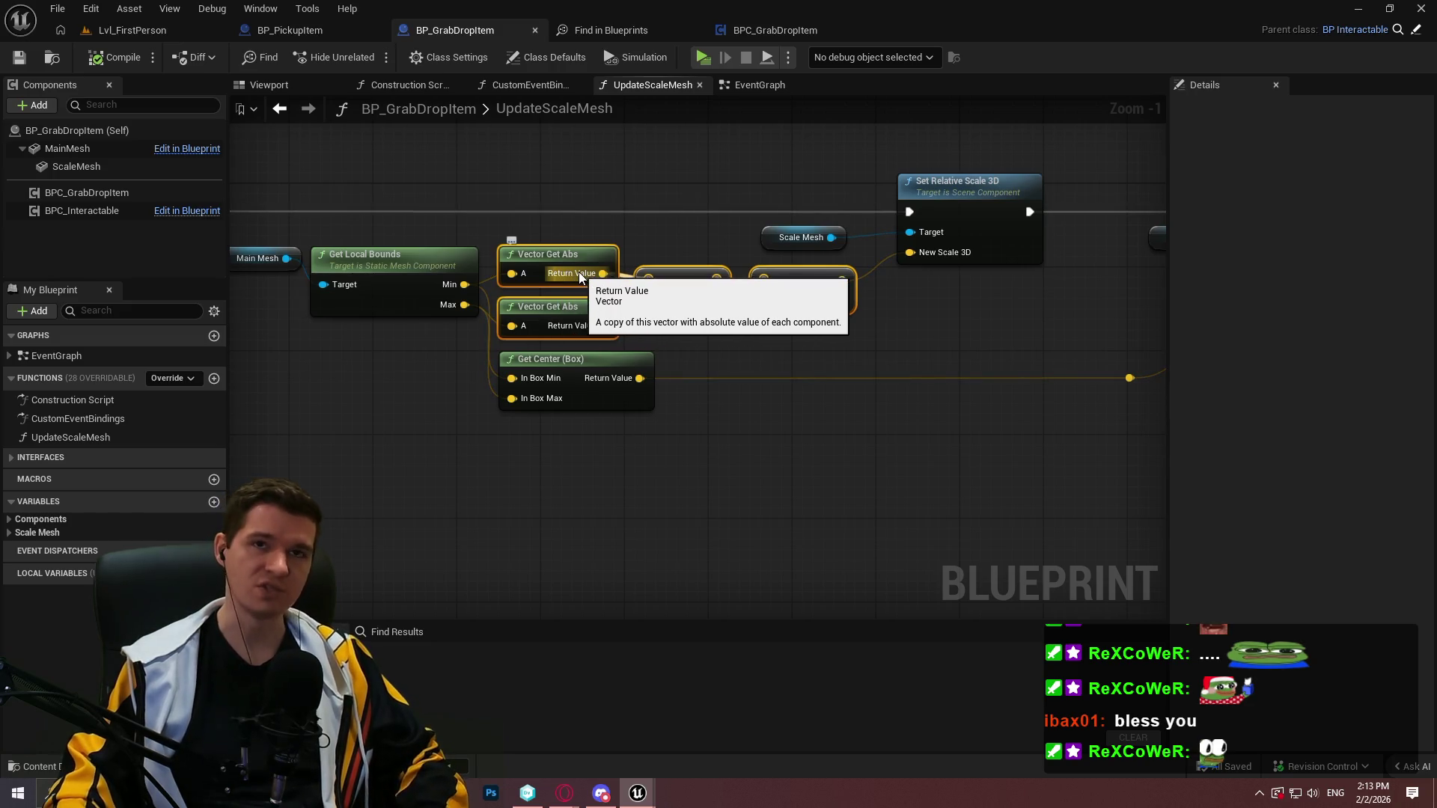
left_click(776, 335)
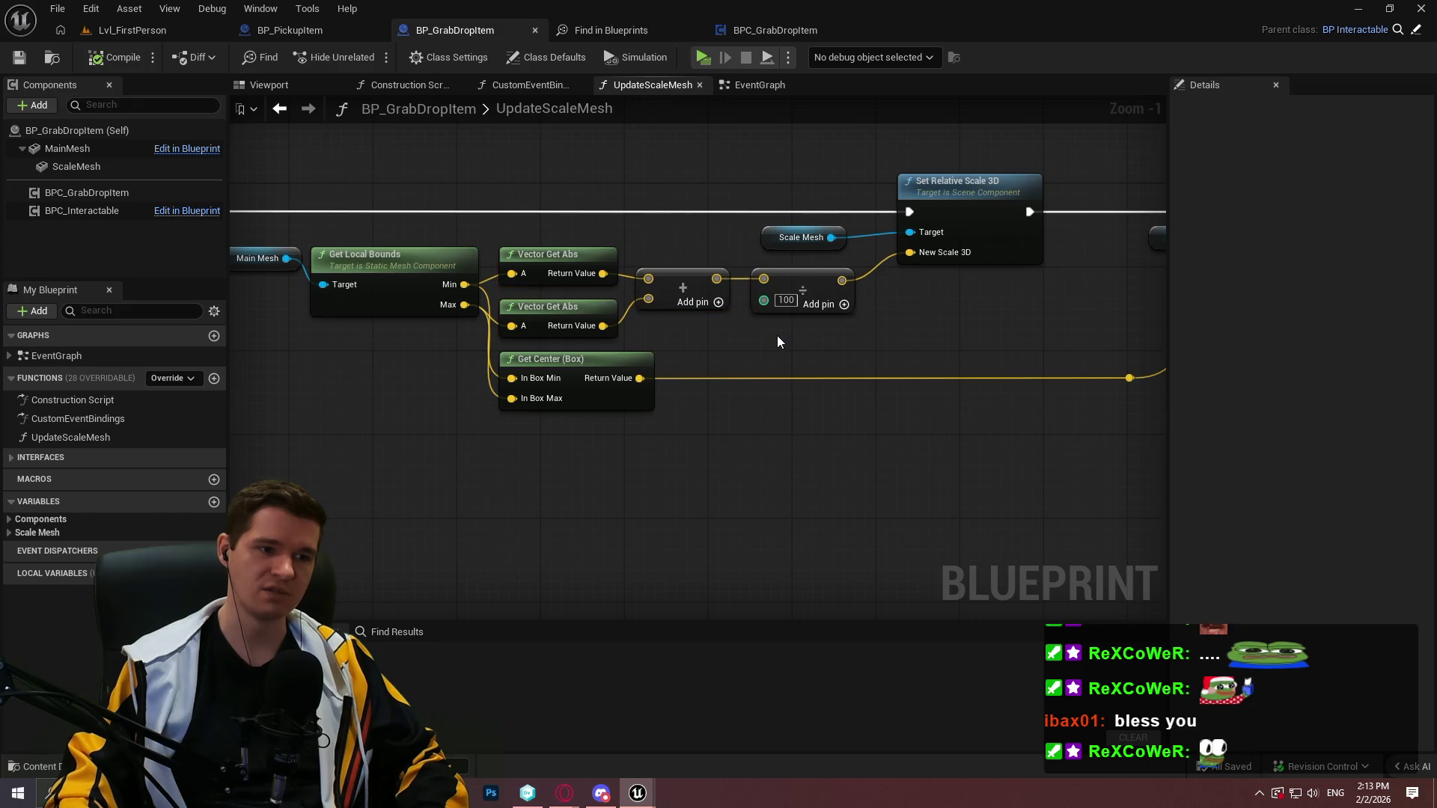
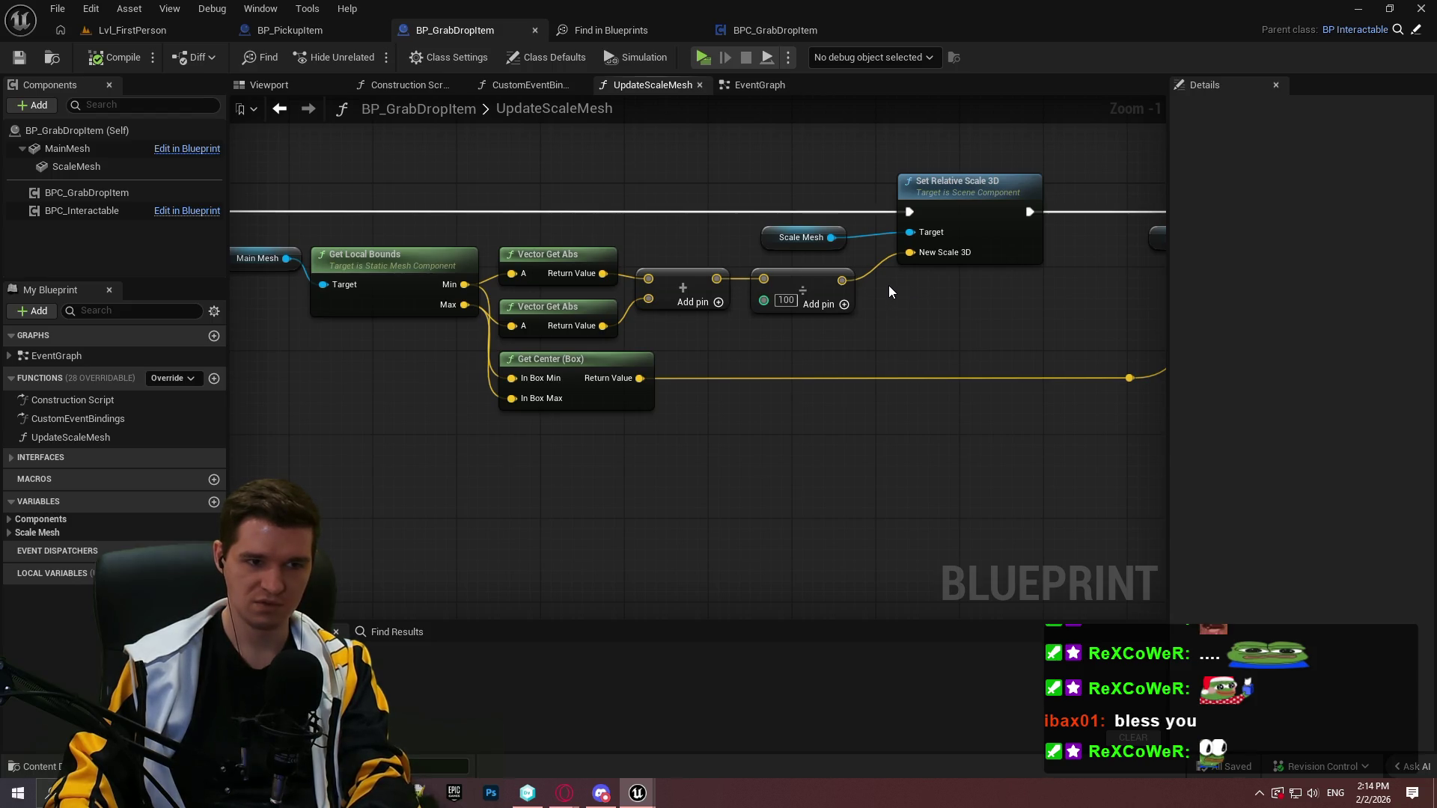
- Hide the BP_GrabDropItem editor and move a Get Actor Bounds node above the debug-visualization comment
left_click(1359, 11)
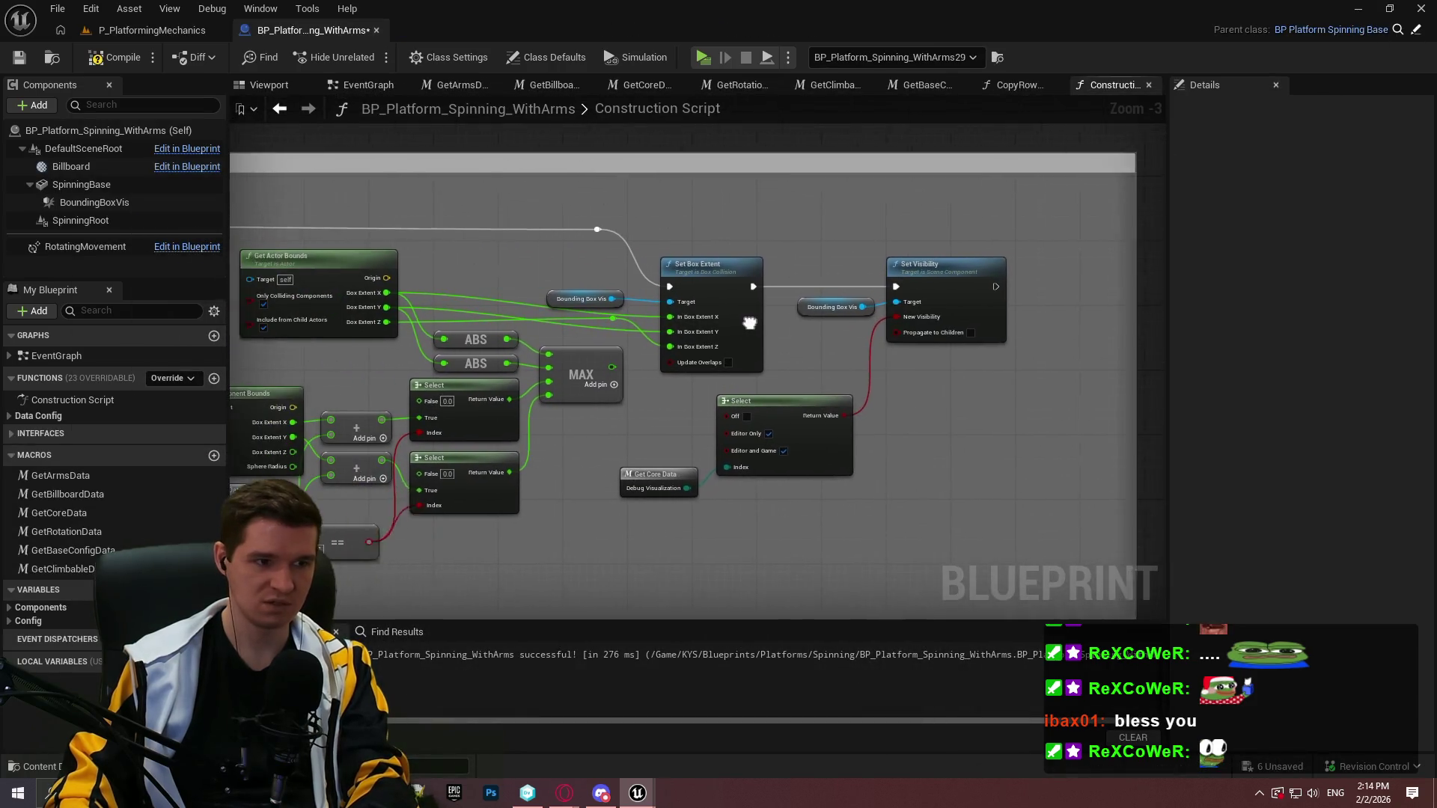
scroll(674, 292, "up", 3)
scroll(738, 267, "down", 6)
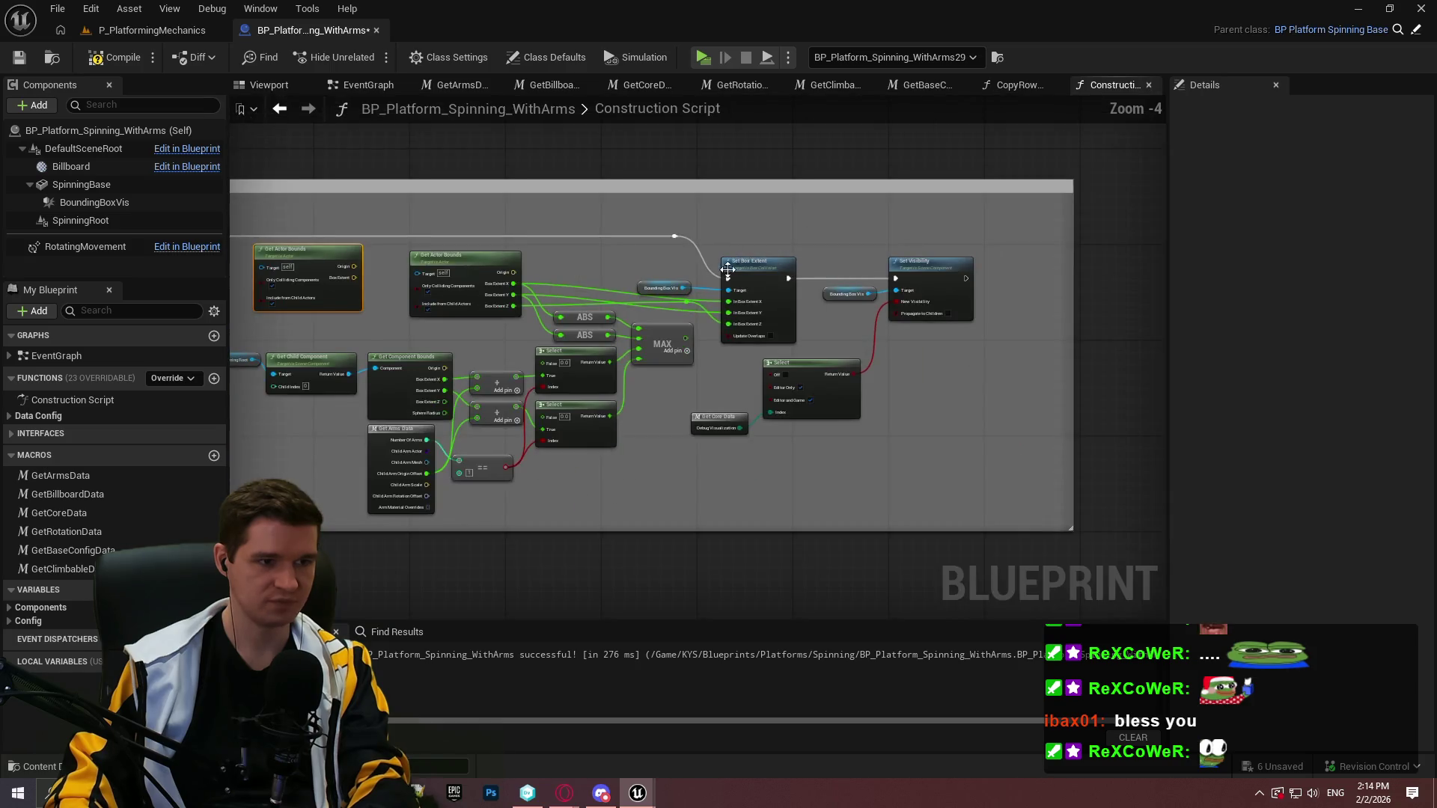
scroll(700, 333, "up", 2)
scroll(700, 329, "up", 2)
mouse_move(701, 334)
left_mouse_down()
mouse_move(814, 257)
mouse_move(797, 390)
mouse_move(618, 259)
mouse_move(621, 242)
left_mouse_up()
- Take the absolute value of Box Extent and multiply it by integer 2
type("abs")
left_click(732, 320)
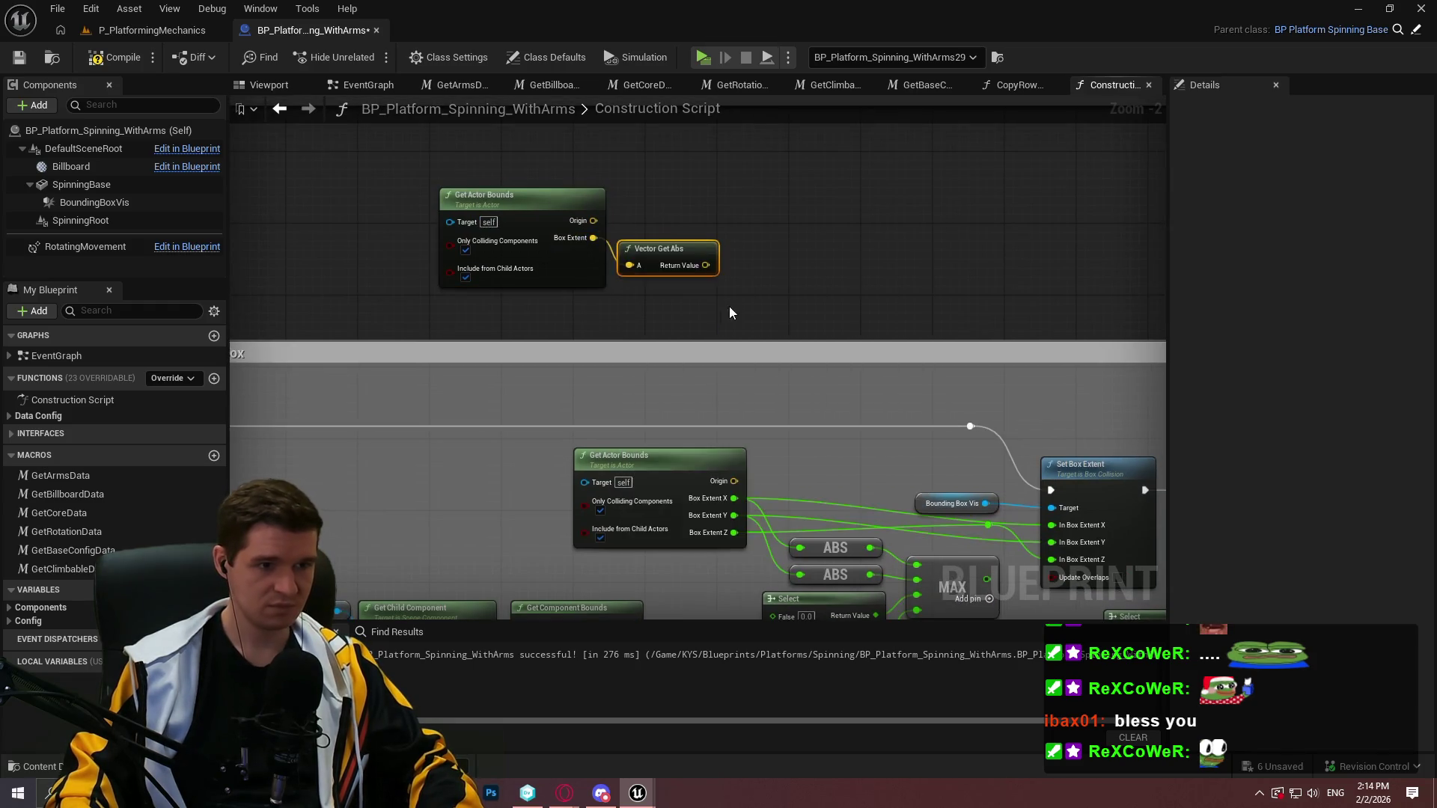
scroll(729, 311, "up", 2)
left_click_drag(709, 268, 773, 257)
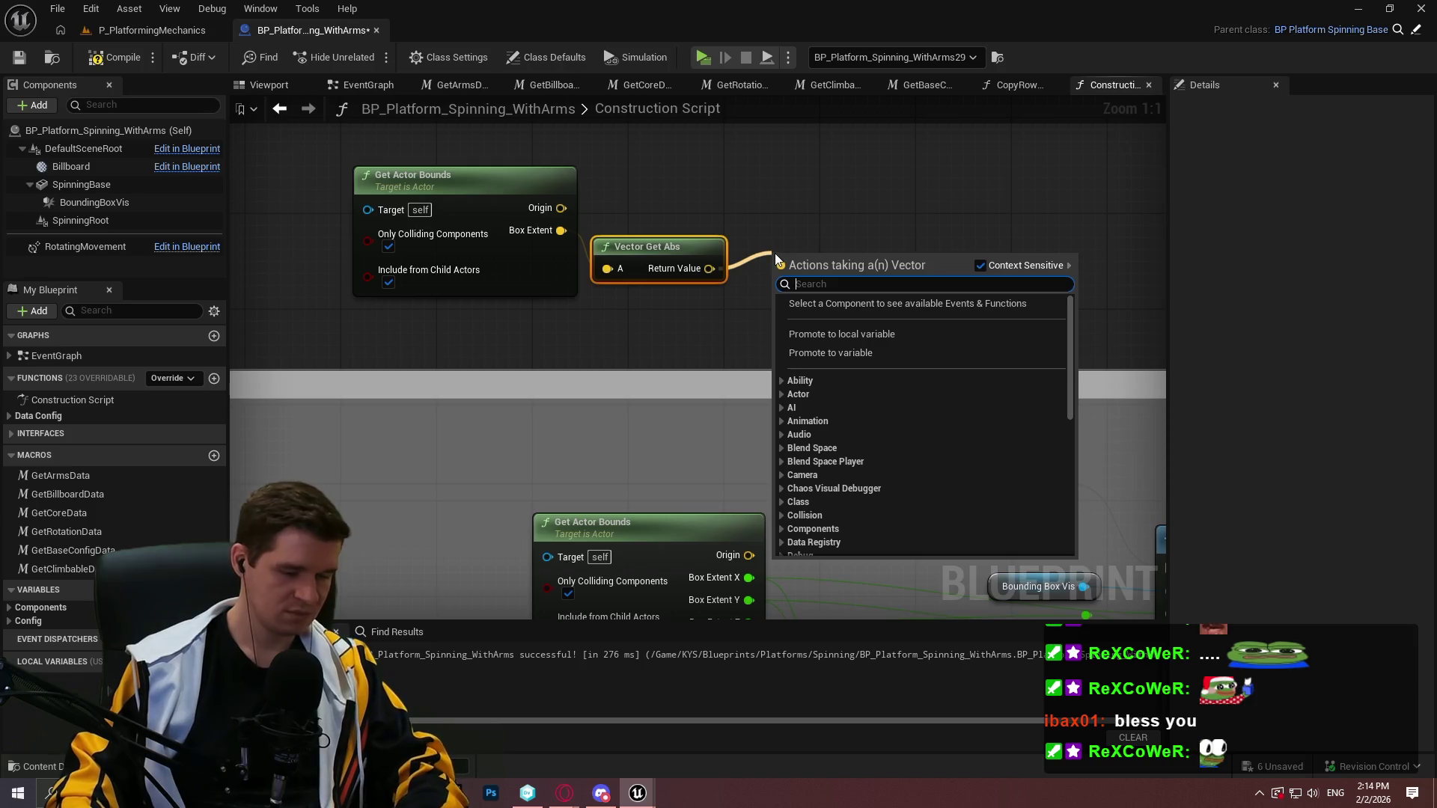
type("*")
left_click(836, 327)
right_click(786, 297)
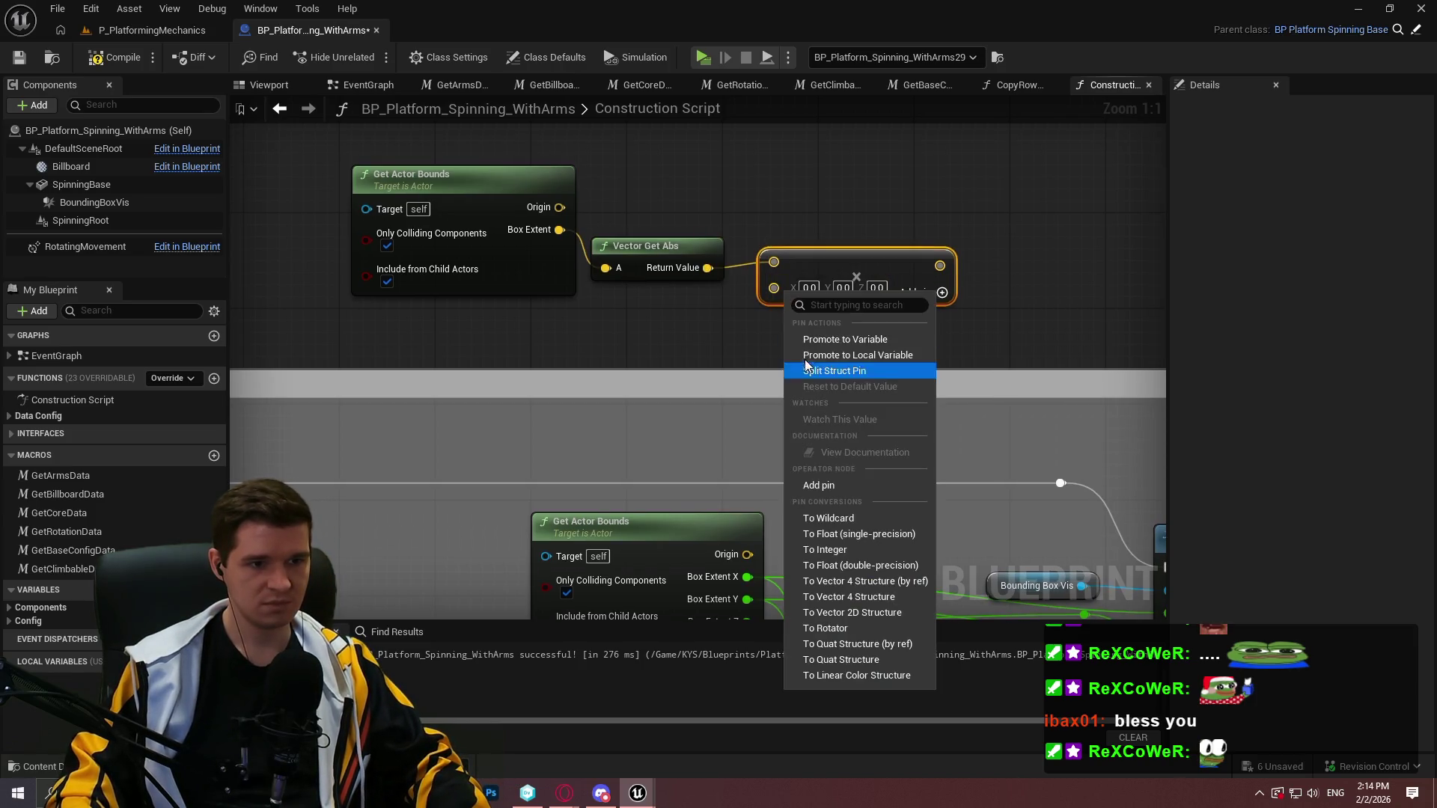
left_click(830, 550)
left_click(793, 287)
type("2")
- Set Bounding Box Vis's relative scale 3D from the doubled extent, chained before Set Visibility
mouse_move(944, 313)
left_mouse_down()
mouse_move(858, 244)
mouse_move(837, 404)
left_mouse_up()
left_click(928, 516)
key("ctrl+c")
key("ctrl+v")
left_click_drag(931, 405, 1000, 361)
type("relative")
type("scale")
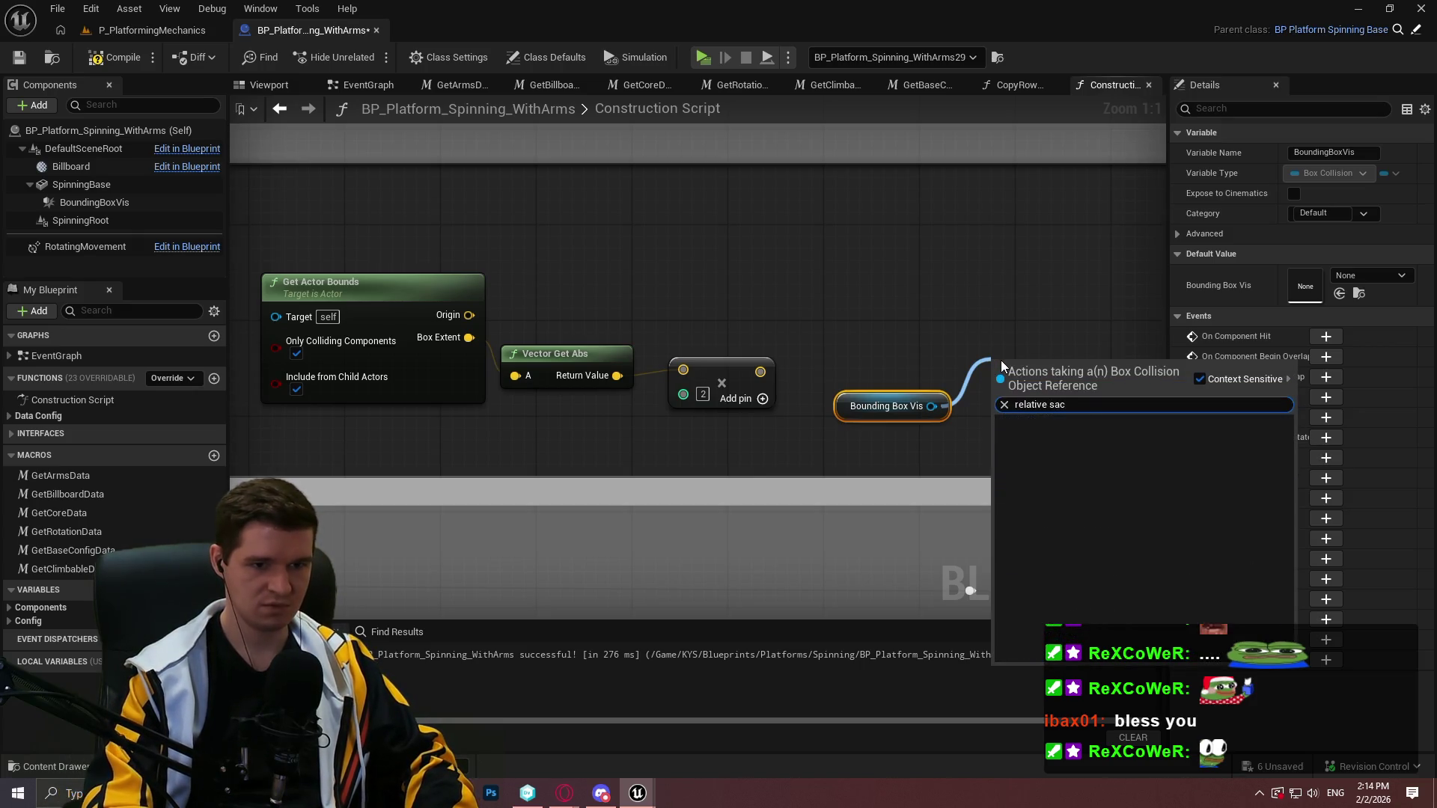
key("Return")
mouse_move(760, 371)
left_mouse_down()
mouse_move(935, 410)
mouse_move(994, 444)
mouse_move(1000, 595)
mouse_move(977, 443)
left_mouse_up()
mouse_move(1106, 474)
left_mouse_down()
mouse_move(403, 327)
mouse_move(697, 408)
left_mouse_up()
left_click_drag(711, 205, 1002, 479)
mouse_move(754, 217)
left_mouse_down()
mouse_move(840, 301)
mouse_move(1003, 332)
left_mouse_up()
- Compile the blueprint and view the spinning platform in the level
left_click(120, 57)
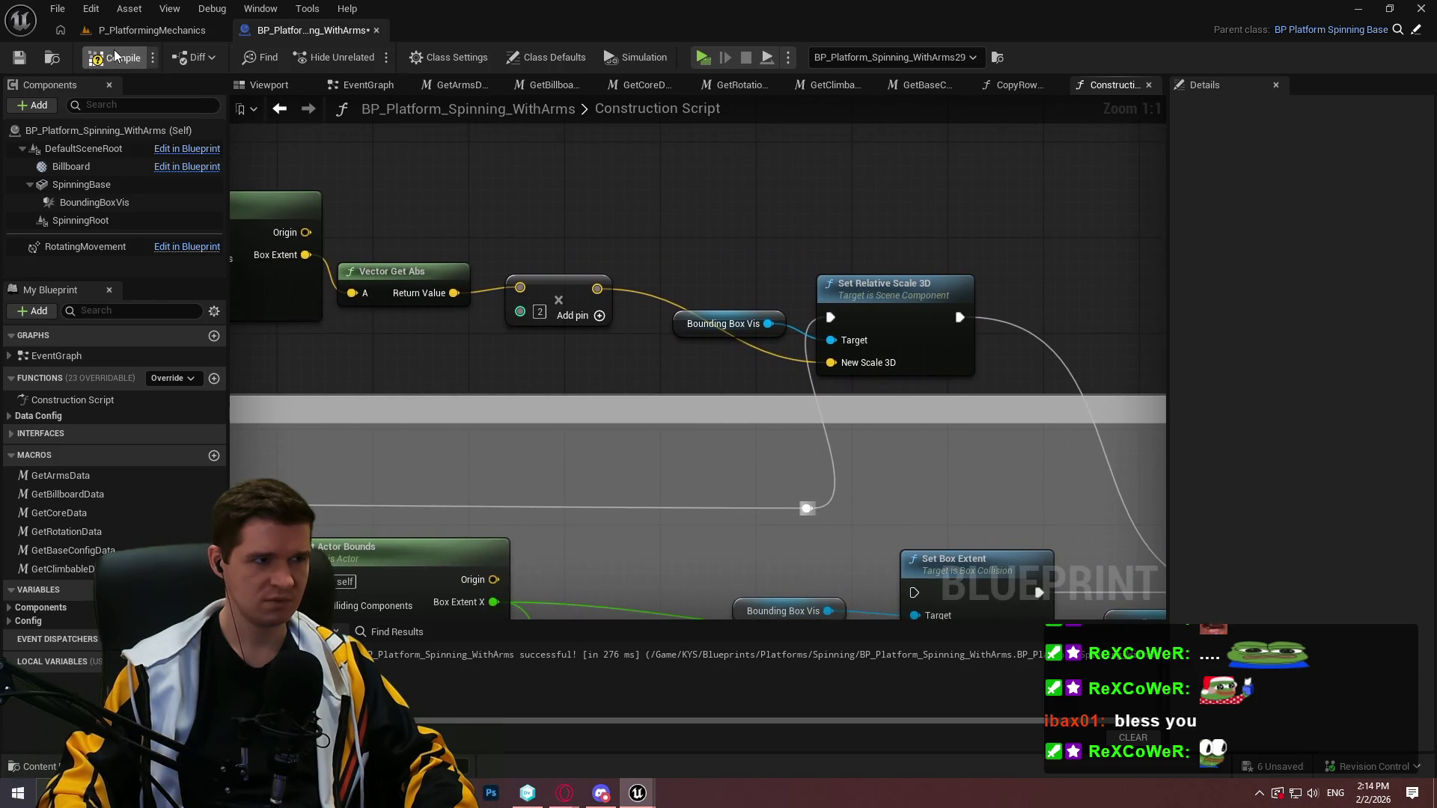
left_click(138, 33)
mouse_move(673, 314)
left_mouse_down()
mouse_move(509, 329)
mouse_move(509, 269)
mouse_move(508, 299)
left_mouse_up()
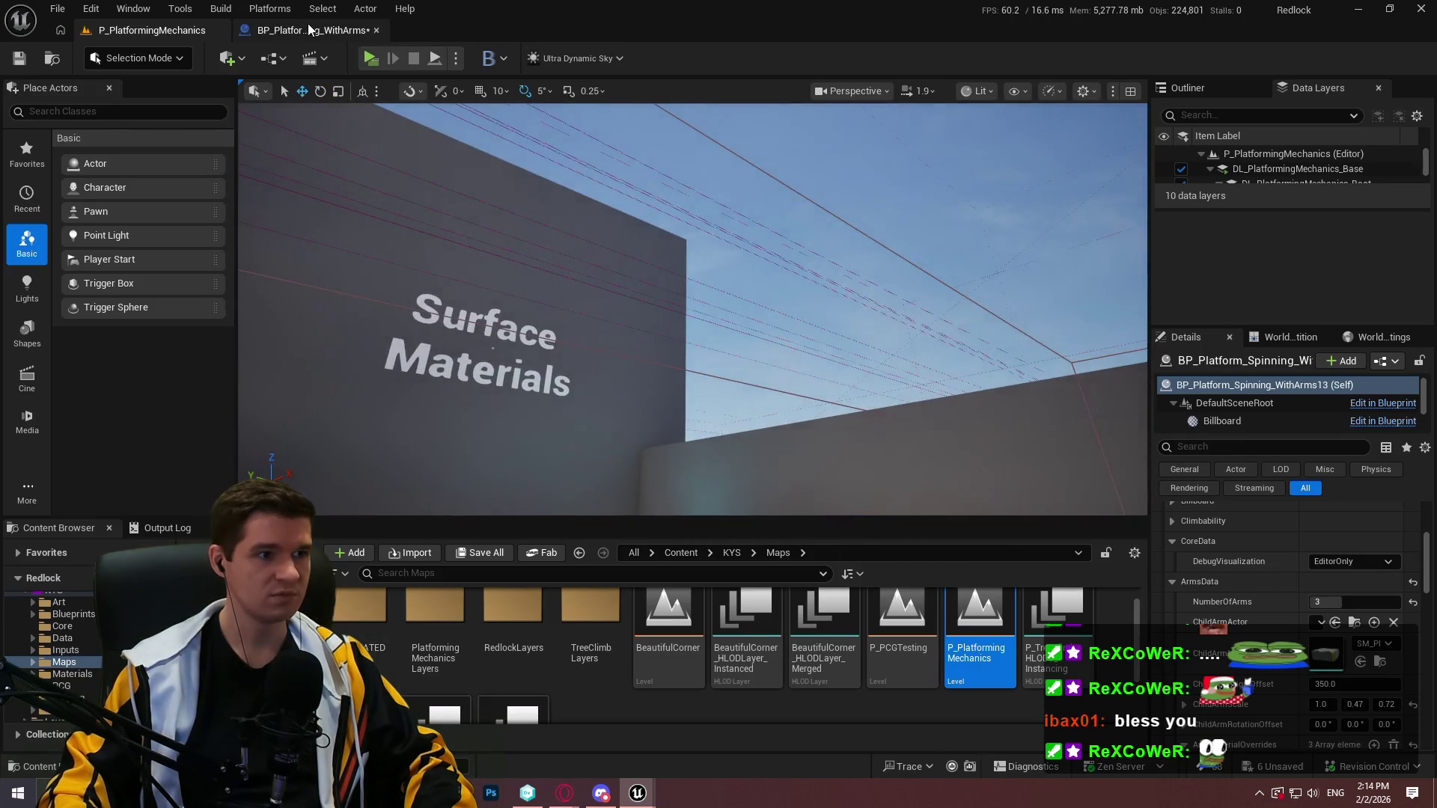
- Divide the doubled extent by integer 100 before New Scale 3D, then compile
left_click(307, 30)
left_click_drag(596, 288, 682, 196)
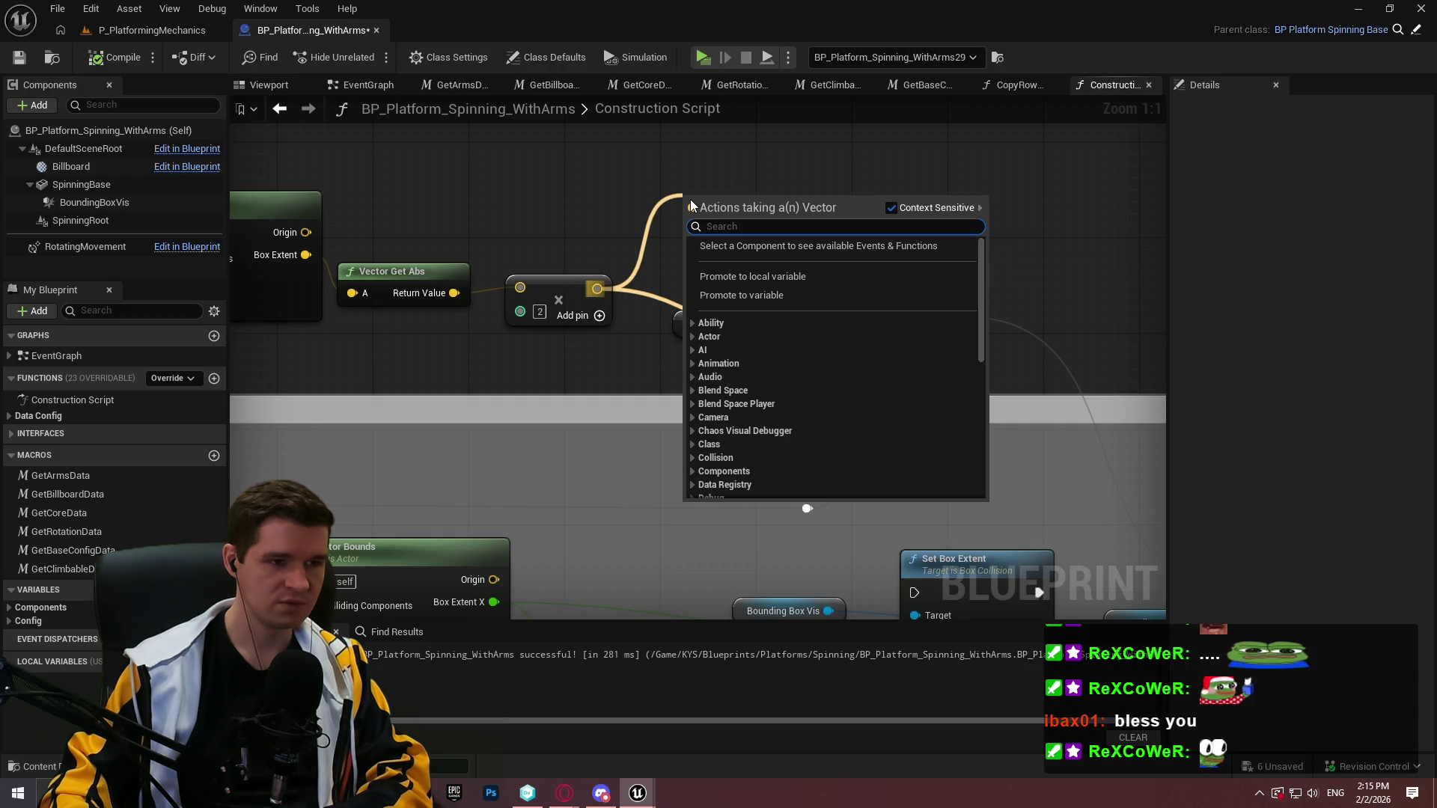
type("/")
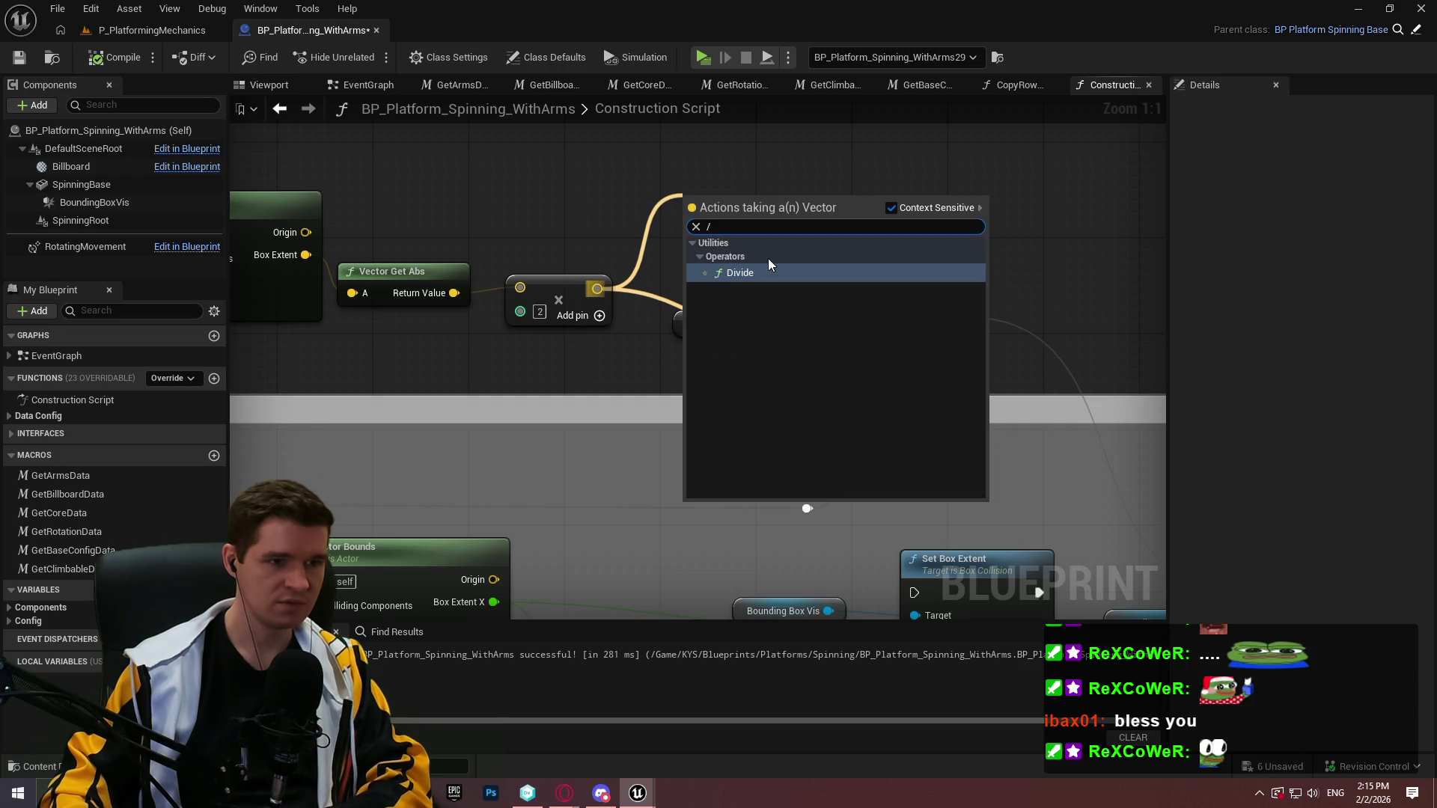
left_click(763, 271)
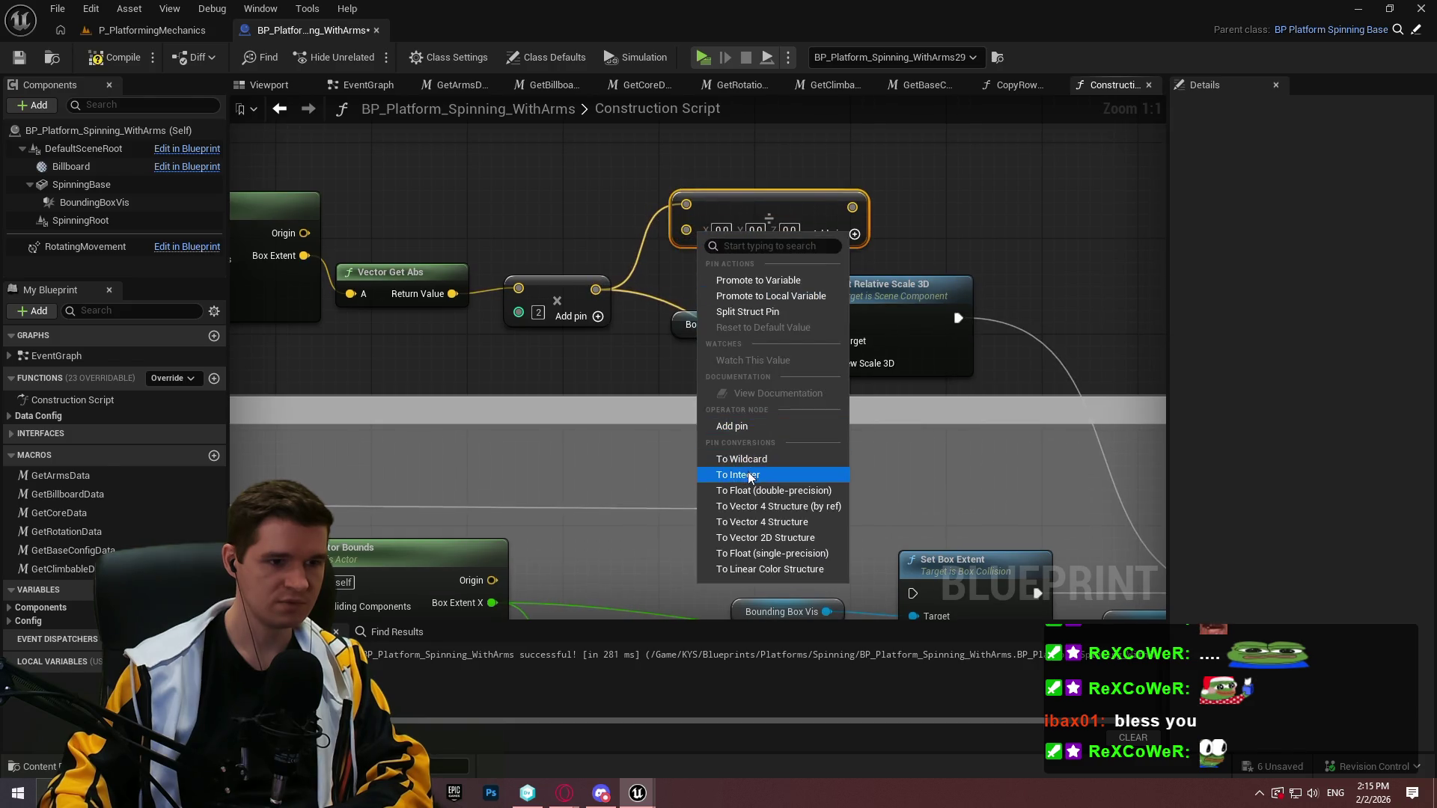
left_click(738, 474)
type("50")
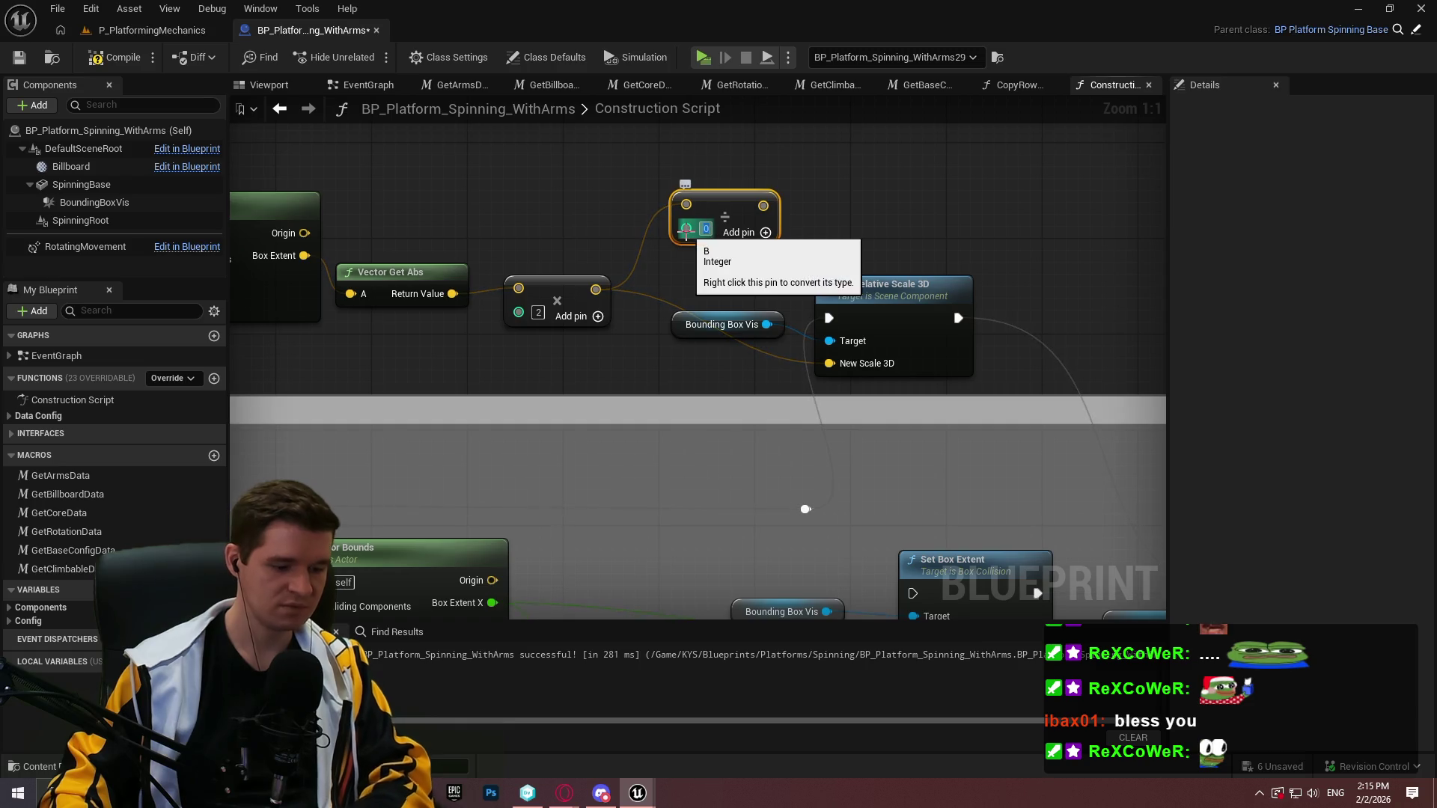
left_click(930, 217)
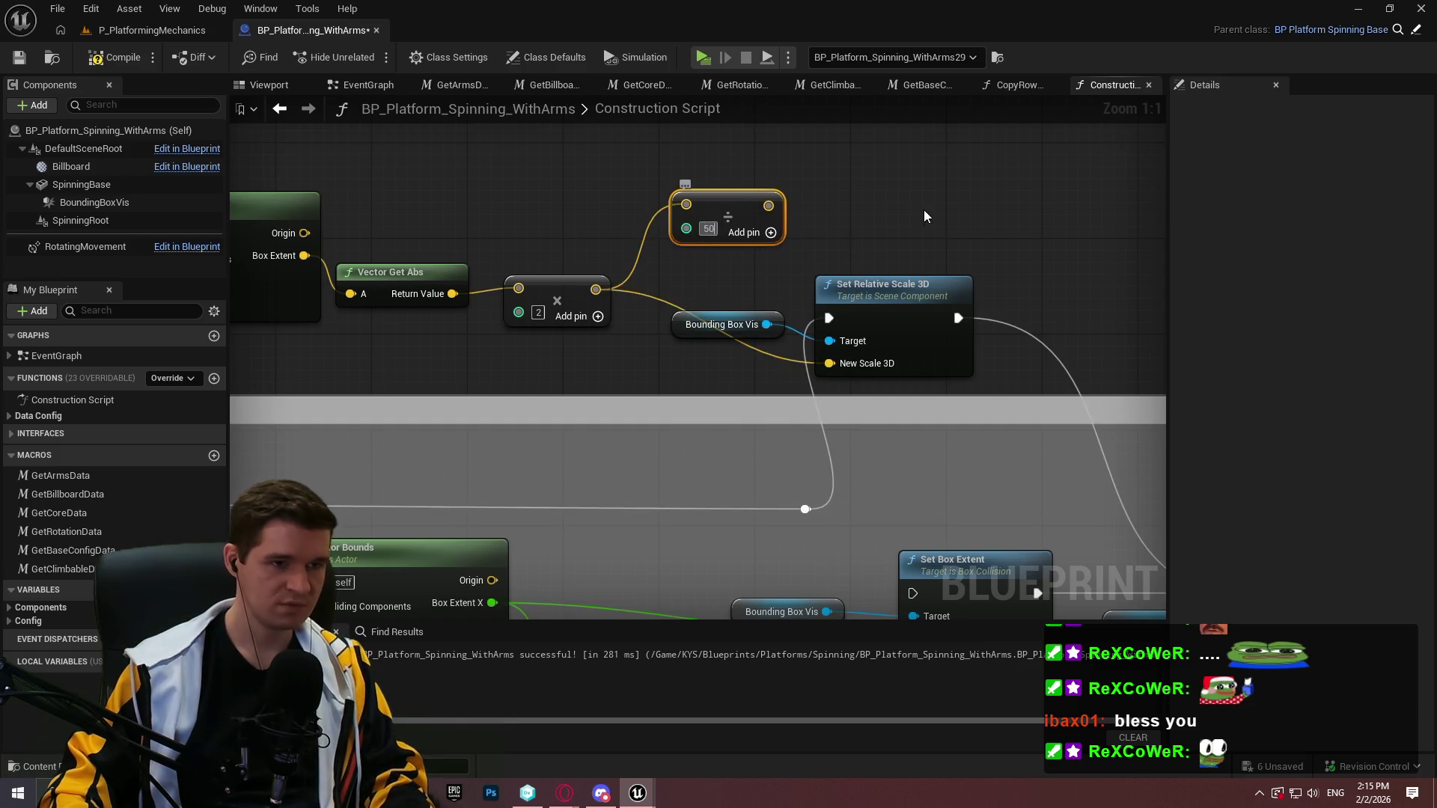
left_click(707, 229)
type("100")
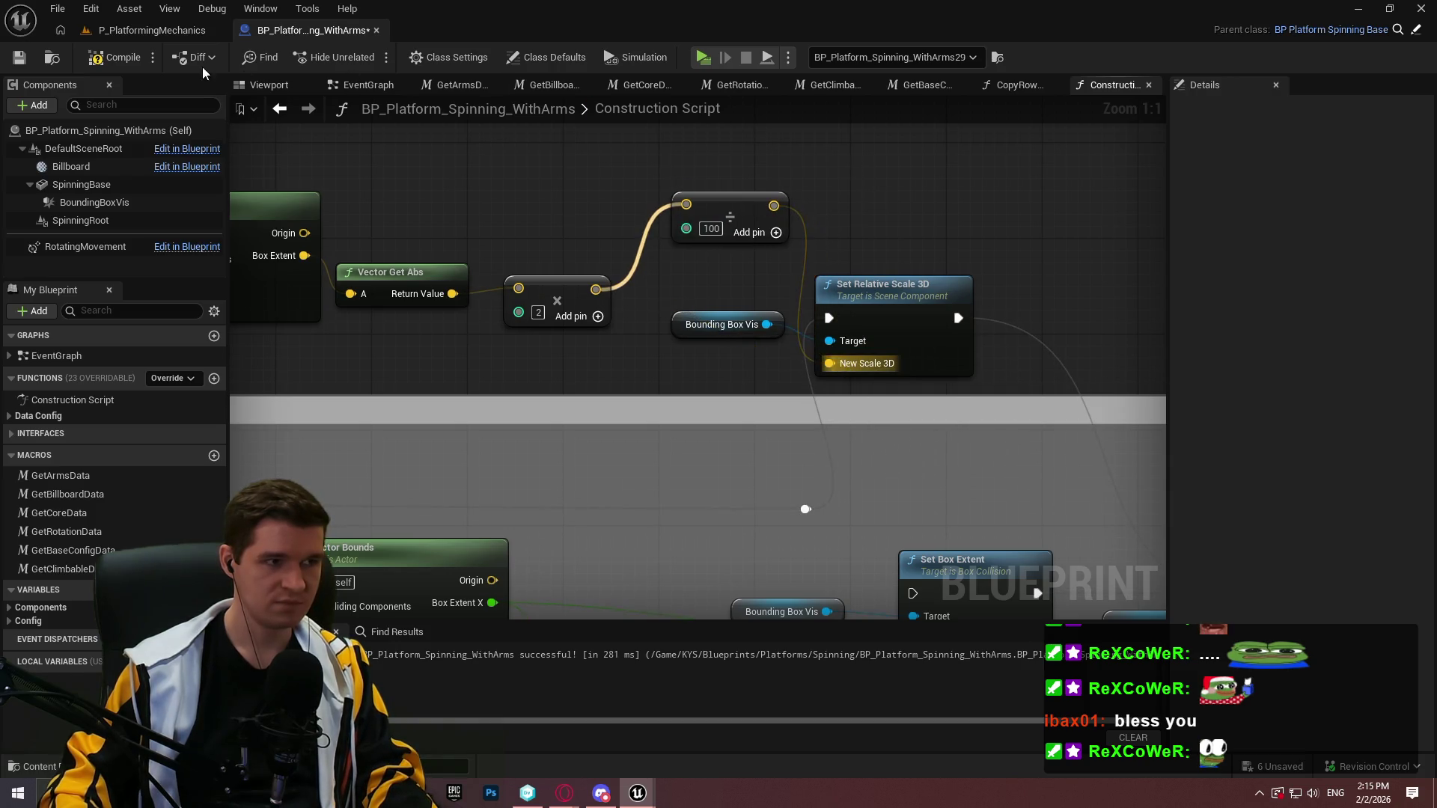
left_click(112, 60)
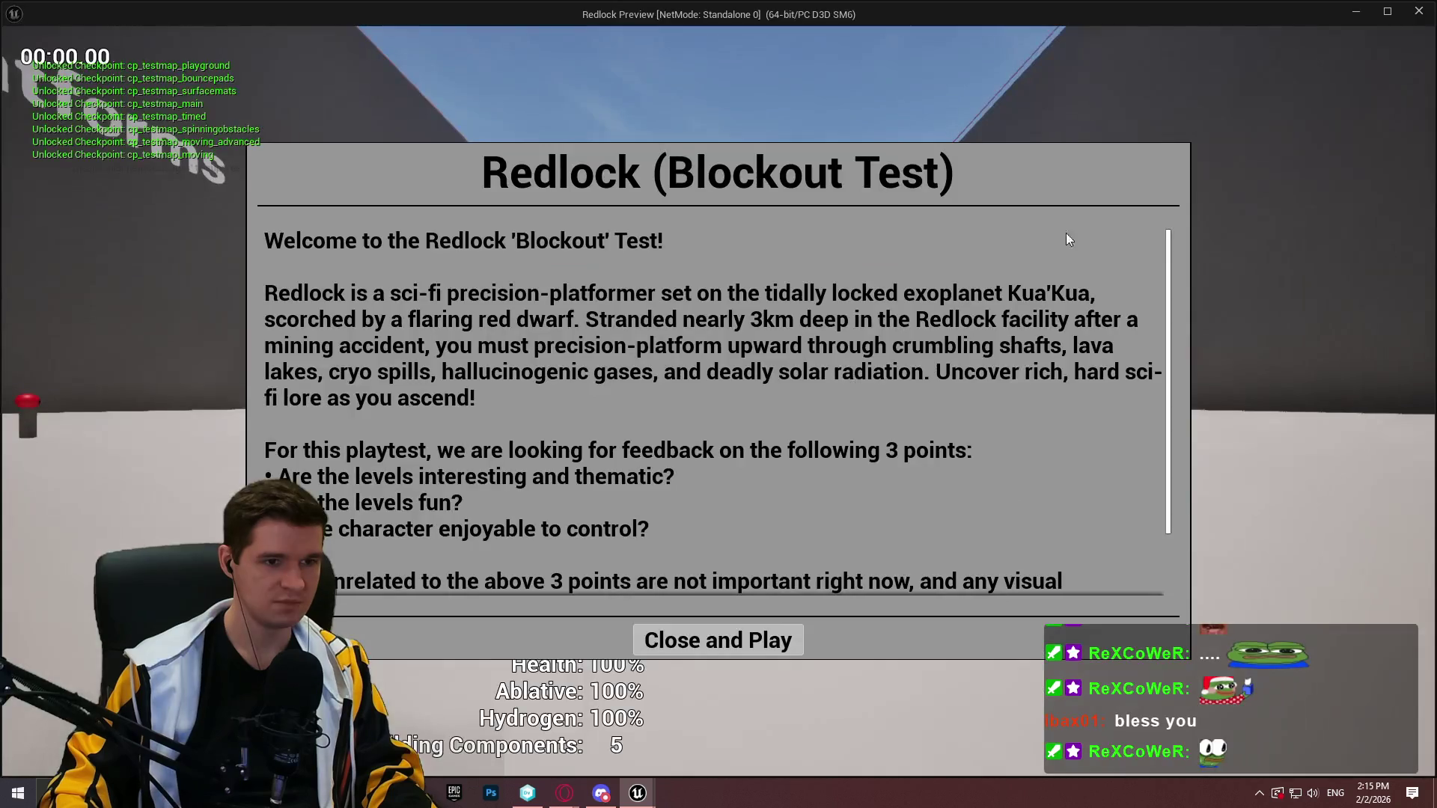
- Stop the preview, rotate the focused spinning platform about -95°, and return to its Construction Script
key("Escape")
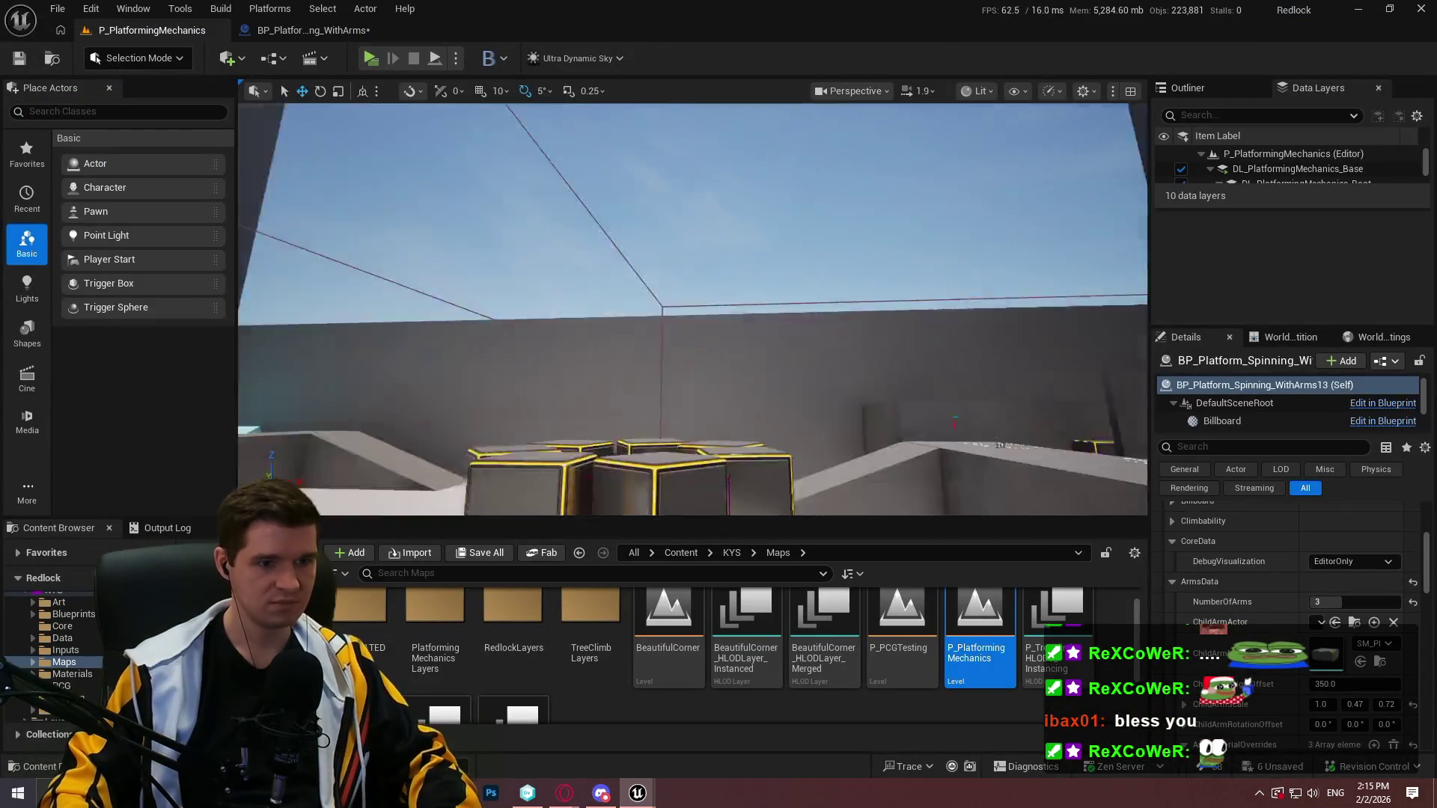
key("f")
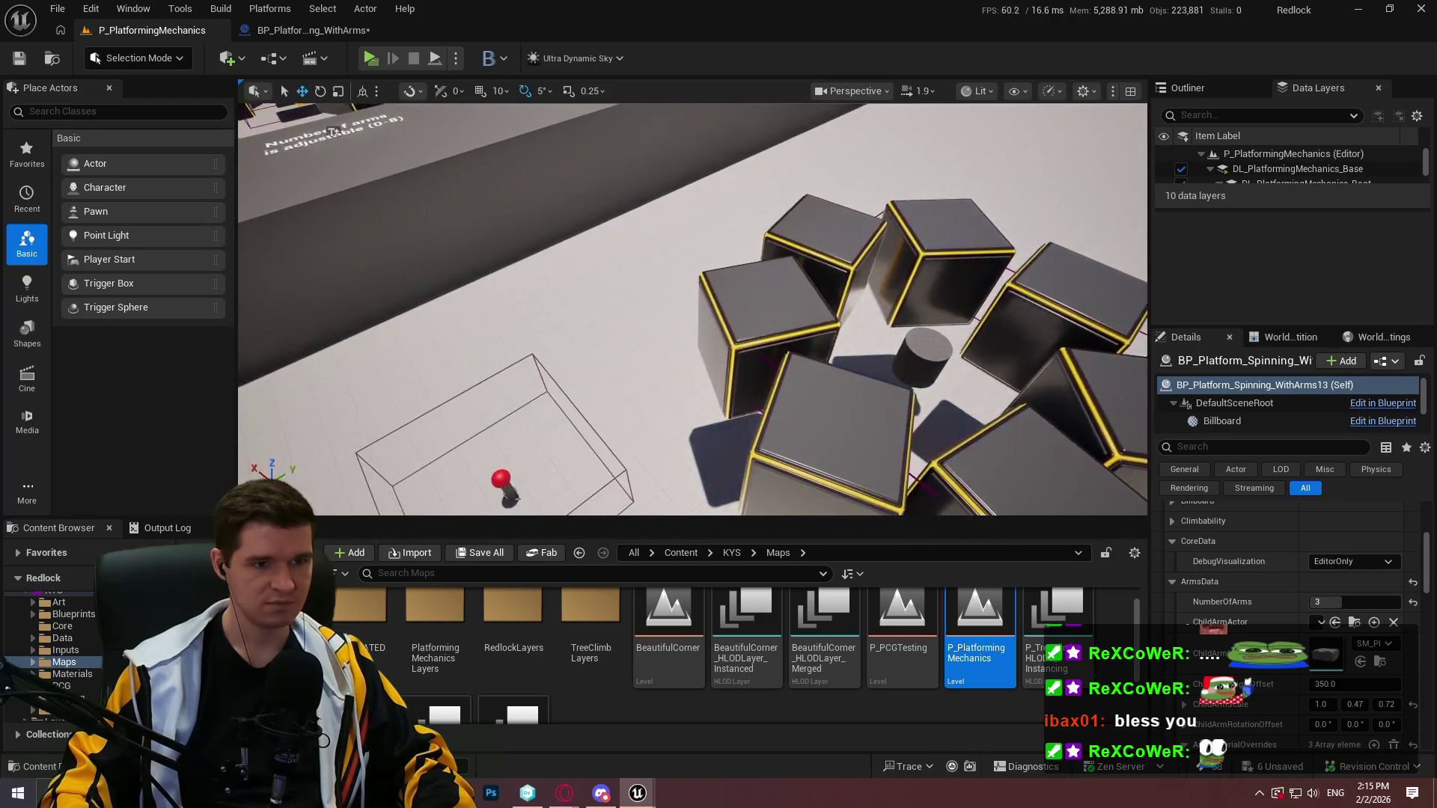
key("f")
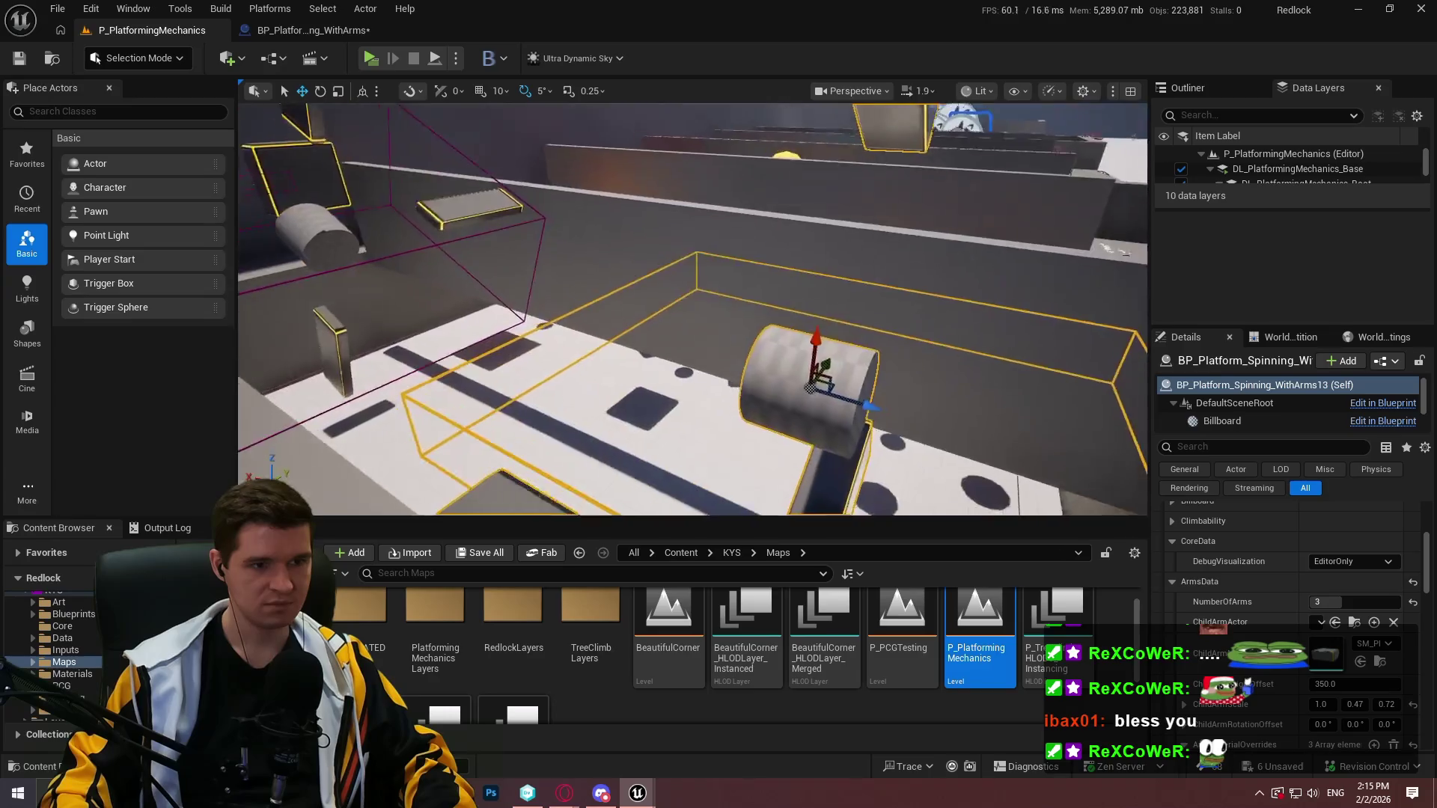
key("e")
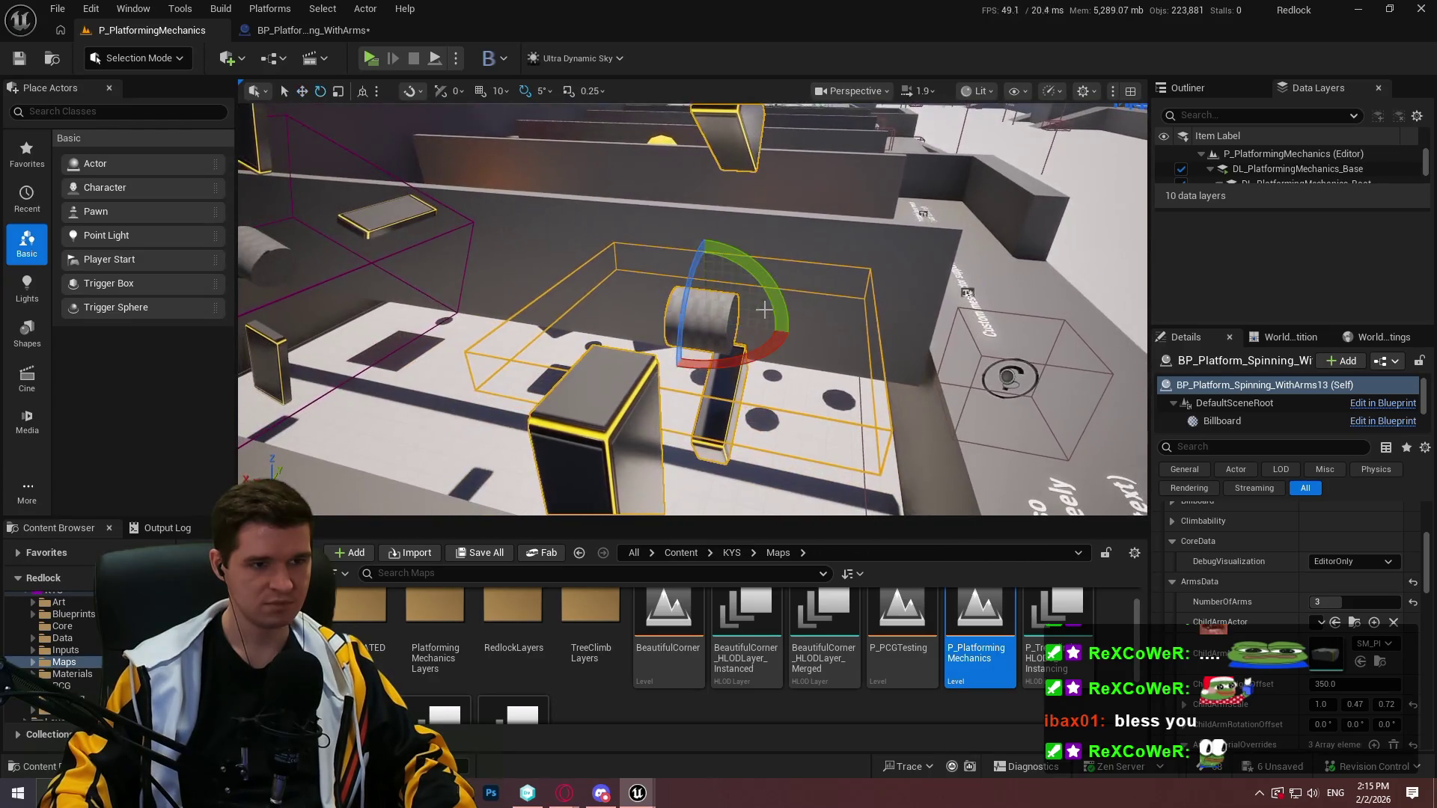
mouse_move(748, 348)
left_mouse_down()
mouse_move(718, 374)
mouse_move(674, 374)
mouse_move(636, 352)
mouse_move(621, 309)
mouse_move(658, 269)
mouse_move(598, 285)
left_mouse_up()
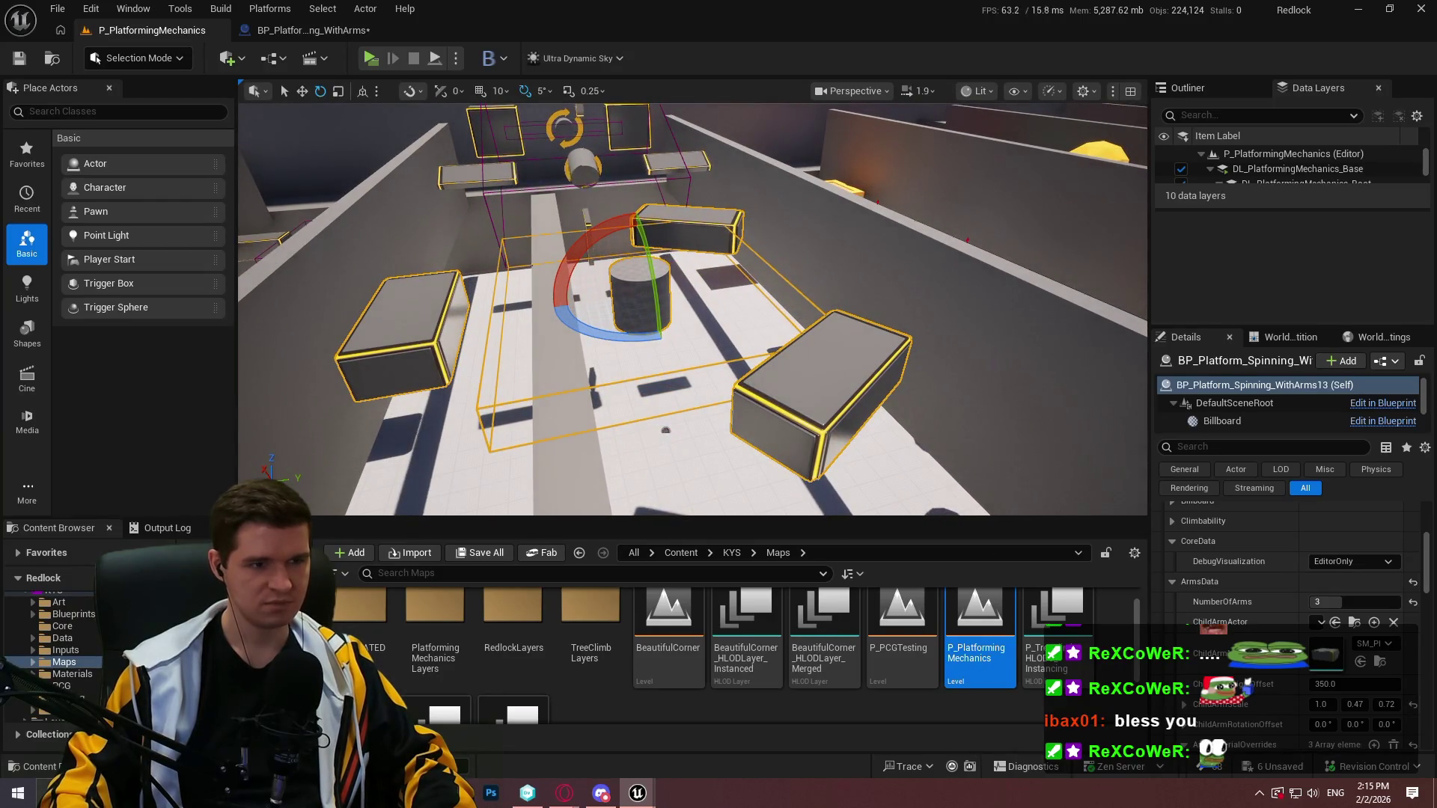
left_click_drag(598, 284, 629, 281, "alt")
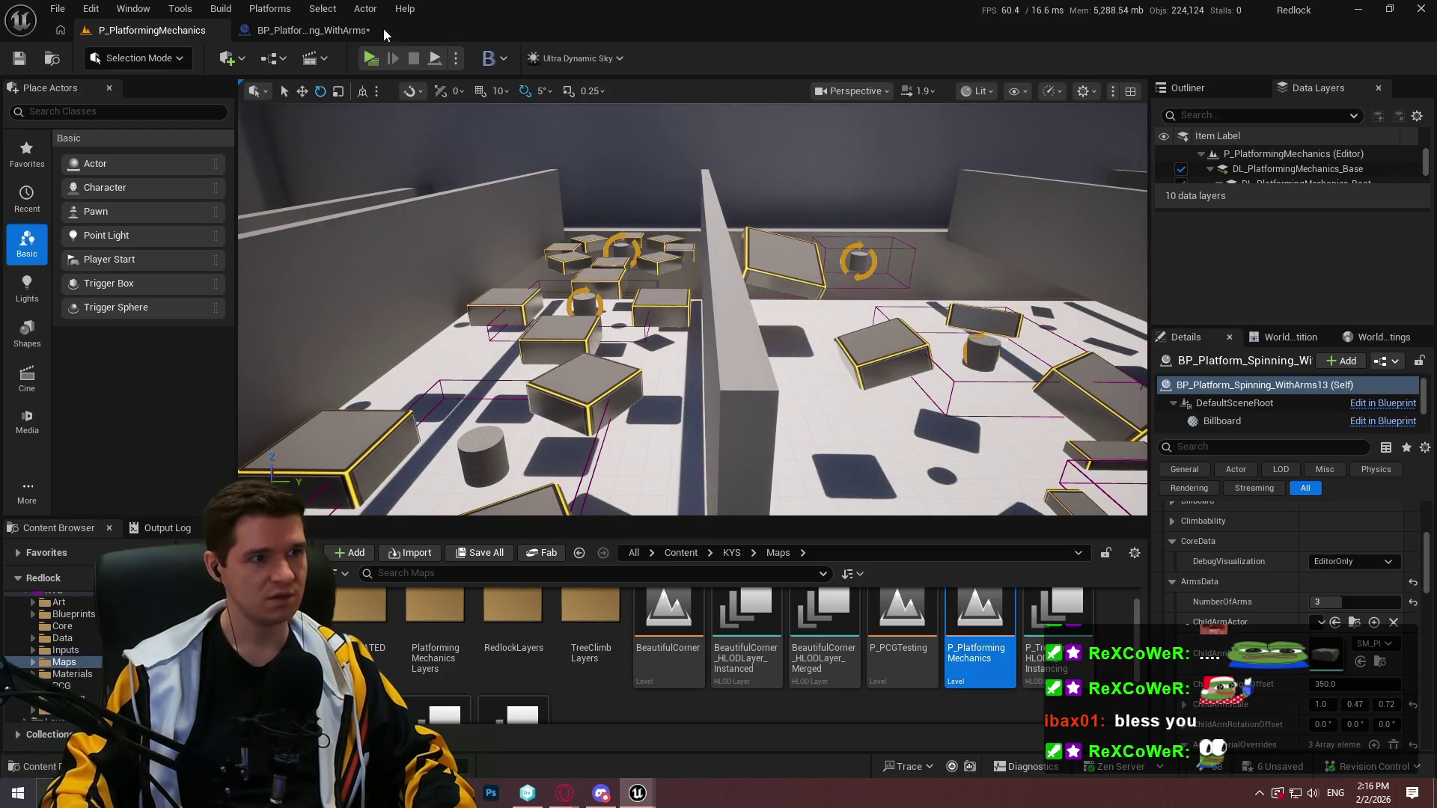
left_click(327, 30)
left_click_drag(806, 427, 876, 406)
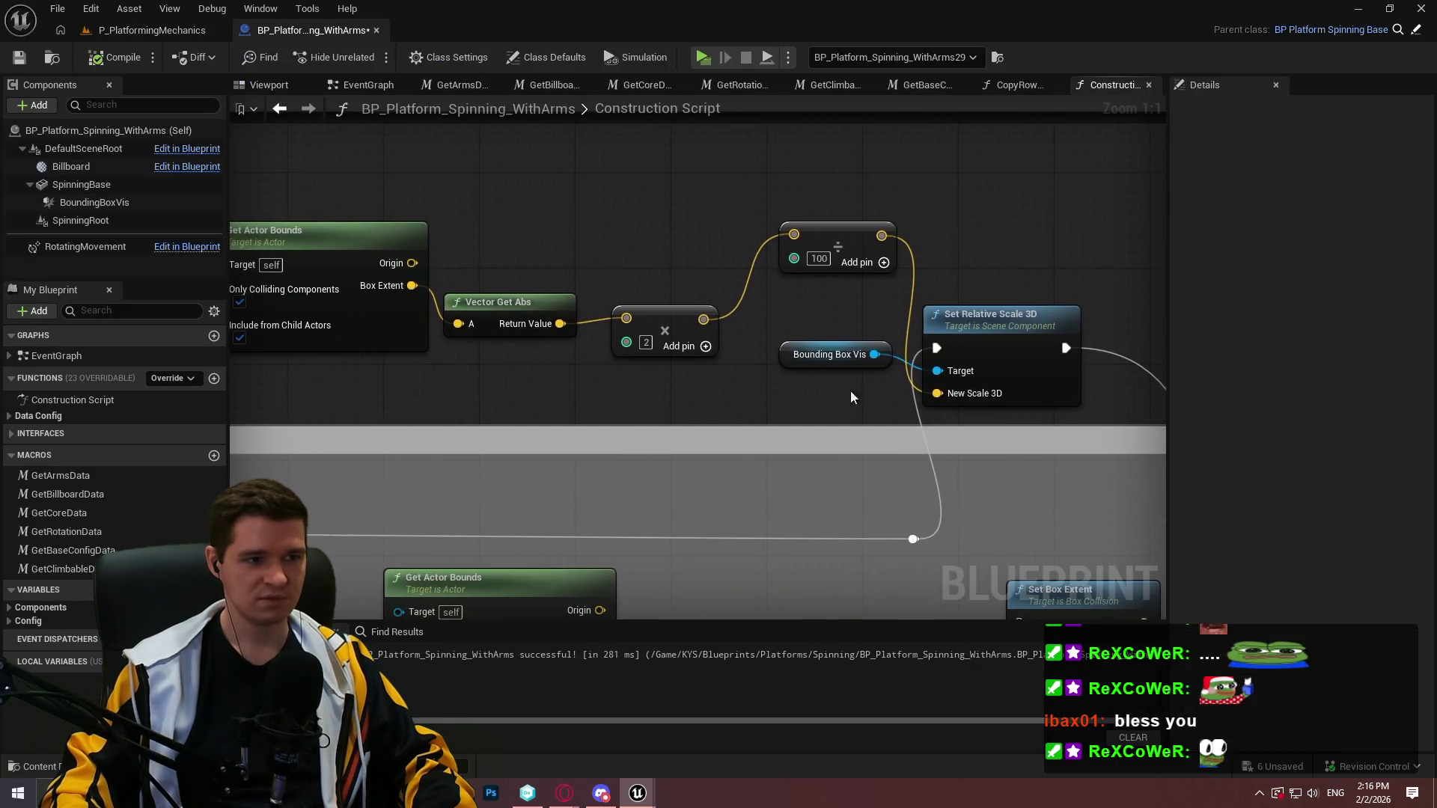
- Select the WithArms29 platform in the level and make it the blueprint's debug object
mouse_move(635, 364)
left_mouse_down()
mouse_move(810, 378)
mouse_move(846, 367)
left_mouse_up()
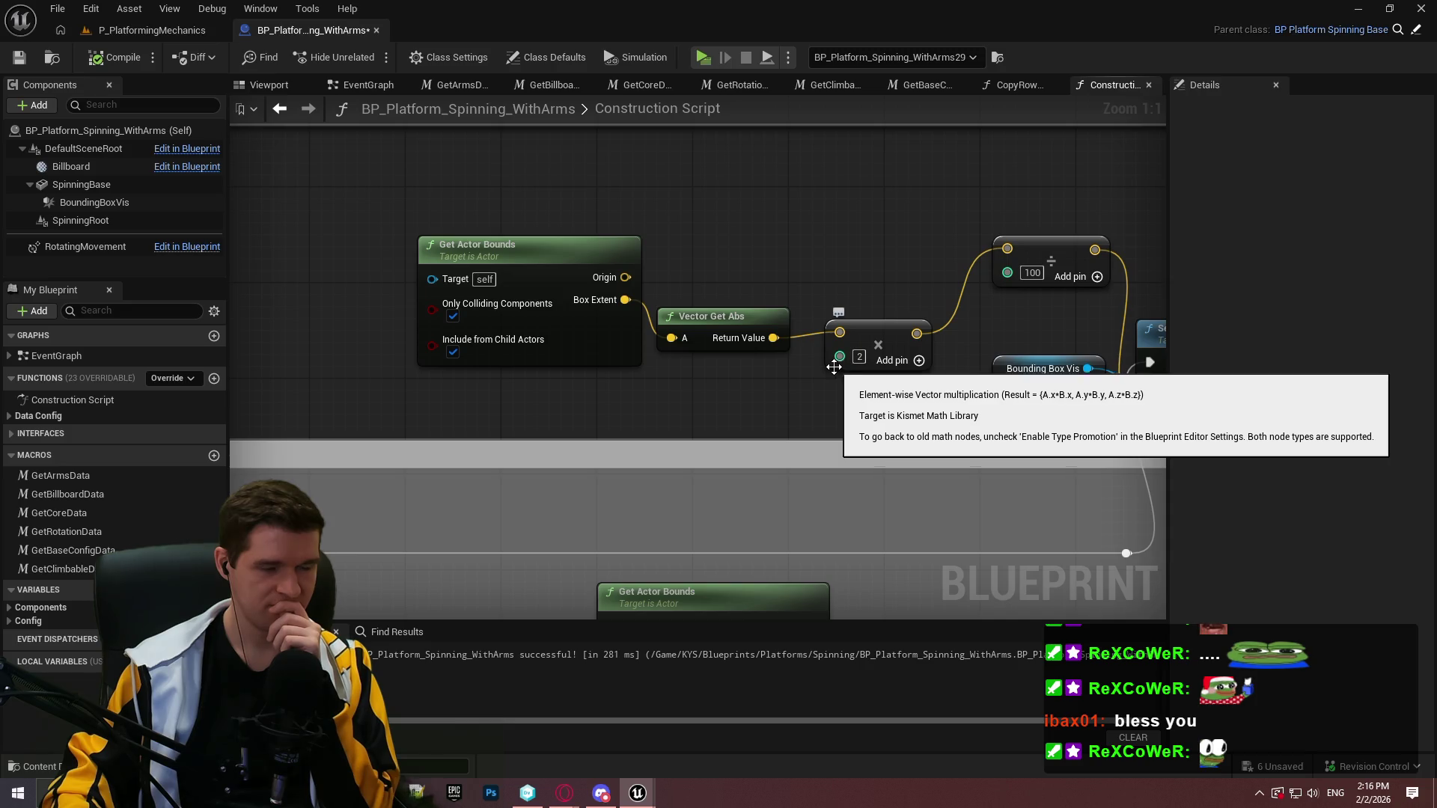
left_click(131, 28)
key("f")
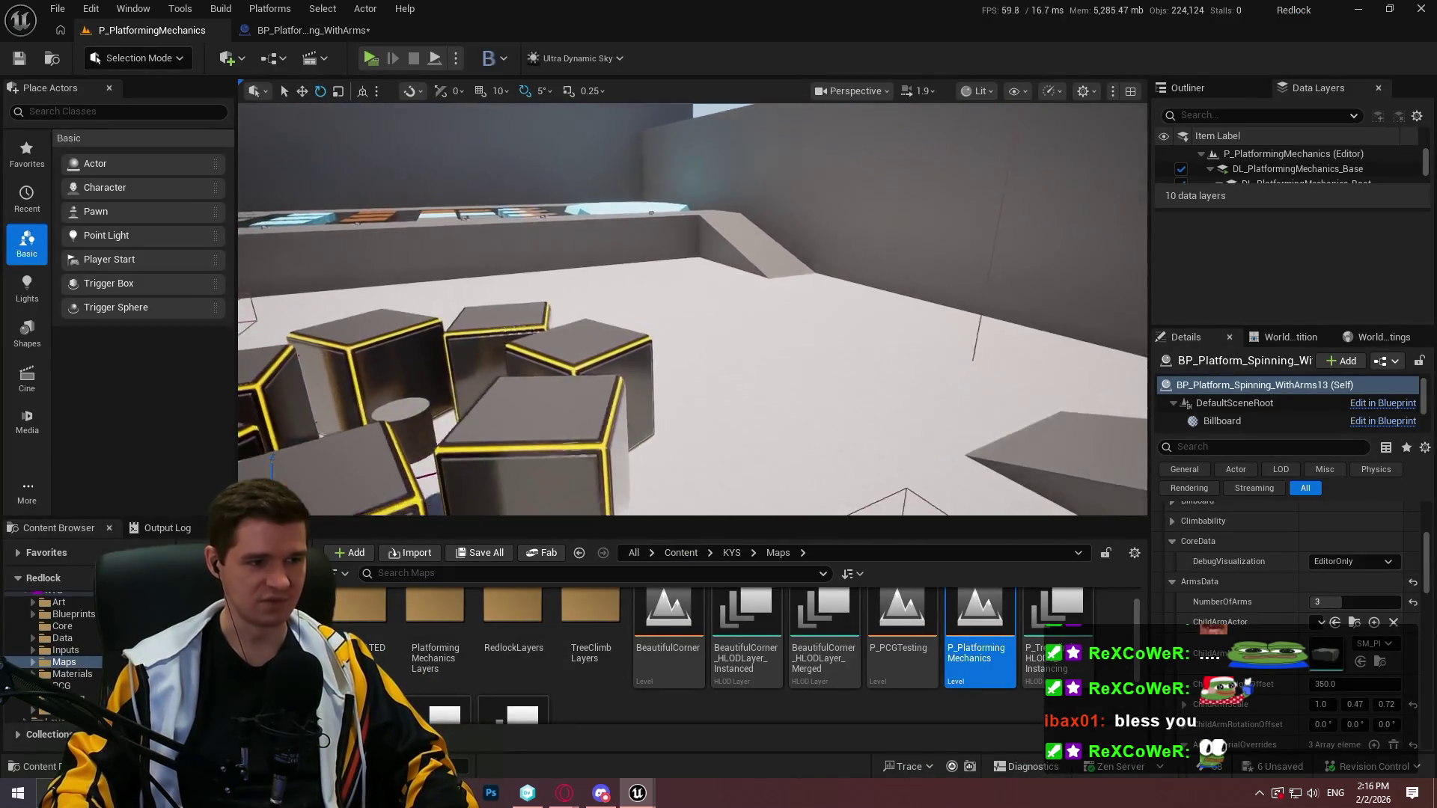
left_click(803, 325)
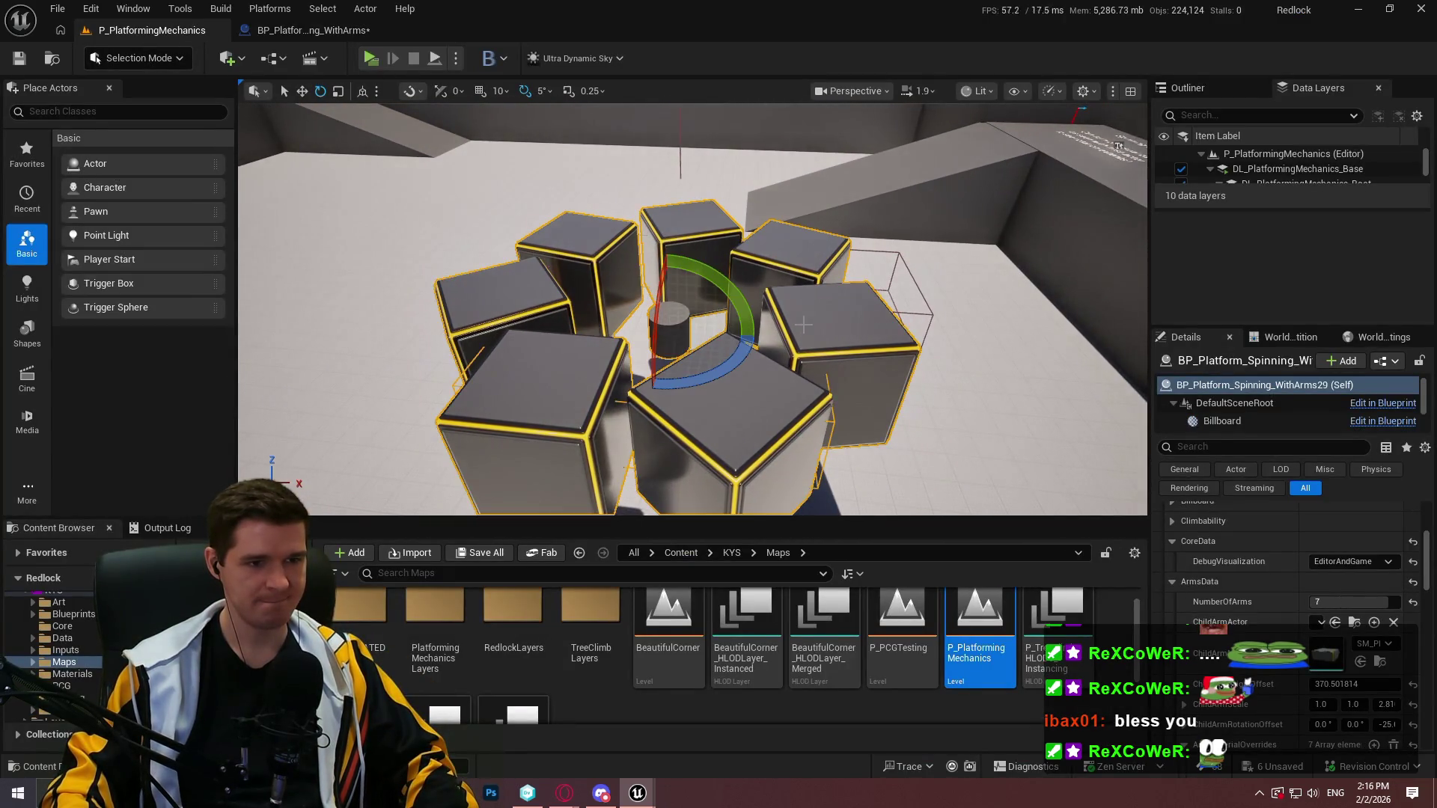
left_click(318, 30)
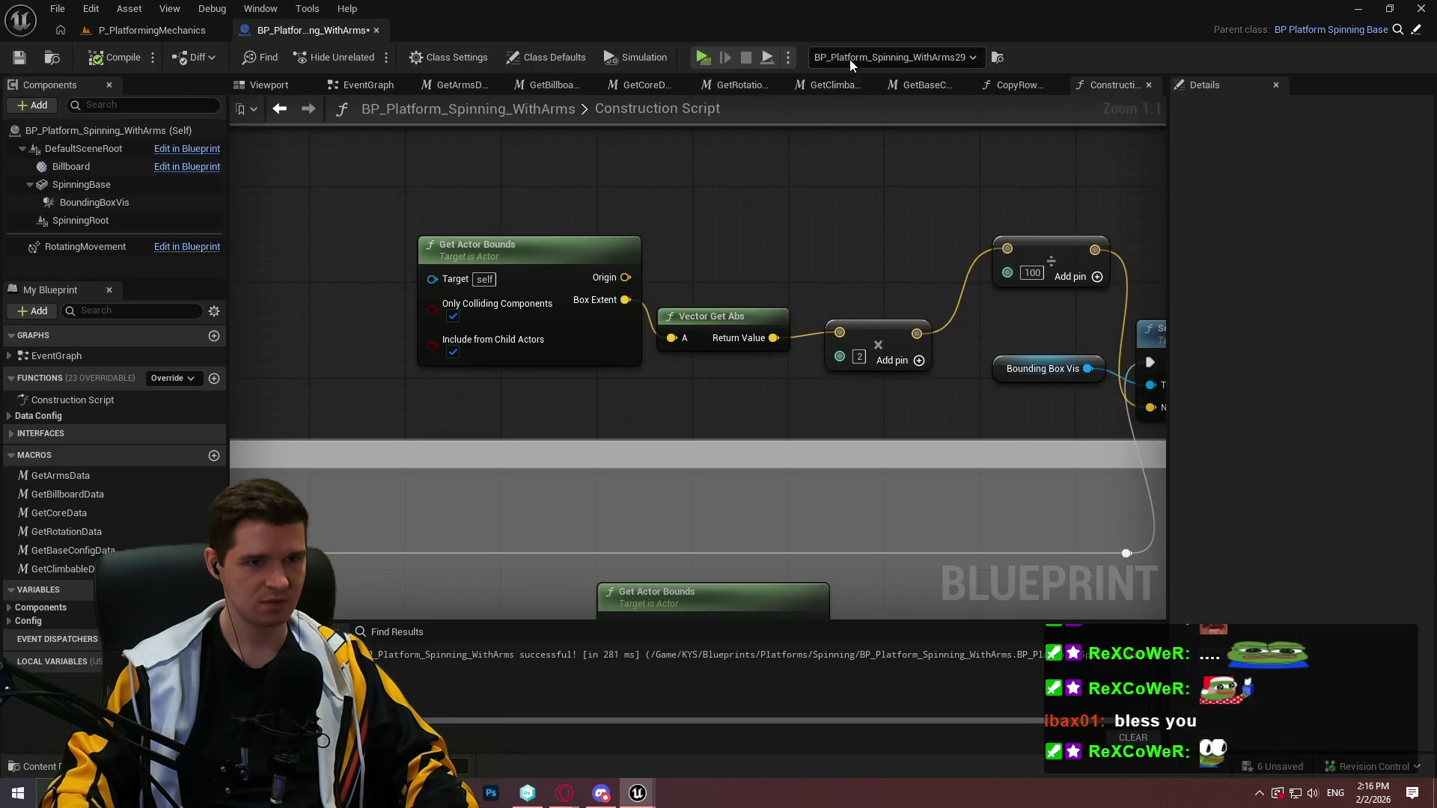
left_click(850, 58)
scroll(980, 224, "down", 3)
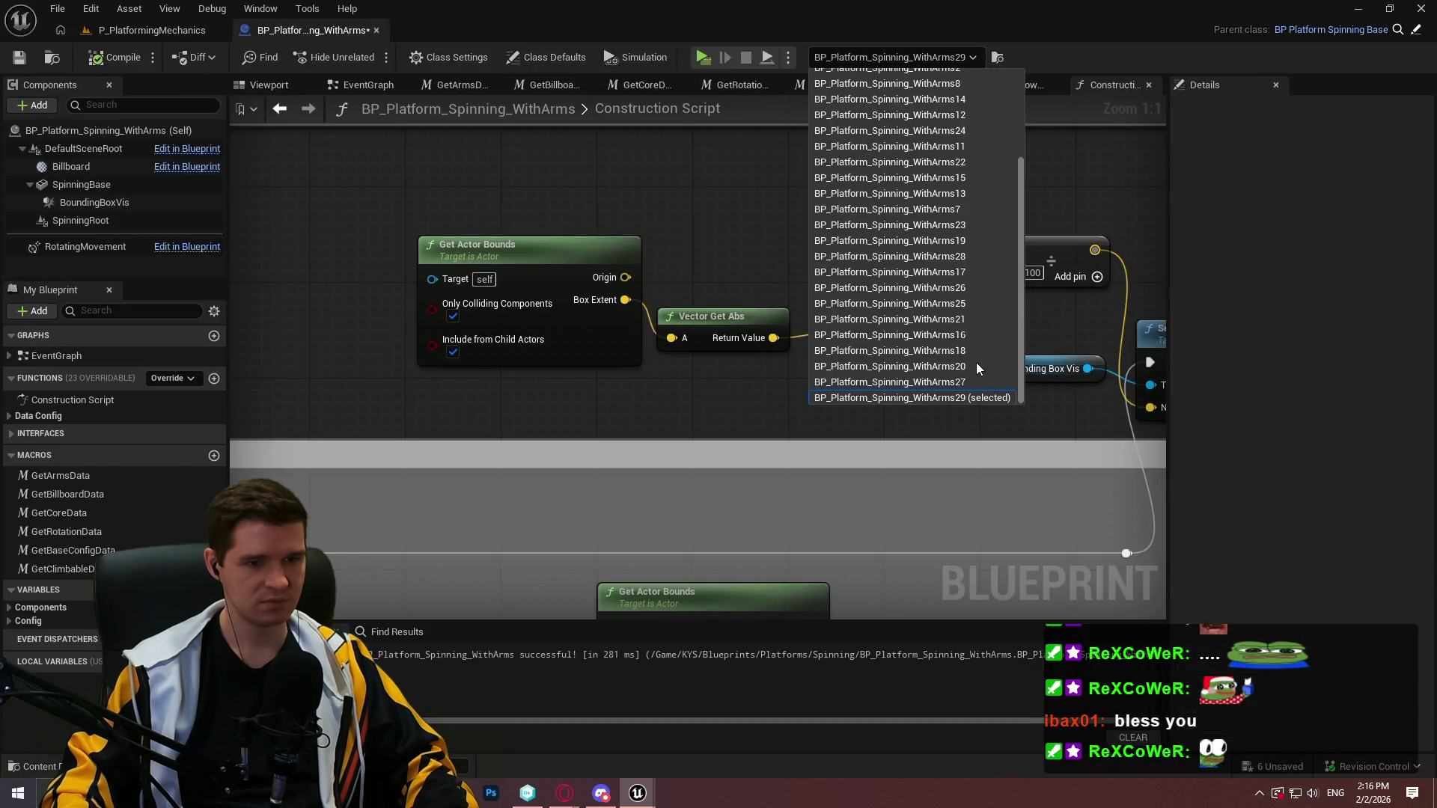
left_click(965, 397)
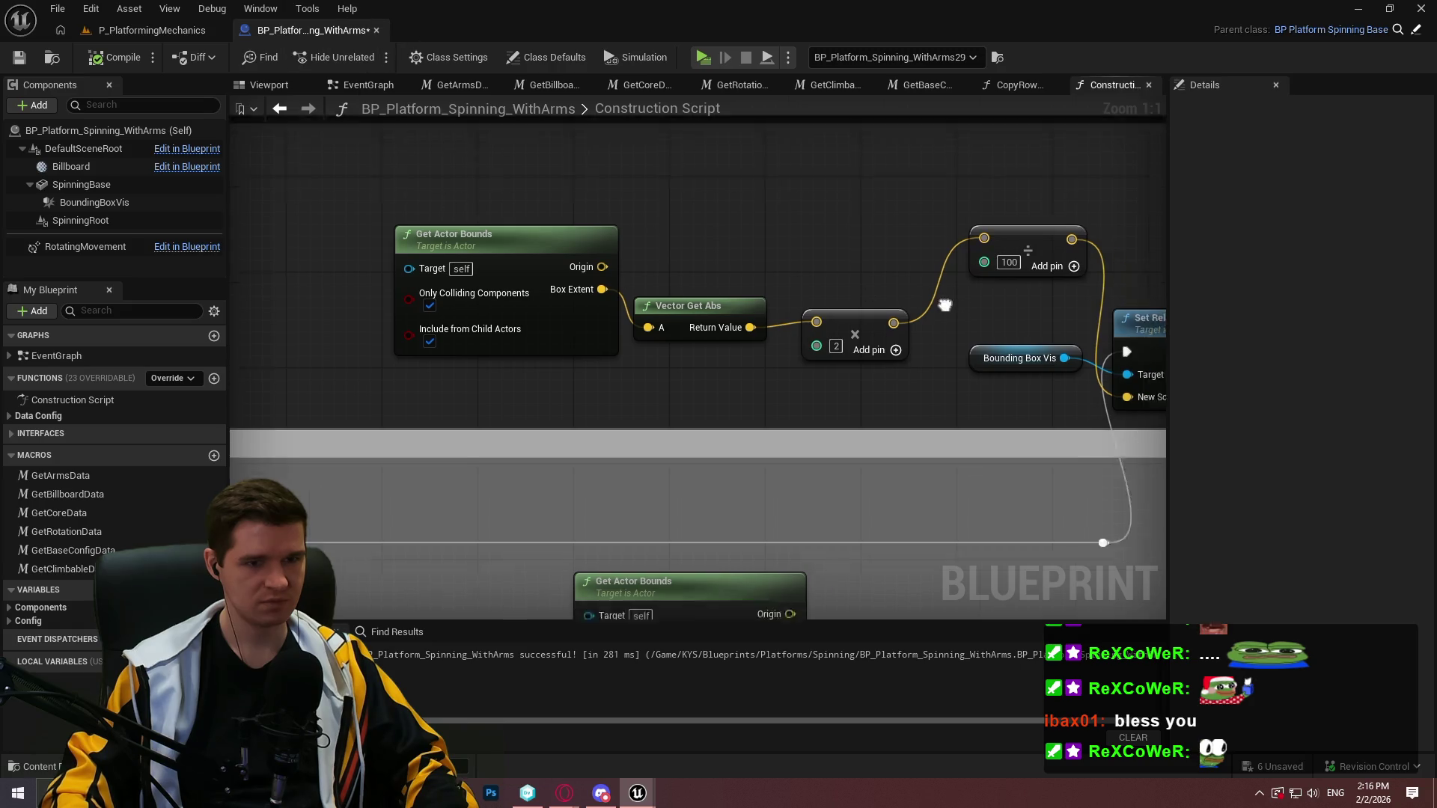
- Add a breakpoint on Set Relative Scale 3D and rerun the construction script
right_click(1016, 270)
left_click(1080, 595)
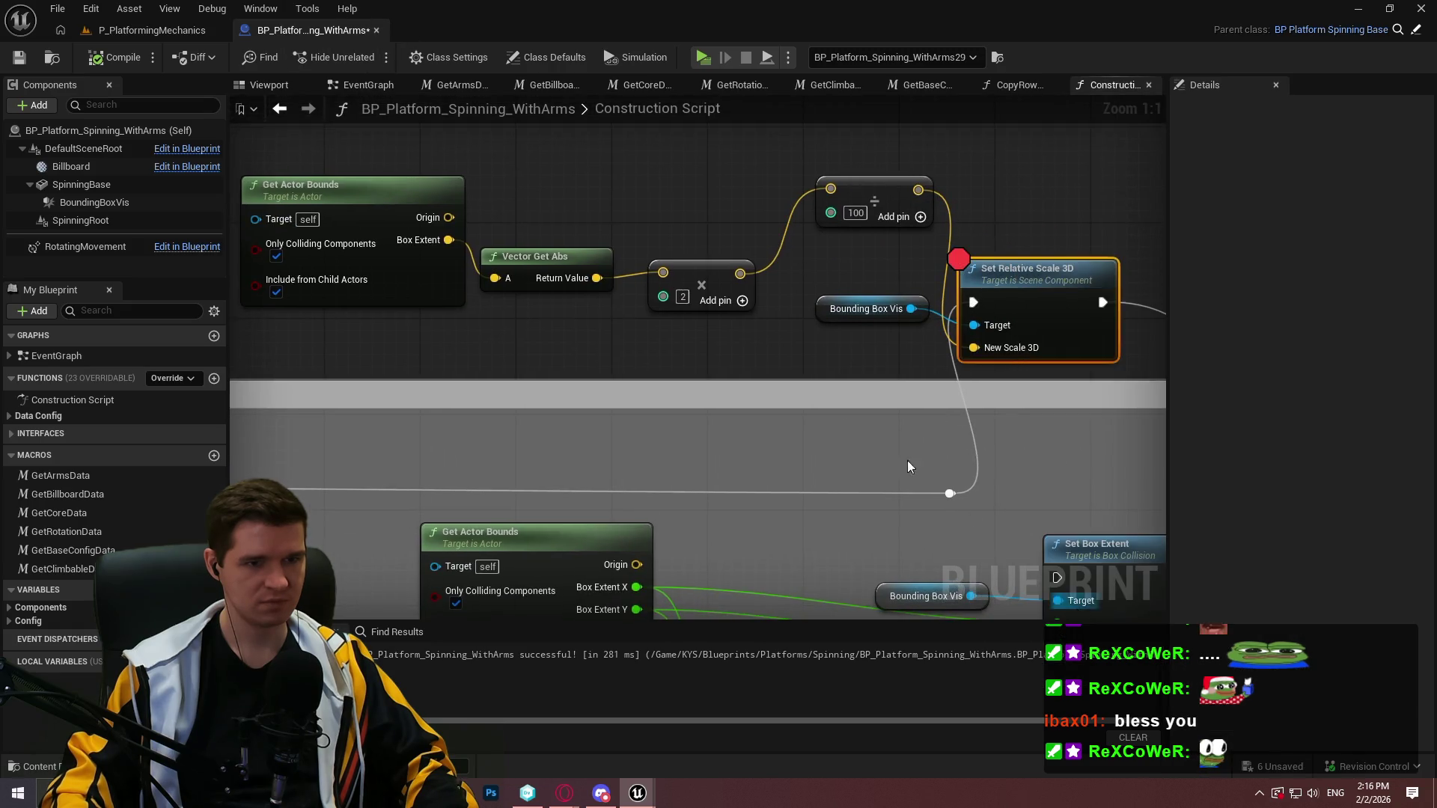
left_click(165, 31)
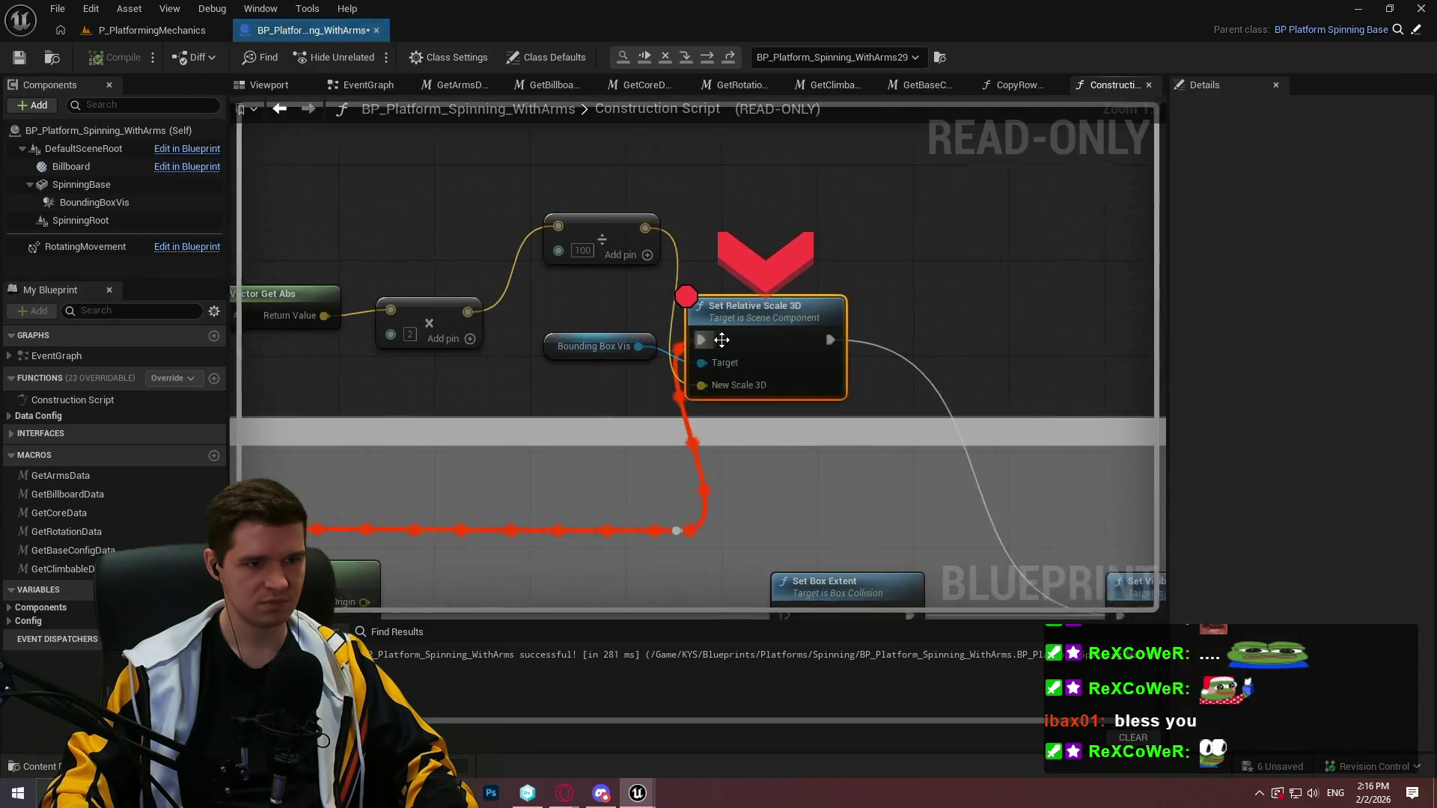
- Inspect Get Actor Bounds and Vector Get Abs, then stop the paused debug session
left_click_drag(184, 343, 666, 346)
mouse_move(583, 287)
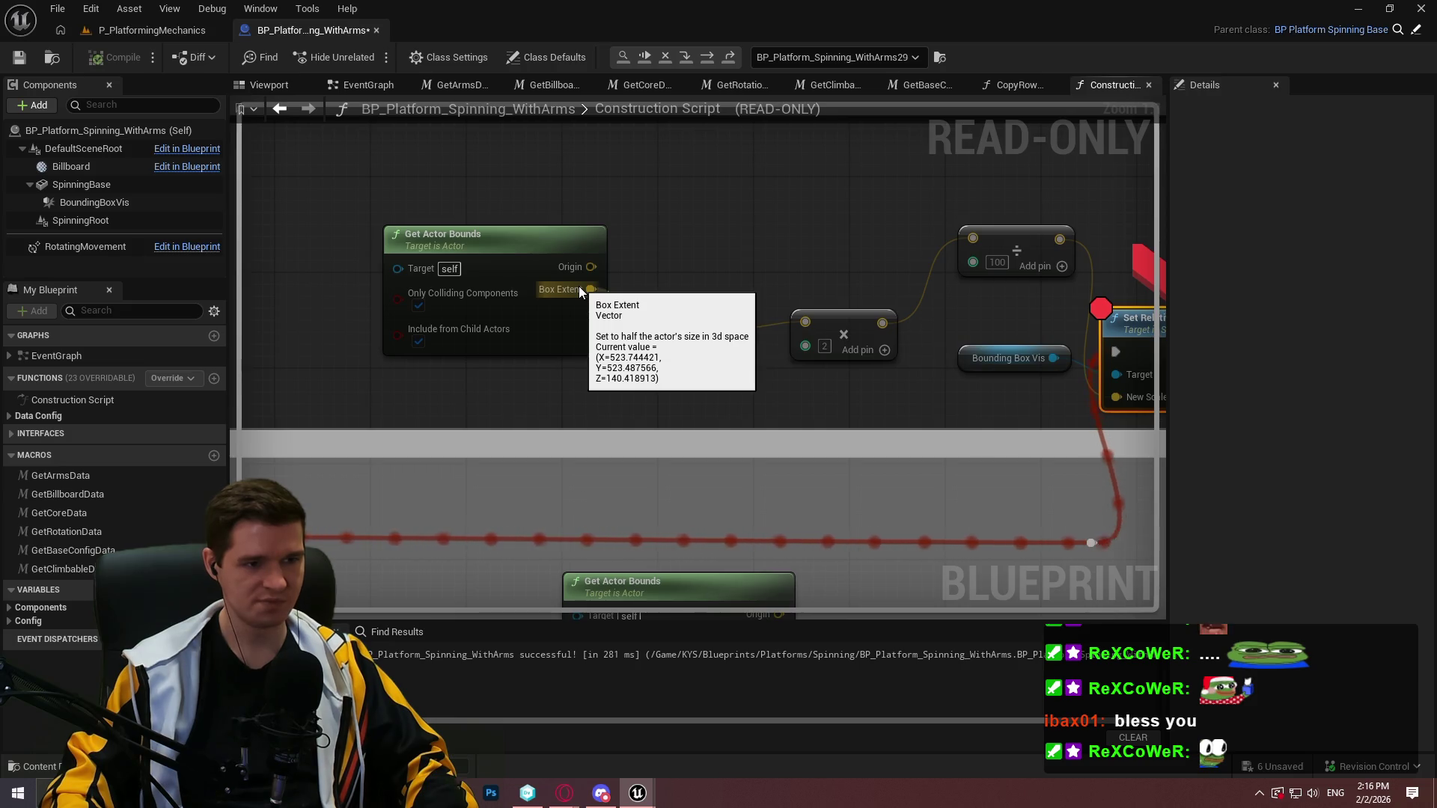
left_click_drag(579, 285, 336, 253)
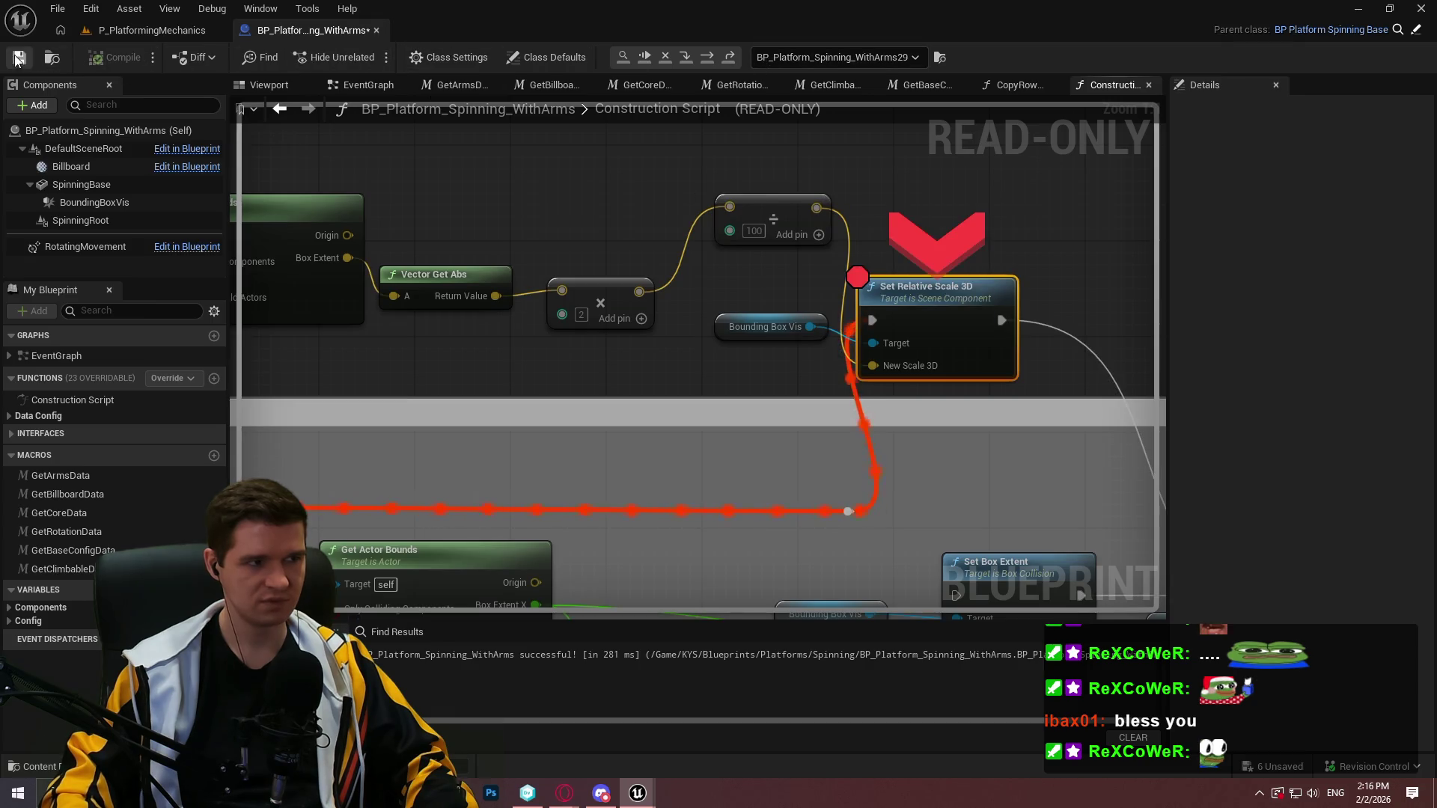
right_click(931, 292)
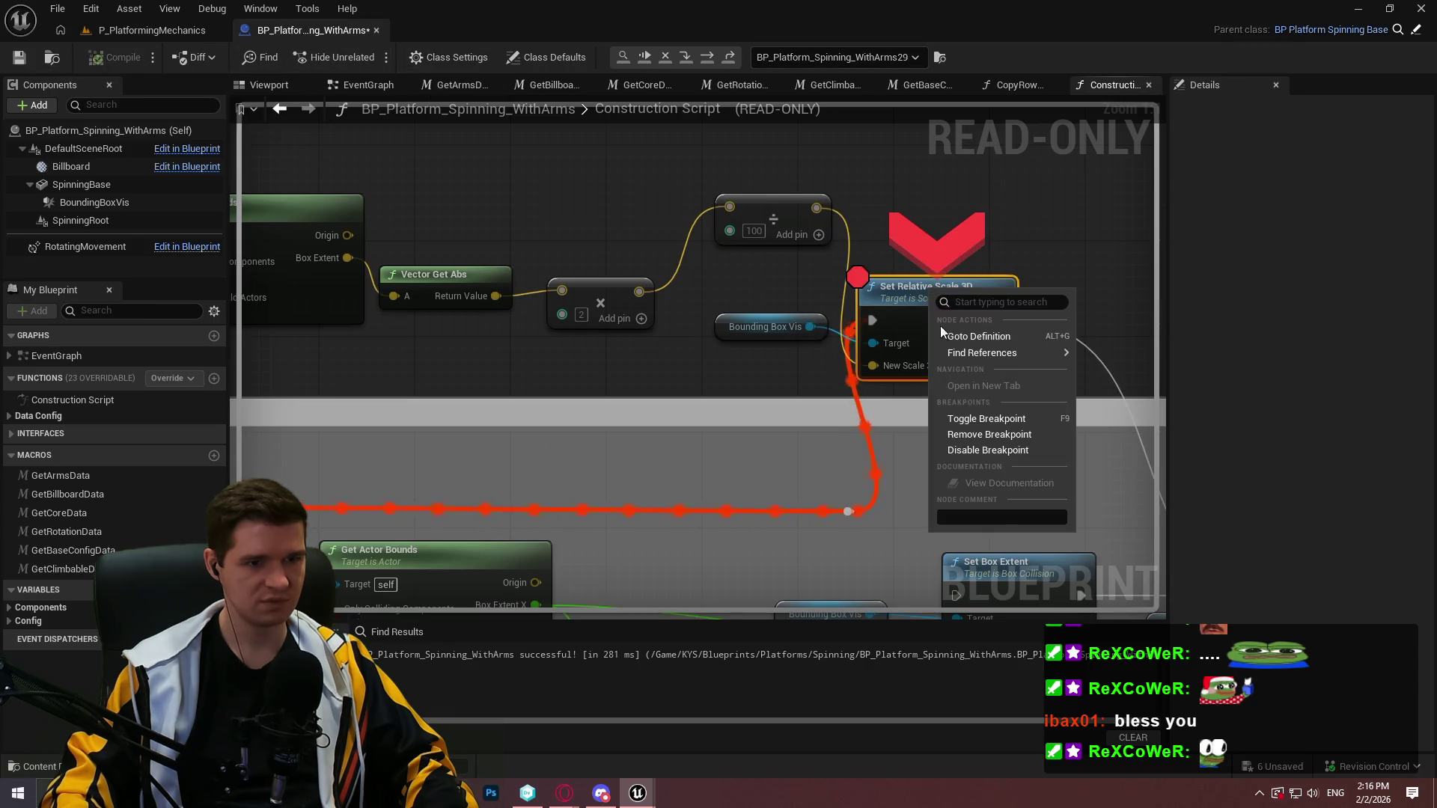
left_click(645, 57)
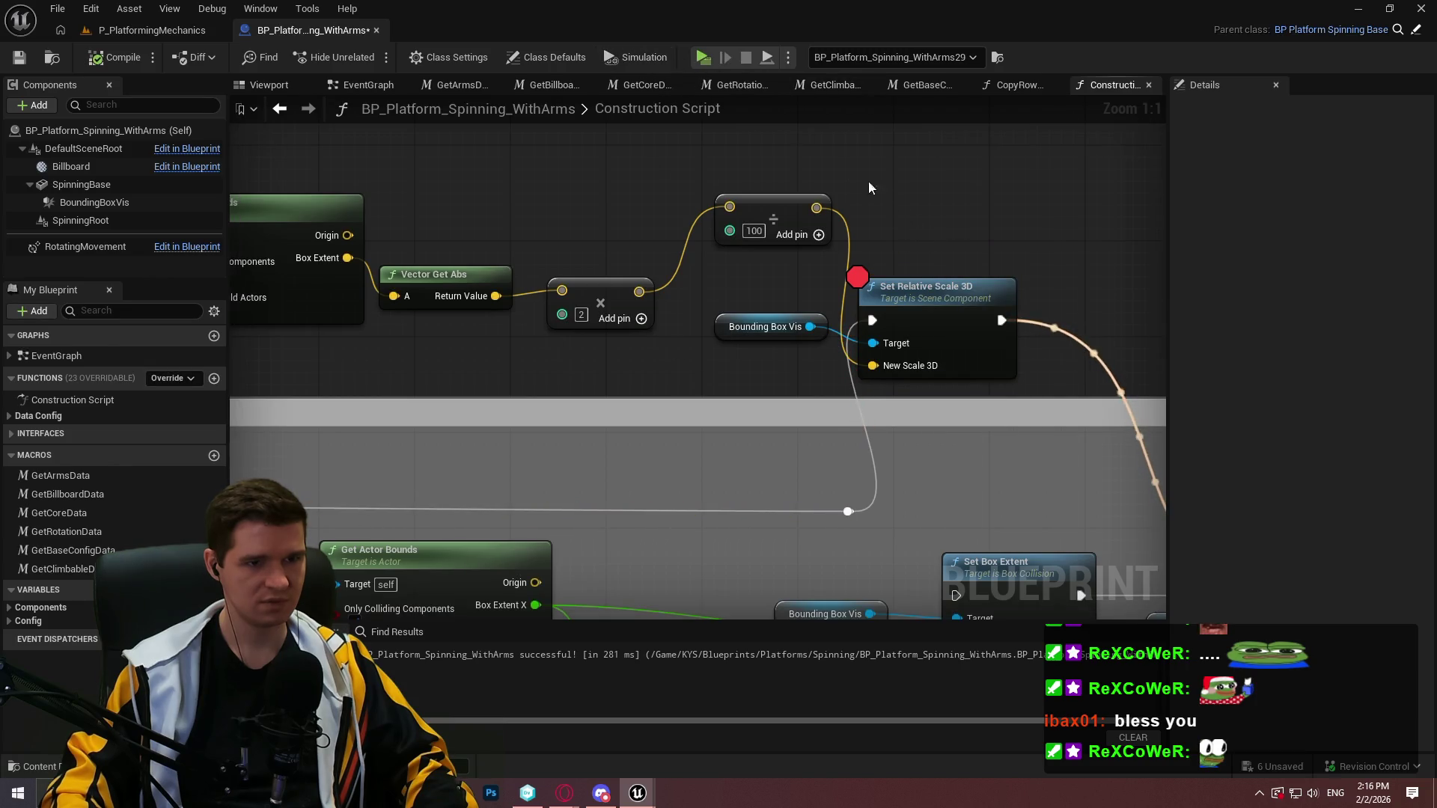
- Remove the breakpoint from Set Relative Scale 3D and return to the P_PlatformingMechanics level
right_click(897, 315)
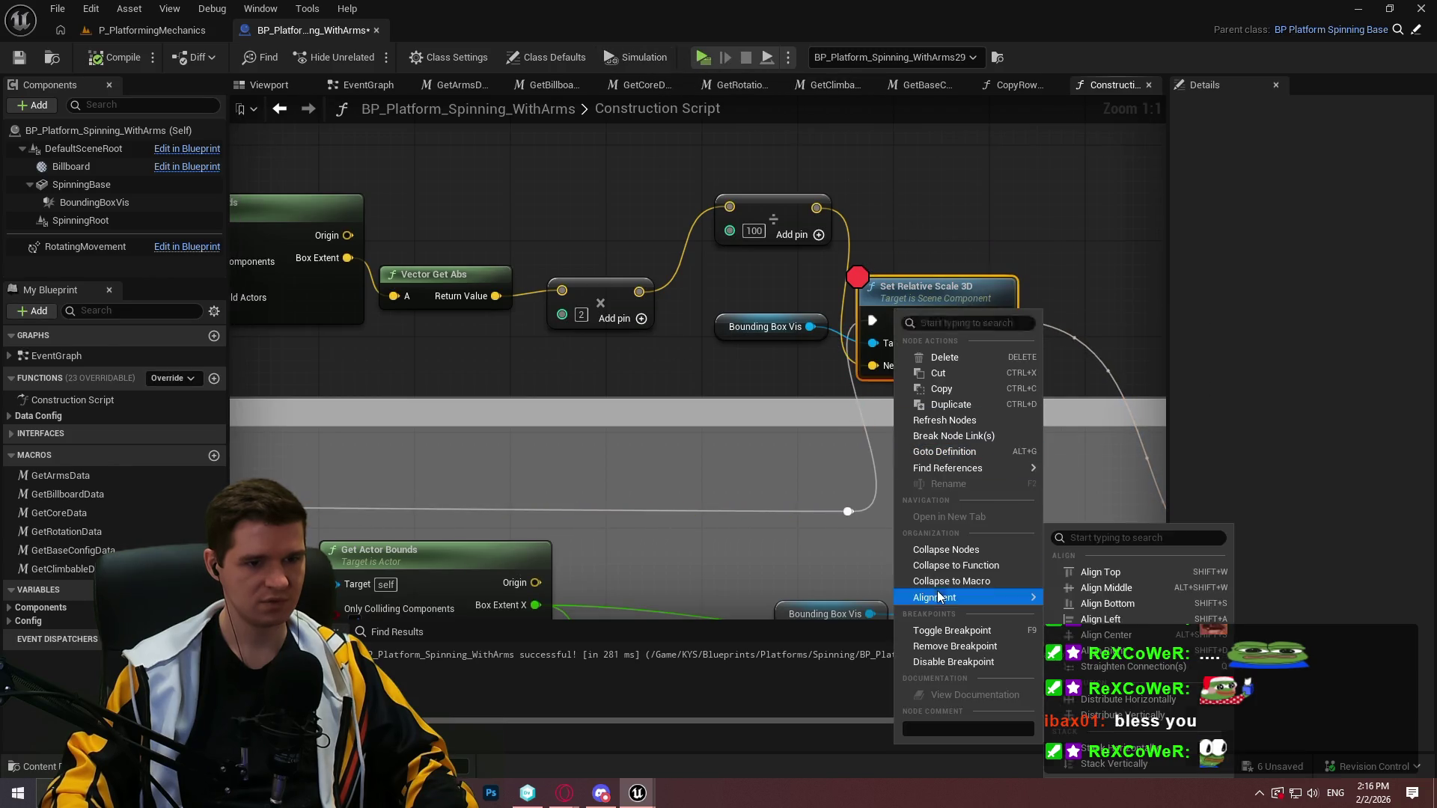
left_click(949, 645)
left_click(152, 30)
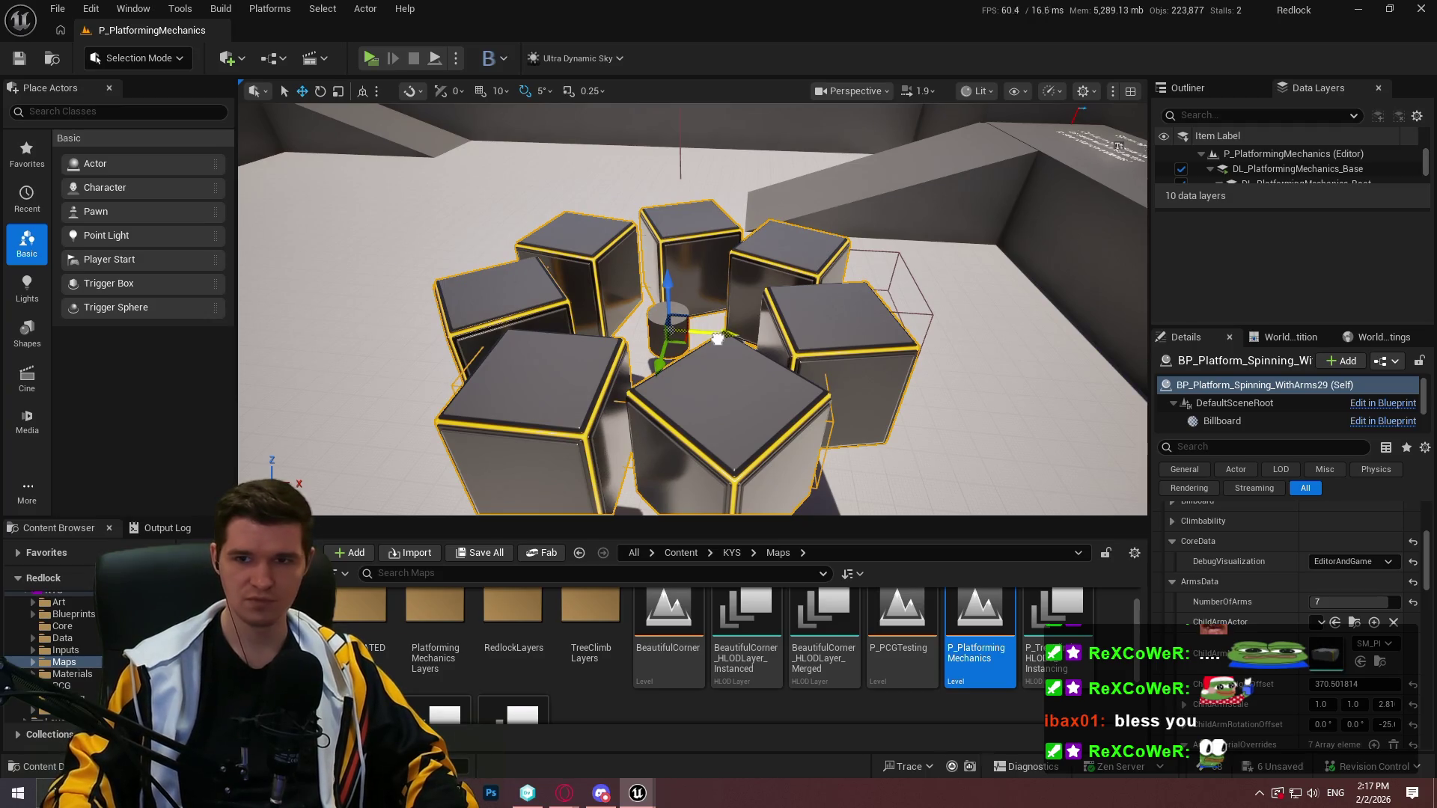
mouse_move(717, 338)
left_mouse_down()
mouse_move(640, 232)
mouse_move(621, 359)
mouse_move(539, 292)
mouse_move(542, 315)
left_mouse_up()
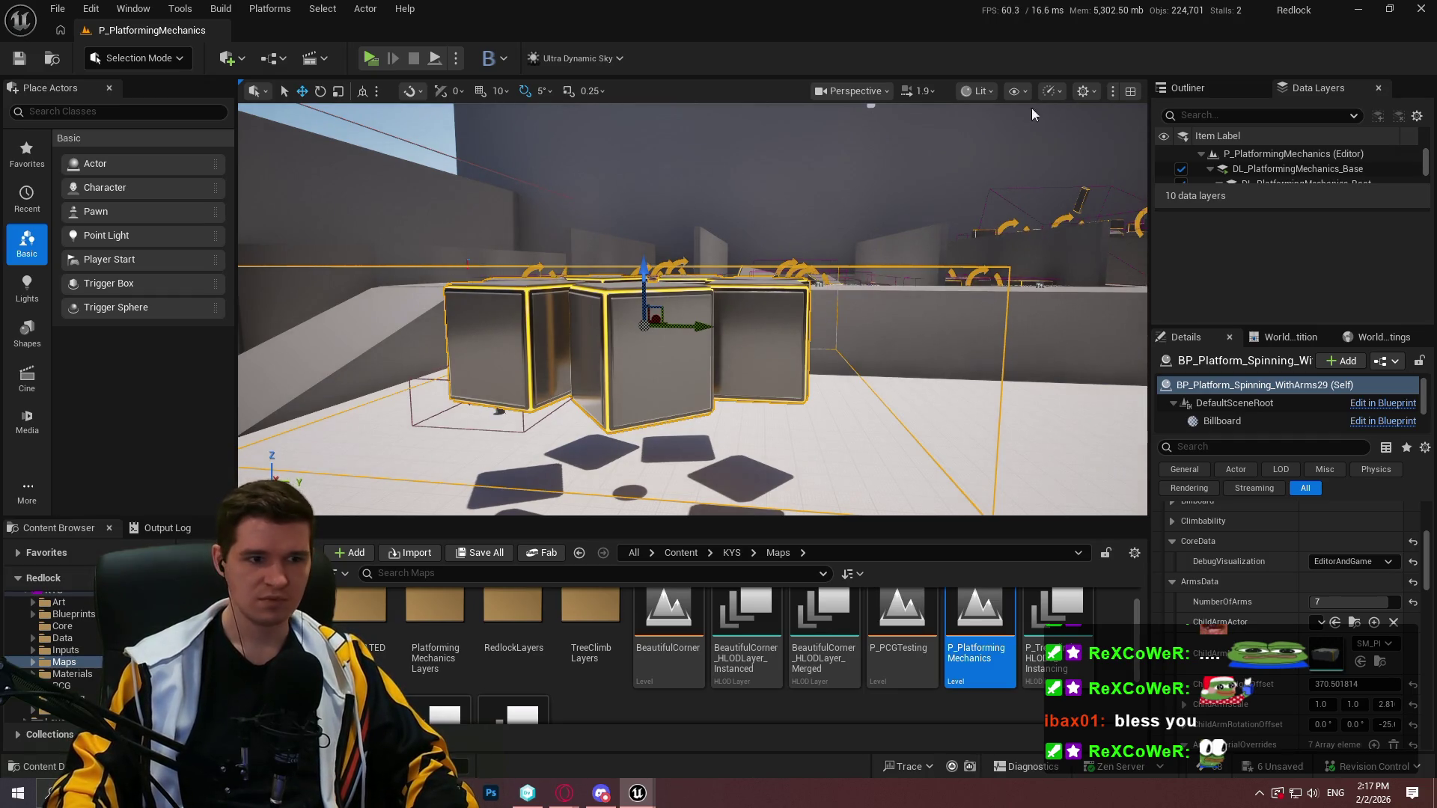
mouse_move(814, 249)
left_mouse_down()
mouse_move(814, 329)
mouse_move(666, 336)
mouse_move(606, 277)
left_mouse_up()
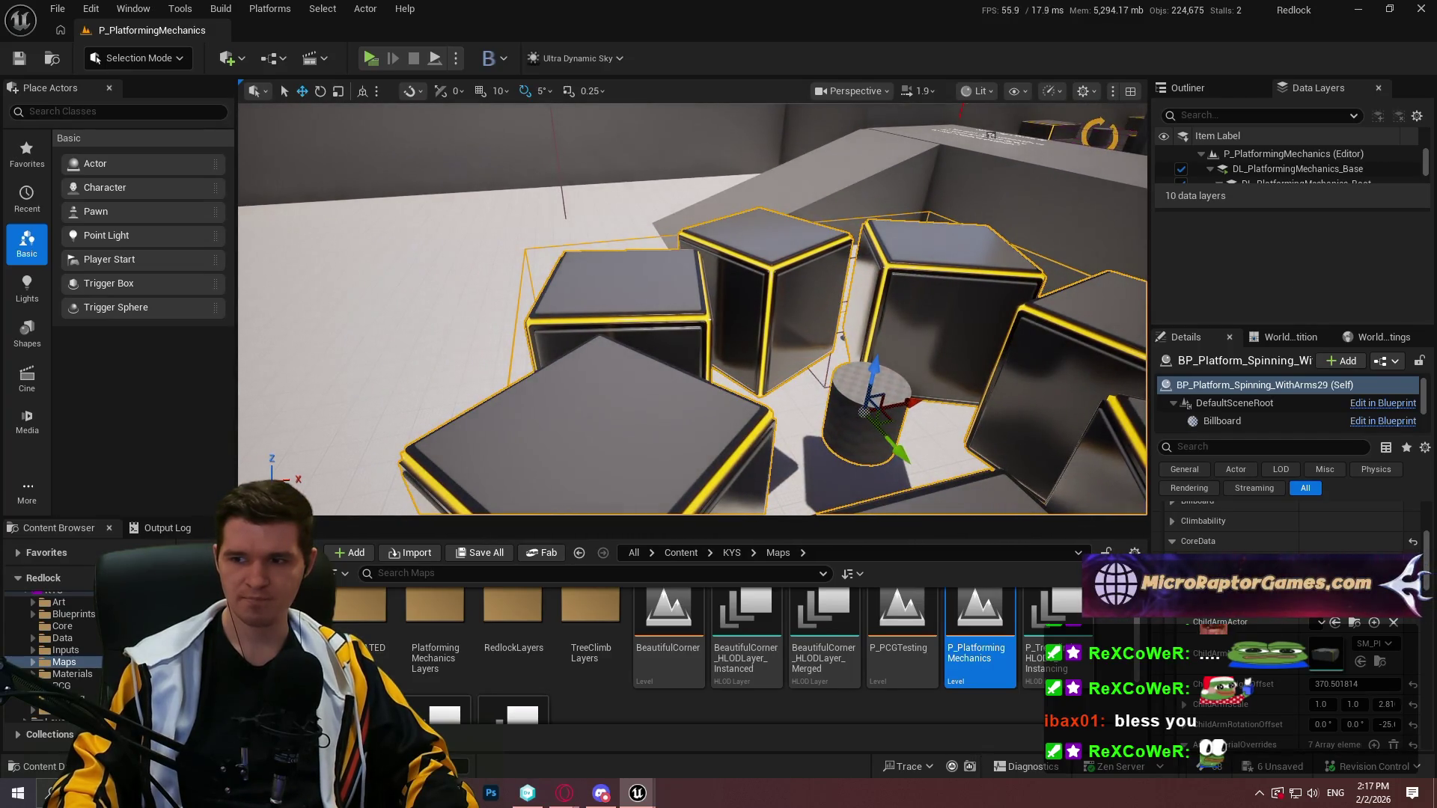
left_click_drag(633, 282, 633, 217)
scroll(633, 228, "up", 2)
mouse_move(918, 241)
left_mouse_down()
mouse_move(918, 270)
mouse_move(918, 241)
left_mouse_up()
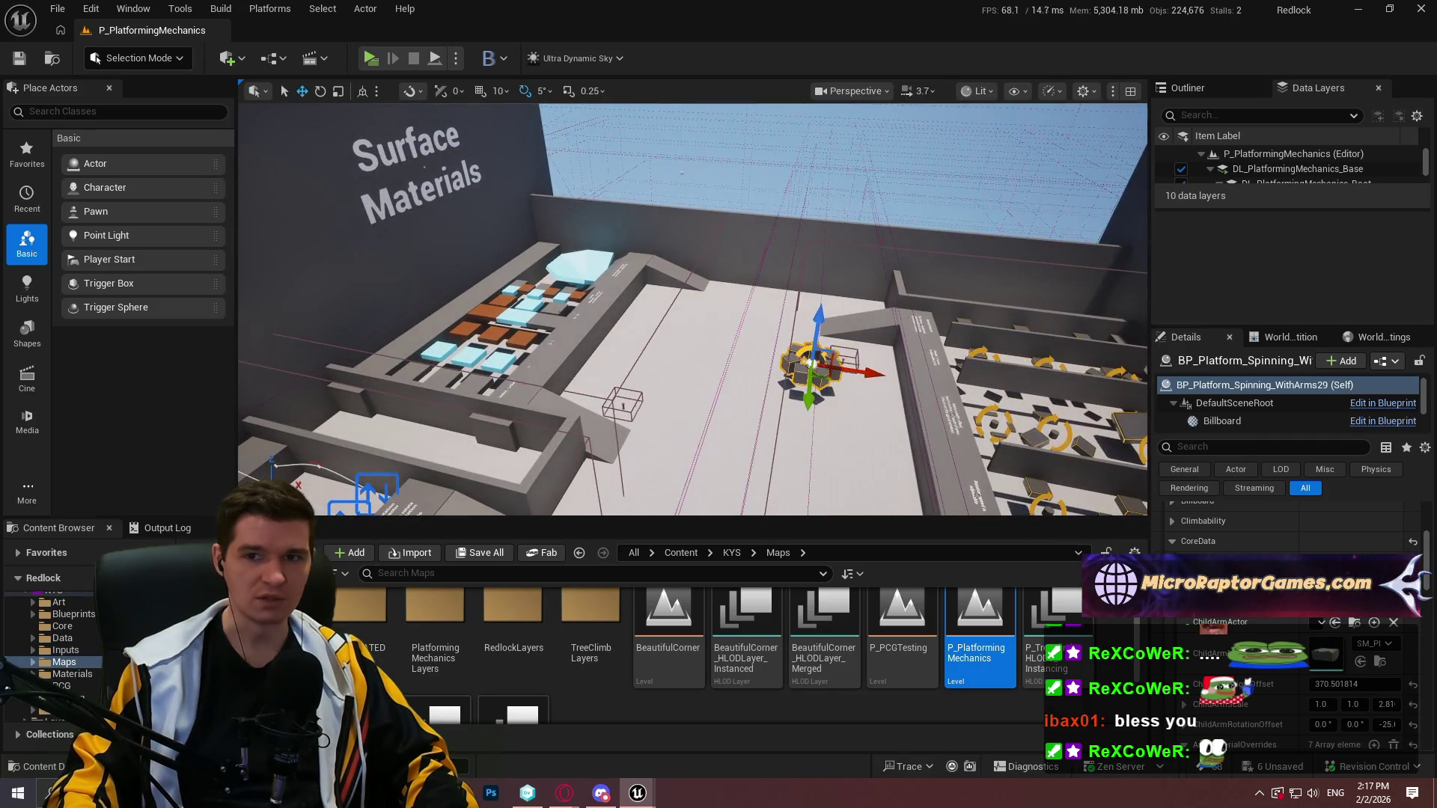
mouse_move(693, 310)
left_mouse_down()
mouse_move(748, 299)
mouse_move(733, 321)
left_mouse_up()
key("f")
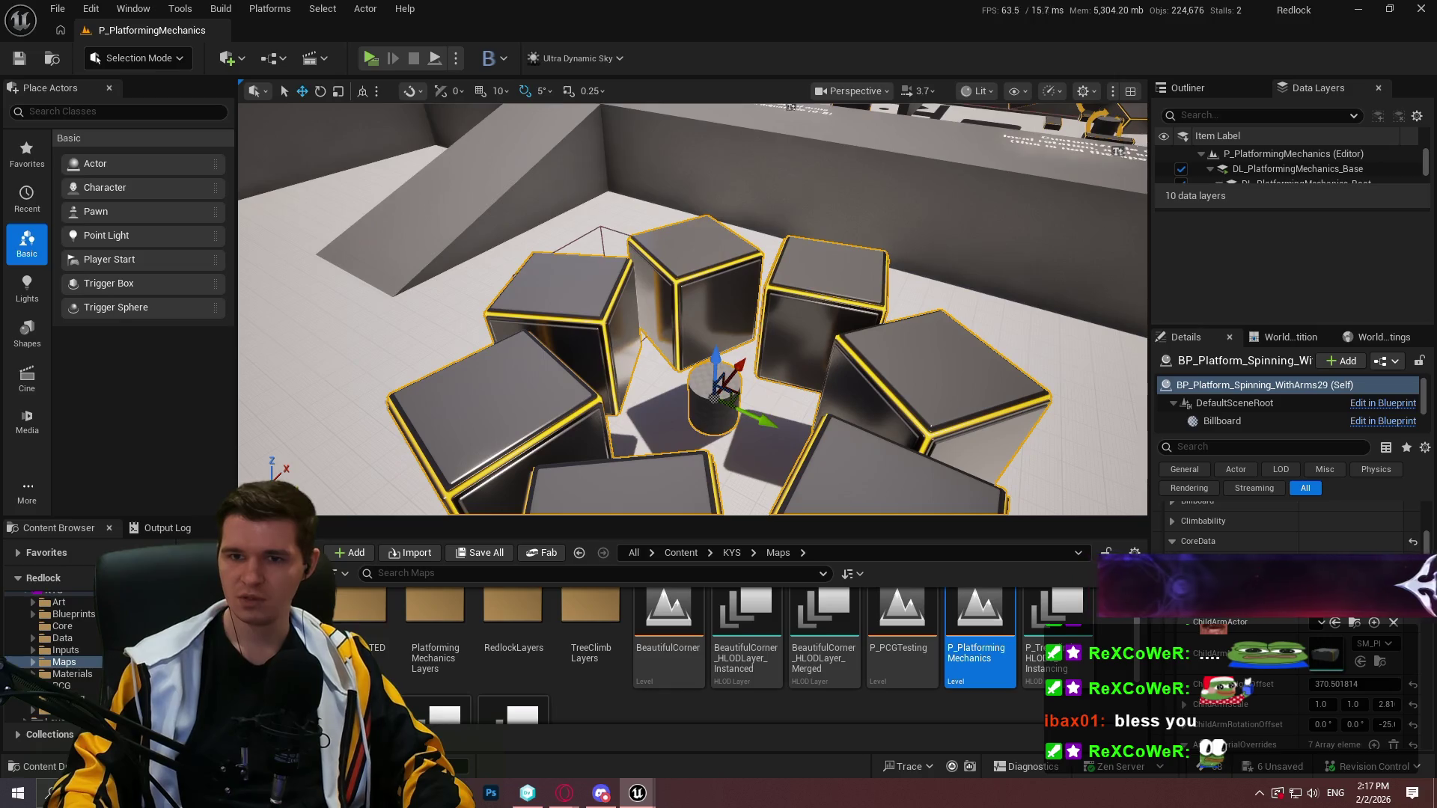
left_click_drag(661, 282, 661, 282)
key("ctrl+e")
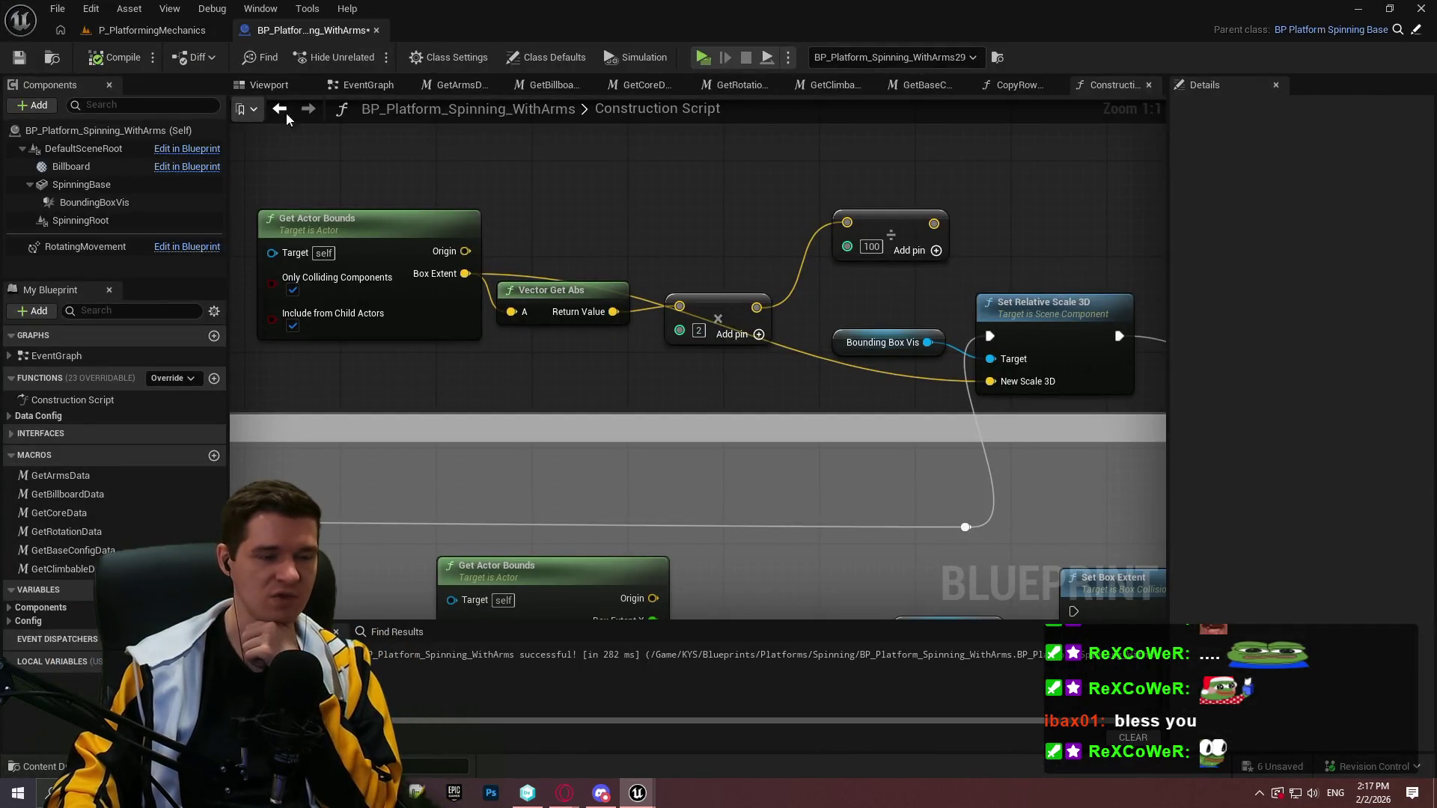
- Paste a Set Box Extent node beside Set Relative Scale 3D
mouse_move(635, 798)
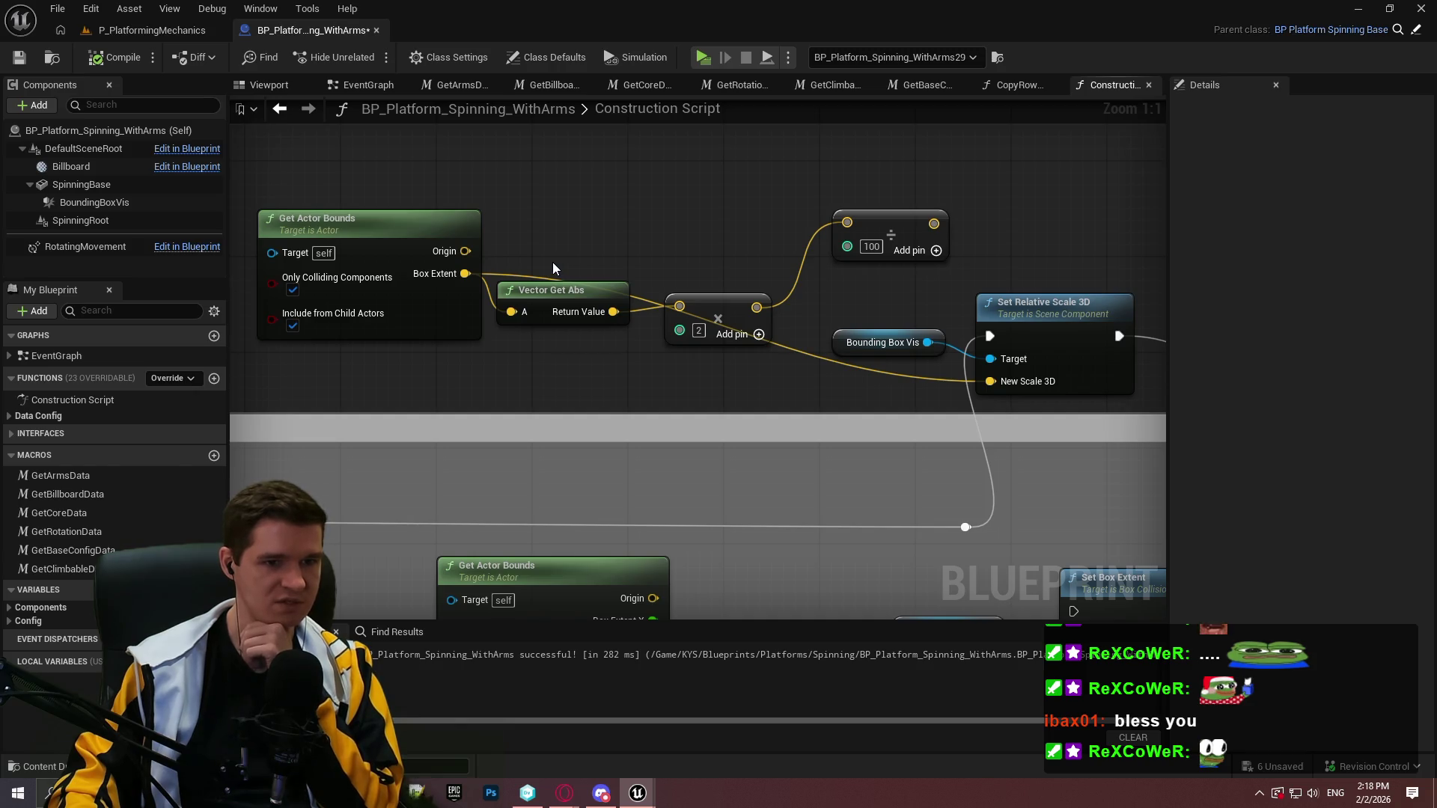
mouse_move(552, 262)
left_mouse_down()
mouse_move(815, 408)
mouse_move(817, 422)
mouse_move(894, 447)
left_mouse_up()
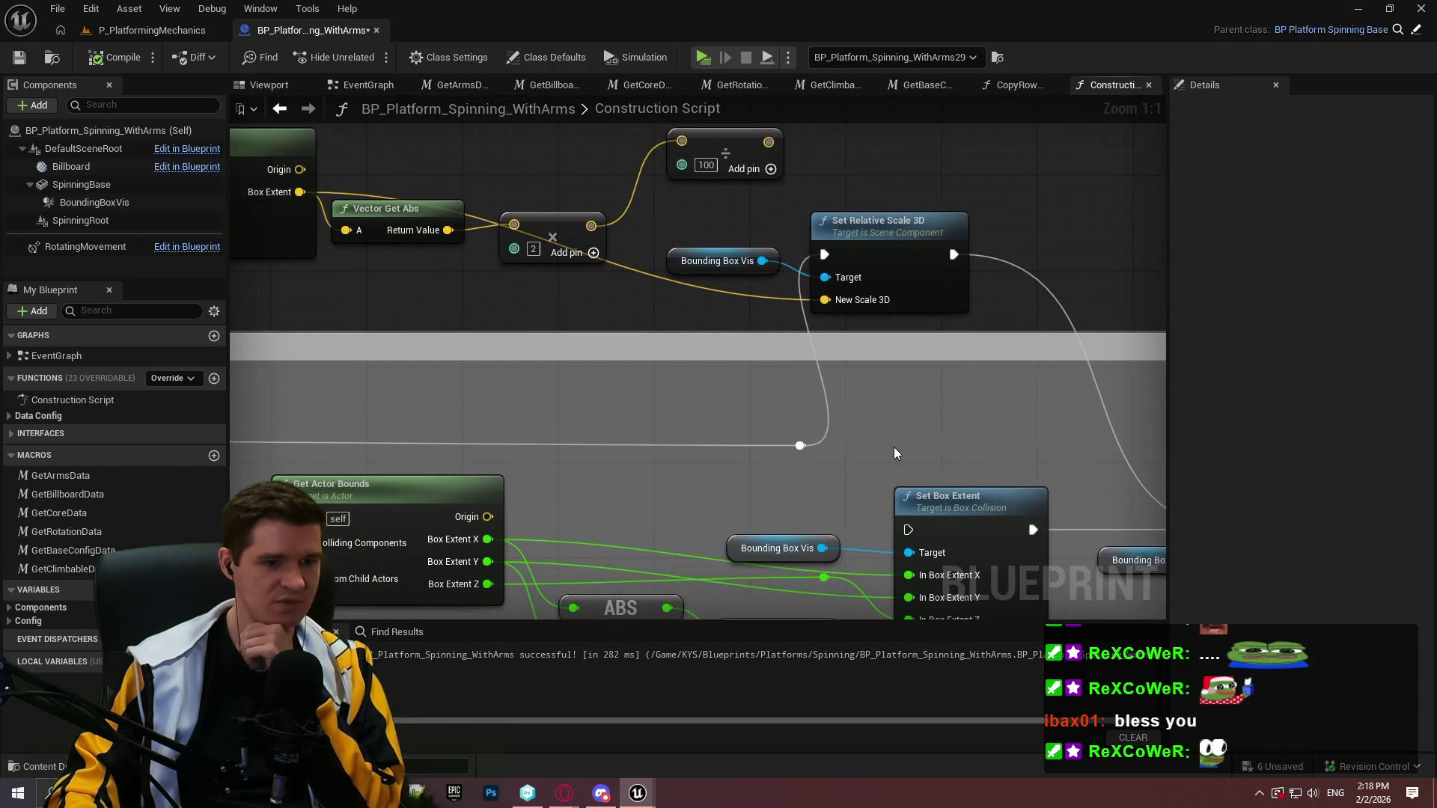
left_click_drag(865, 250, 885, 407)
key("ctrl+v")
left_click_drag(933, 282, 962, 215)
- Recombine In Box Extent, feed it Box Extent, wire its exec pin, and compile
right_click(906, 282)
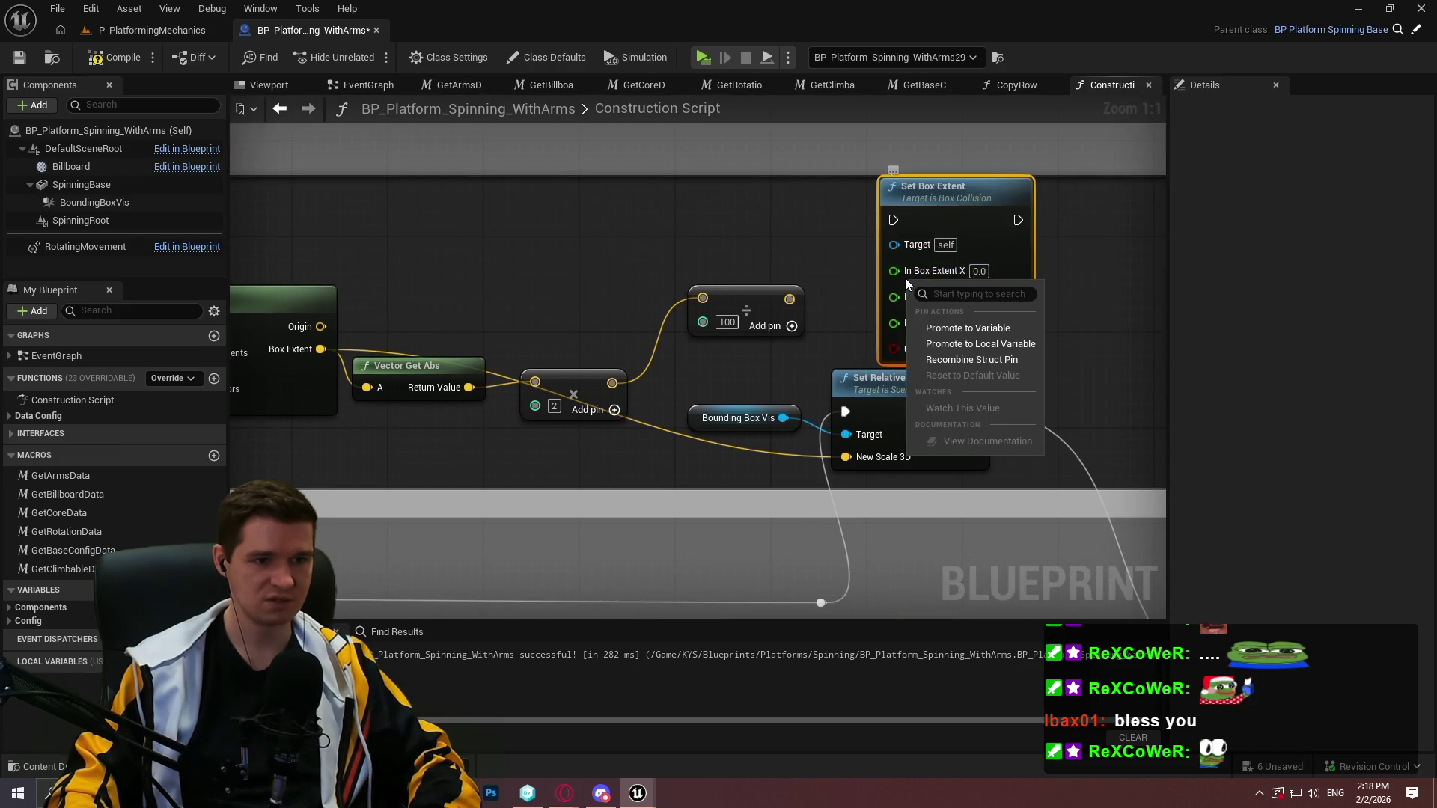
left_click(961, 358)
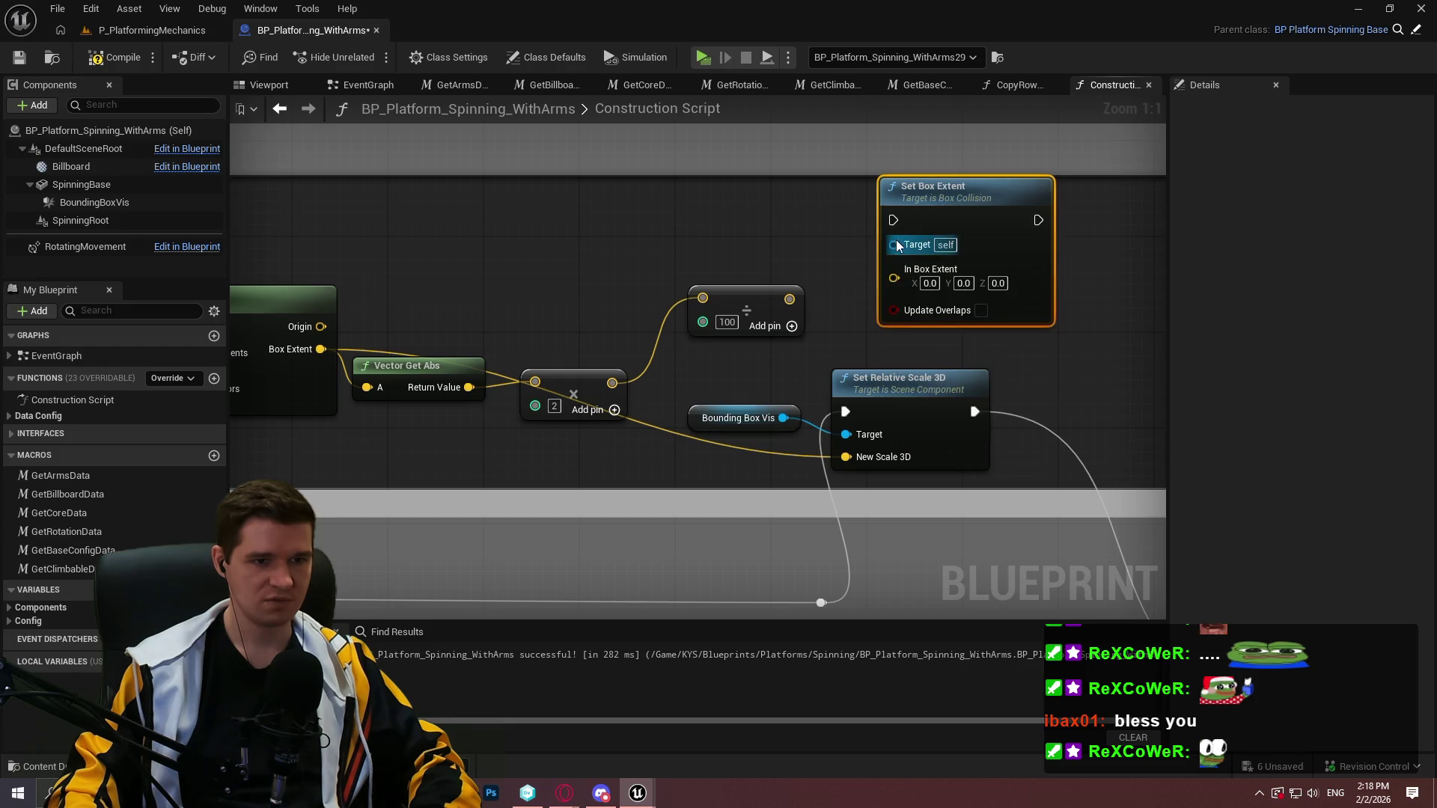
mouse_move(893, 277)
left_mouse_down()
mouse_move(662, 383)
mouse_move(295, 352)
left_mouse_up()
mouse_move(893, 219)
left_mouse_down()
mouse_move(827, 567)
mouse_move(819, 455)
mouse_move(652, 475)
mouse_move(754, 296)
mouse_move(980, 505)
mouse_move(953, 360)
left_mouse_up()
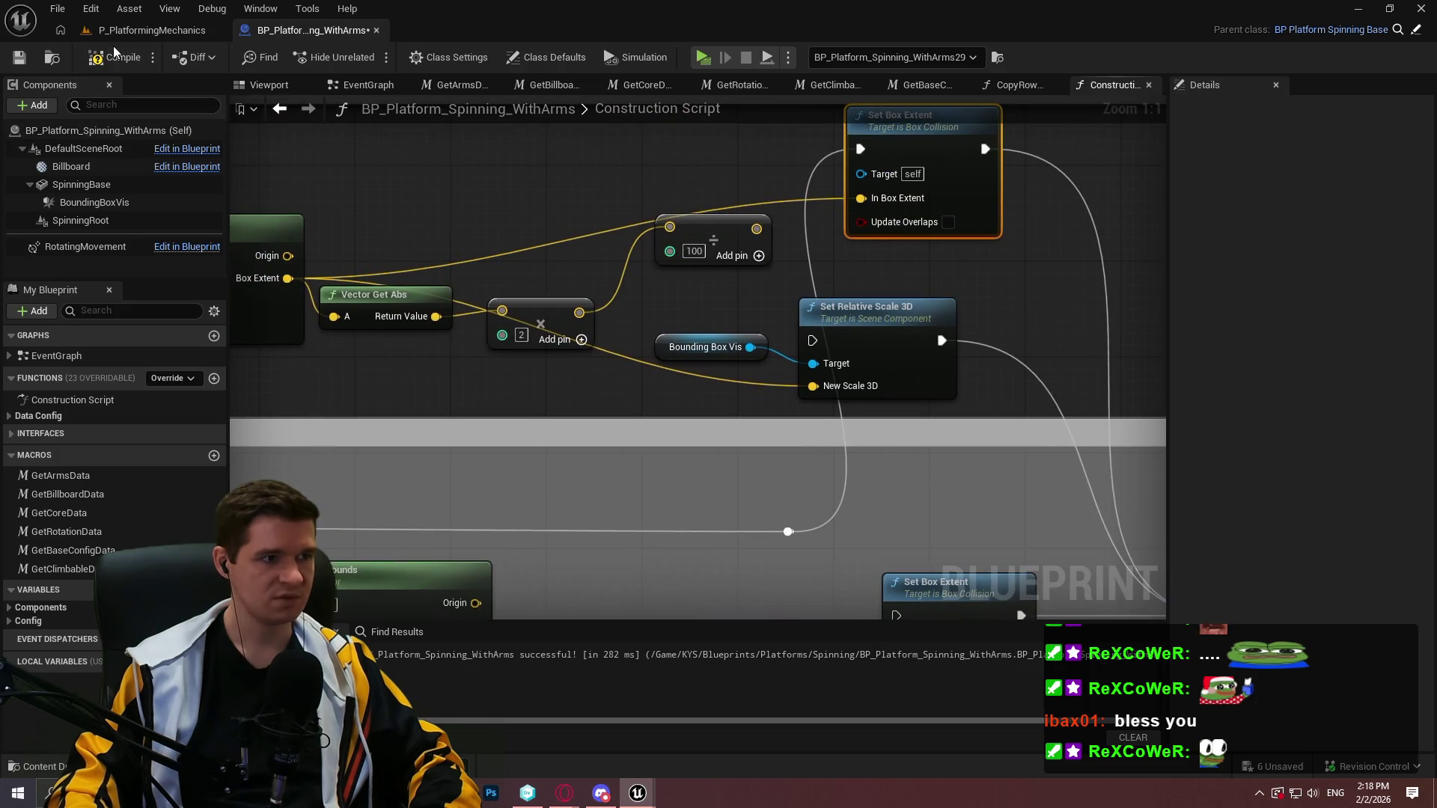
left_click(113, 58)
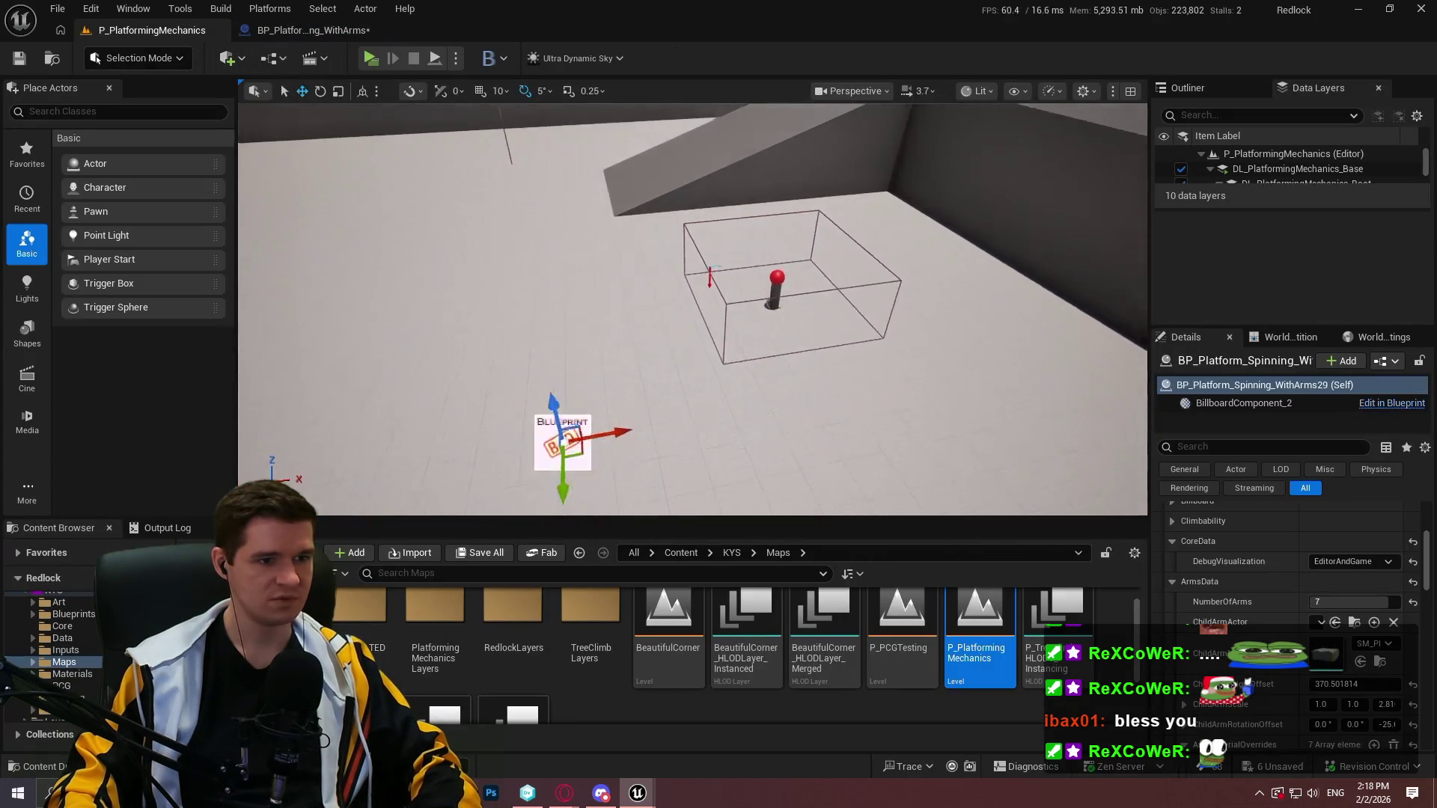
- Recompile with Bounding Box Vis as Set Box Extent's target and check the level
left_click(299, 30)
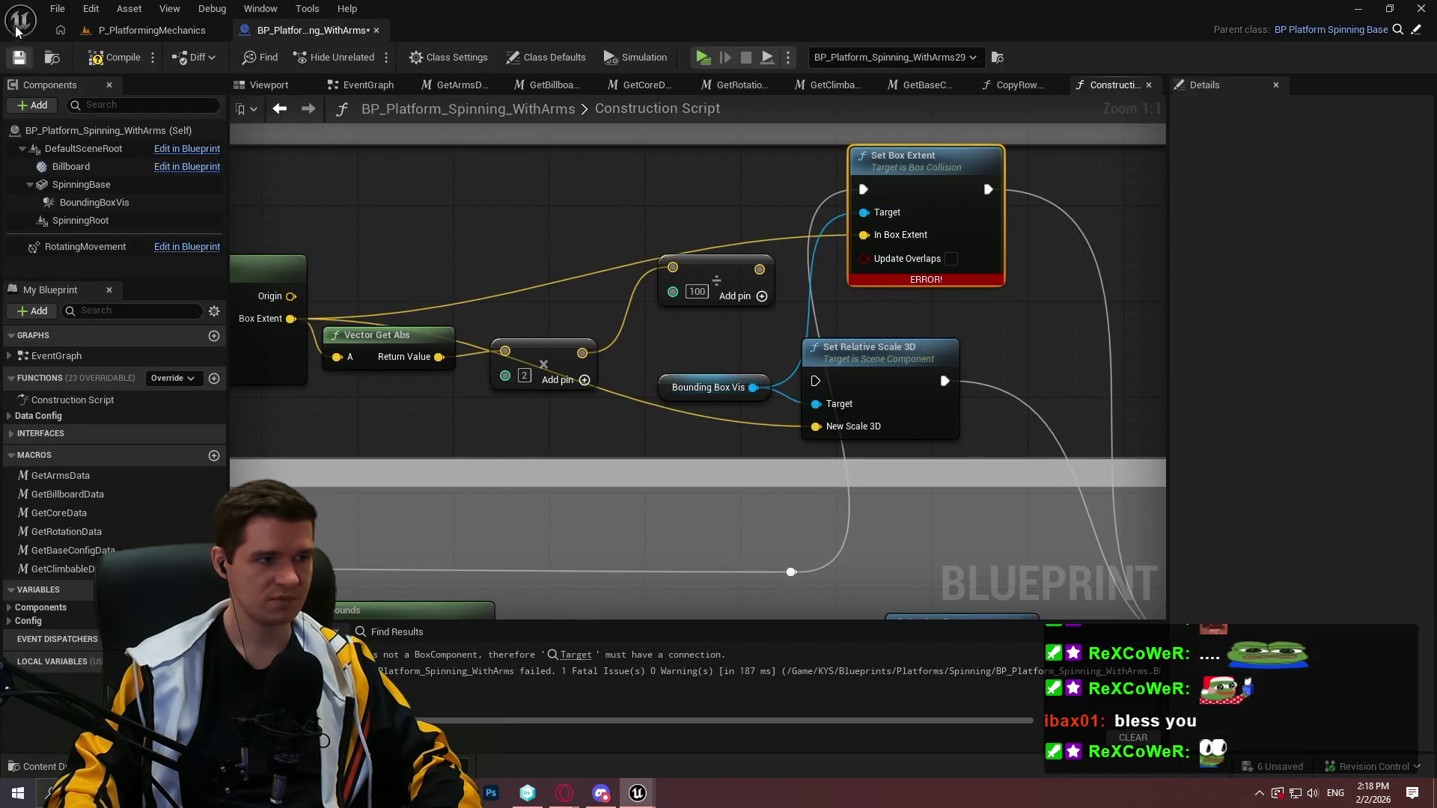
left_click(108, 58)
left_click(127, 32)
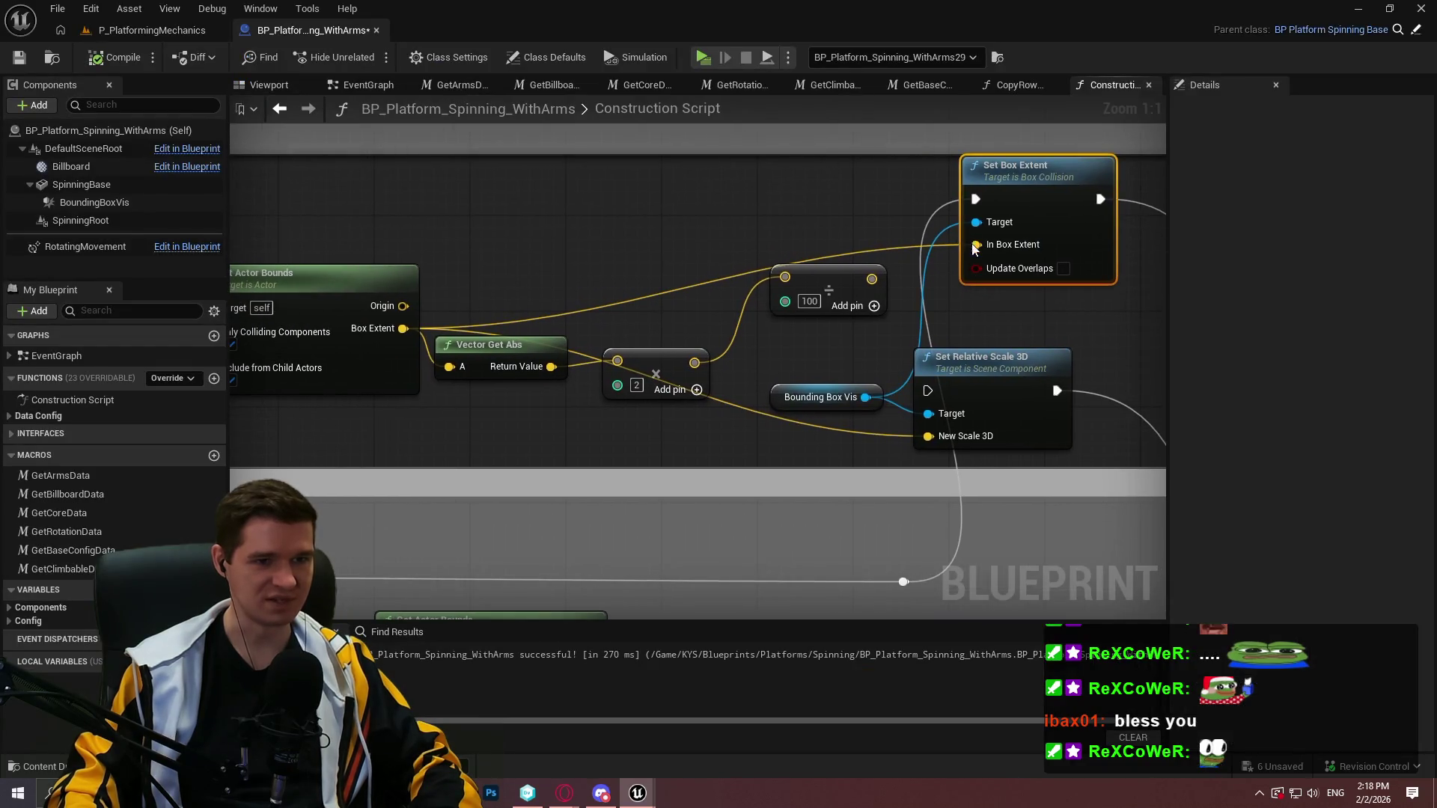
right_click(975, 247)
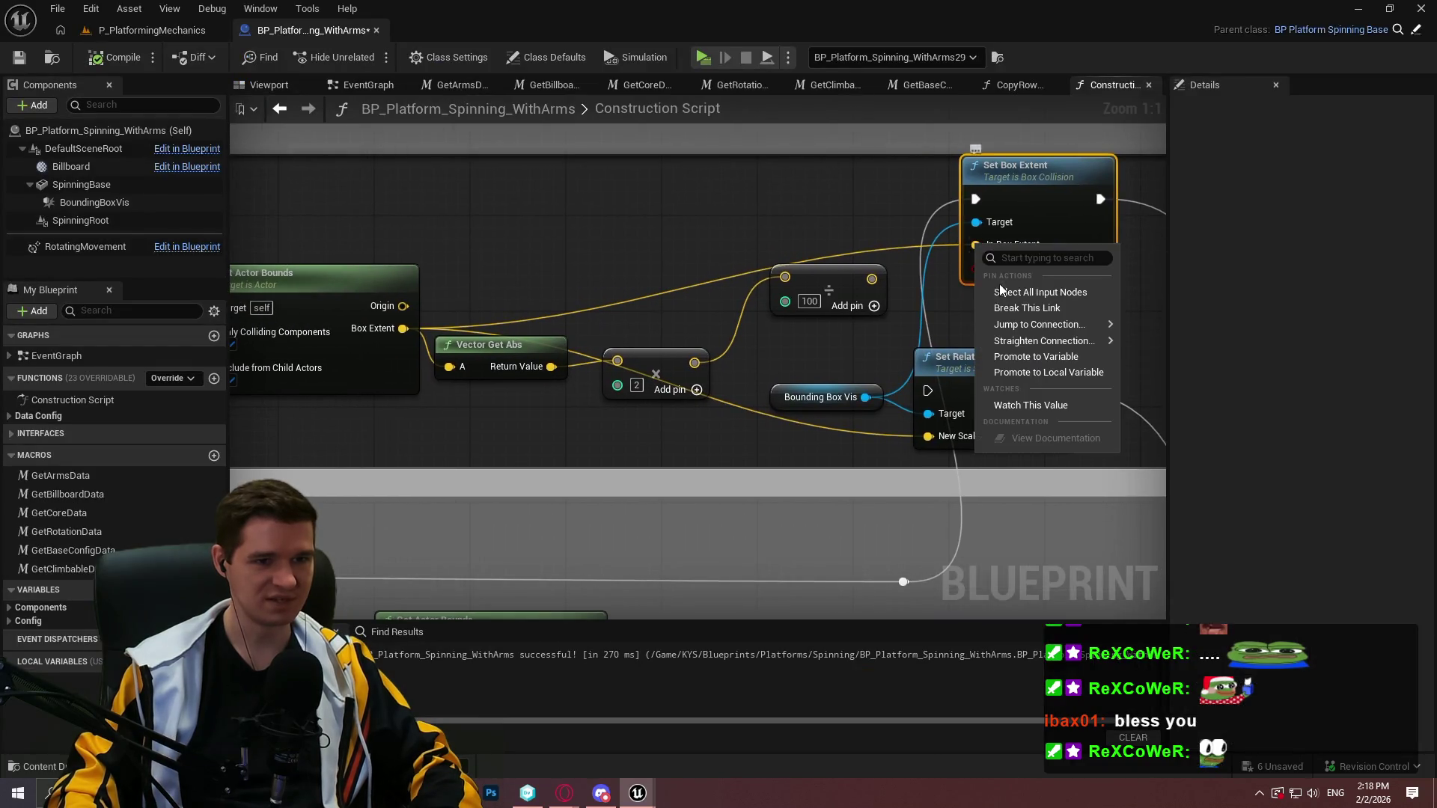
- Disconnect and split In Box Extent into X, Y, Z, deleting the abs, multiply and divide nodes
left_click(1013, 308)
right_click(986, 258)
left_click(1027, 338)
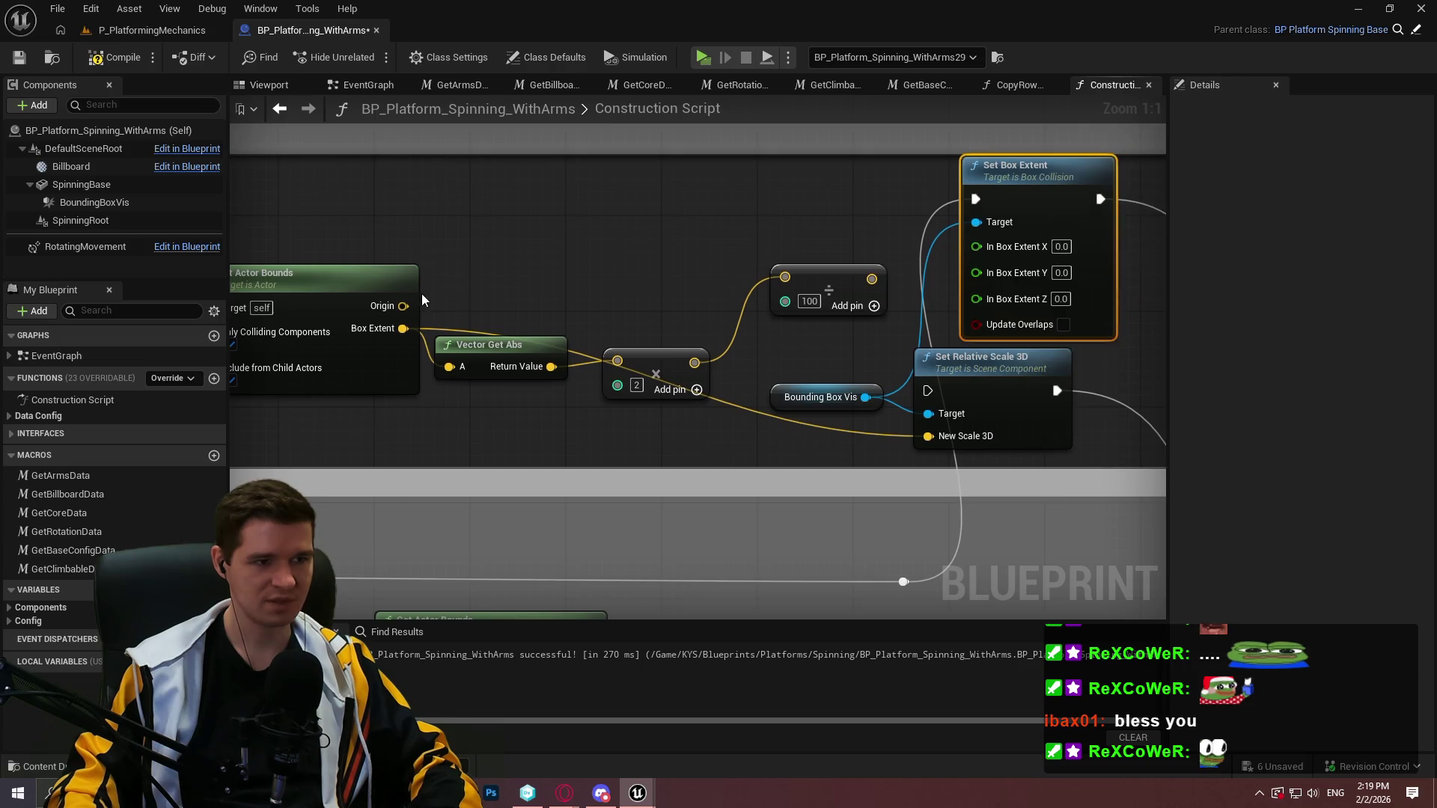
right_click(390, 330)
left_click(475, 308)
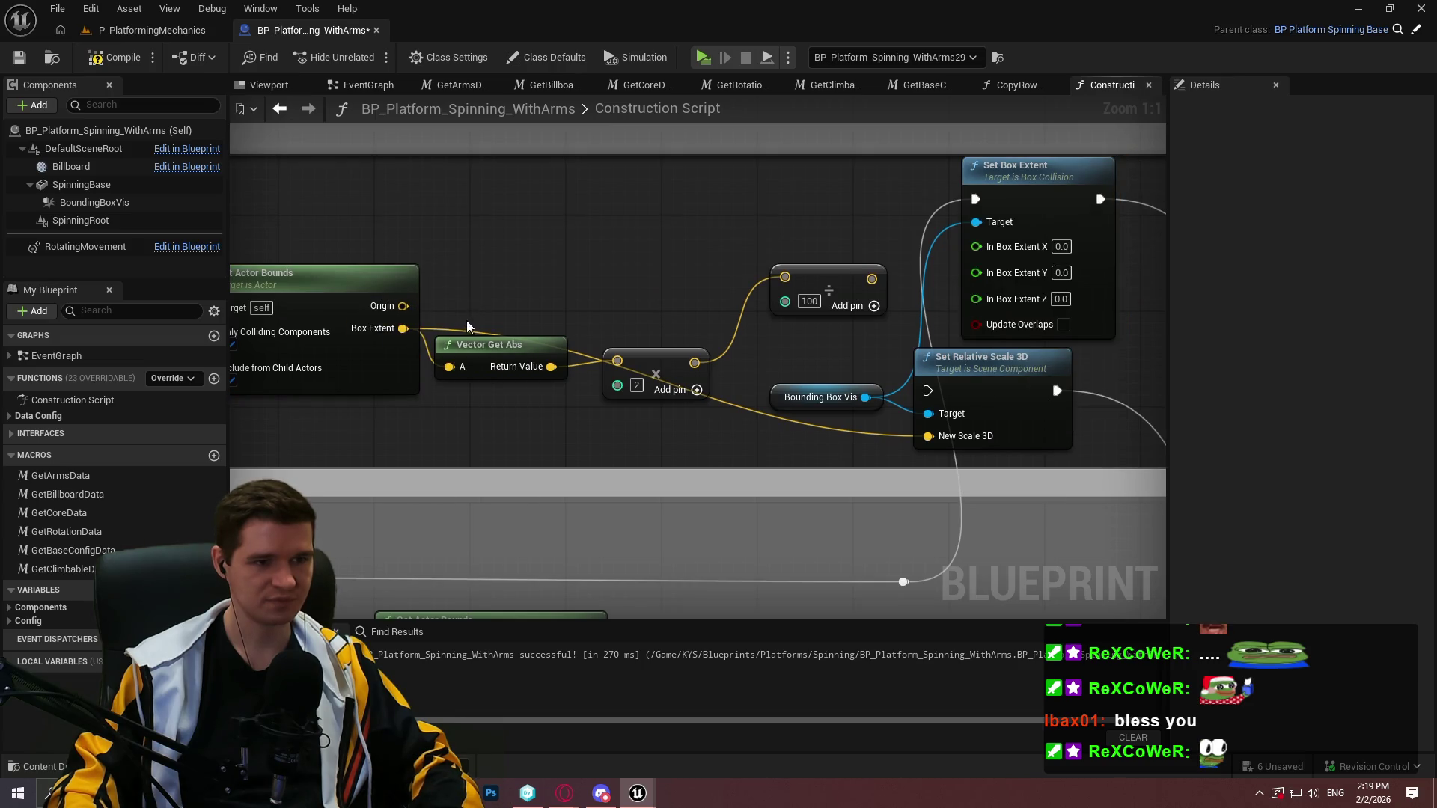
left_click(568, 333)
left_click(741, 351, "ctrl")
key("Delete")
left_click(865, 266)
key("Delete")
- Split Box Extent into X, Y, Z, wire X into In Box Extent X, then view the level
right_click(489, 317)
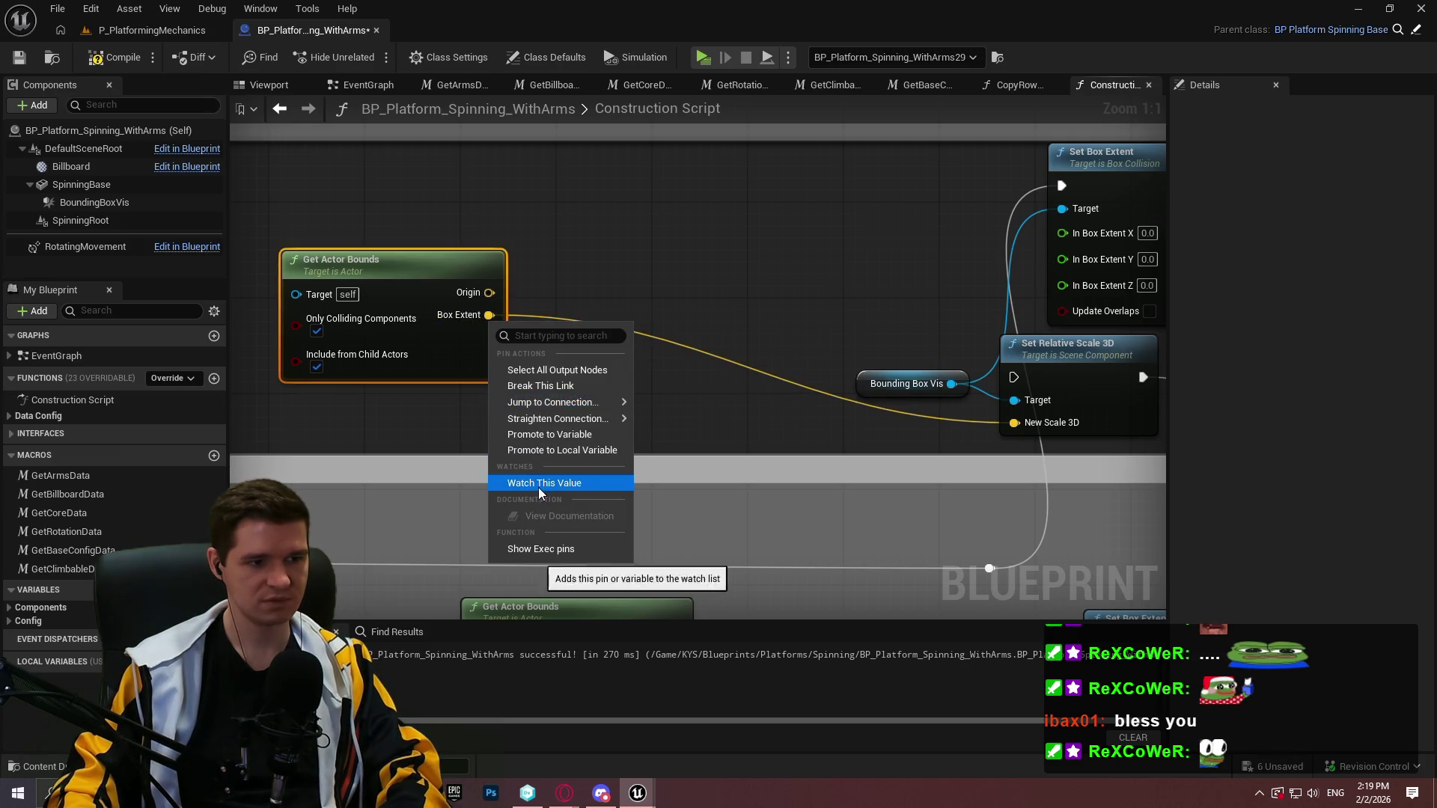
left_click(540, 385)
right_click(488, 318)
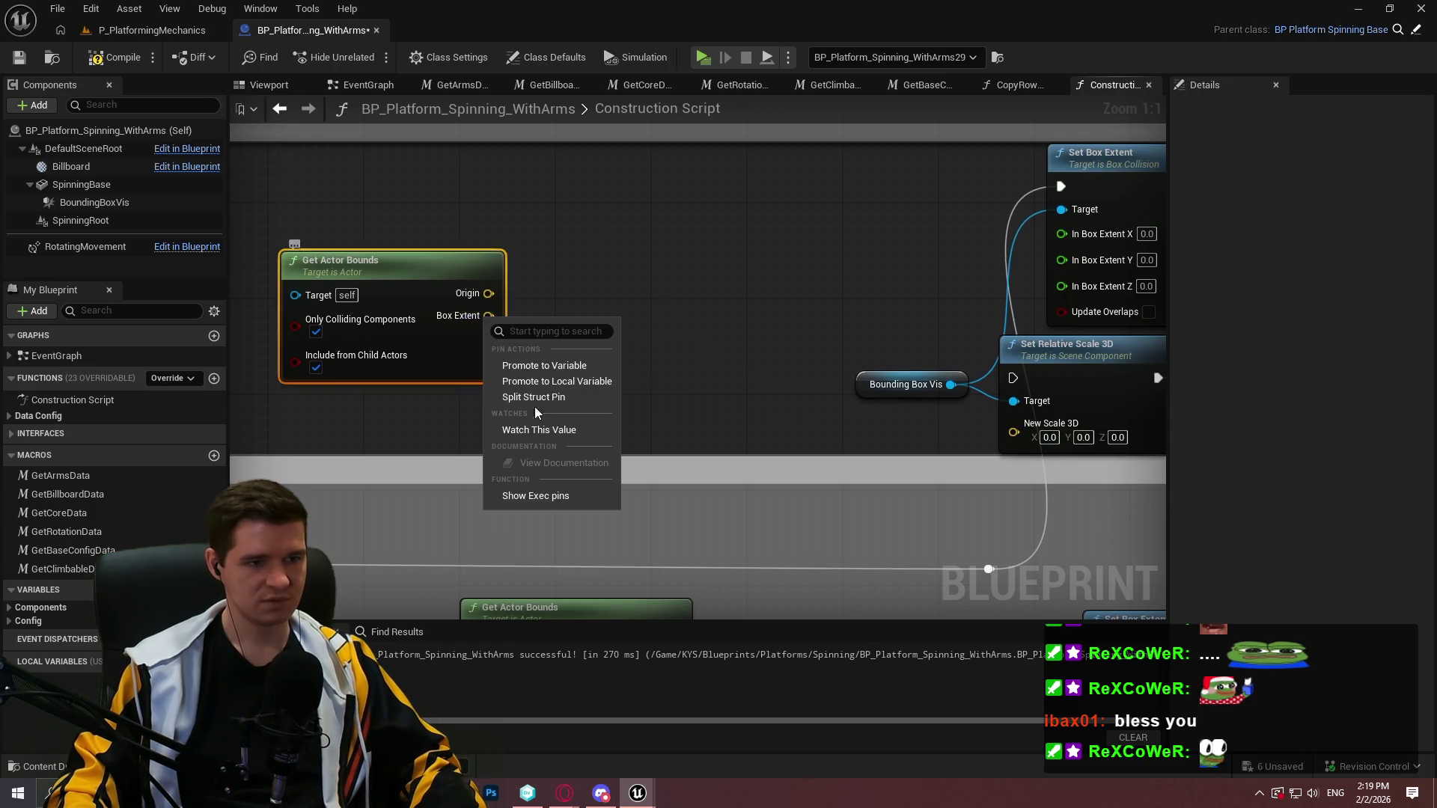
left_click(530, 397)
mouse_move(497, 316)
left_mouse_down()
mouse_move(1075, 243)
mouse_move(497, 315)
mouse_move(969, 277)
left_mouse_up()
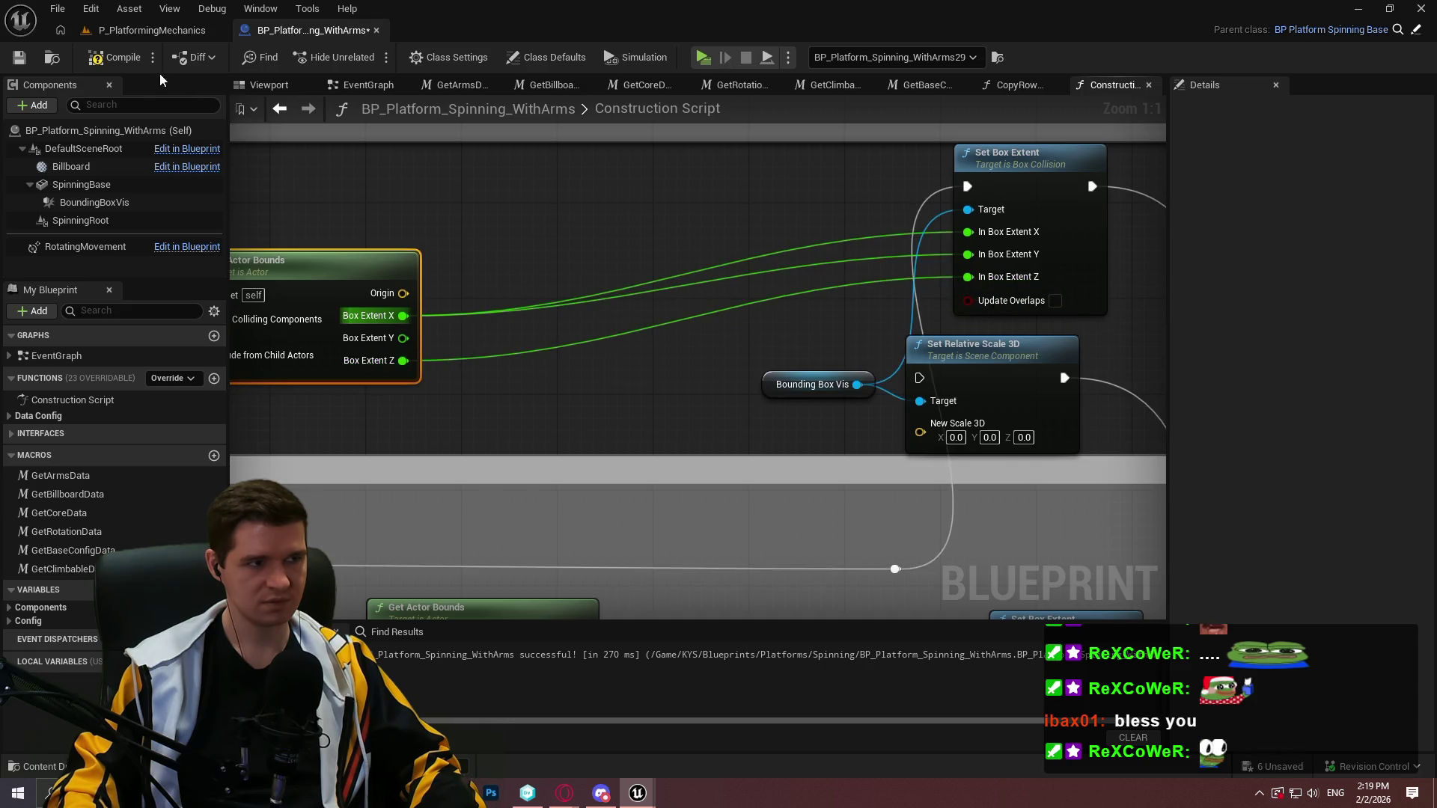
left_click(217, 30)
key("w")
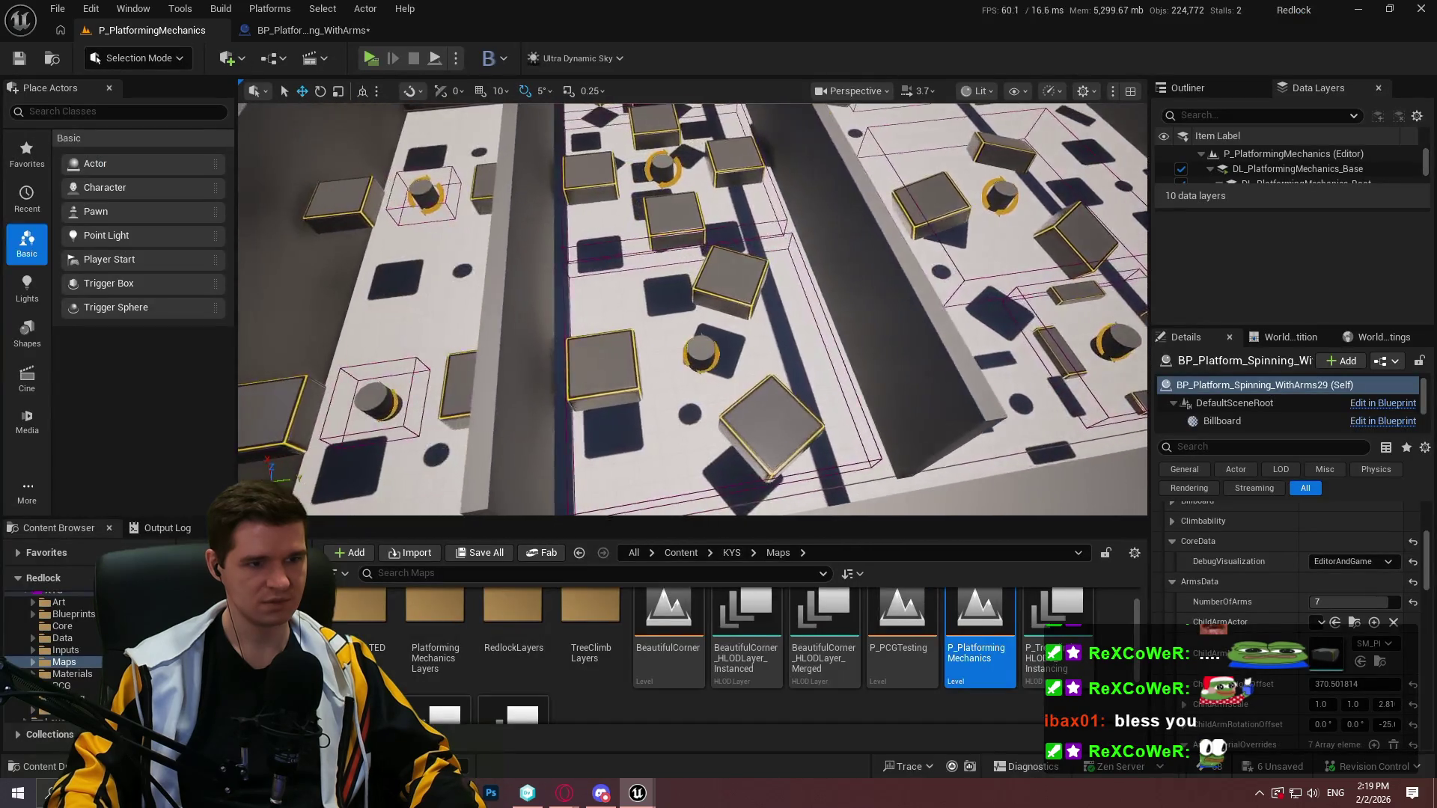
key("w")
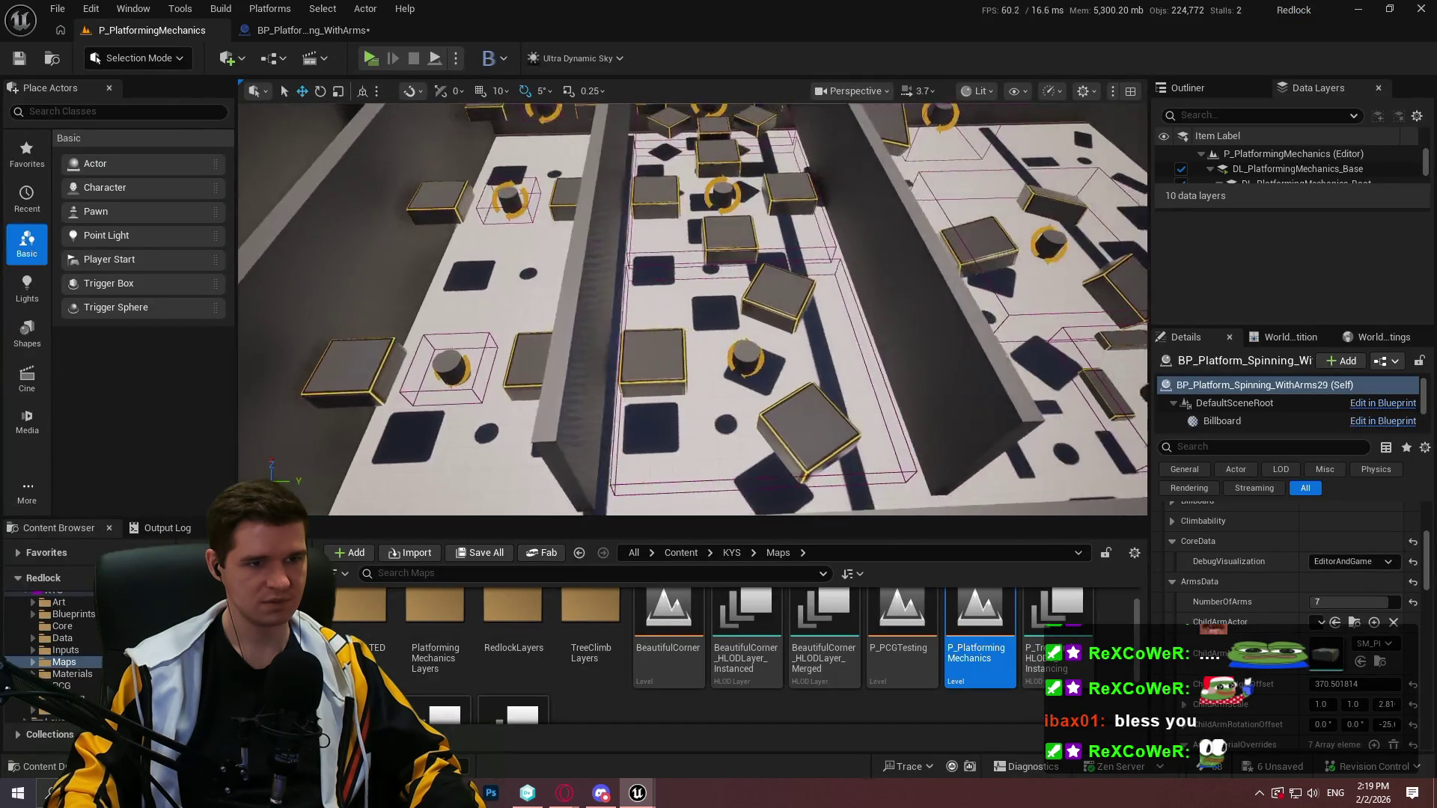
key("w")
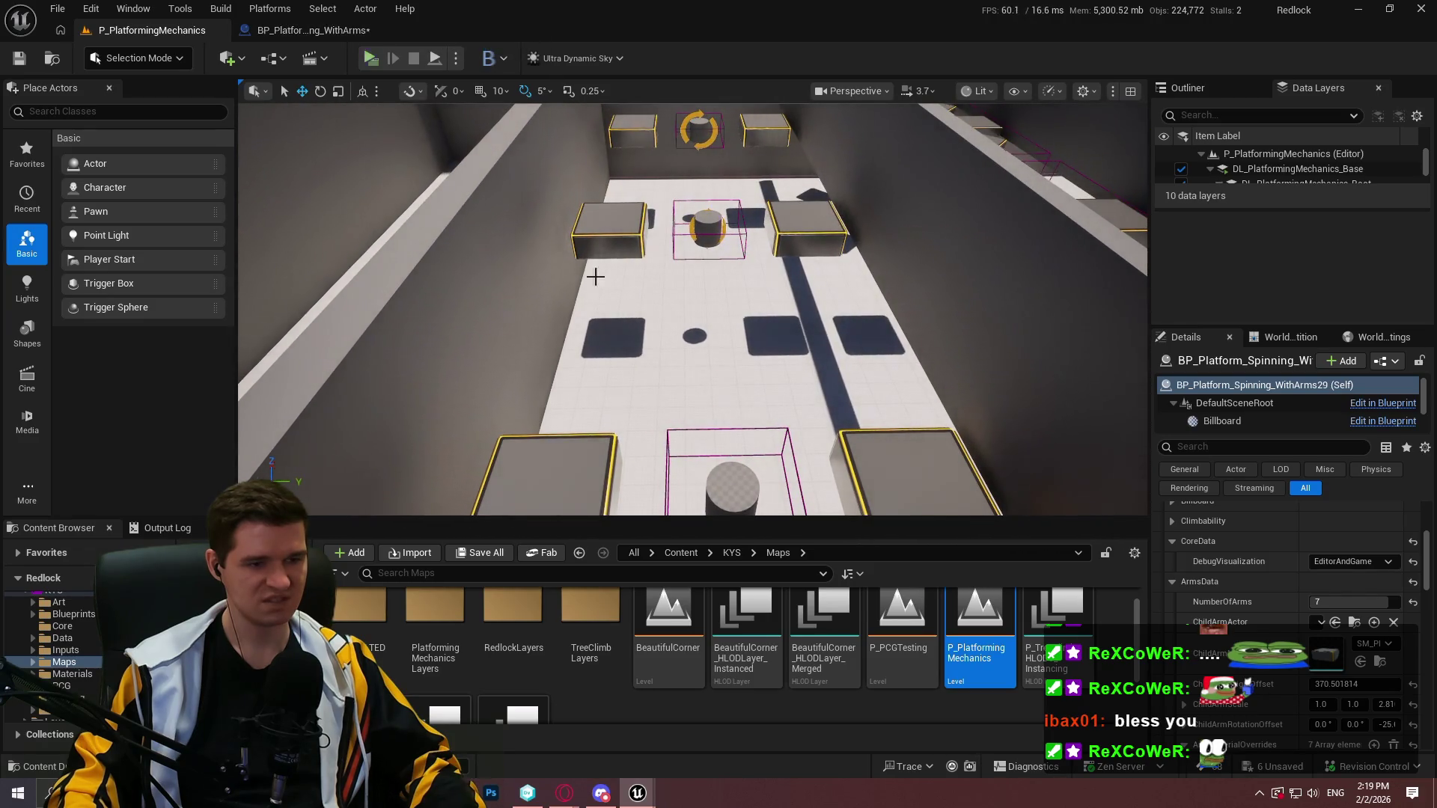
key("w")
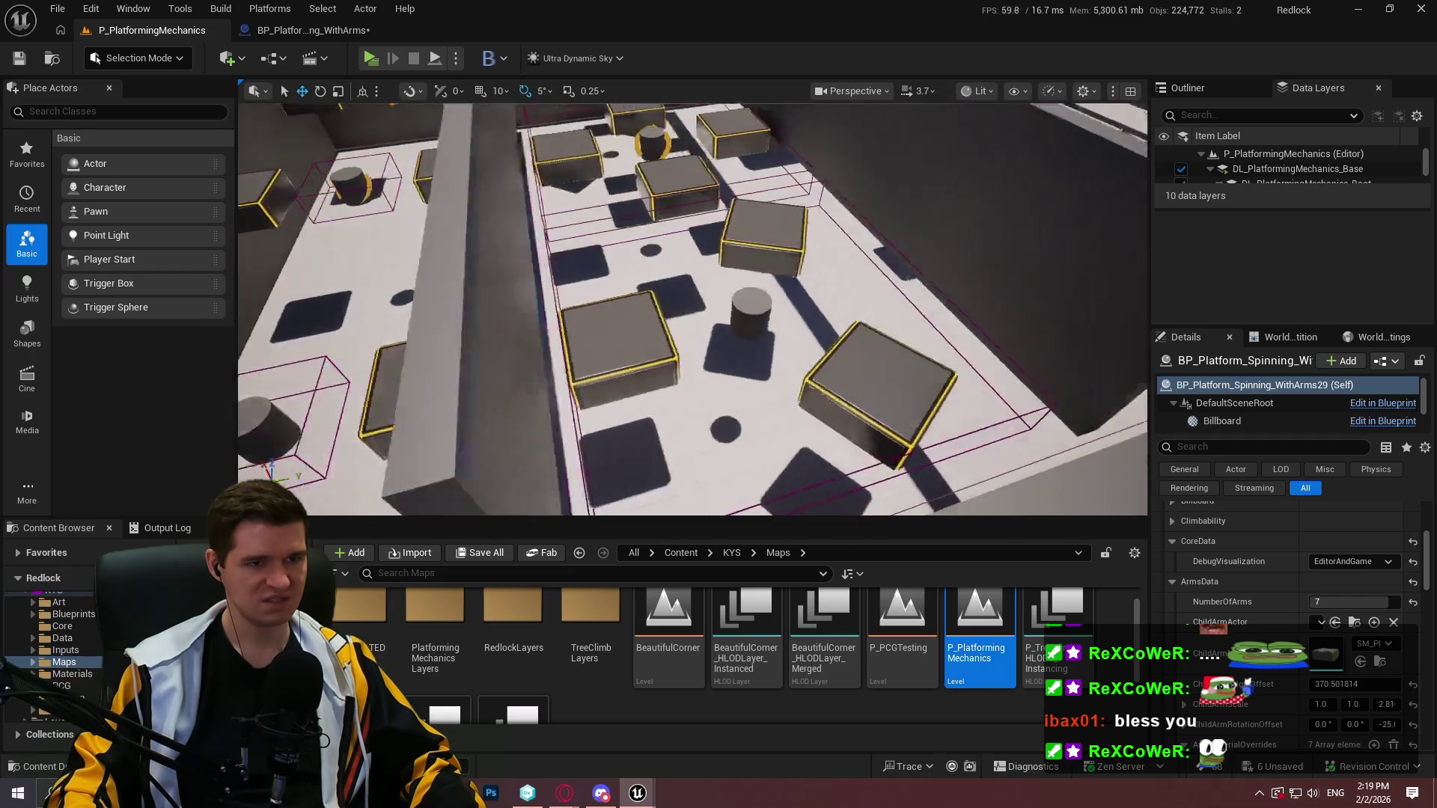
key("f")
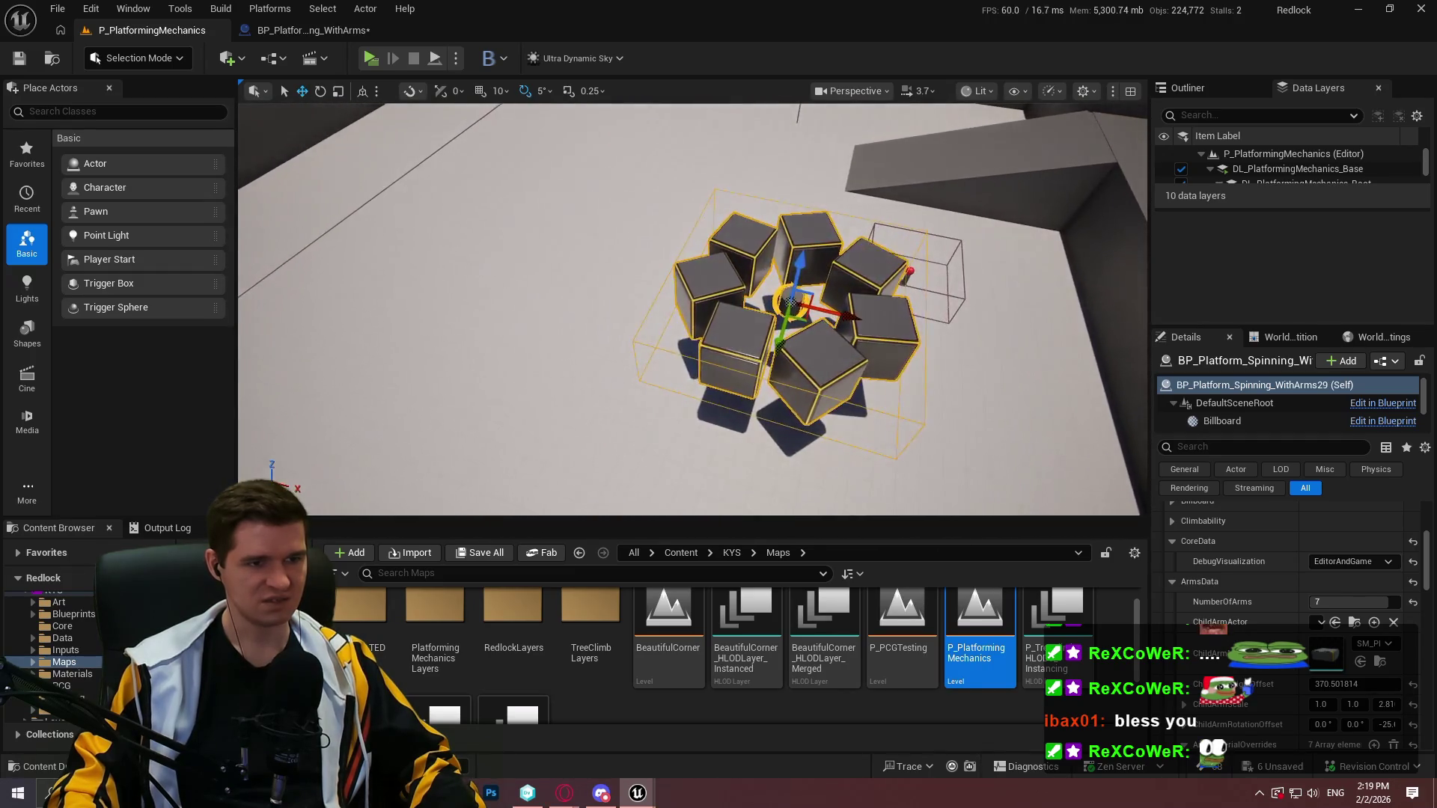
key("w")
key("w")
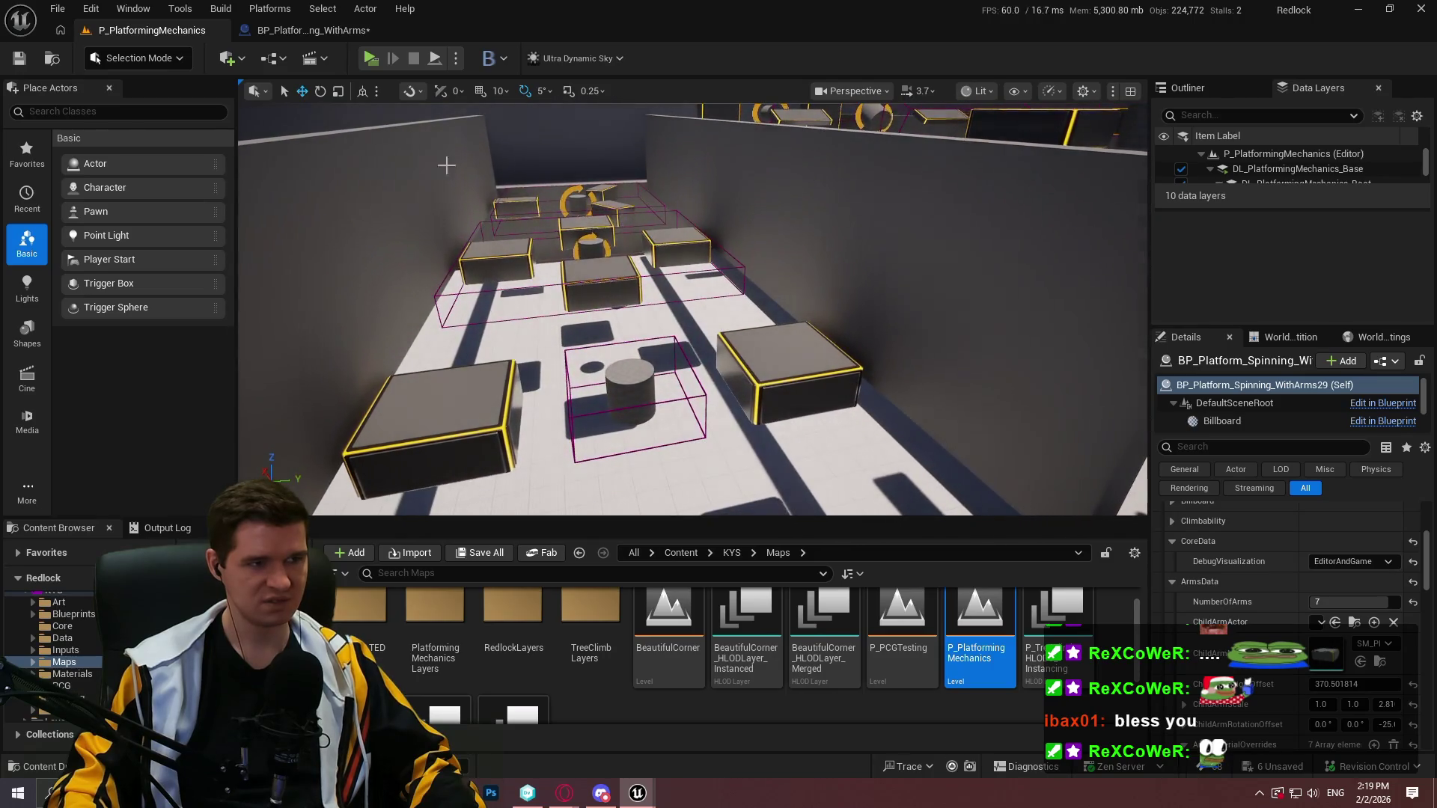
left_click(282, 30)
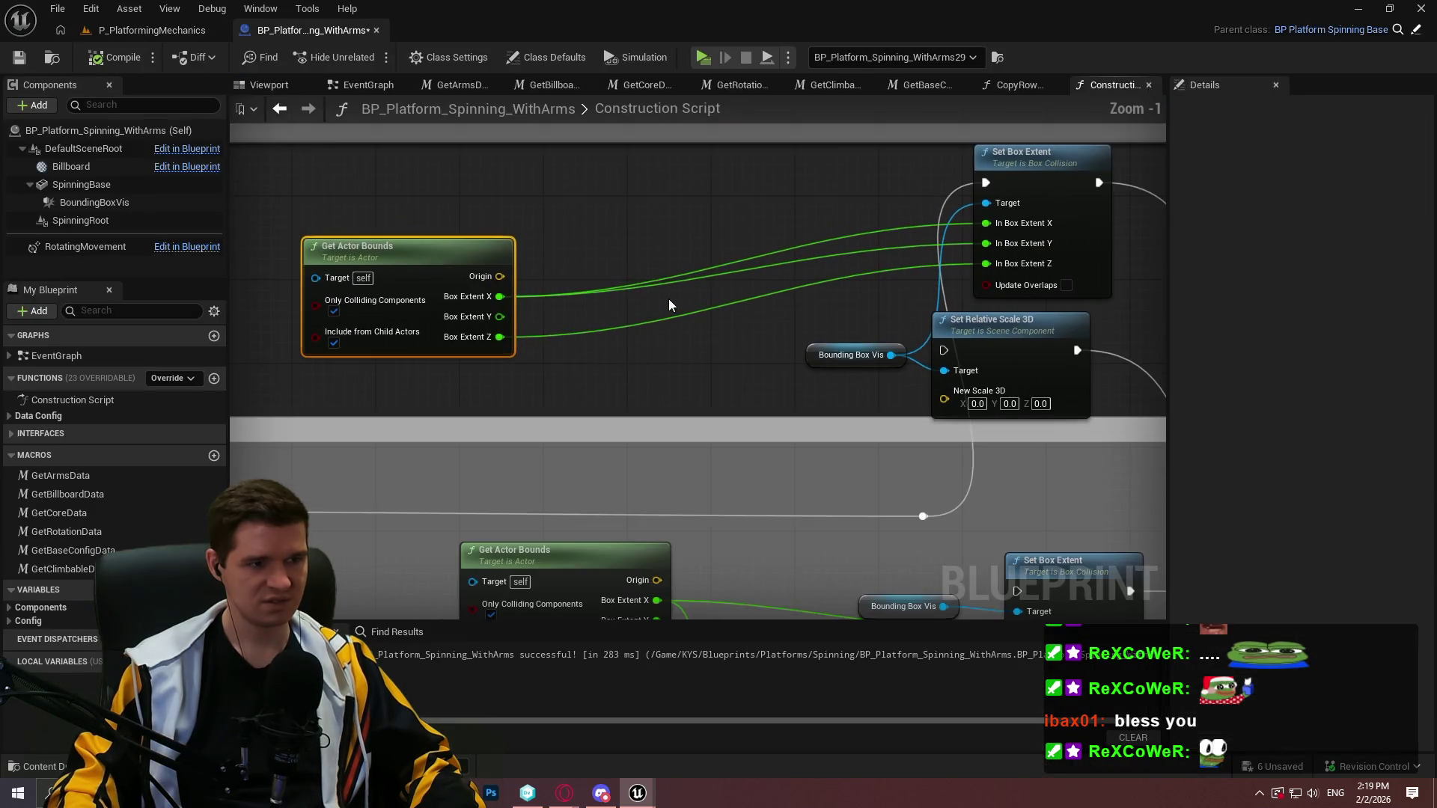
- Add a MAX node from Box Extent X feeding In Box Extent X and Y
scroll(657, 299, "up", 1)
mouse_move(467, 294)
left_mouse_down()
mouse_move(552, 288)
mouse_move(466, 318)
left_mouse_up()
type("max")
key("Return")
mouse_move(648, 290)
left_mouse_down()
mouse_move(1077, 224)
mouse_move(1034, 234)
left_mouse_up()
left_click(686, 370)
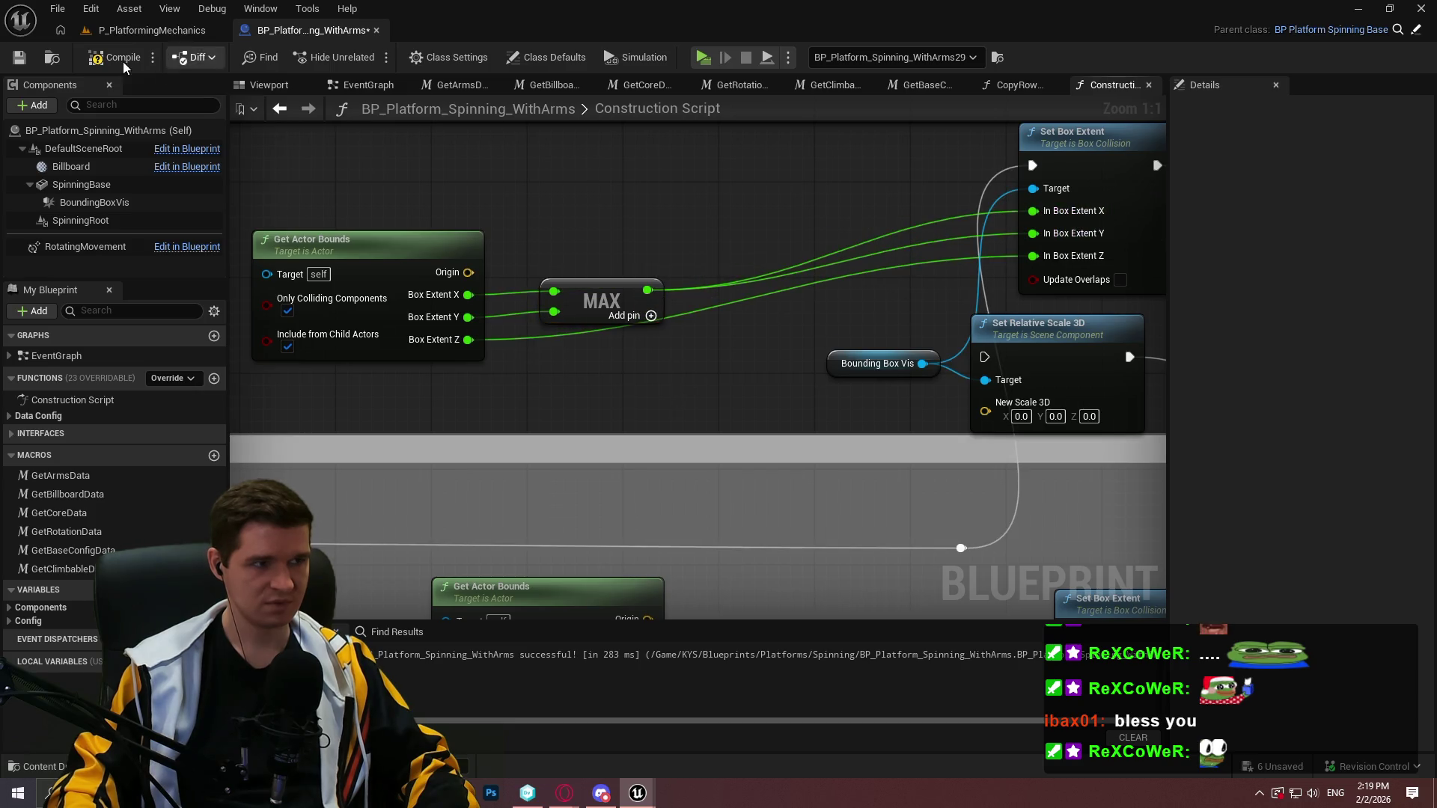
- Fly around the level to inspect the spinning platforms' bounding boxes
left_click(134, 33)
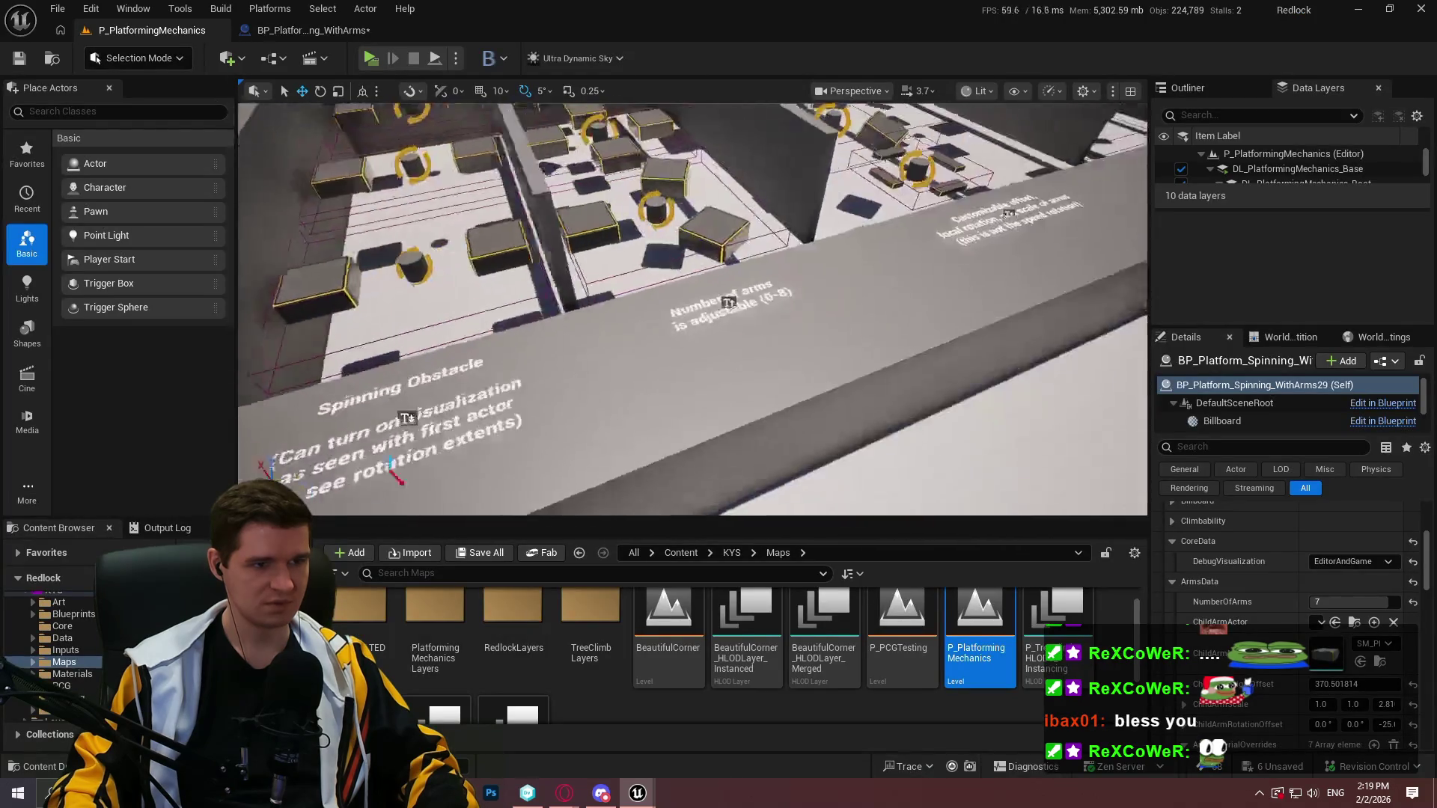
scroll(692, 310, "down", 2)
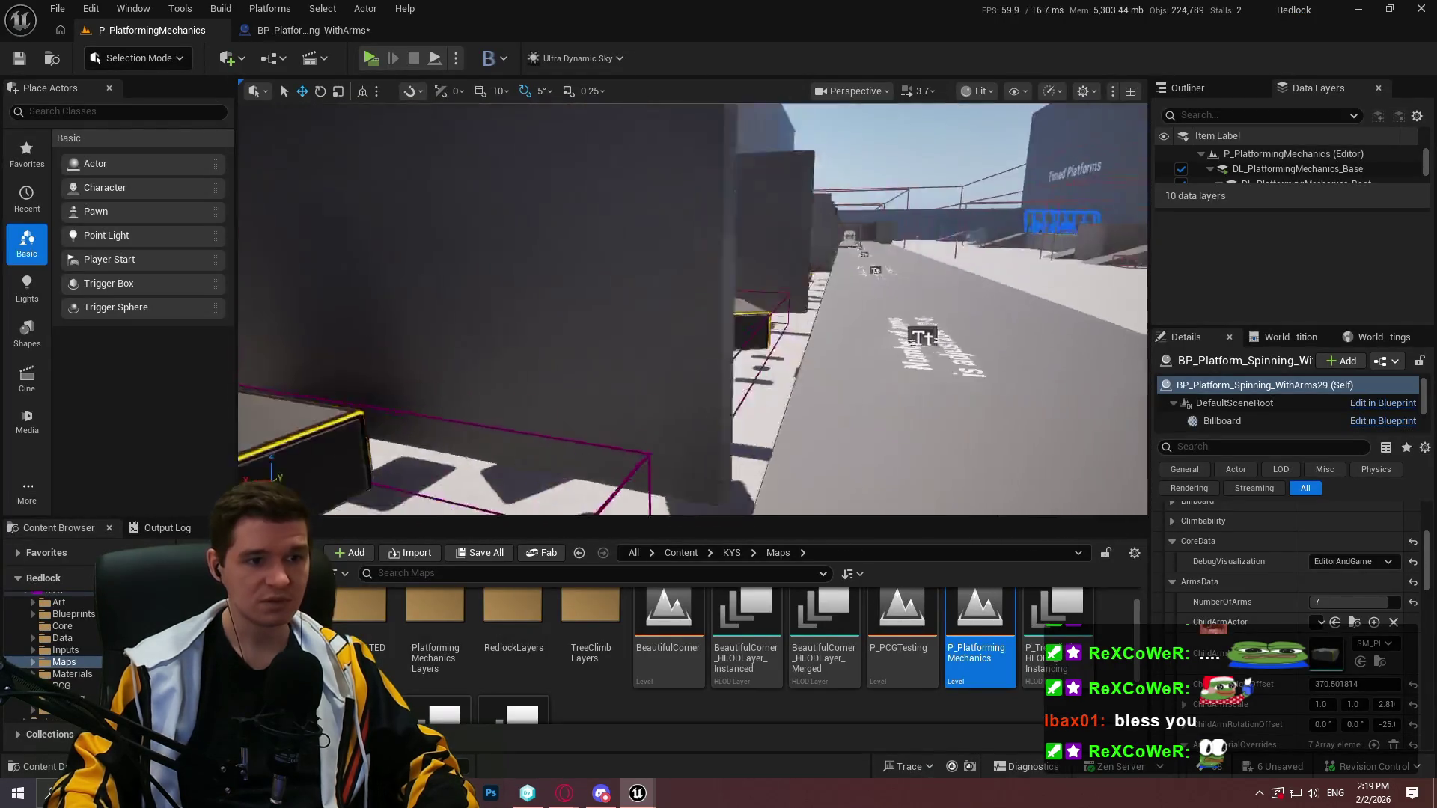
key("w")
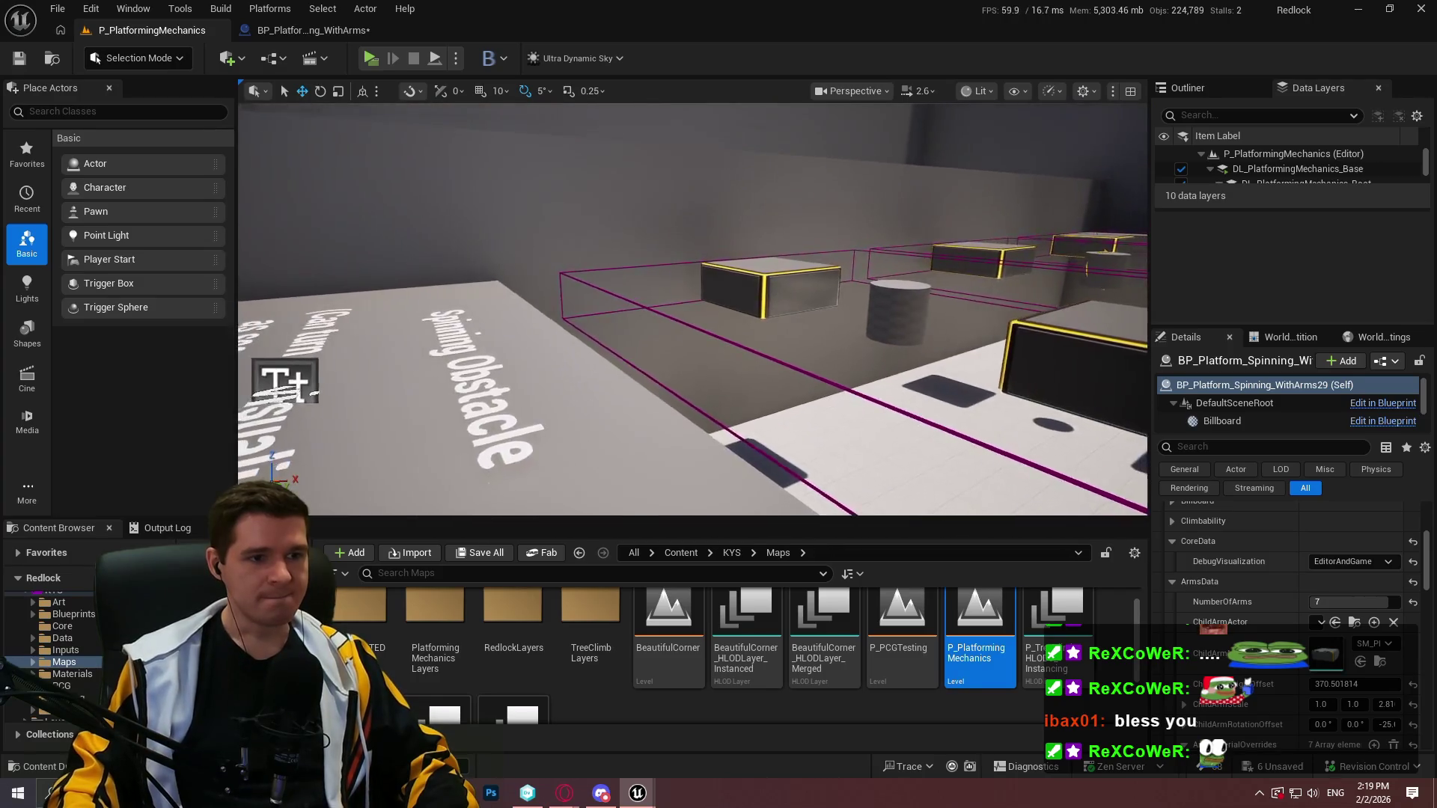
key("s")
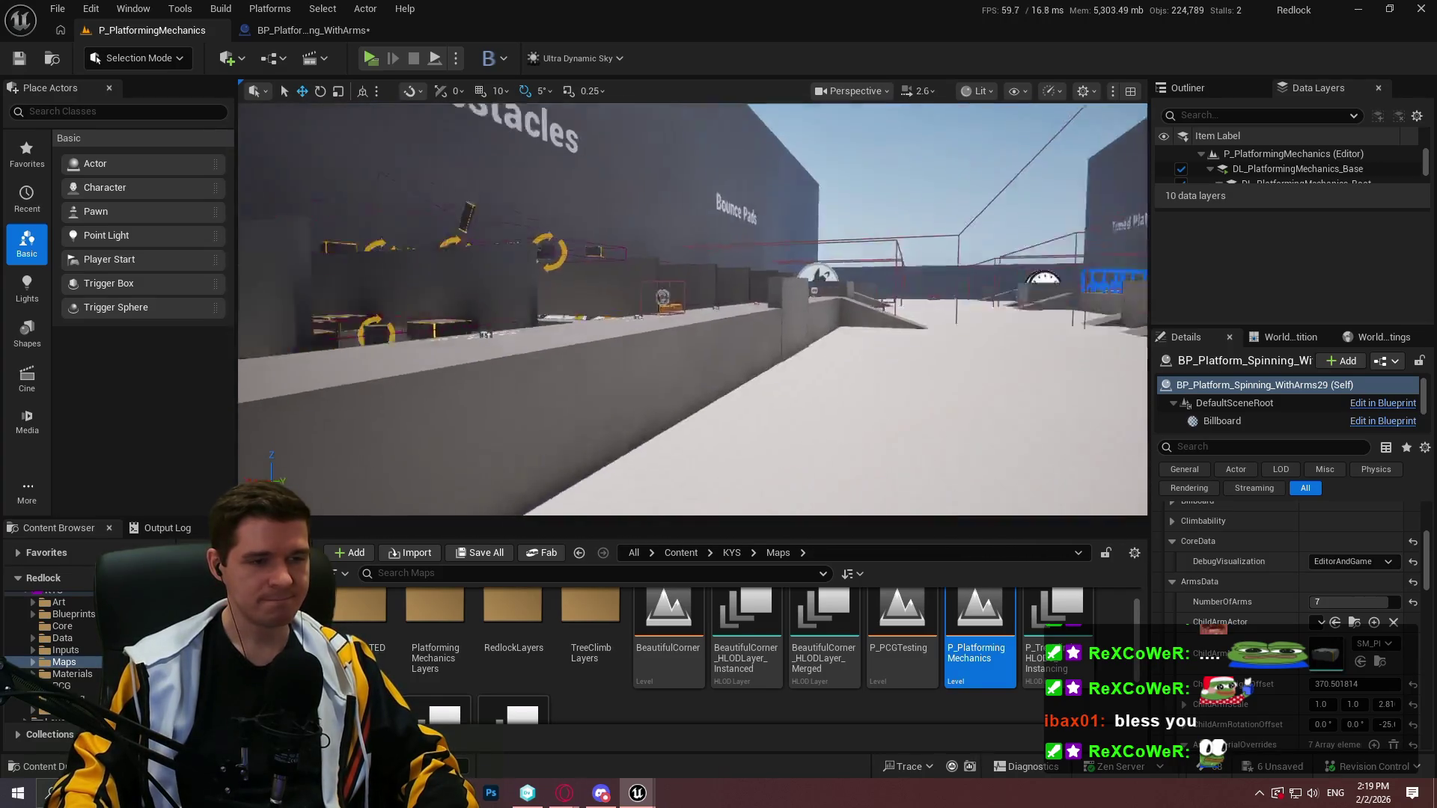
key("w")
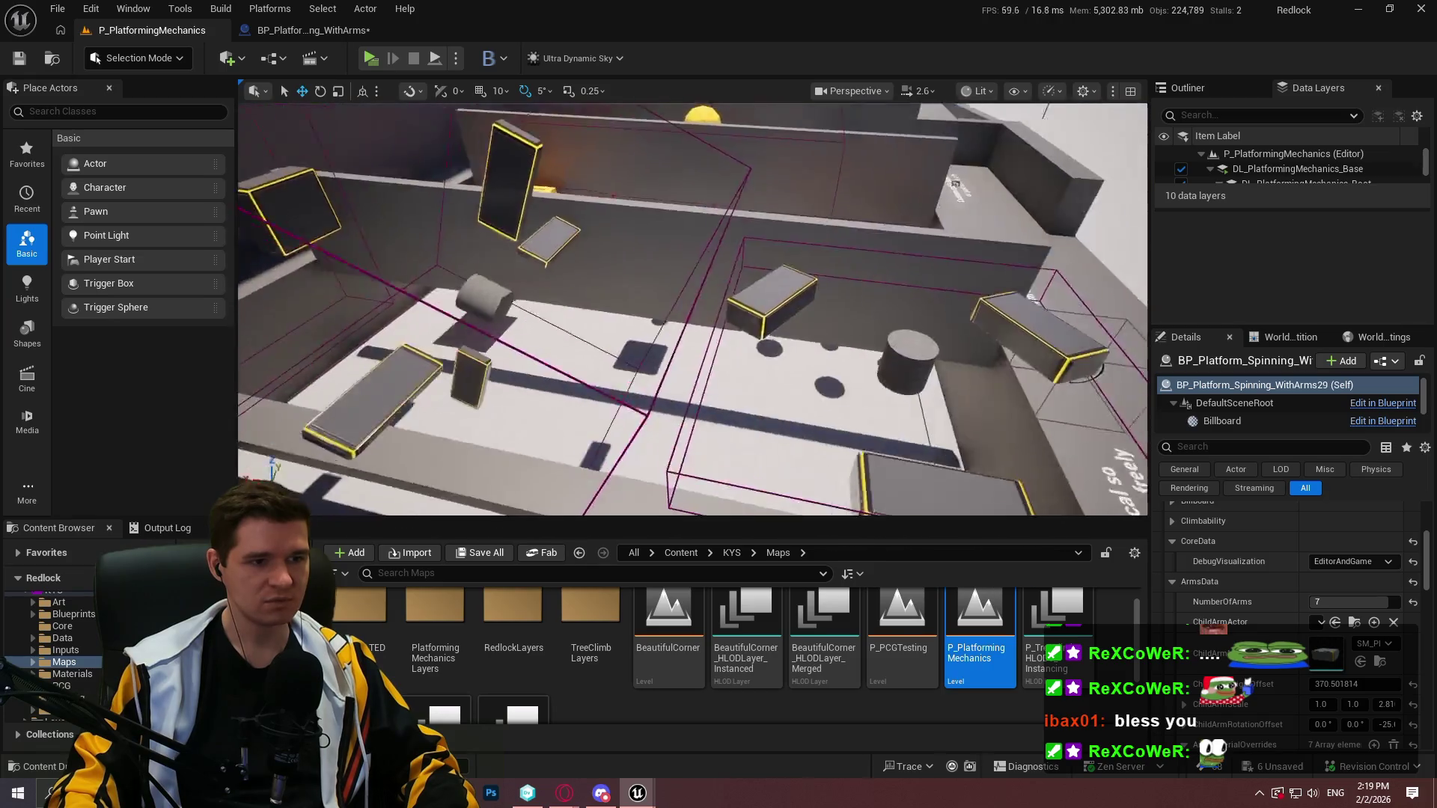
key("s")
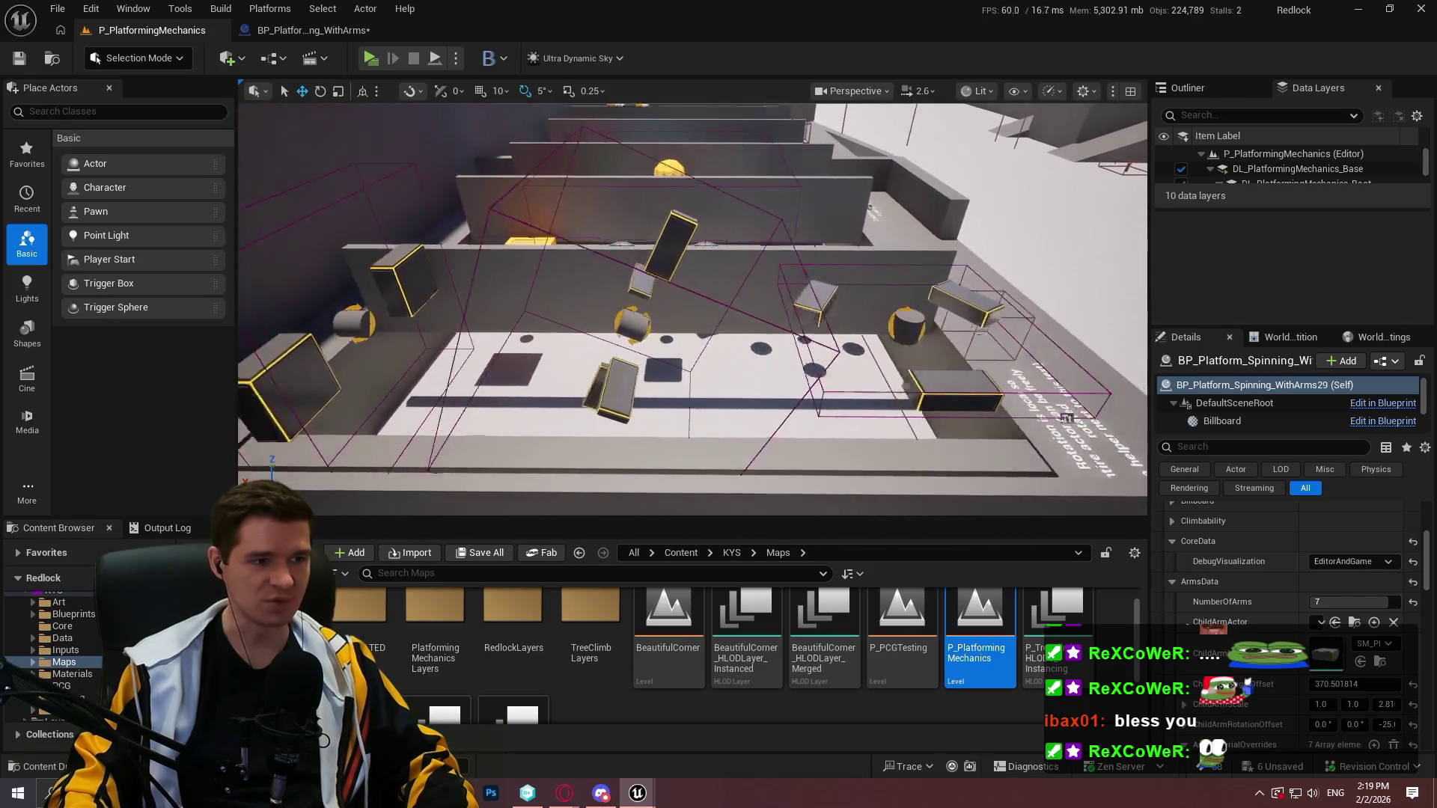
- Return to the blueprints and bring up the BP_GrabDropItem editor's UpdateScaleMesh graph
left_click(268, 31)
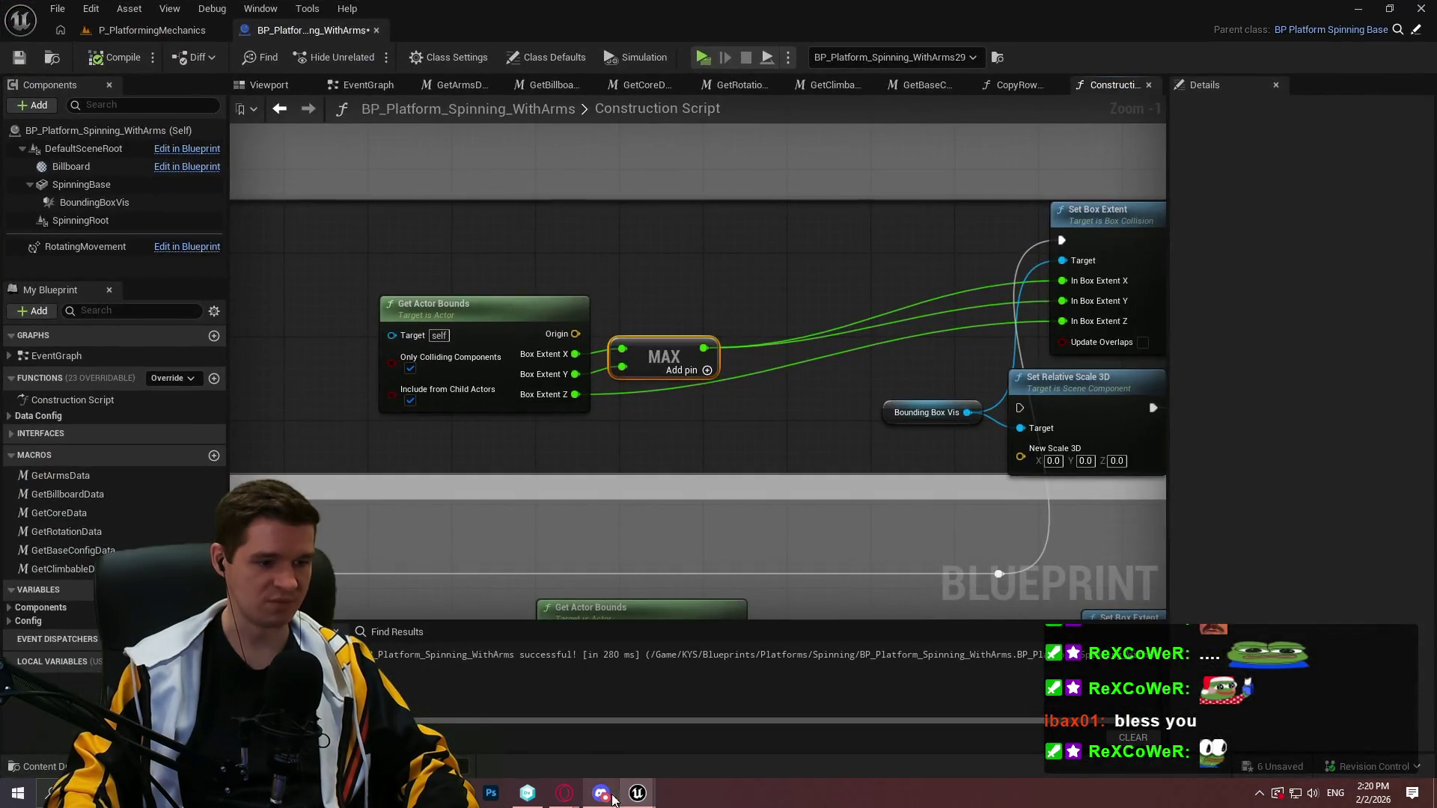
mouse_move(637, 794)
left_click(729, 722)
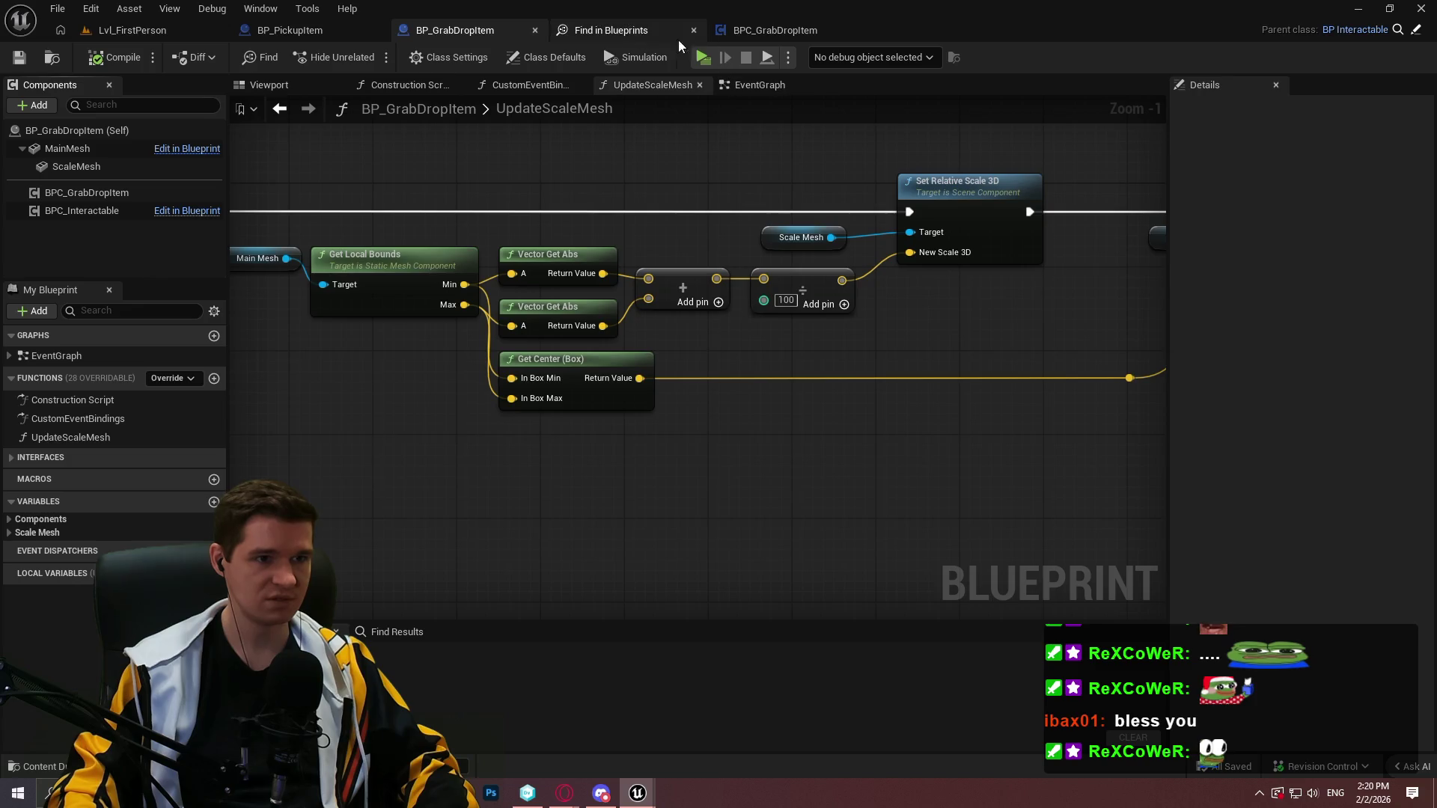
- Bring BPC_GrabDropItem's Get Local Bounds and transform nodes into view at 1:1 as a reference
left_click(771, 30)
scroll(931, 203, "up", 4)
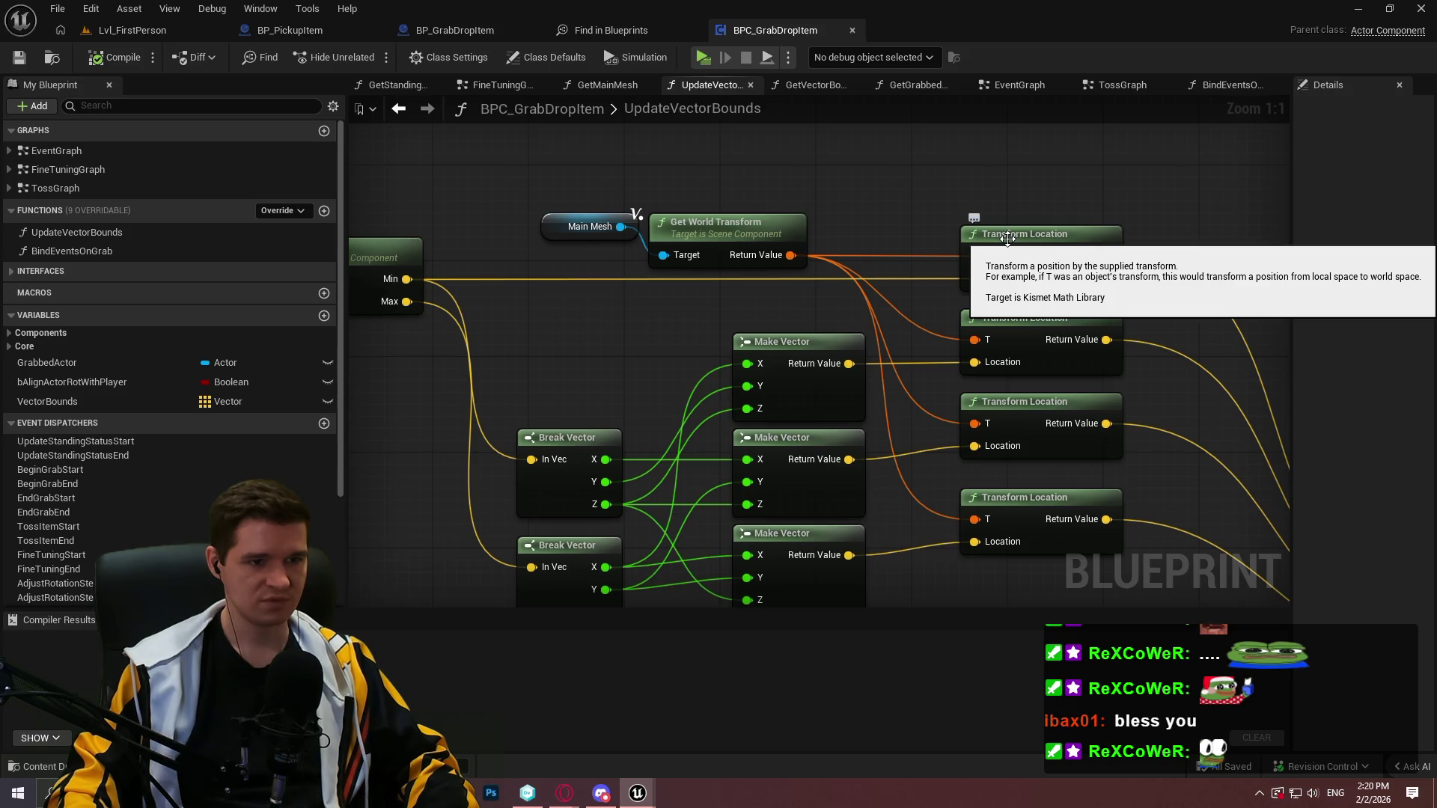
mouse_move(840, 289)
left_mouse_down()
mouse_move(798, 215)
mouse_move(465, 247)
mouse_move(120, 187)
left_mouse_up()
mouse_move(838, 448)
left_mouse_down()
mouse_move(803, 416)
mouse_move(973, 315)
mouse_move(1185, 371)
mouse_move(919, 333)
left_mouse_up()
left_click(1365, 15)
type("get")
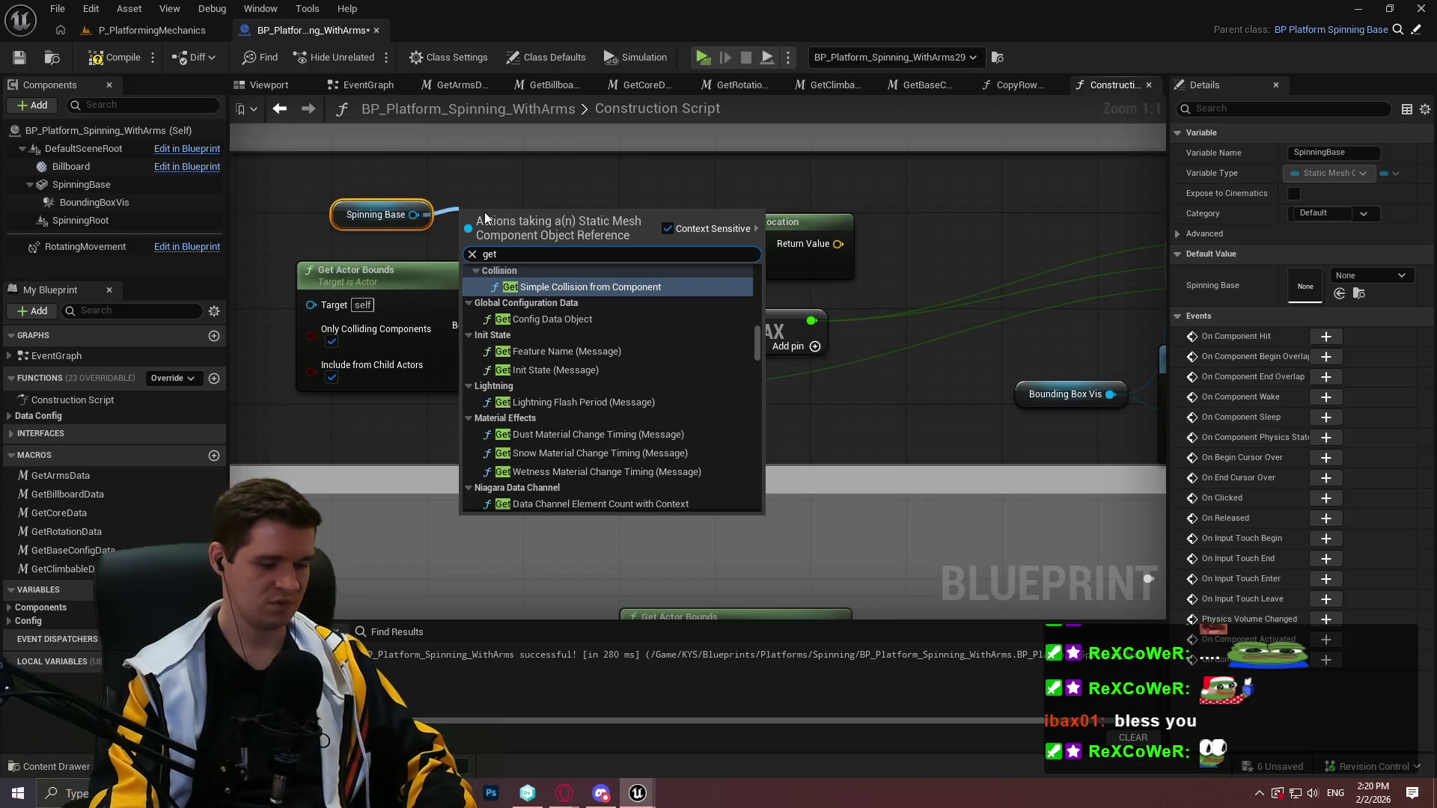
- Add a Get World Transform node from Spinning Base and wire it into Transform Location's T
type(" world trans")
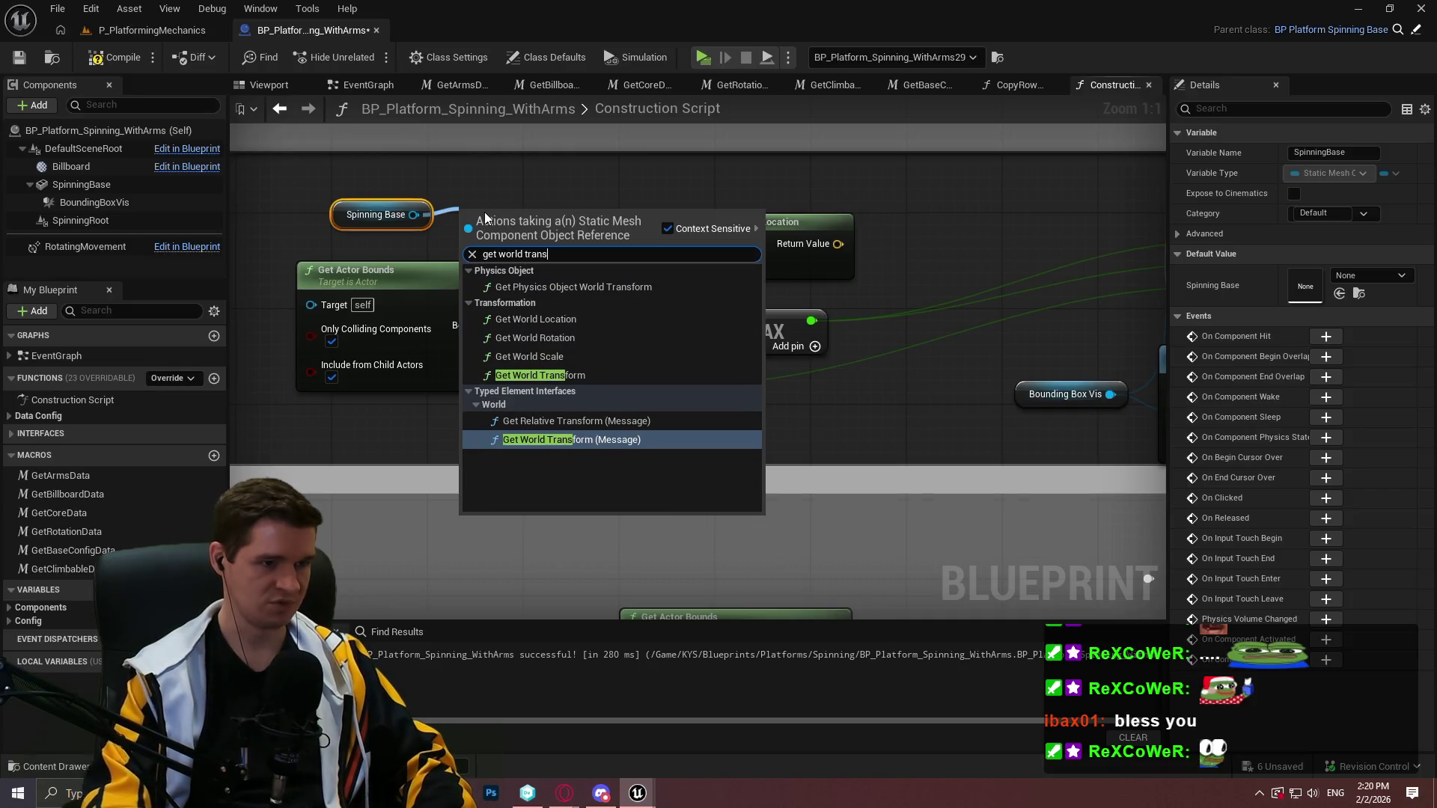
key("Up")
key("Up")
key("Up")
key("Return")
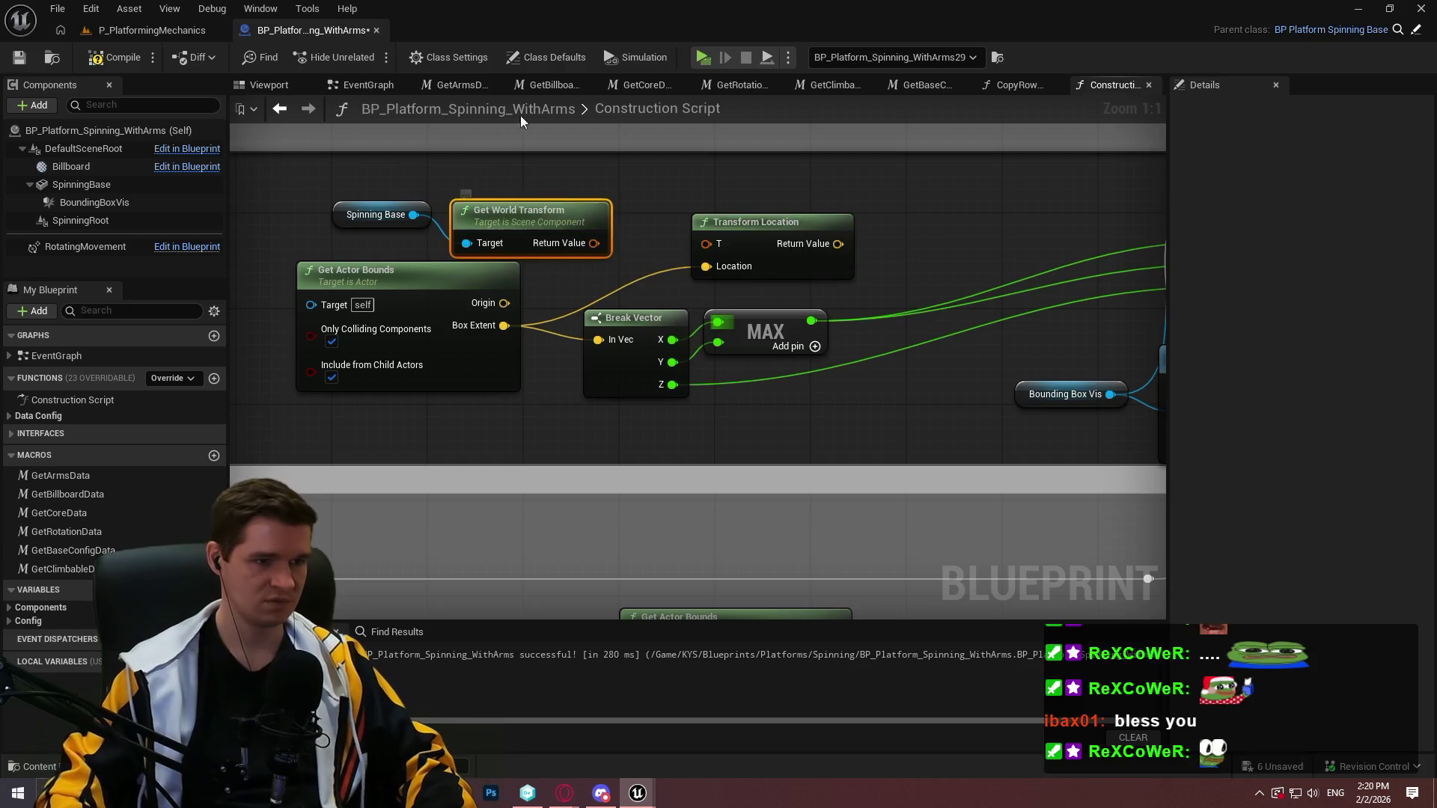
left_click_drag(593, 243, 705, 244)
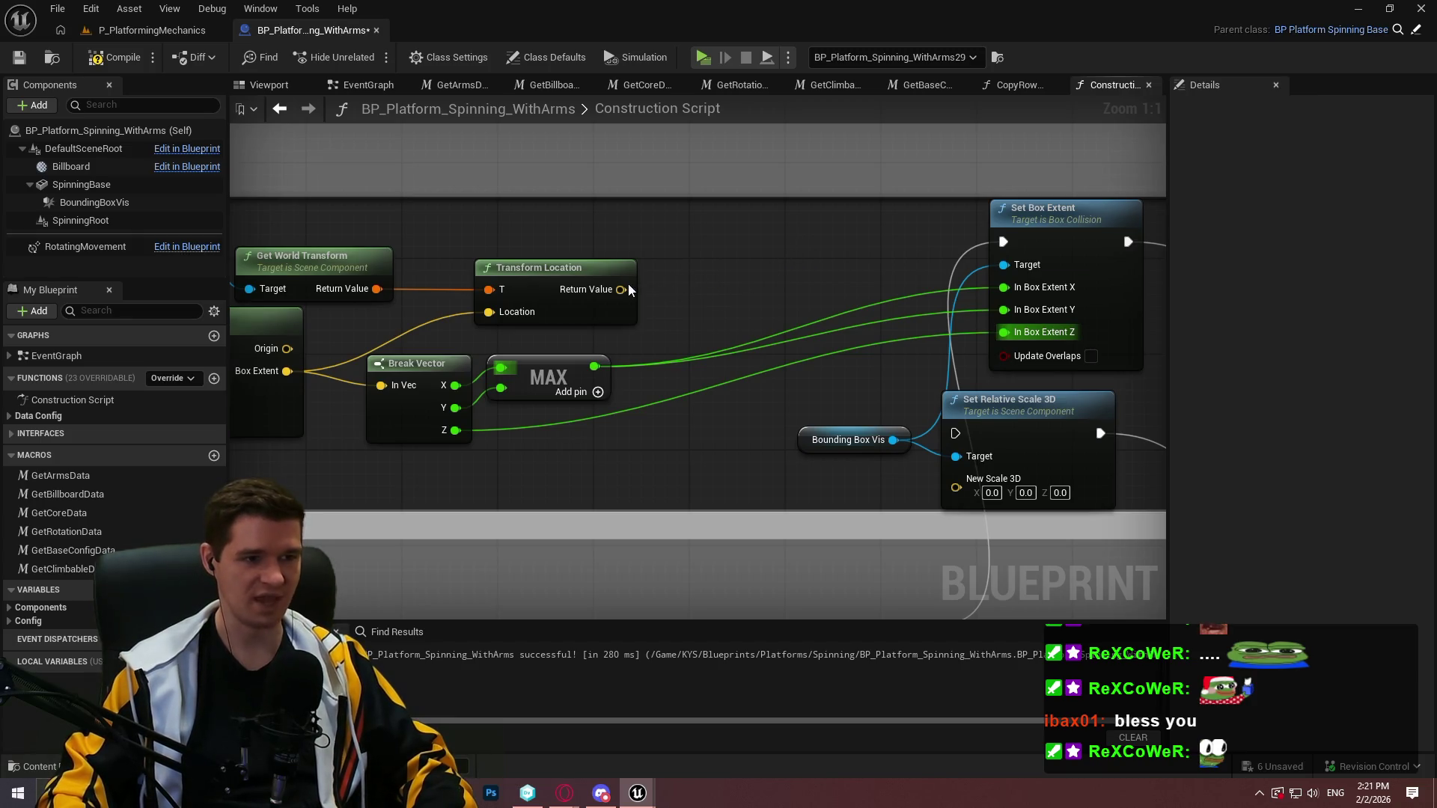
left_click_drag(281, 229, 402, 255)
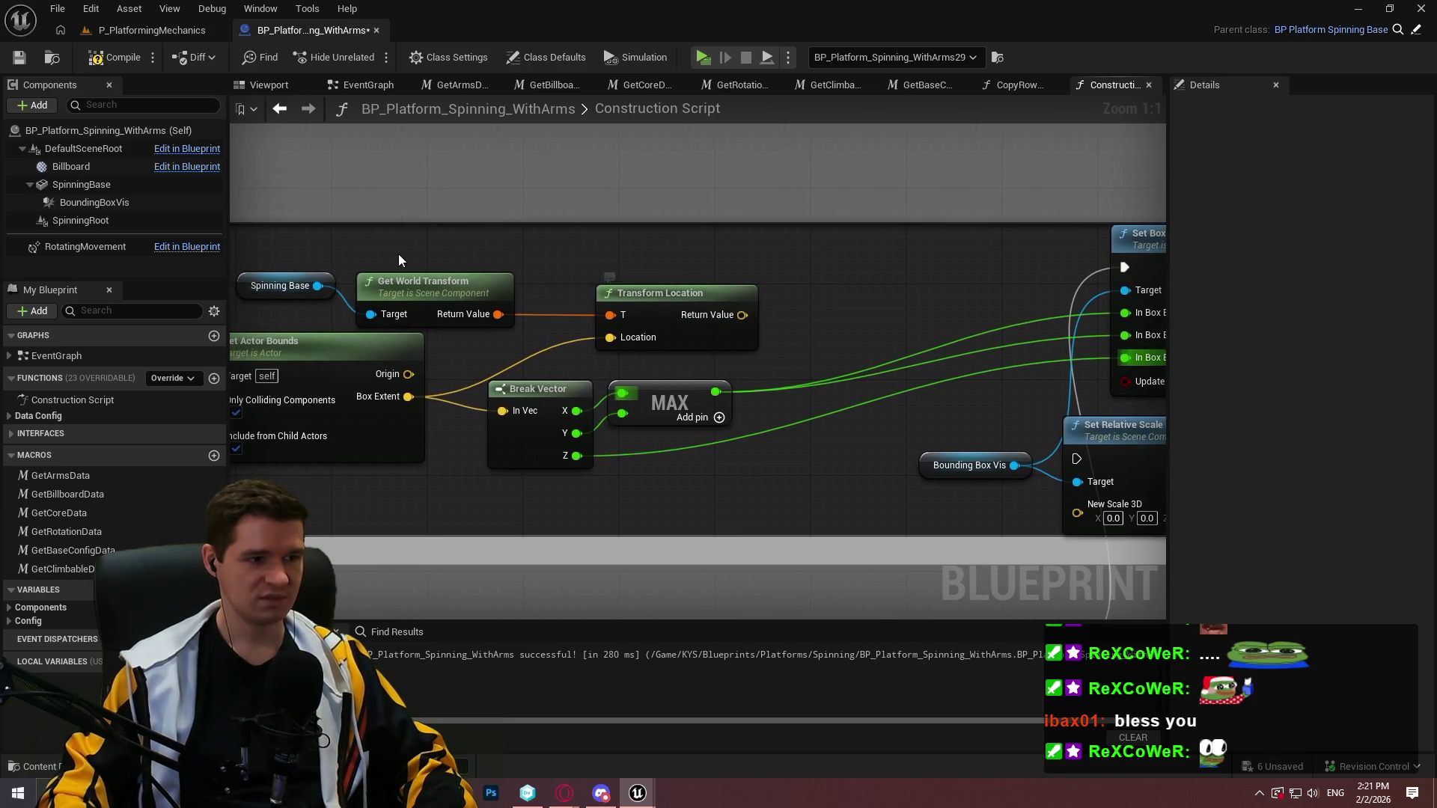
- Split Transform Location's Return Value and wire its X, Y, Z into the box extent
right_click(747, 315)
left_click(802, 381)
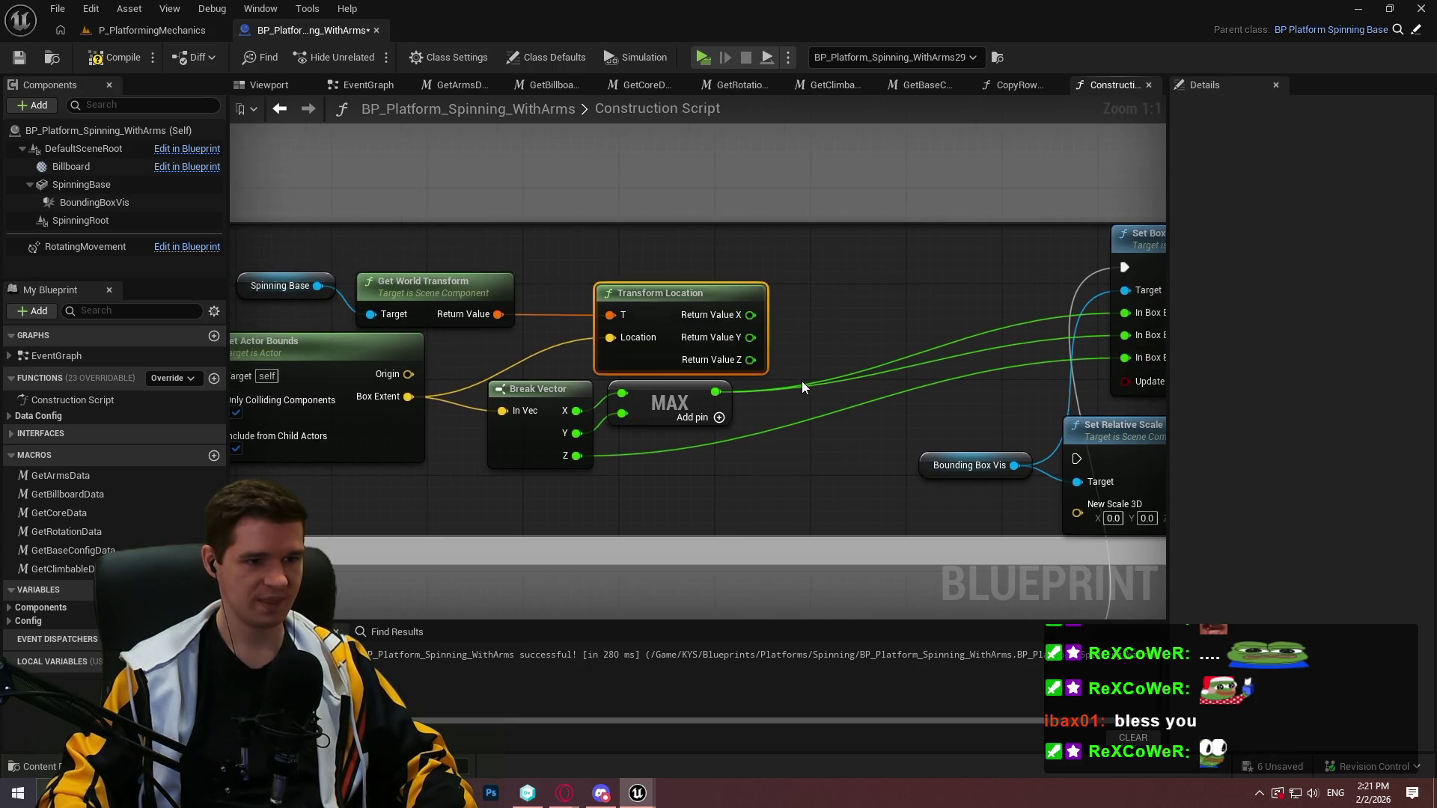
mouse_move(716, 304)
left_mouse_down()
mouse_move(675, 272)
mouse_move(651, 375)
mouse_move(622, 392)
mouse_move(715, 301)
left_mouse_up()
mouse_move(715, 323)
left_mouse_down()
mouse_move(1079, 373)
mouse_move(1130, 365)
mouse_move(1112, 355)
left_mouse_up()
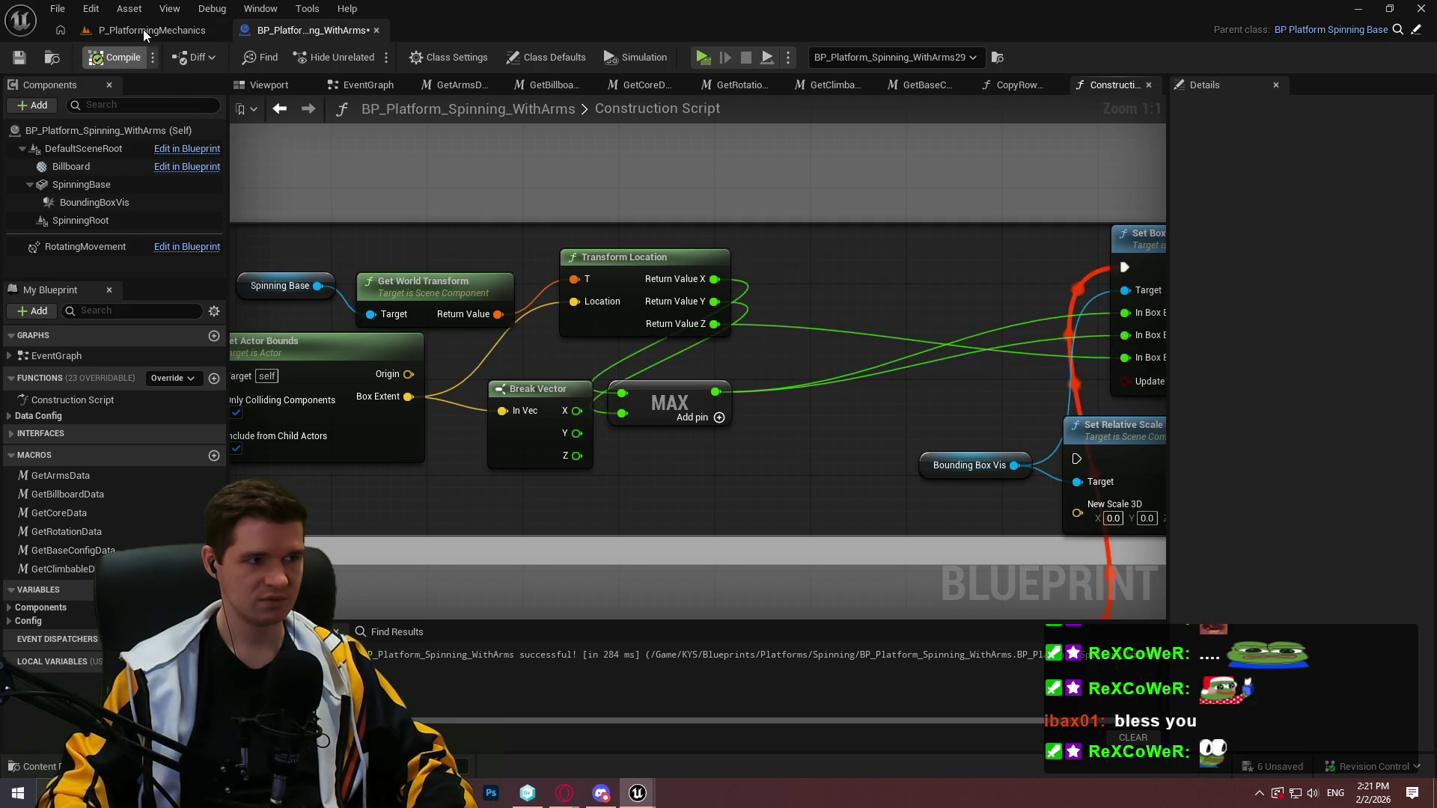
- Frame the spinning platform in the level to check the resized box
left_click(142, 29)
key("f")
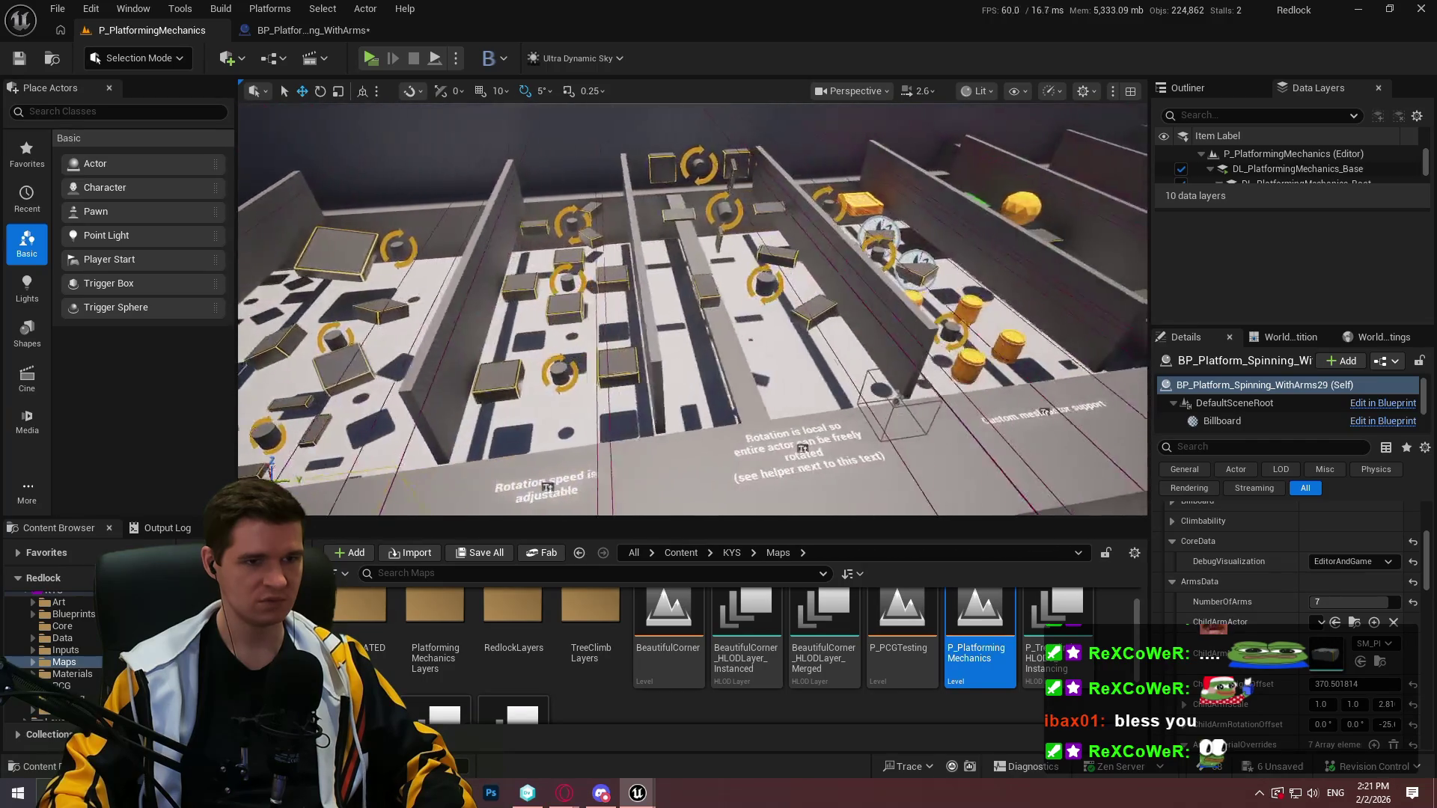
left_click(306, 30)
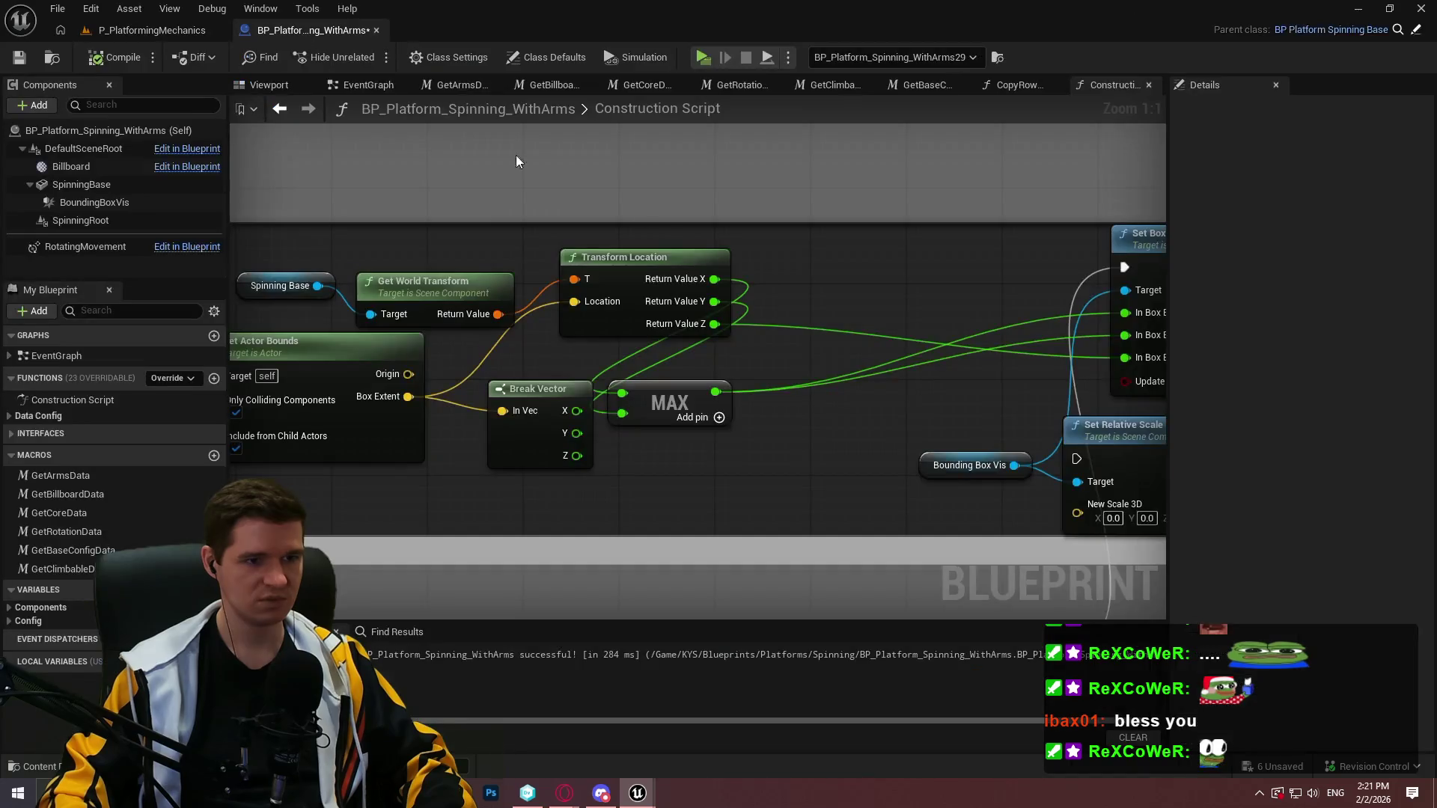
- Route Box Extent through a new Normalize node into Transform Location's Location, then view the level
left_click_drag(408, 396, 455, 361)
type("normal")
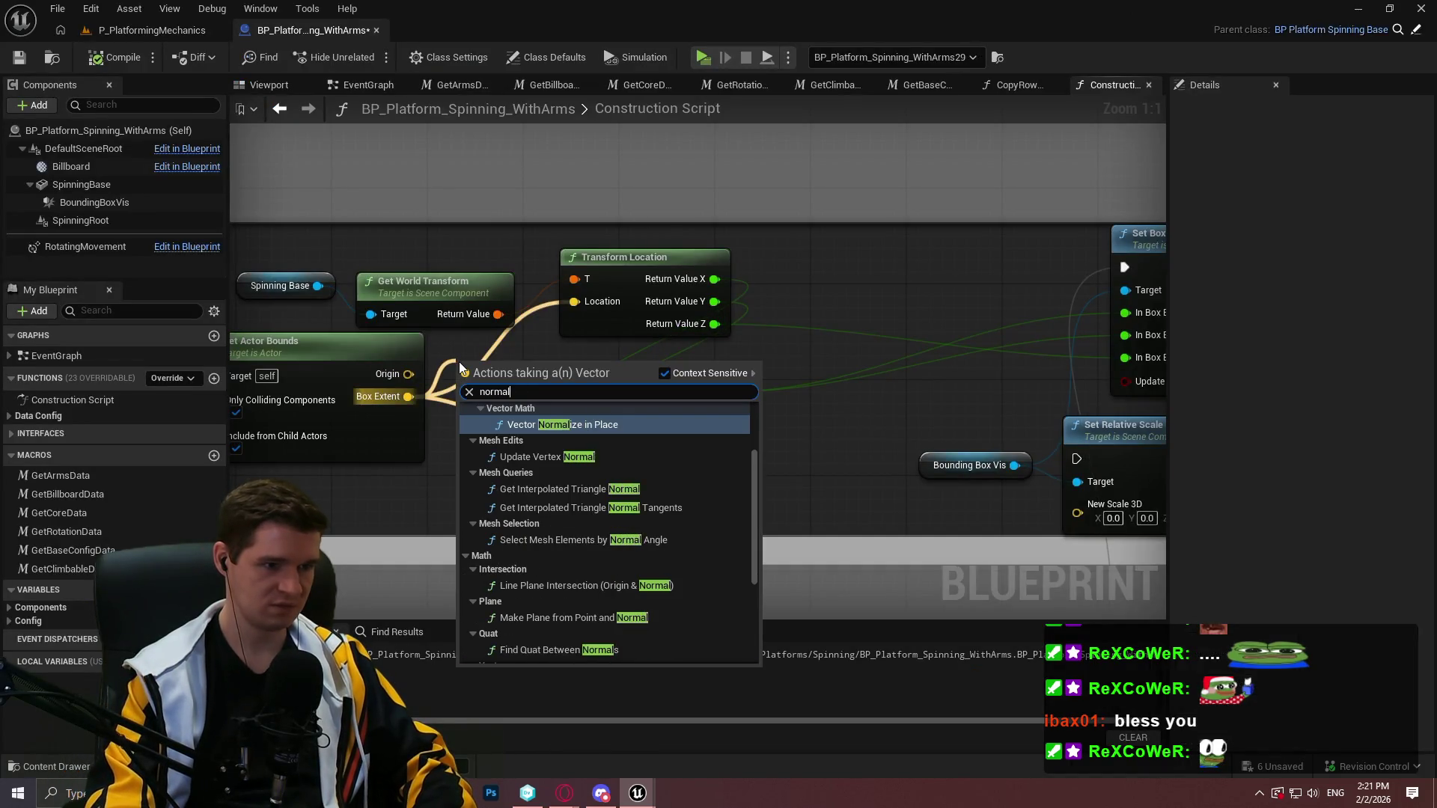
type("ize")
key("Down")
key("Down")
key("Down")
key("Up")
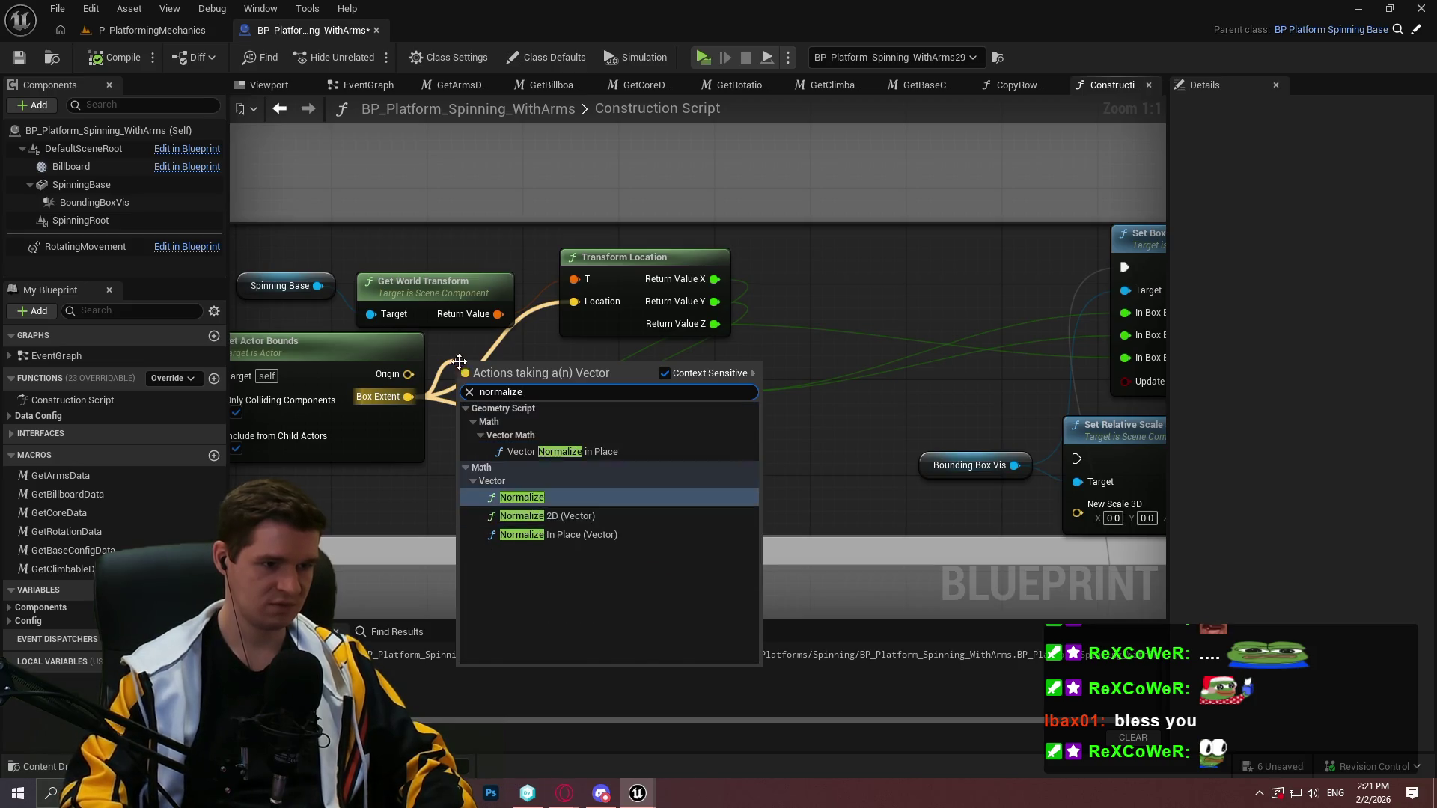
key("Return")
left_click_drag(499, 419, 424, 512)
left_click_drag(537, 470, 502, 519)
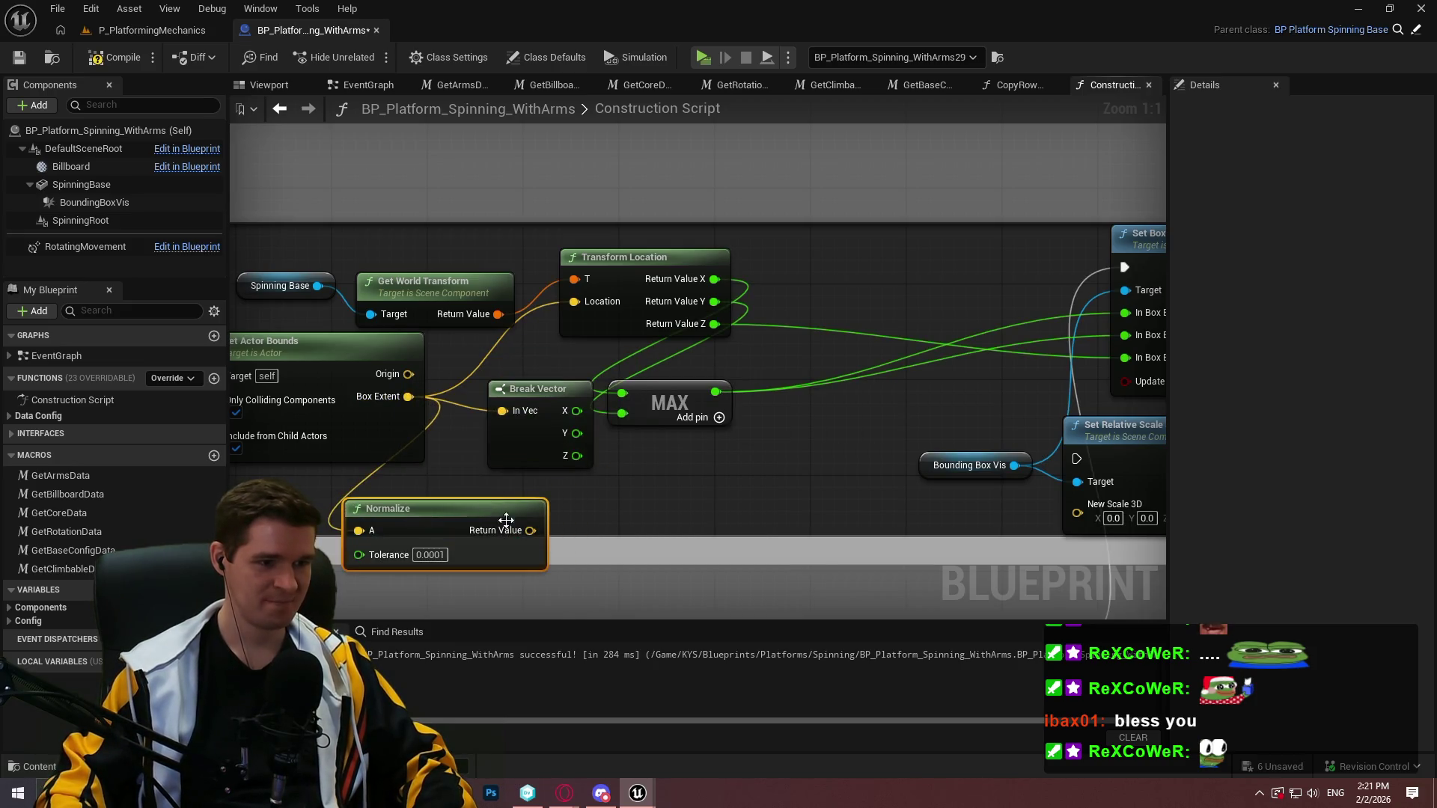
left_click_drag(669, 299, 669, 300)
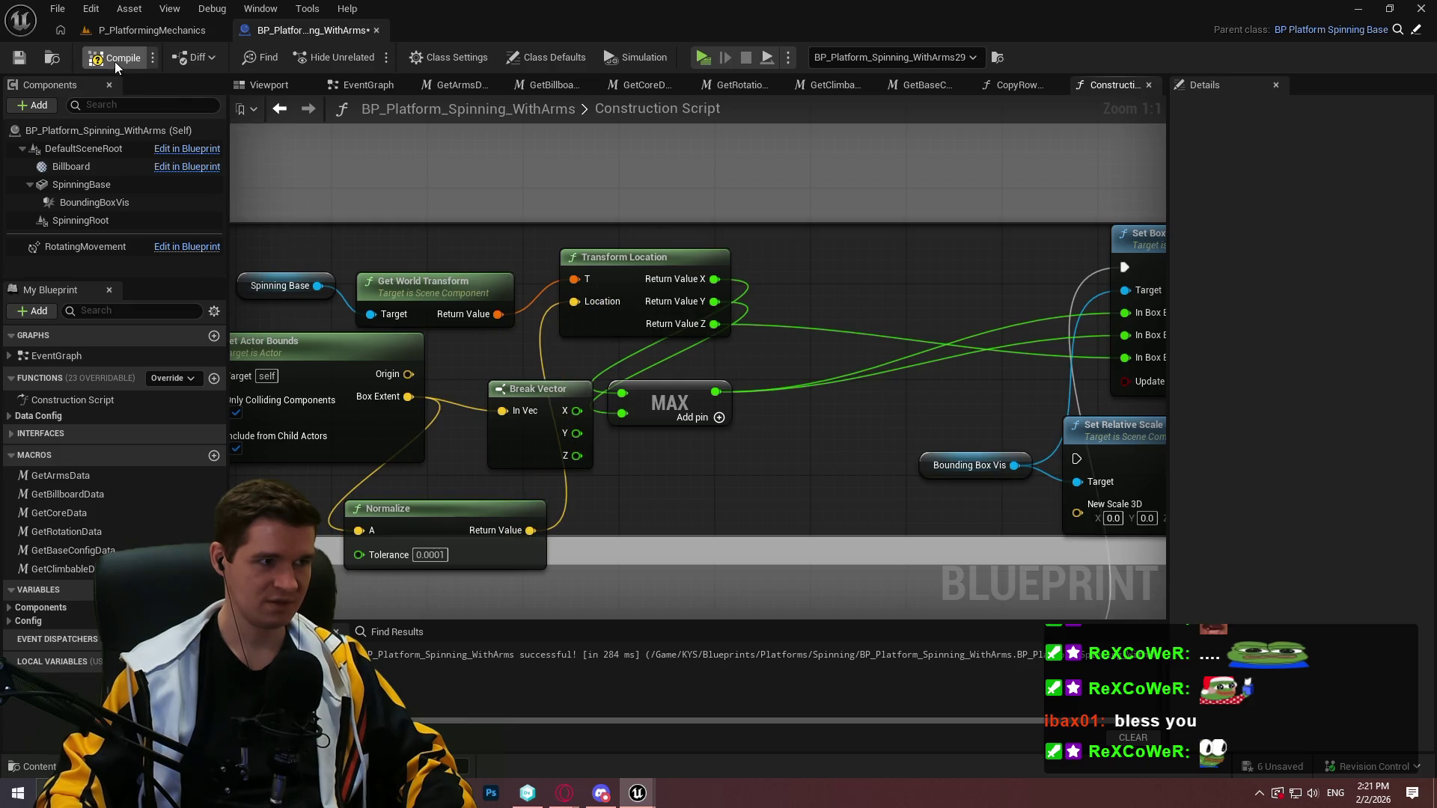
left_click(124, 28)
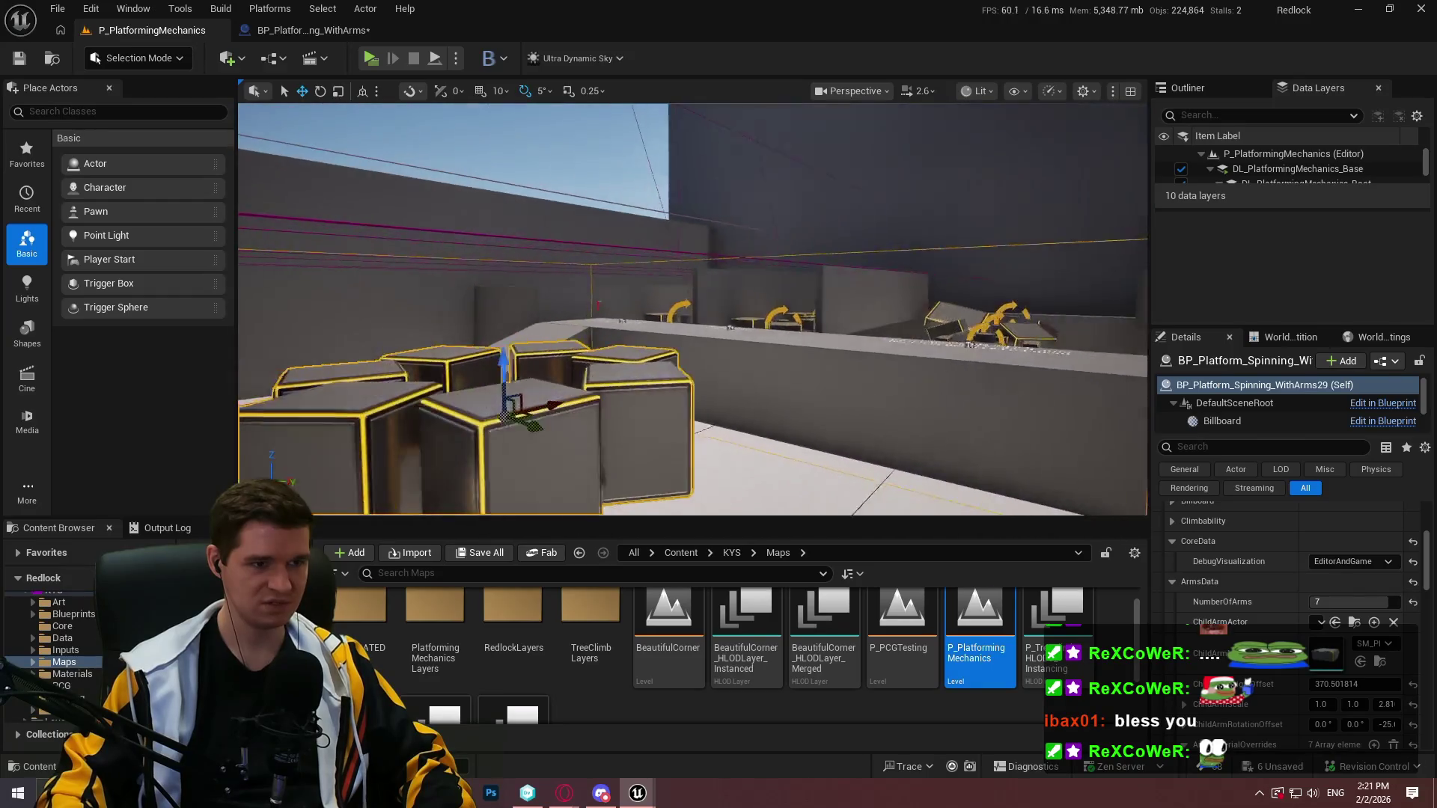
- Insert a Divide node with divisor 20 between Box Extent and Normalize
left_click(320, 29)
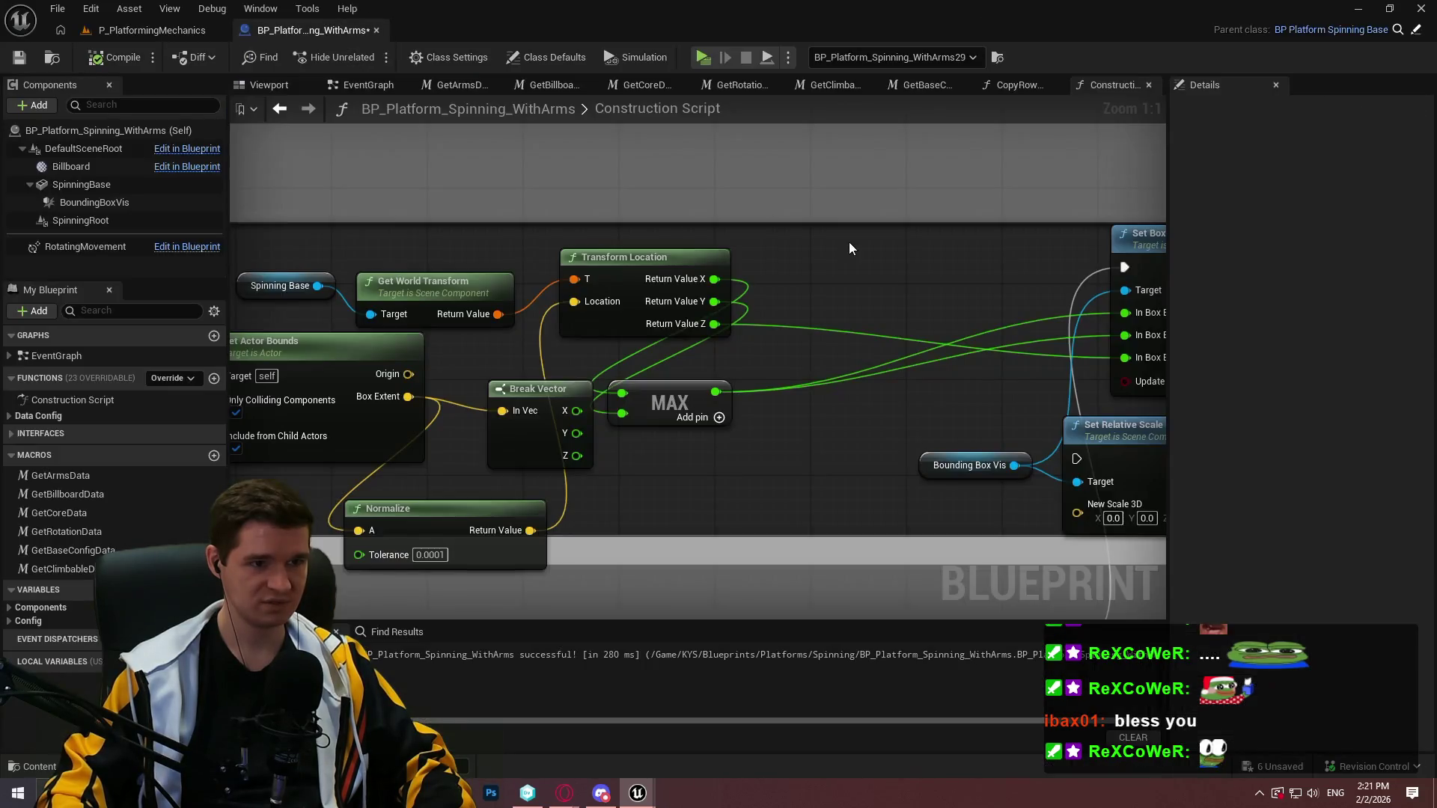
left_click_drag(805, 254, 983, 260)
mouse_move(649, 549)
left_mouse_down()
mouse_move(760, 540)
mouse_move(760, 525)
mouse_move(617, 500)
left_mouse_up()
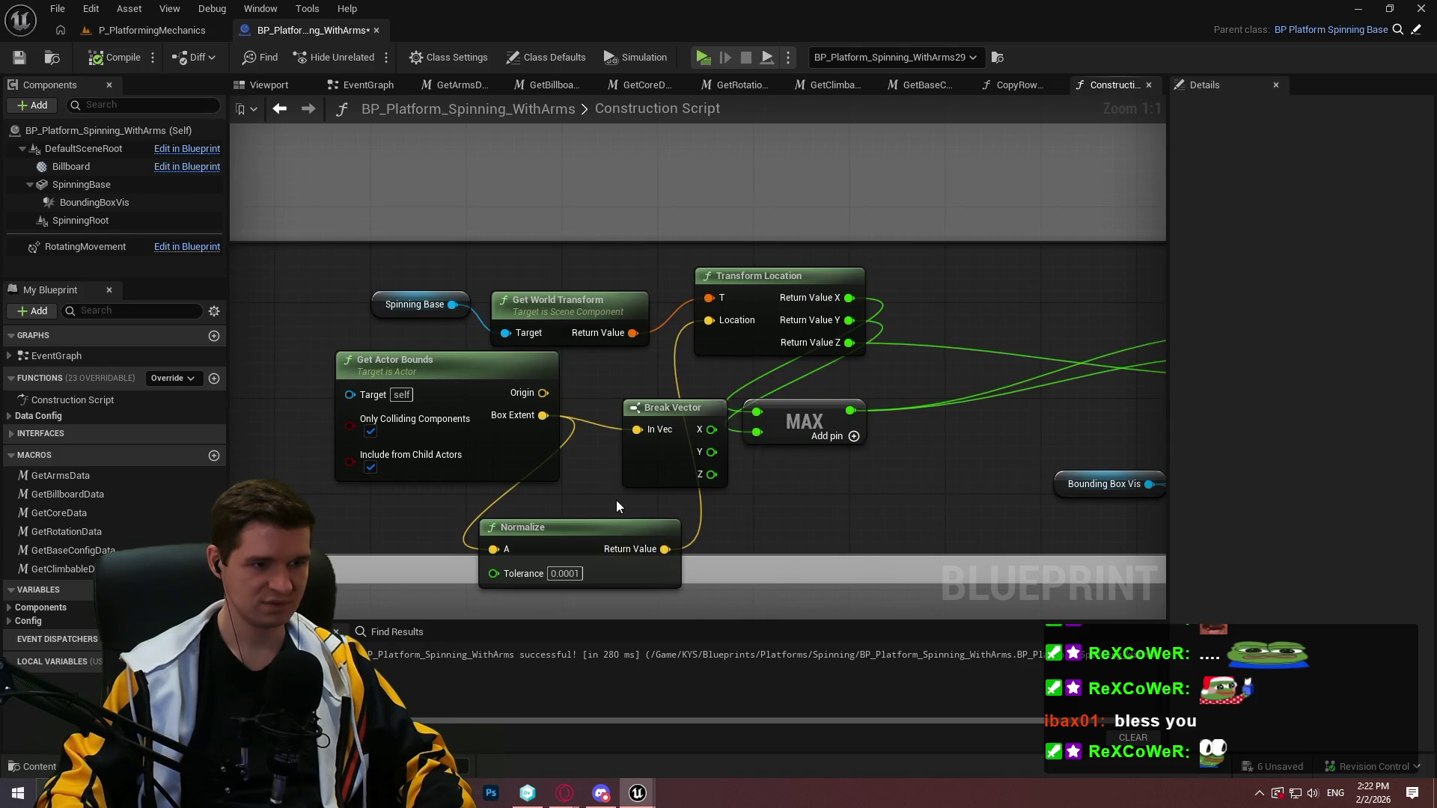
left_click_drag(371, 510, 362, 501)
type("/")
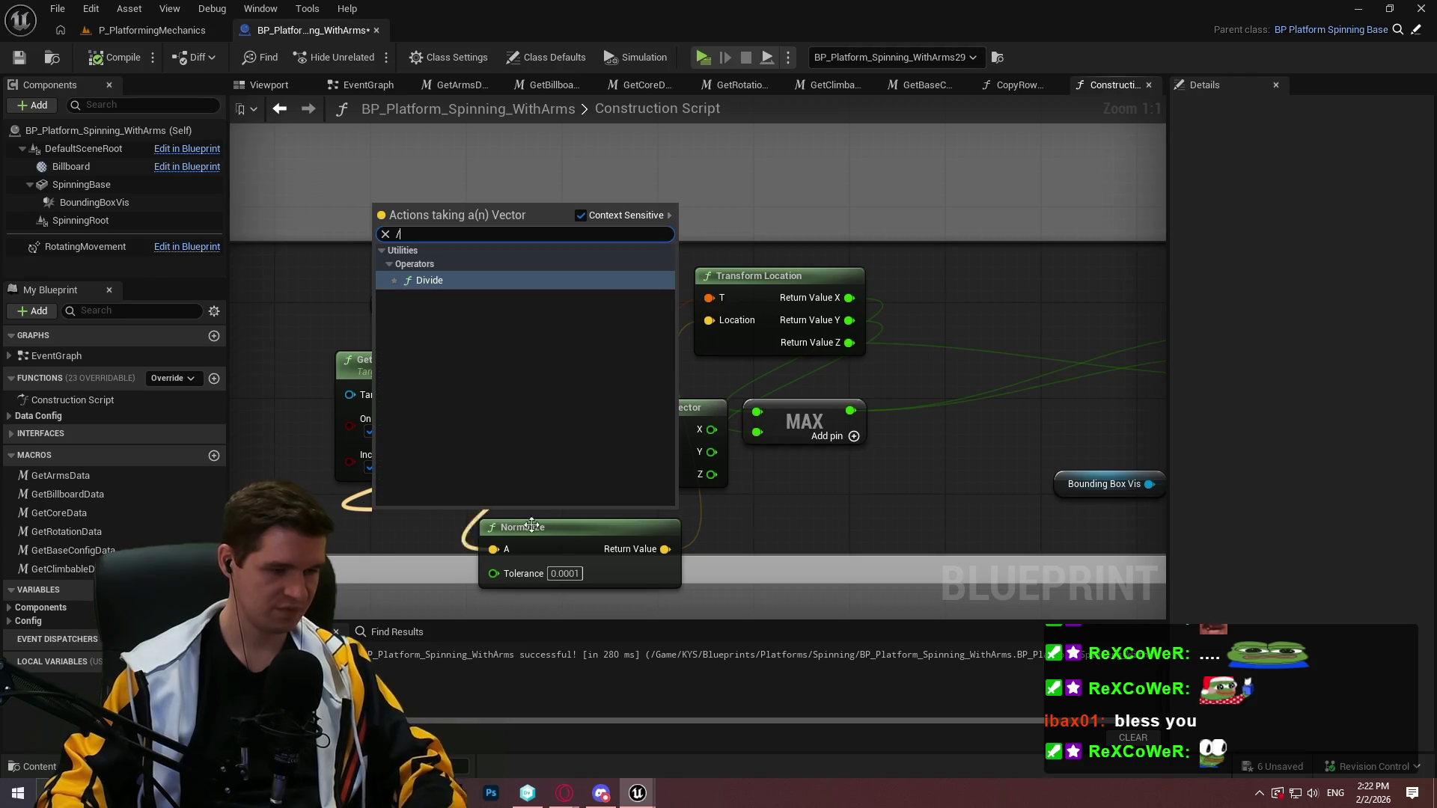
left_click(428, 281)
left_click_drag(437, 557, 347, 523)
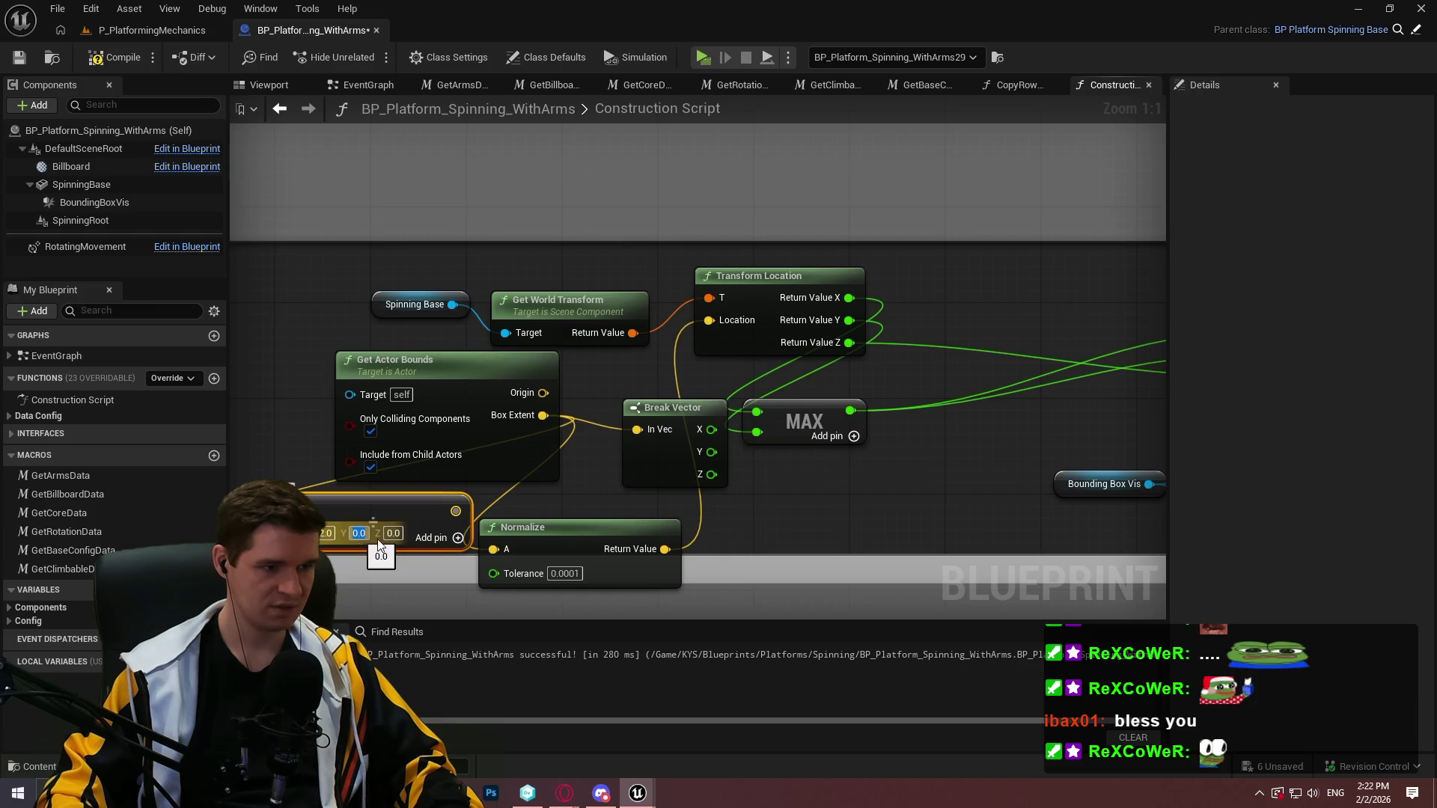
type("20")
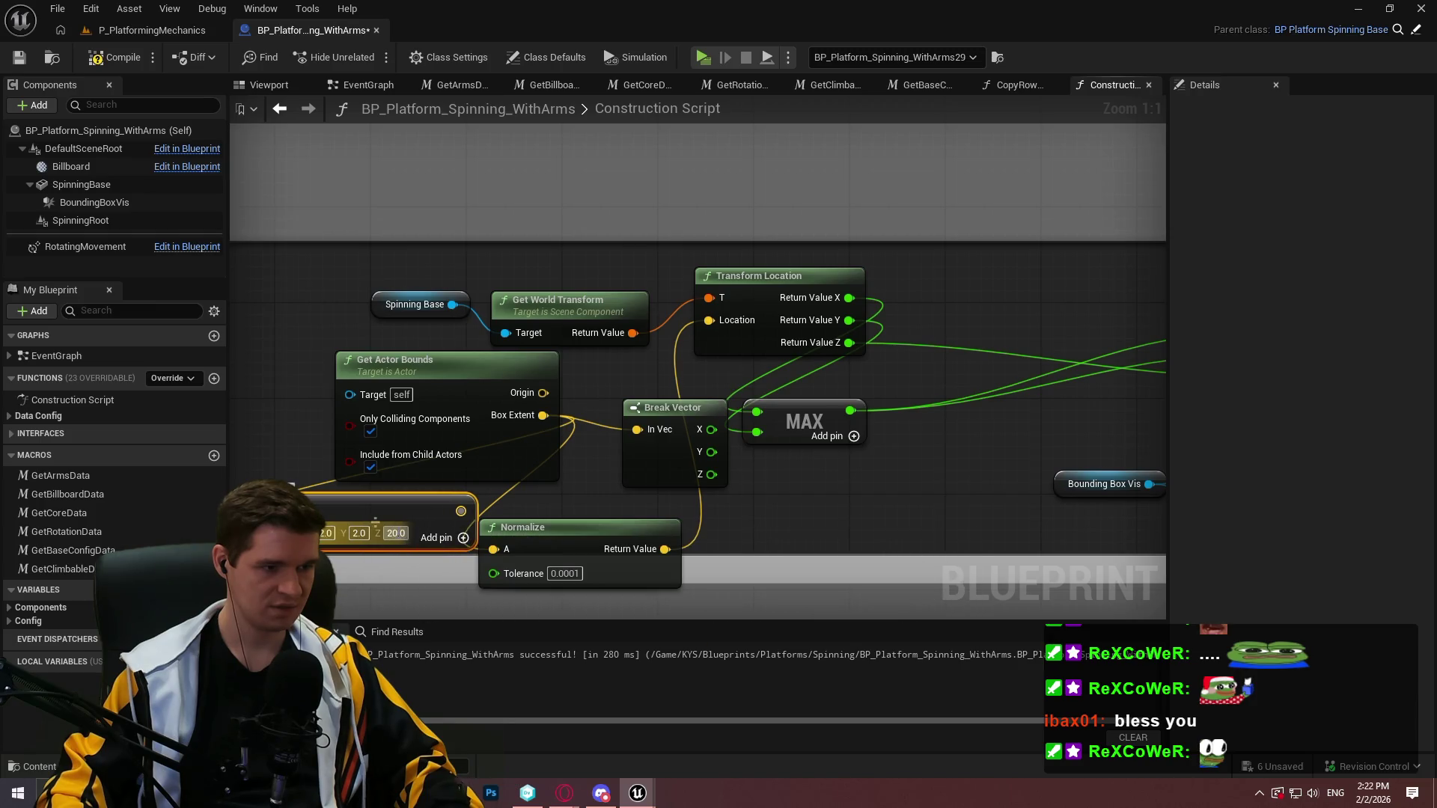
mouse_move(458, 509)
left_mouse_down()
mouse_move(479, 508)
mouse_move(493, 549)
left_mouse_up()
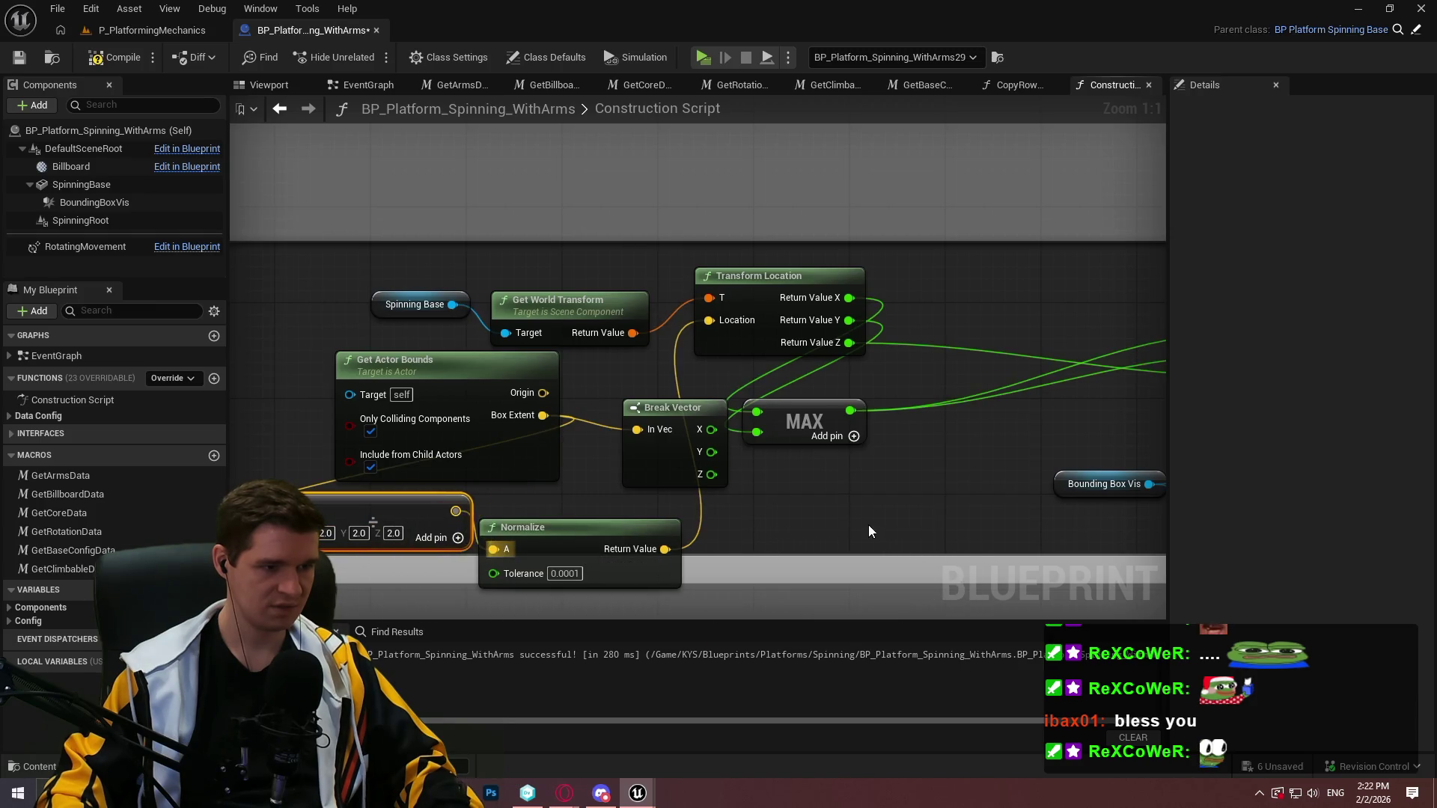
- Change the Divide node's divisors to 5 after checking the box in the level
left_click(133, 28)
left_click_drag(710, 224, 710, 186)
left_click(304, 34)
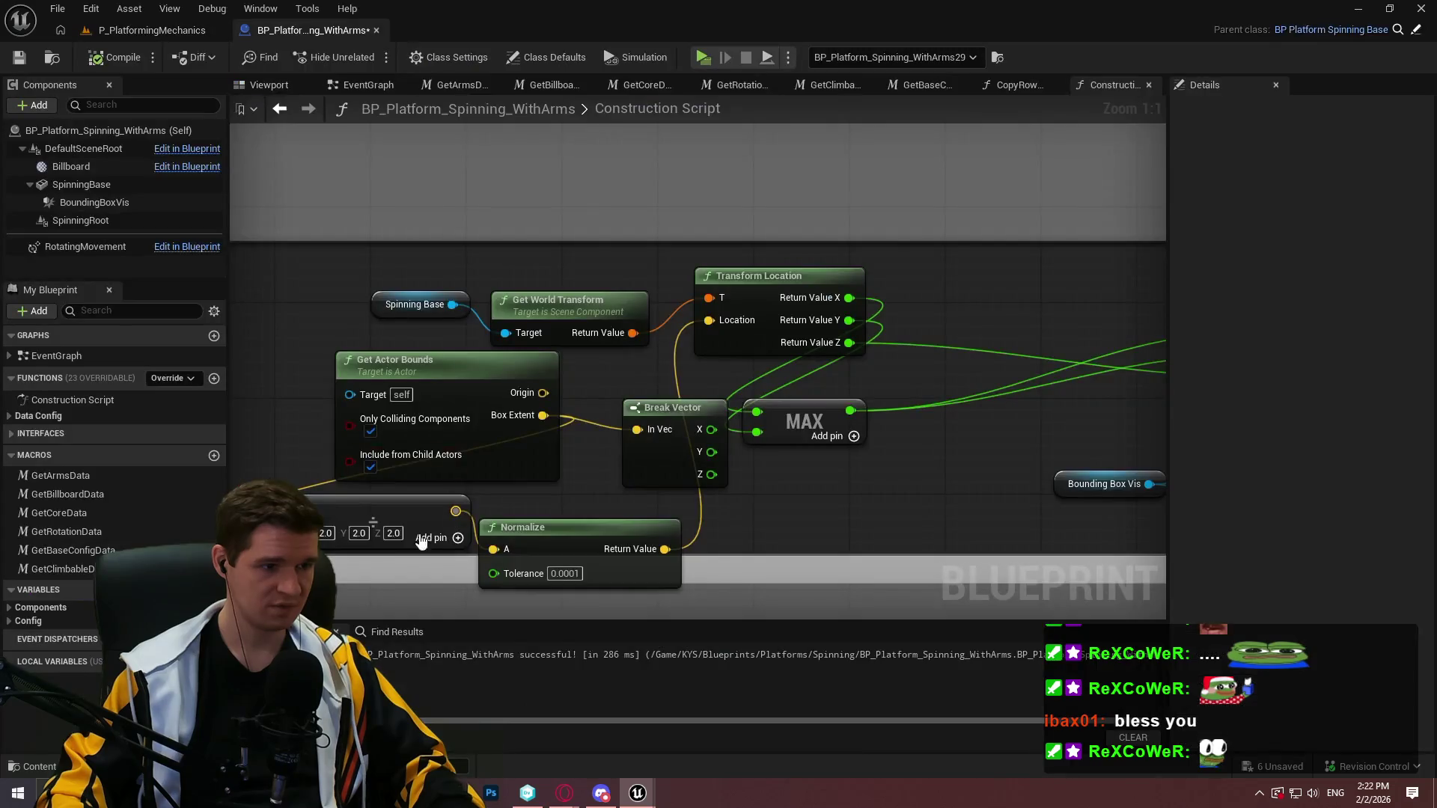
type("5")
left_click(355, 533)
type("5")
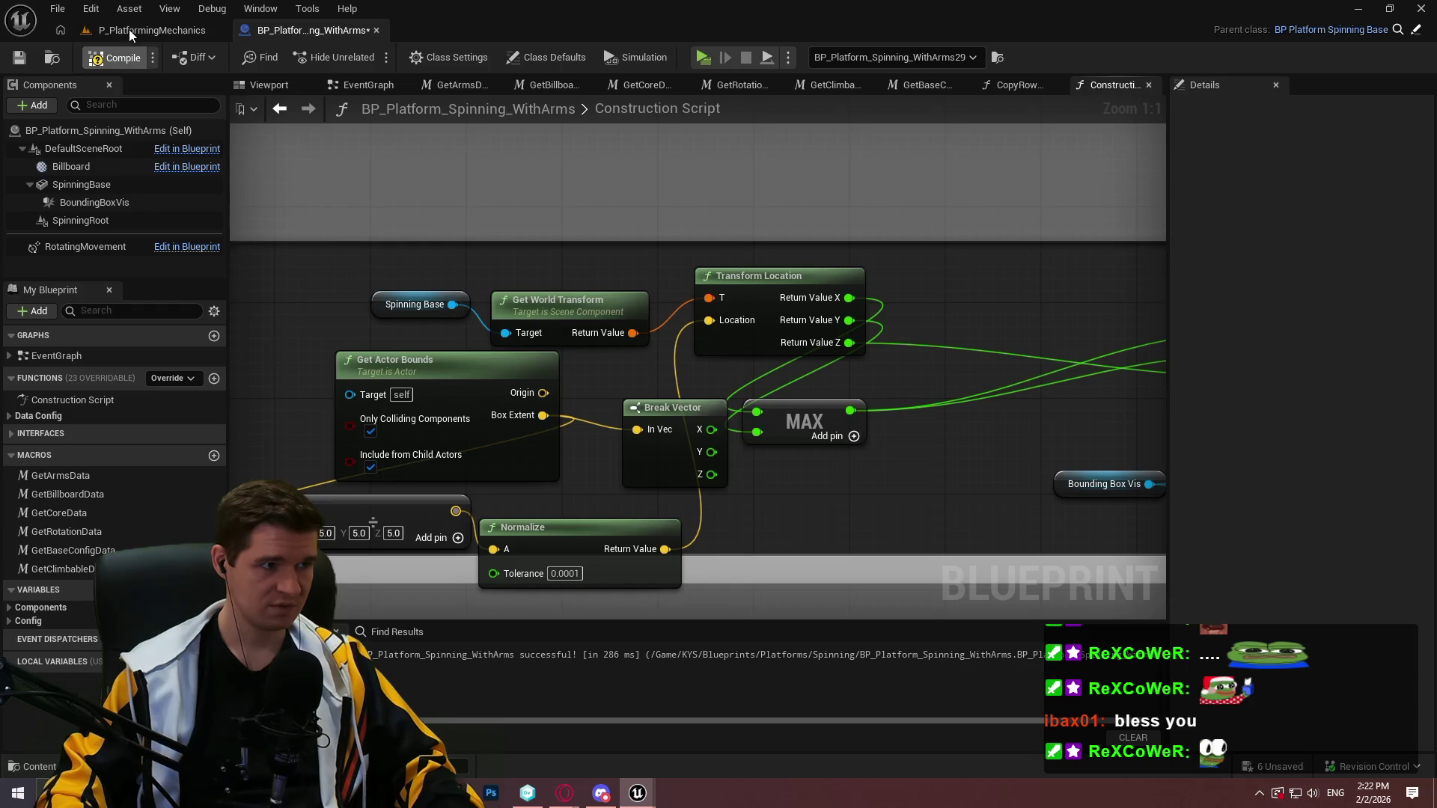
- Convert the divide node's vector input to a single float and recheck the platform
left_click(129, 29)
mouse_move(692, 310)
left_mouse_down()
mouse_move(677, 318)
mouse_move(699, 314)
mouse_move(692, 329)
mouse_move(677, 326)
left_mouse_up()
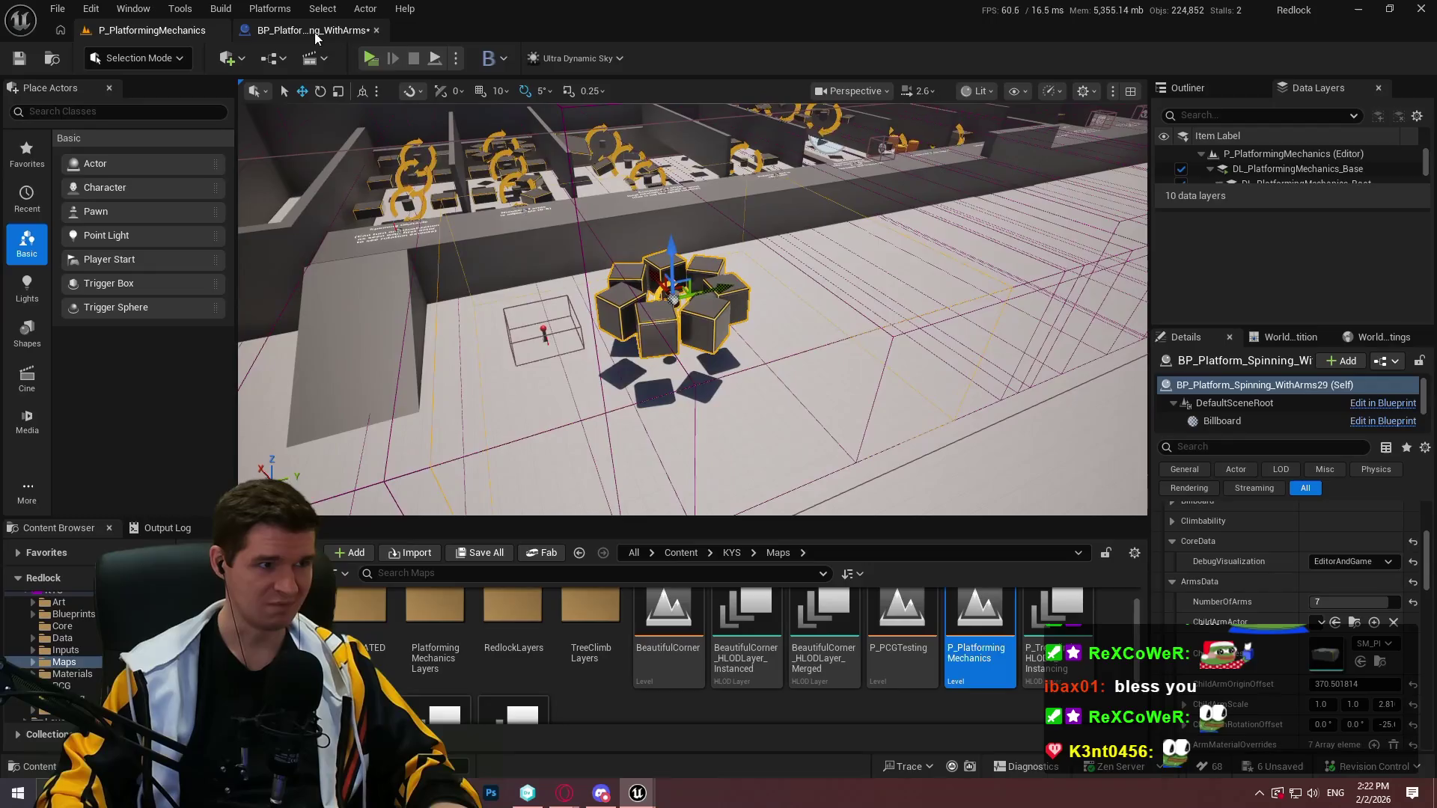
left_click(312, 30)
right_click(372, 522)
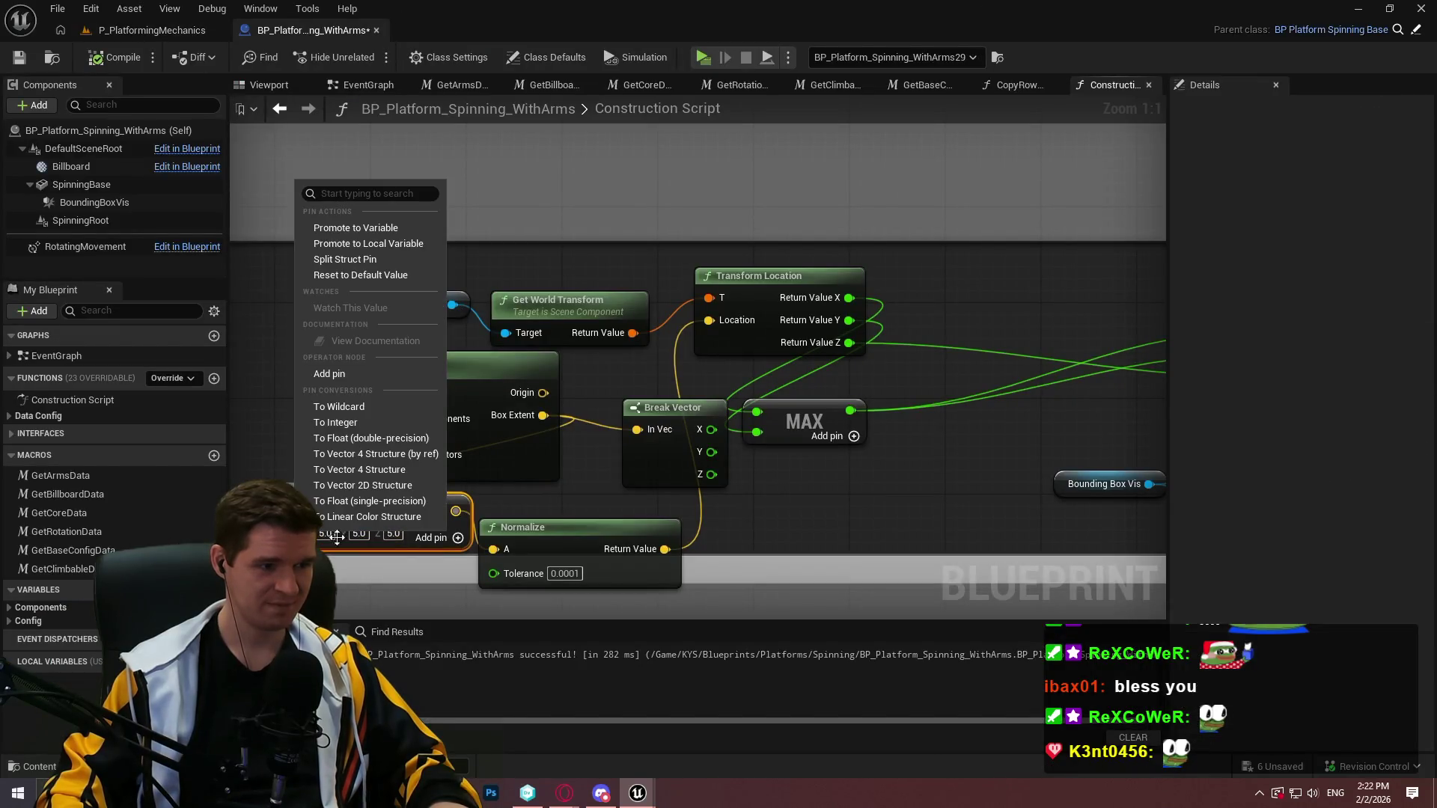
left_click(362, 428)
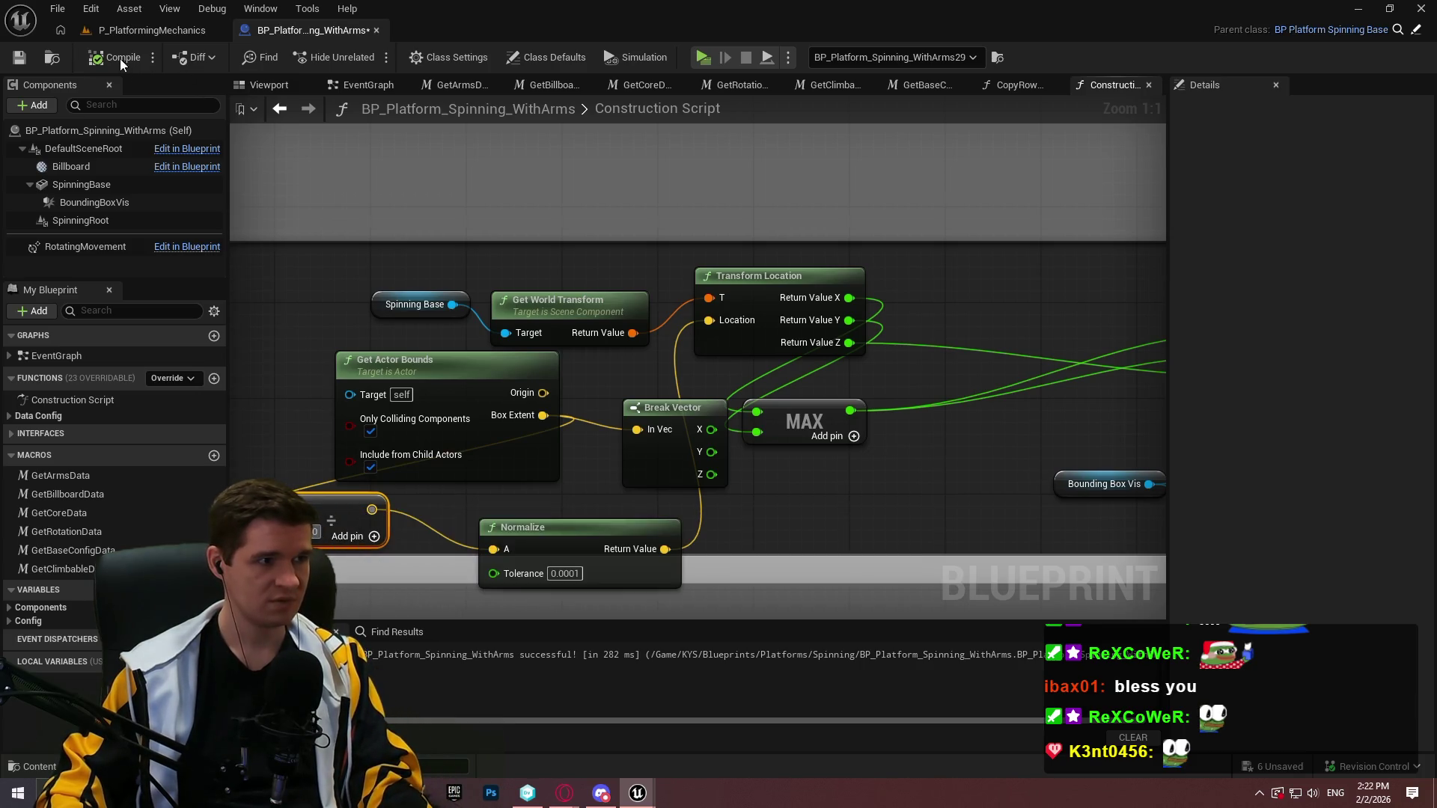
left_click(137, 29)
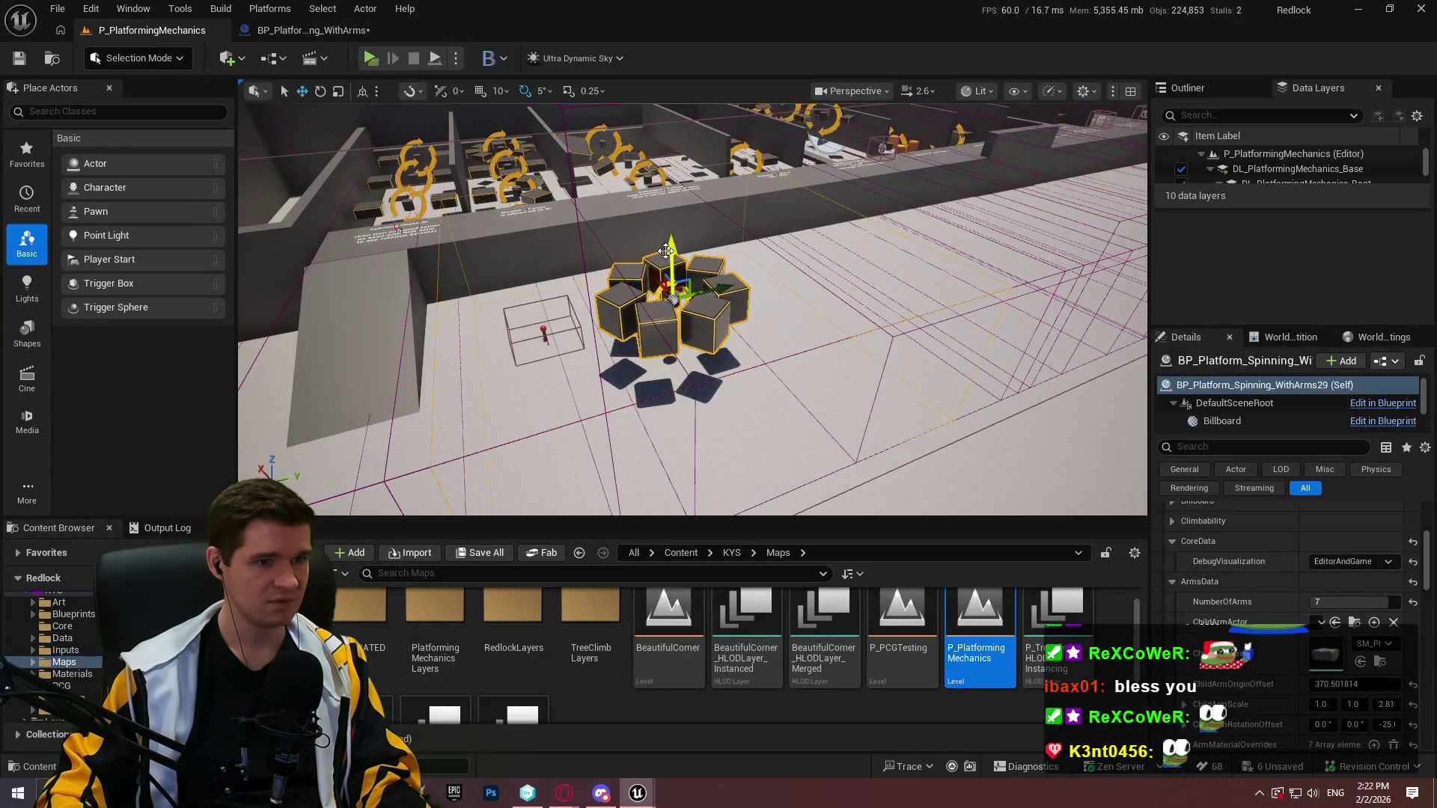
left_click(335, 33)
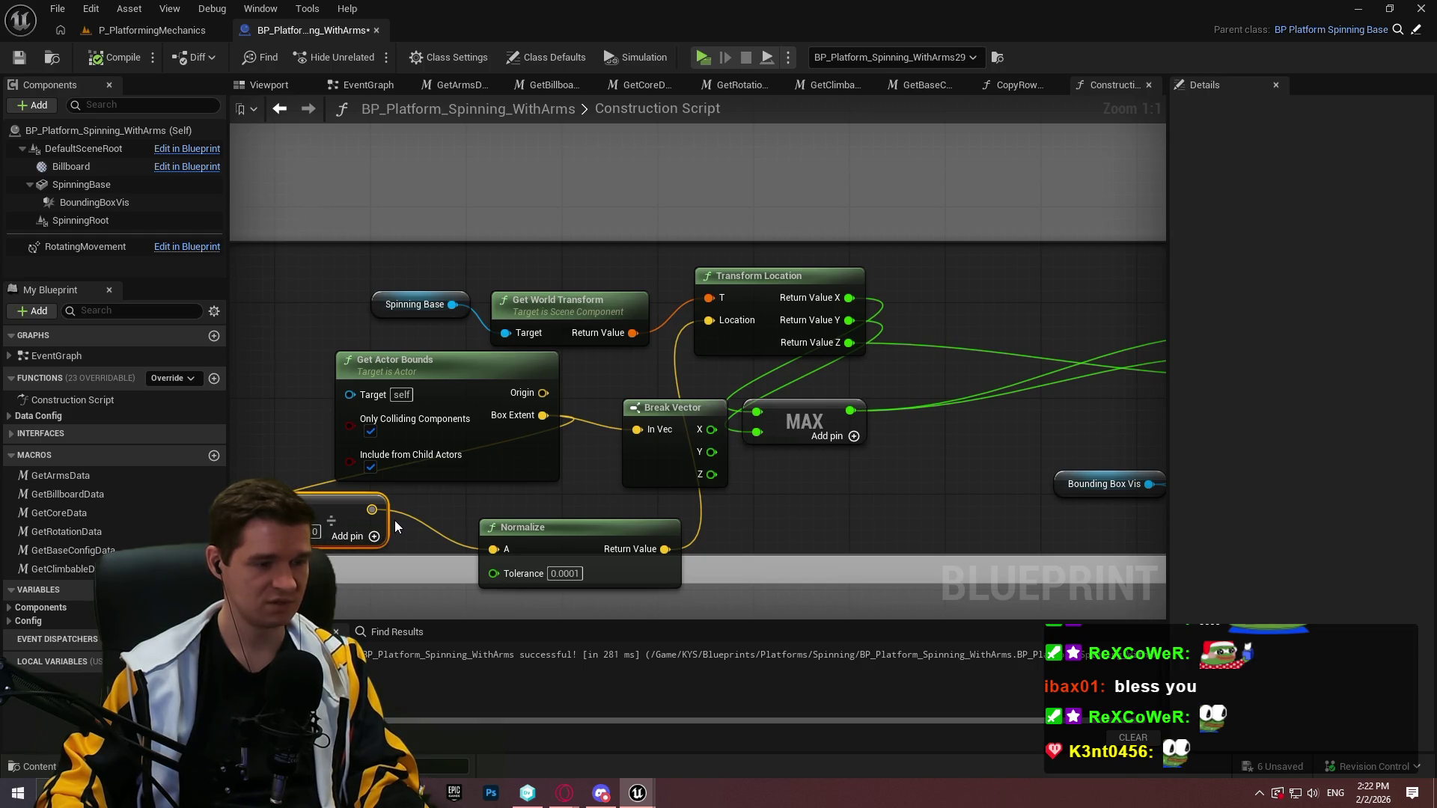
- Wire Box Extent into Normalize A and move the divide node after Normalize, dividing by 100
left_click_drag(543, 415, 493, 549)
mouse_move(367, 519)
left_mouse_down()
mouse_move(644, 558)
mouse_move(834, 550)
left_mouse_up()
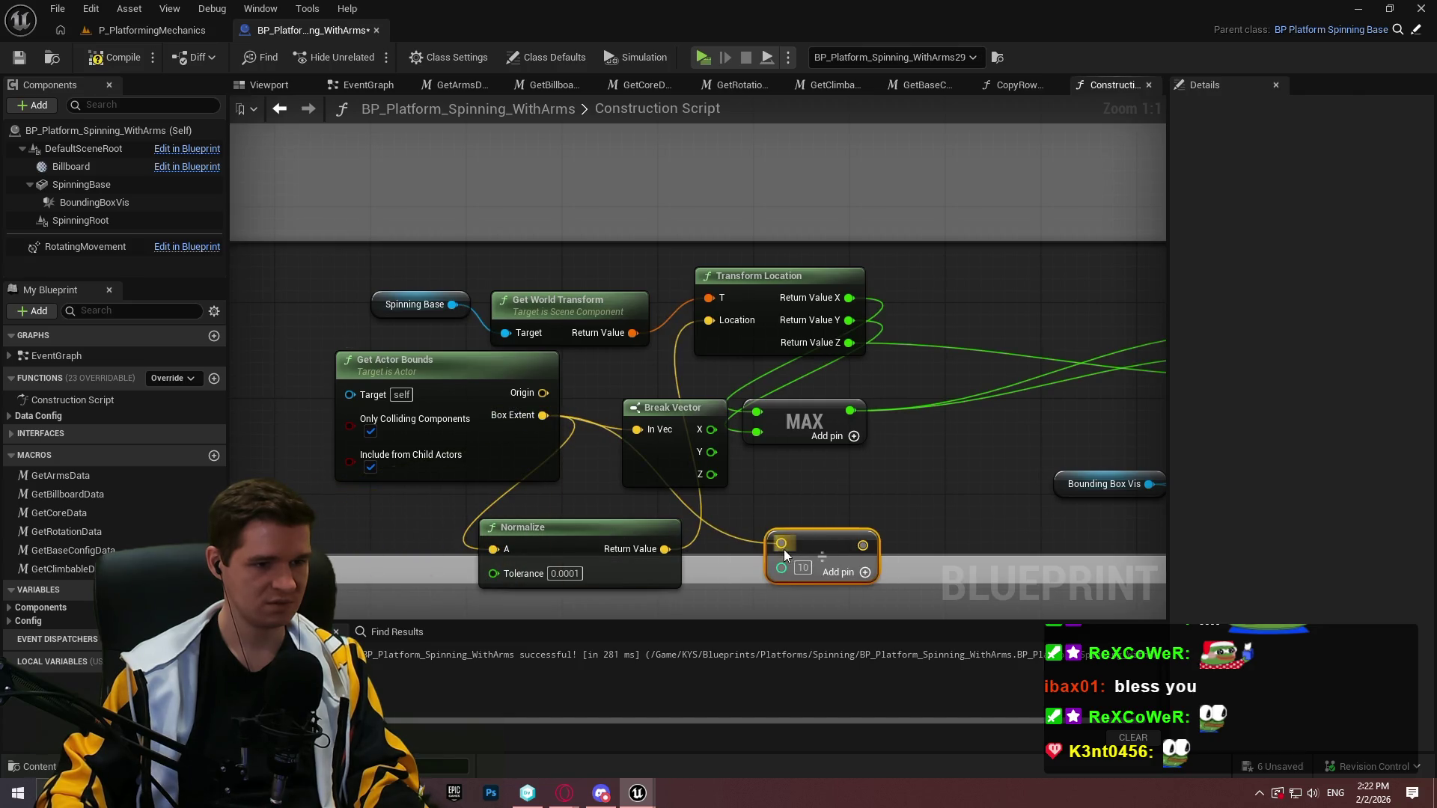
mouse_move(664, 549)
left_mouse_down()
mouse_move(872, 550)
mouse_move(739, 320)
left_mouse_up()
left_click(141, 28)
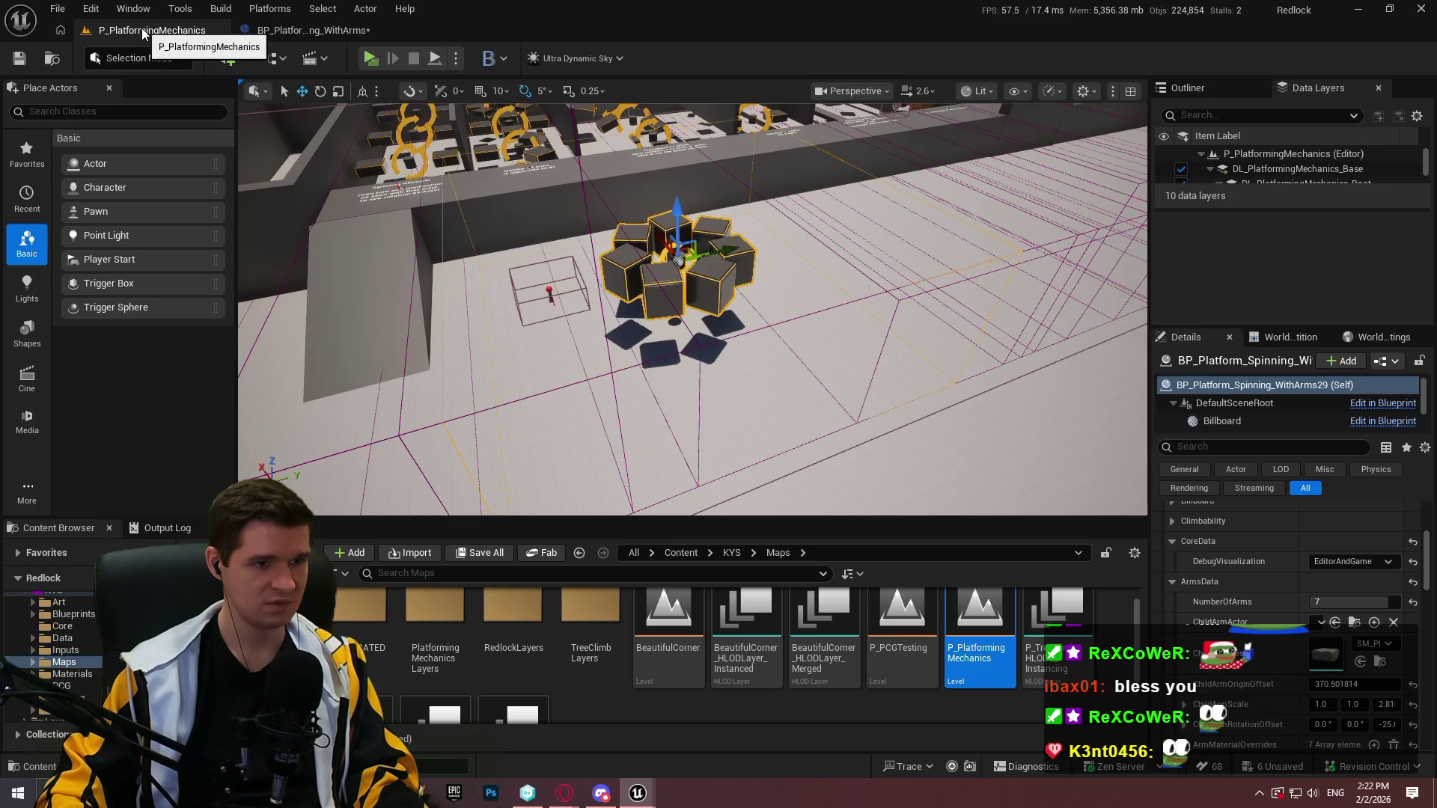
left_click(314, 31)
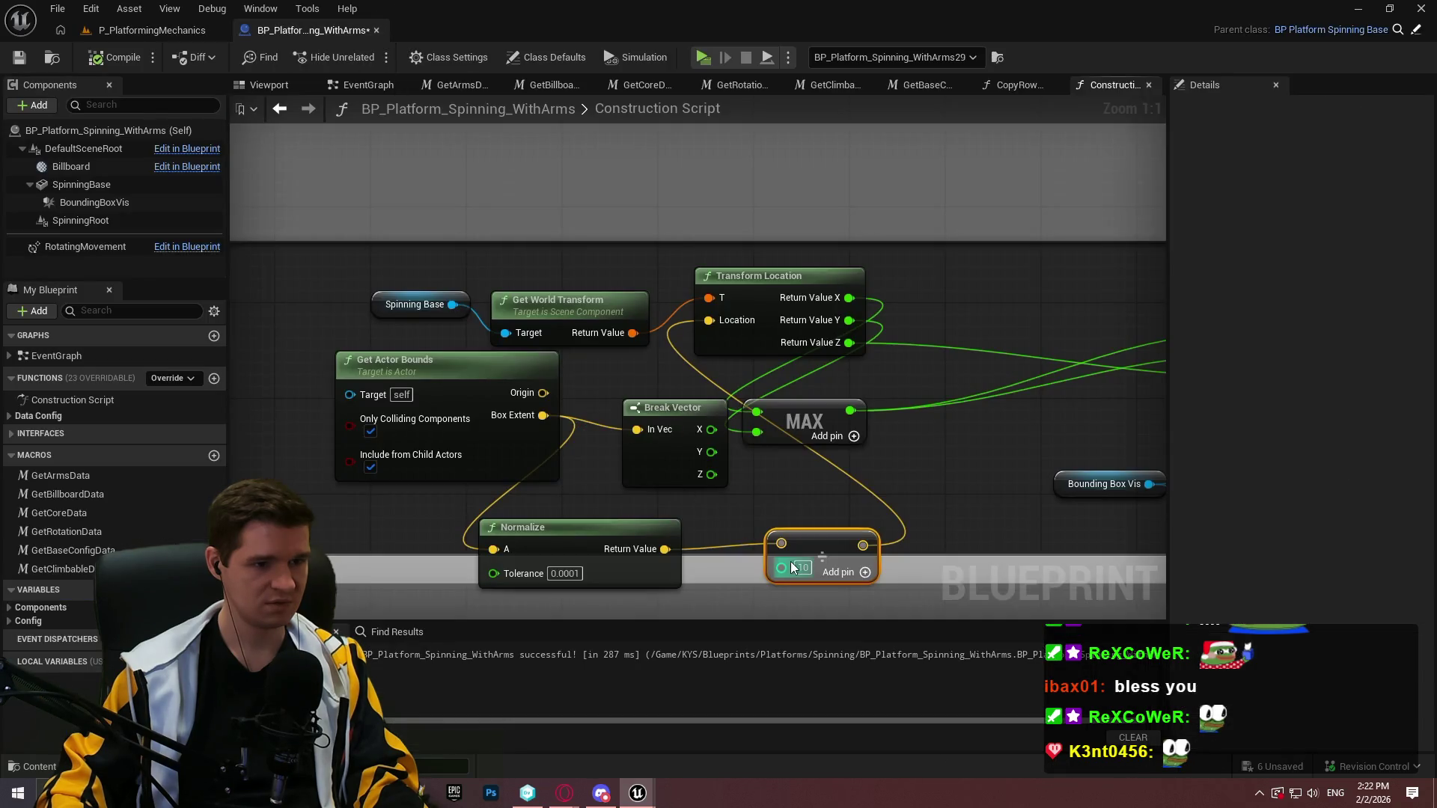
key("Return")
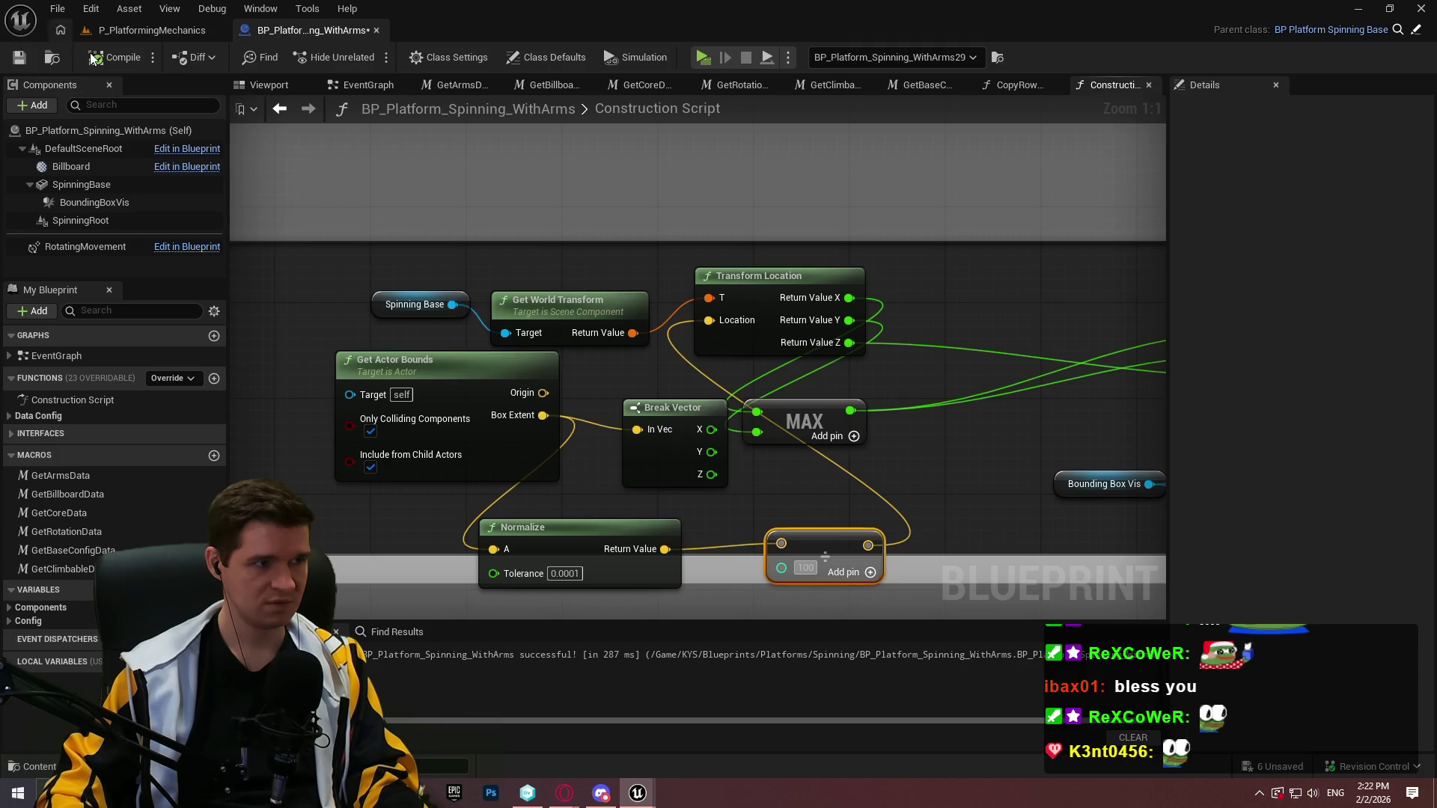
- Connect Normalize to Transform Location's Location and delete the divide node
left_click(143, 36)
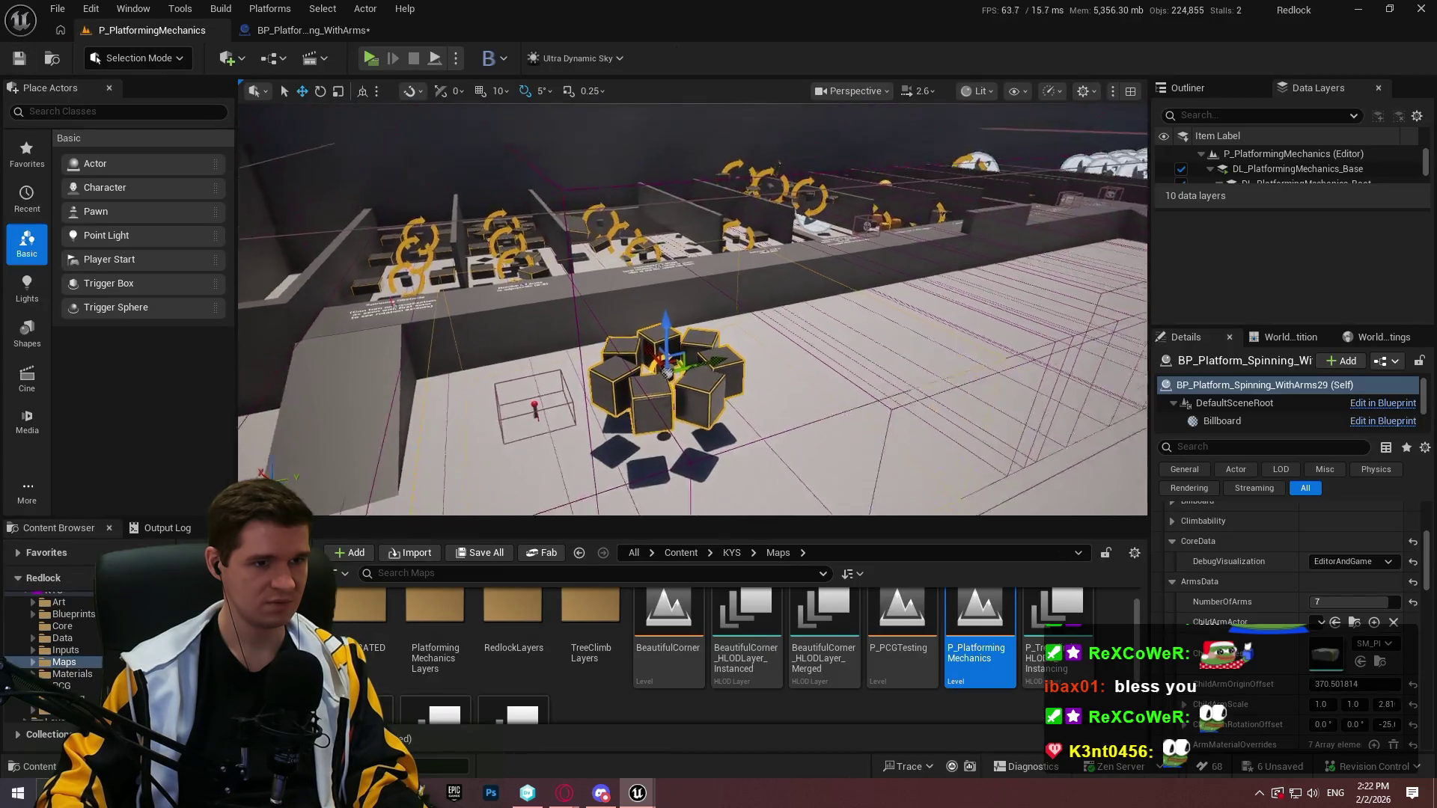
left_click(316, 33)
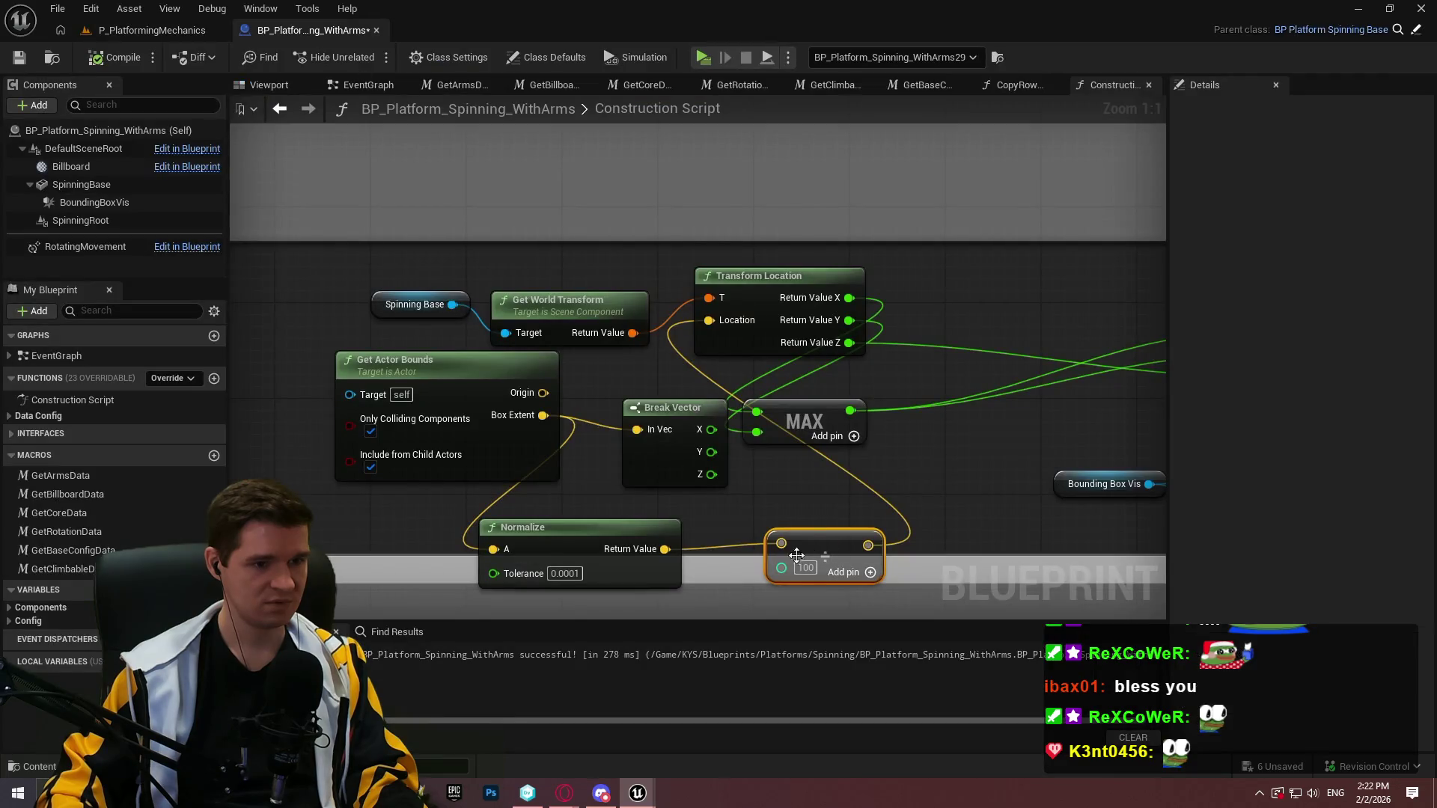
left_click_drag(662, 550, 729, 319)
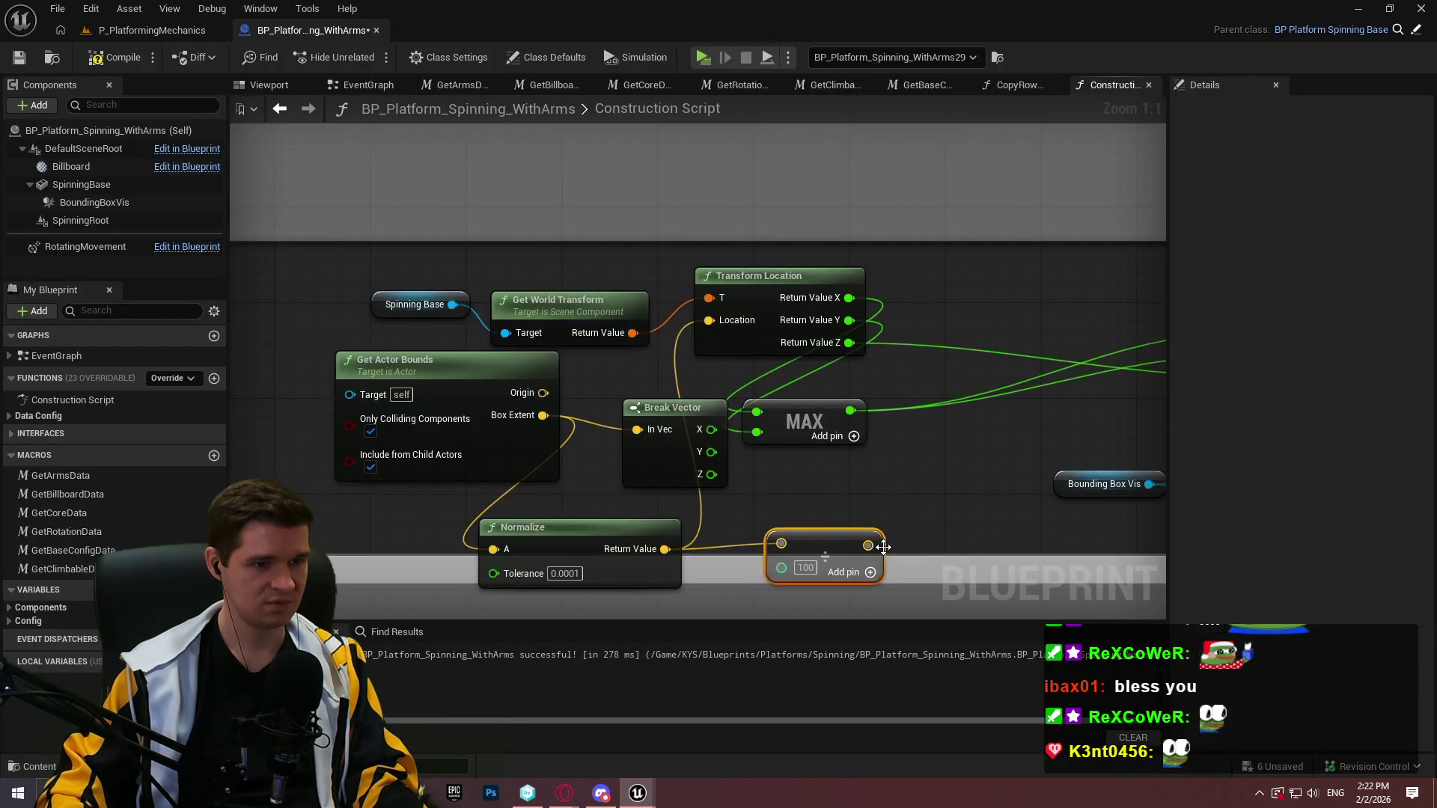
mouse_move(904, 518)
left_mouse_down()
mouse_move(824, 539)
mouse_move(814, 559)
mouse_move(810, 535)
left_mouse_up()
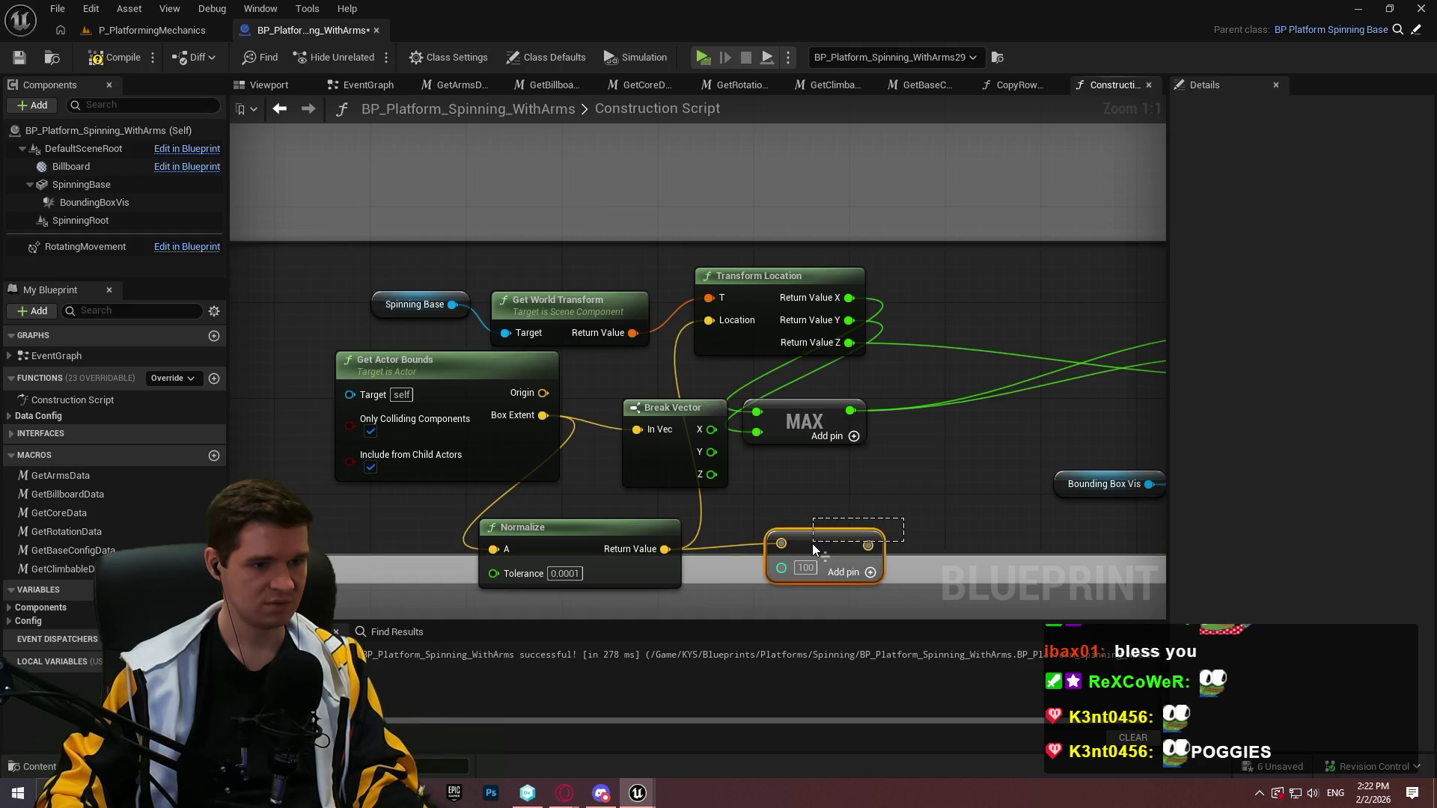
key("Delete")
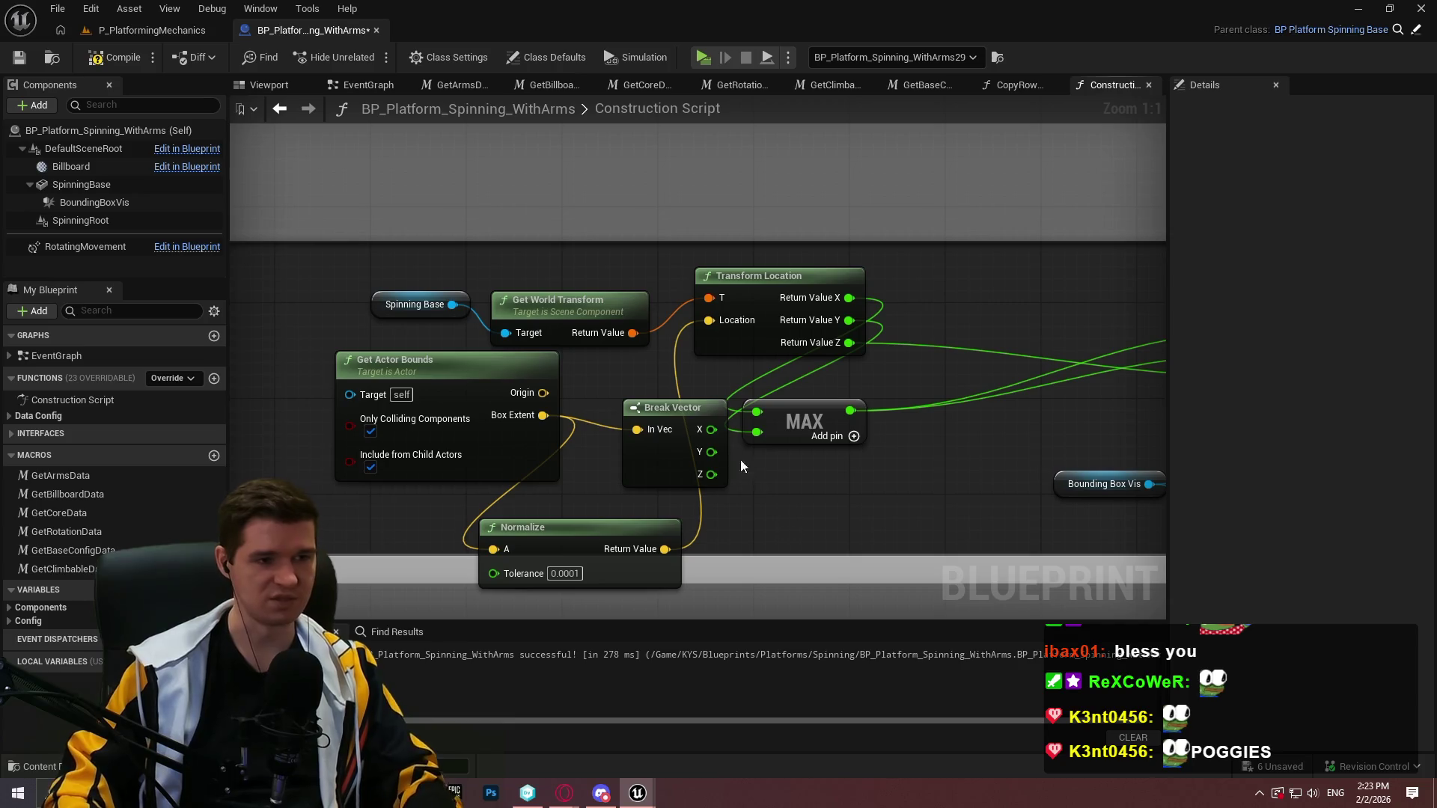
left_click(112, 32)
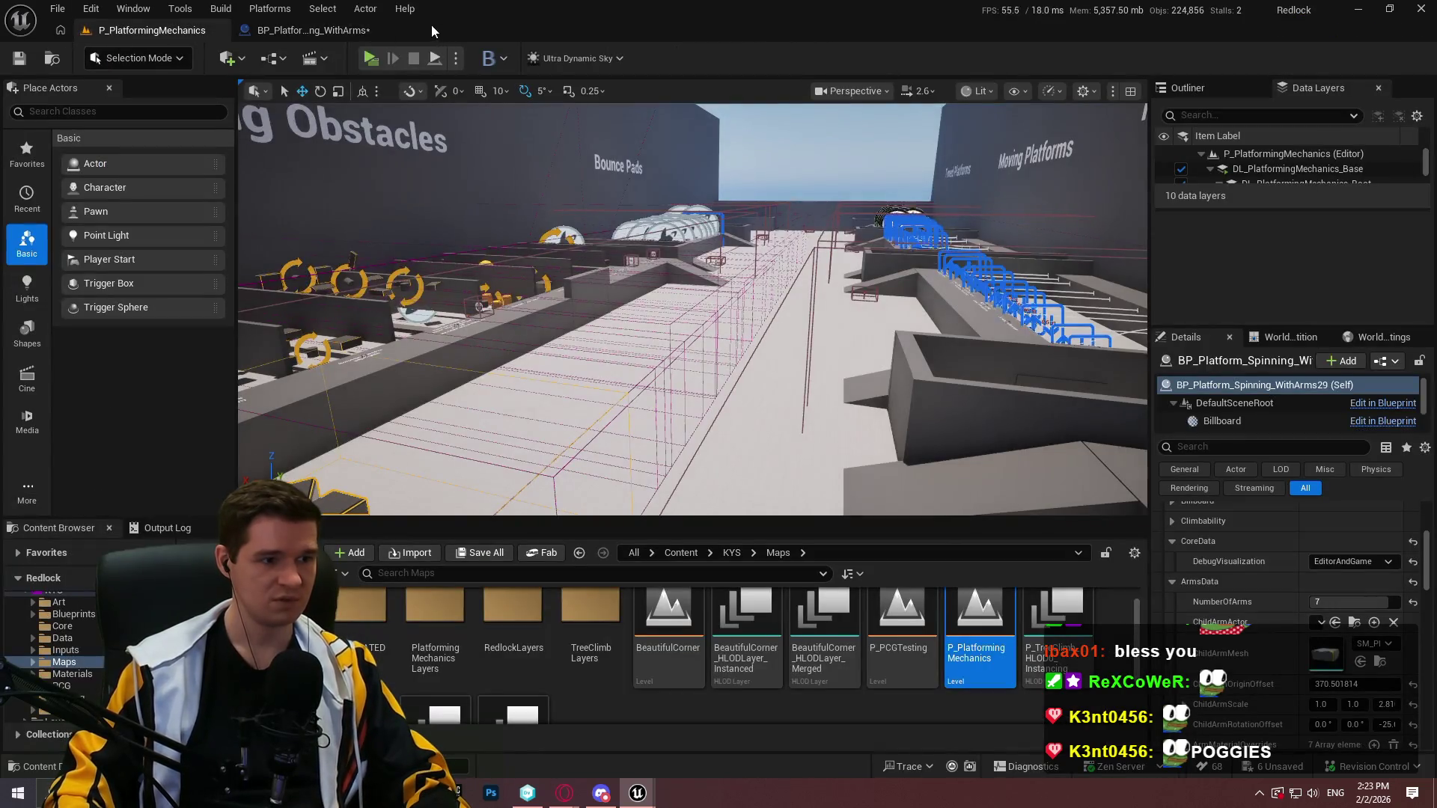
- Add a ÷10 Divide node on Return Value X and wire it into MAX's top input
left_click(357, 30)
mouse_move(897, 330)
left_mouse_down()
mouse_move(523, 297)
mouse_move(571, 257)
mouse_move(555, 255)
left_mouse_up()
type("sub")
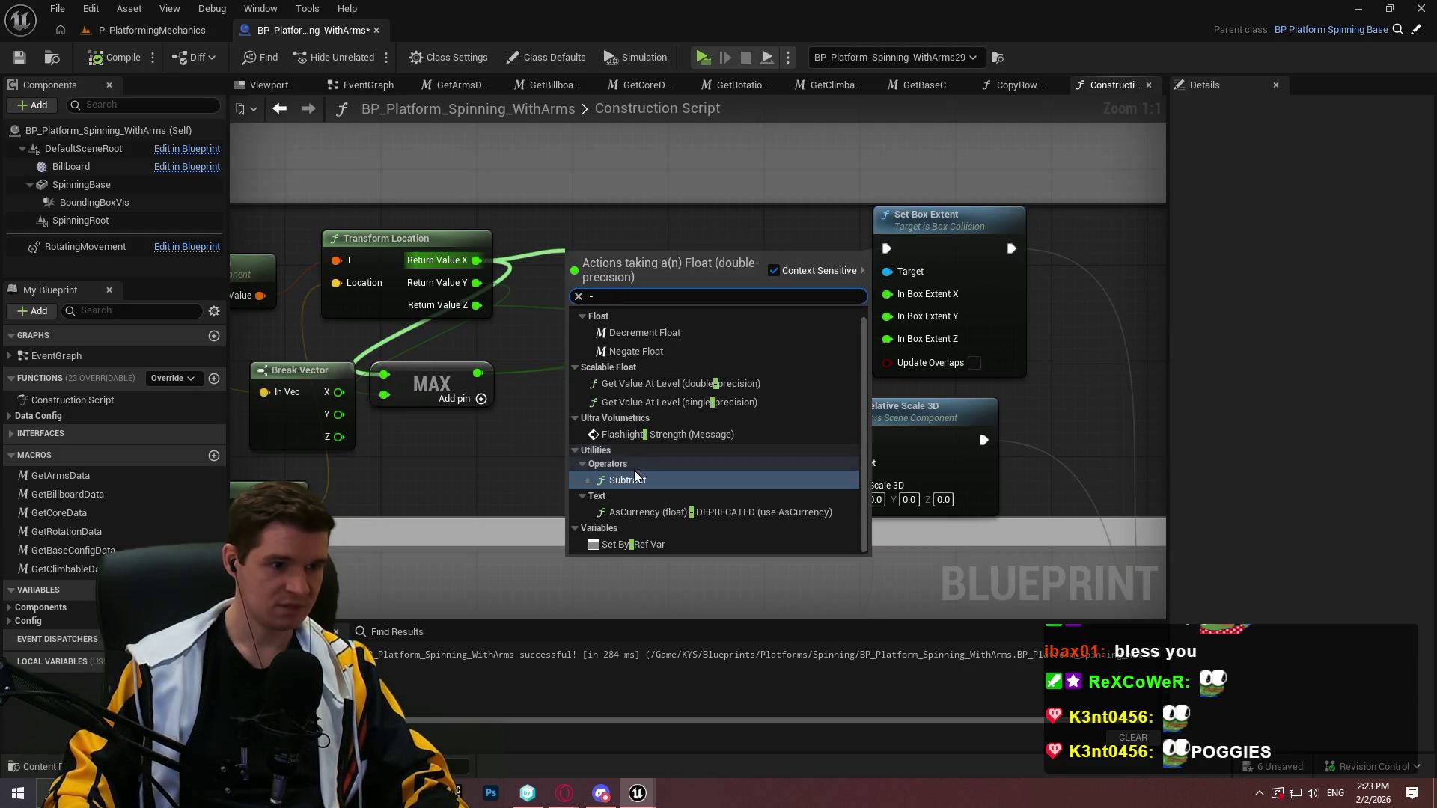
key("Escape")
left_click_drag(476, 260, 577, 241)
type("divide")
left_click(628, 326)
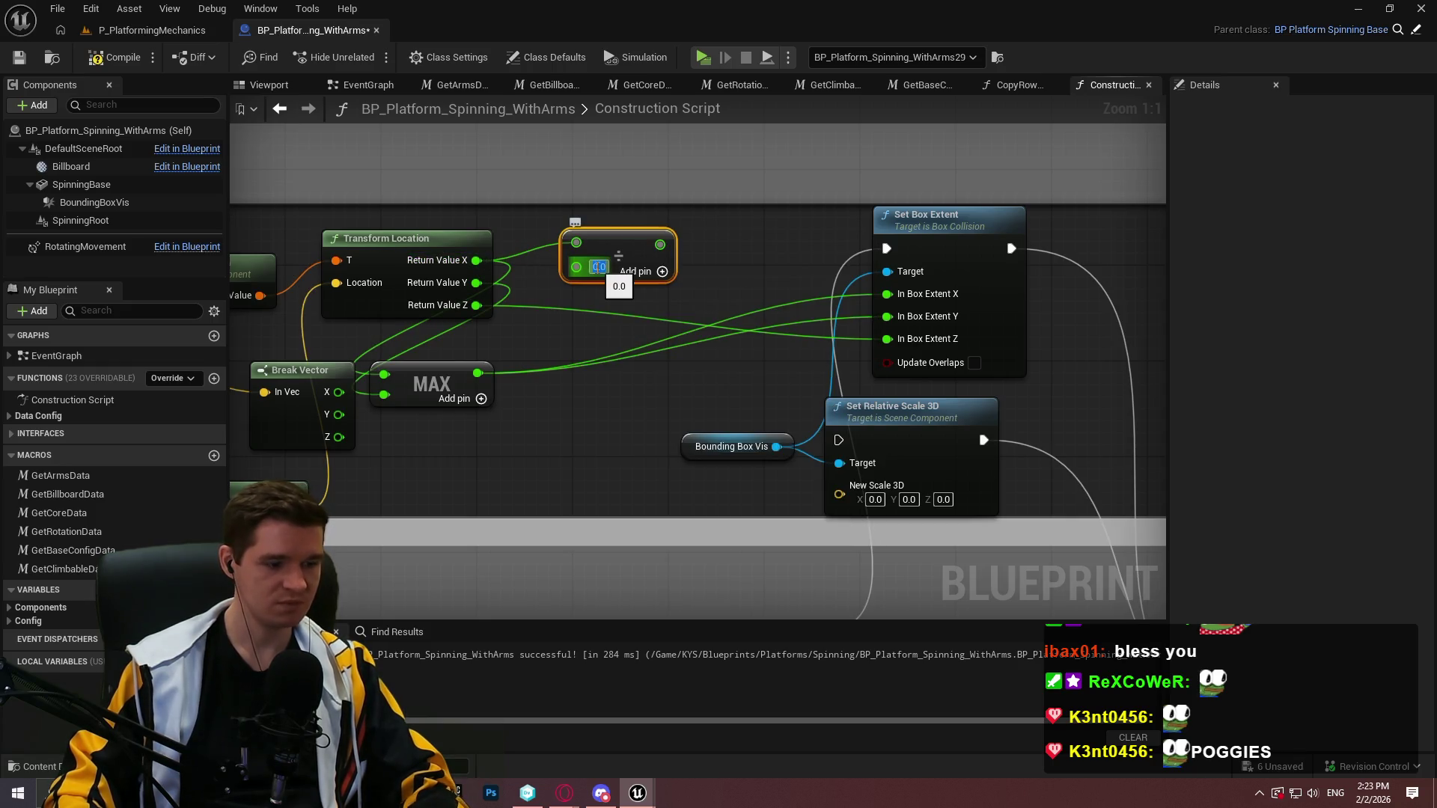
type("10")
mouse_move(662, 250)
left_mouse_down()
mouse_move(458, 367)
mouse_move(384, 374)
left_mouse_up()
- Duplicate the Divide node for Y and Z, wiring them to MAX and In Box Extent Z
left_click(628, 258)
key("ctrl+c")
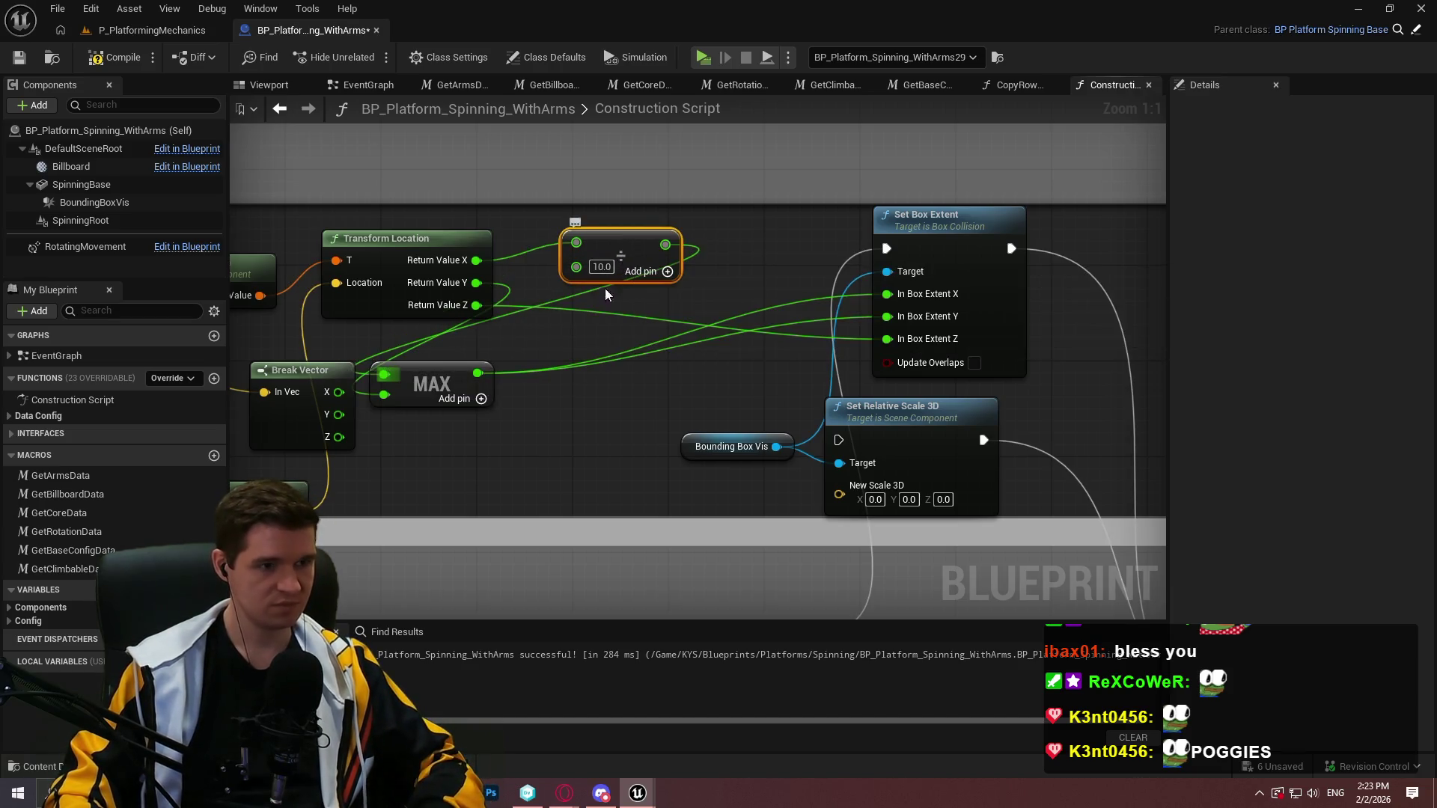
key("ctrl+v")
key("ctrl+v")
left_click_drag(475, 283, 600, 304)
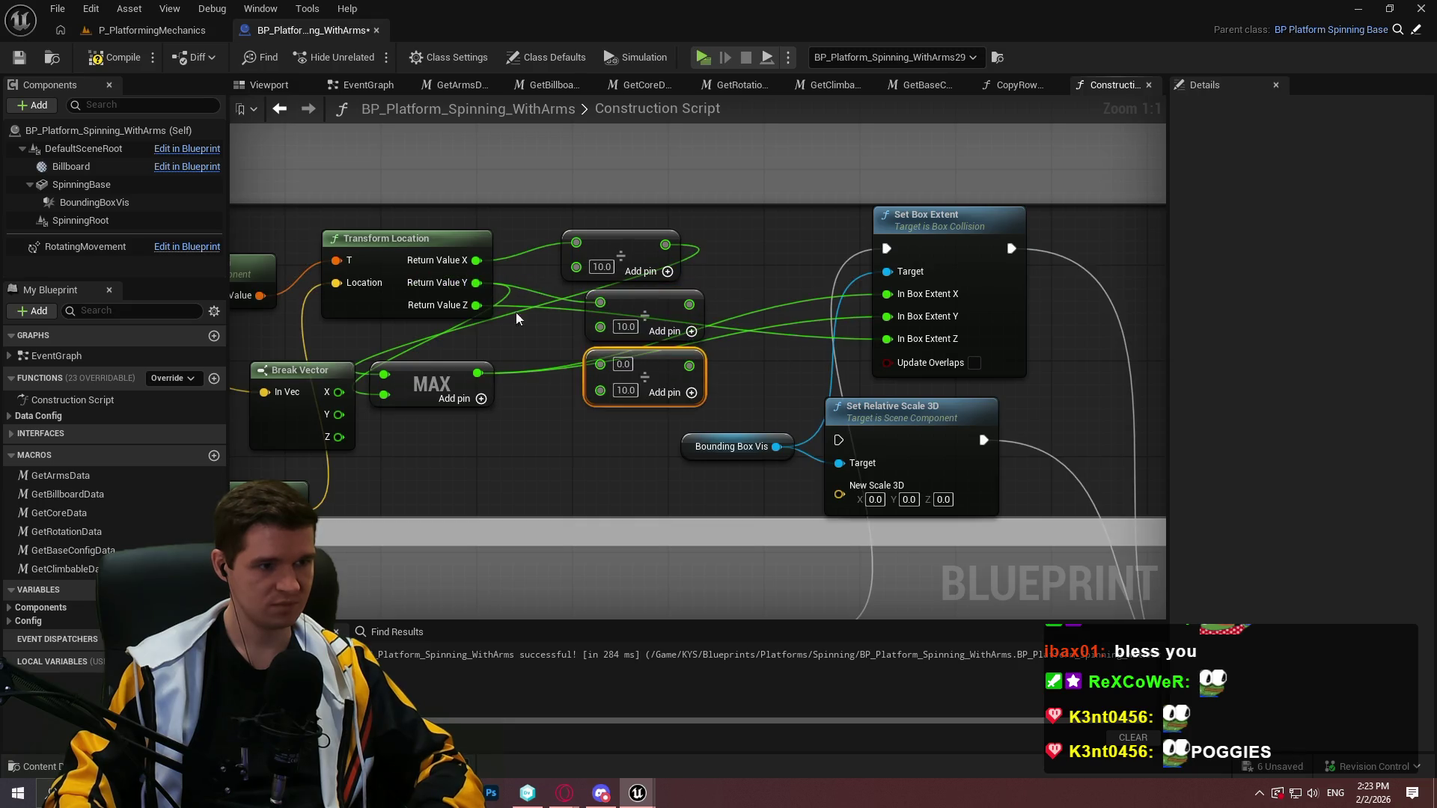
left_click_drag(588, 360, 591, 362)
mouse_move(690, 305)
left_mouse_down()
mouse_move(416, 397)
mouse_move(384, 395)
left_mouse_up()
left_click_drag(689, 364, 925, 346)
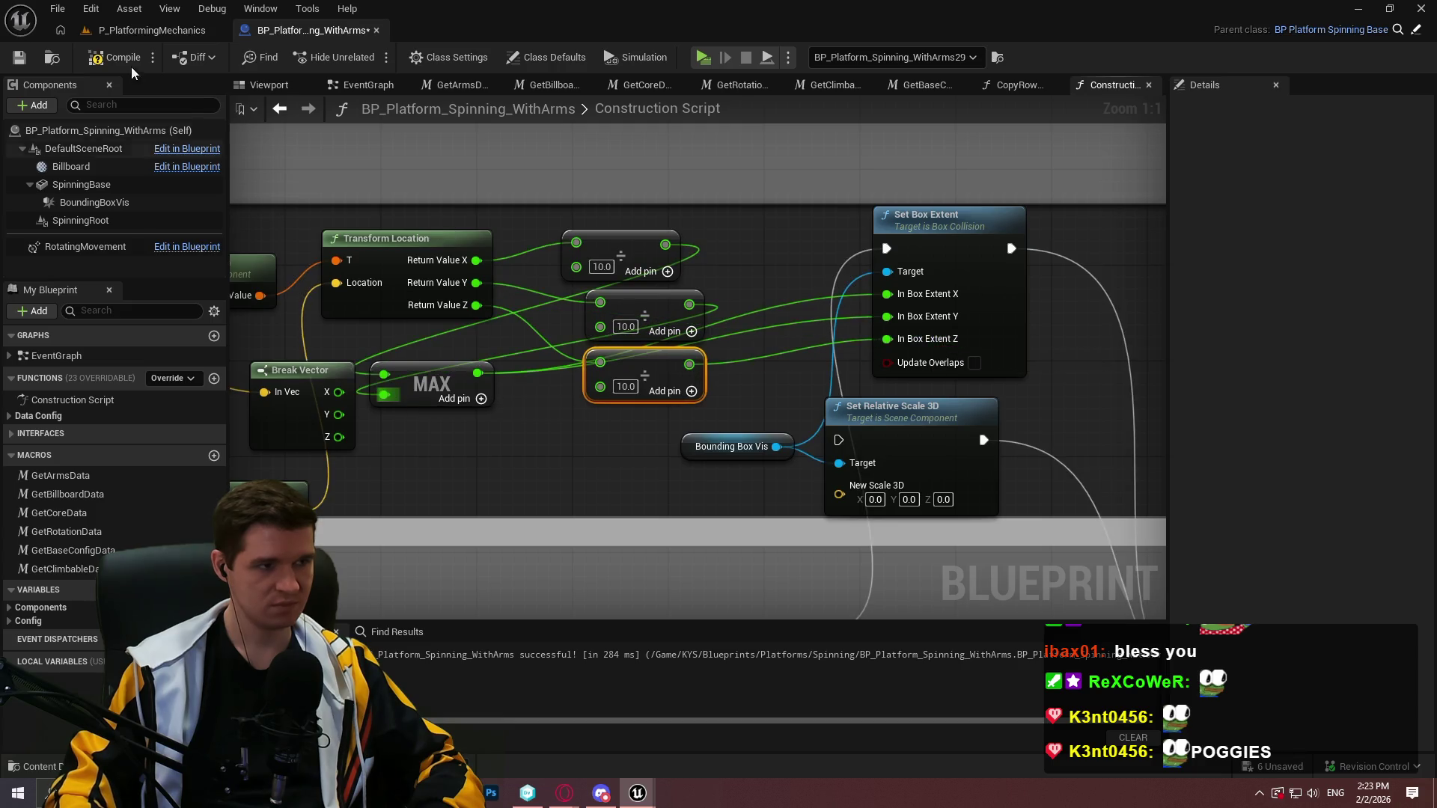
- Frame the spinning platform in the viewport to inspect the smaller box
left_click(132, 31)
key("f")
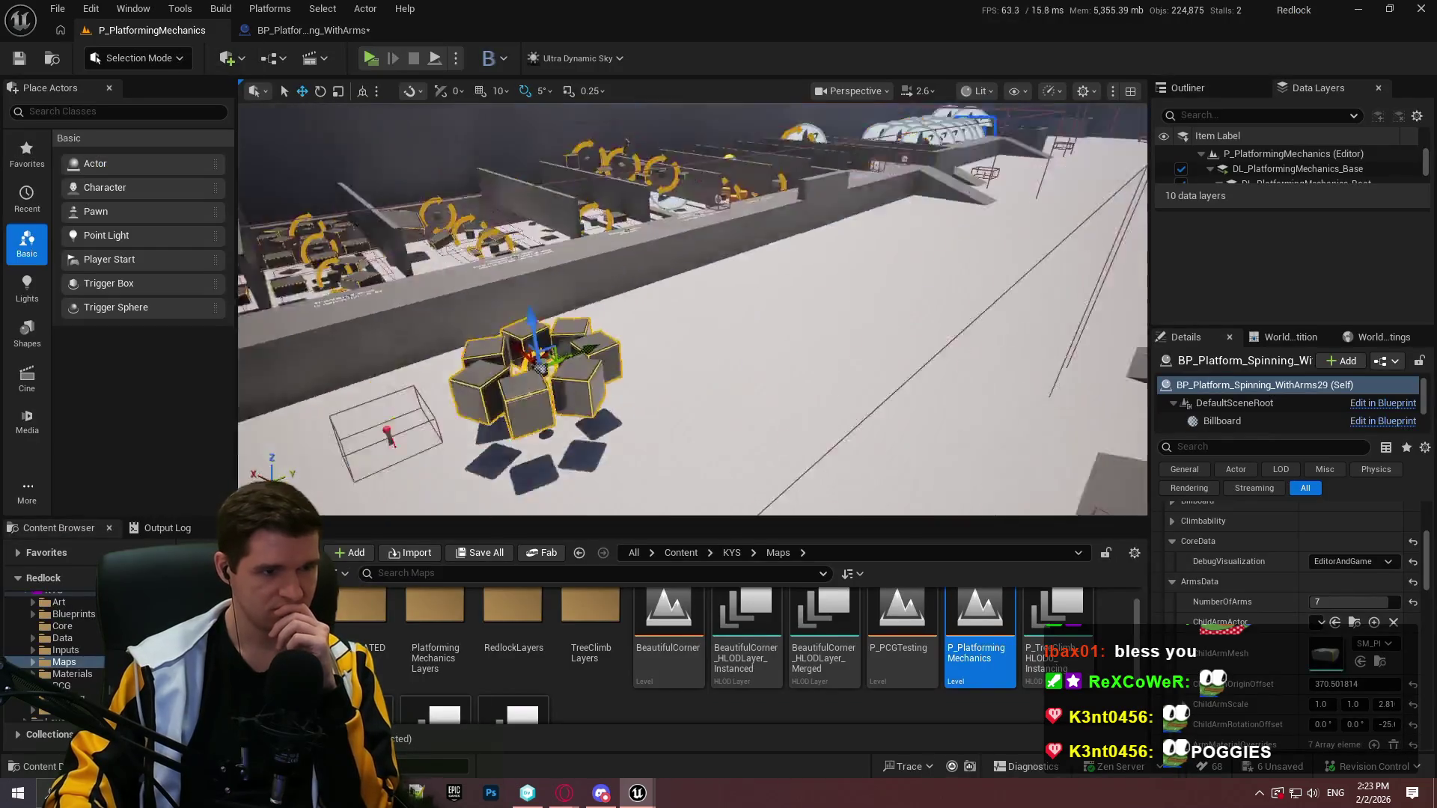
scroll(692, 308, "up", 6)
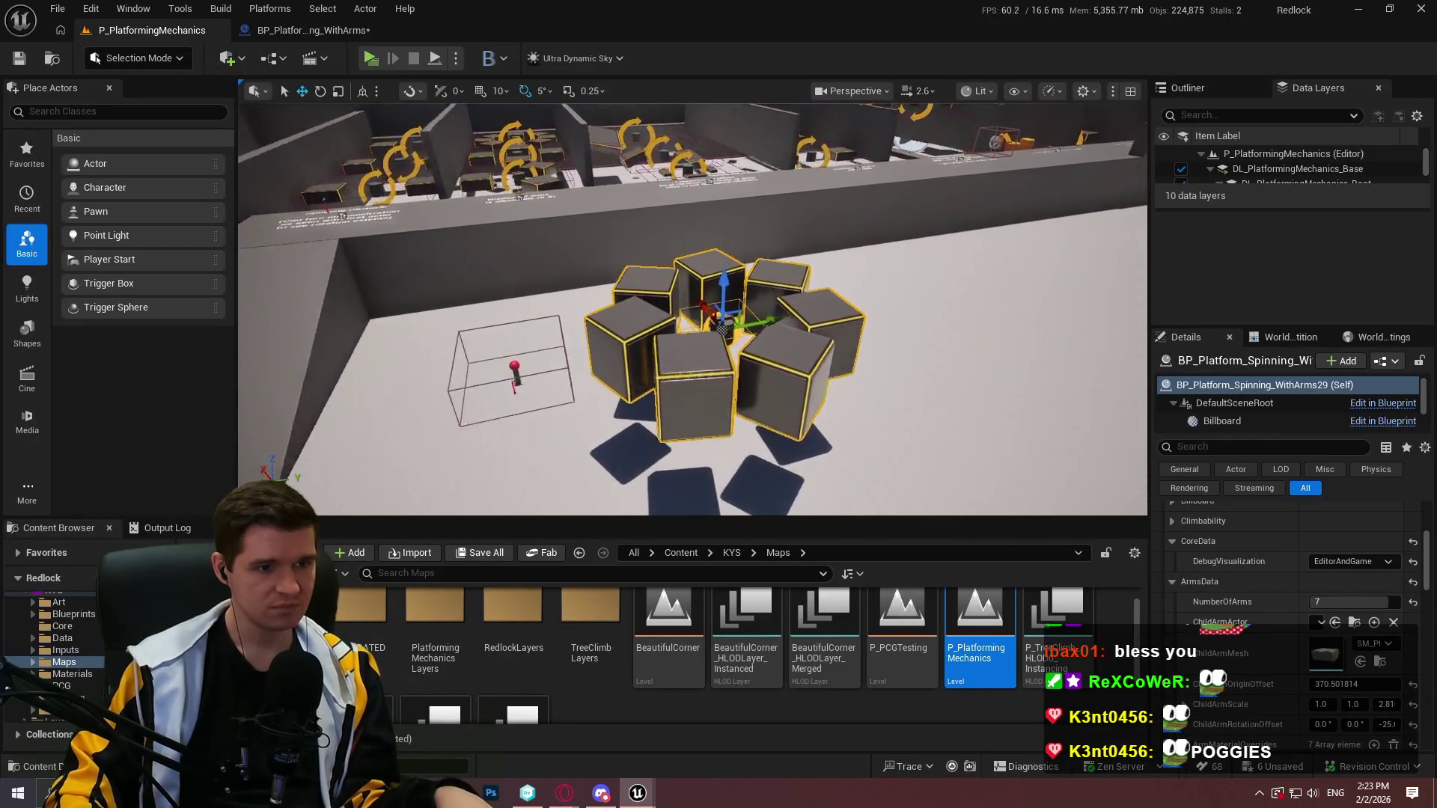
scroll(570, 264, "down", 5)
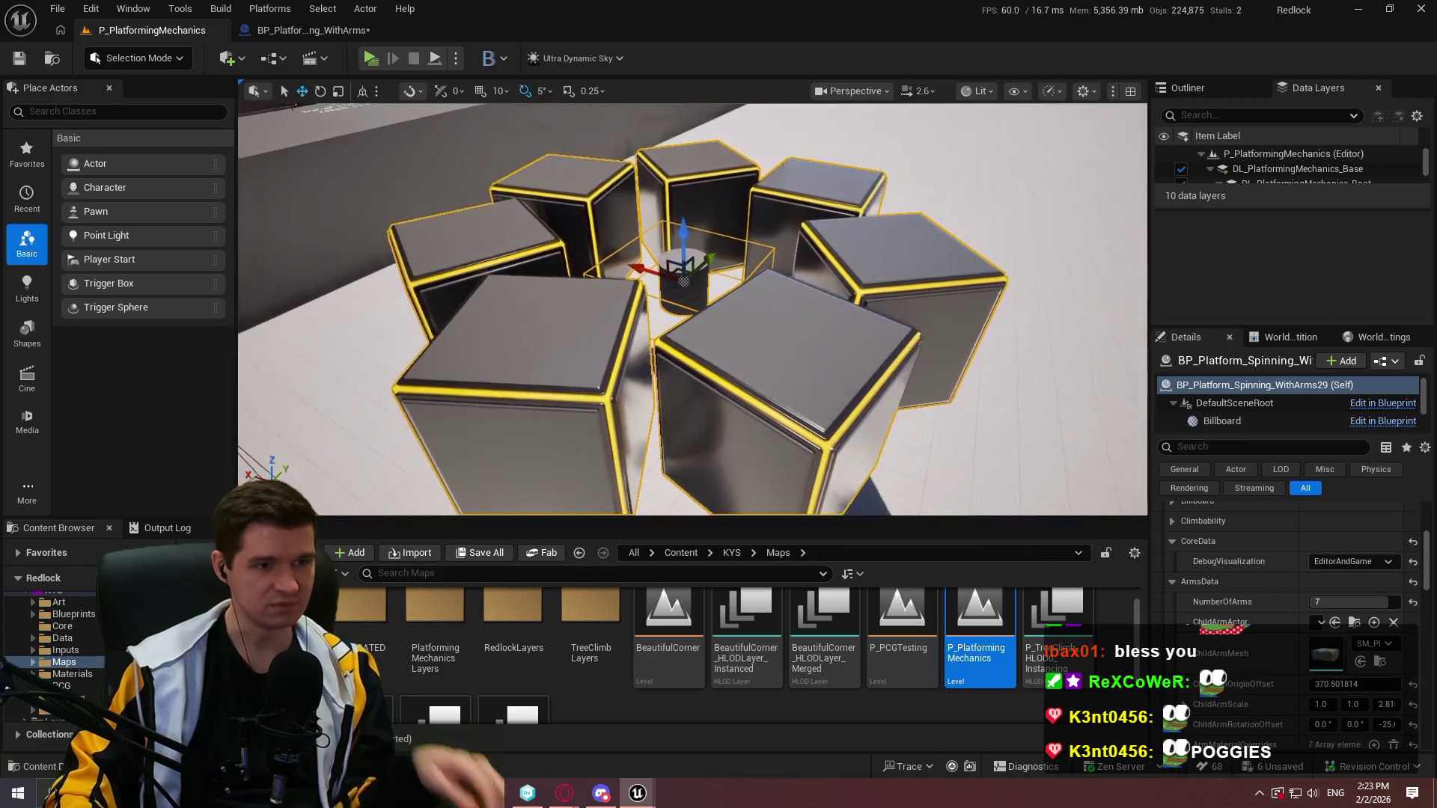
left_click(329, 31)
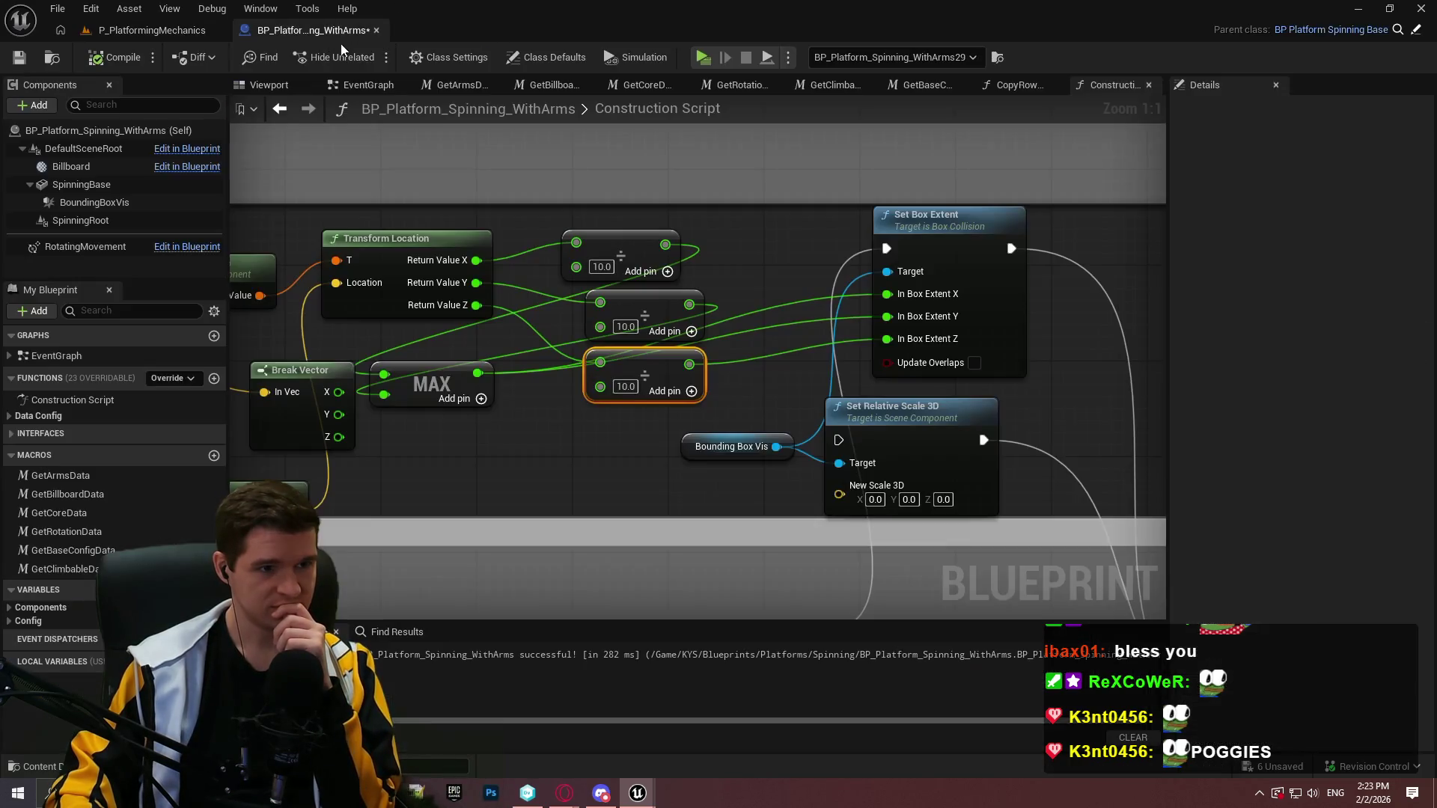
- Set the three Divide divisors to 2 and compare the box on the platform in the level
left_click(603, 267)
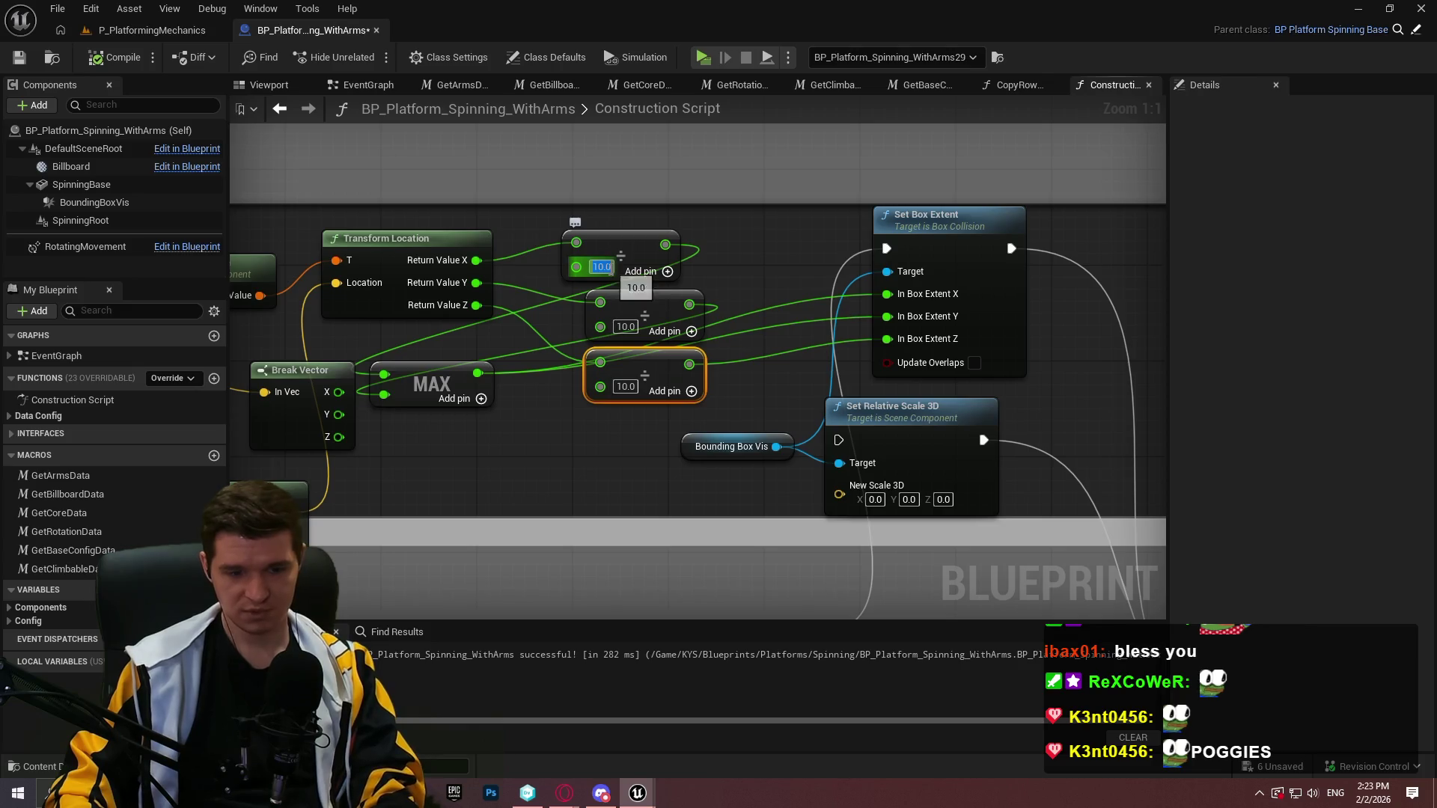
type("2")
left_click(619, 327)
type("2")
left_click(626, 386)
type("2")
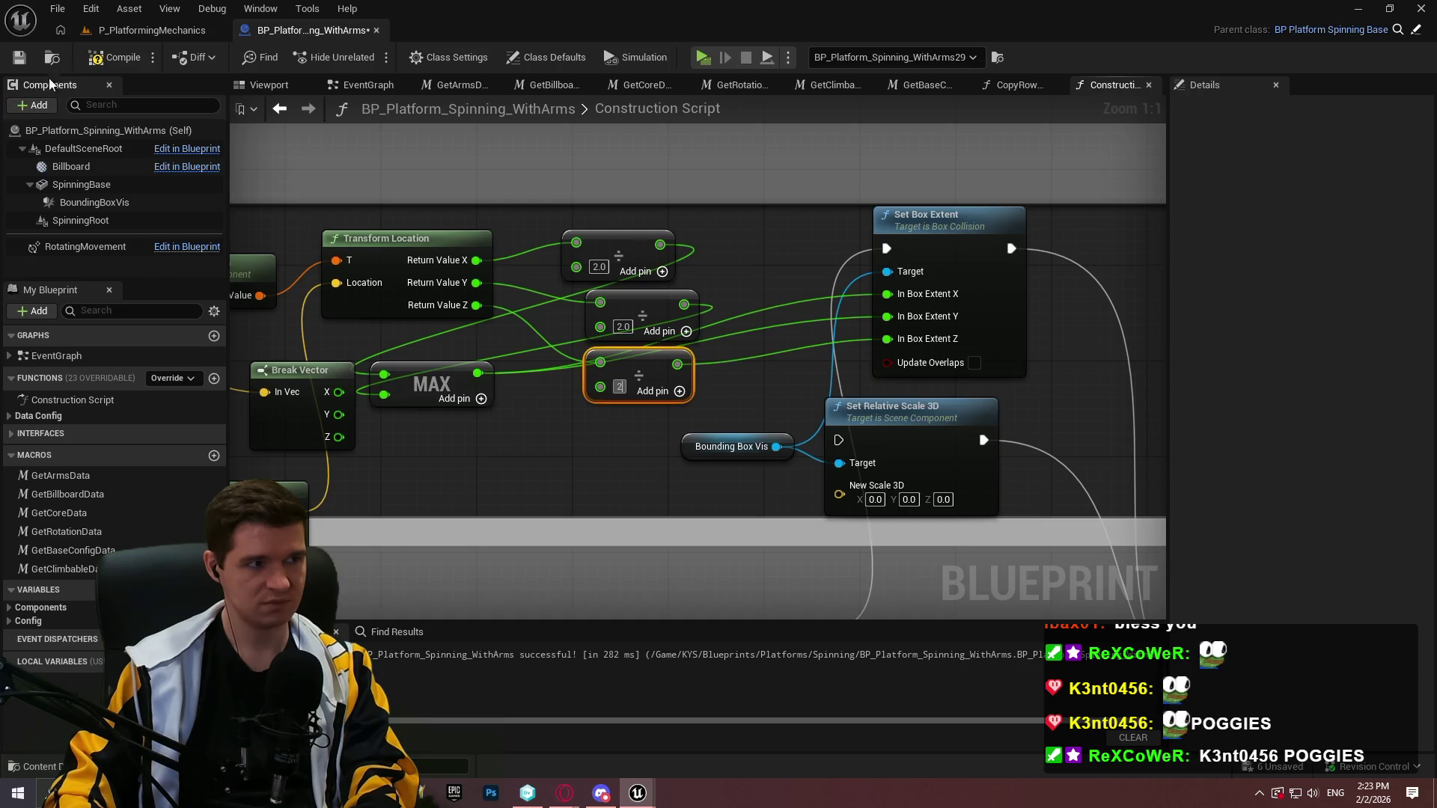
left_click(128, 36)
mouse_move(673, 299)
left_mouse_down()
mouse_move(643, 374)
mouse_move(636, 337)
mouse_move(598, 318)
left_mouse_up()
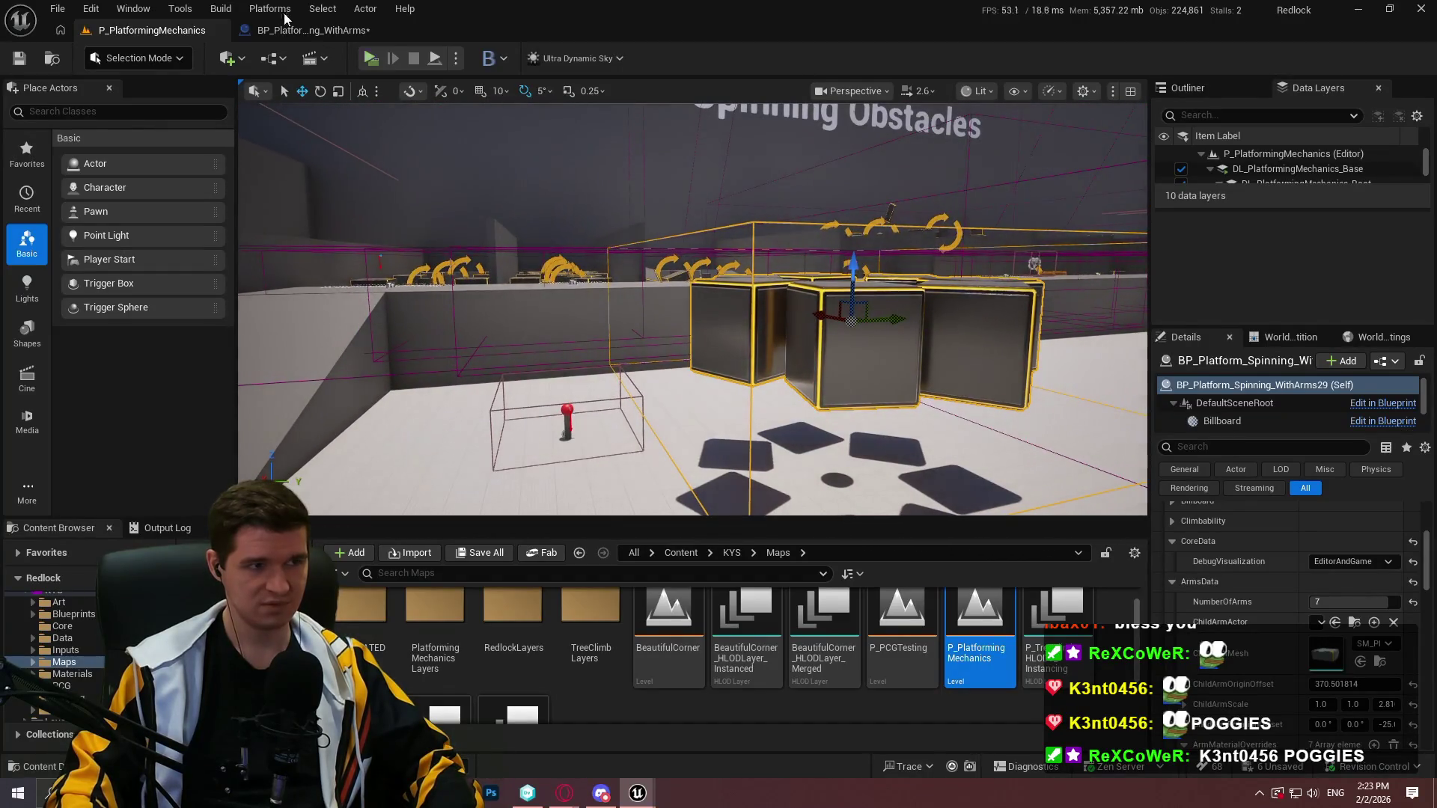
left_click(285, 29)
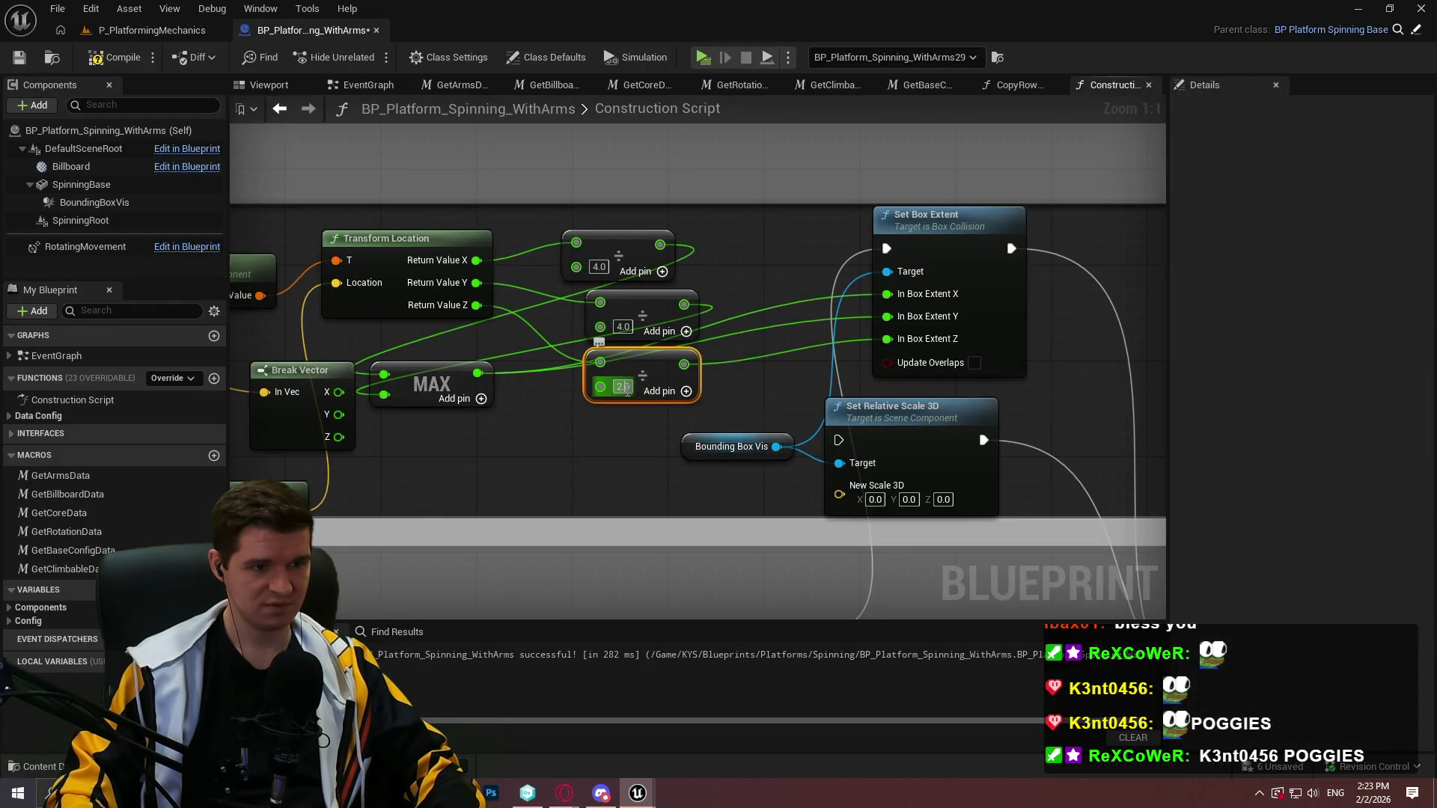
left_click(143, 30)
left_click_drag(689, 314, 666, 333)
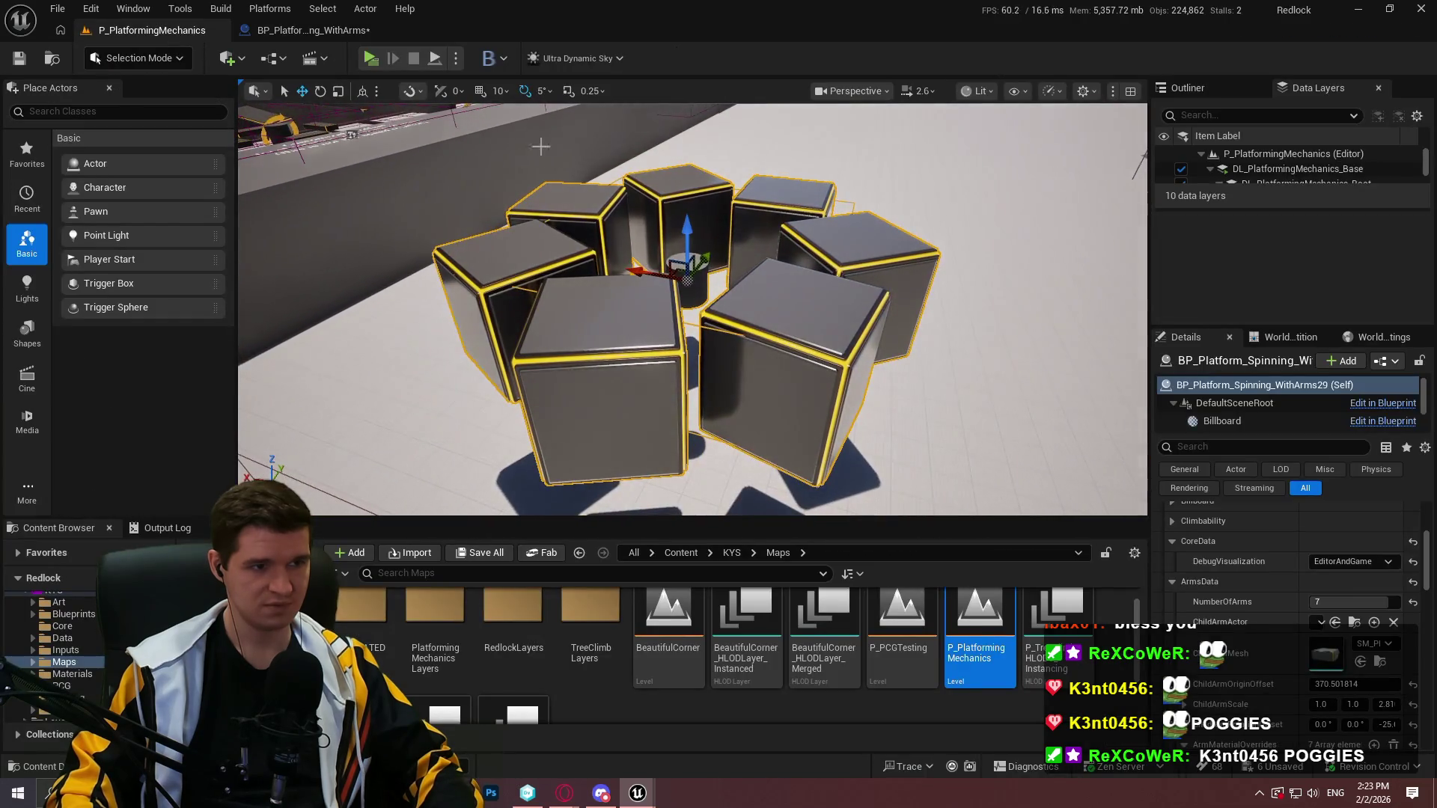
left_click(330, 34)
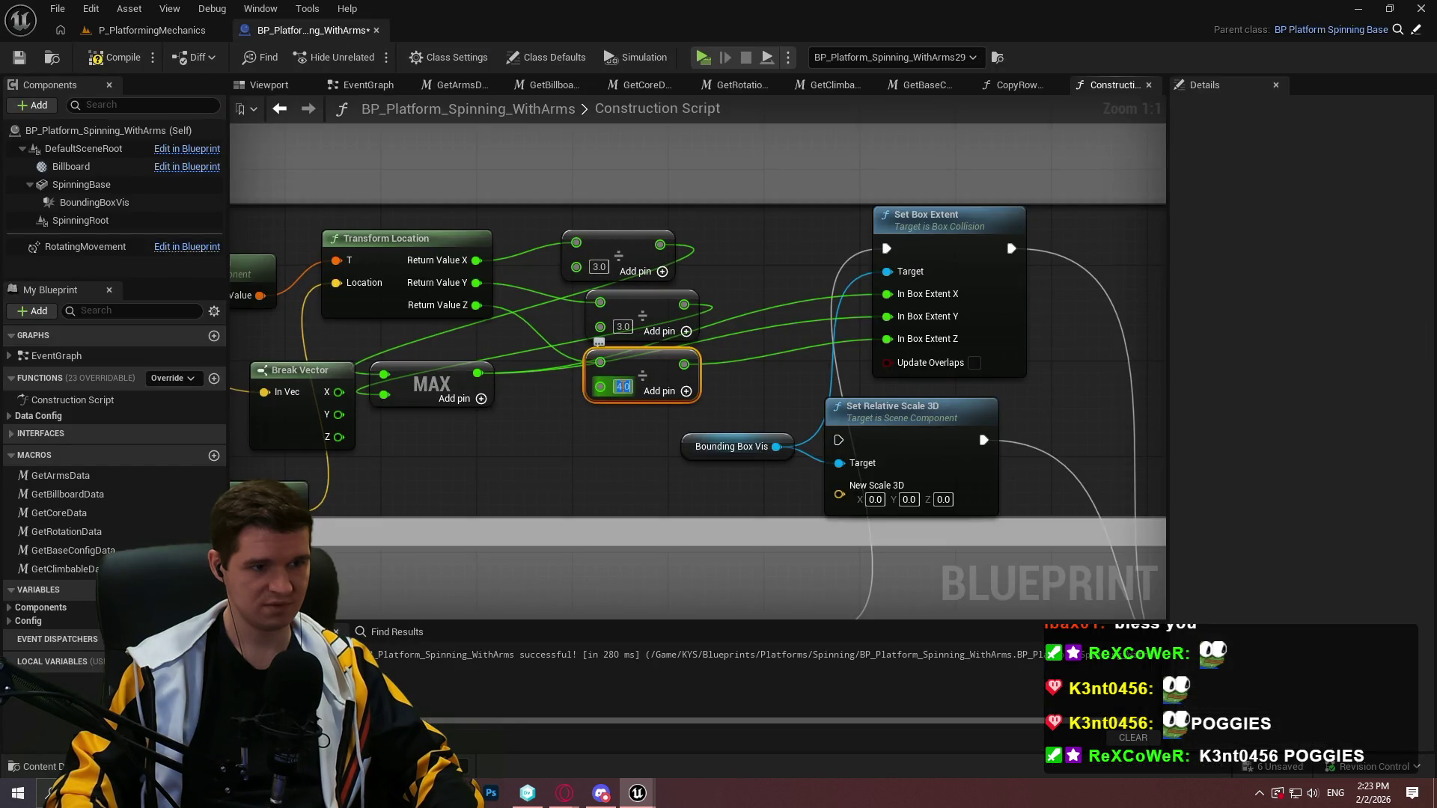
- Fly over the spinning obstacle rows and frame the seven-armed platform close up
left_click(147, 30)
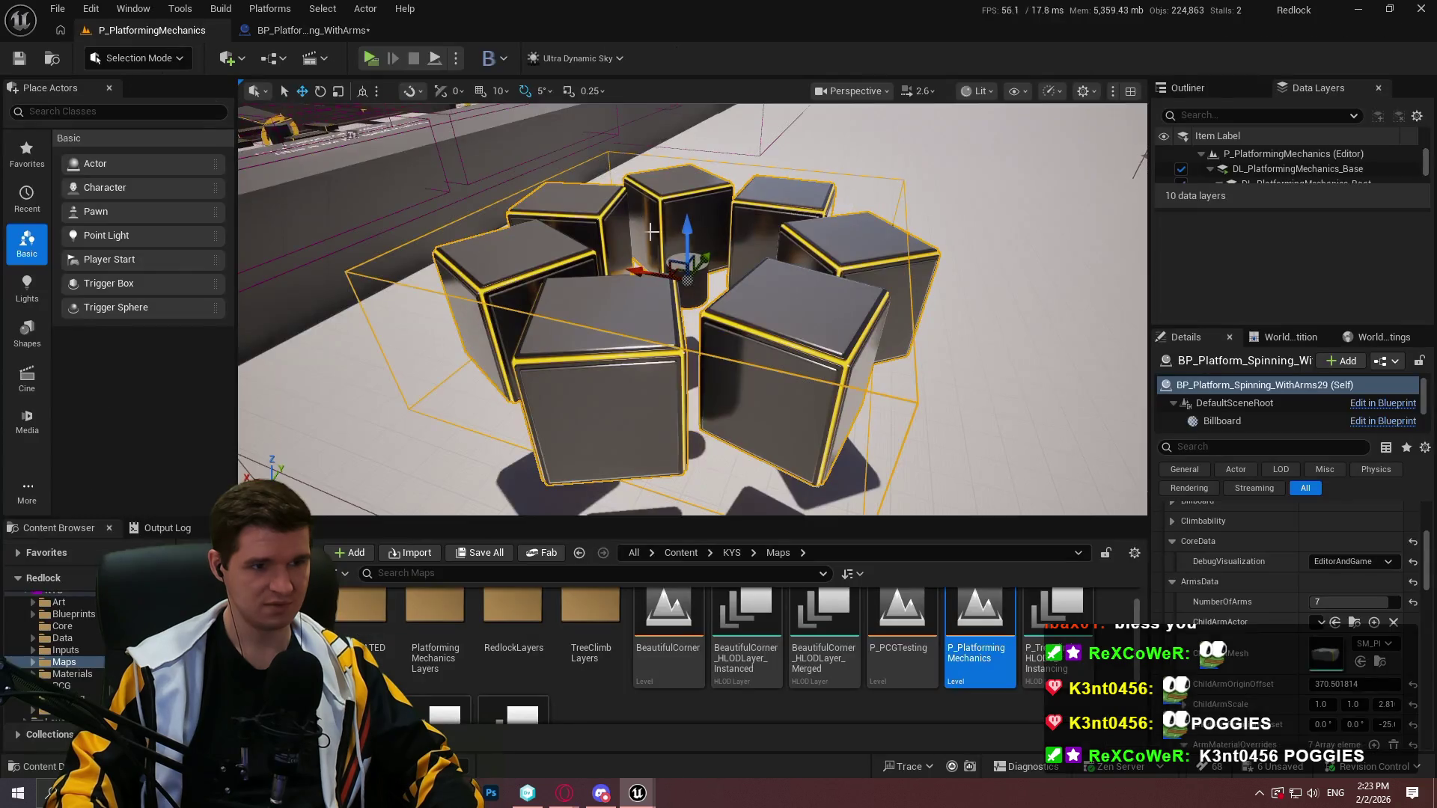
key("s")
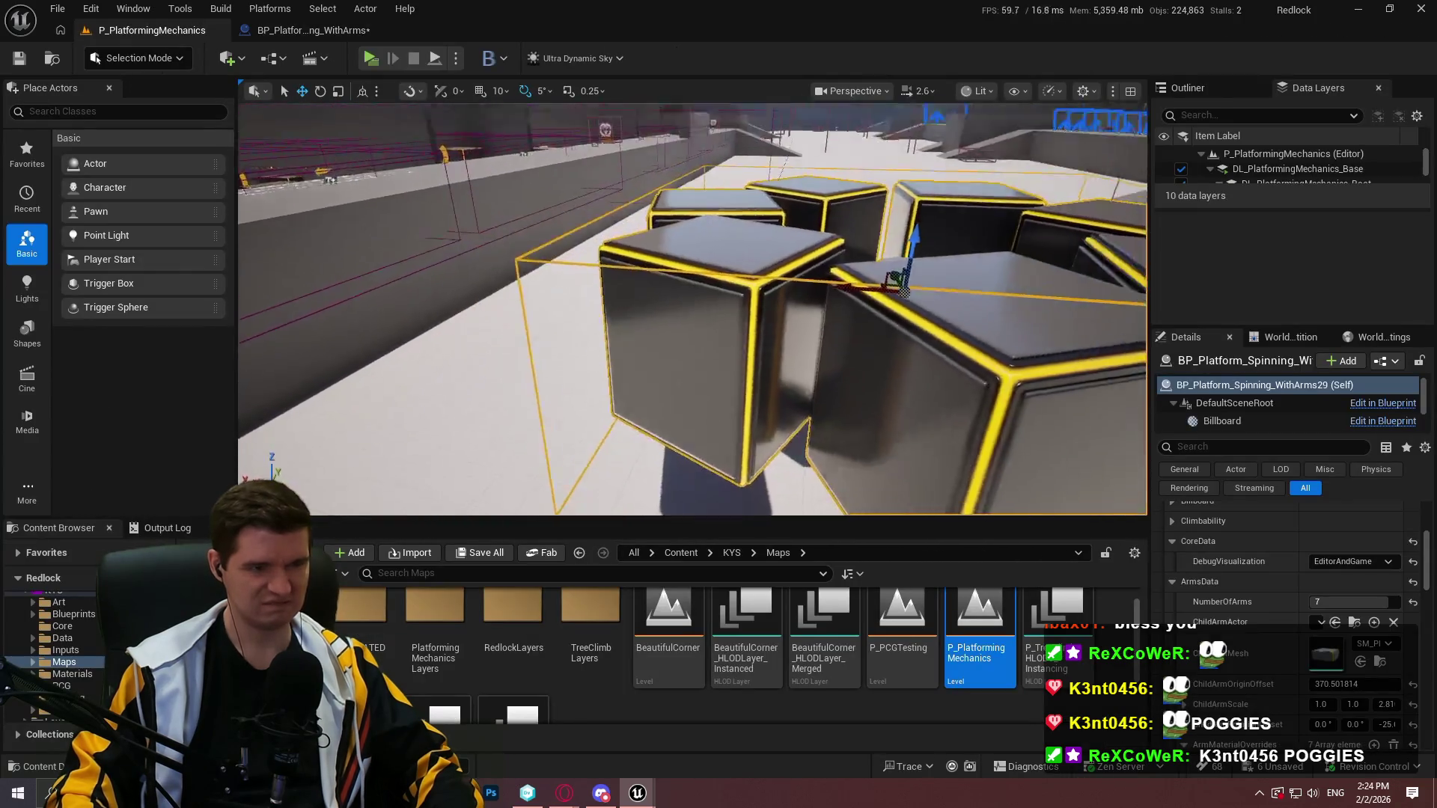
key("w")
key("s")
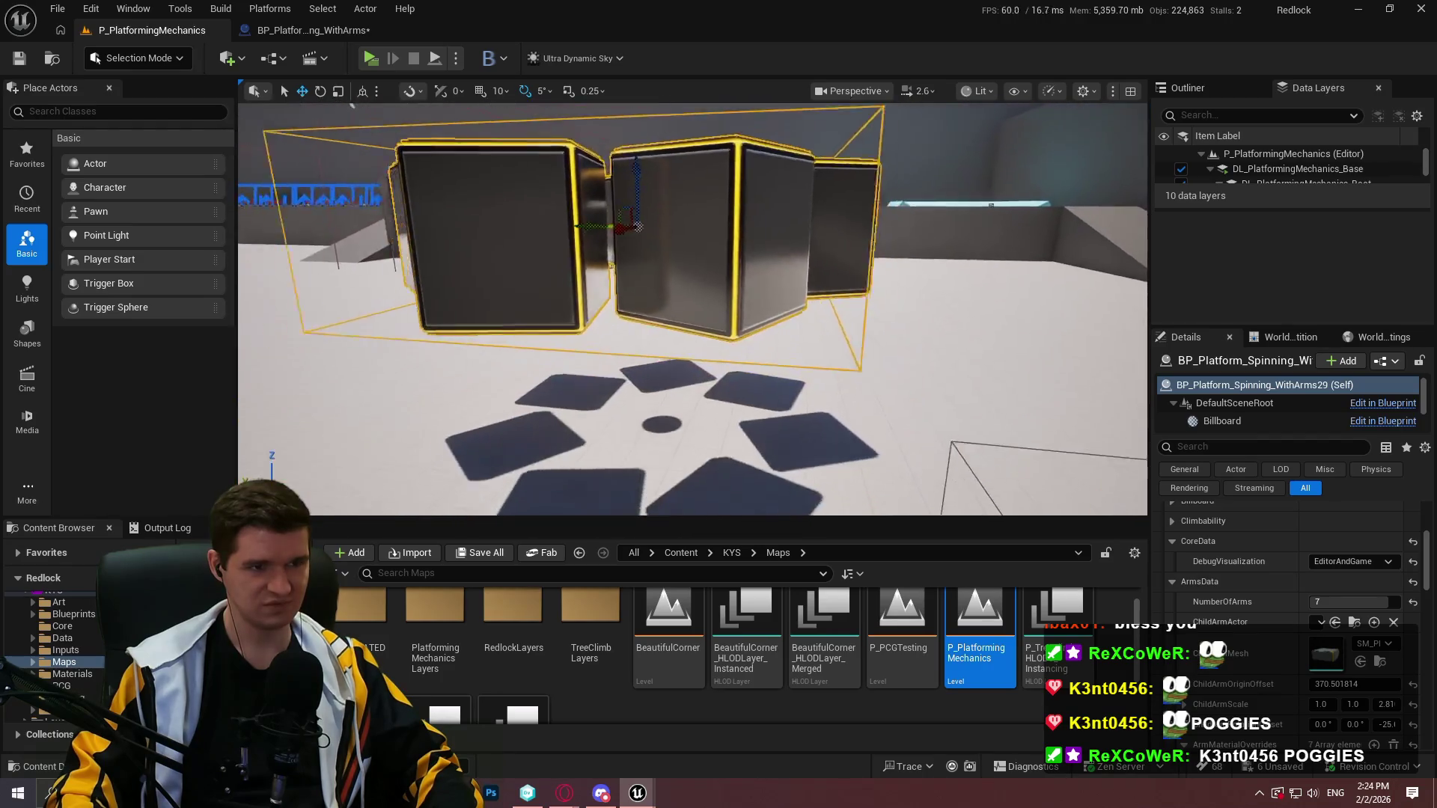
key("s")
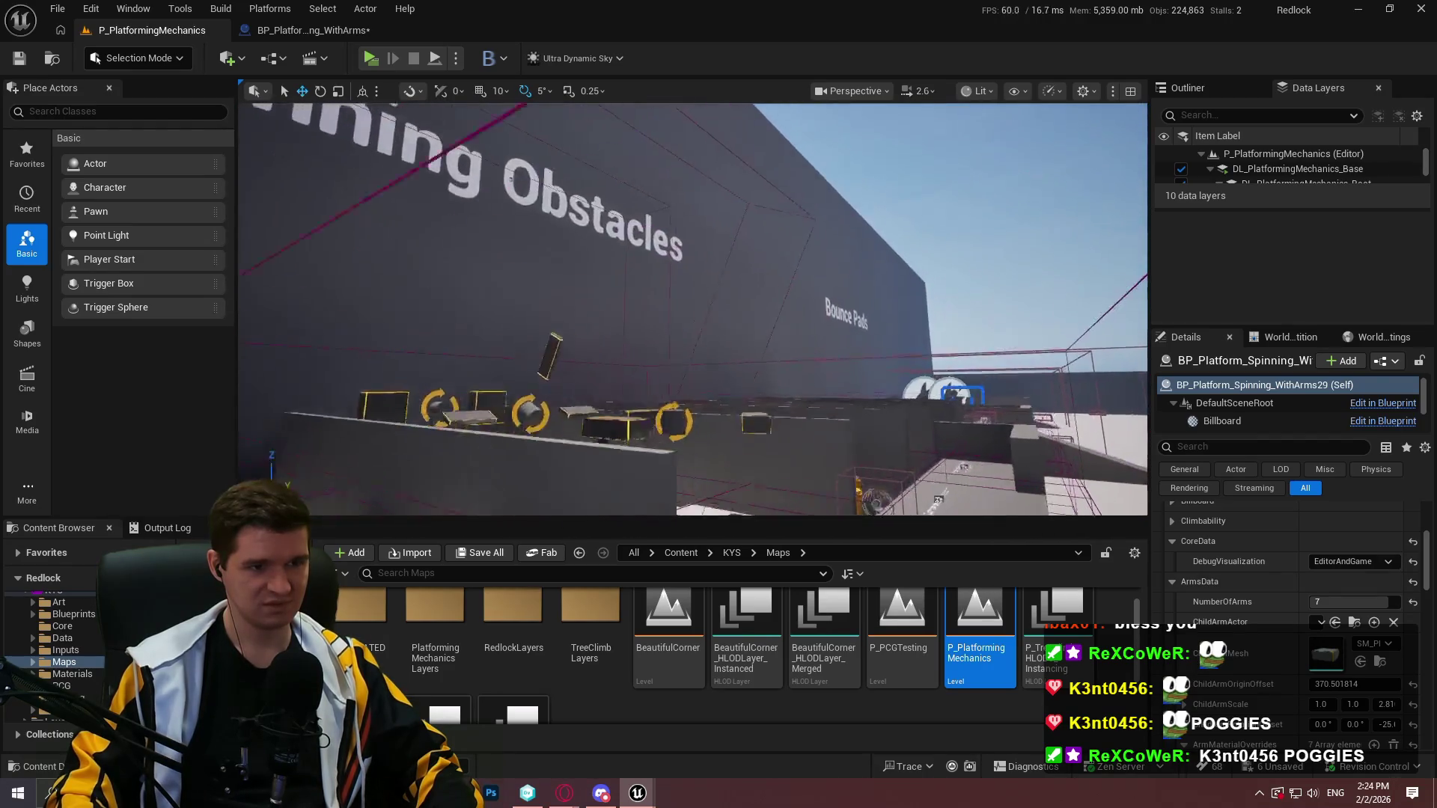
key("s")
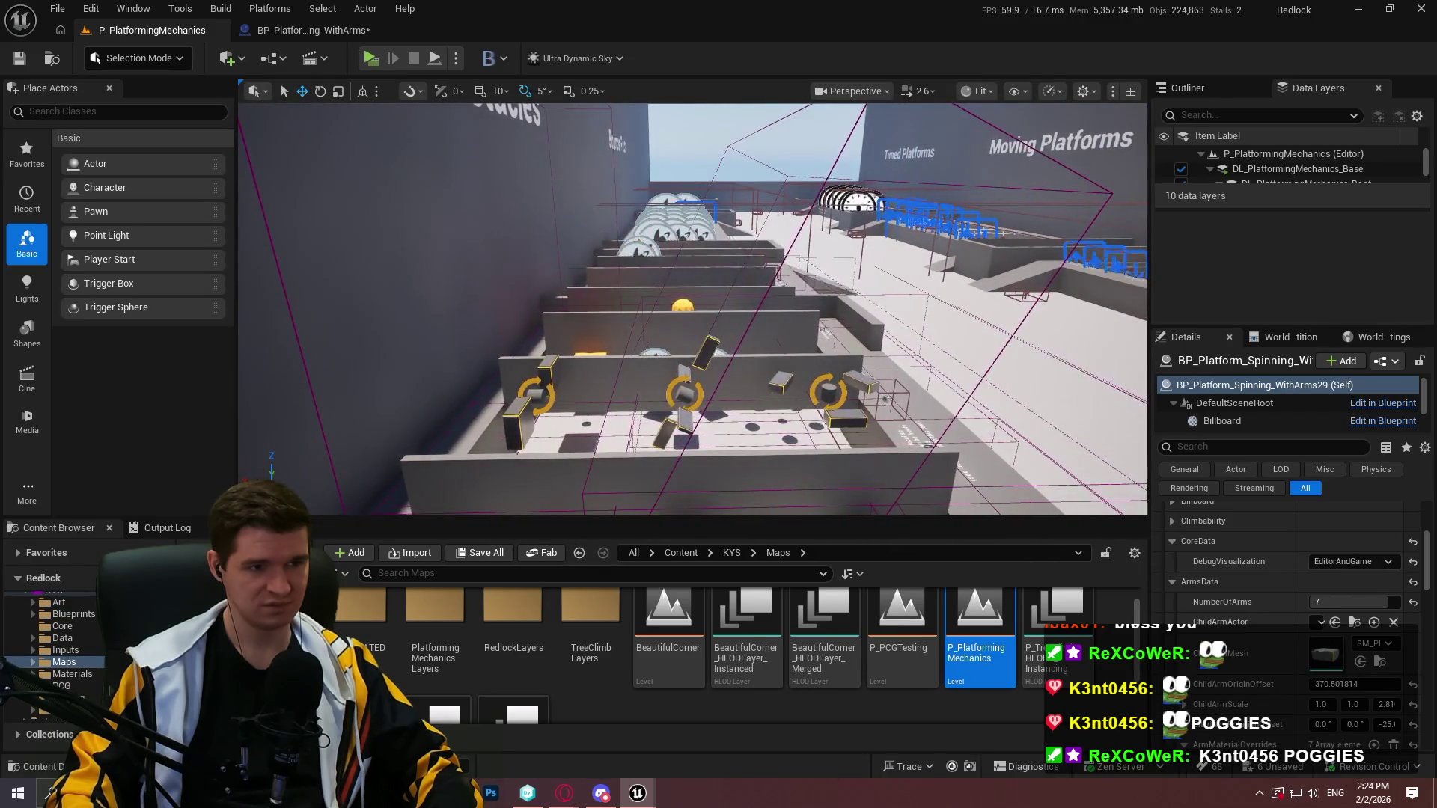
key("s")
key("w")
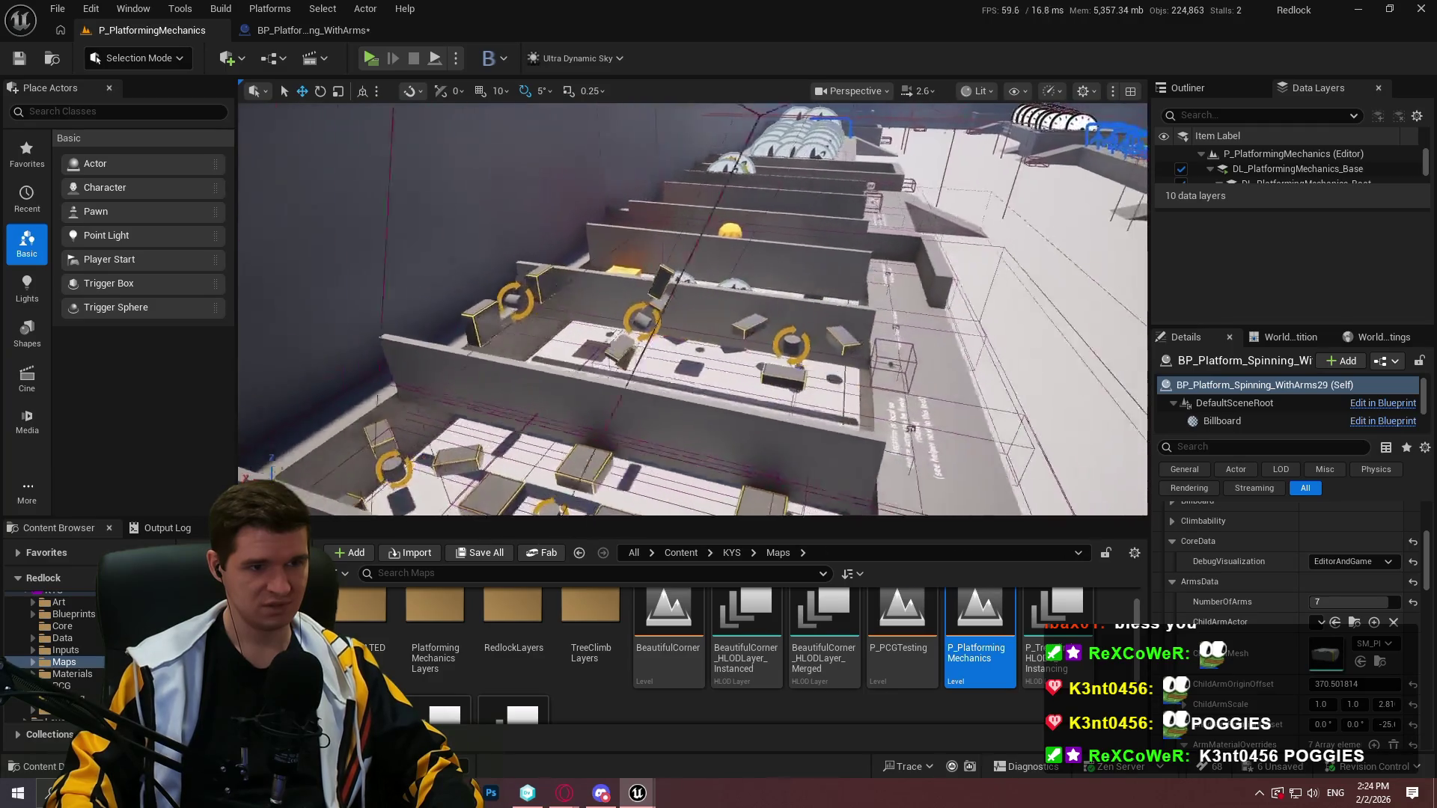
key("w")
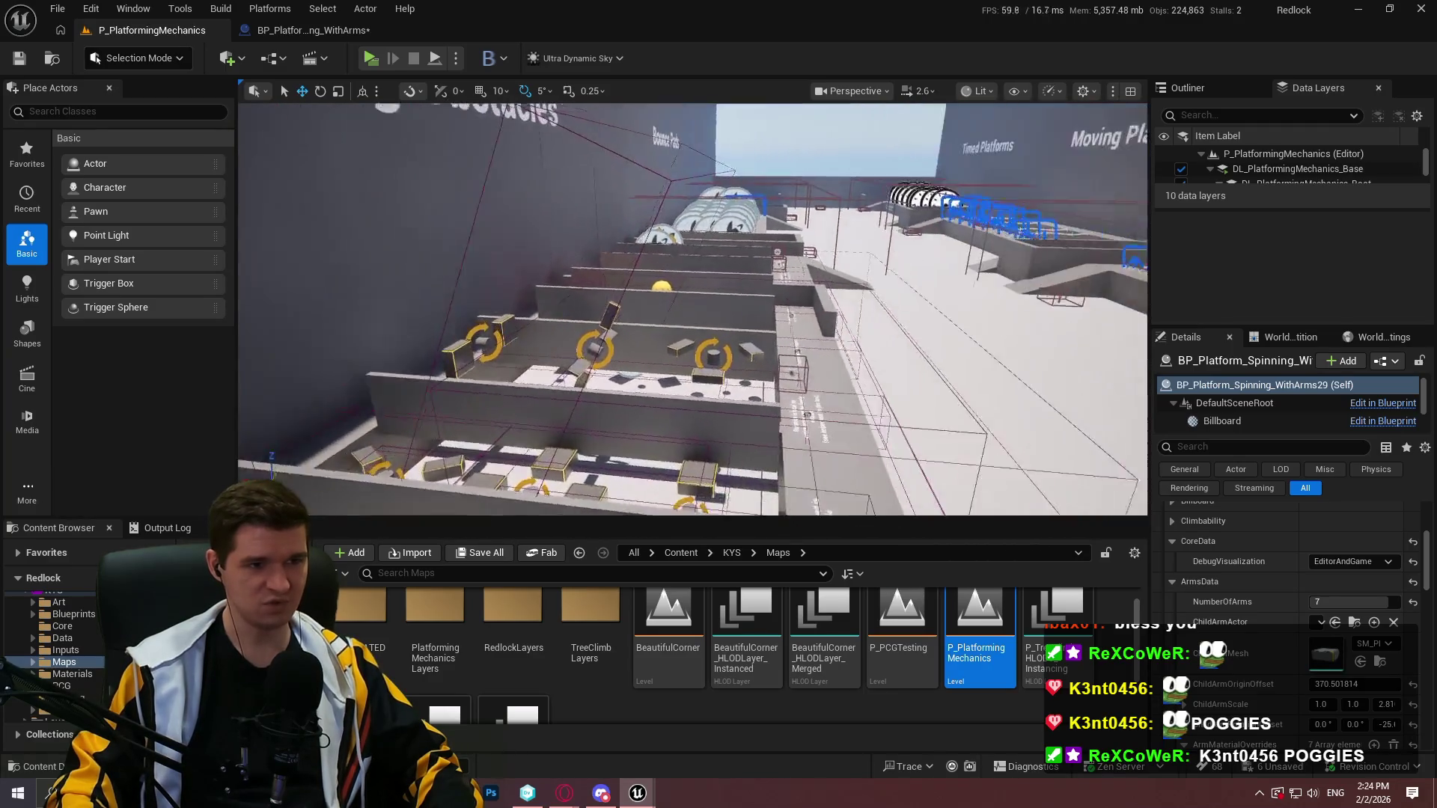
key("w")
key("a")
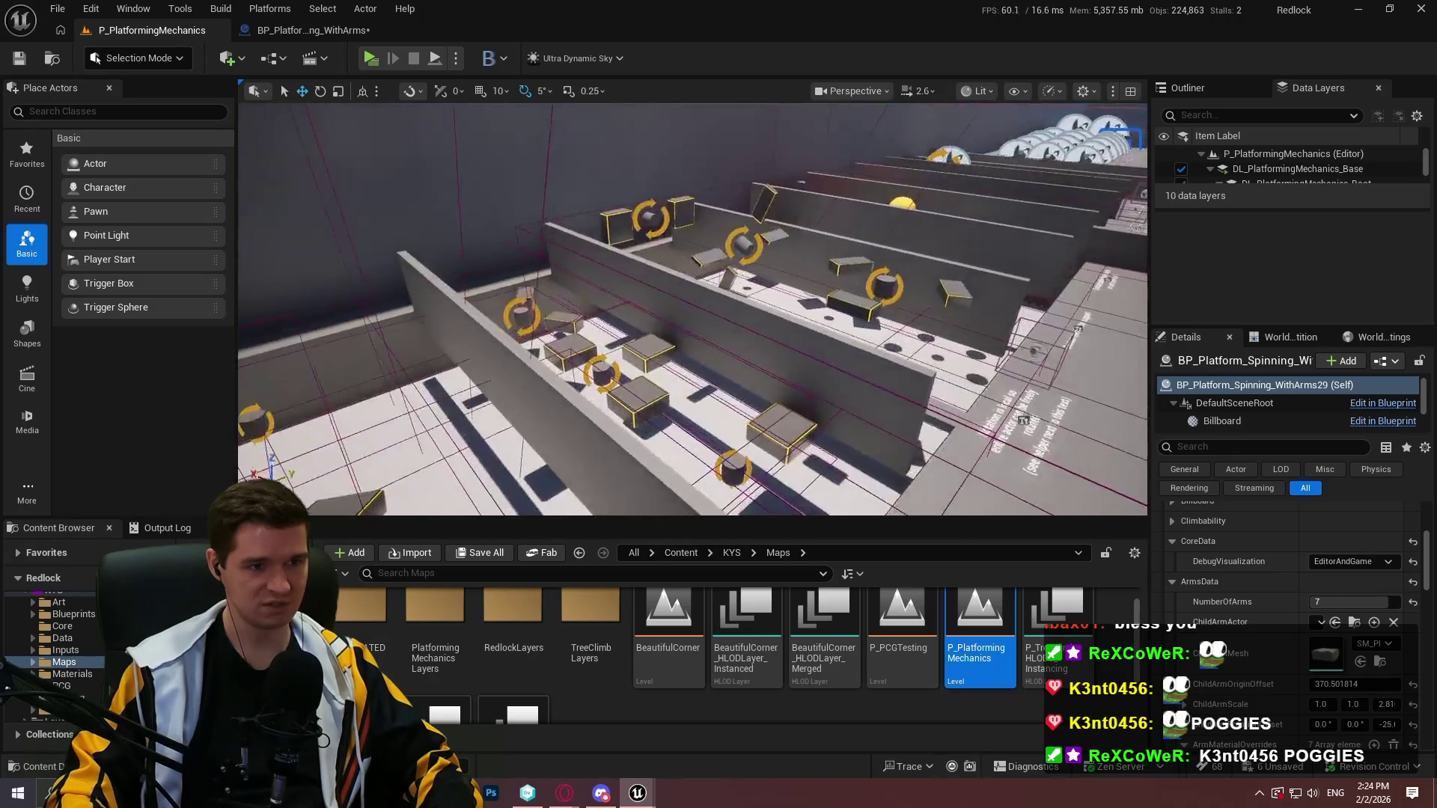
key("d")
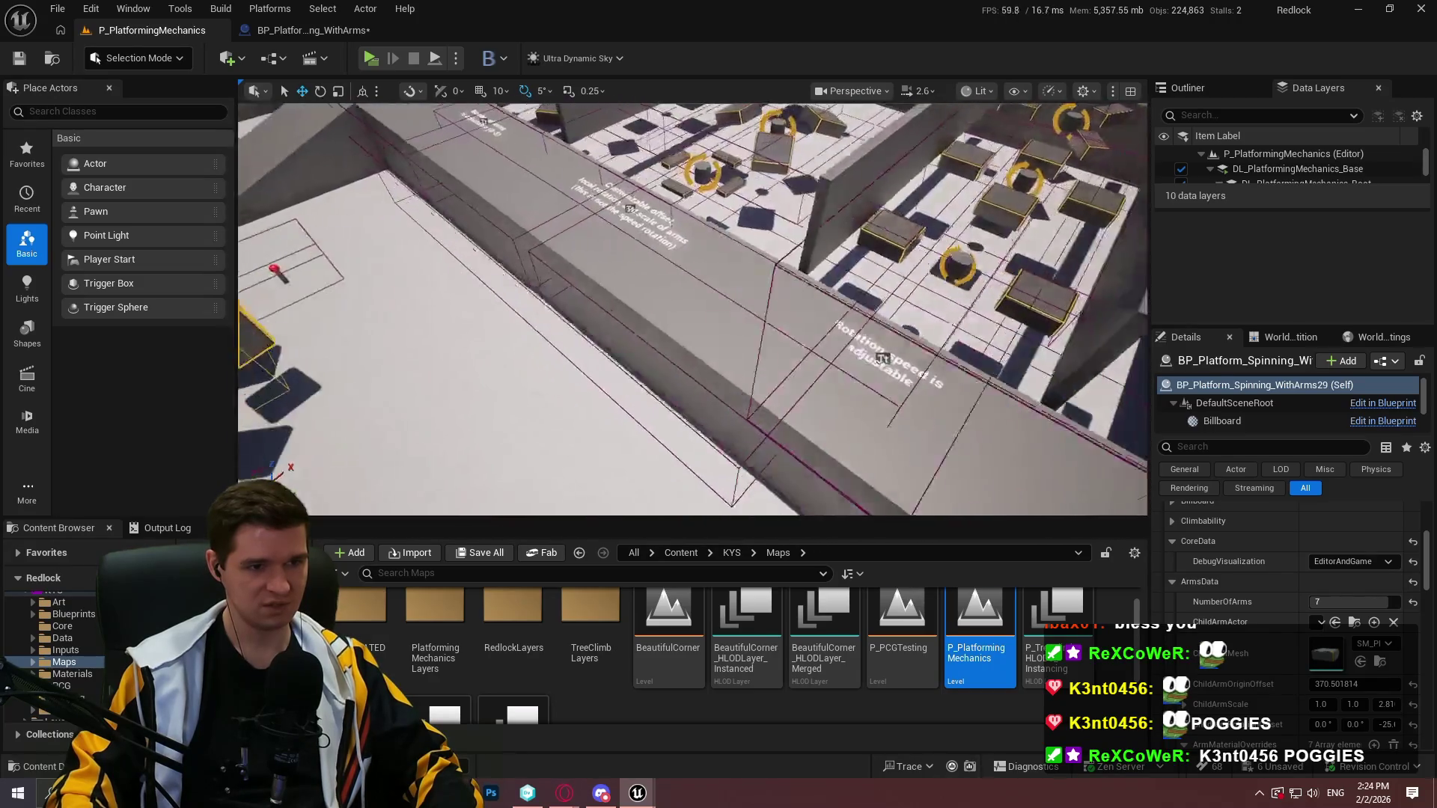
key("f")
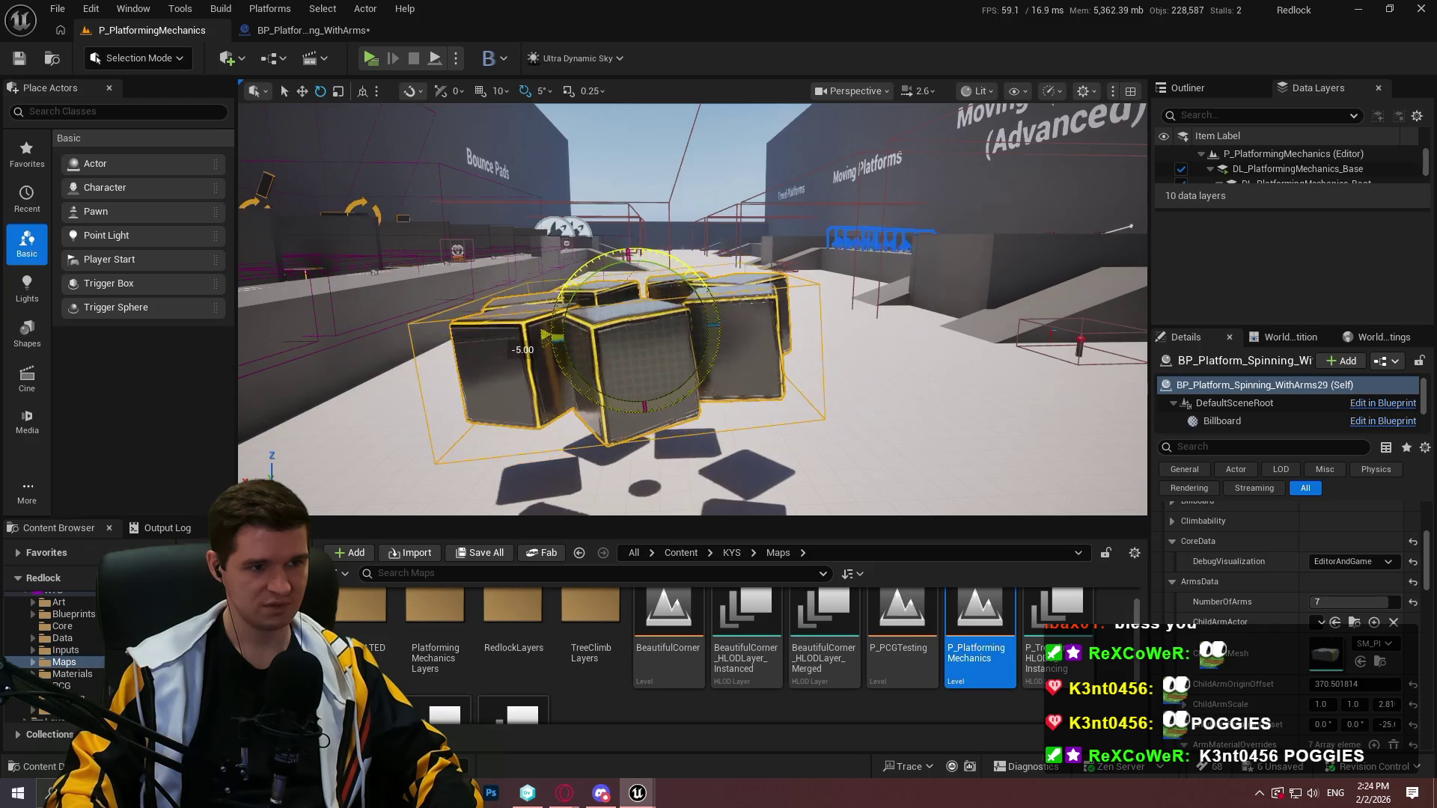
- Reset the spinning platform's rotation to zero and frame it close up
mouse_move(715, 275)
left_mouse_down()
mouse_move(801, 295)
mouse_move(830, 232)
left_mouse_up()
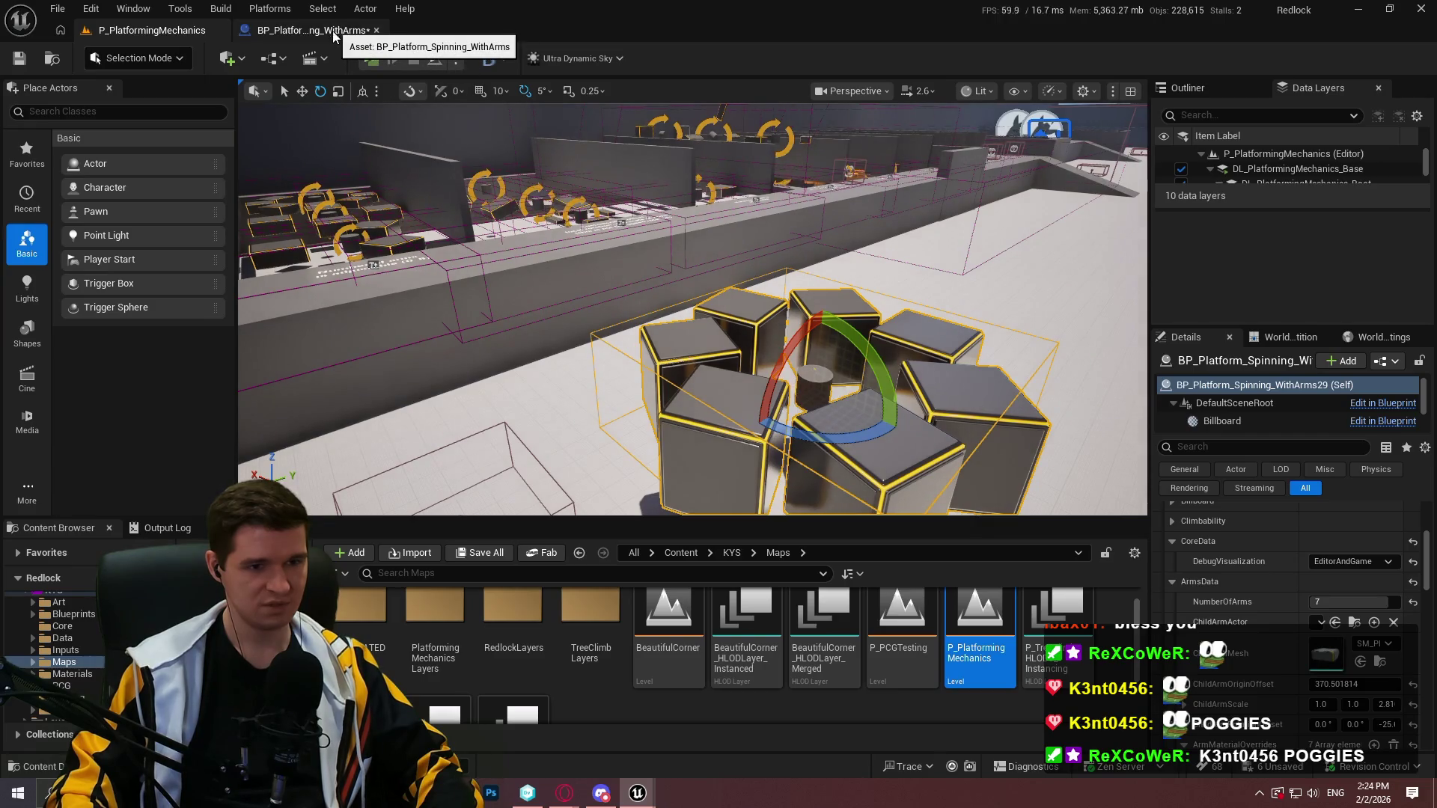
key("f")
mouse_move(576, 263)
left_mouse_down()
mouse_move(576, 194)
mouse_move(576, 269)
left_mouse_up()
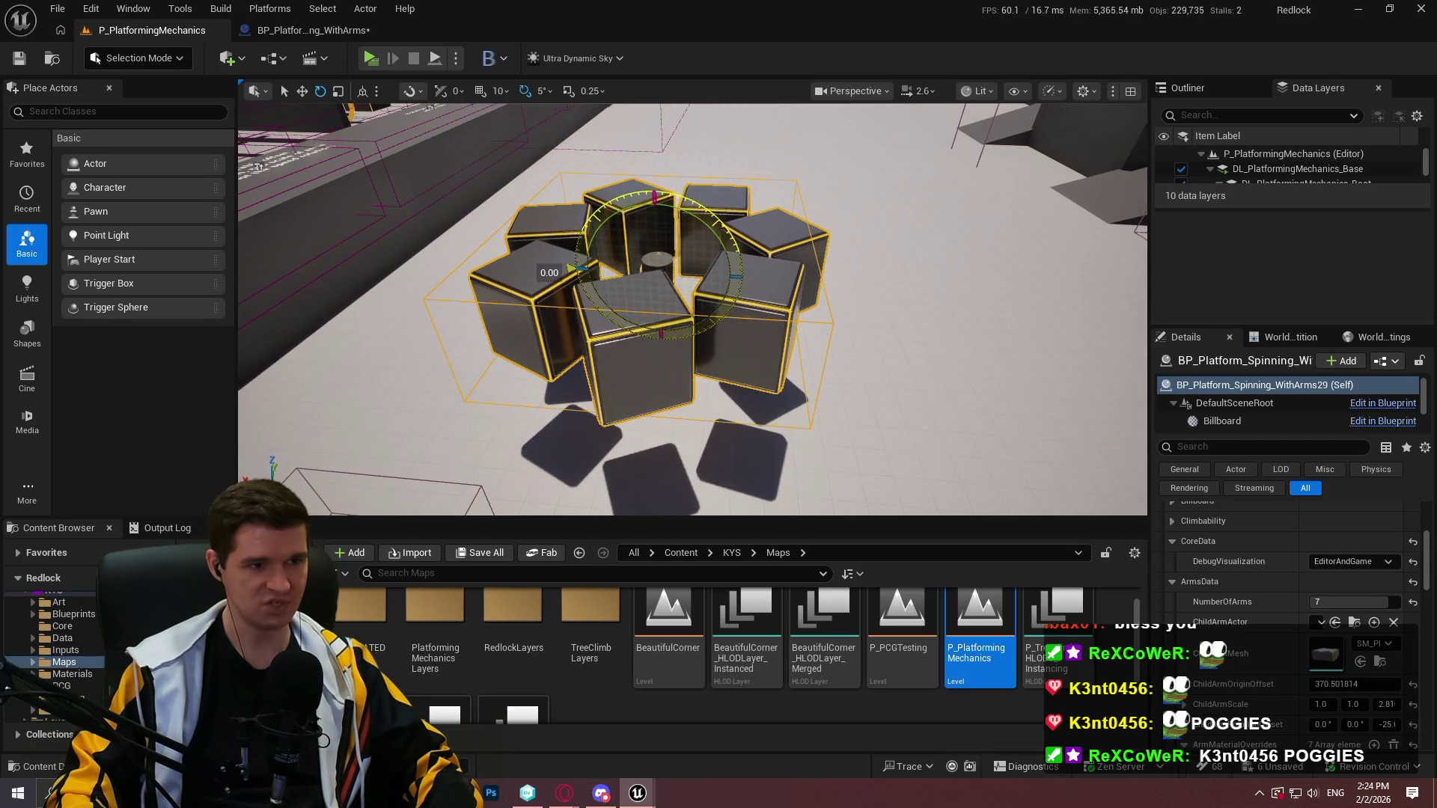
left_click_drag(826, 225, 811, 351)
key("f")
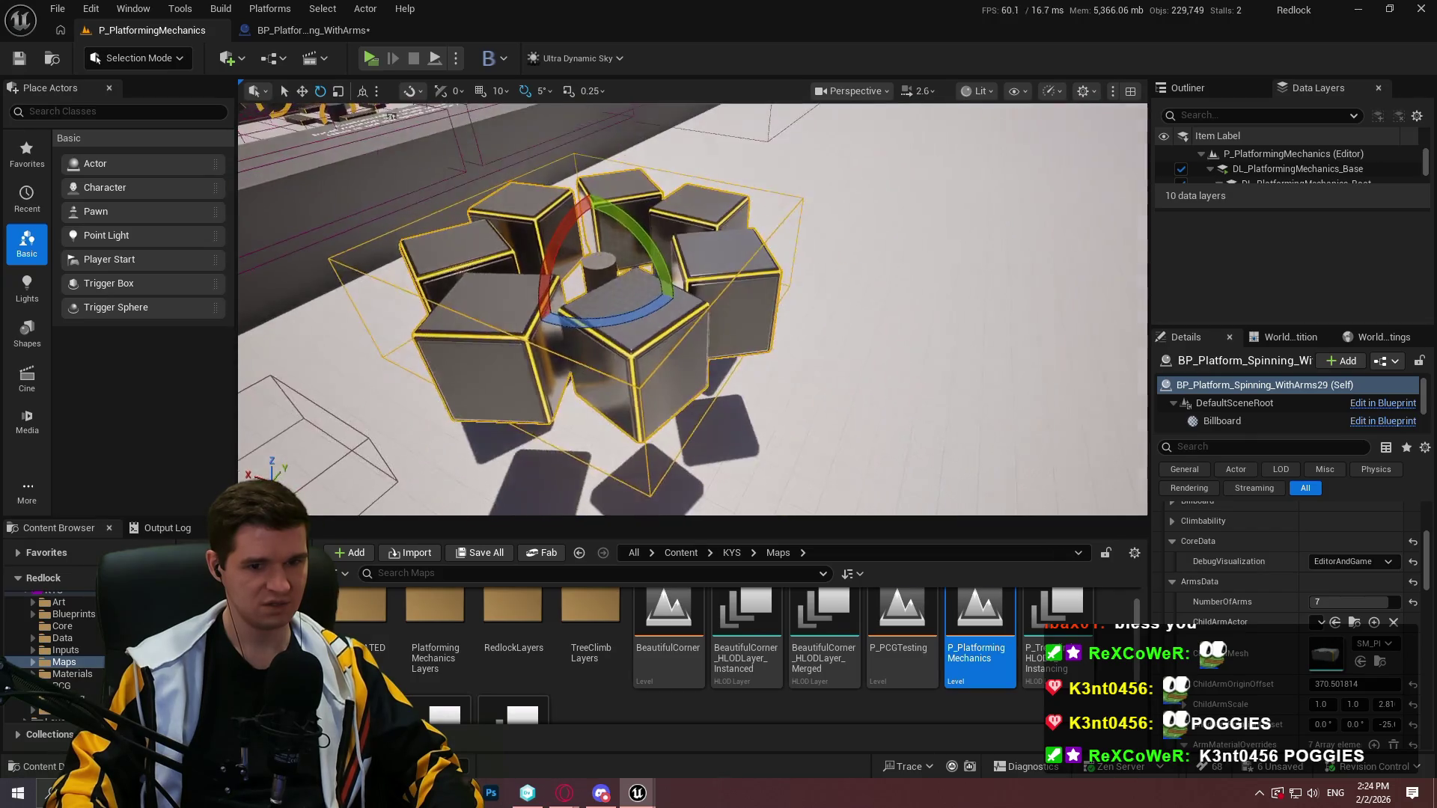
key("f")
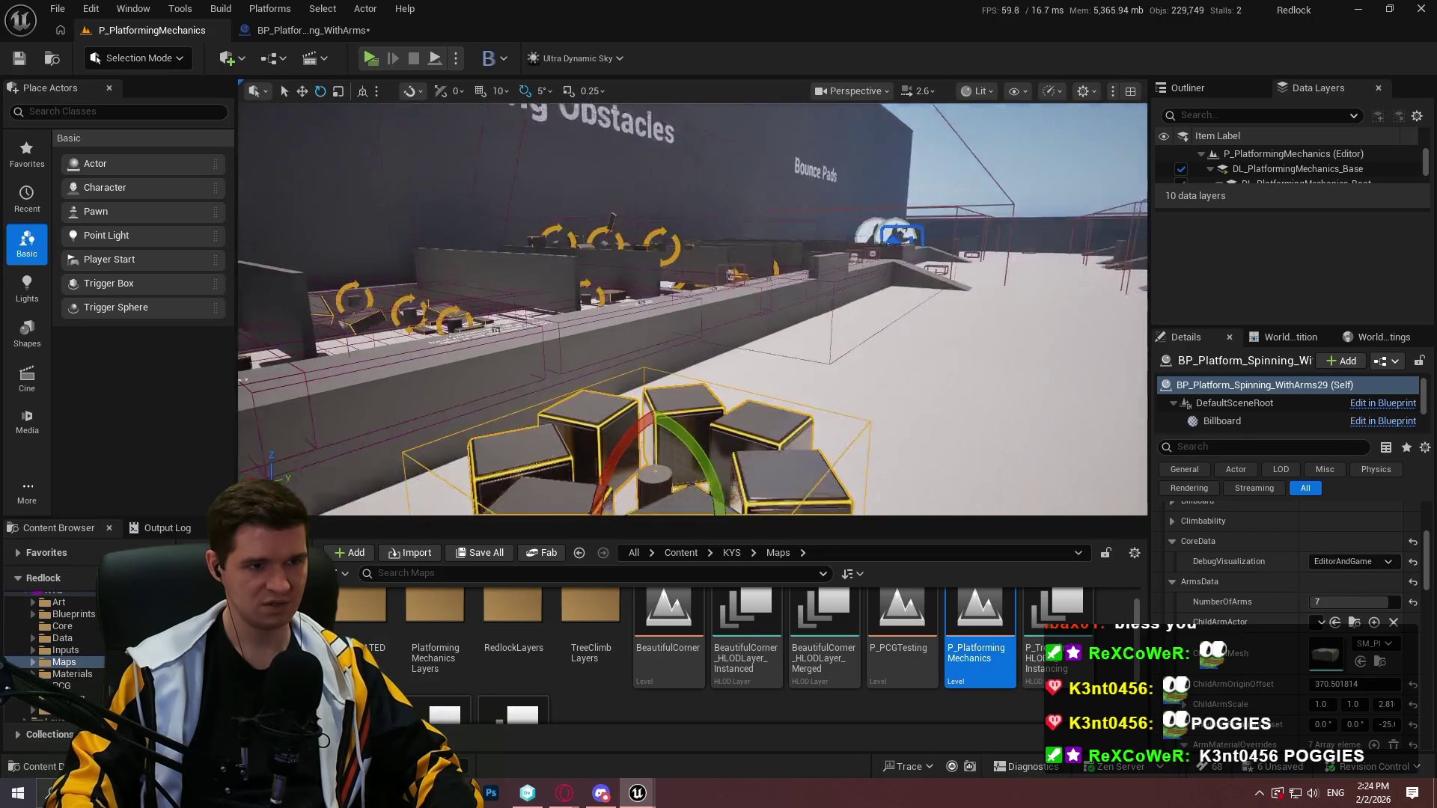
- Set Number Of Arms to 4, pull the arms inward and lower ChildArmScale Z to 1.71
mouse_move(1339, 684)
left_mouse_down()
mouse_move(1391, 684)
mouse_move(1317, 681)
left_mouse_up()
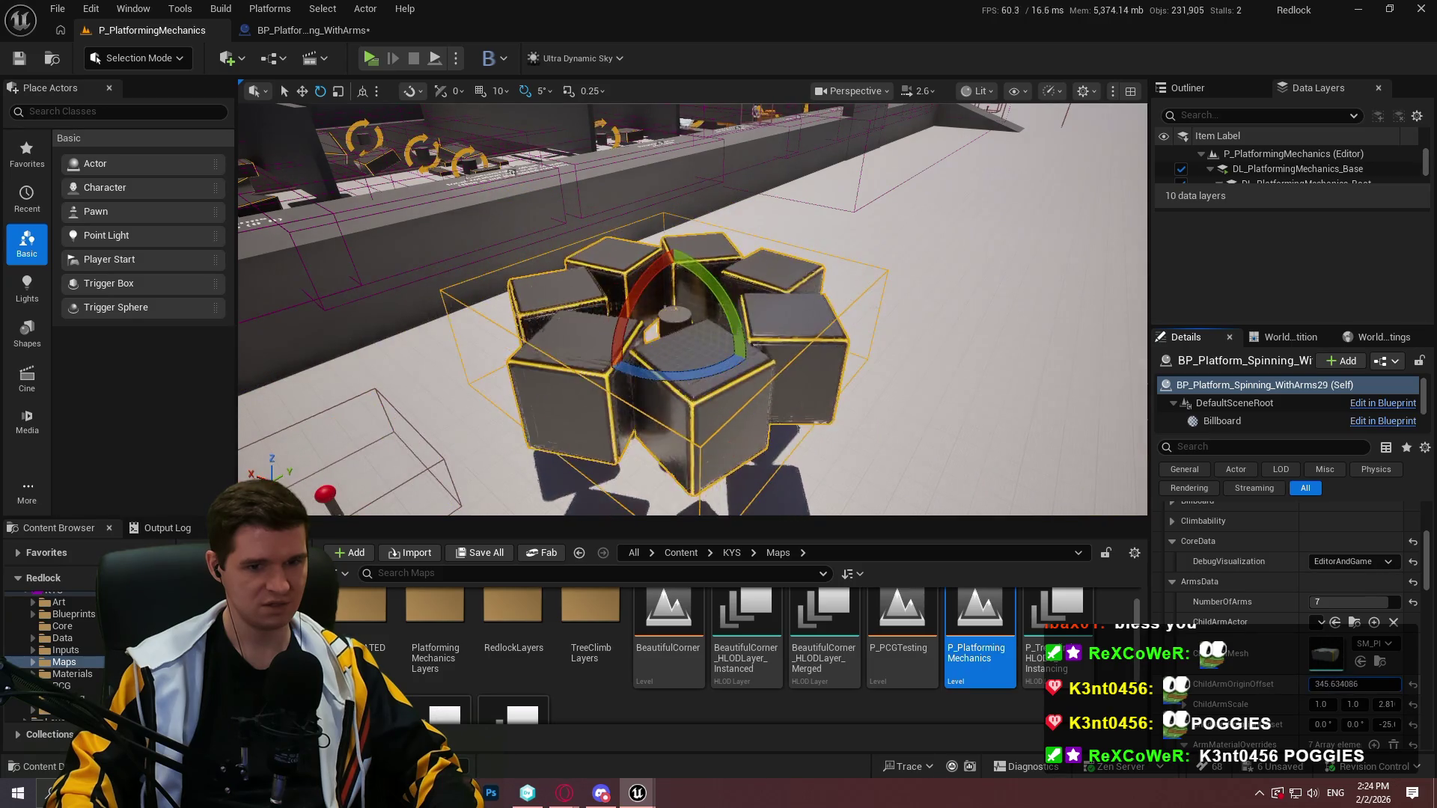
left_click_drag(1360, 604, 1328, 604)
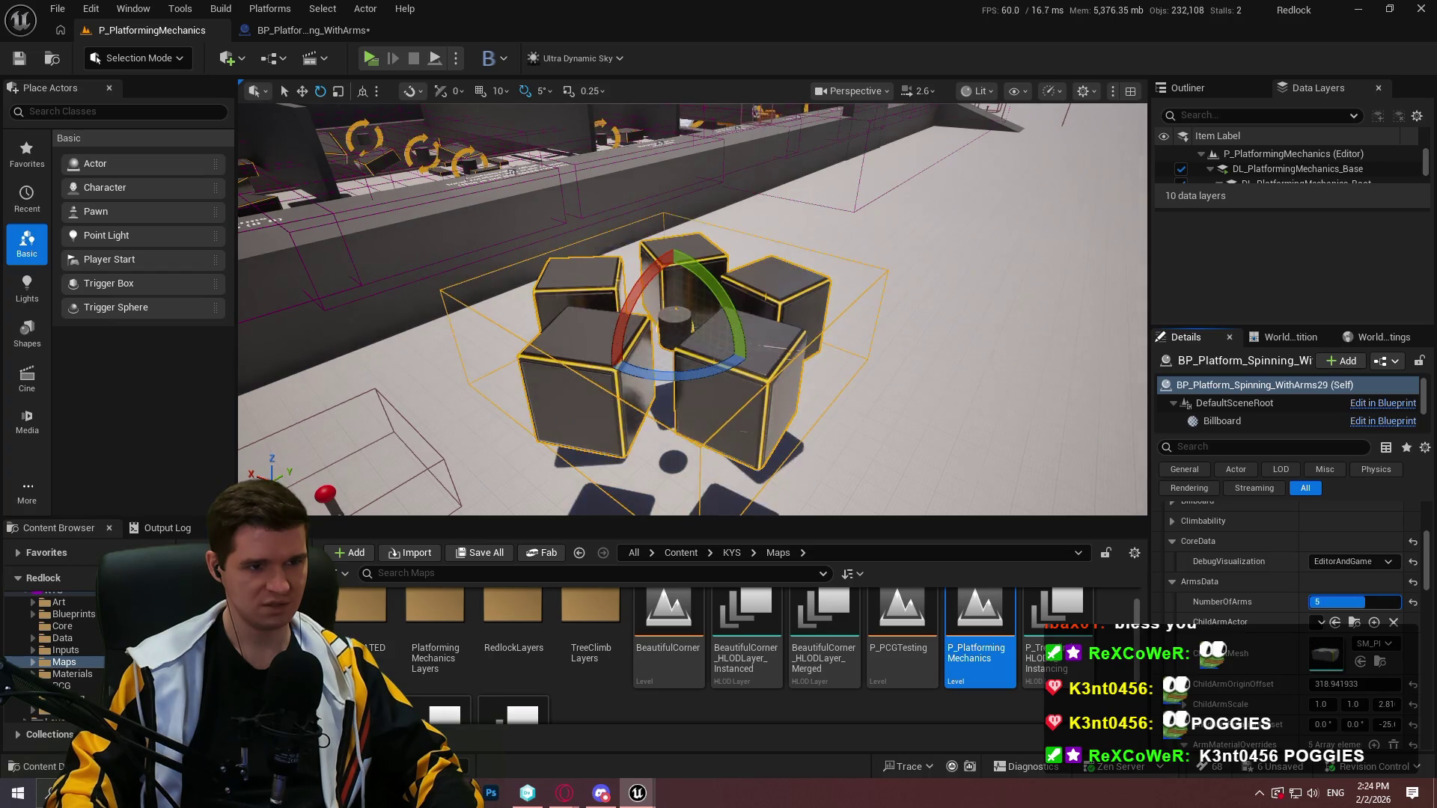
mouse_move(1386, 704)
left_mouse_down()
mouse_move(1369, 704)
mouse_move(1399, 725)
left_mouse_up()
left_click_drag(650, 237, 650, 238)
left_click_drag(734, 343, 762, 352)
left_click(761, 352)
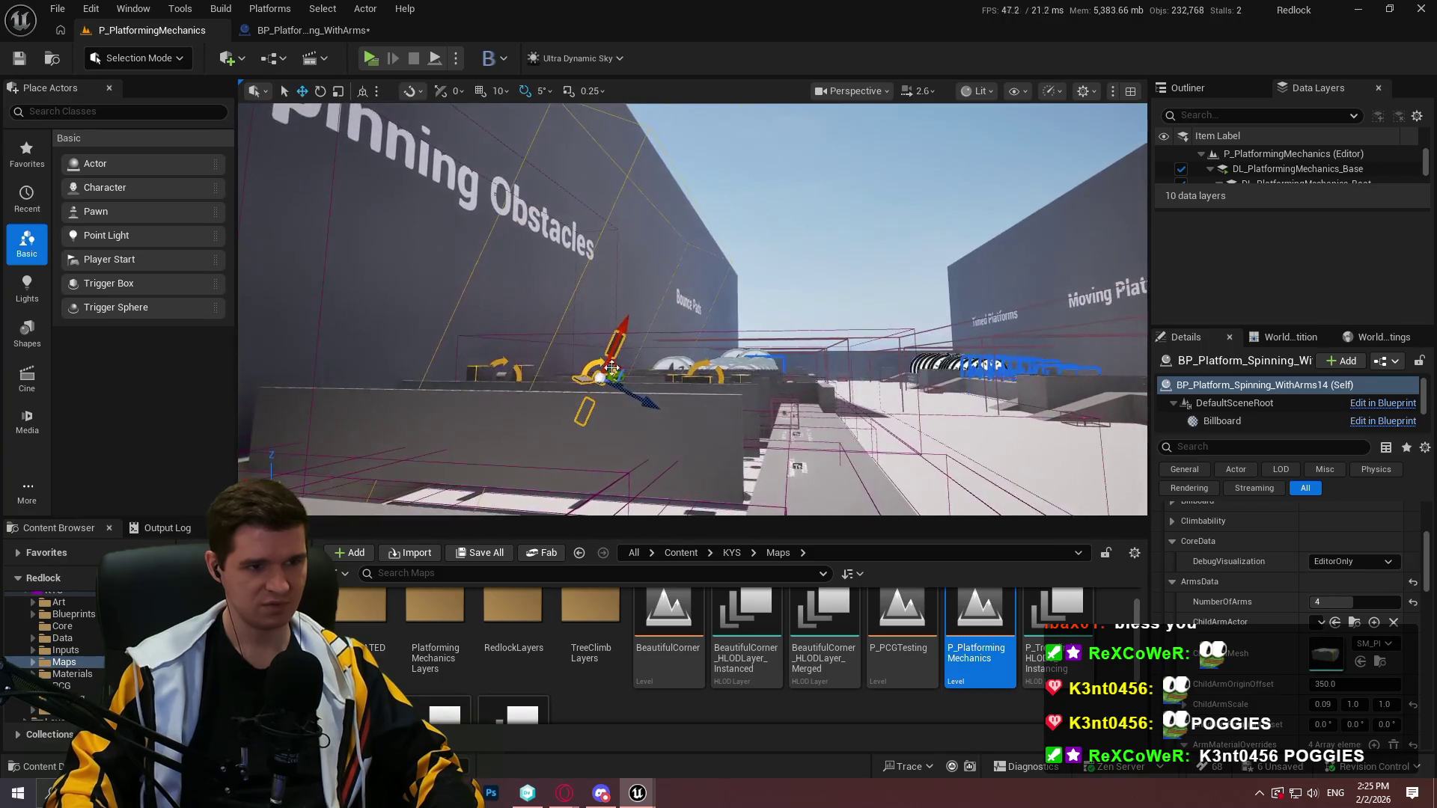
- Duplicate the thin-armed platform and set the copy on the floor near Moving Platforms
mouse_move(617, 334)
left_mouse_down()
mouse_move(703, 161)
mouse_move(707, 183)
left_mouse_up()
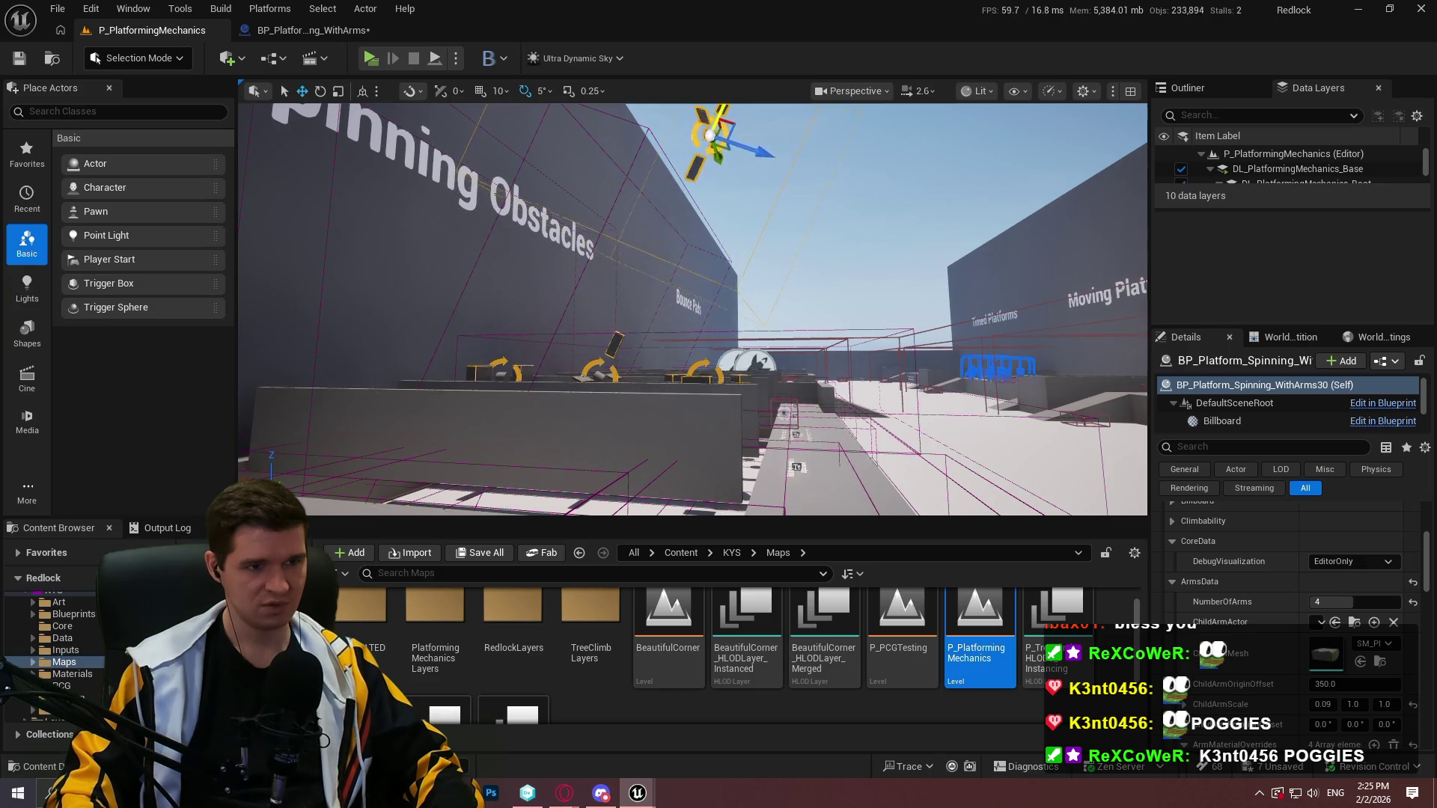
mouse_move(685, 187)
left_mouse_down()
mouse_move(696, 217)
mouse_move(1099, 363)
left_mouse_up()
key("f")
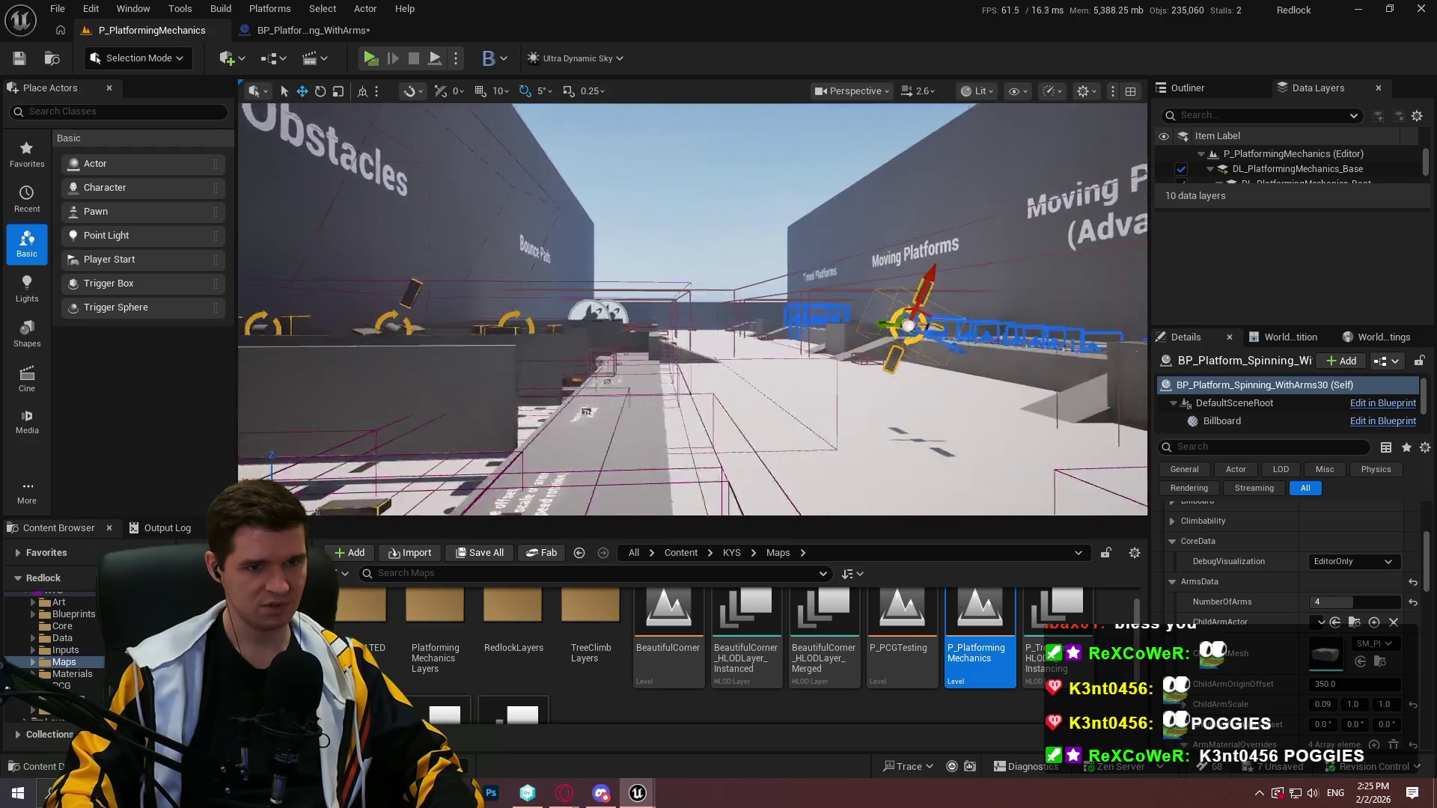
mouse_move(677, 307)
left_mouse_down()
mouse_move(920, 423)
mouse_move(621, 273)
mouse_move(846, 360)
mouse_move(644, 300)
mouse_move(568, 202)
mouse_move(945, 331)
mouse_move(806, 295)
mouse_move(748, 243)
left_mouse_up()
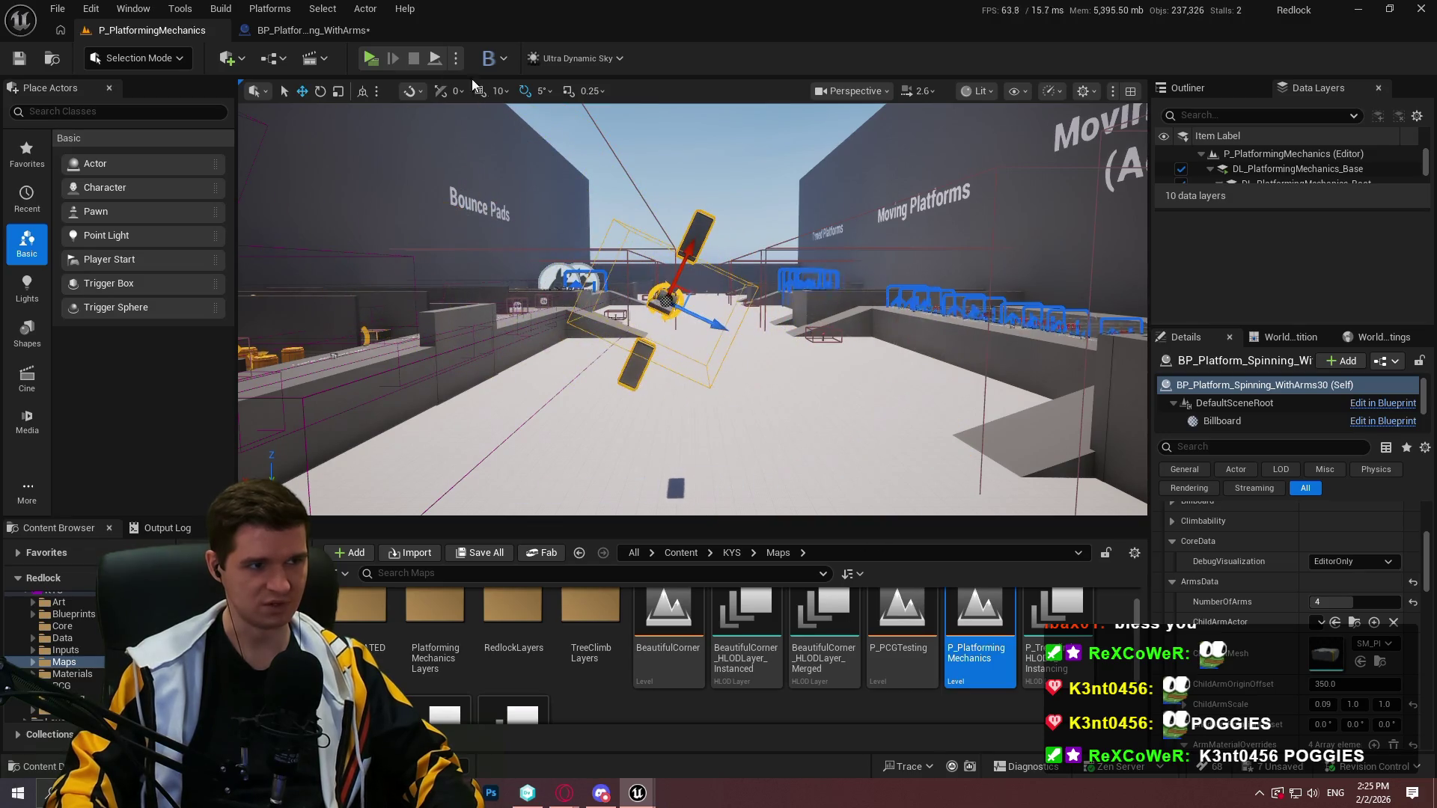
left_click(289, 28)
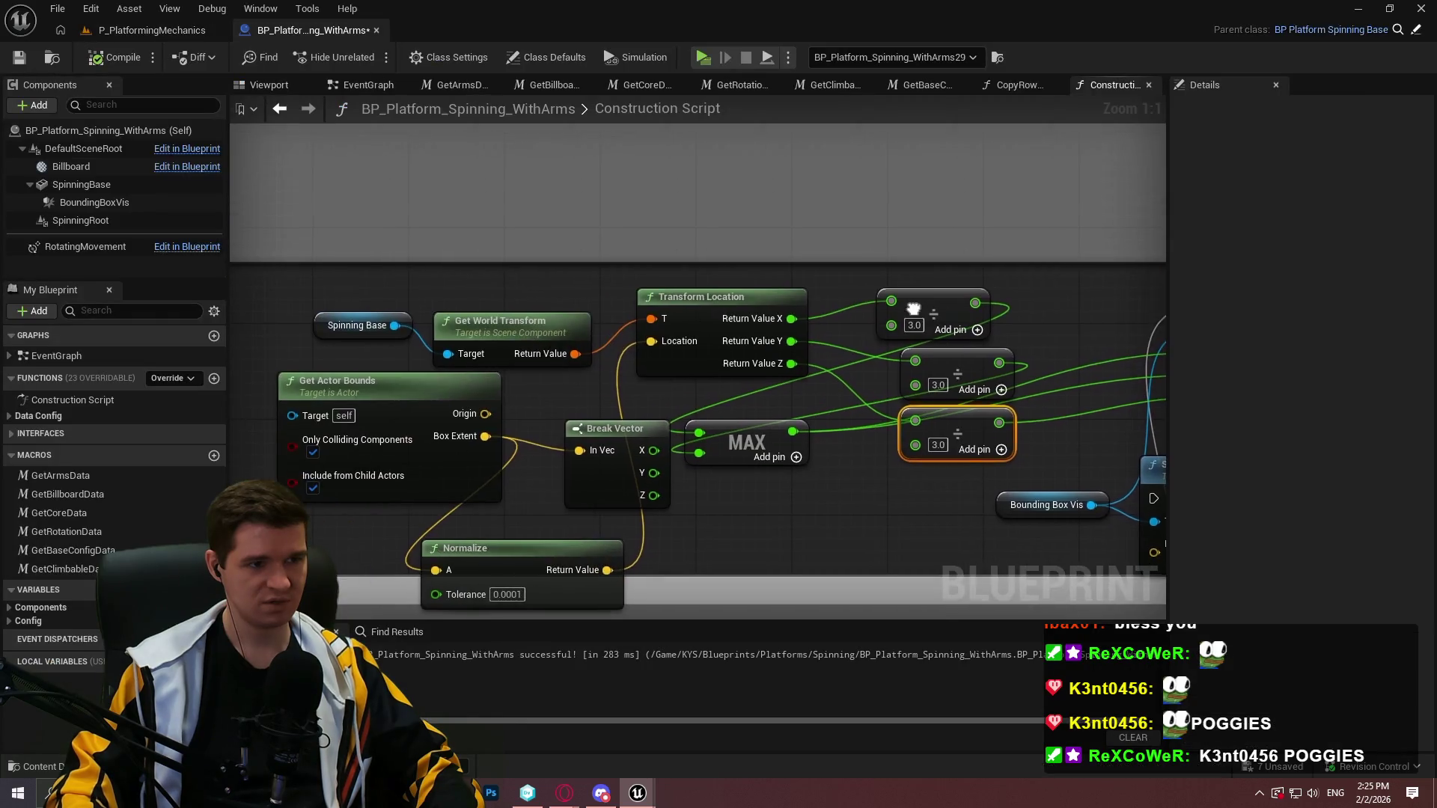
- Add a Get Relative Transform node from Spinning Base above Get World Transform
left_click_drag(396, 324, 408, 277)
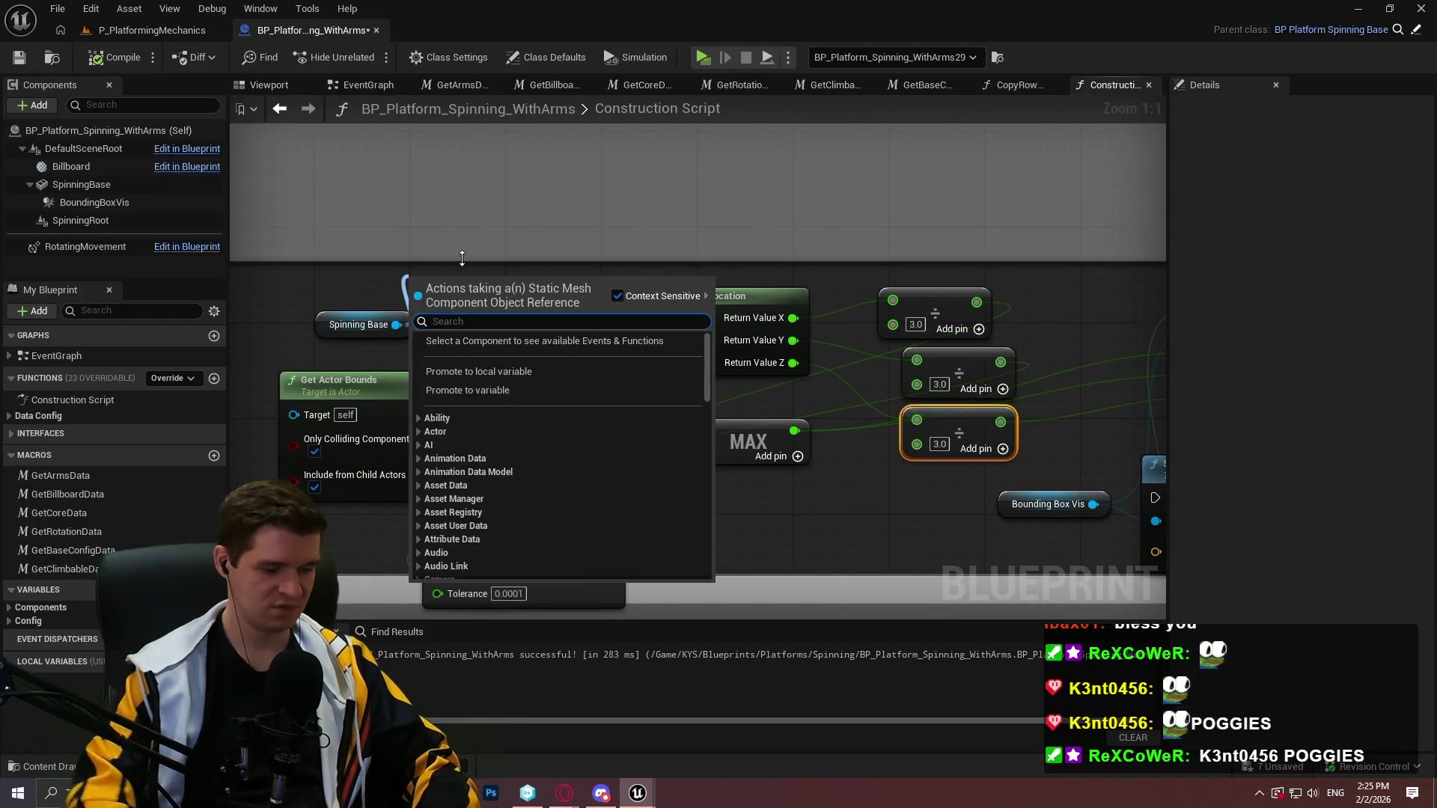
type("get local")
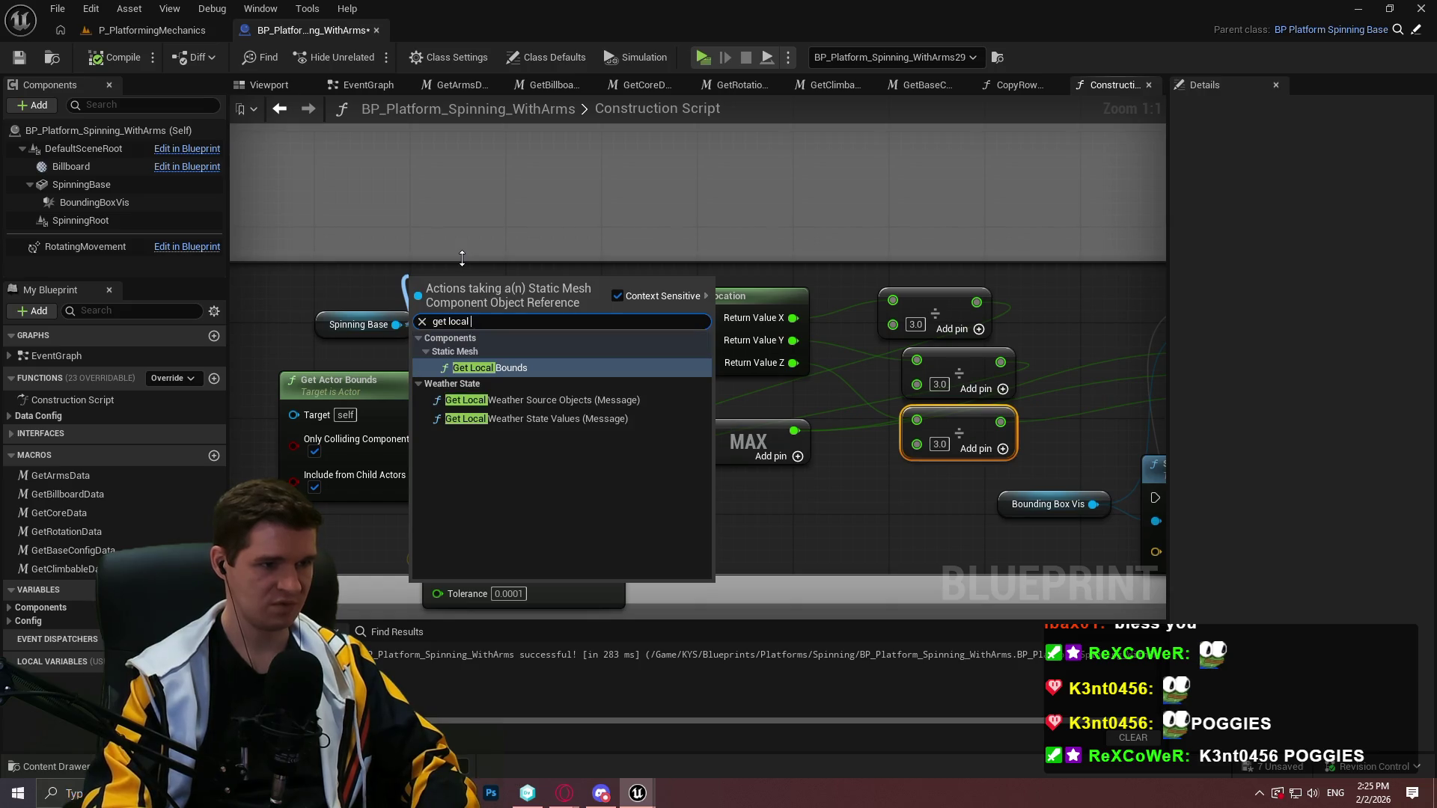
key("BackSpace")
key("BackSpace")
key("BackSpace")
type("relative tr")
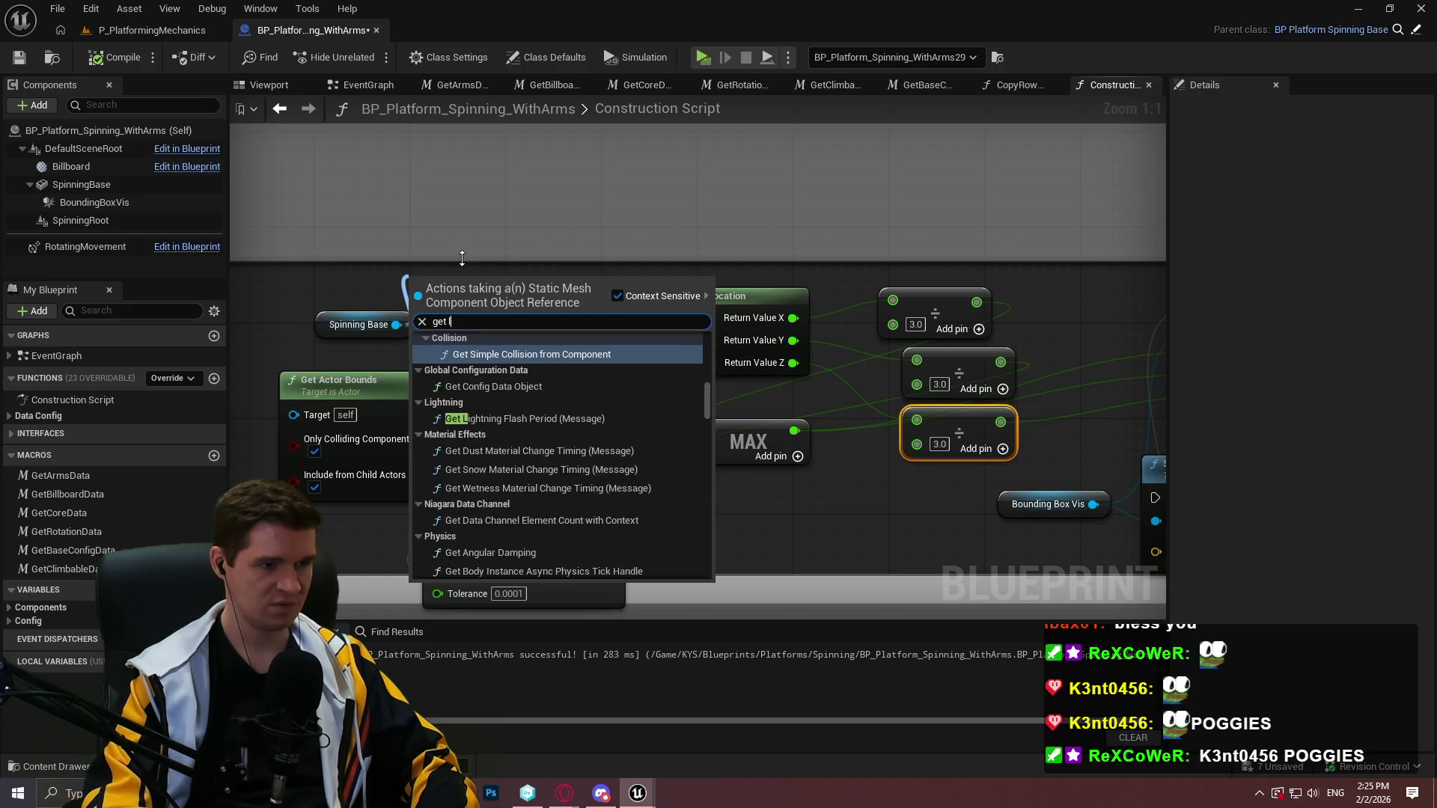
key("Return")
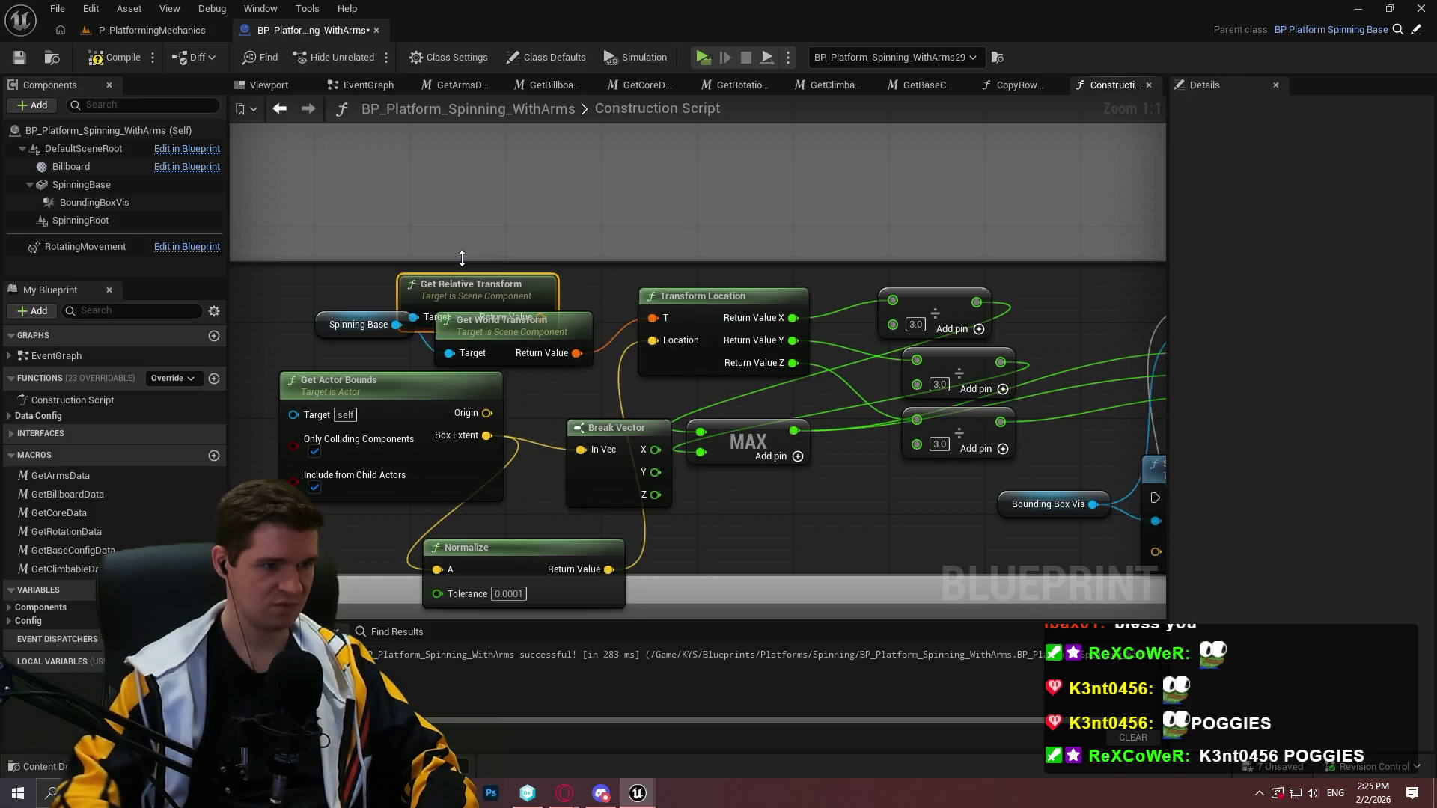
mouse_move(505, 300)
left_mouse_down()
mouse_move(504, 238)
mouse_move(661, 307)
mouse_move(652, 317)
left_mouse_up()
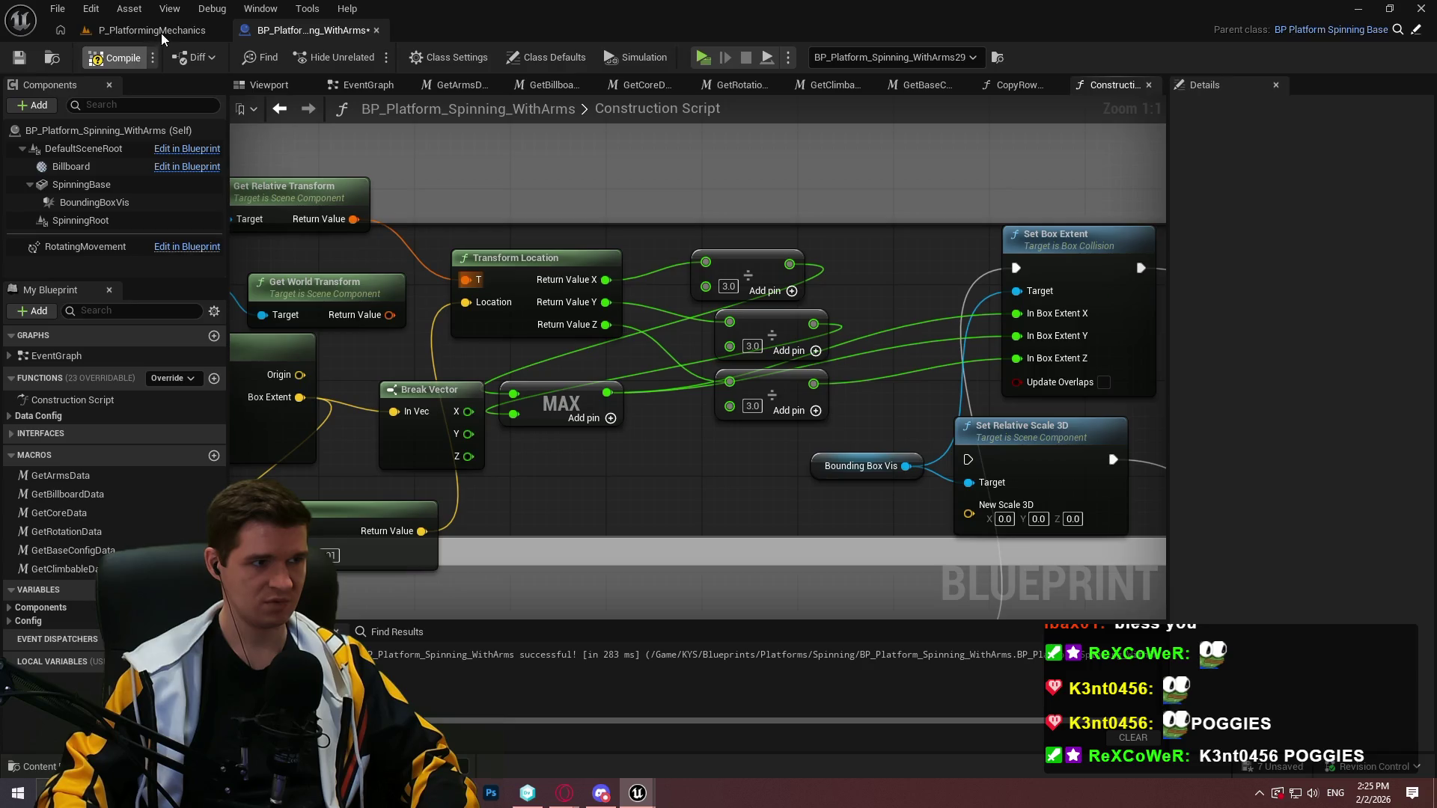
- Move the platform across the floor and wire Transform Location's output into In Box Extent Z
left_click(162, 34)
mouse_move(627, 303)
left_mouse_down()
mouse_move(397, 209)
mouse_move(915, 388)
left_mouse_up()
left_click(320, 33)
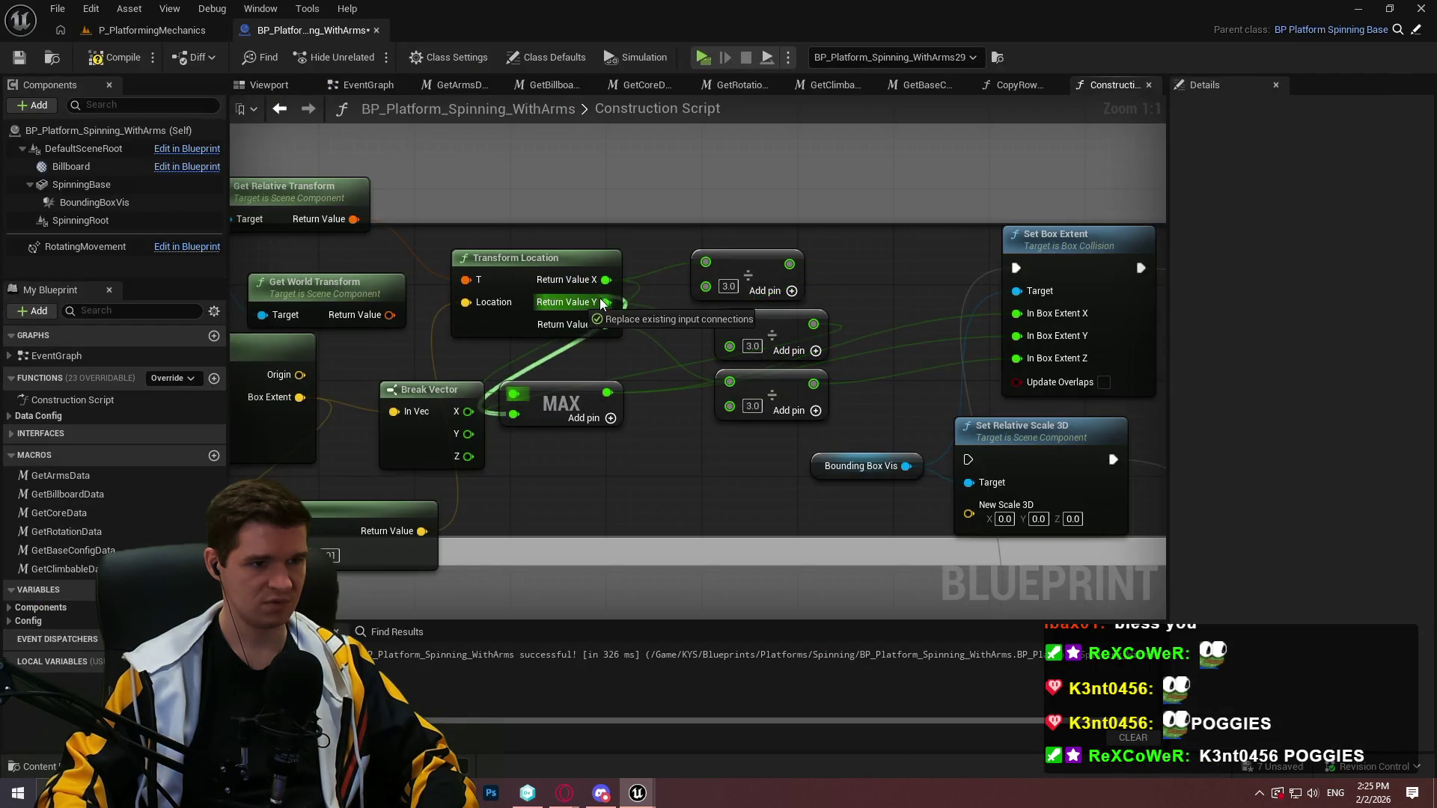
left_click_drag(1017, 365, 1017, 360)
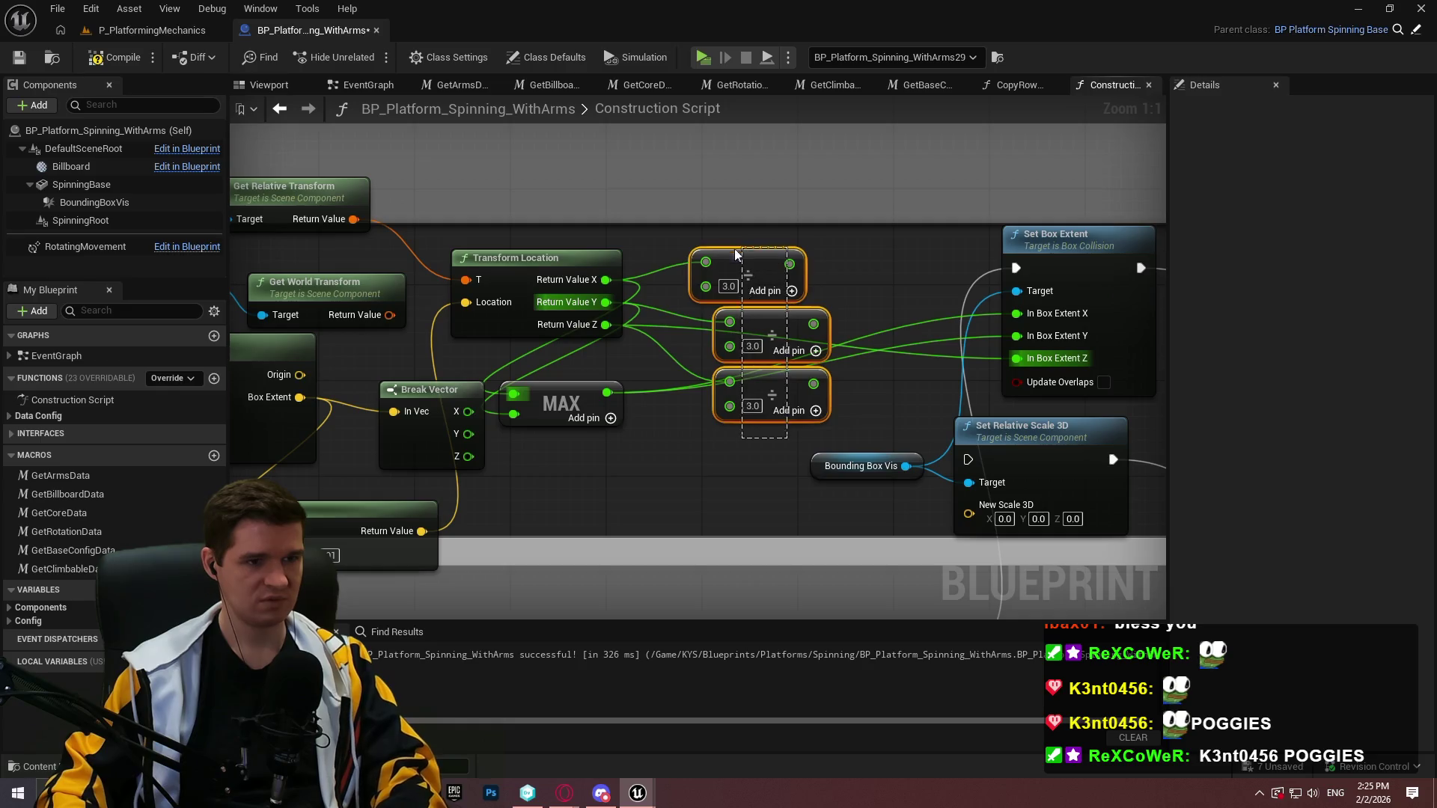
left_click(170, 31)
mouse_move(930, 416)
left_mouse_down()
mouse_move(898, 352)
mouse_move(823, 359)
mouse_move(748, 314)
mouse_move(704, 340)
mouse_move(636, 299)
mouse_move(493, 252)
left_mouse_up()
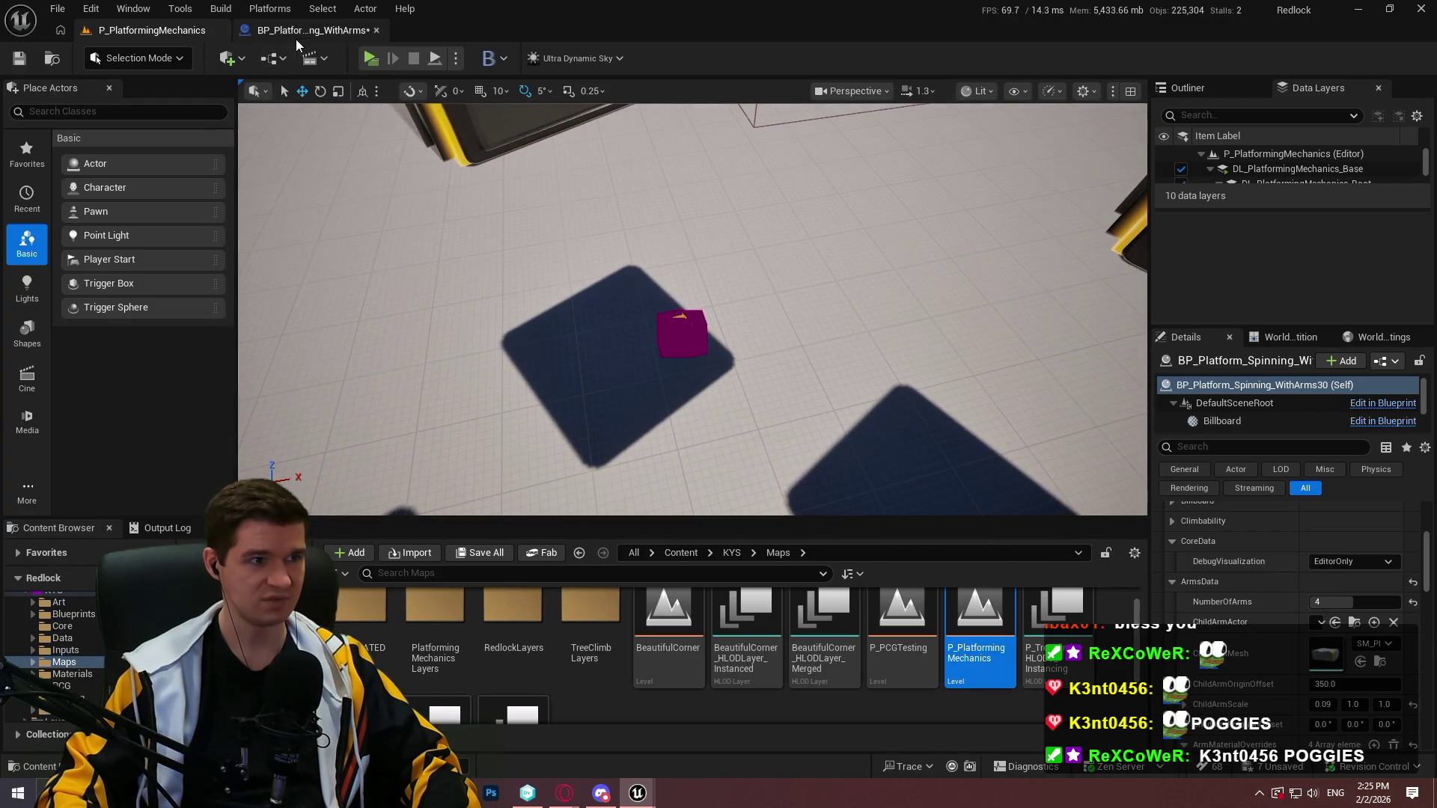
- Wire Get Actor Bounds' Box Extent into Transform Location's Location and compile
left_click(312, 29)
mouse_move(729, 371)
left_mouse_down()
mouse_move(1018, 322)
mouse_move(994, 299)
left_mouse_up()
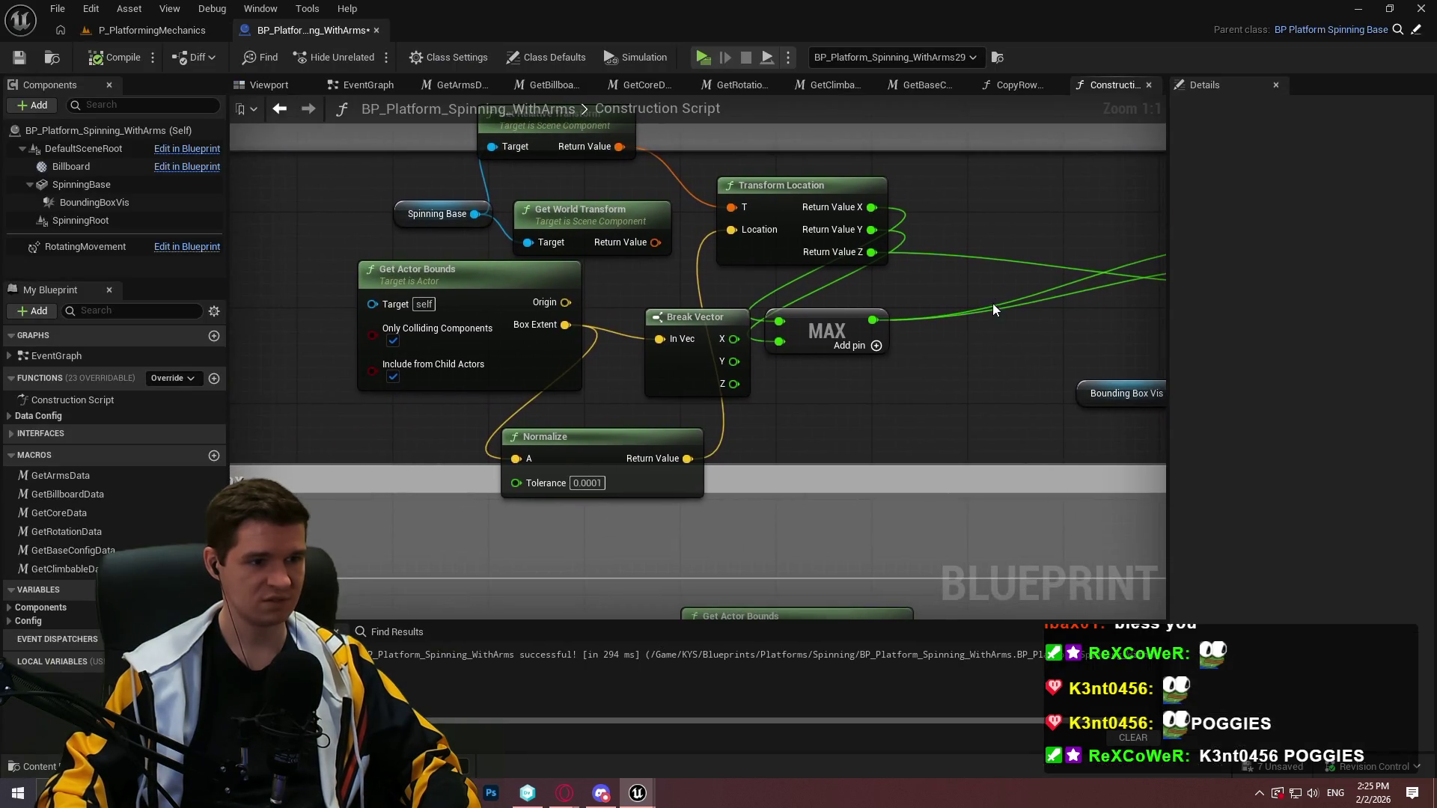
left_click_drag(571, 324, 752, 236)
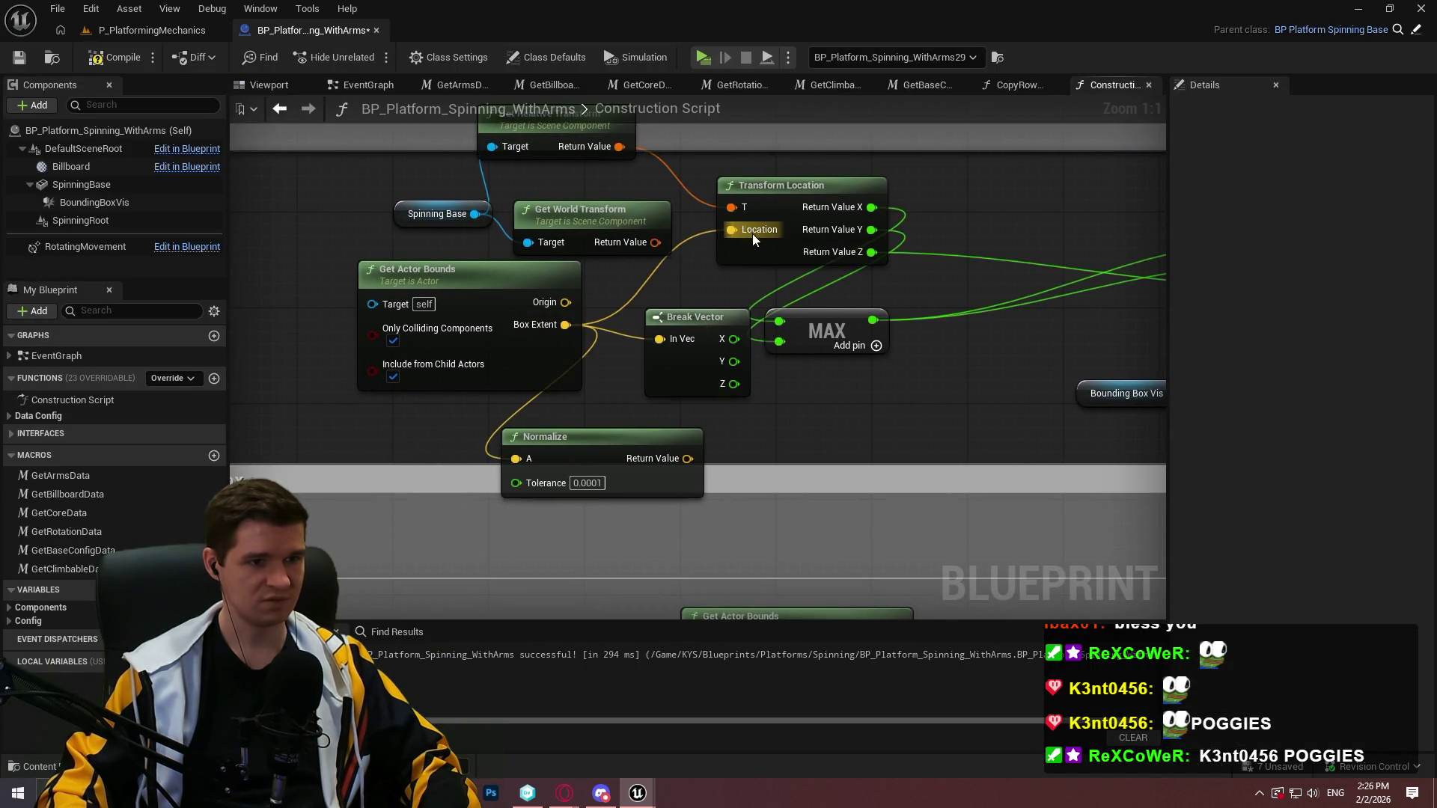
left_click(141, 59)
- Rotate the platform -115° in the level and vary NumberOfArms through 6, 4, 8, then 1
left_click(149, 30)
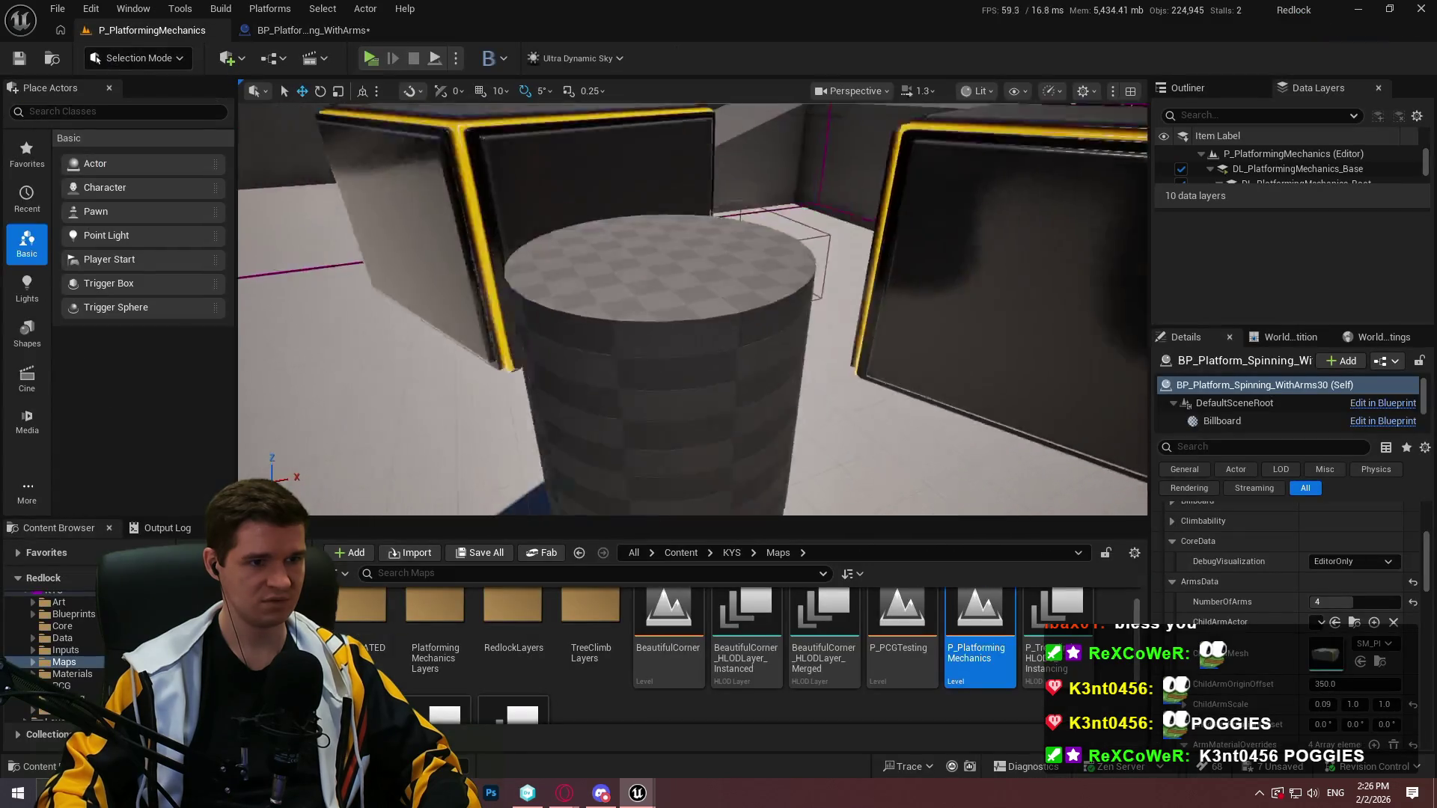
key("f")
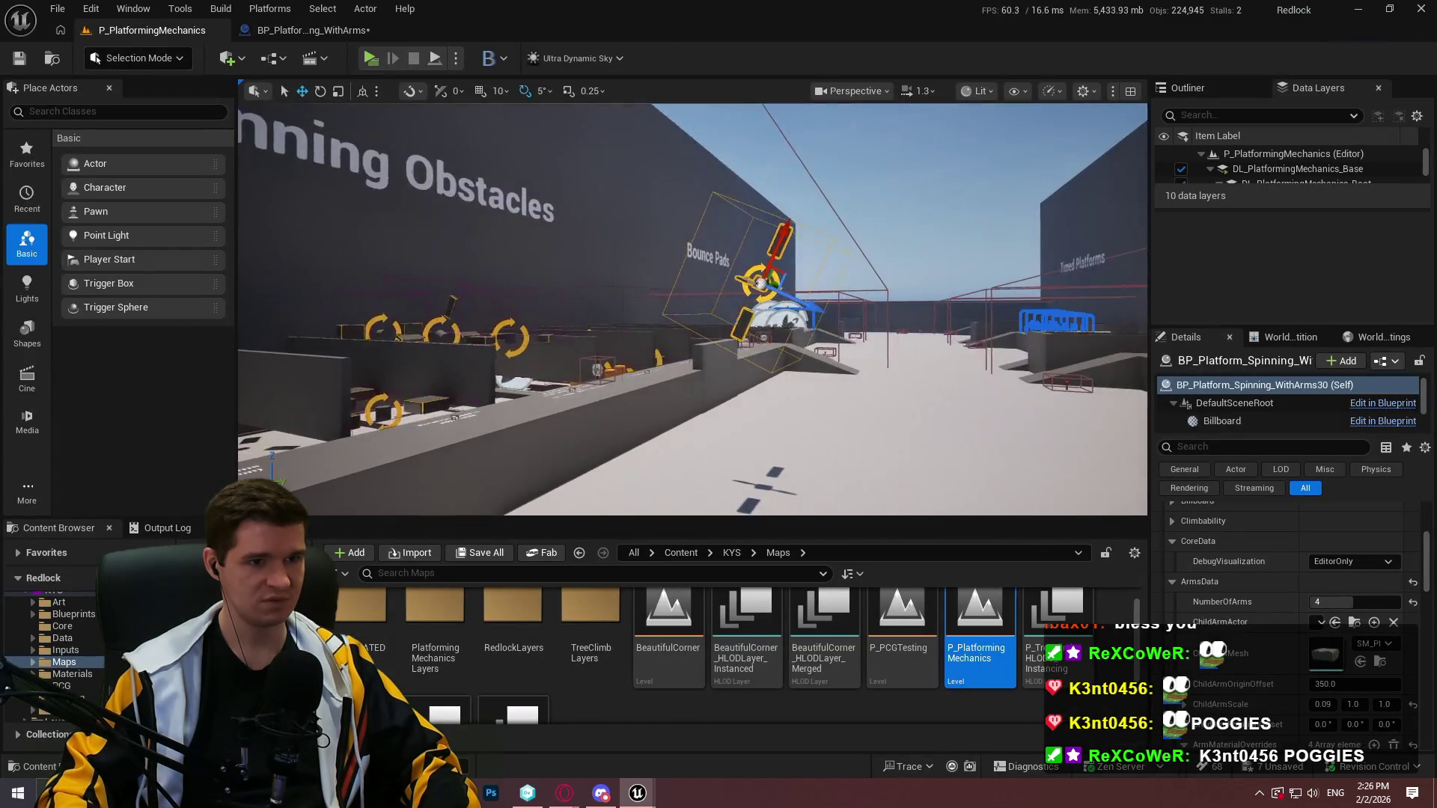
mouse_move(729, 298)
left_mouse_down()
mouse_move(700, 352)
mouse_move(666, 351)
mouse_move(775, 347)
mouse_move(748, 269)
mouse_move(659, 225)
mouse_move(568, 284)
mouse_move(554, 337)
mouse_move(576, 270)
mouse_move(666, 225)
mouse_move(748, 285)
mouse_move(776, 347)
left_mouse_up()
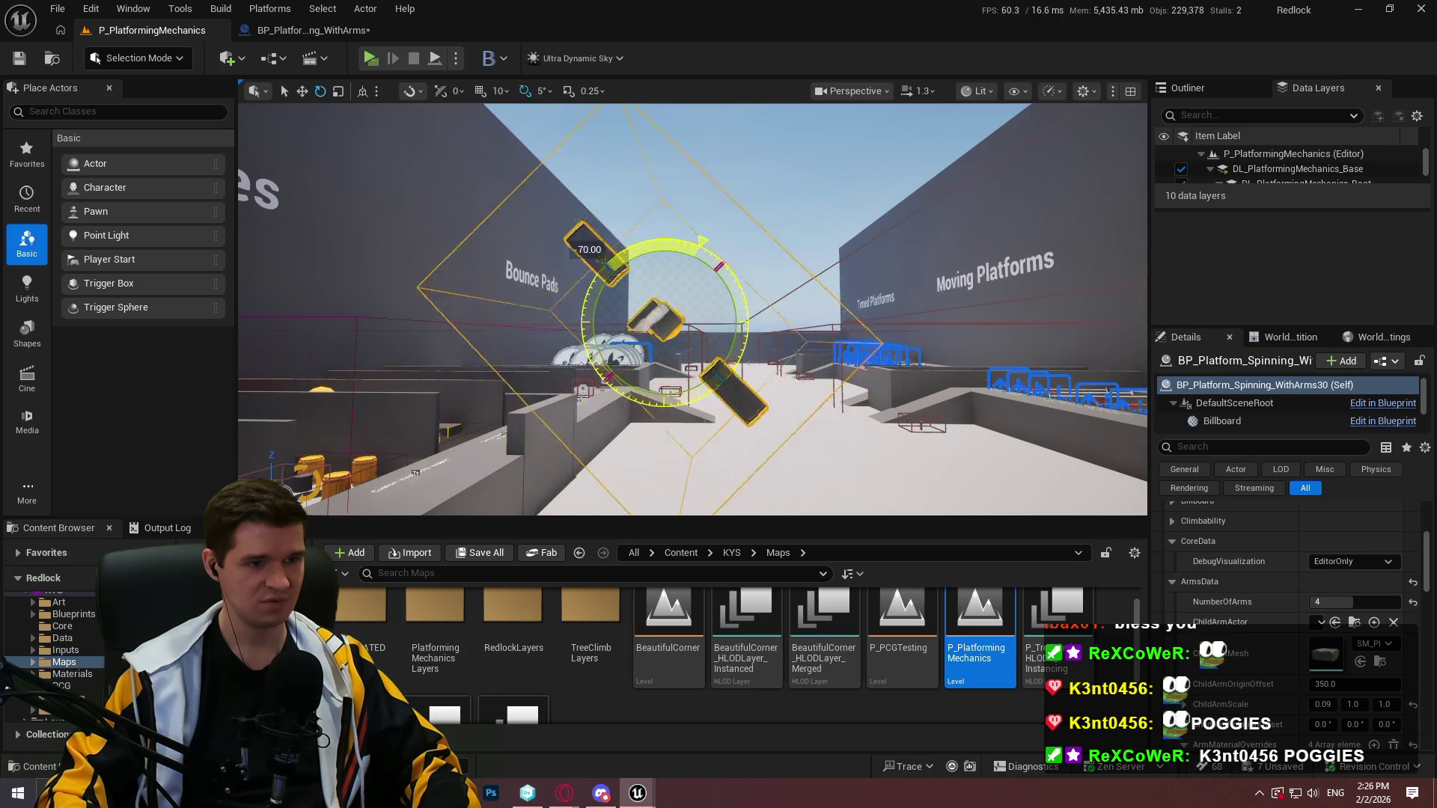
left_click_drag(737, 292, 737, 292)
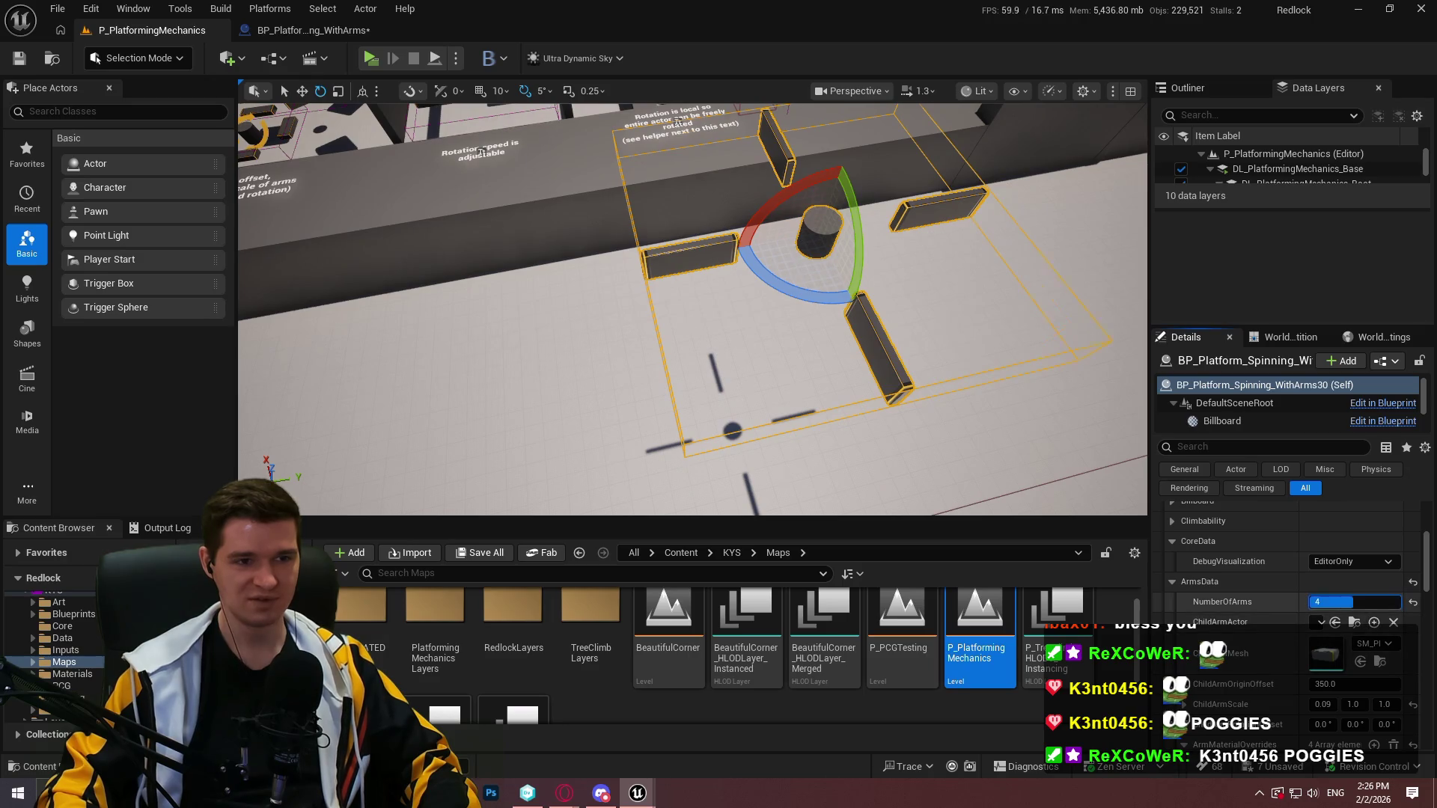
left_click_drag(1339, 601, 1324, 602)
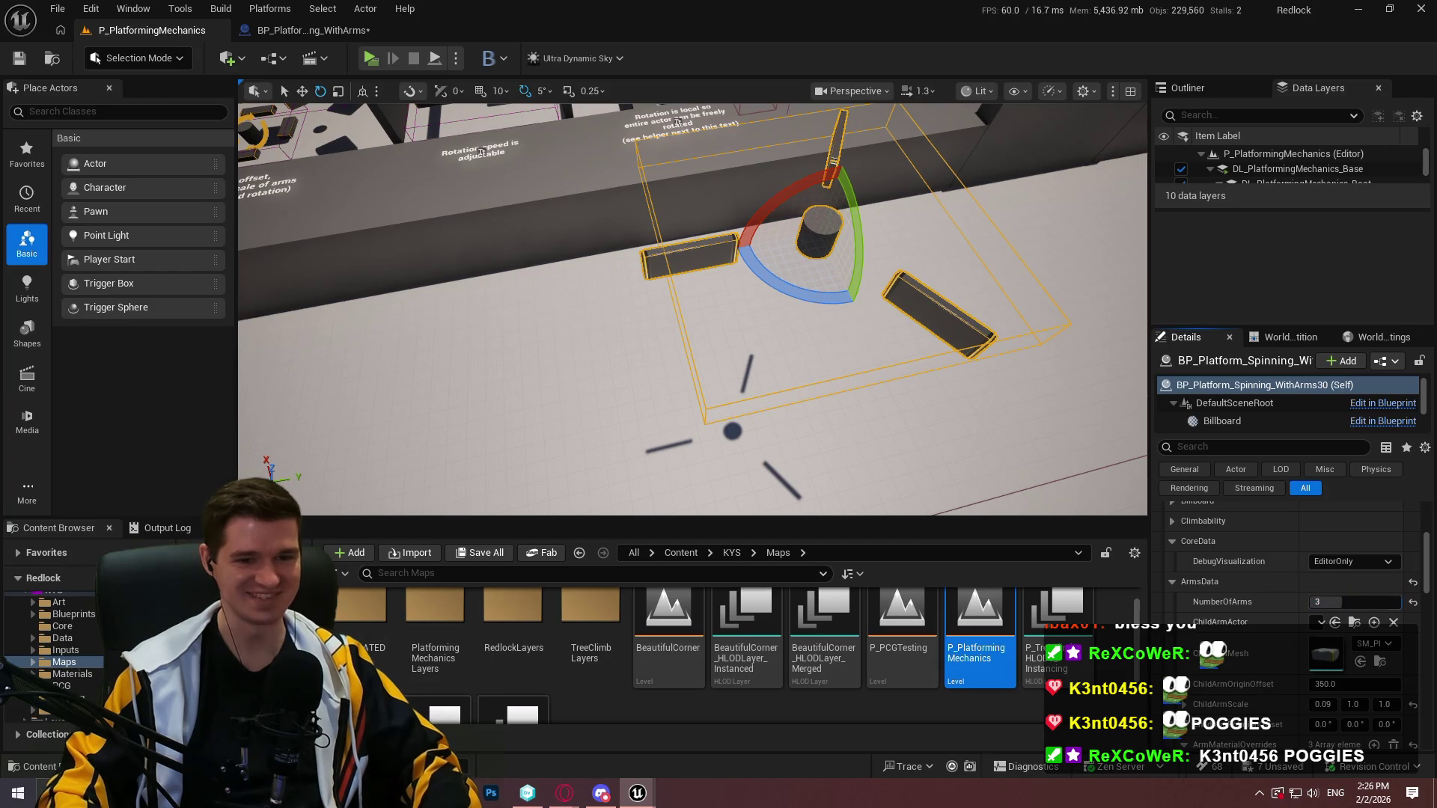
mouse_move(1342, 601)
left_mouse_down()
mouse_move(1388, 601)
mouse_move(1310, 602)
mouse_move(1394, 602)
mouse_move(1323, 602)
left_mouse_up()
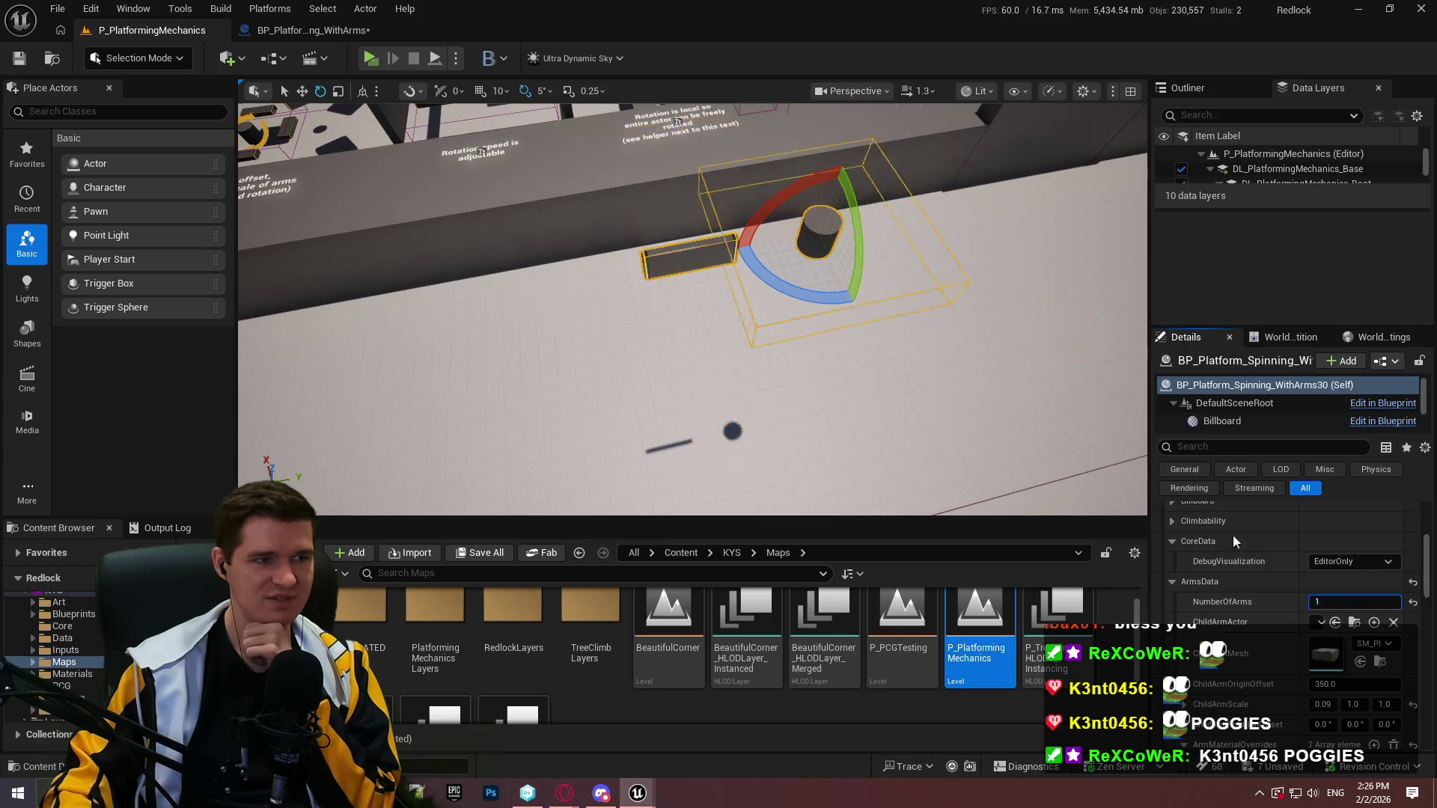
left_click(313, 30)
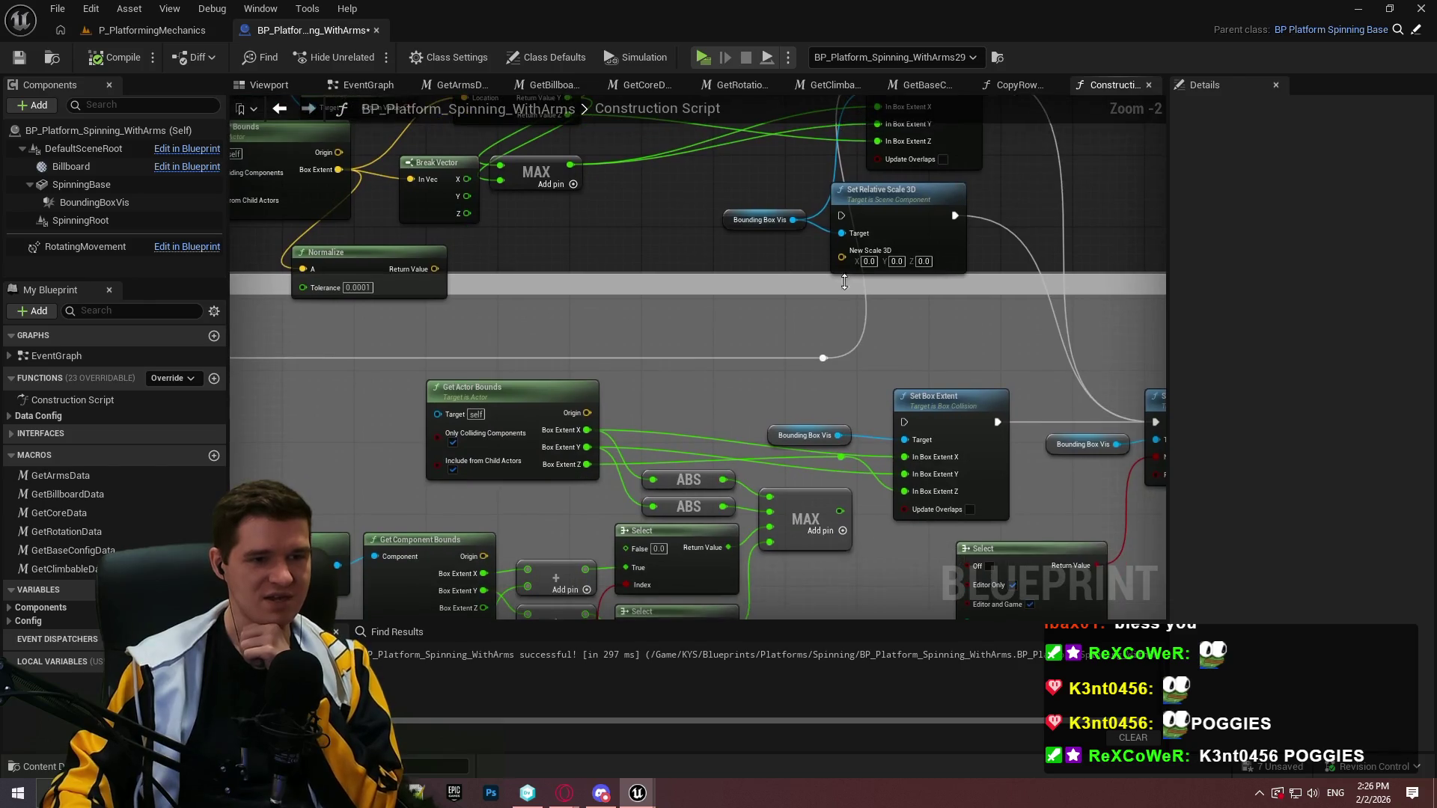
- Set the spinning platform's NumberOfArms to 3 in the level
mouse_move(844, 282)
left_mouse_down()
mouse_move(642, 364)
mouse_move(693, 429)
mouse_move(683, 443)
left_mouse_up()
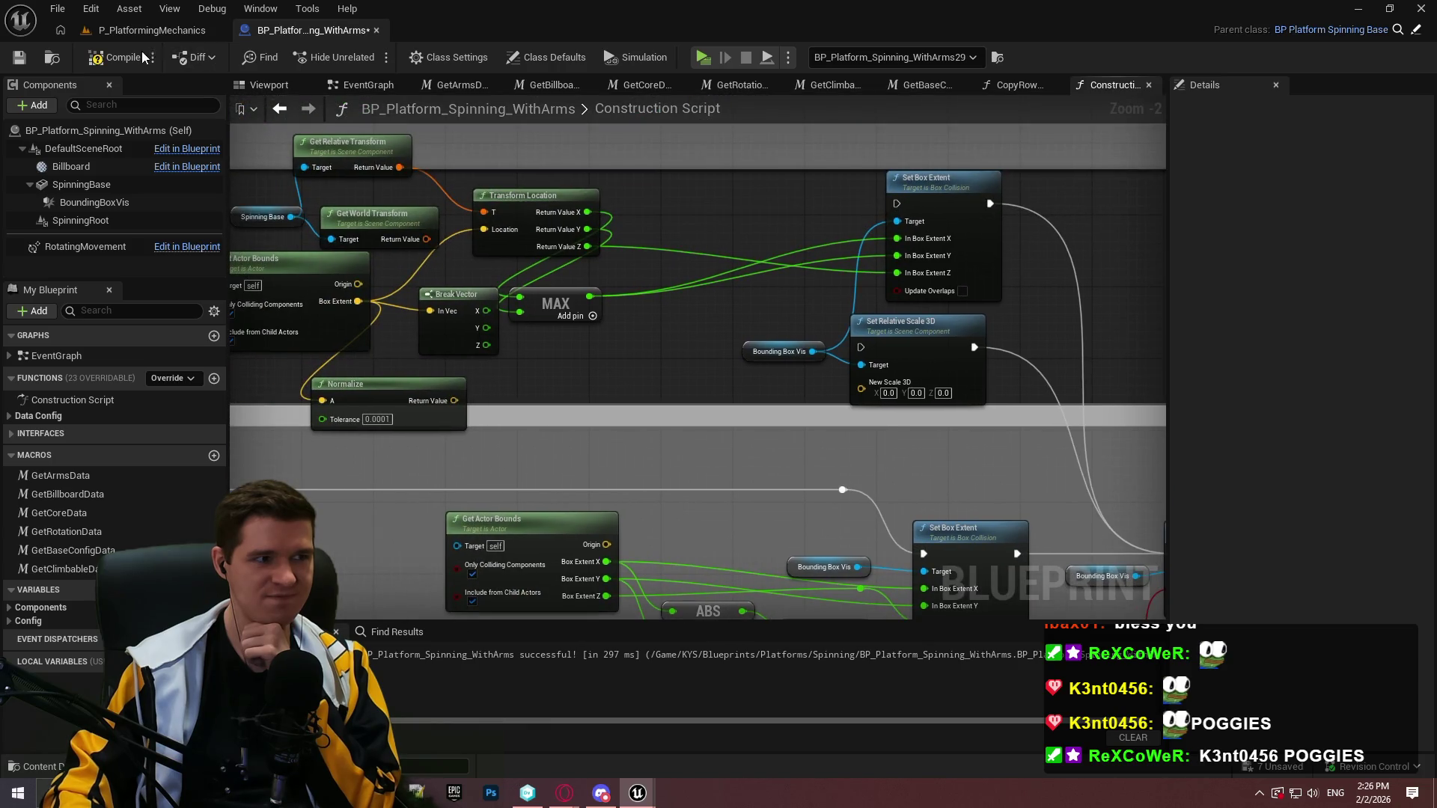
left_click(151, 33)
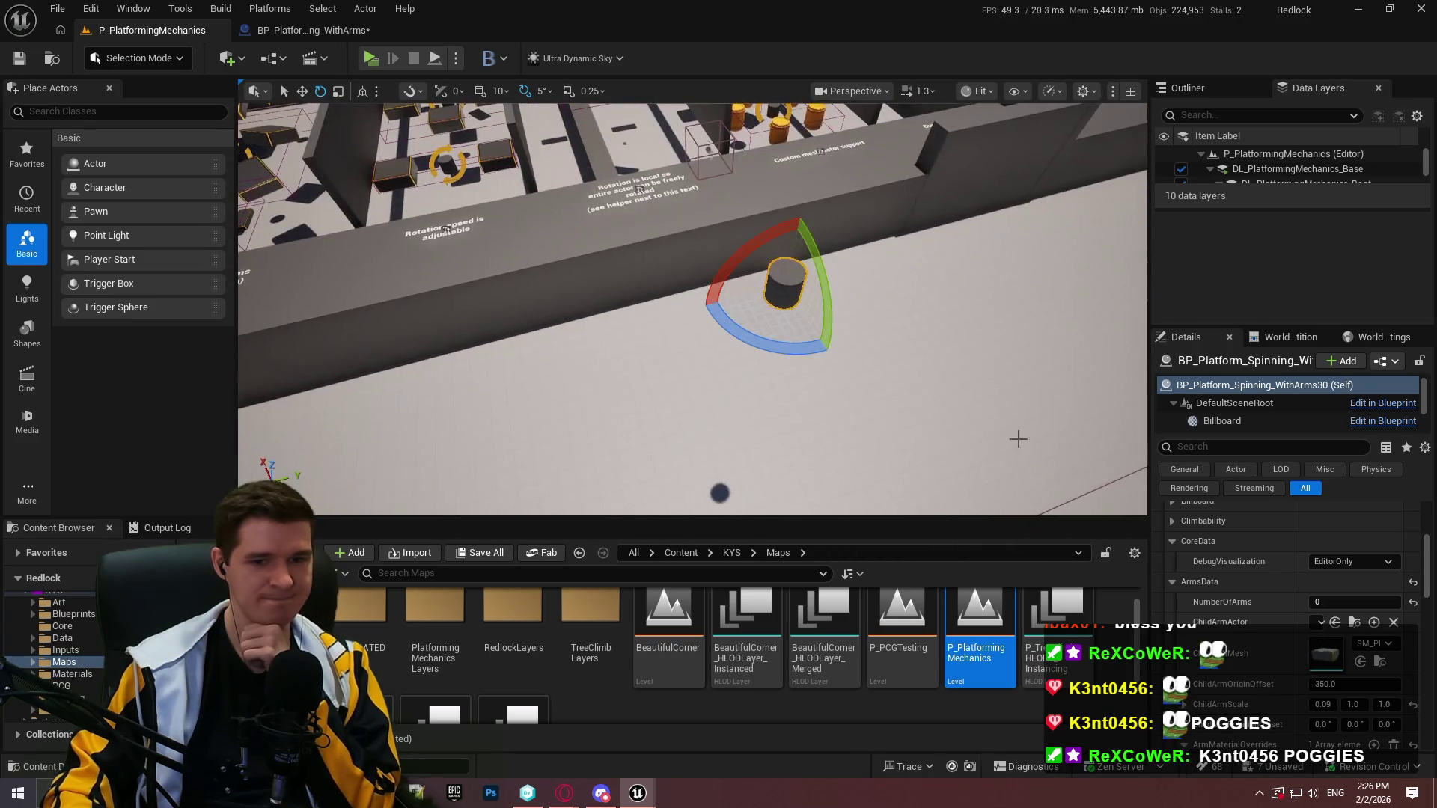
mouse_move(1325, 602)
left_mouse_down()
mouse_move(1378, 601)
mouse_move(1329, 601)
mouse_move(1341, 601)
left_mouse_up()
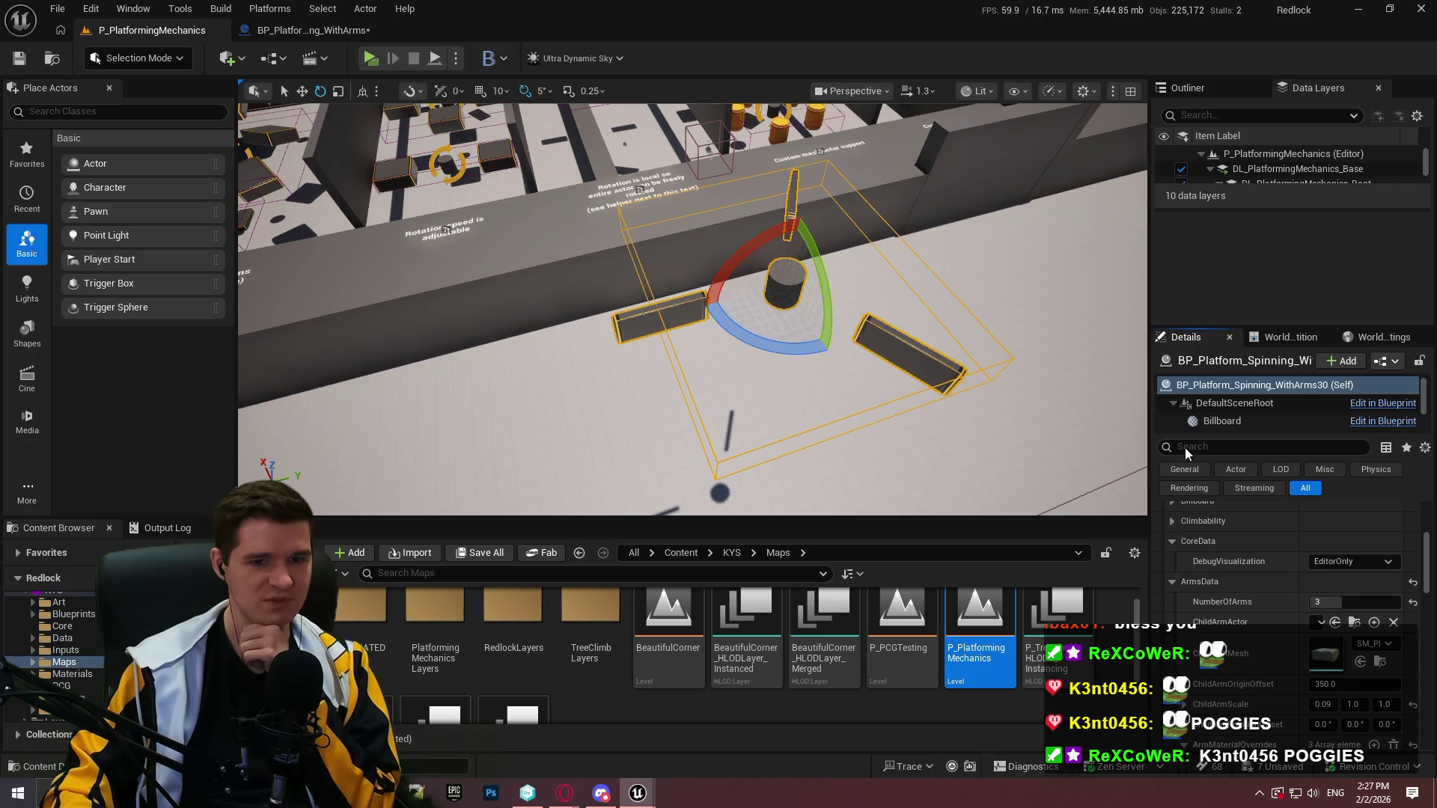
- Route execution into the upper Set Box Extent and view the three-armed platform from above
left_click(307, 30)
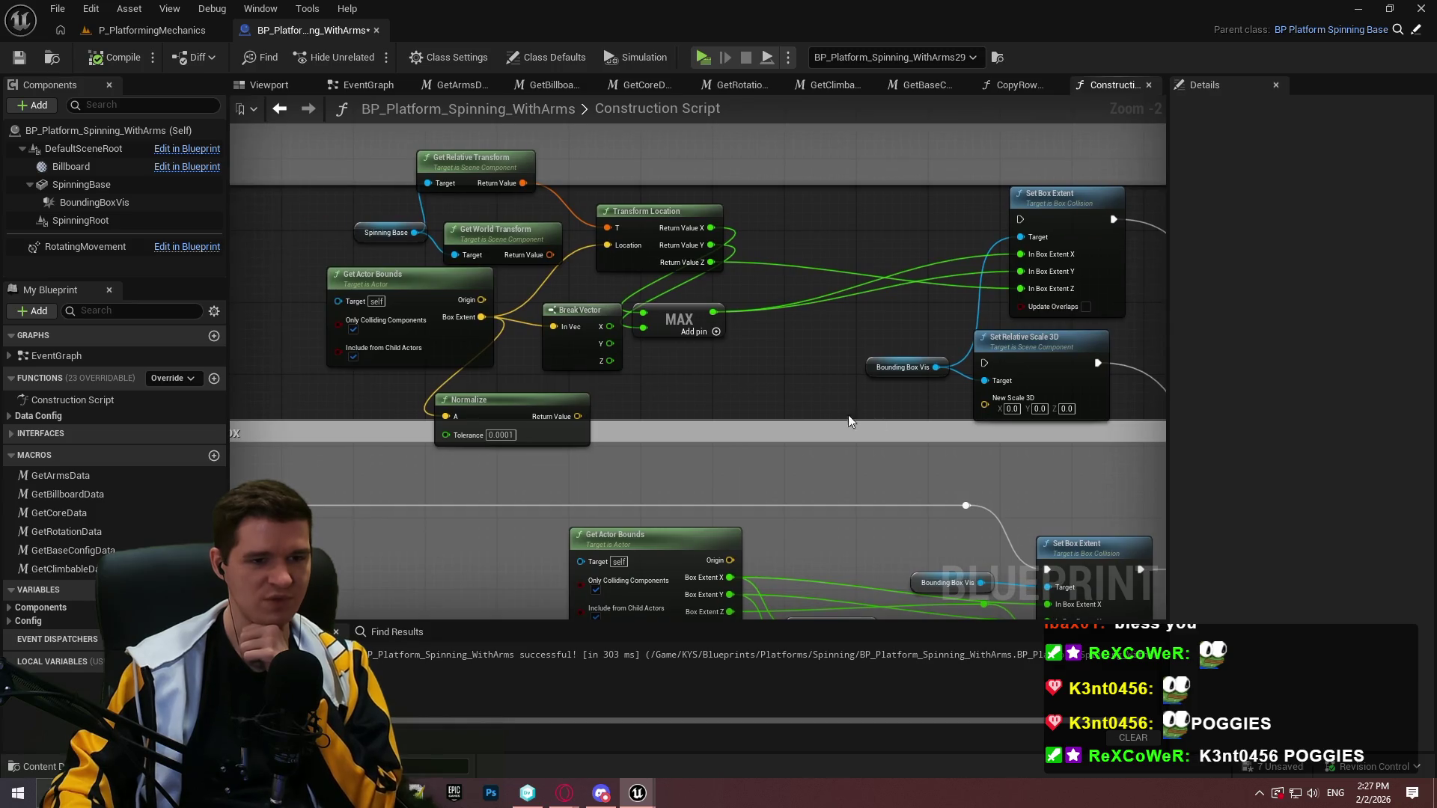
left_click_drag(967, 503, 1019, 219)
left_click(153, 30)
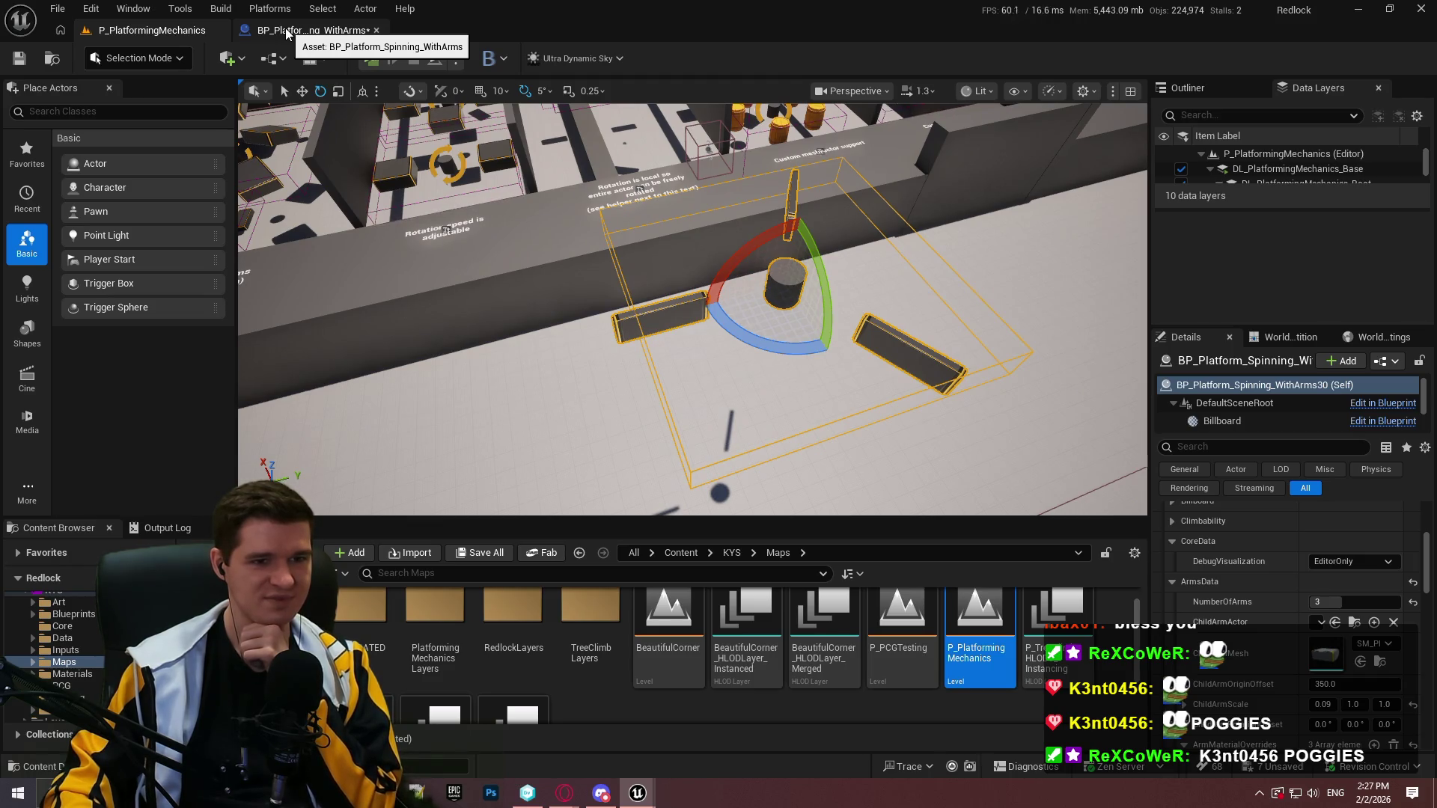
left_click_drag(674, 336, 778, 309)
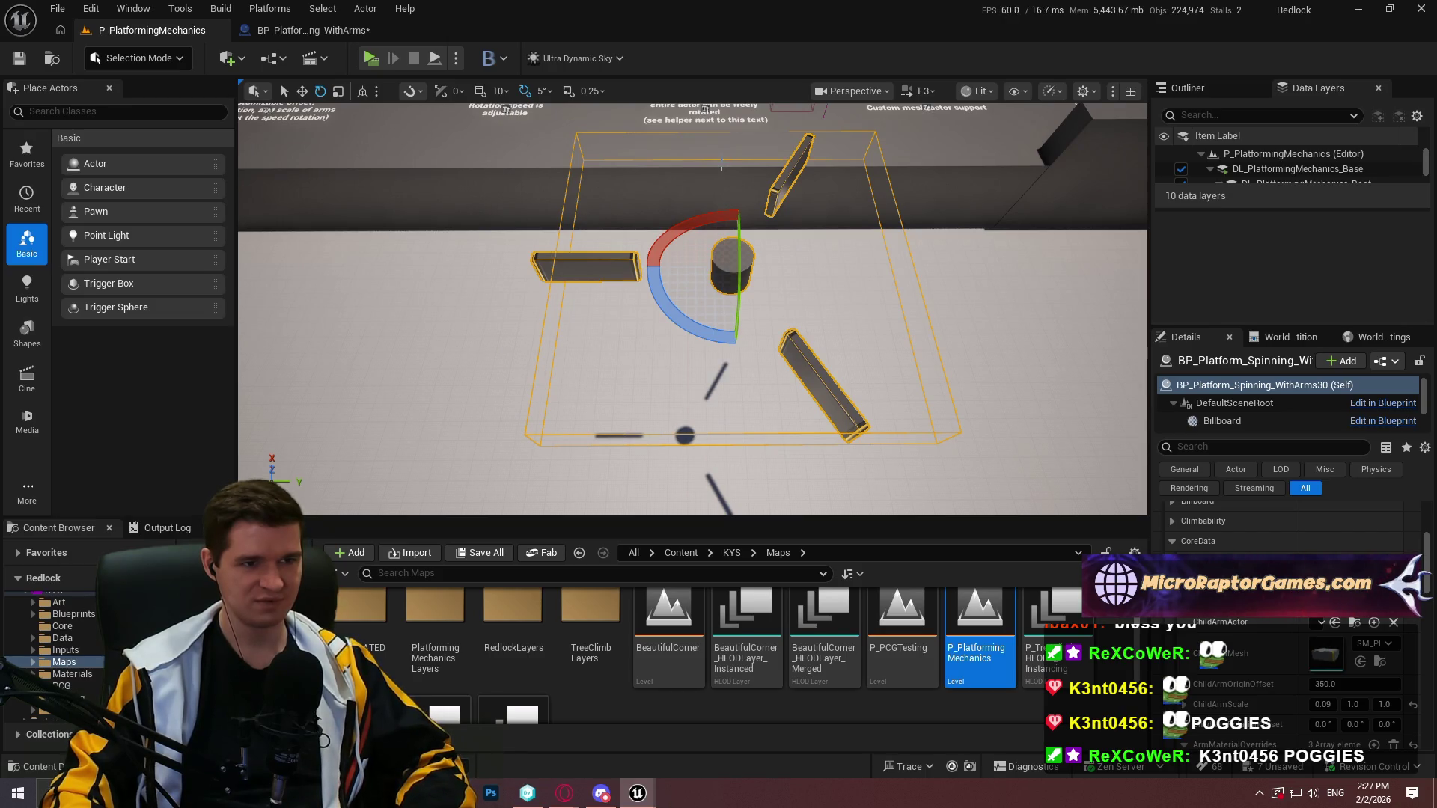
mouse_move(705, 110)
left_mouse_down()
mouse_move(1070, 121)
mouse_move(1059, 93)
mouse_move(988, 135)
mouse_move(1002, 185)
mouse_move(958, 202)
left_mouse_up()
left_click(315, 30)
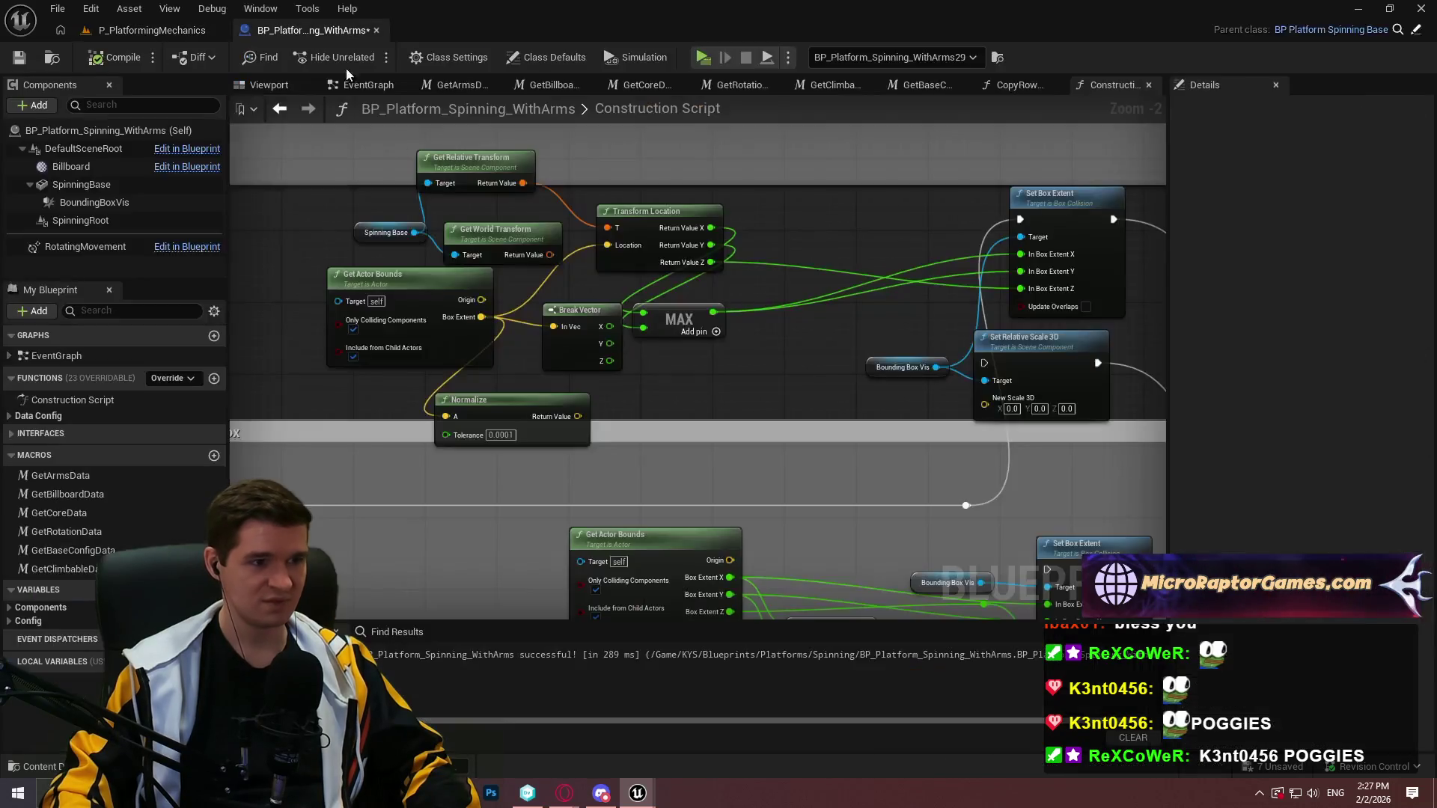
- Add a MAX of the upper and lower ABS outputs feeding Set Box Extent's X, Y and Z
left_click_drag(848, 553, 885, 428)
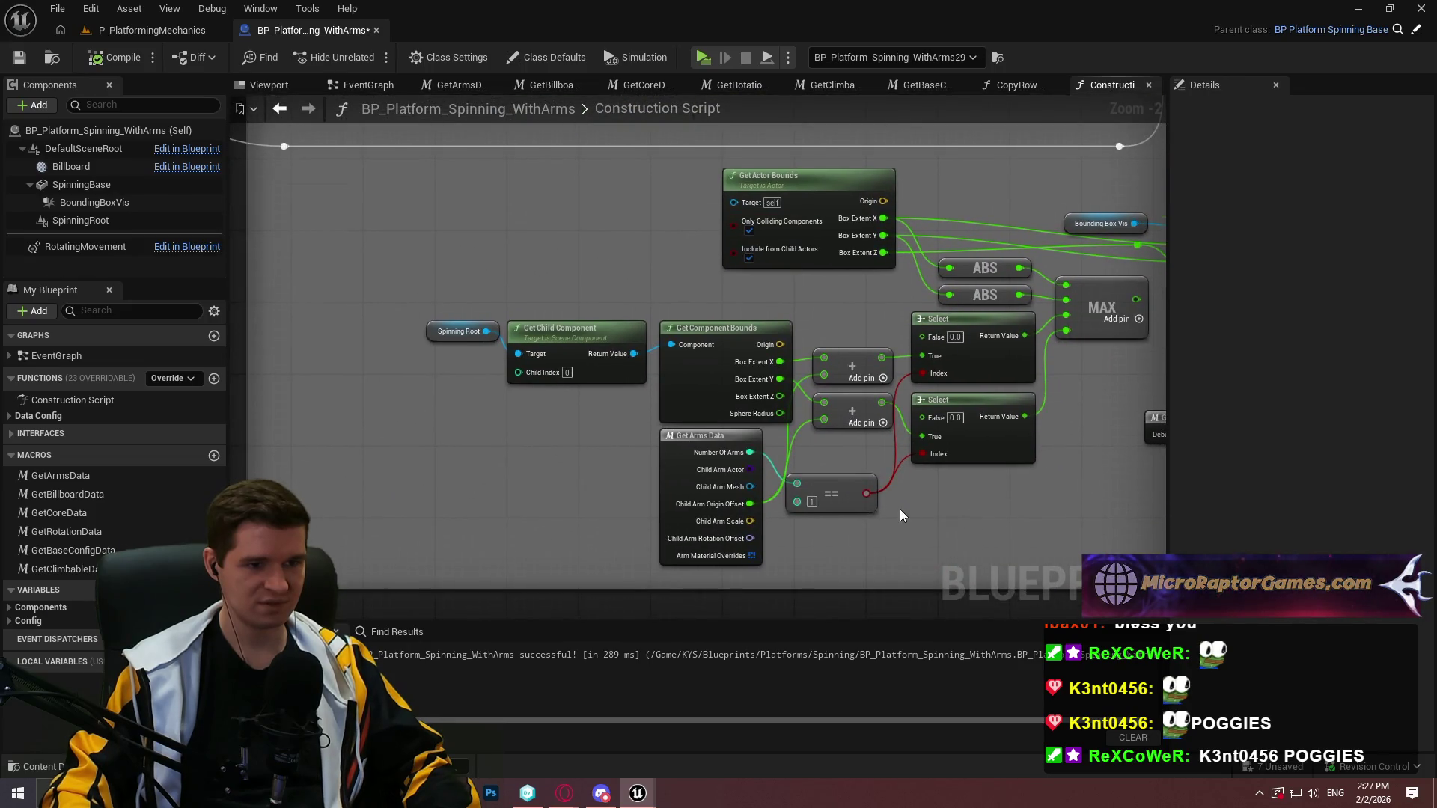
scroll(901, 512, "up", 2)
mouse_move(961, 494)
left_mouse_down()
mouse_move(368, 583)
mouse_move(991, 591)
mouse_move(480, 583)
mouse_move(492, 671)
left_mouse_up()
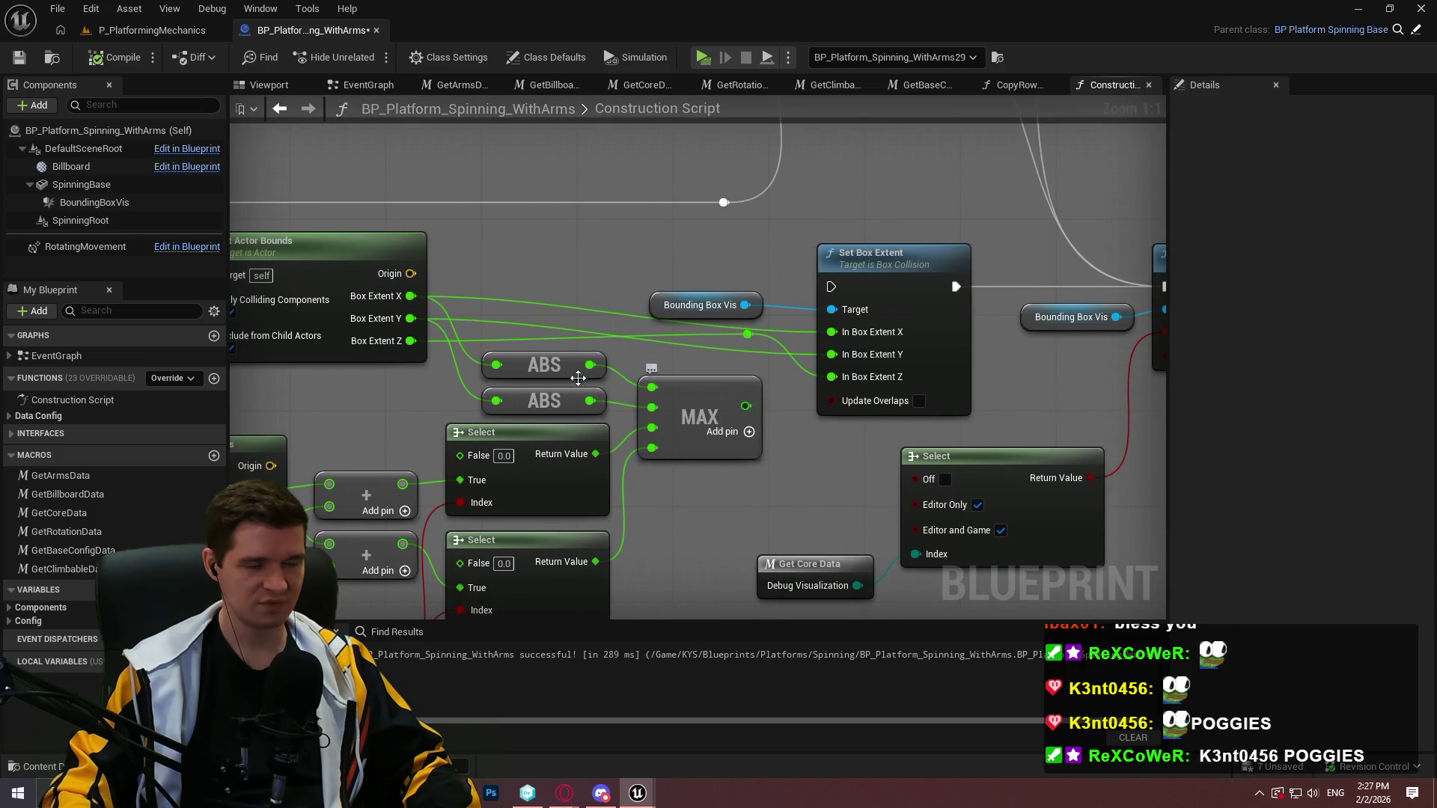
left_click_drag(589, 365, 629, 345)
type("max")
key("Return")
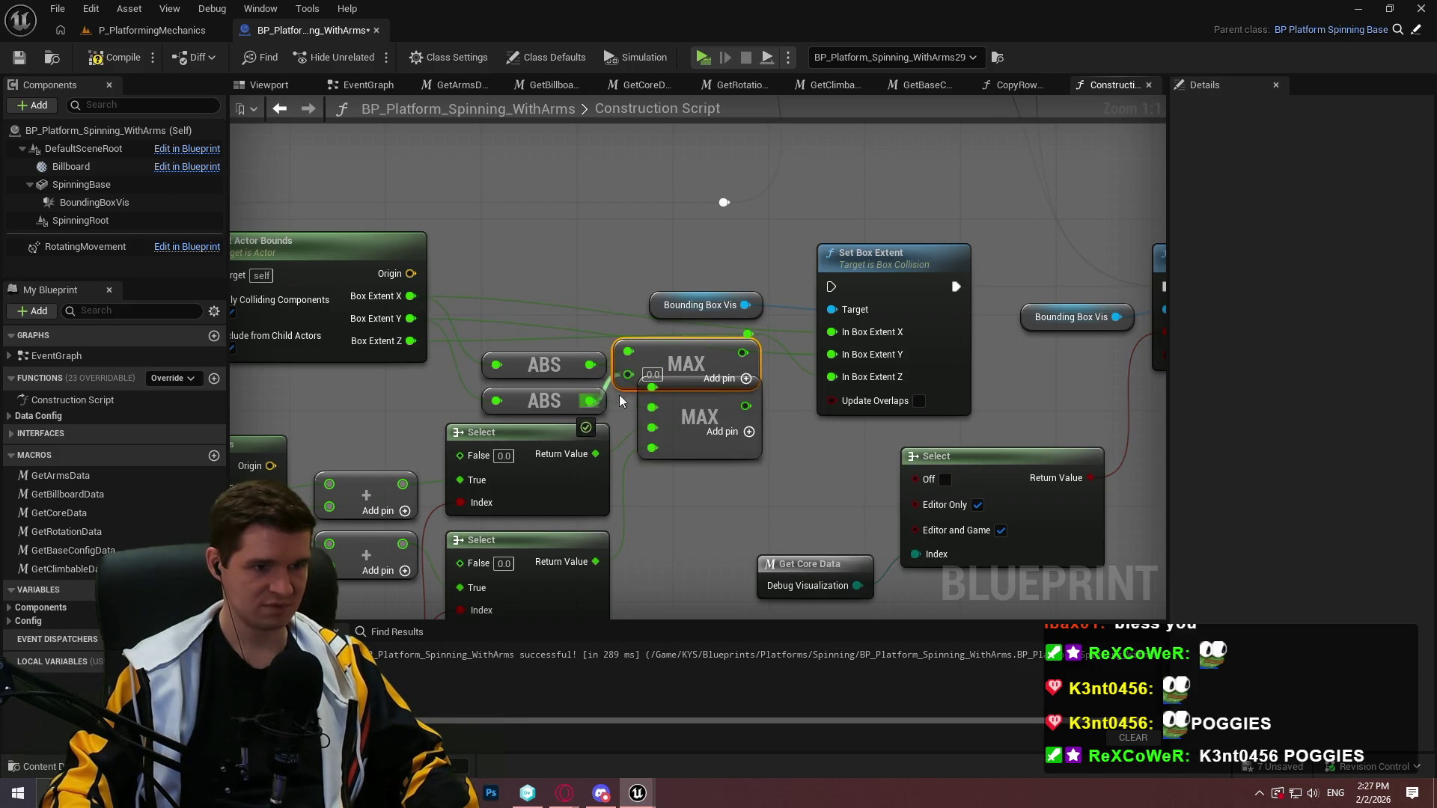
left_click_drag(589, 401, 629, 373)
left_click_drag(721, 351, 860, 335)
left_click_drag(727, 360, 723, 352)
left_click(130, 33)
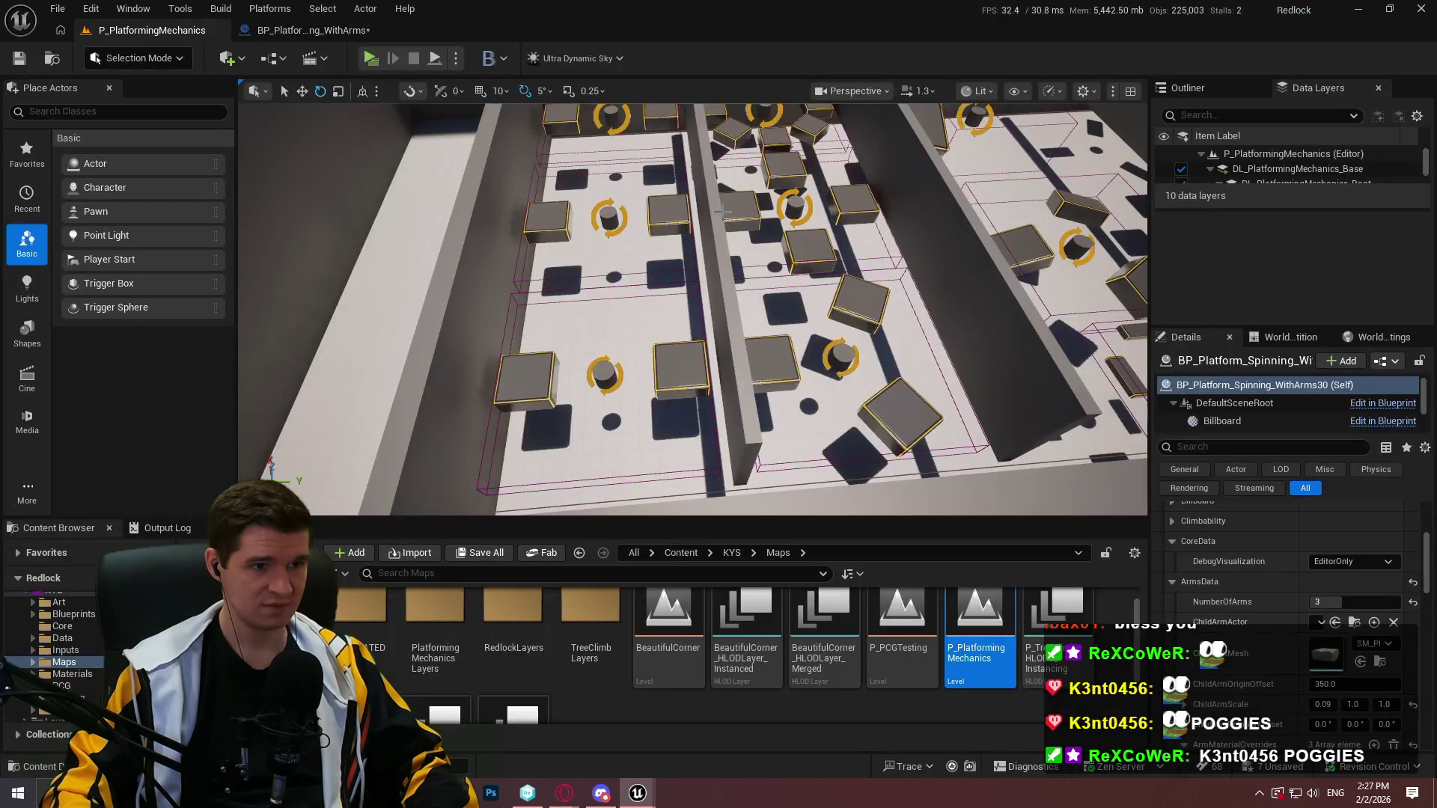
- Fly the viewport over to the spinning platform and rotate it about 95 degrees
key("w")
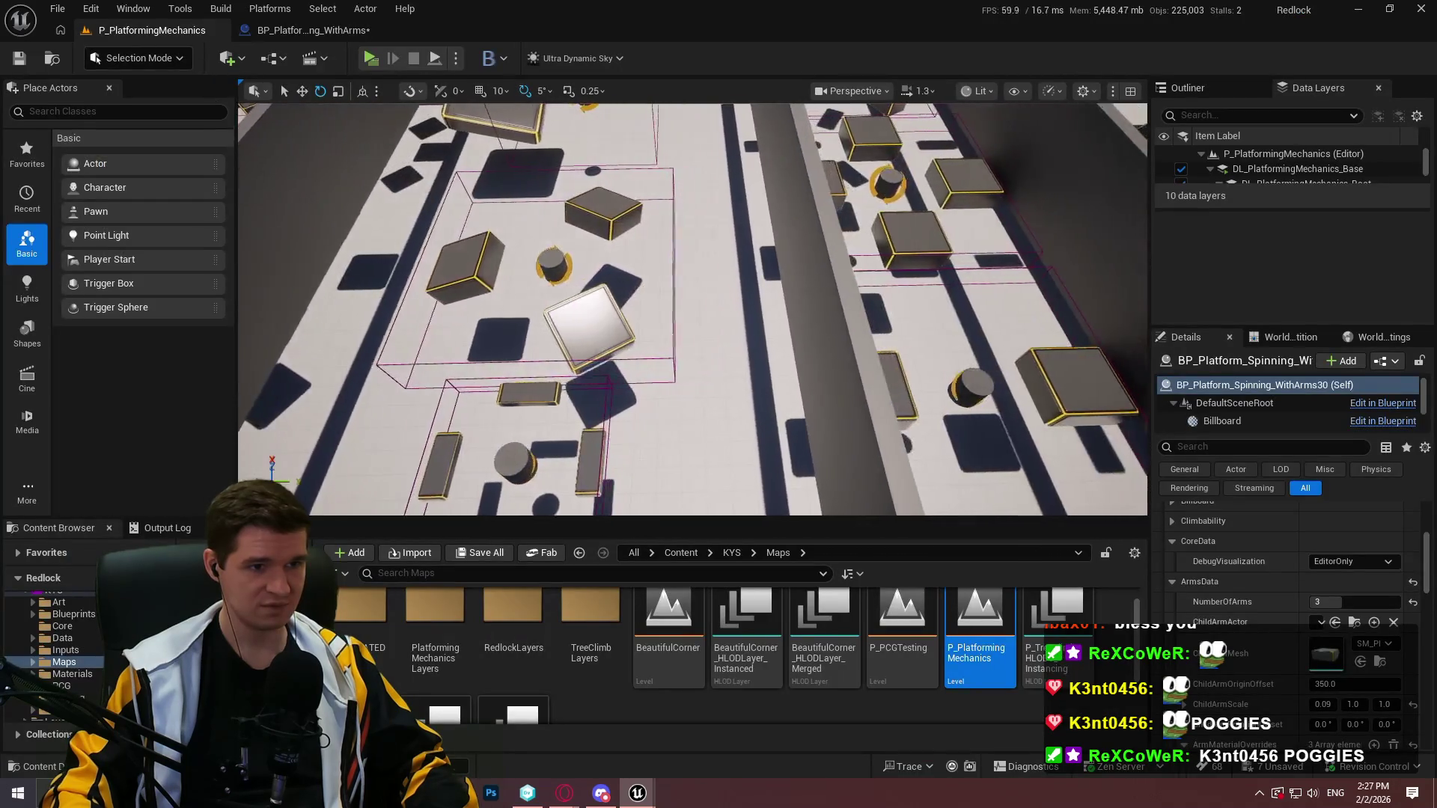
key("w")
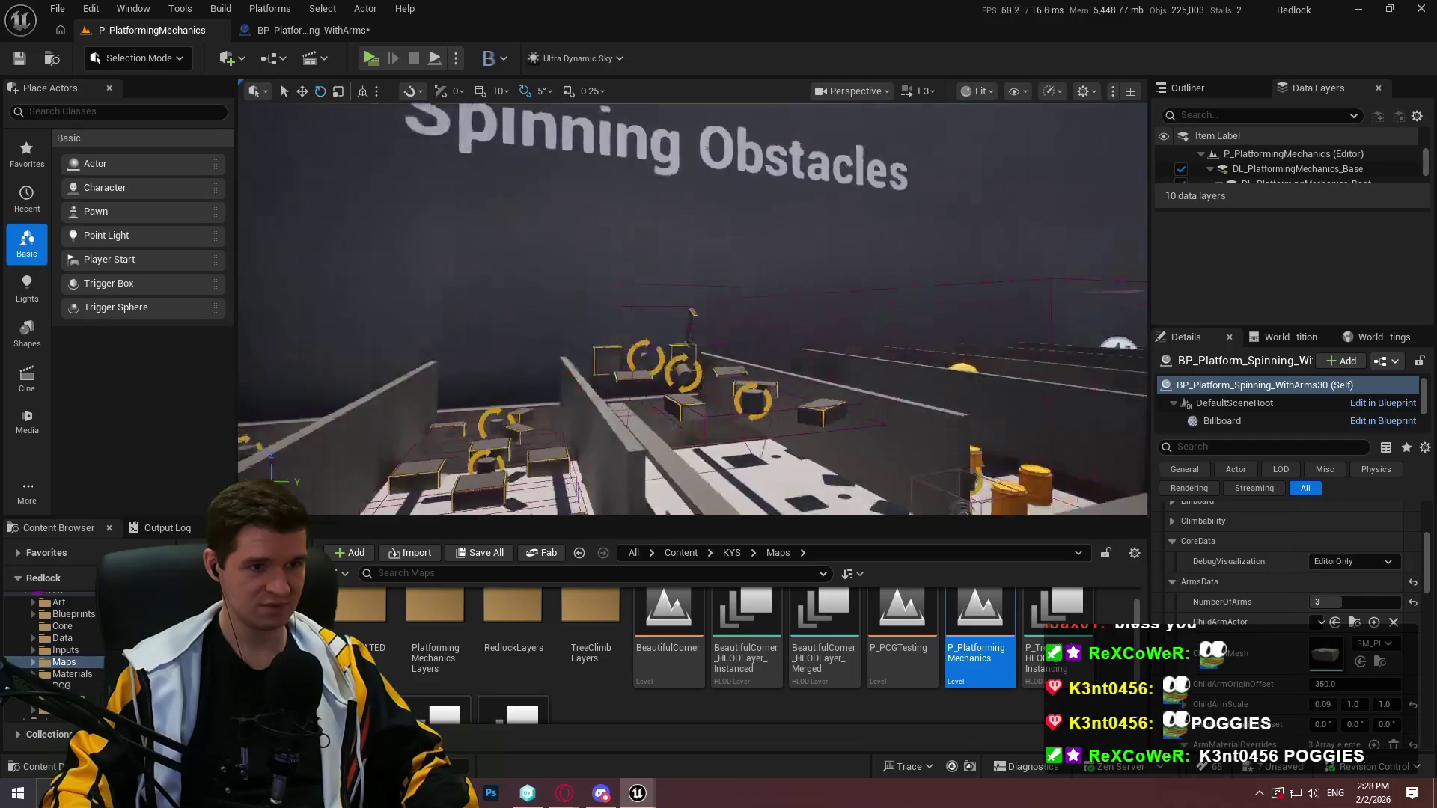
key("s")
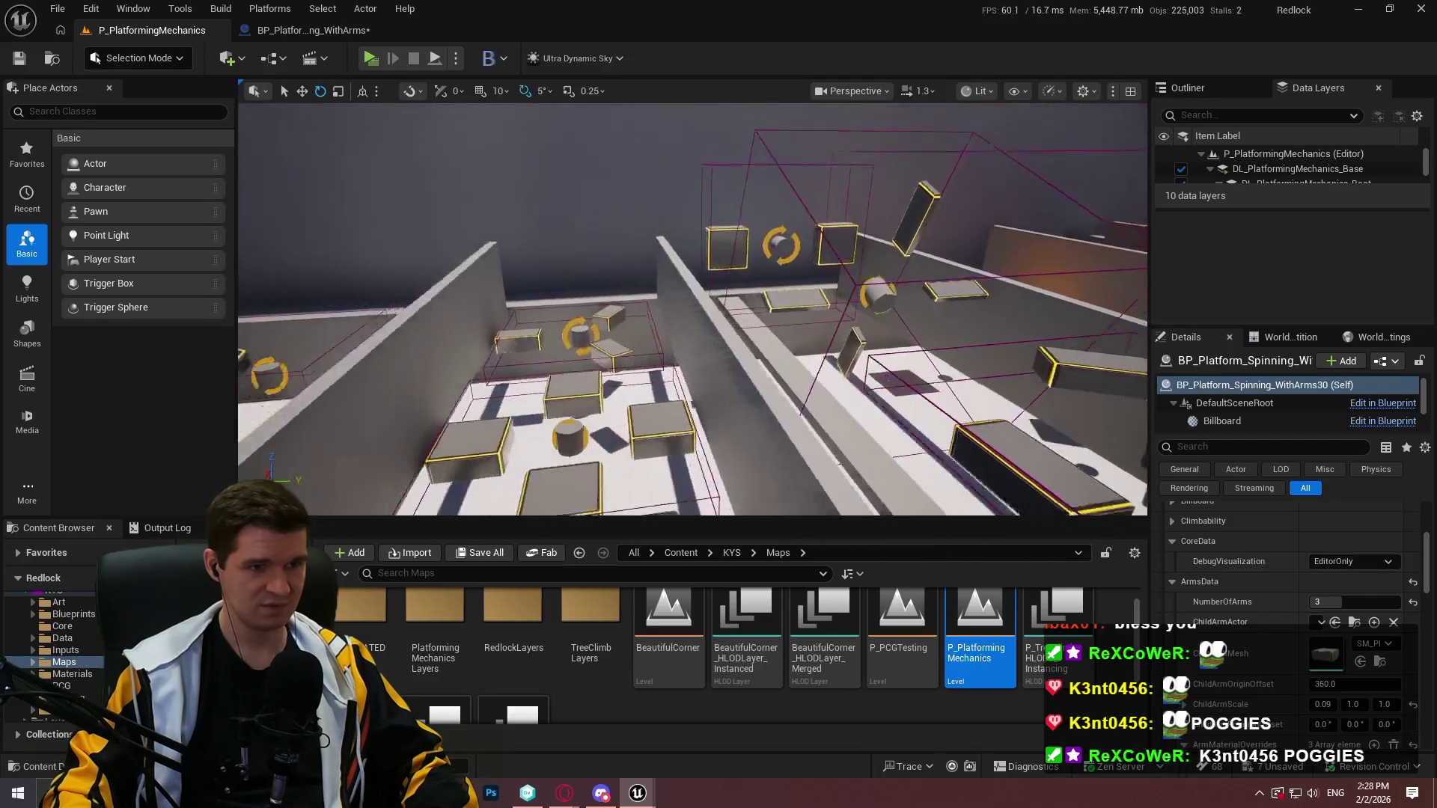
key("w")
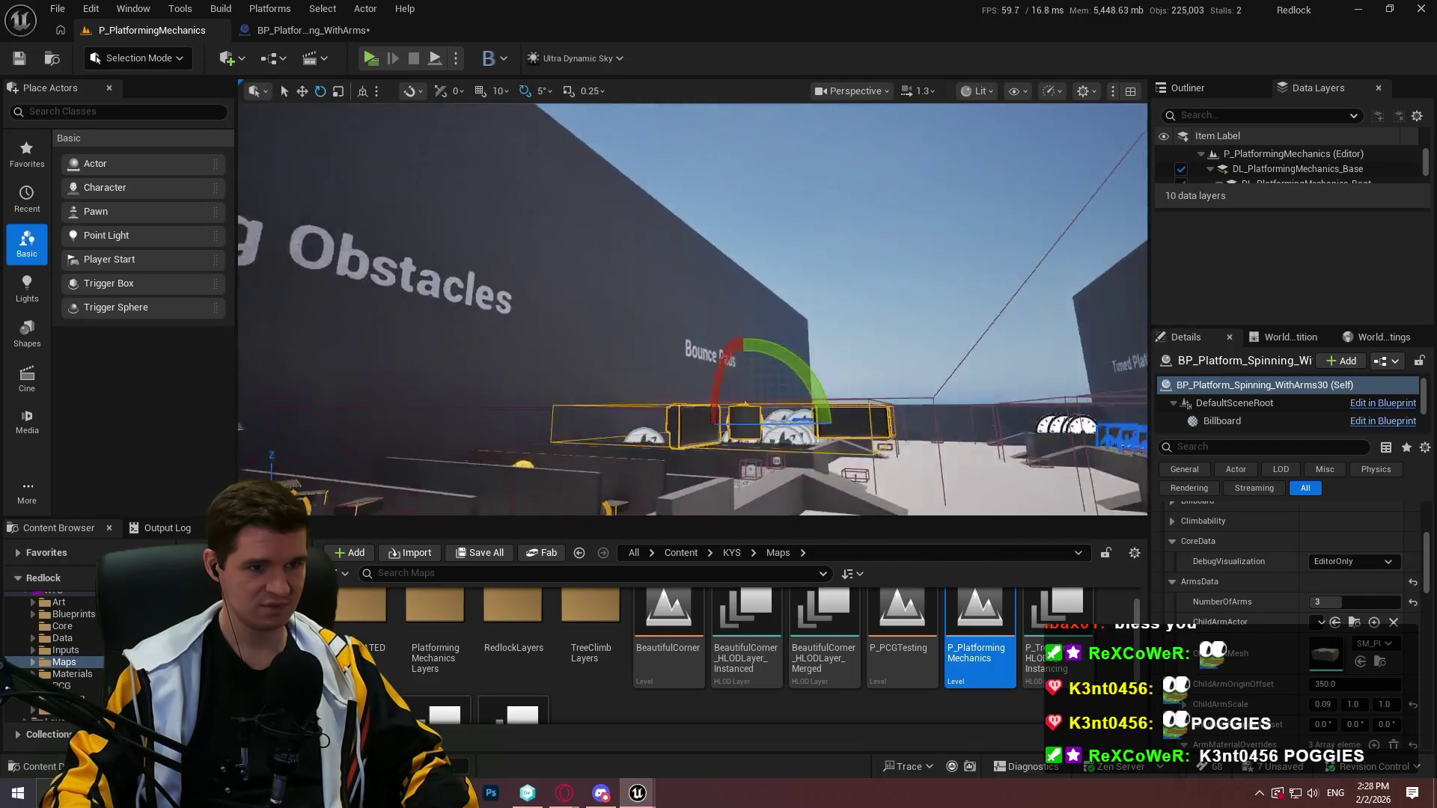
key("s")
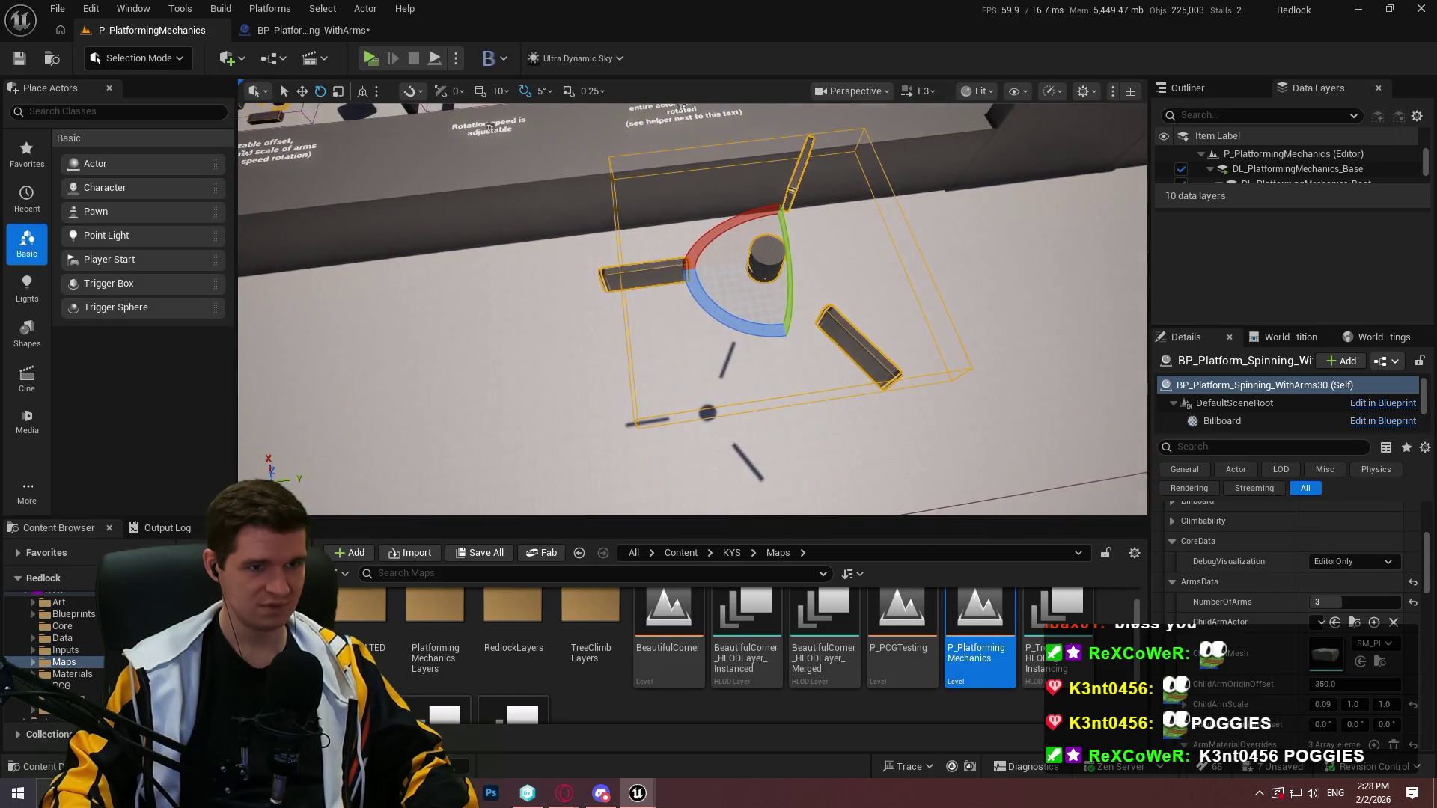
key("d")
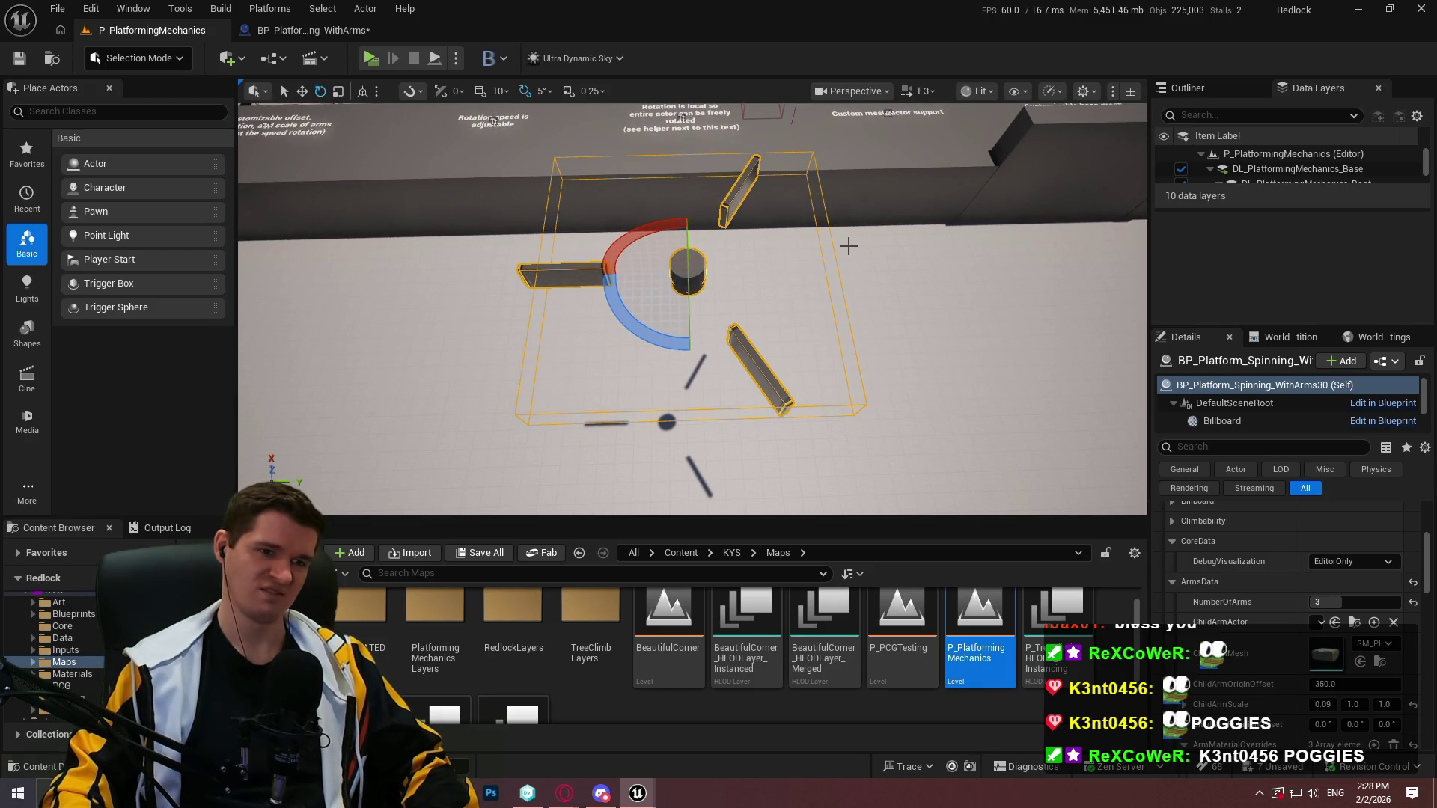
mouse_move(647, 333)
left_mouse_down()
mouse_move(778, 322)
mouse_move(683, 389)
mouse_move(619, 359)
mouse_move(661, 378)
mouse_move(733, 351)
mouse_move(766, 299)
mouse_move(756, 247)
mouse_move(718, 213)
mouse_move(681, 202)
mouse_move(698, 354)
left_mouse_up()
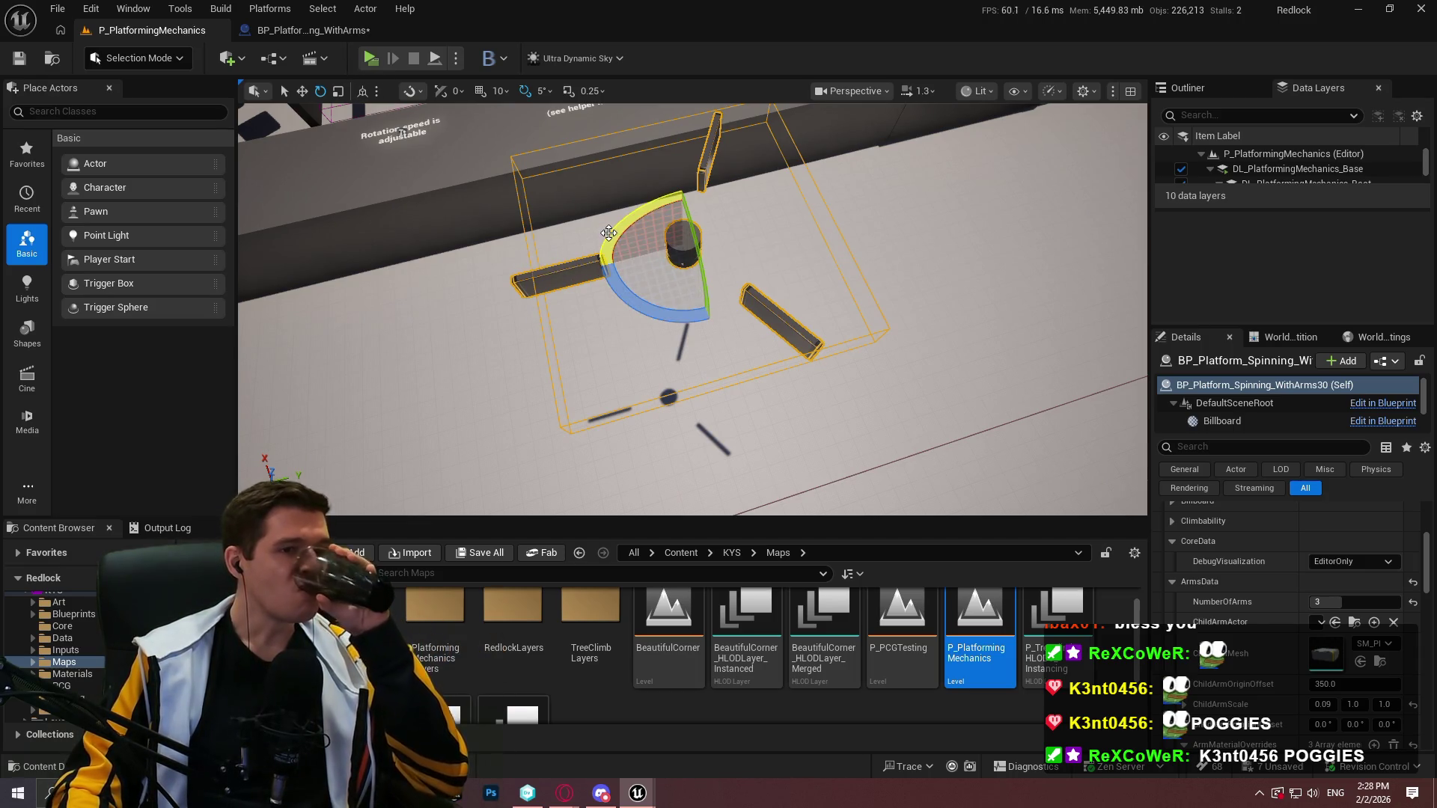
mouse_move(402, 132)
left_mouse_down()
mouse_move(415, 86)
mouse_move(377, 18)
left_mouse_up()
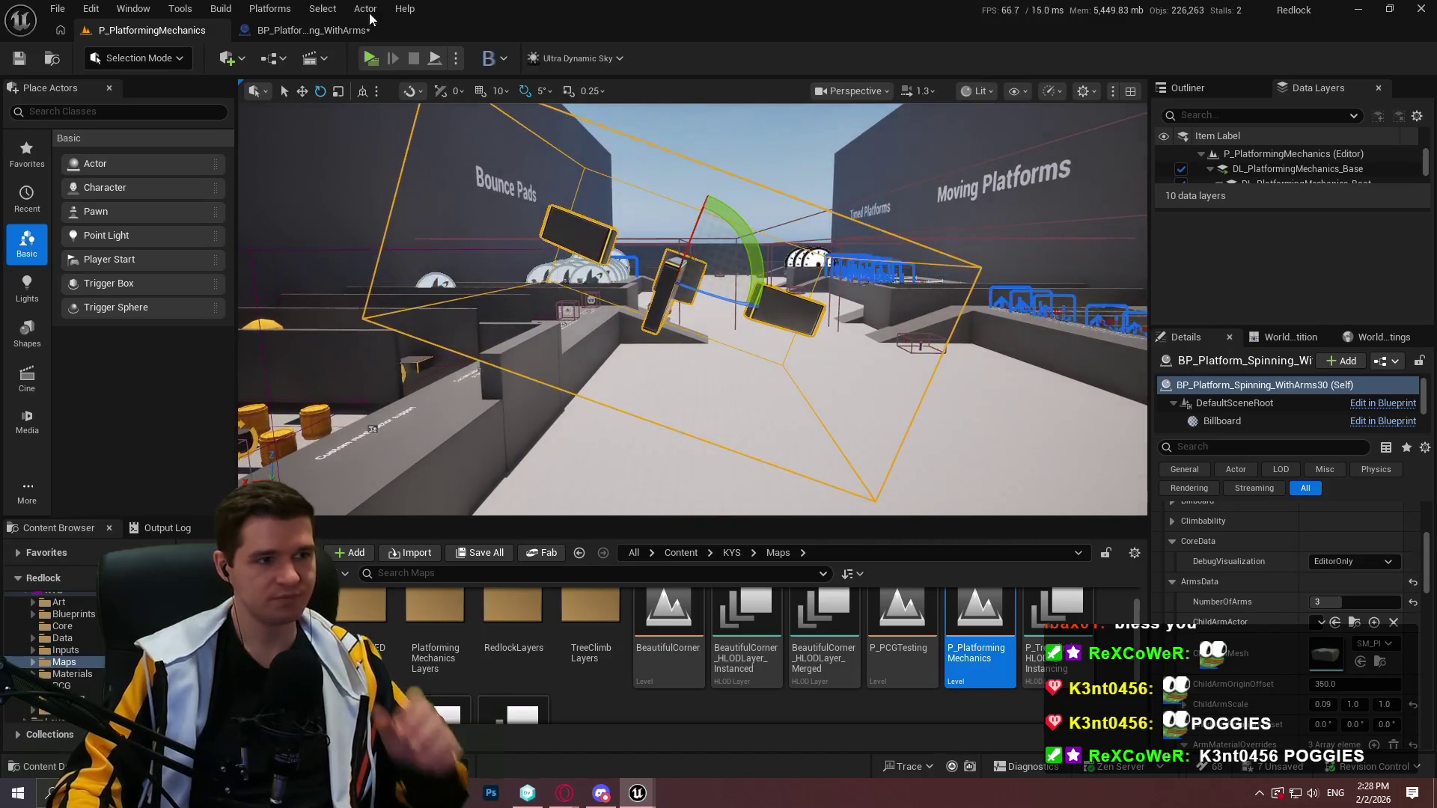
left_click(308, 30)
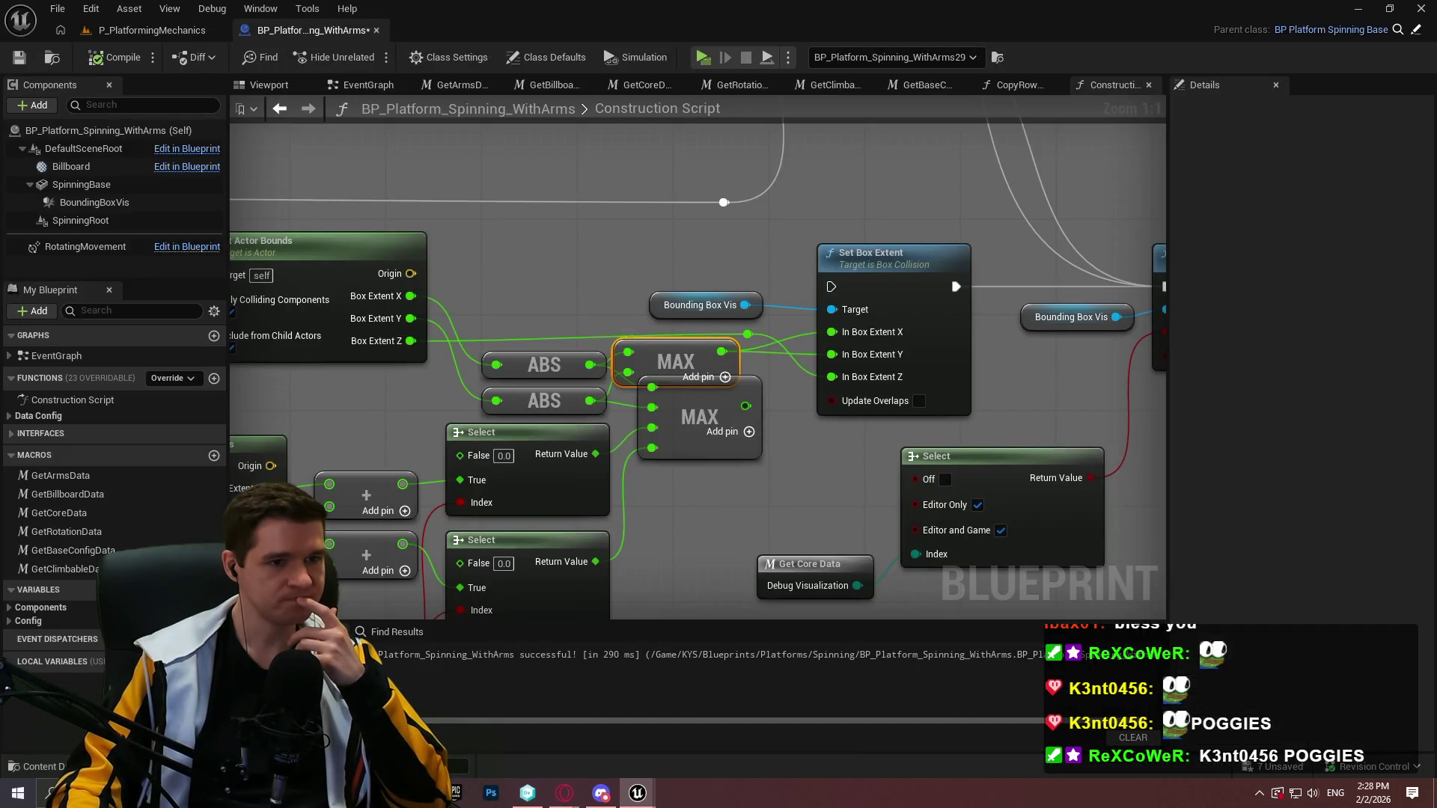
- Feed Transform Location from the world transform and the Normalize output, then compile
scroll(804, 579, "up", 3)
left_click_drag(804, 580, 801, 552)
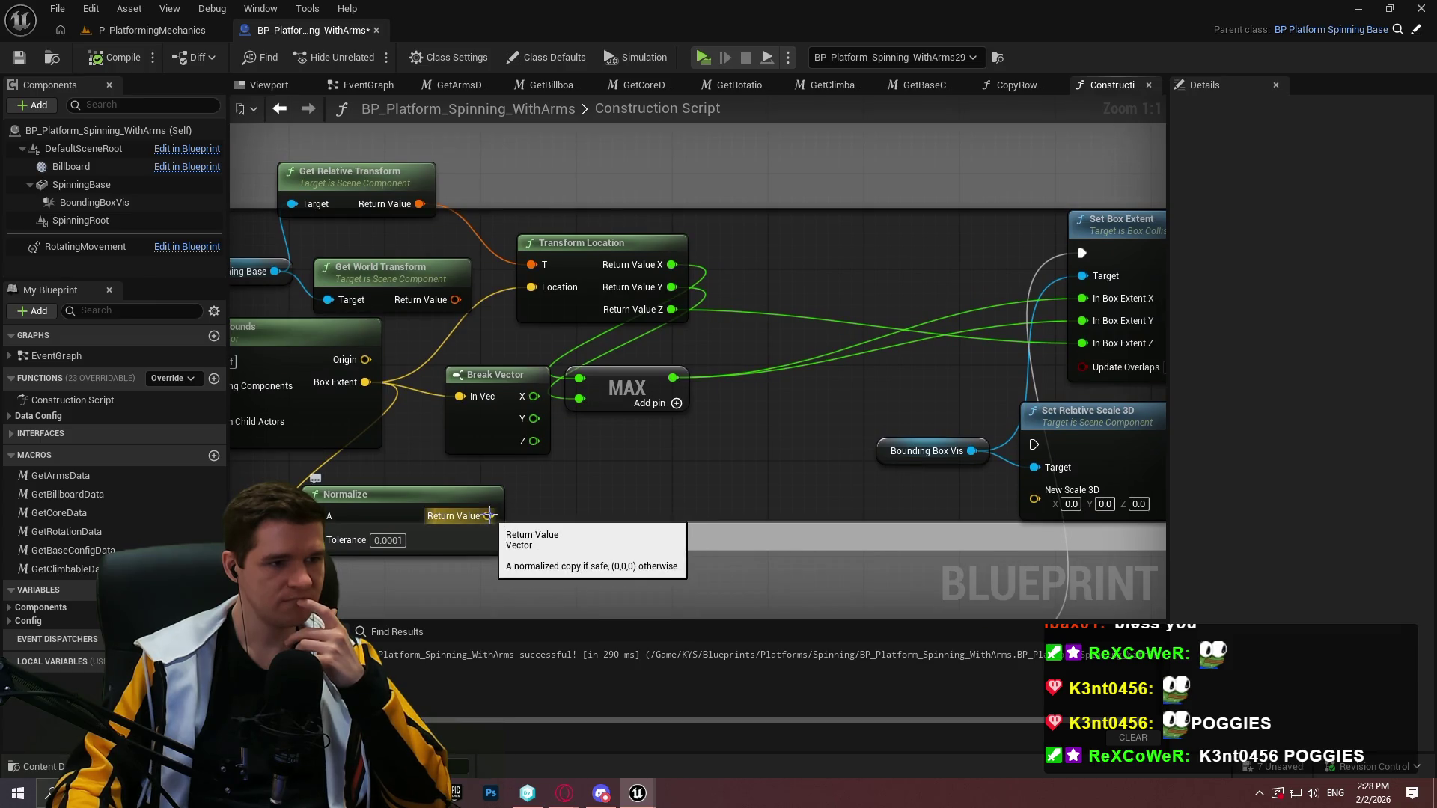
left_click_drag(550, 271, 531, 264)
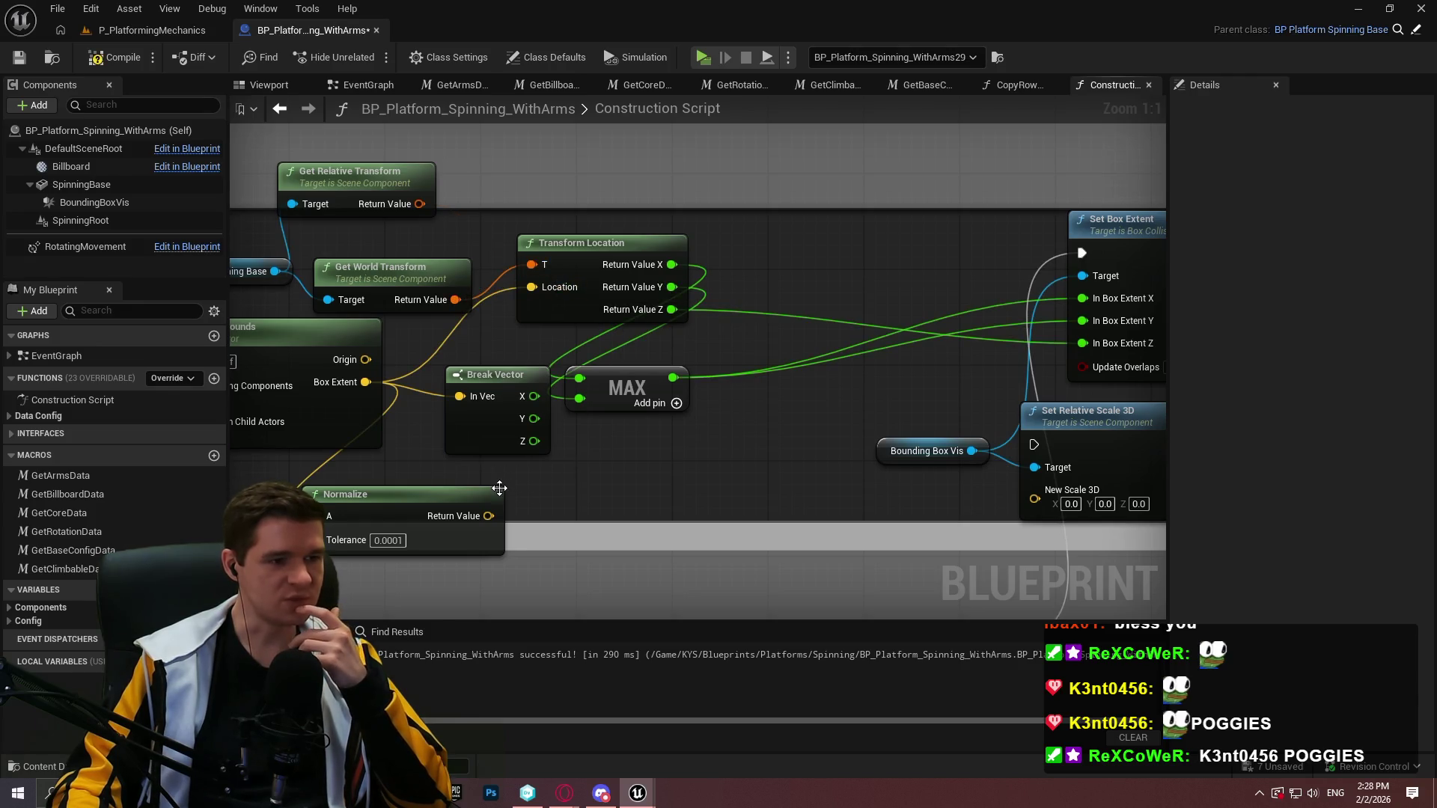
left_click(137, 34)
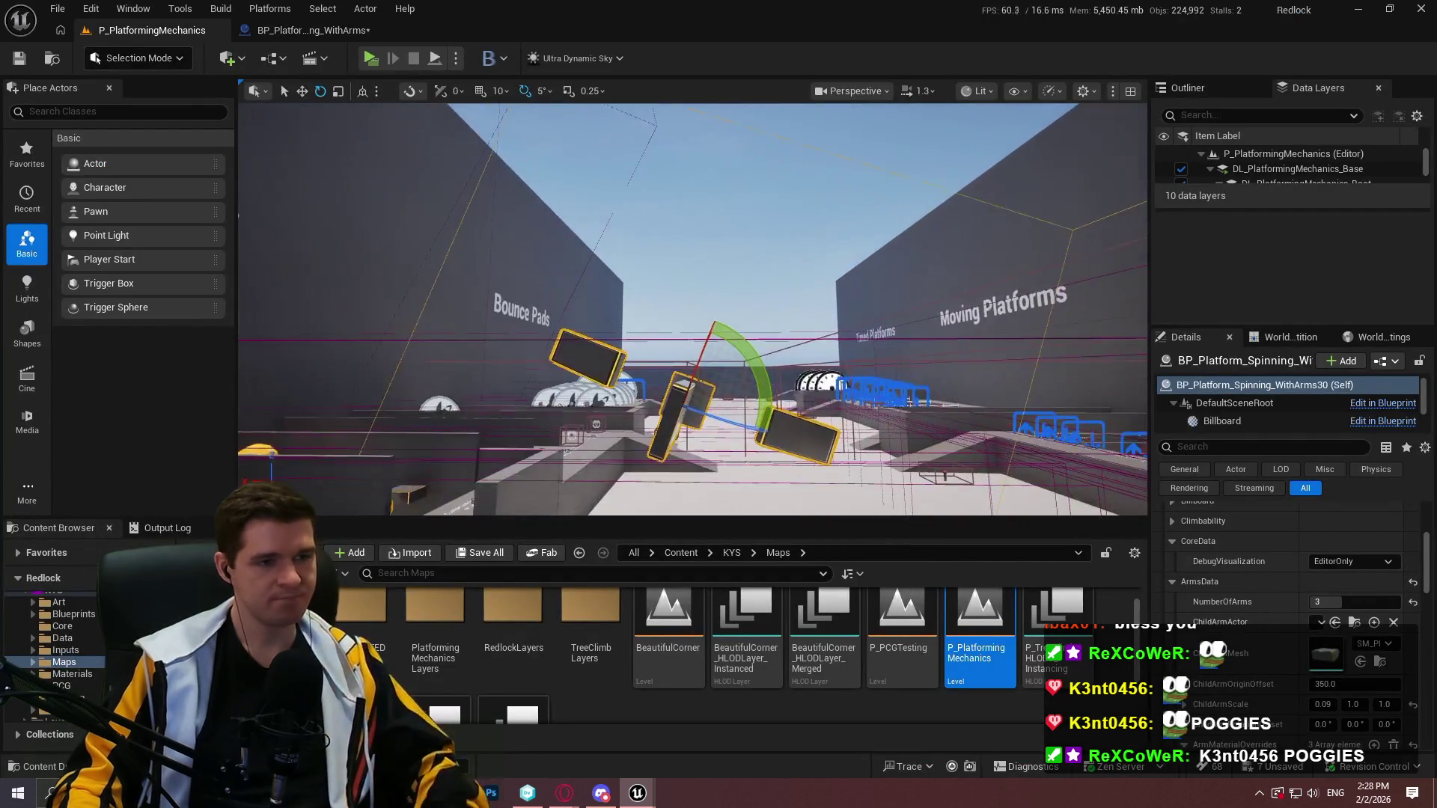
left_click(278, 32)
left_click_drag(503, 512, 464, 438)
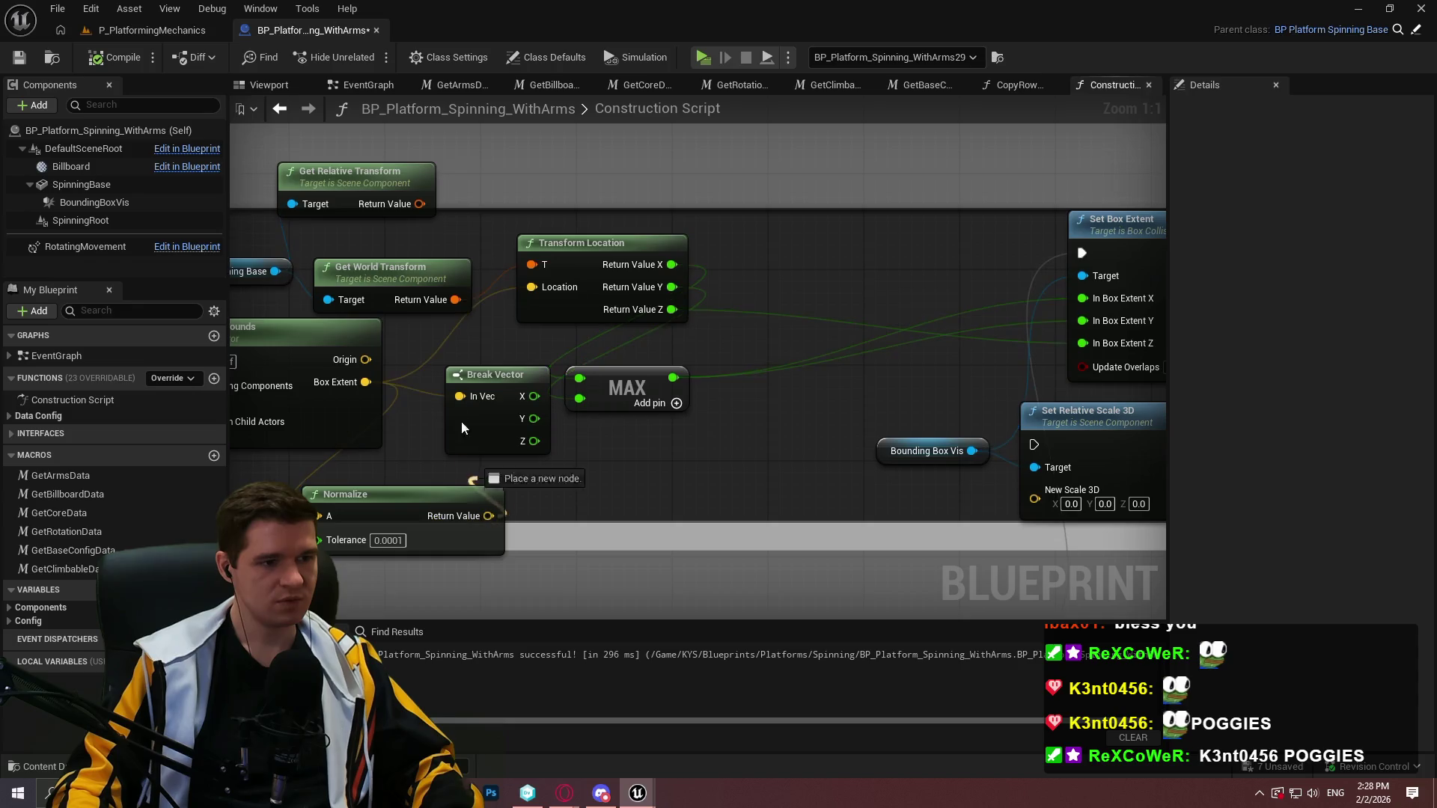
left_click_drag(512, 323, 544, 289)
left_click(120, 60)
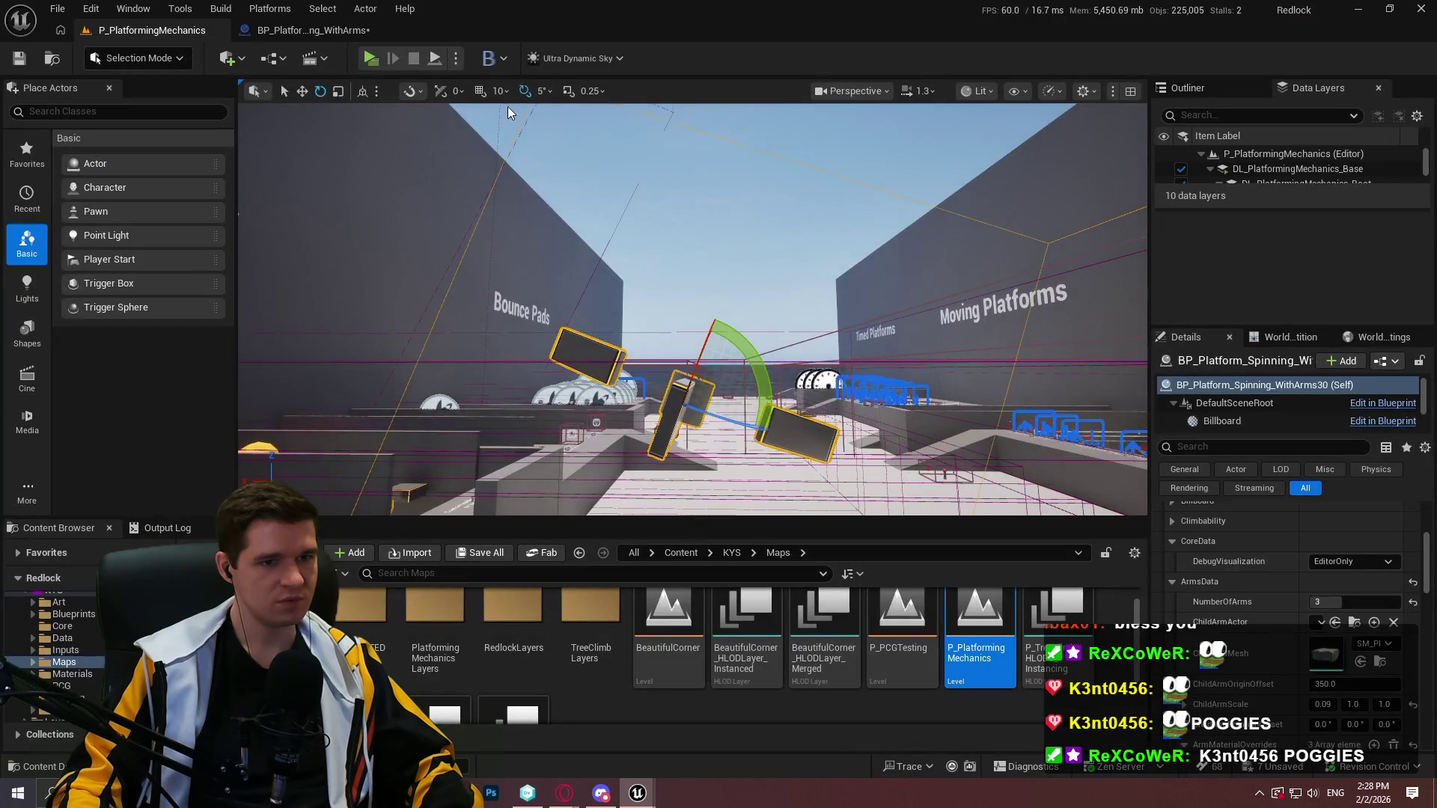
- Wire Break Vector Z into In Box Extent Z, then move the platform near the bounce pads and rotate it
mouse_move(528, 163)
left_mouse_down()
mouse_move(508, 194)
mouse_move(446, 120)
mouse_move(442, 82)
left_mouse_up()
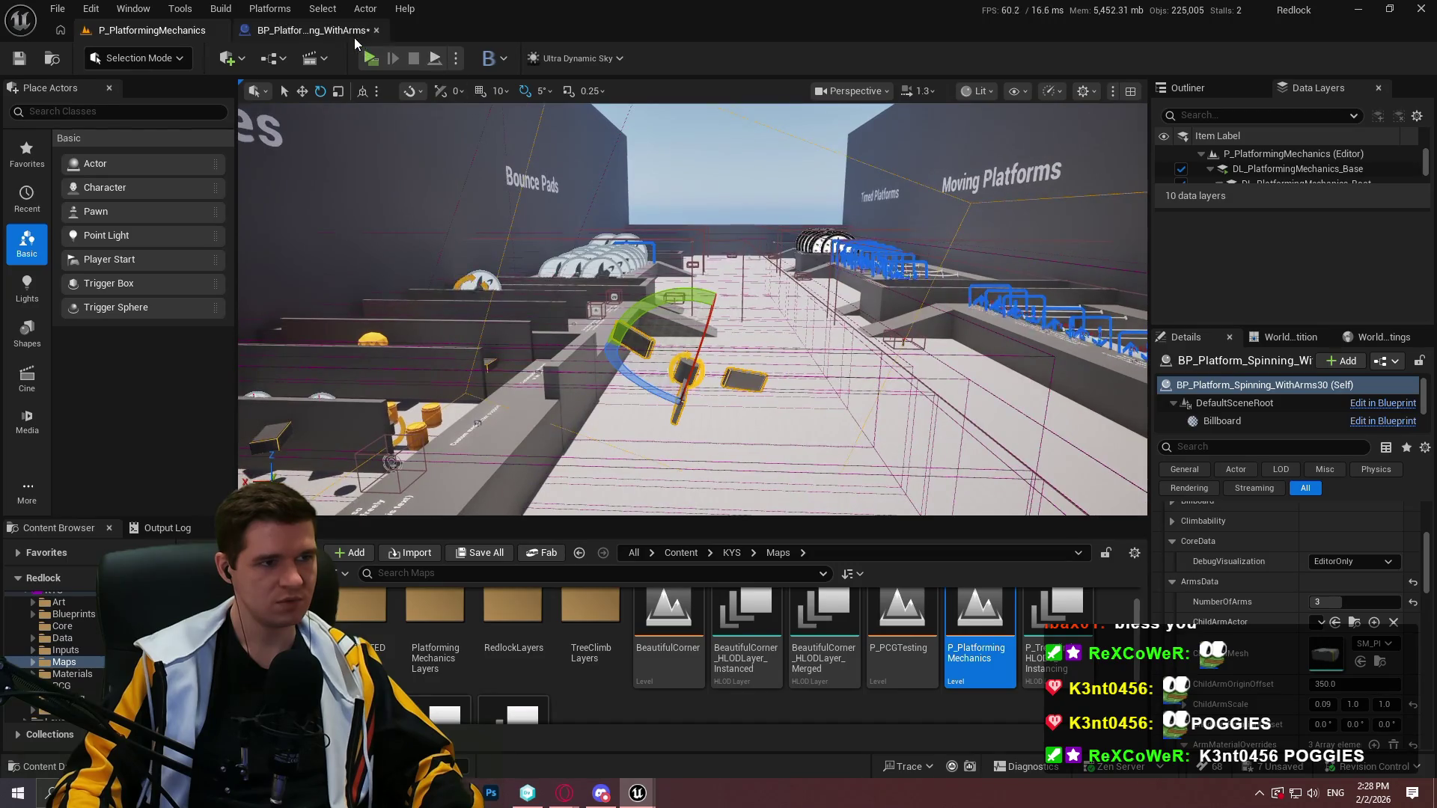
left_click(354, 38)
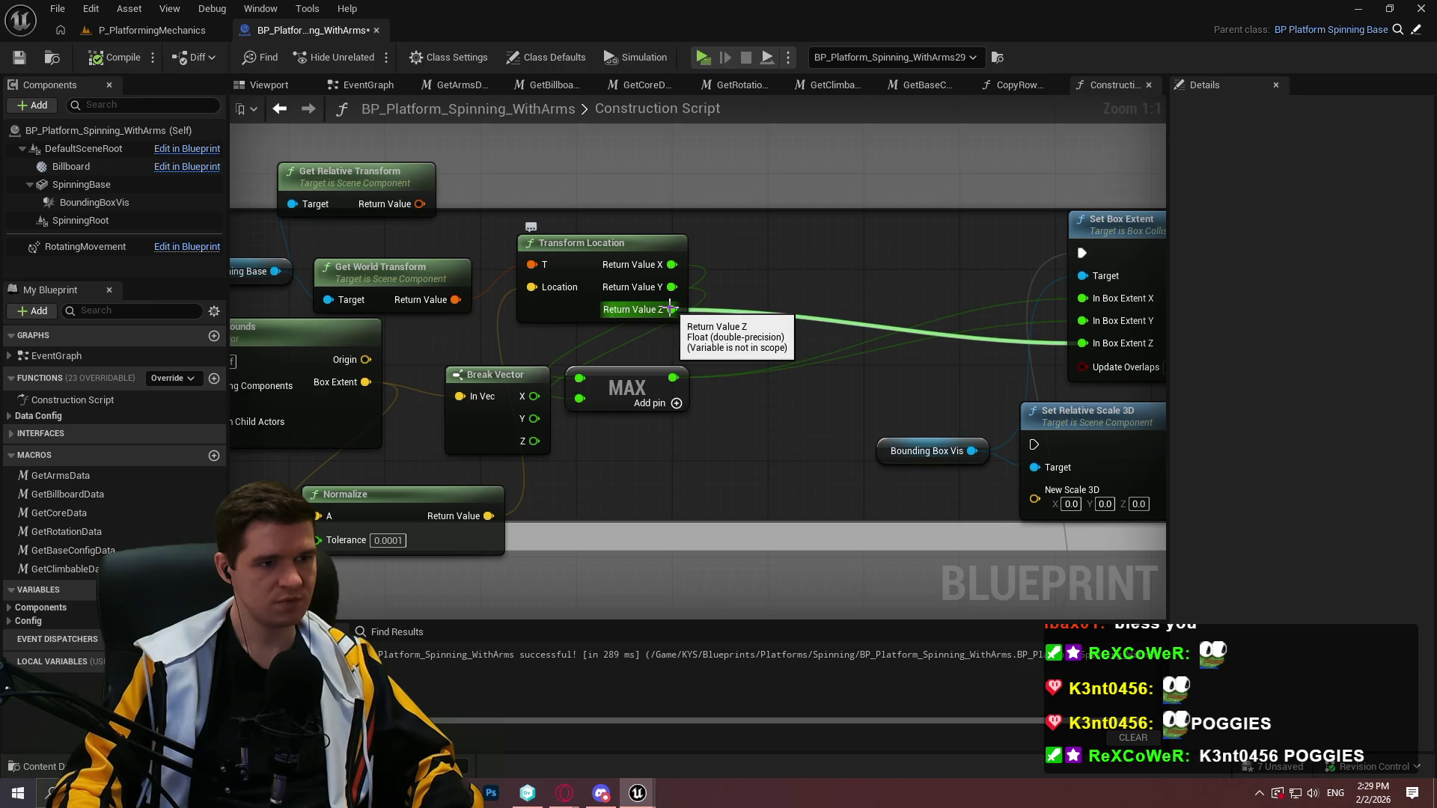
left_click_drag(534, 441, 1091, 341)
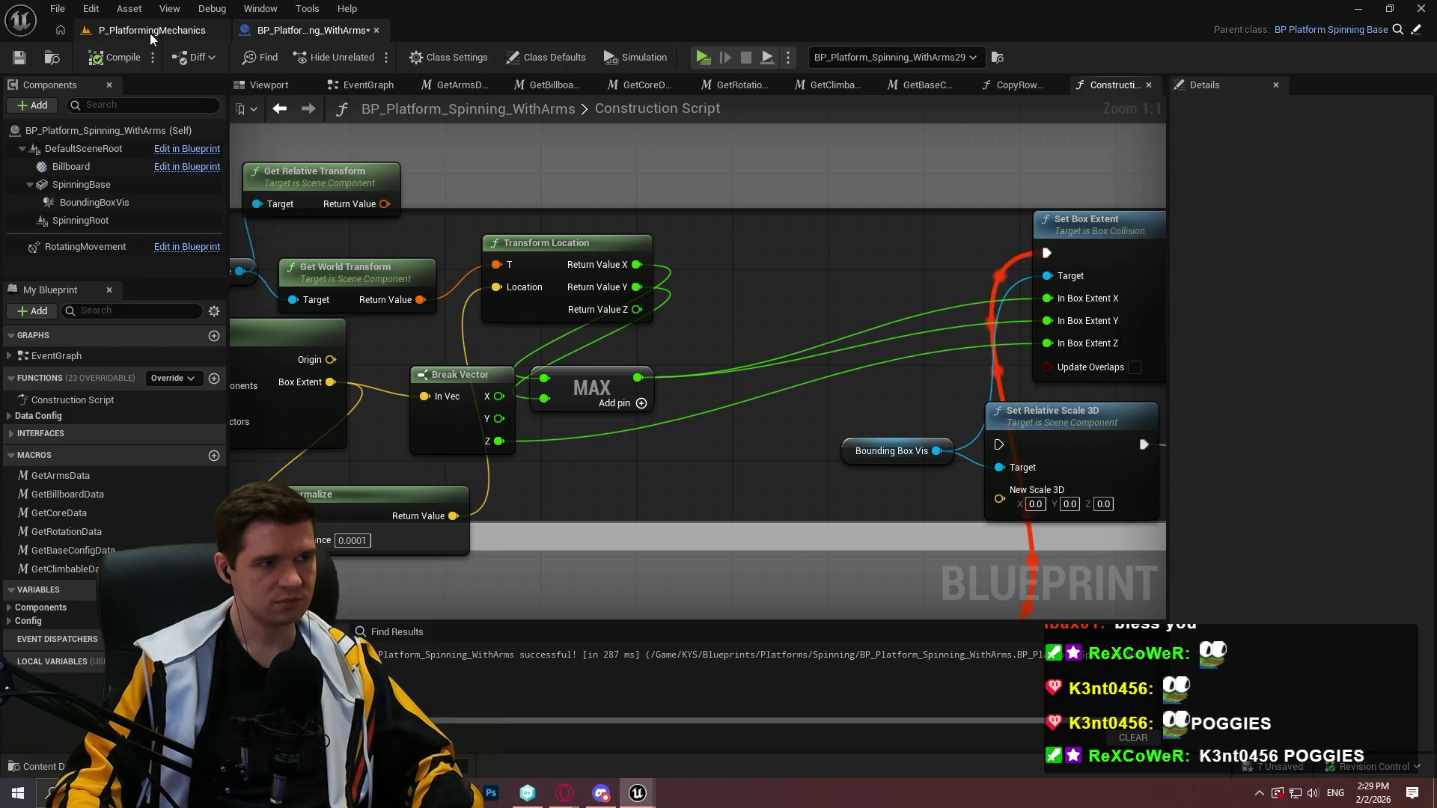
left_click(149, 30)
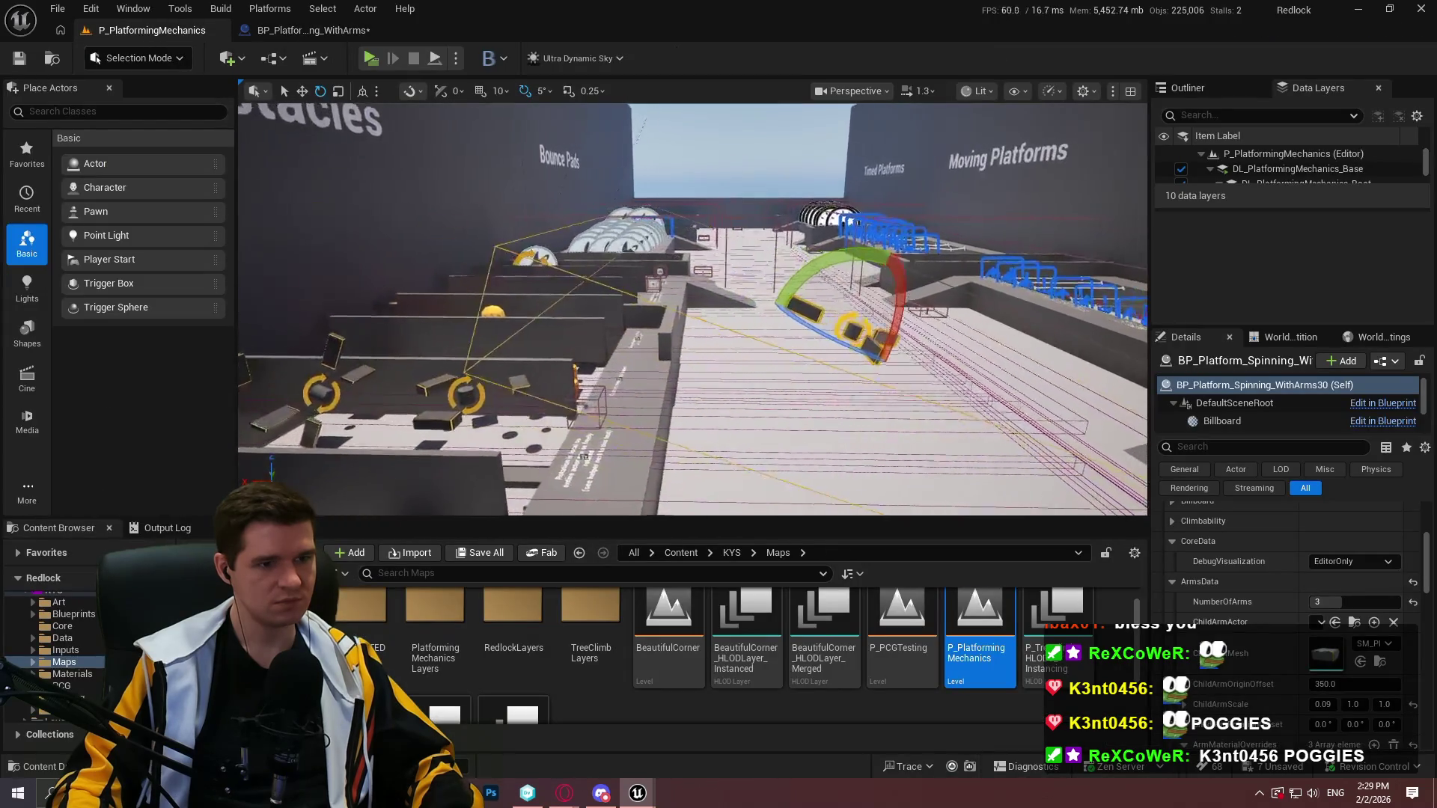
key("w")
mouse_move(697, 286)
left_mouse_down()
mouse_move(898, 378)
mouse_move(584, 235)
left_mouse_up()
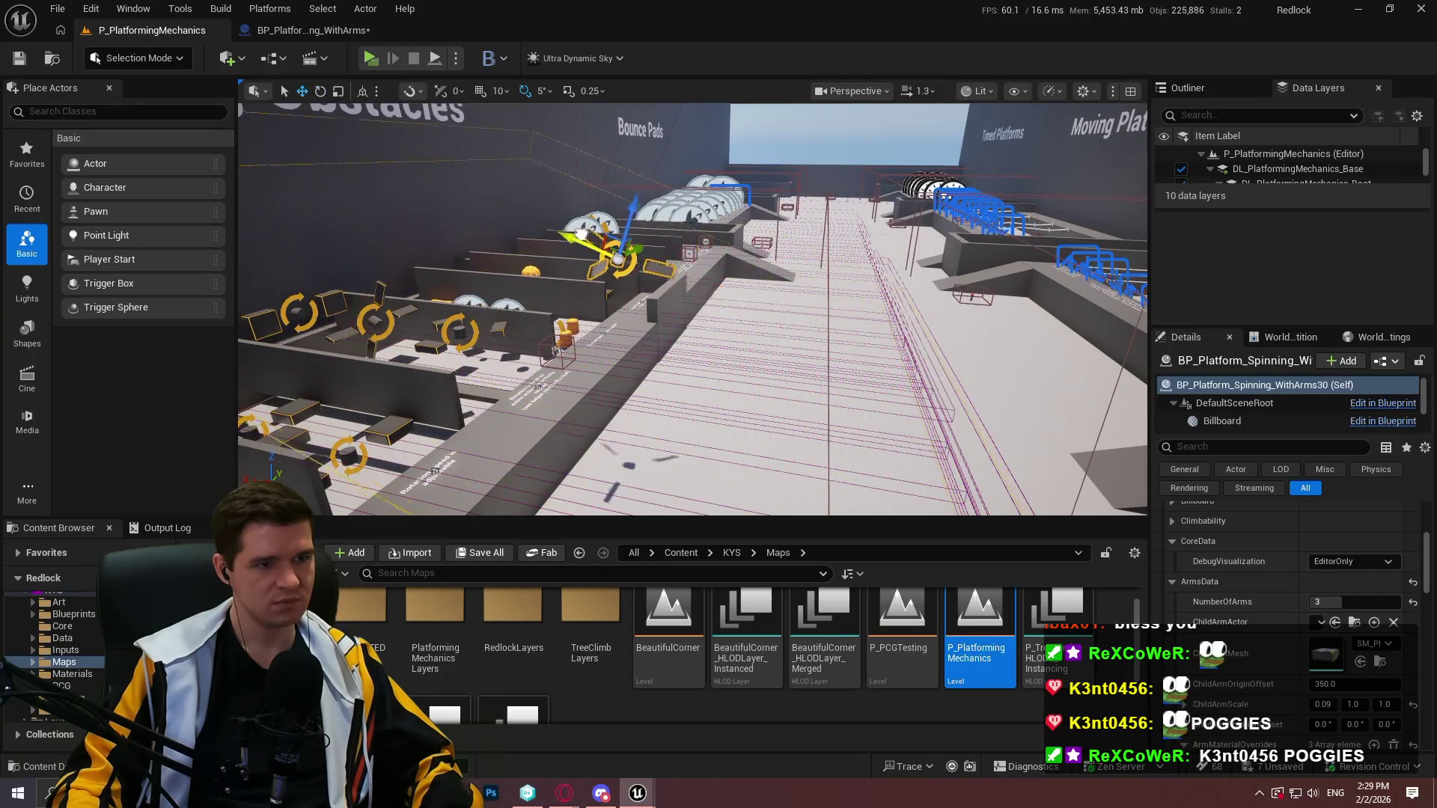
key("f")
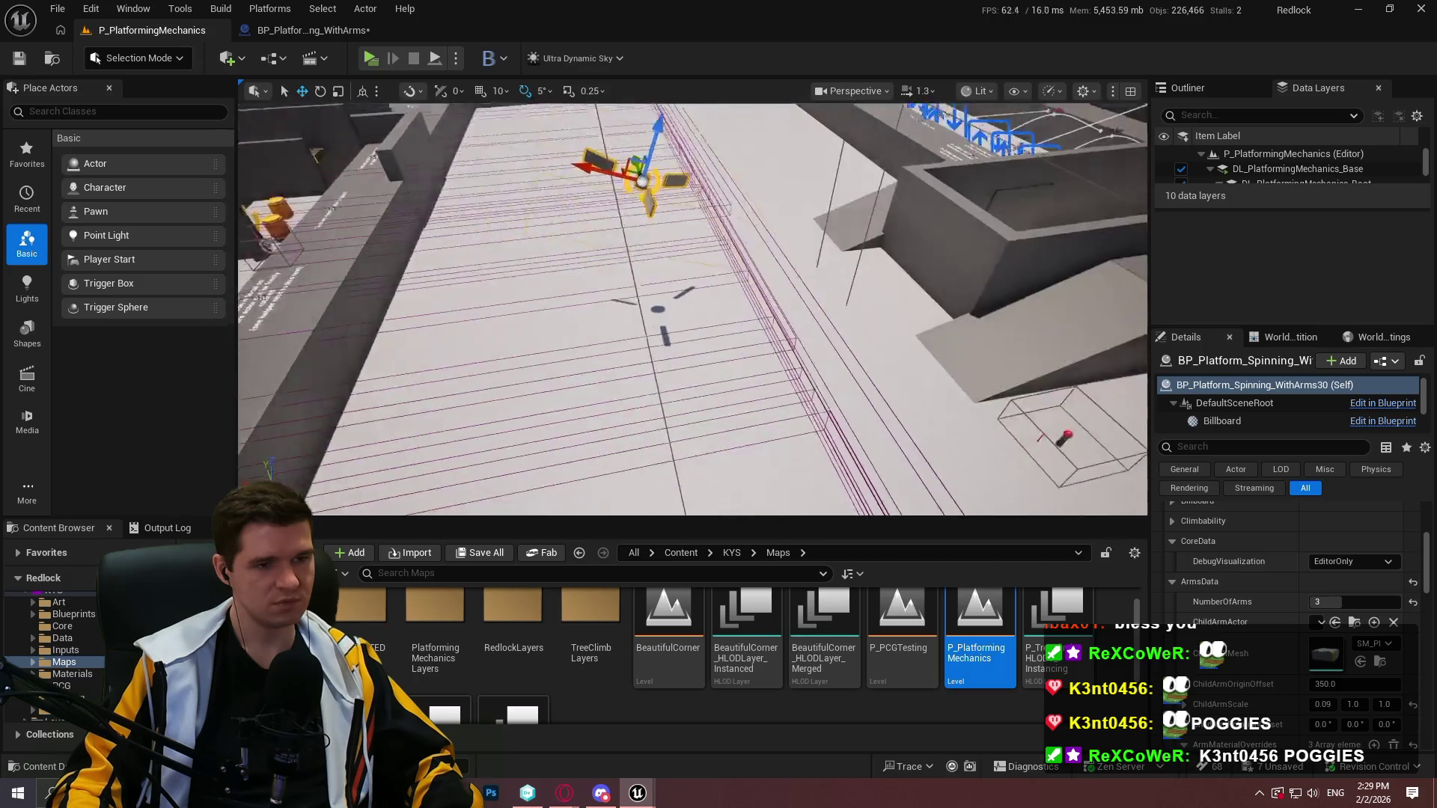
key("e")
left_click_drag(701, 151, 1048, 168)
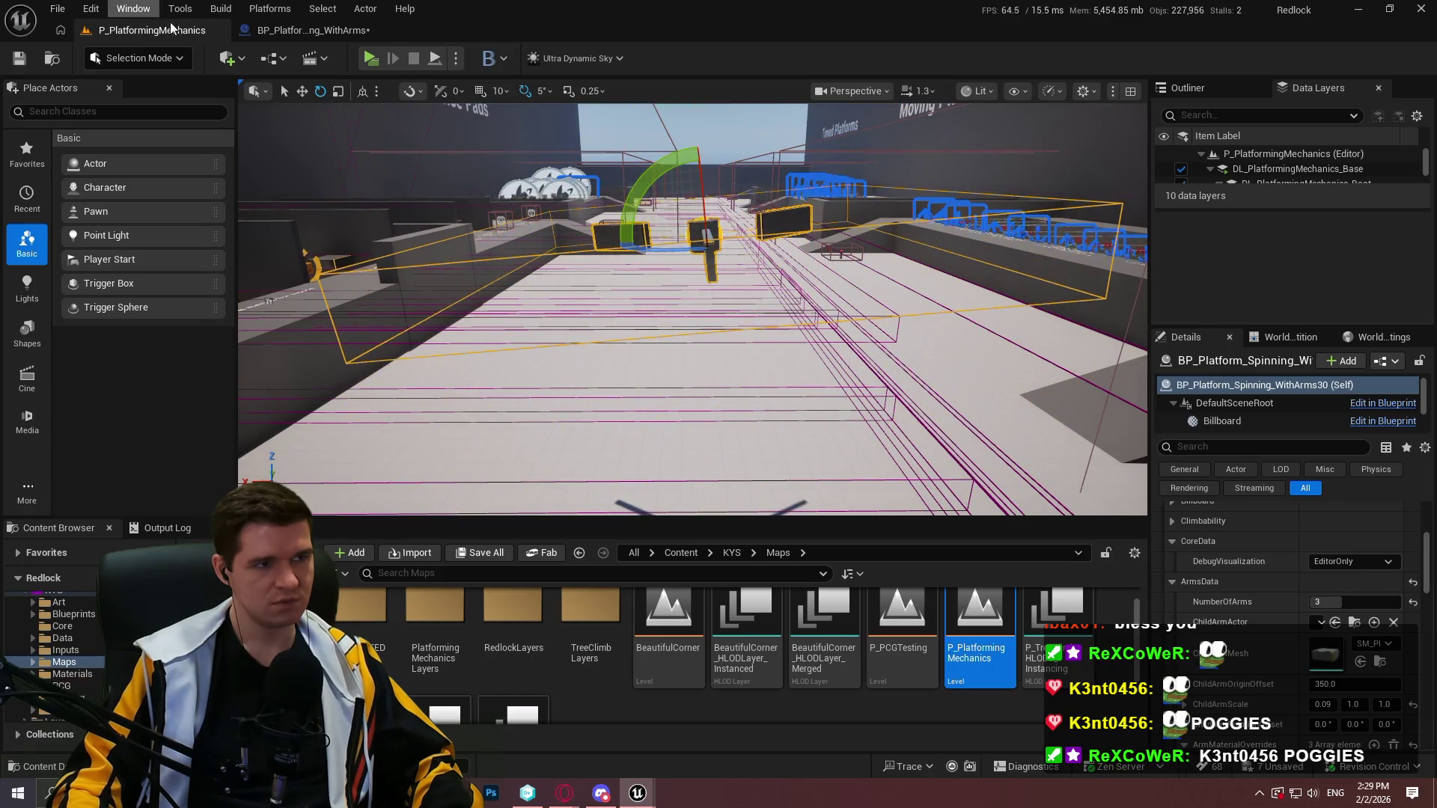
- Connect Transform Location's Return Value Z to In Box Extent Z and drag out a new node from it
left_click(352, 29)
left_click_drag(645, 316, 1051, 344)
left_click_drag(648, 312, 697, 316)
- Insert a Divide node between Return Value Z and In Box Extent Z, then rotate the platform to test
type("/")
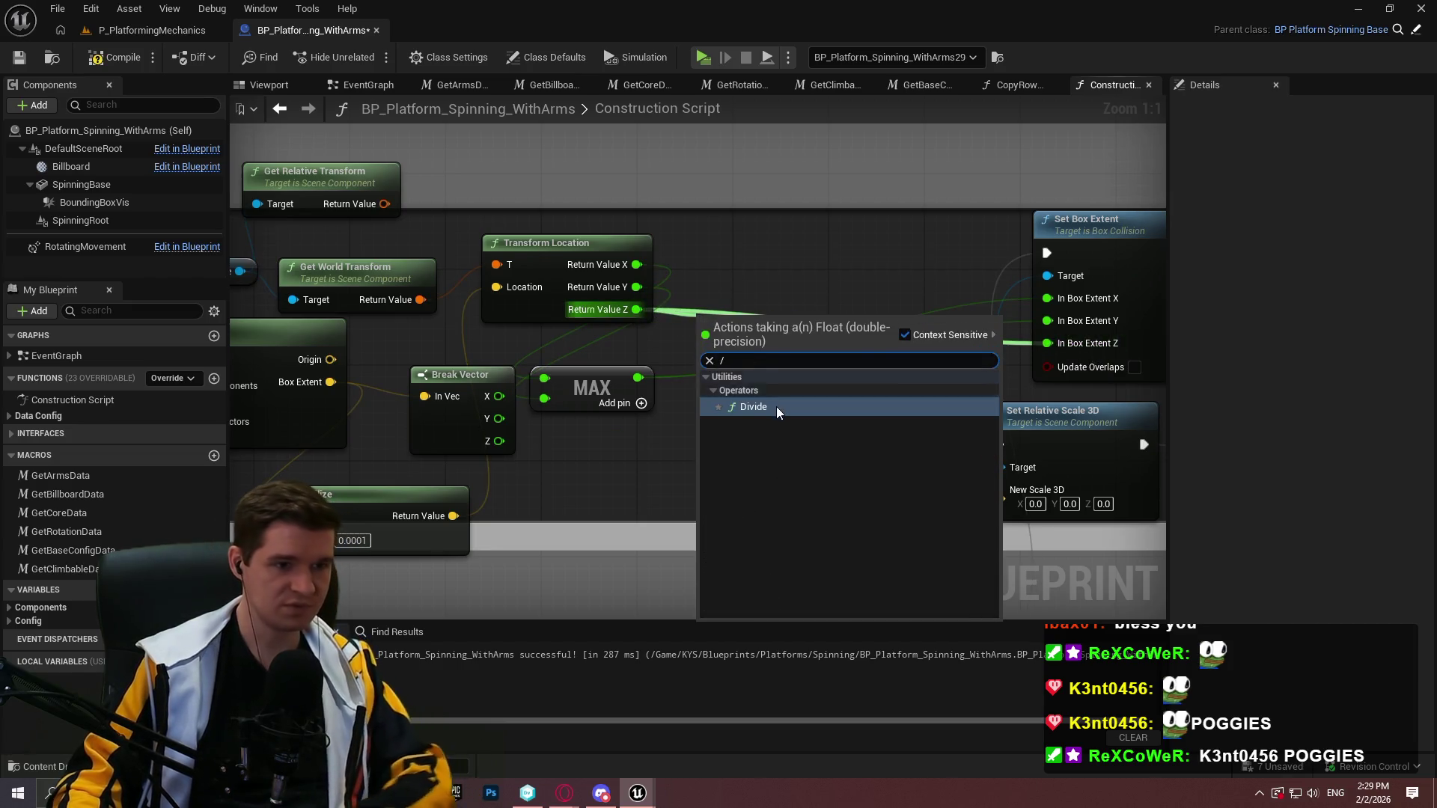
left_click(775, 406)
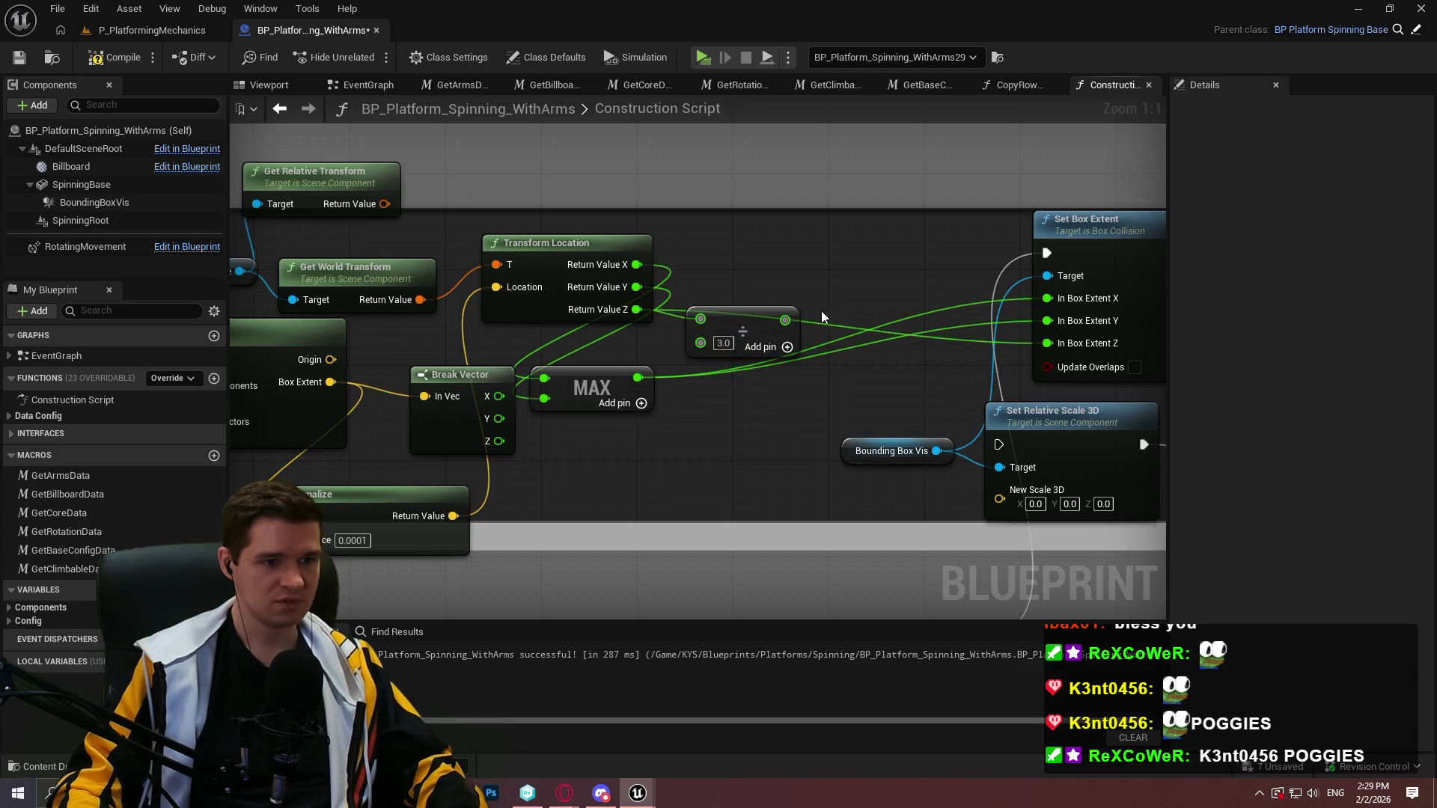
left_click_drag(785, 320, 1048, 344)
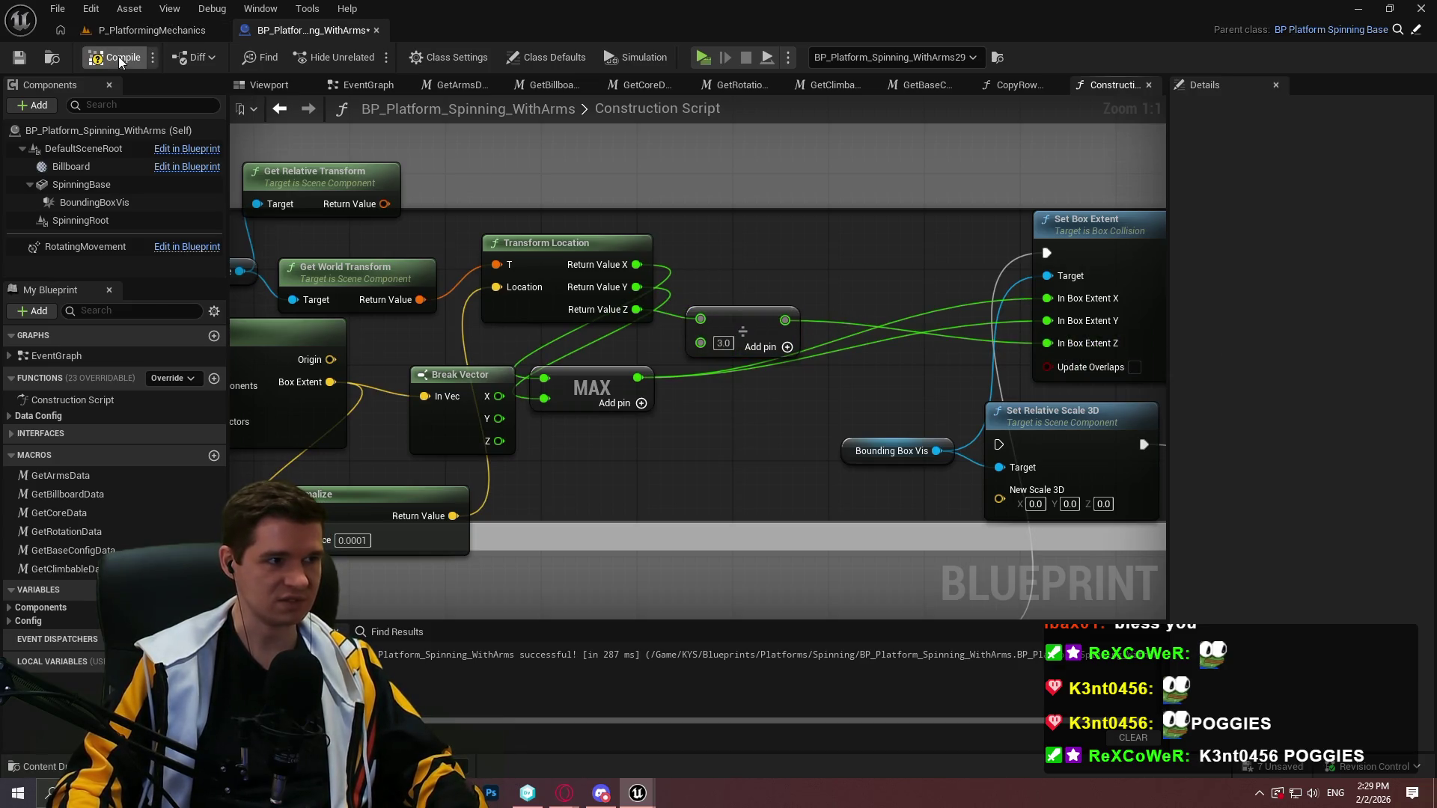
left_click(174, 32)
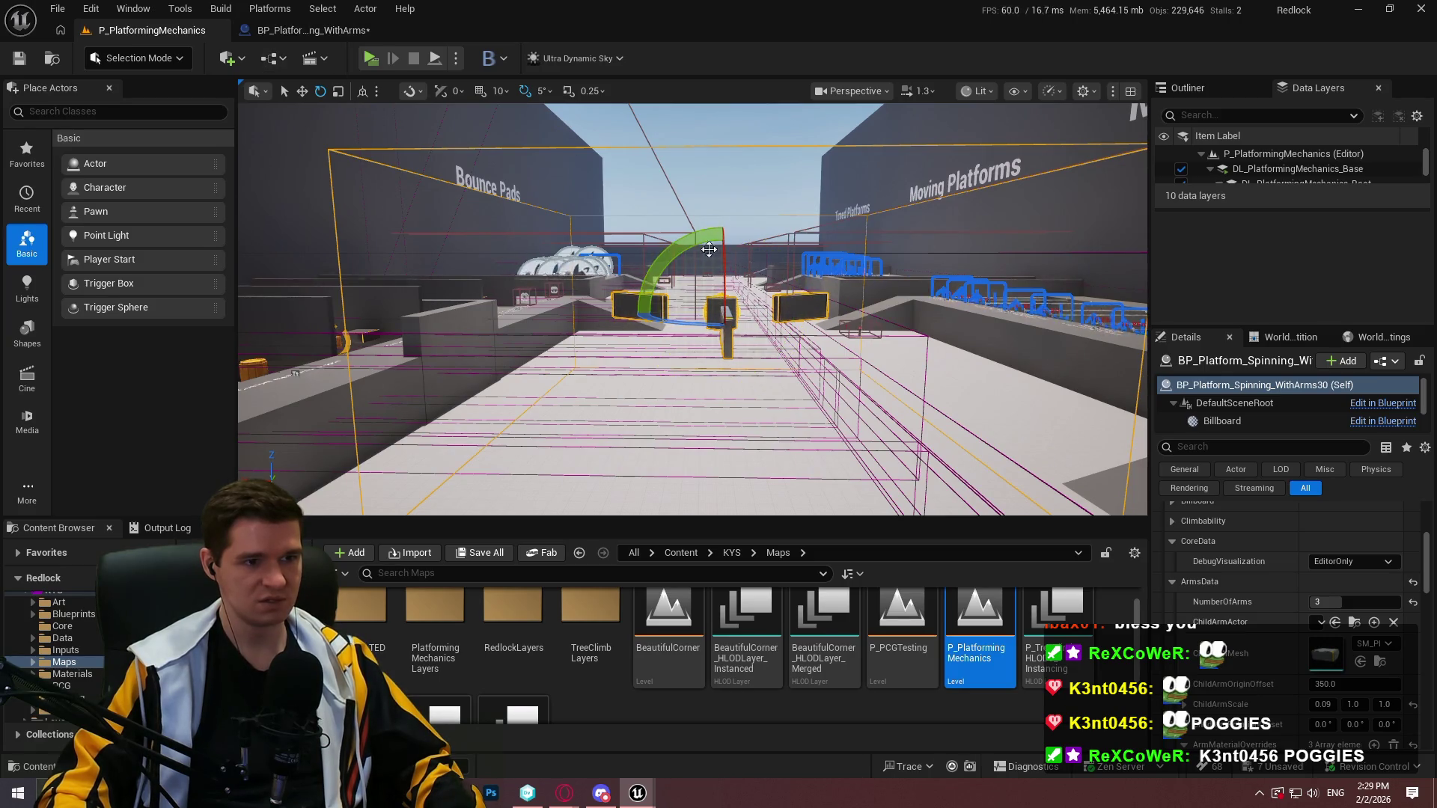
mouse_move(658, 249)
left_mouse_down()
mouse_move(710, 239)
mouse_move(808, 329)
mouse_move(748, 239)
mouse_move(718, 228)
mouse_move(658, 254)
mouse_move(632, 312)
left_mouse_up()
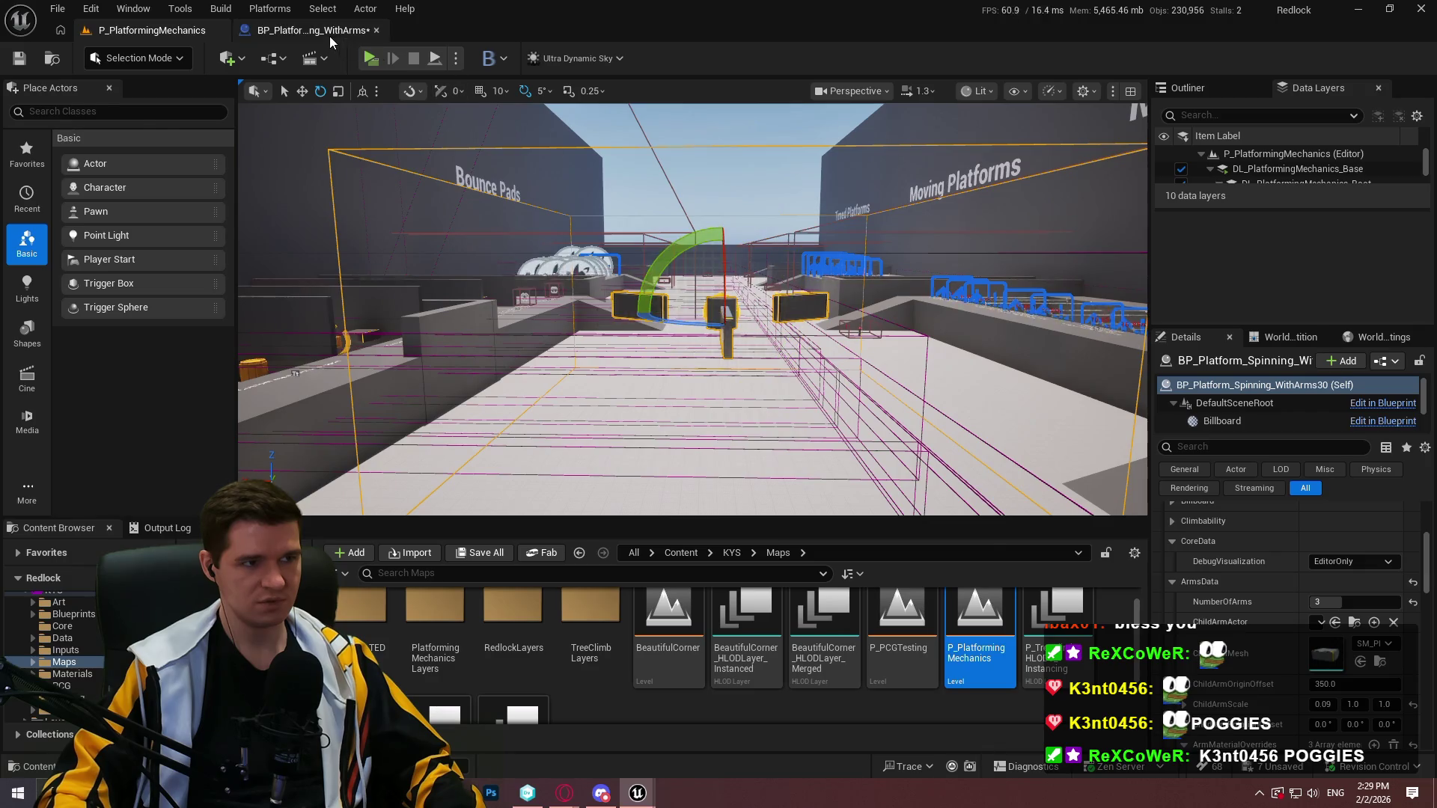
- Re-test the rotating platform's bounding box with the ÷4.0 Divide in place
left_click(330, 33)
mouse_move(837, 259)
left_mouse_down()
mouse_move(1090, 269)
mouse_move(801, 257)
mouse_move(869, 217)
mouse_move(1017, 218)
left_mouse_up()
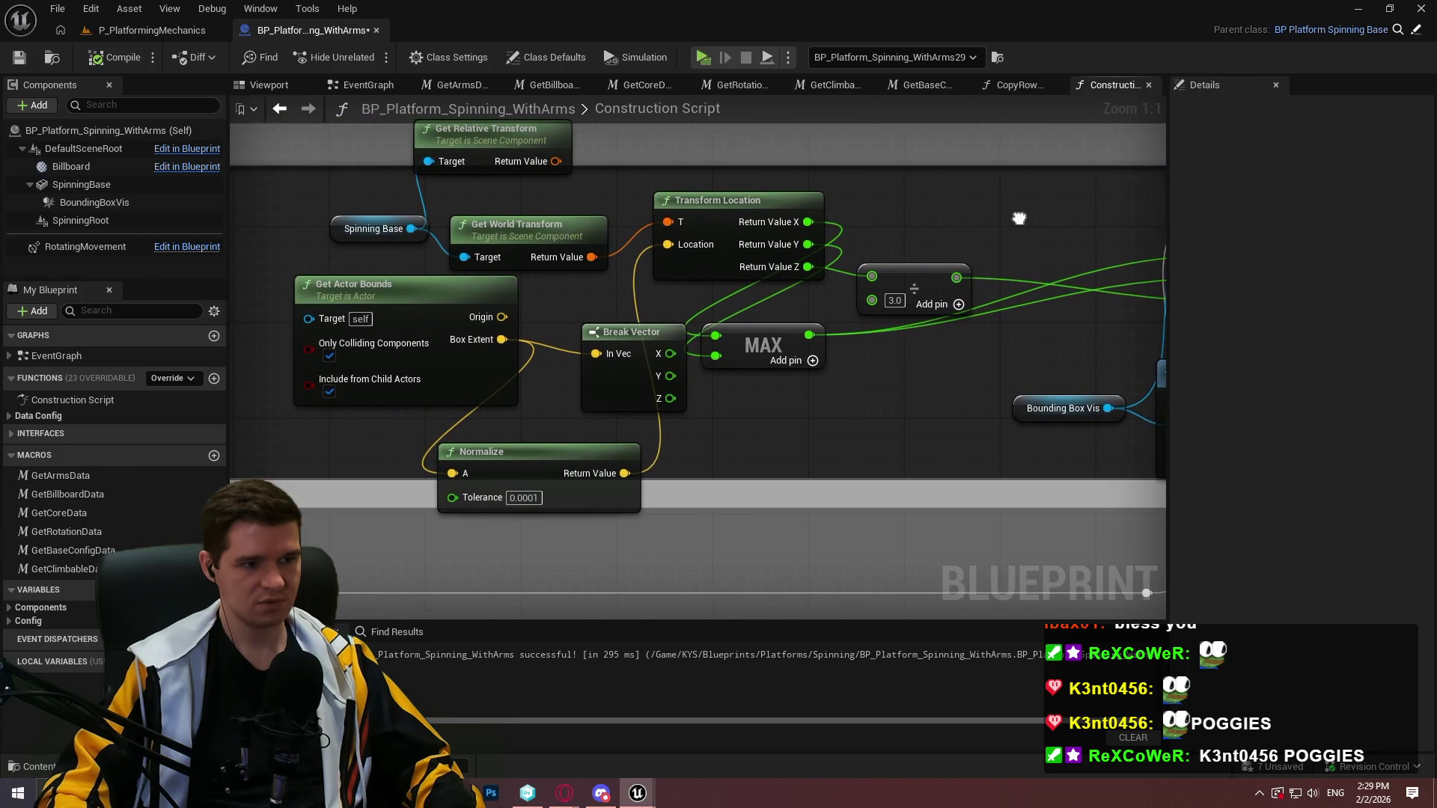
scroll(1017, 218, "down", 3)
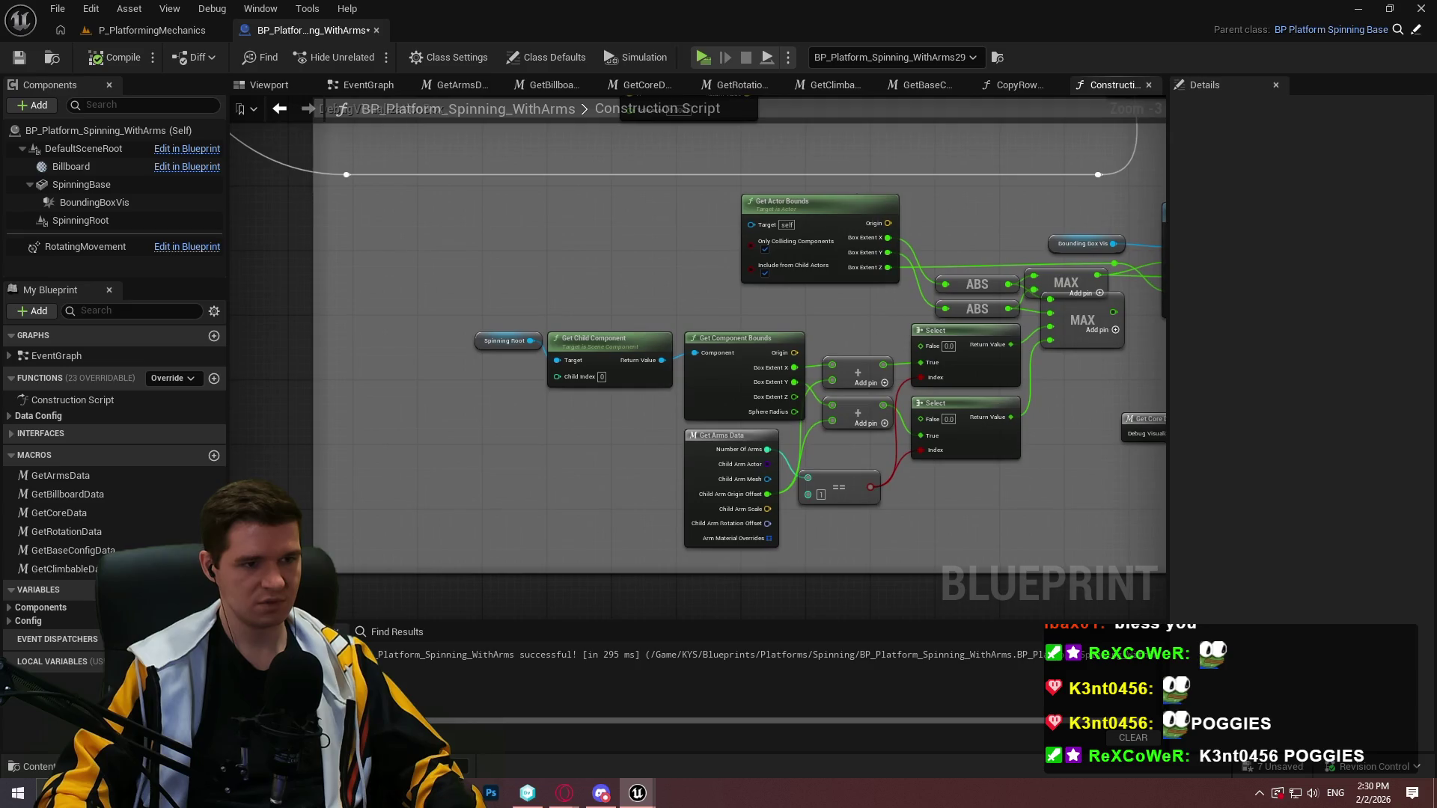
scroll(661, 387, "up", 3)
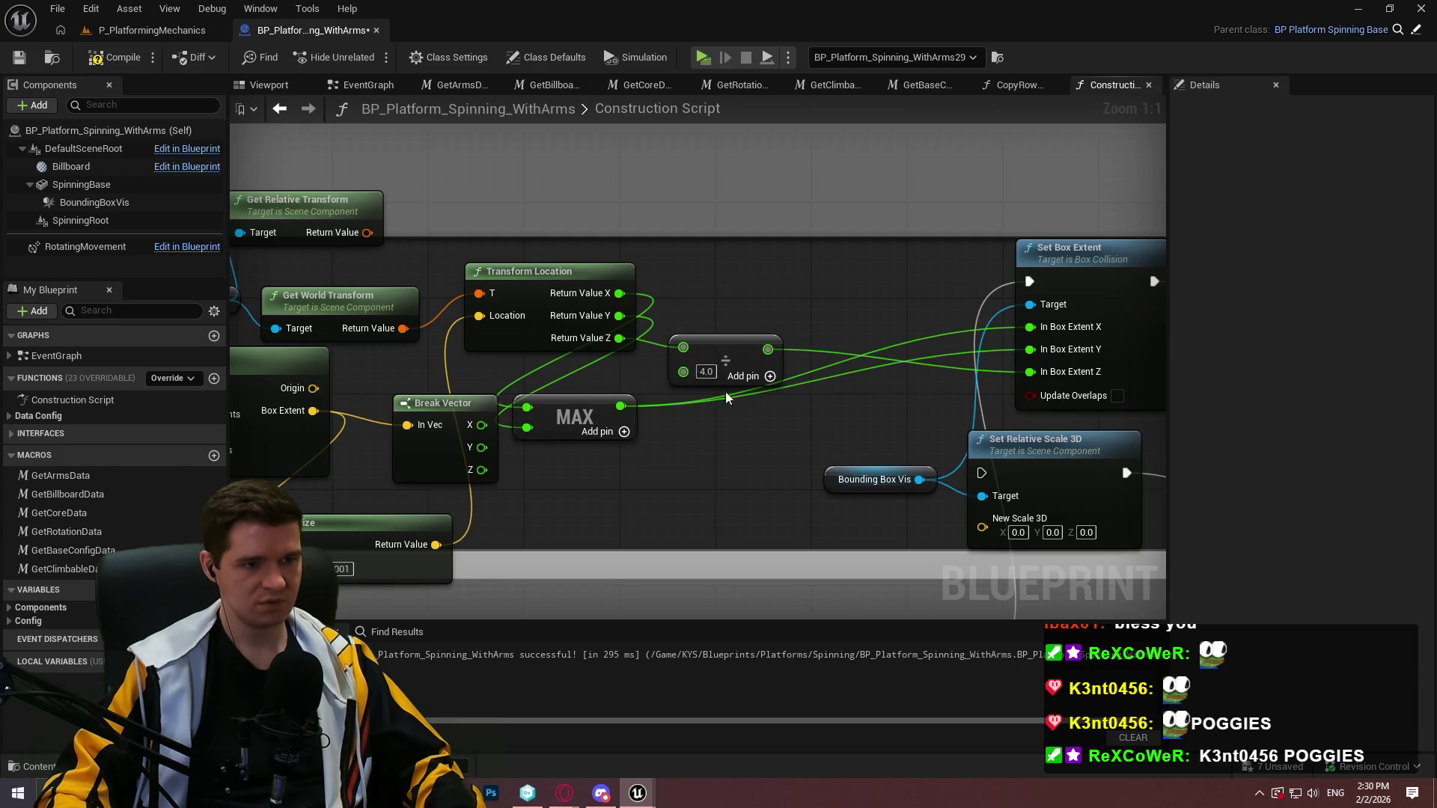
left_click(140, 31)
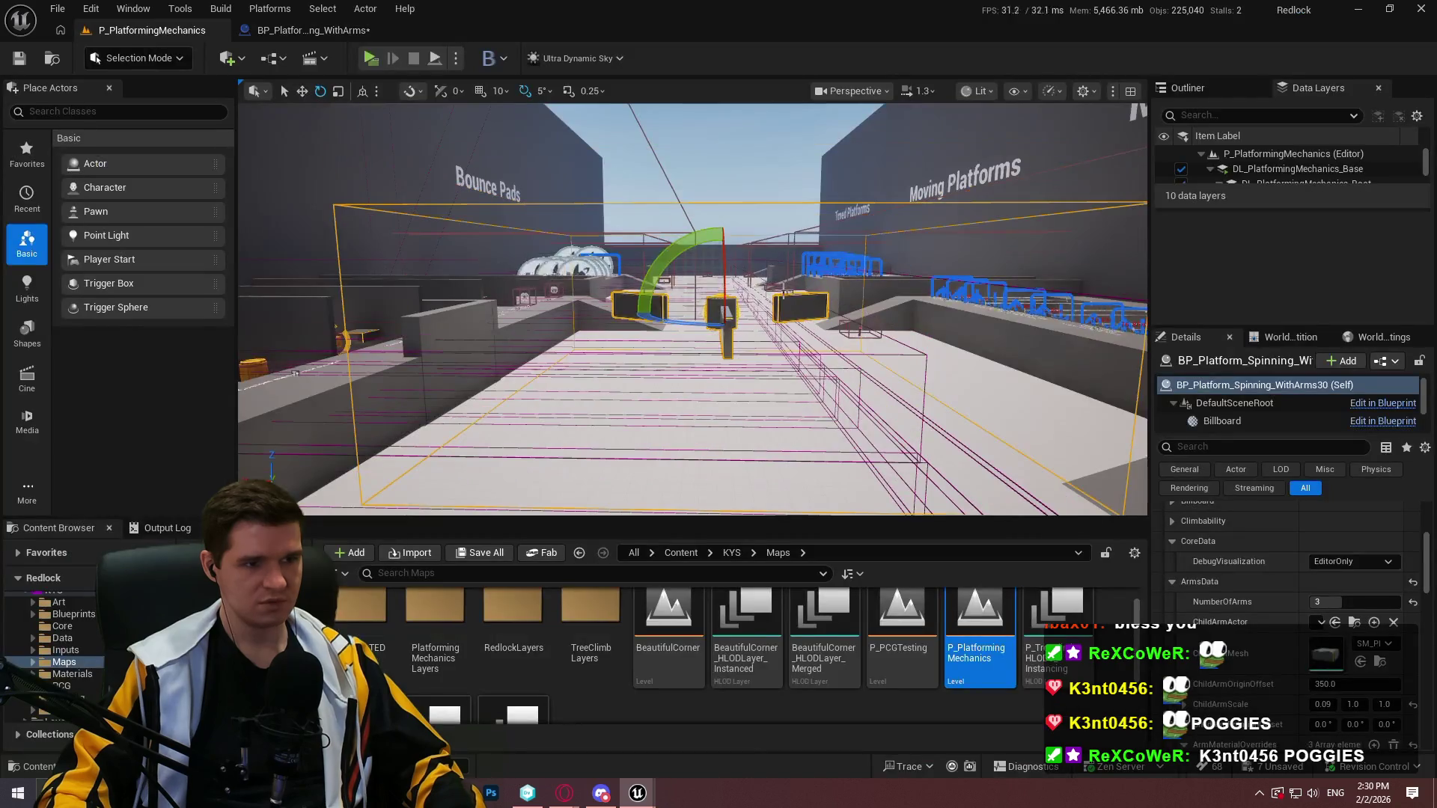
mouse_move(658, 247)
left_mouse_down()
mouse_move(645, 295)
mouse_move(617, 313)
left_mouse_up()
mouse_move(566, 124)
left_mouse_down()
mouse_move(479, 269)
mouse_move(568, 329)
mouse_move(657, 311)
mouse_move(475, 189)
mouse_move(470, 249)
left_mouse_up()
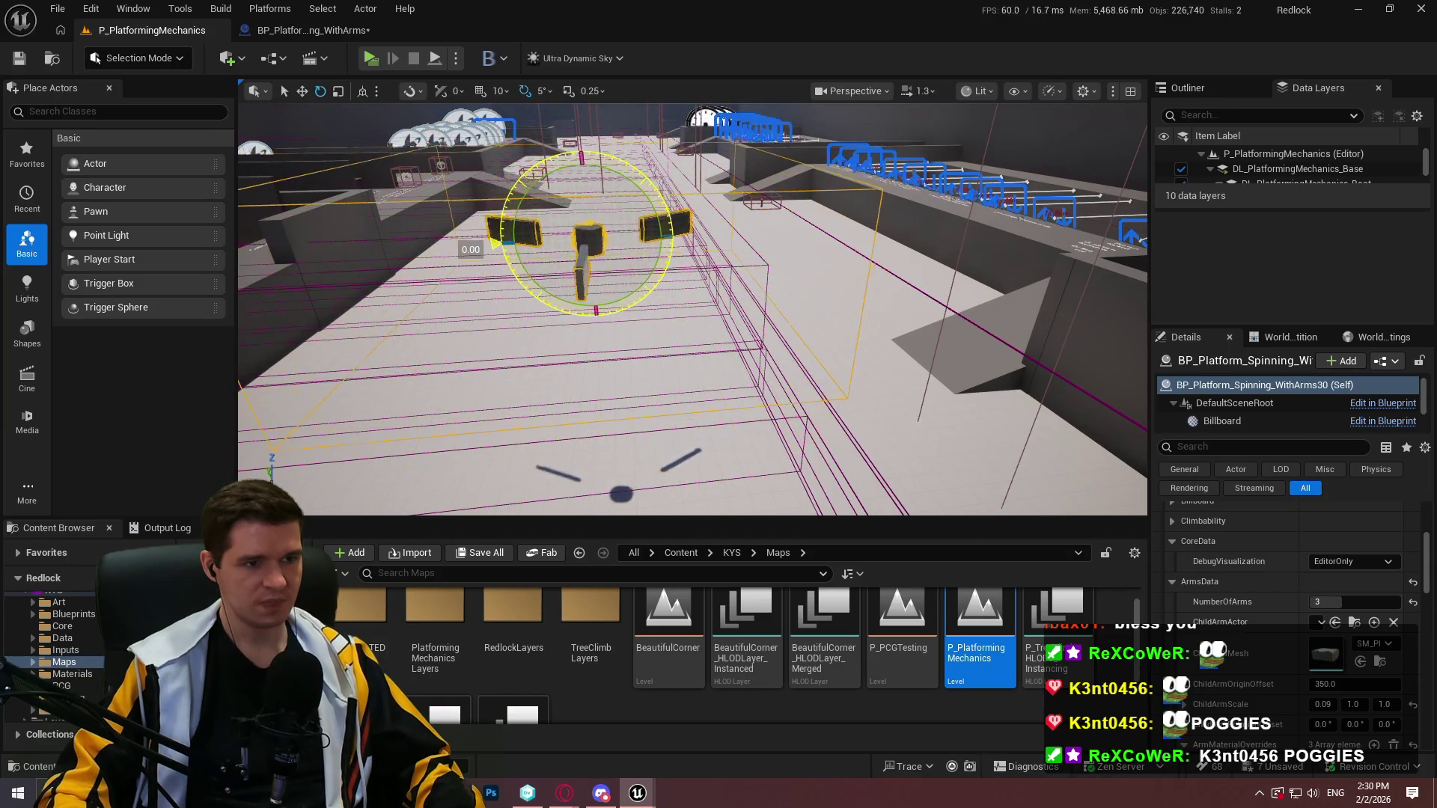
left_click(312, 30)
scroll(926, 298, "up", 3)
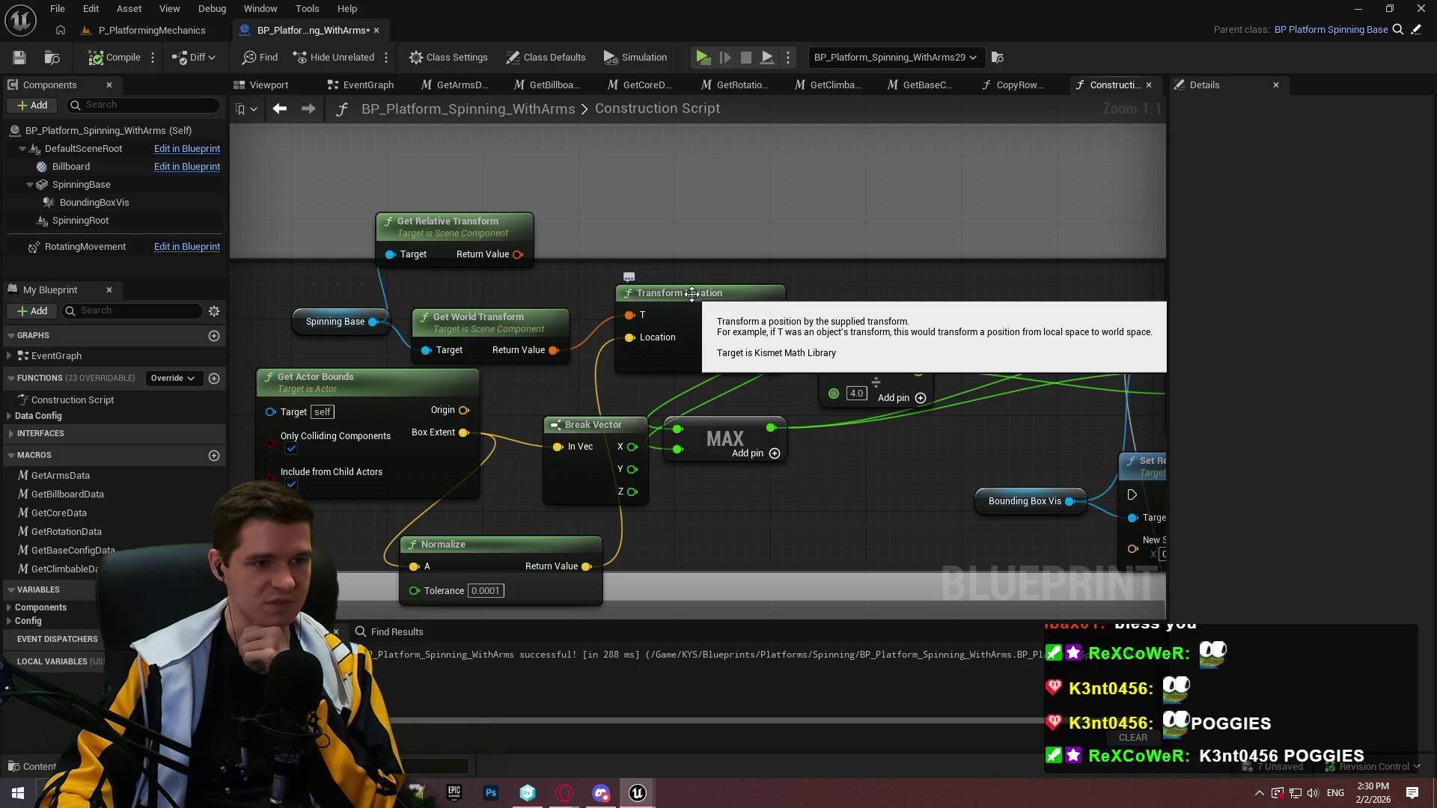
- Add an Inverse Transform Location node from Get World Transform's Return Value
mouse_move(554, 349)
left_mouse_down()
mouse_move(648, 223)
mouse_move(675, 214)
left_mouse_up()
type("transform")
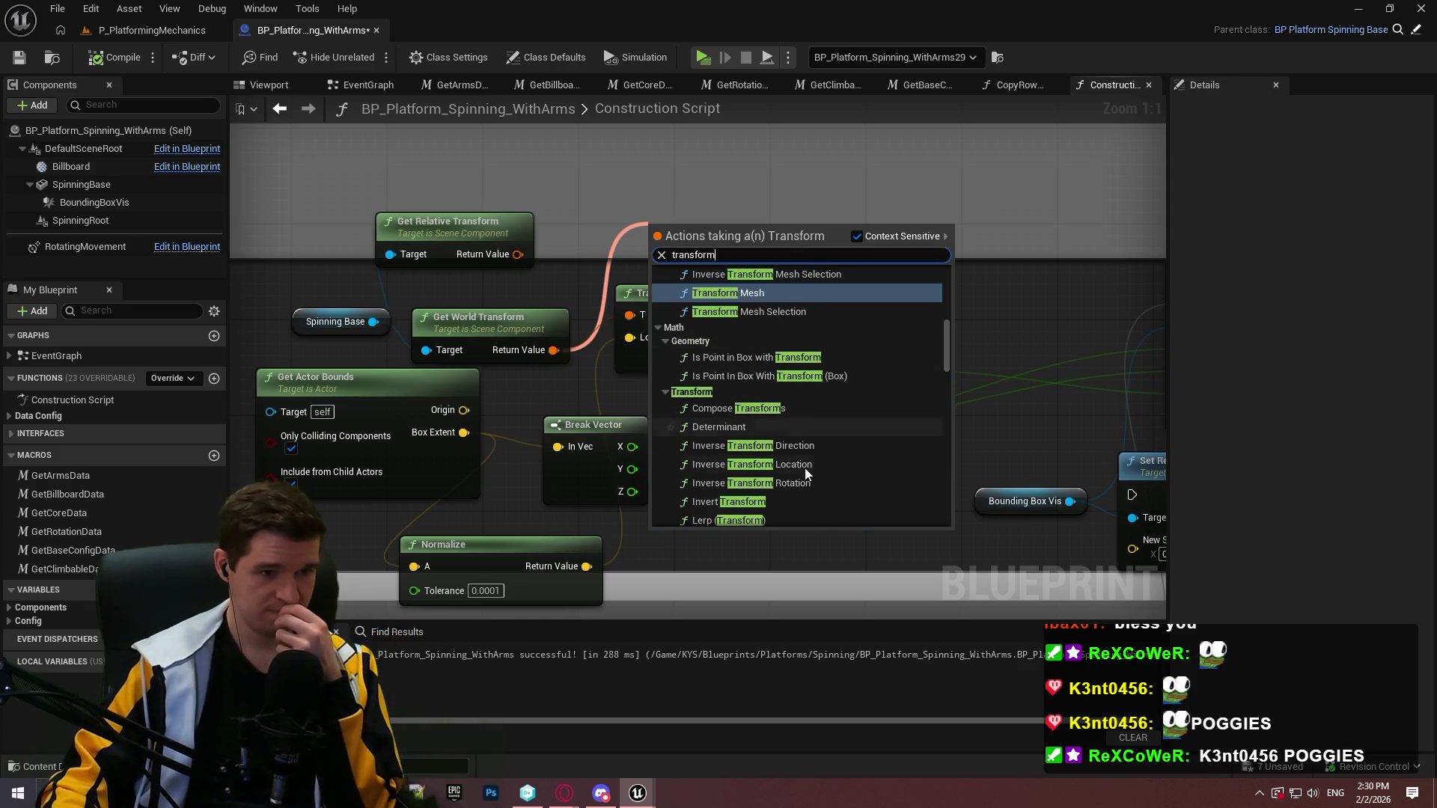
left_click(989, 339)
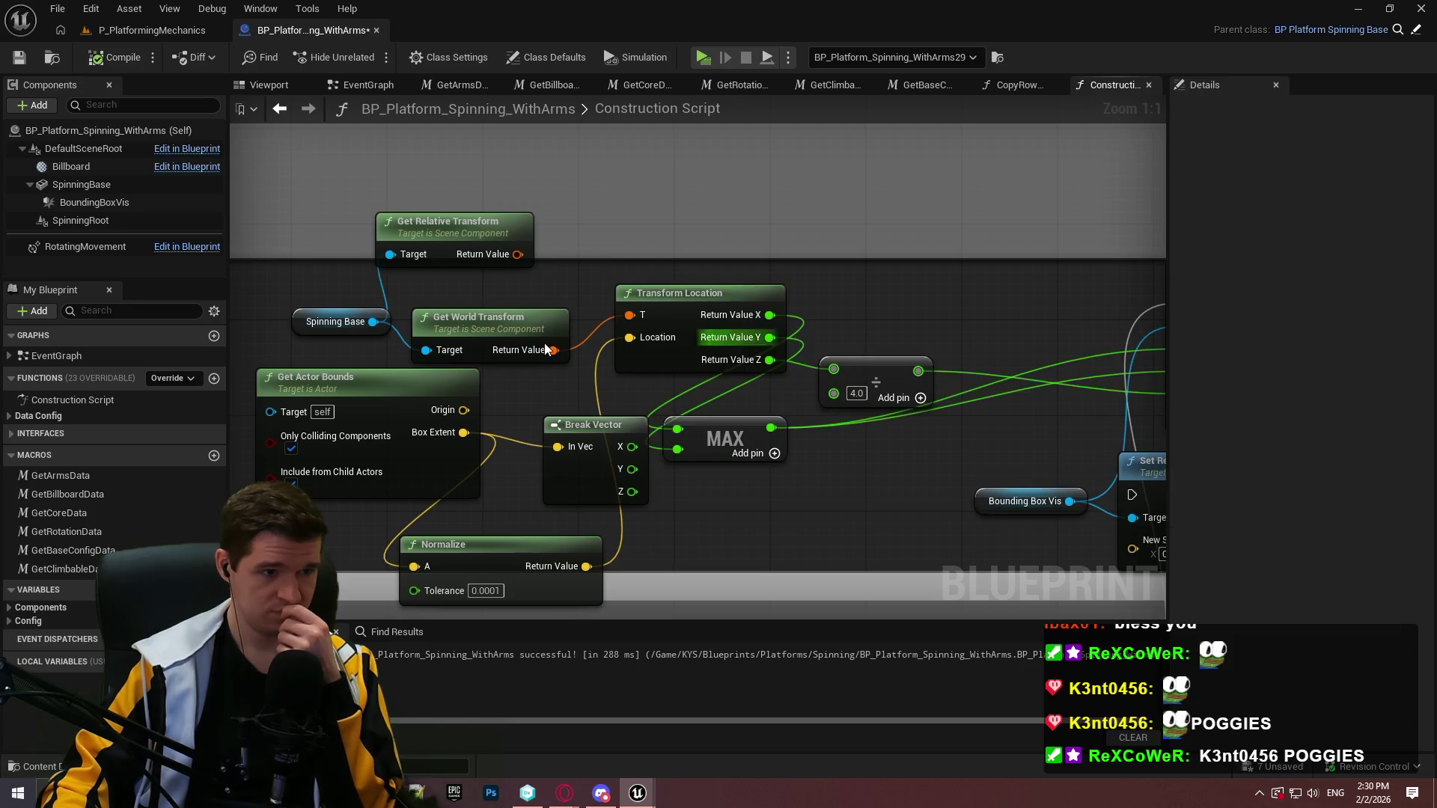
left_click_drag(552, 349, 672, 196)
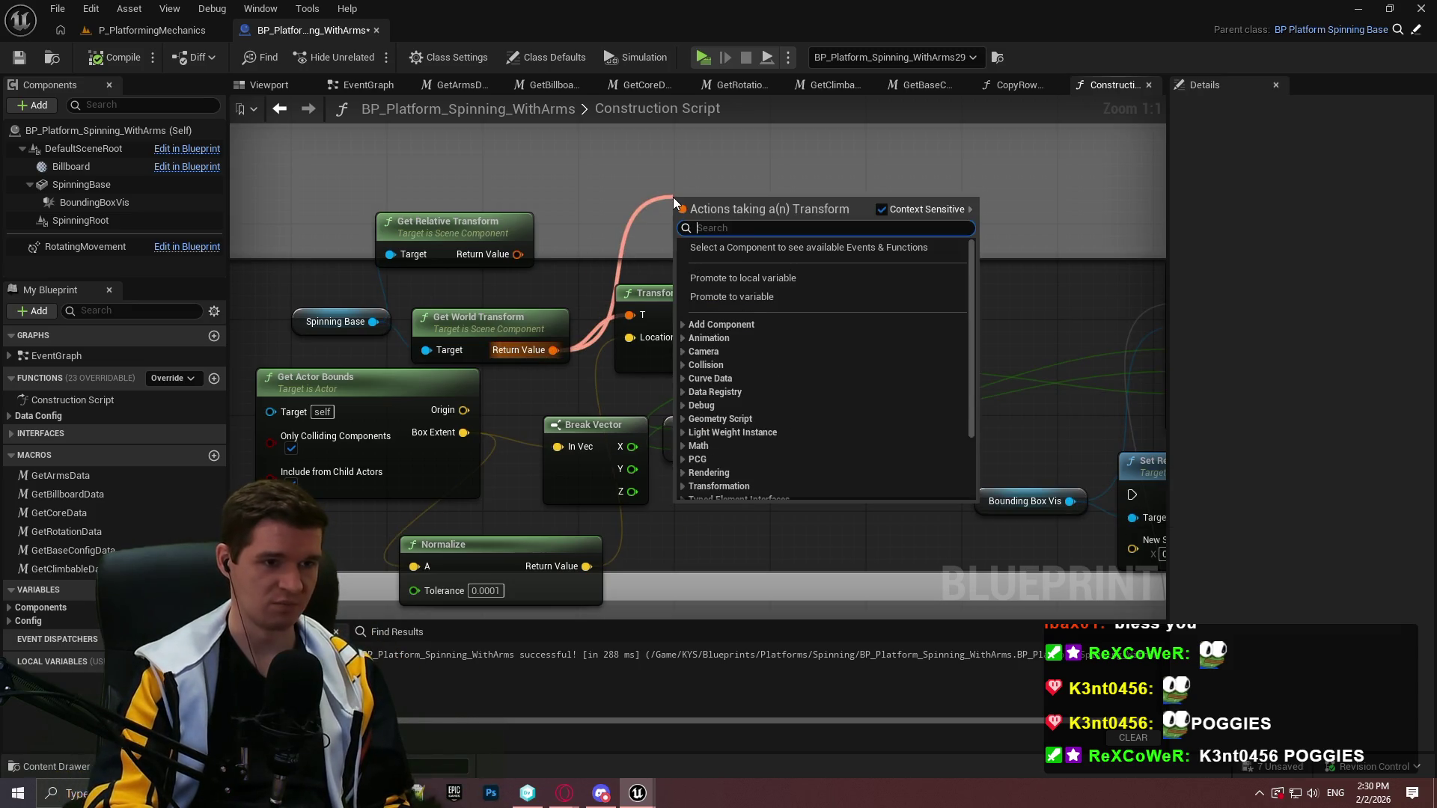
type("transform")
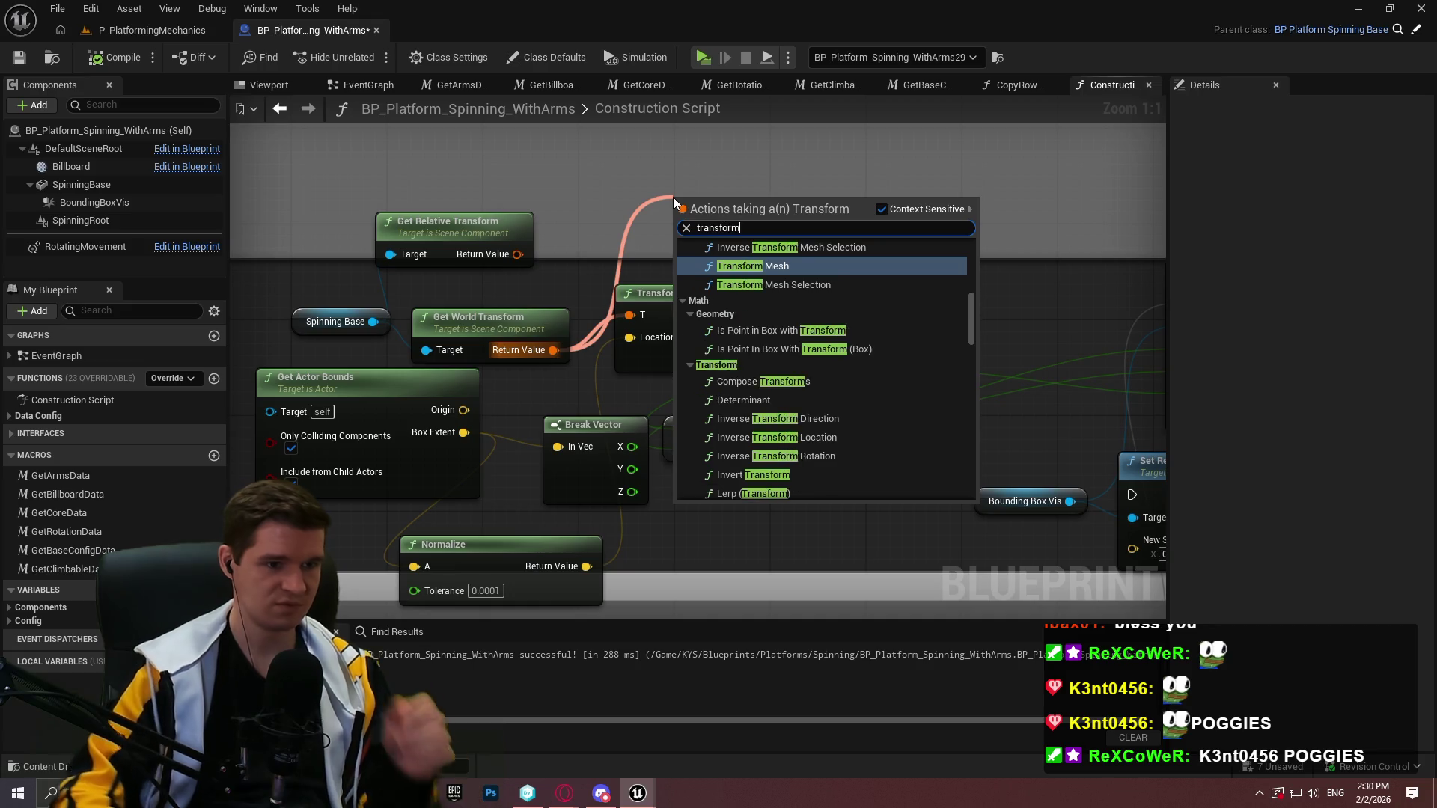
scroll(895, 381, "down", 1)
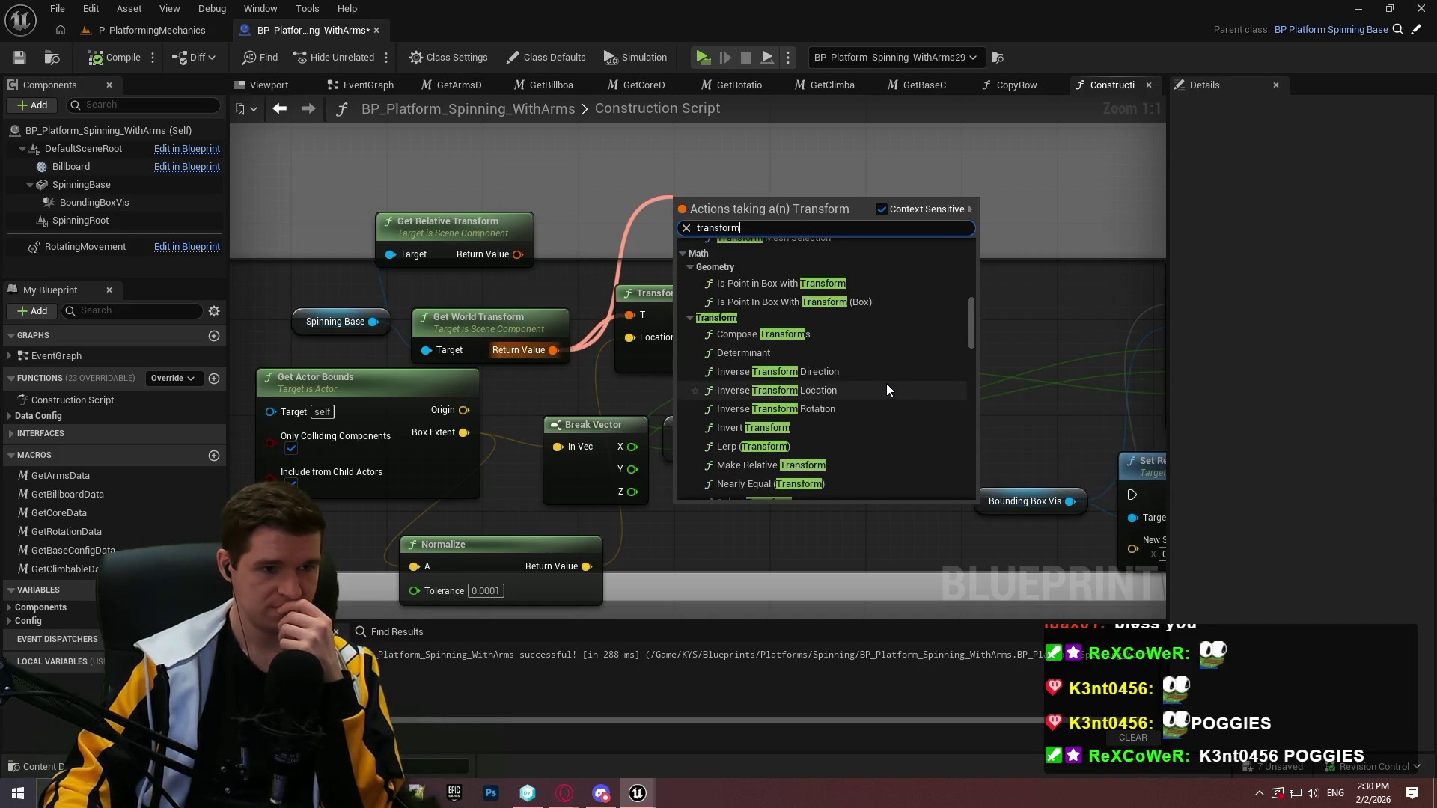
scroll(883, 382, "down", 1)
scroll(877, 374, "down", 1)
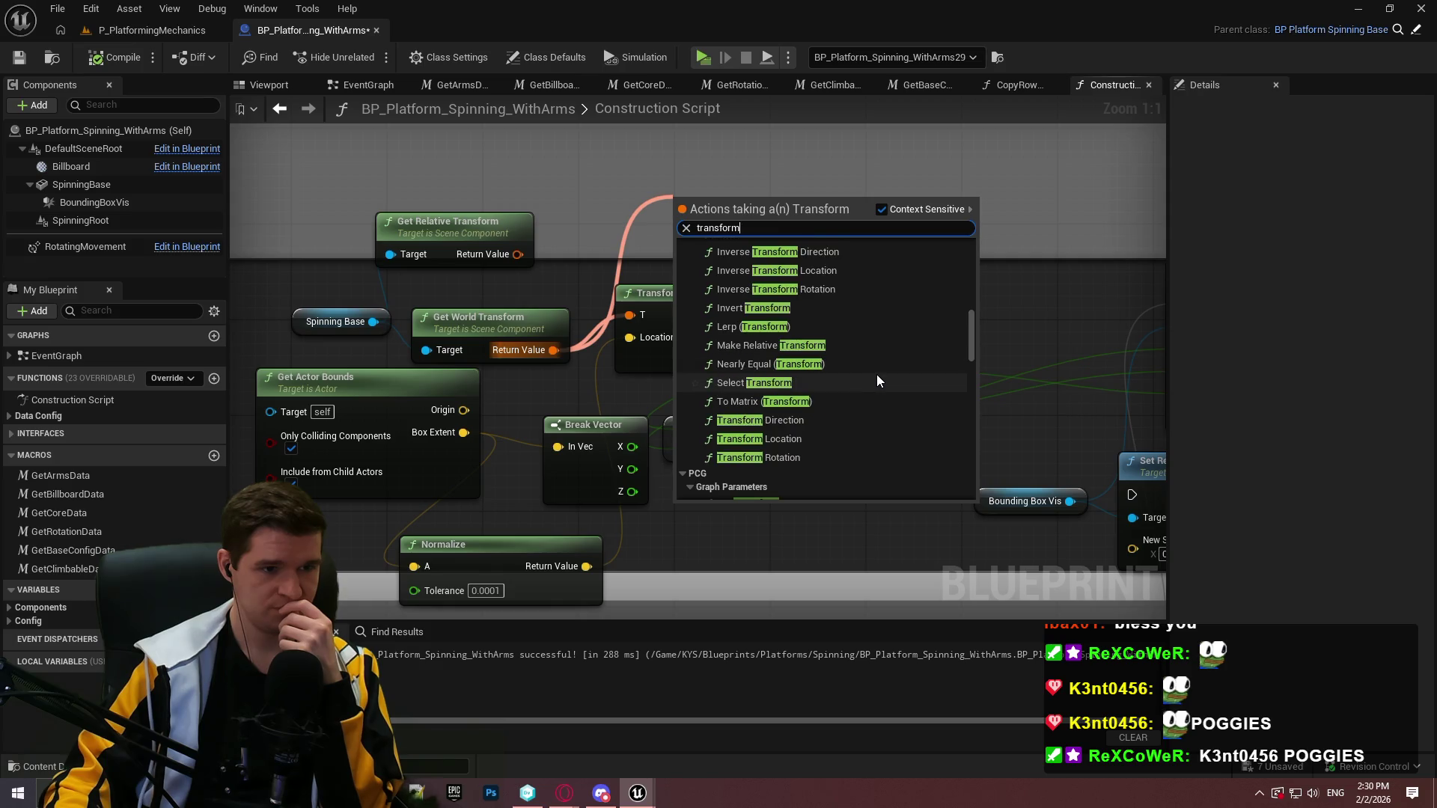
scroll(843, 394, "up", 1)
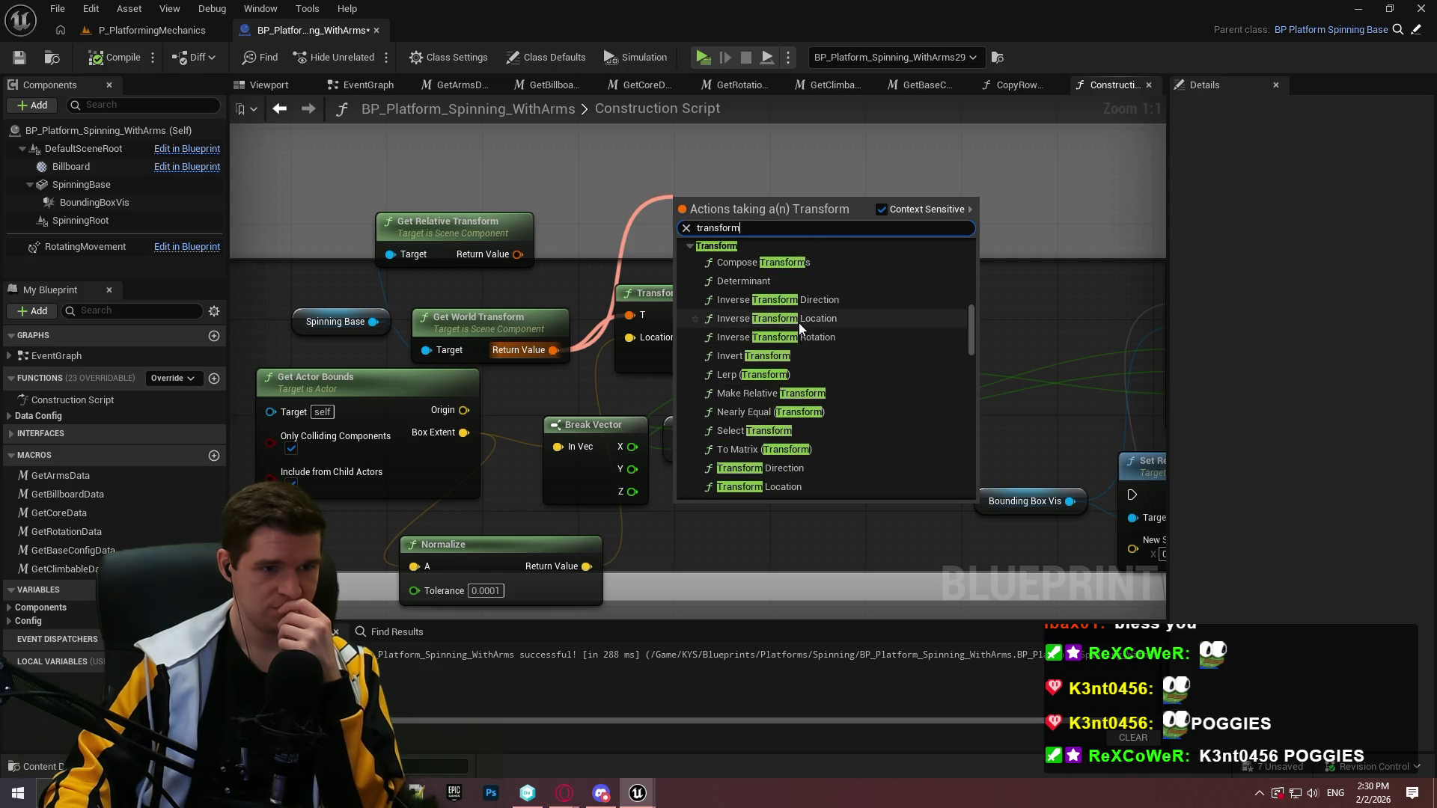
left_click(797, 322)
mouse_move(832, 270)
left_mouse_down()
mouse_move(784, 182)
mouse_move(752, 189)
left_mouse_up()
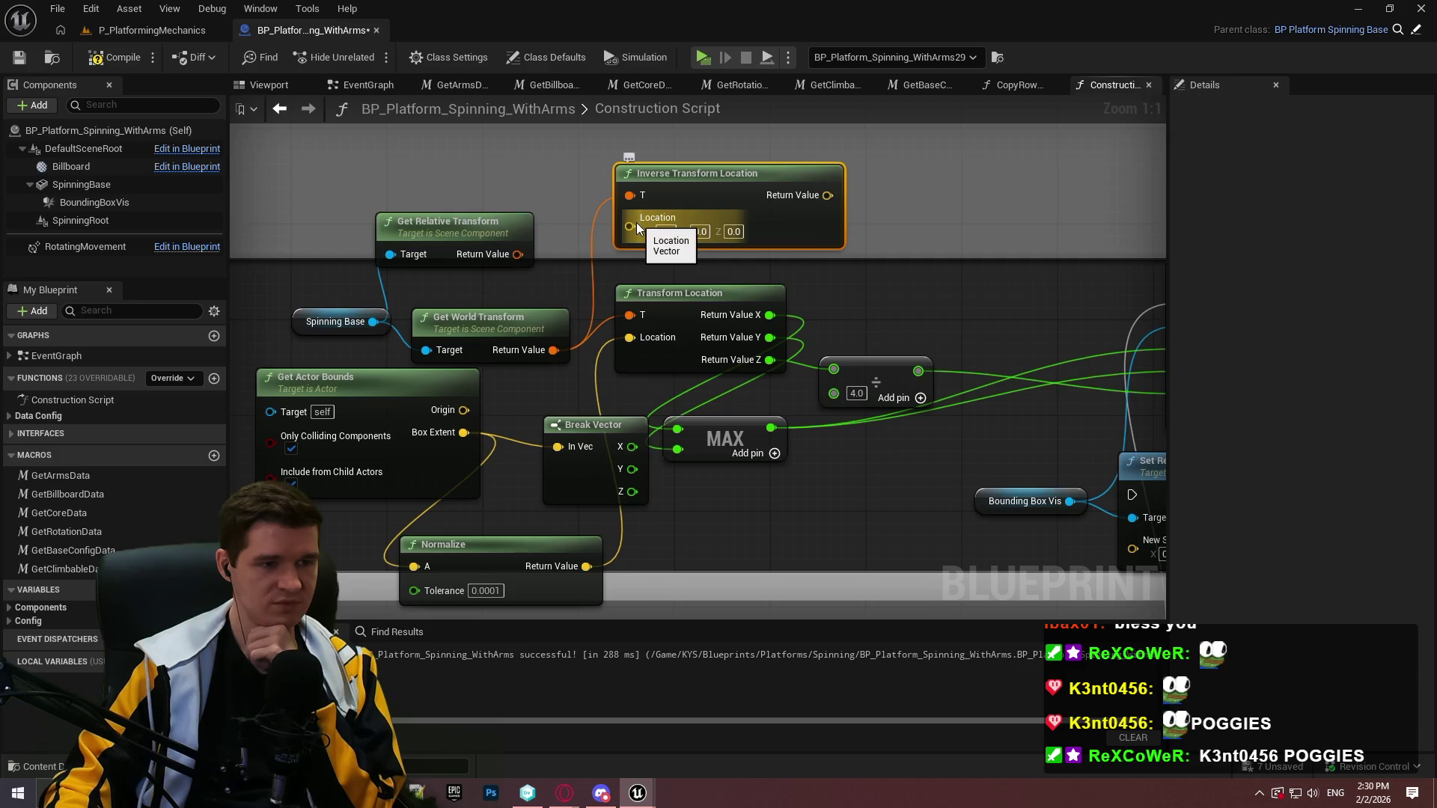
- Feed Normalize into its Location and split its Return Value into X, Y and Z
mouse_move(634, 222)
left_mouse_down()
mouse_move(552, 571)
mouse_move(586, 566)
left_mouse_up()
left_click_drag(932, 338, 771, 426)
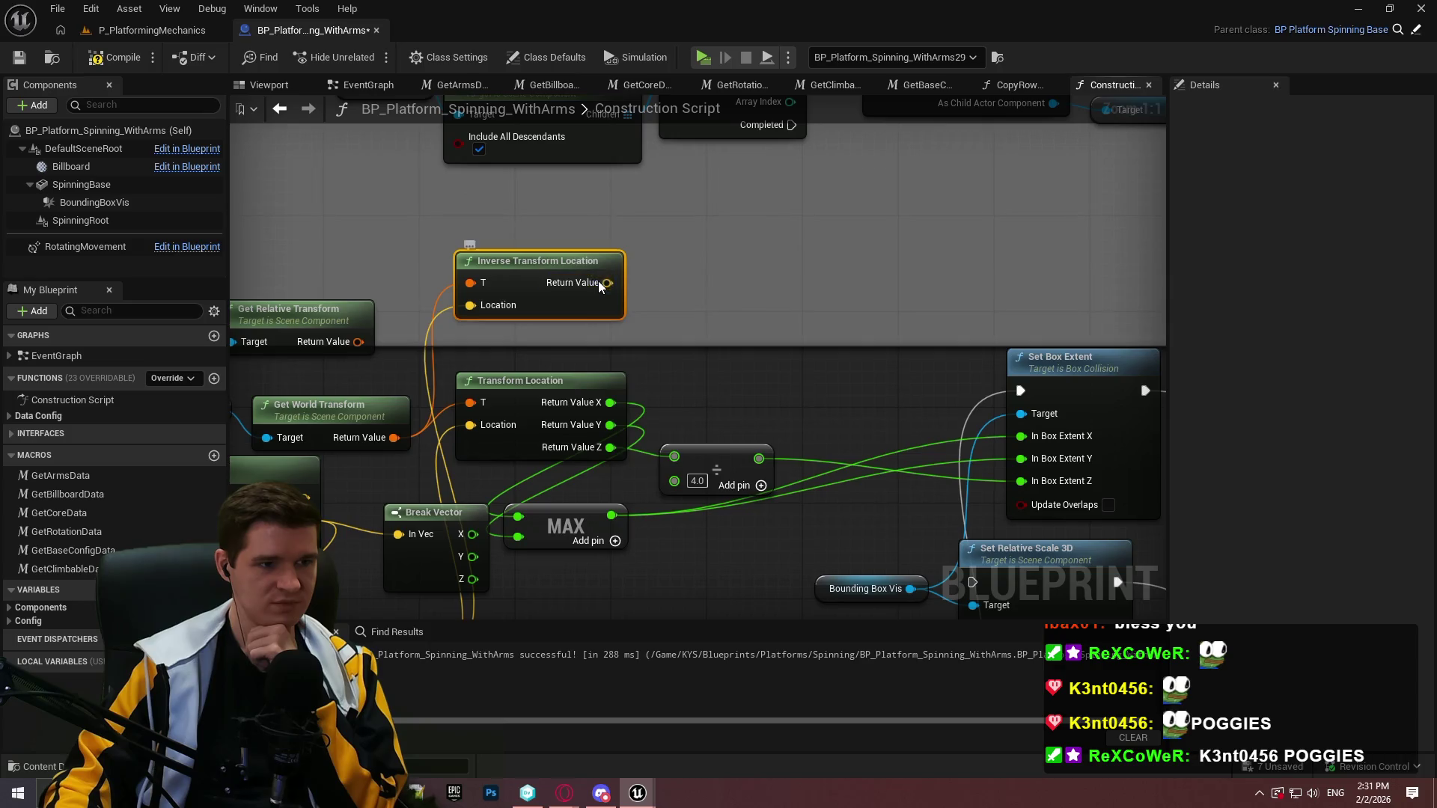
right_click(599, 286)
left_click(649, 361)
- Try the inverse Z as the box's Z extent, then restore the Divide output to Z
mouse_move(610, 327)
left_mouse_down()
mouse_move(1148, 498)
mouse_move(994, 488)
left_mouse_up()
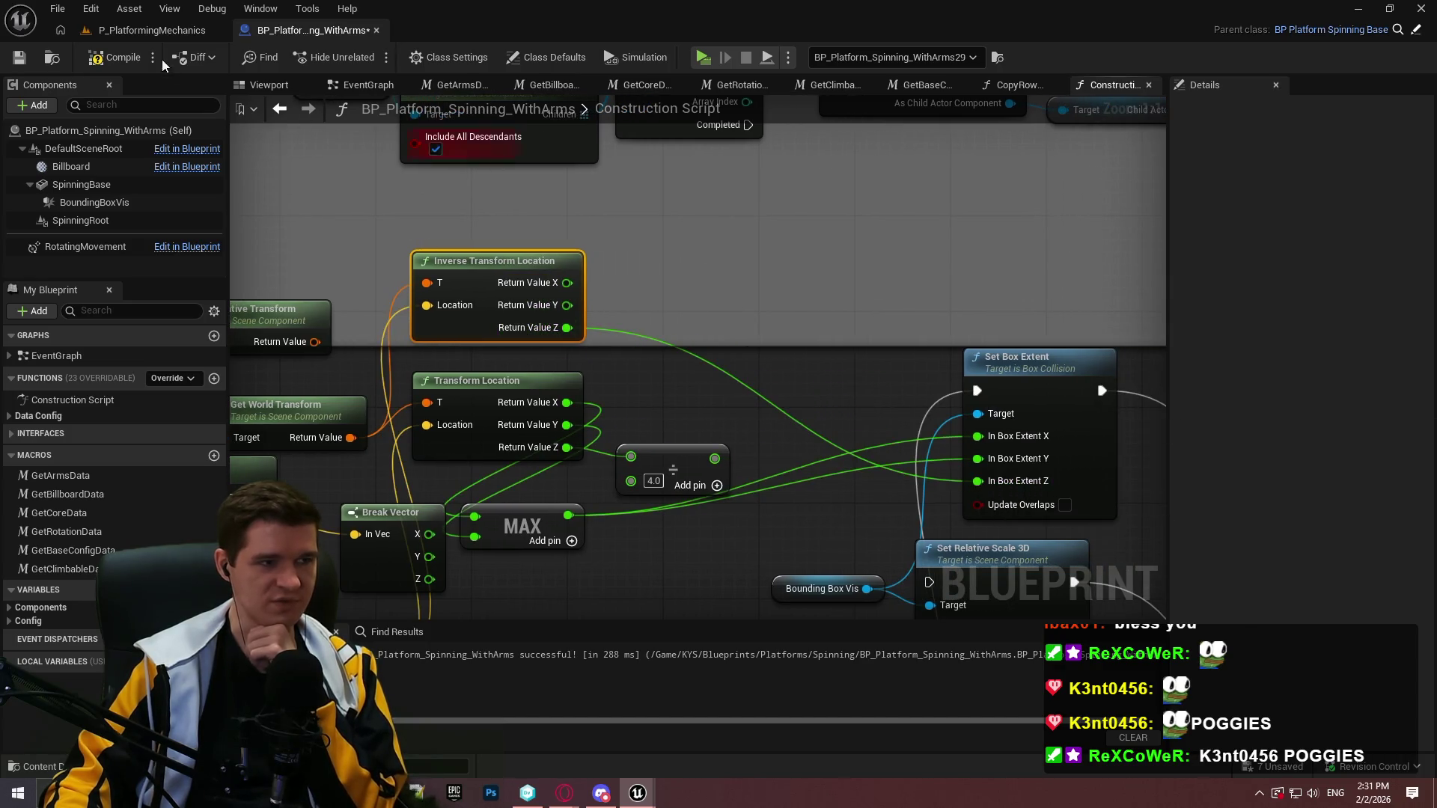
left_click(136, 31)
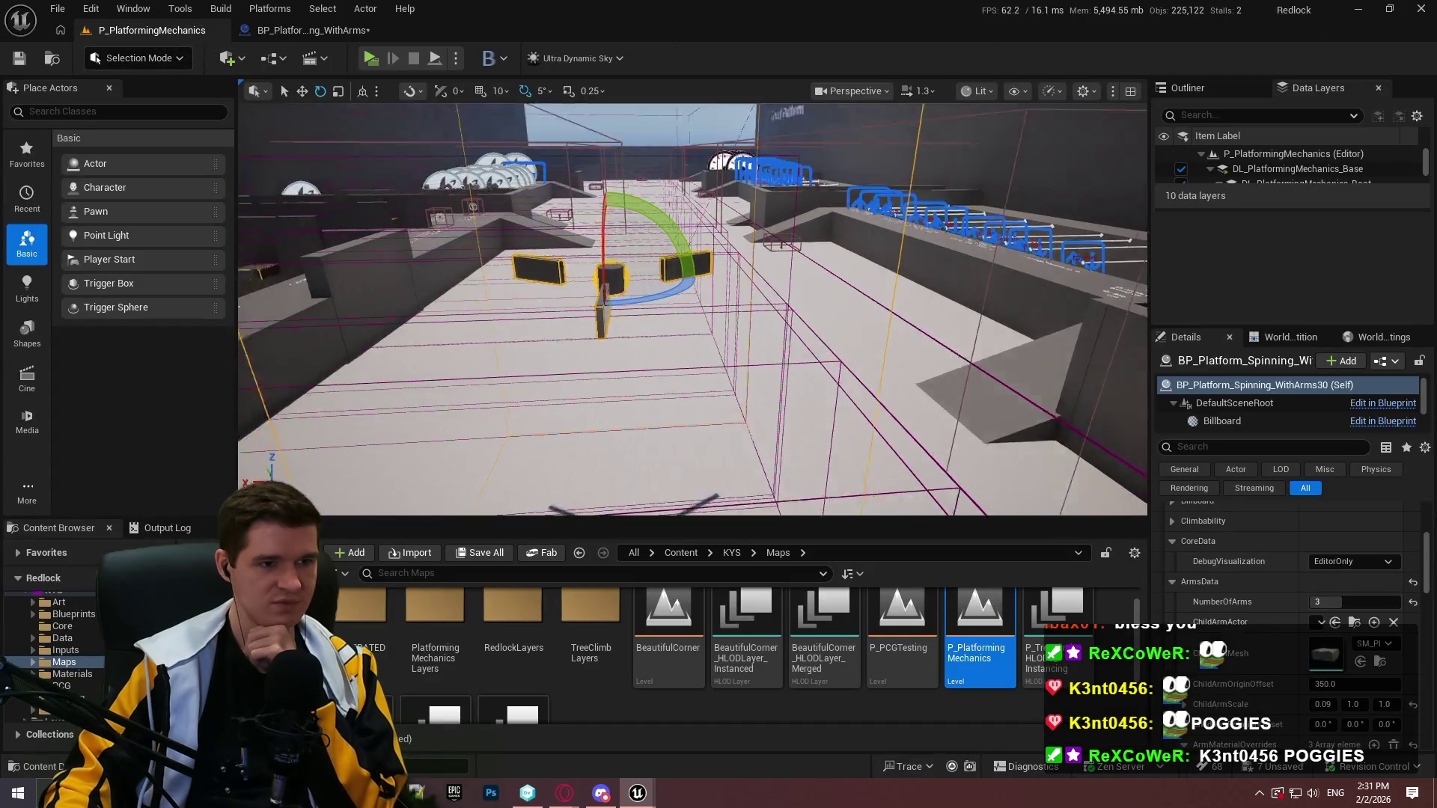
mouse_move(740, 347)
left_mouse_down()
mouse_move(690, 397)
mouse_move(744, 351)
left_mouse_up()
left_click(340, 32)
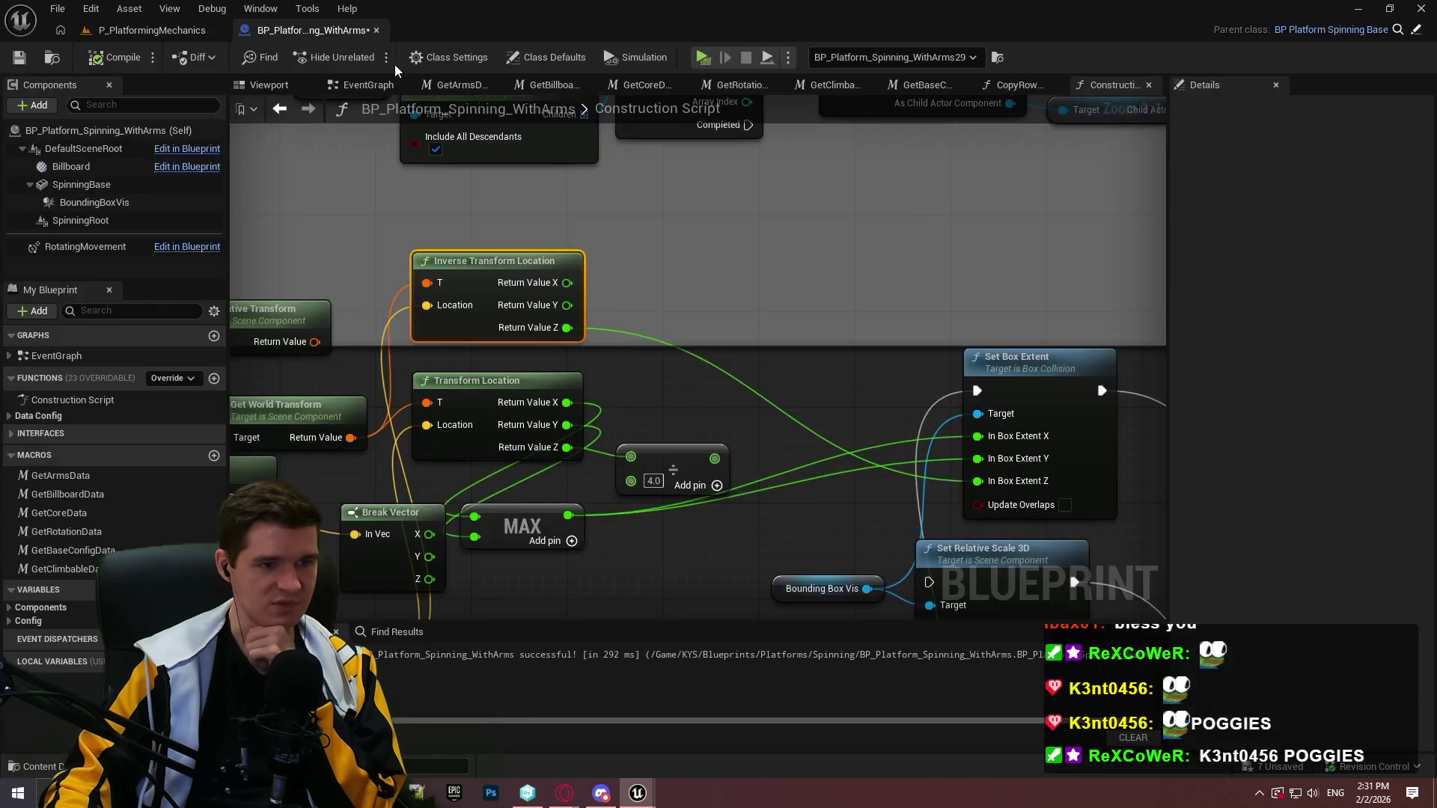
left_click_drag(712, 458, 1004, 487)
- Duplicate the MAX node for inverse X and Y, feeding In Box Extent X and Y
left_click(546, 538)
left_click(622, 411)
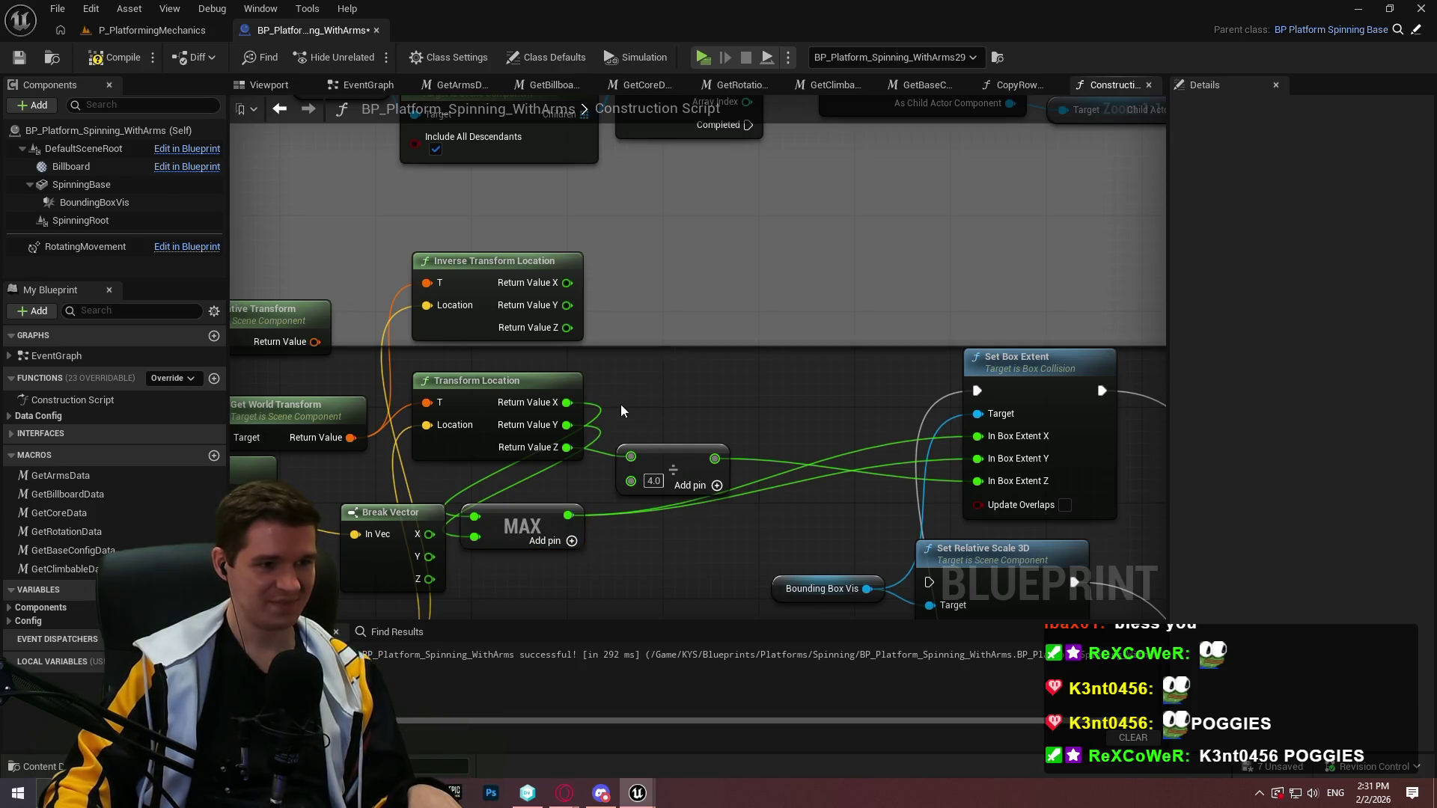
key("ctrl+c")
key("ctrl+v")
mouse_move(567, 305)
left_mouse_down()
mouse_move(654, 313)
mouse_move(656, 333)
left_mouse_up()
left_click_drag(748, 312, 978, 434)
key("Escape")
mouse_move(752, 308)
left_mouse_down()
mouse_move(994, 452)
mouse_move(980, 458)
left_mouse_up()
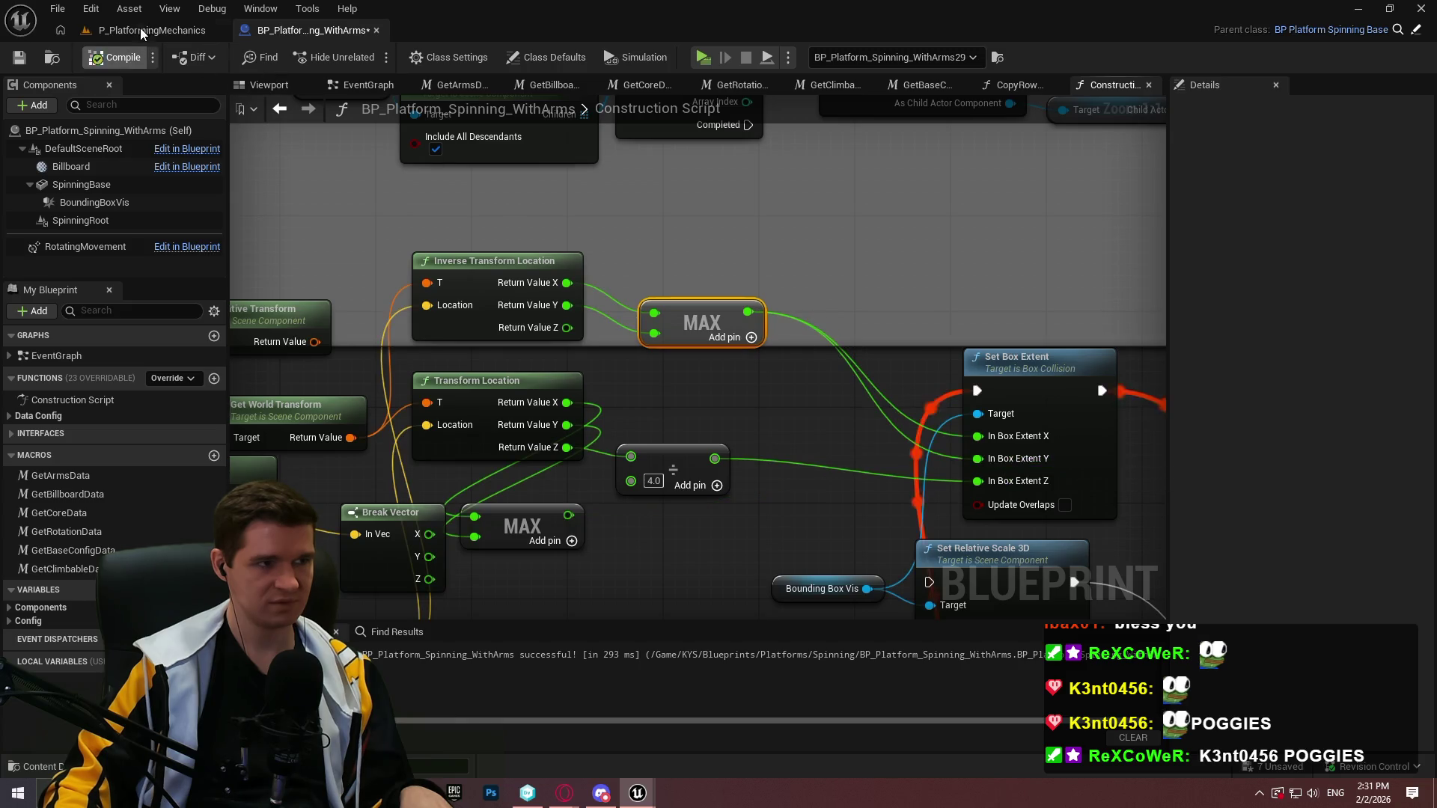
left_click(141, 30)
mouse_move(713, 364)
left_mouse_down()
mouse_move(707, 408)
mouse_move(699, 357)
mouse_move(707, 411)
left_mouse_up()
- Frame the spinning platform and rotate it twice to watch its bounding box follow
key("f")
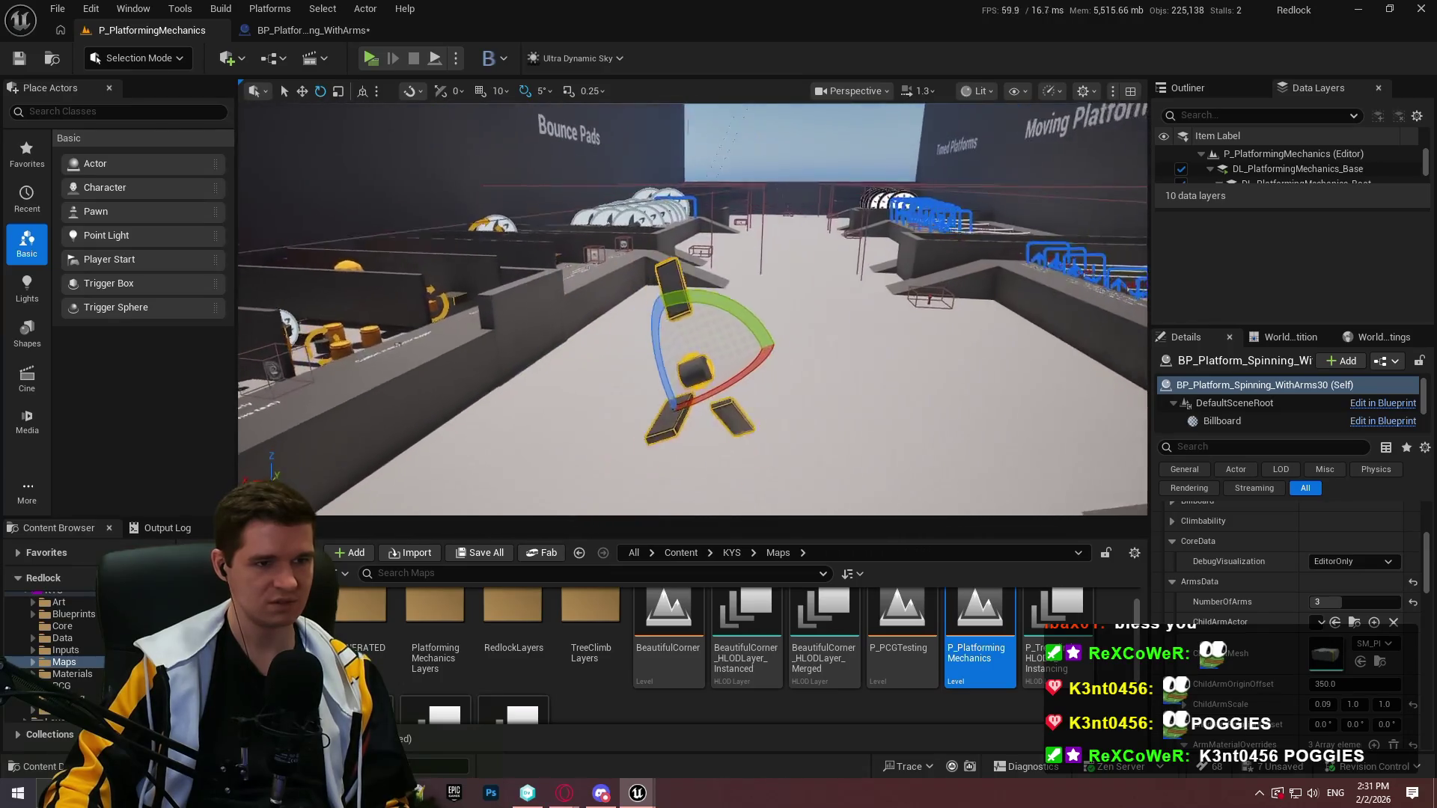
left_click_drag(792, 293, 782, 278)
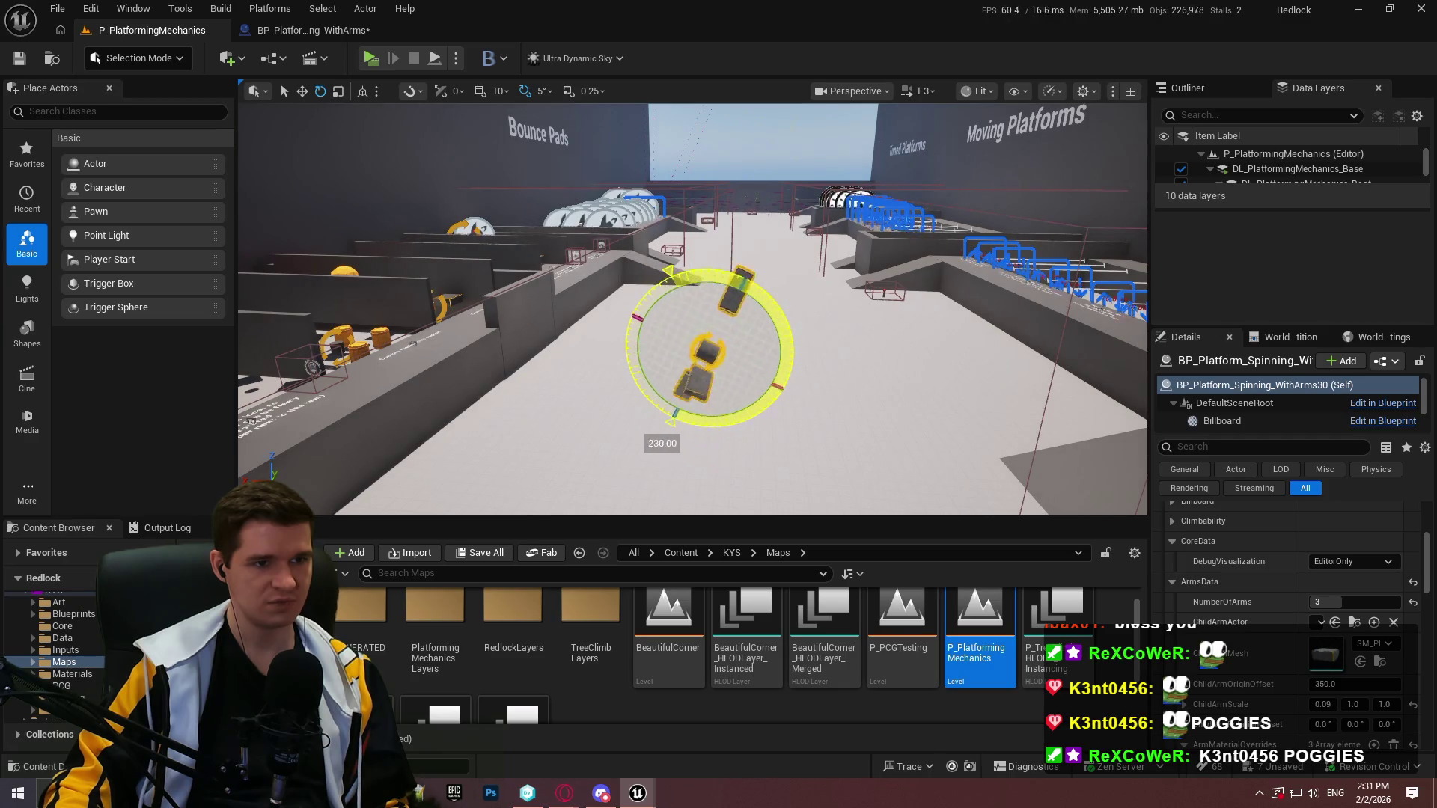
left_click_drag(786, 392, 749, 425)
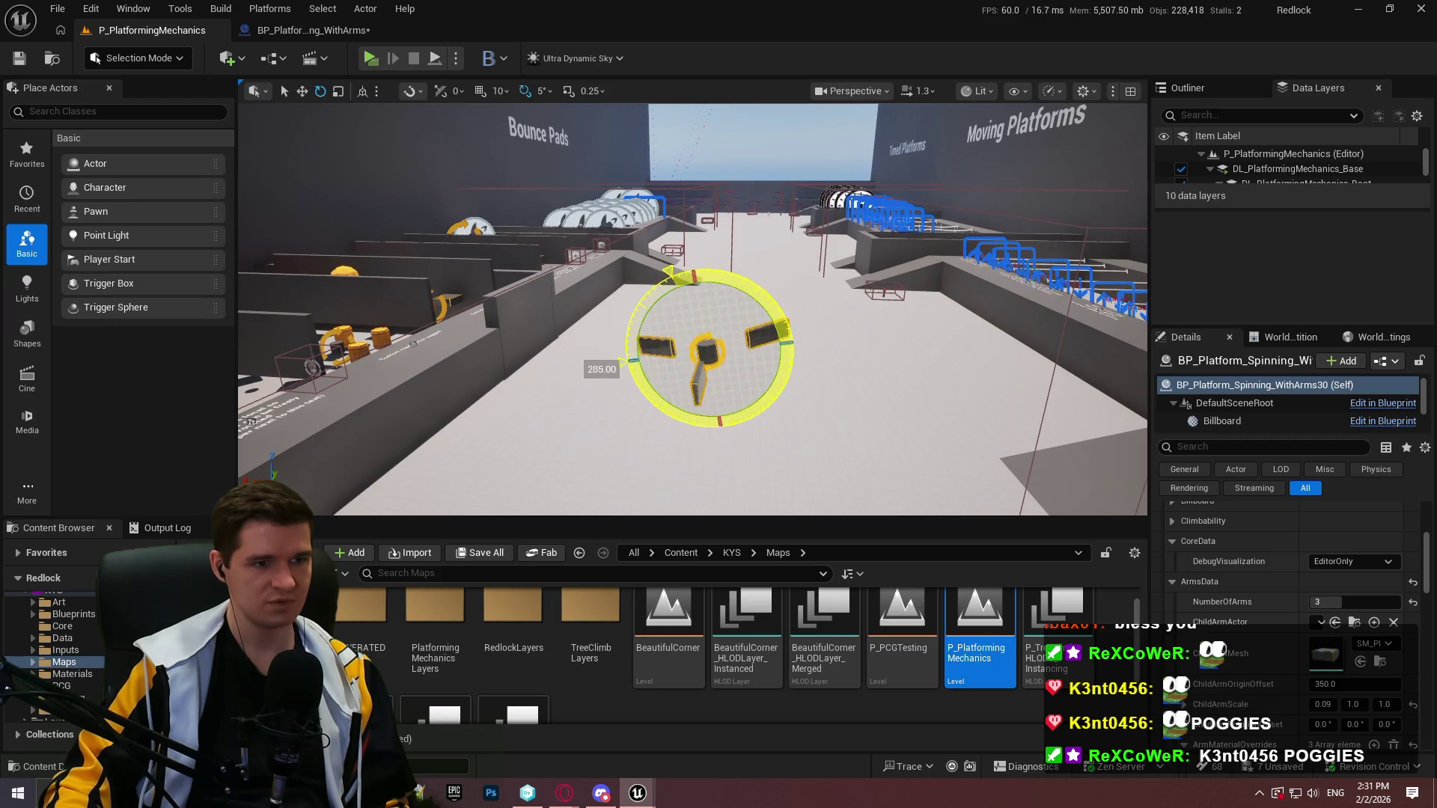
left_click(306, 30)
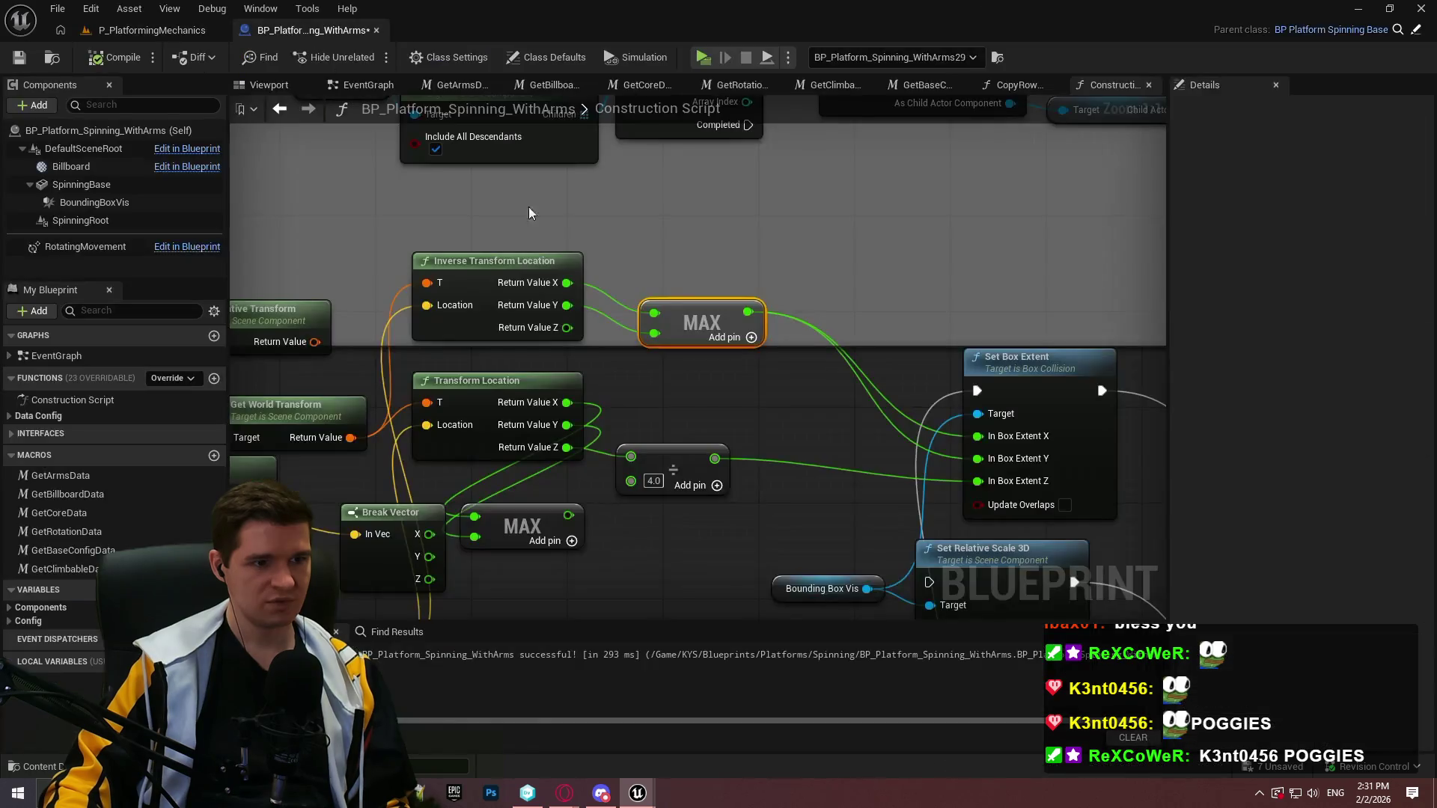
- Pan the graph and drag a wire off the MAX output, then return to P_PlatformingMechanics
scroll(781, 249, "down", 2)
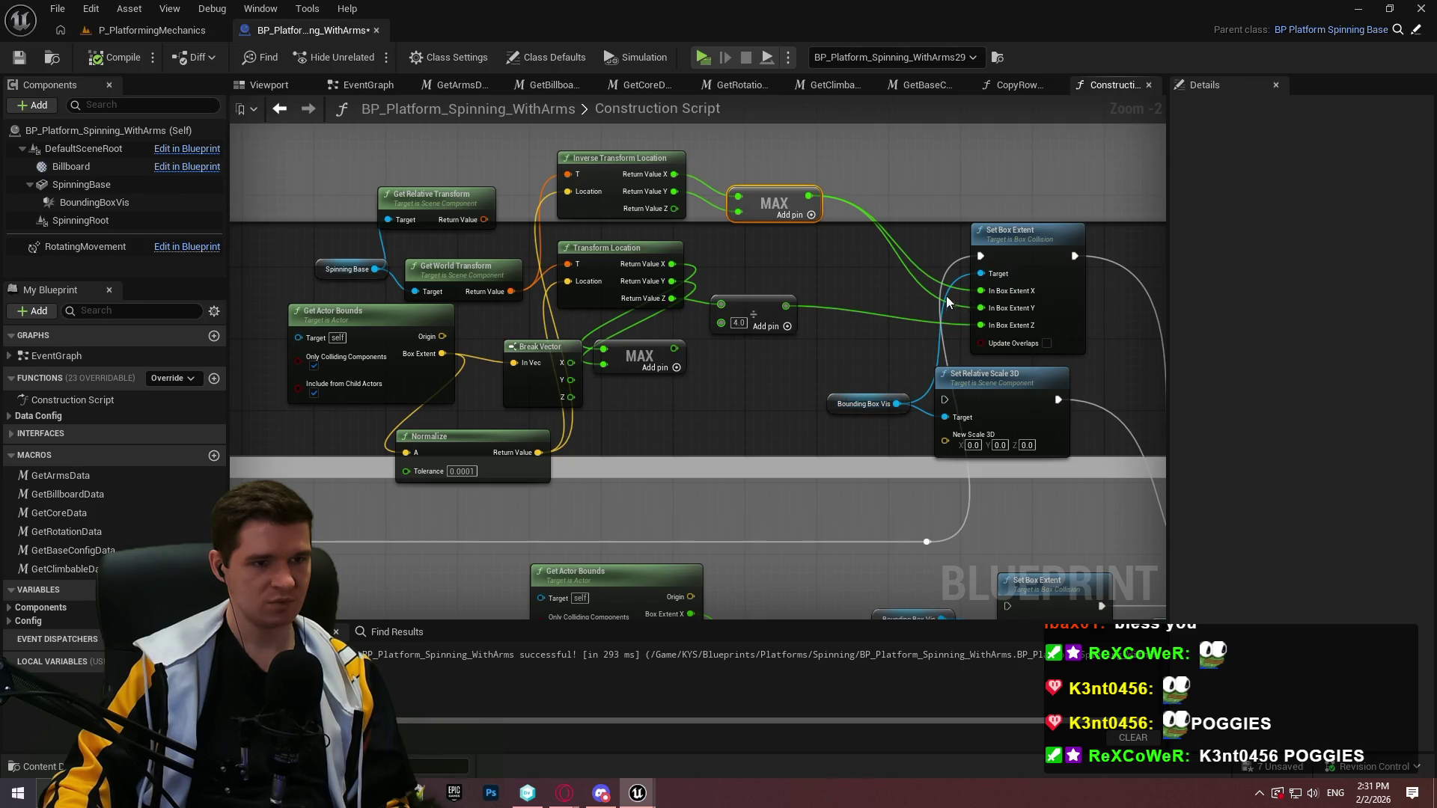
left_click_drag(910, 538, 838, 367)
mouse_move(855, 487)
left_mouse_down()
mouse_move(924, 237)
mouse_move(895, 630)
mouse_move(847, 410)
left_mouse_up()
left_click(146, 32)
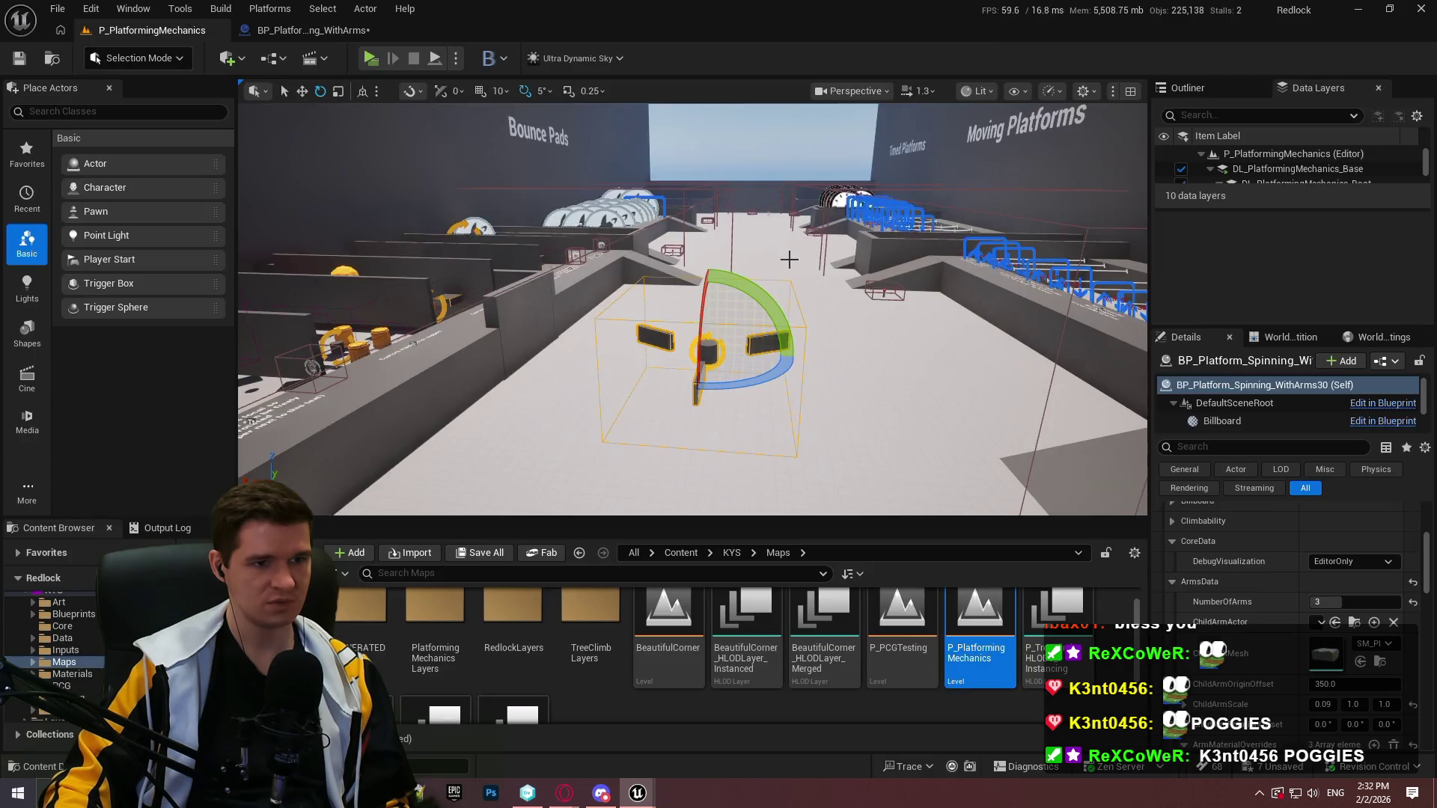
- Rotate the WithArms30 spinning platform actor in the level with the rotate gizmo
mouse_move(801, 258)
left_mouse_down()
mouse_move(778, 359)
mouse_move(808, 374)
mouse_move(823, 361)
mouse_move(755, 412)
mouse_move(695, 404)
mouse_move(659, 359)
mouse_move(651, 326)
mouse_move(670, 277)
mouse_move(707, 247)
left_mouse_up()
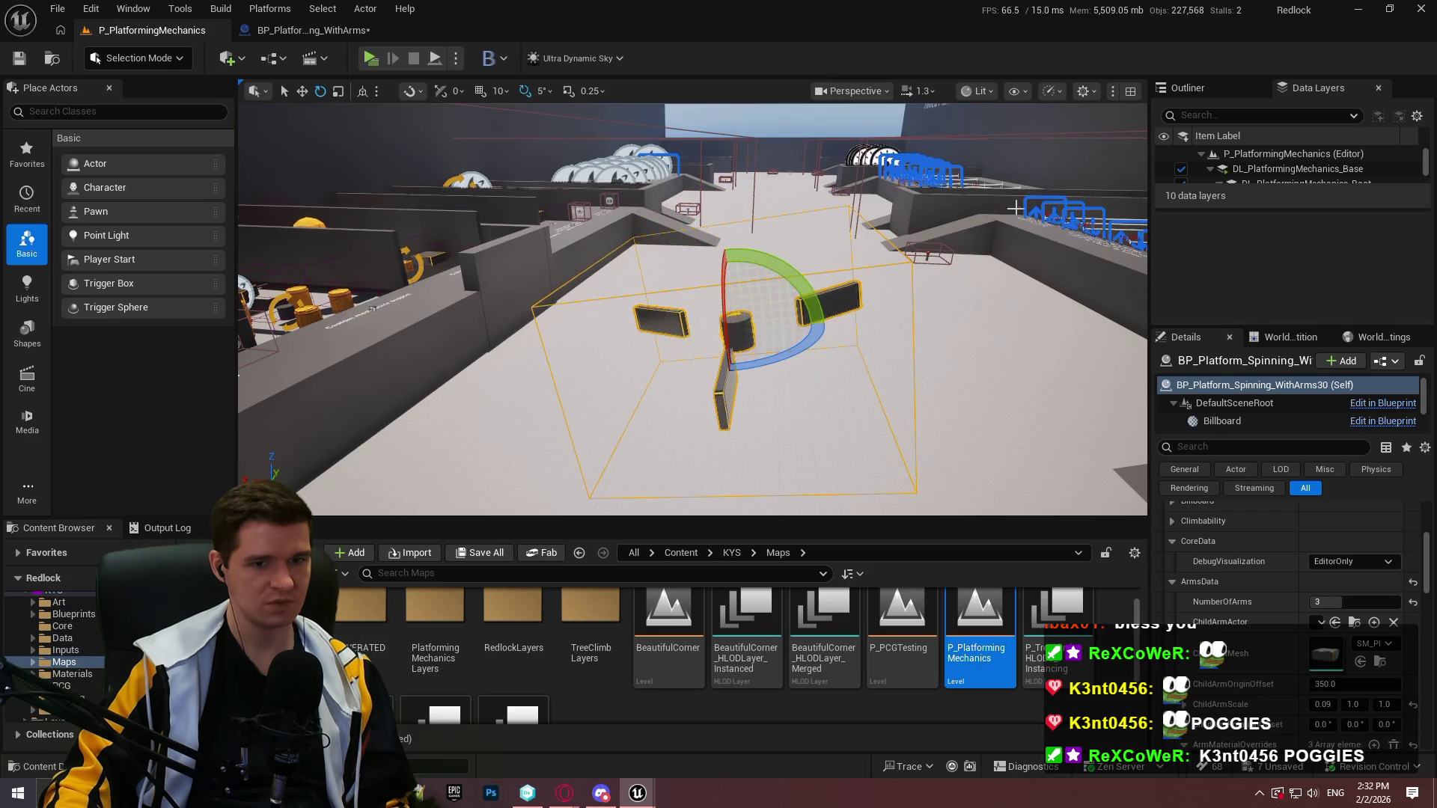
scroll(1197, 396, "down", 3)
scroll(1249, 419, "up", 2)
- Test-rotate BoundingBoxVis 25 degrees, undo both rotations, then reselect Self and BoundingBoxVis
left_click(1251, 409)
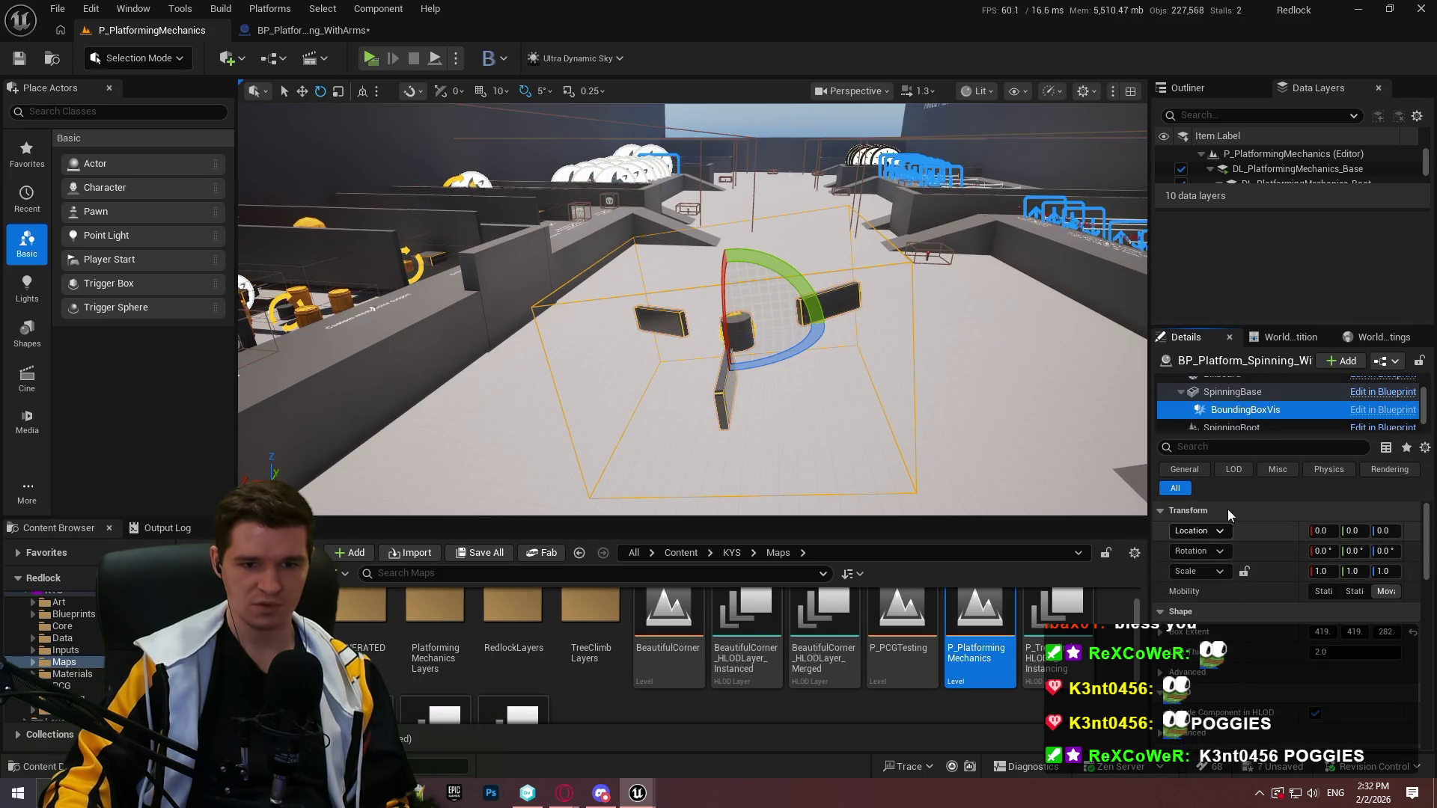
mouse_move(819, 310)
left_mouse_down()
mouse_move(831, 367)
mouse_move(787, 272)
mouse_move(677, 408)
mouse_move(621, 352)
mouse_move(641, 378)
mouse_move(819, 324)
mouse_move(771, 224)
mouse_move(812, 305)
mouse_move(658, 351)
left_mouse_up()
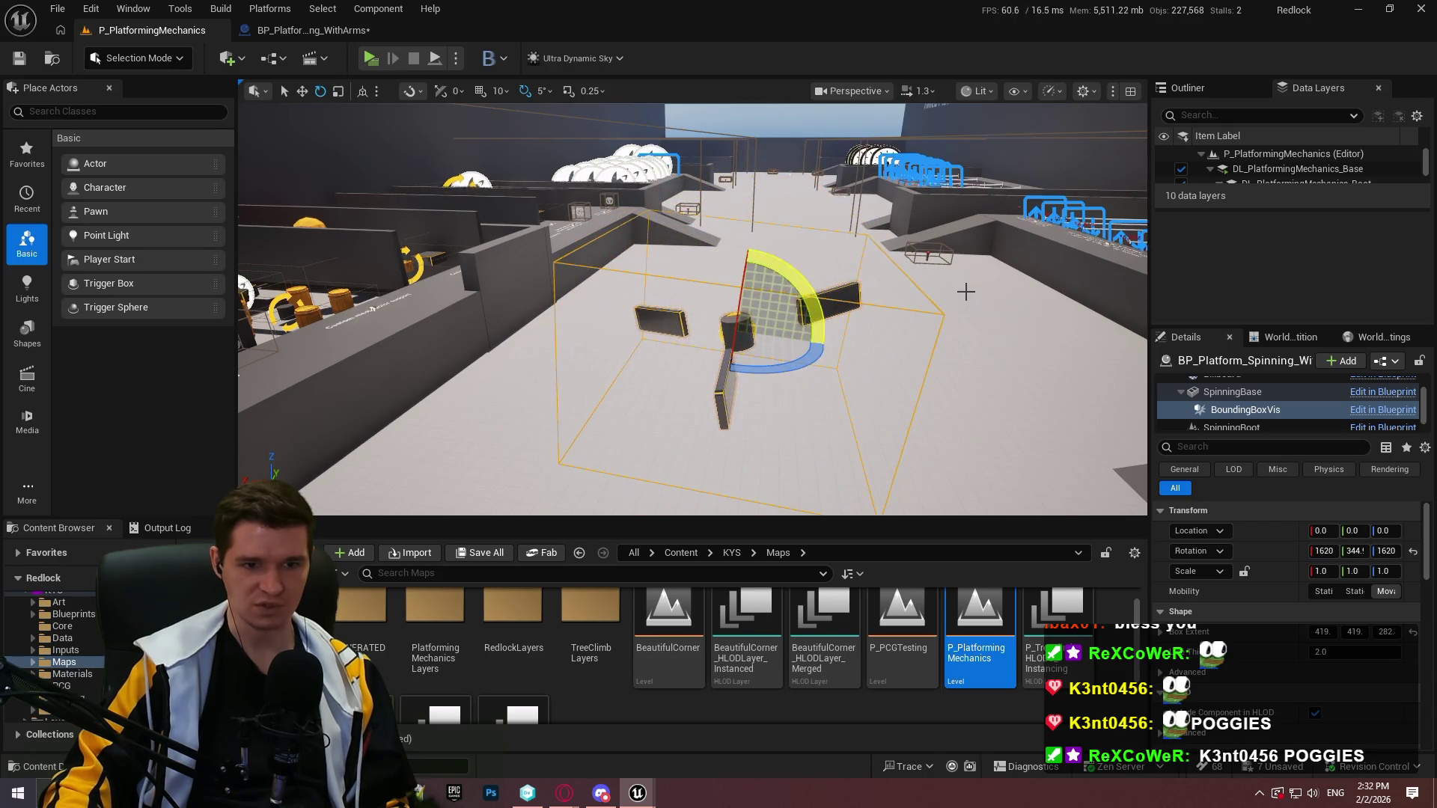
key("ctrl+z")
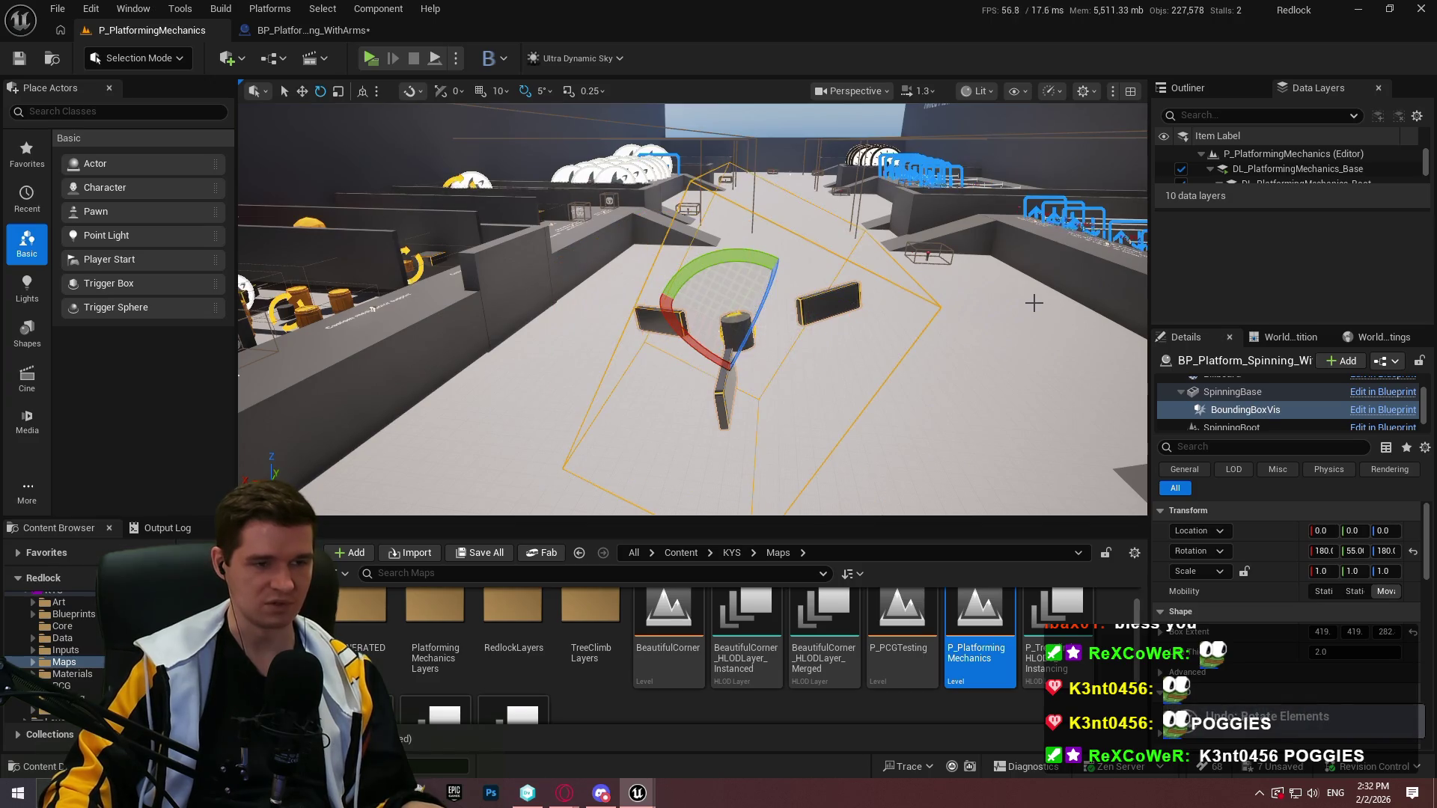
key("ctrl+z")
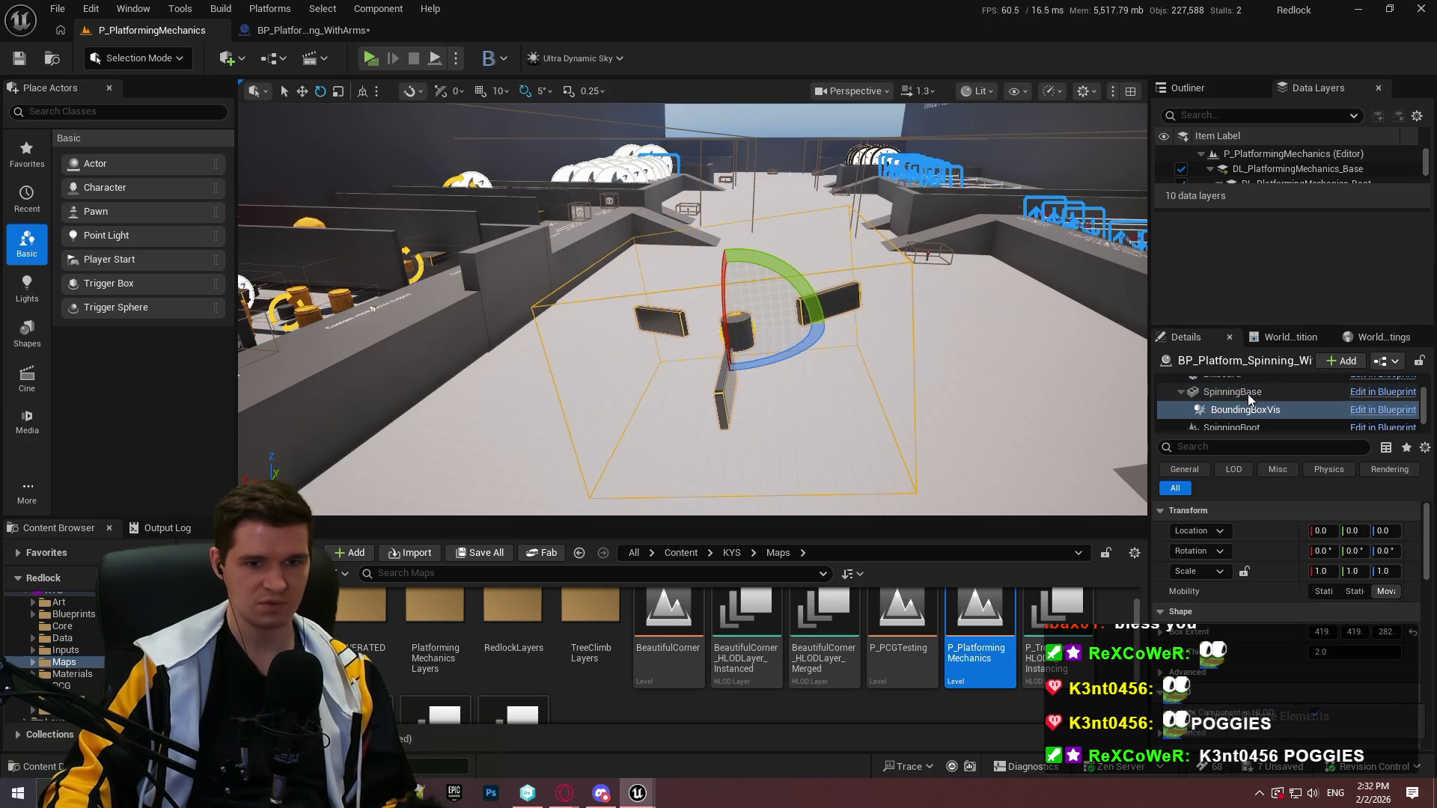
scroll(1248, 393, "up", 3)
left_click(1241, 386)
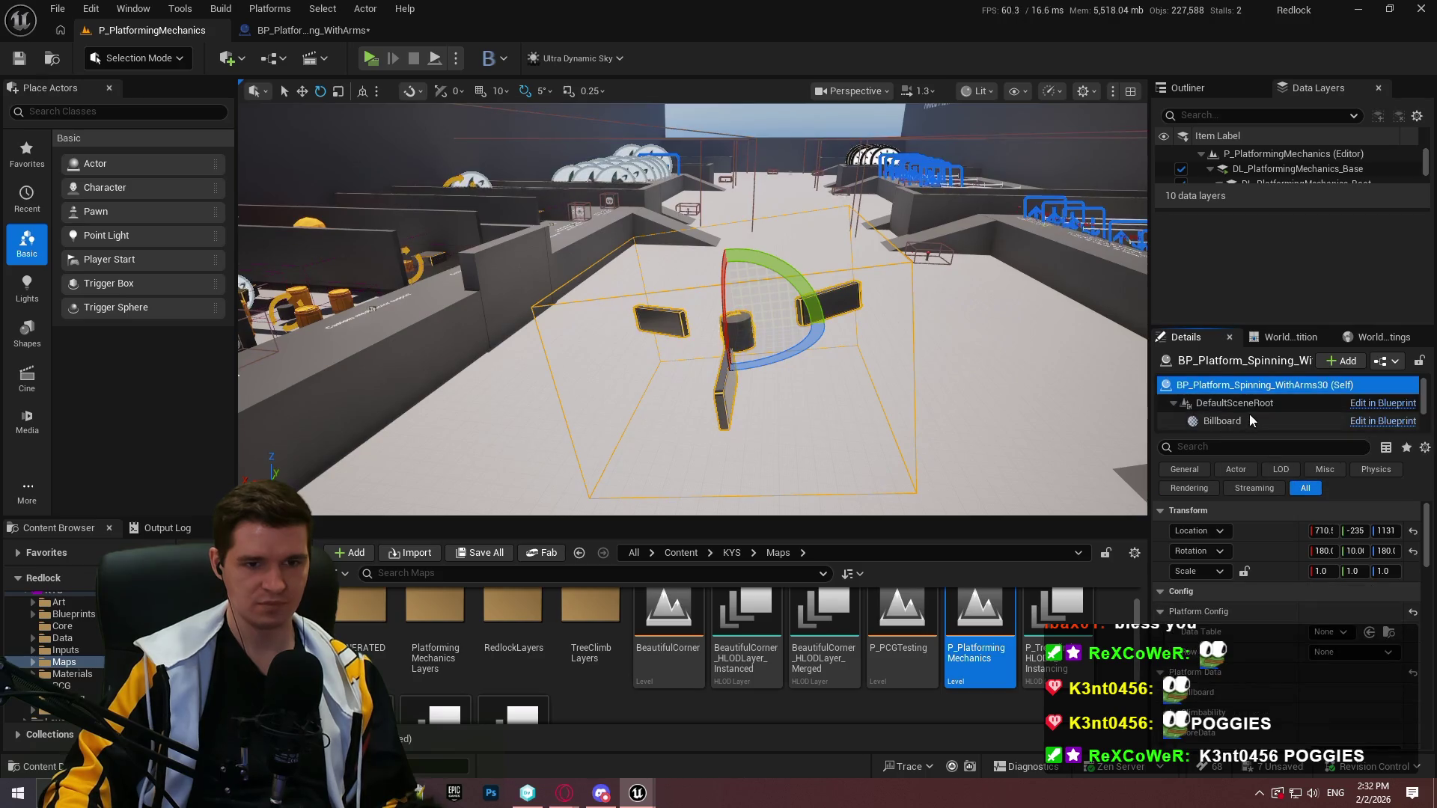
scroll(1255, 419, "down", 2)
left_click(1255, 389)
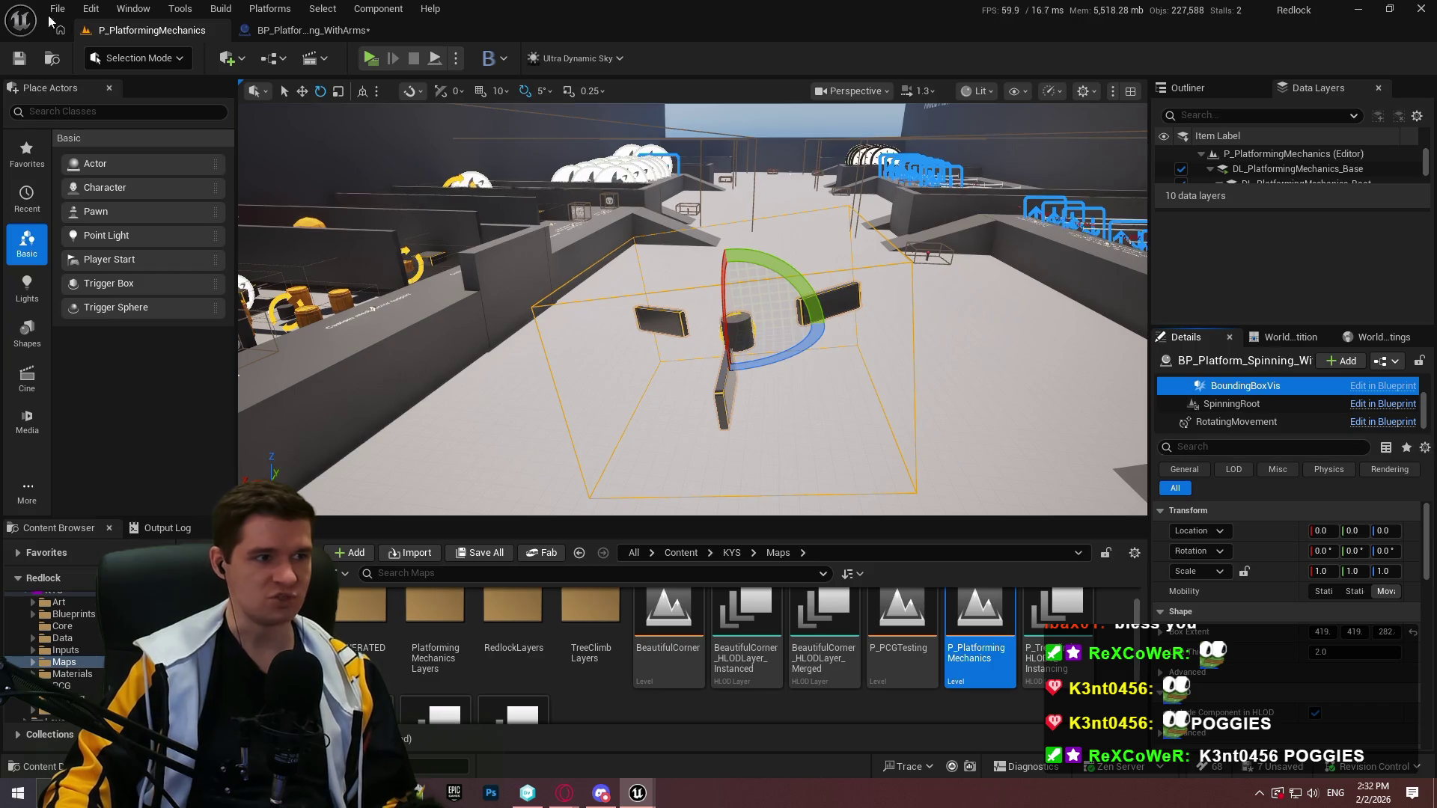
left_click(179, 10)
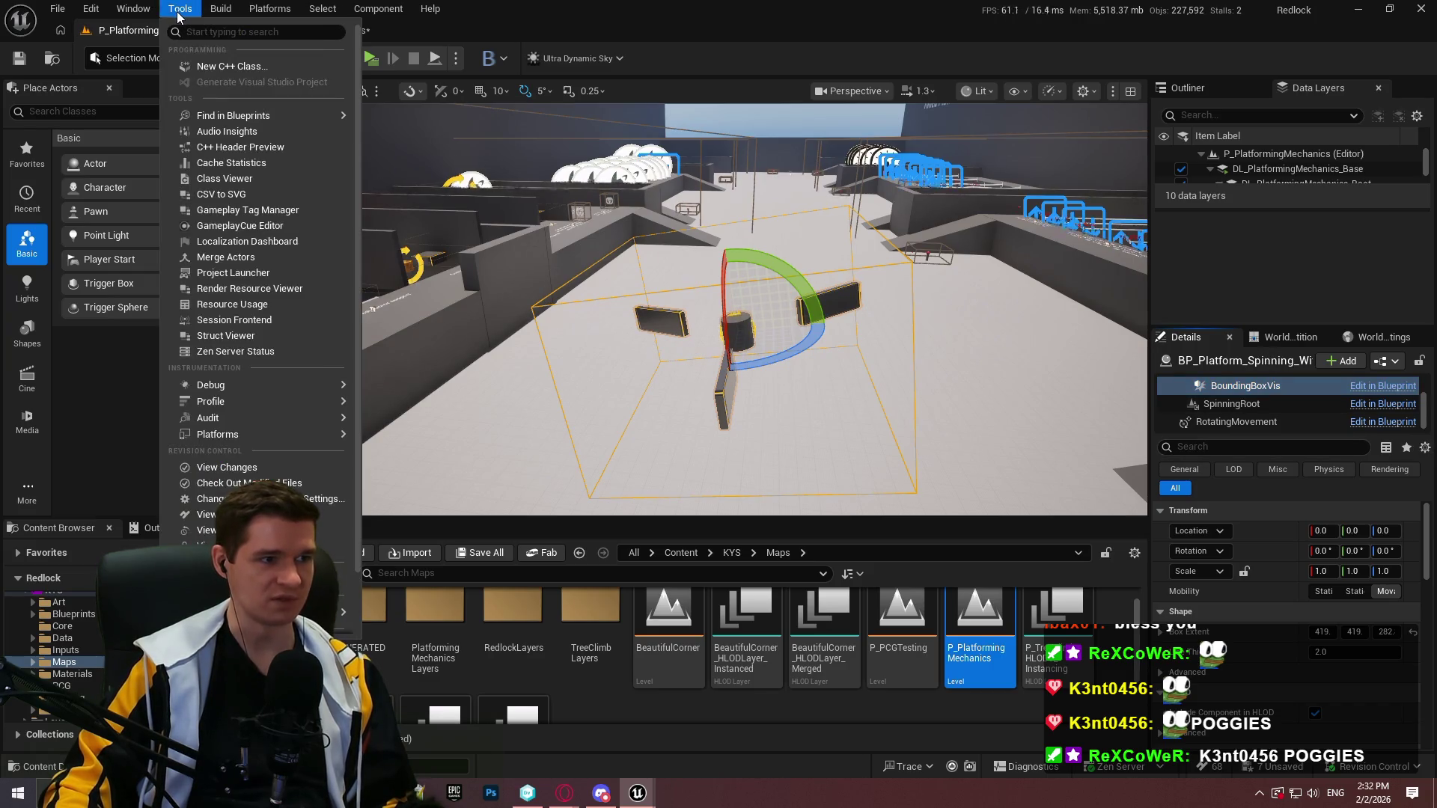
left_click(134, 8)
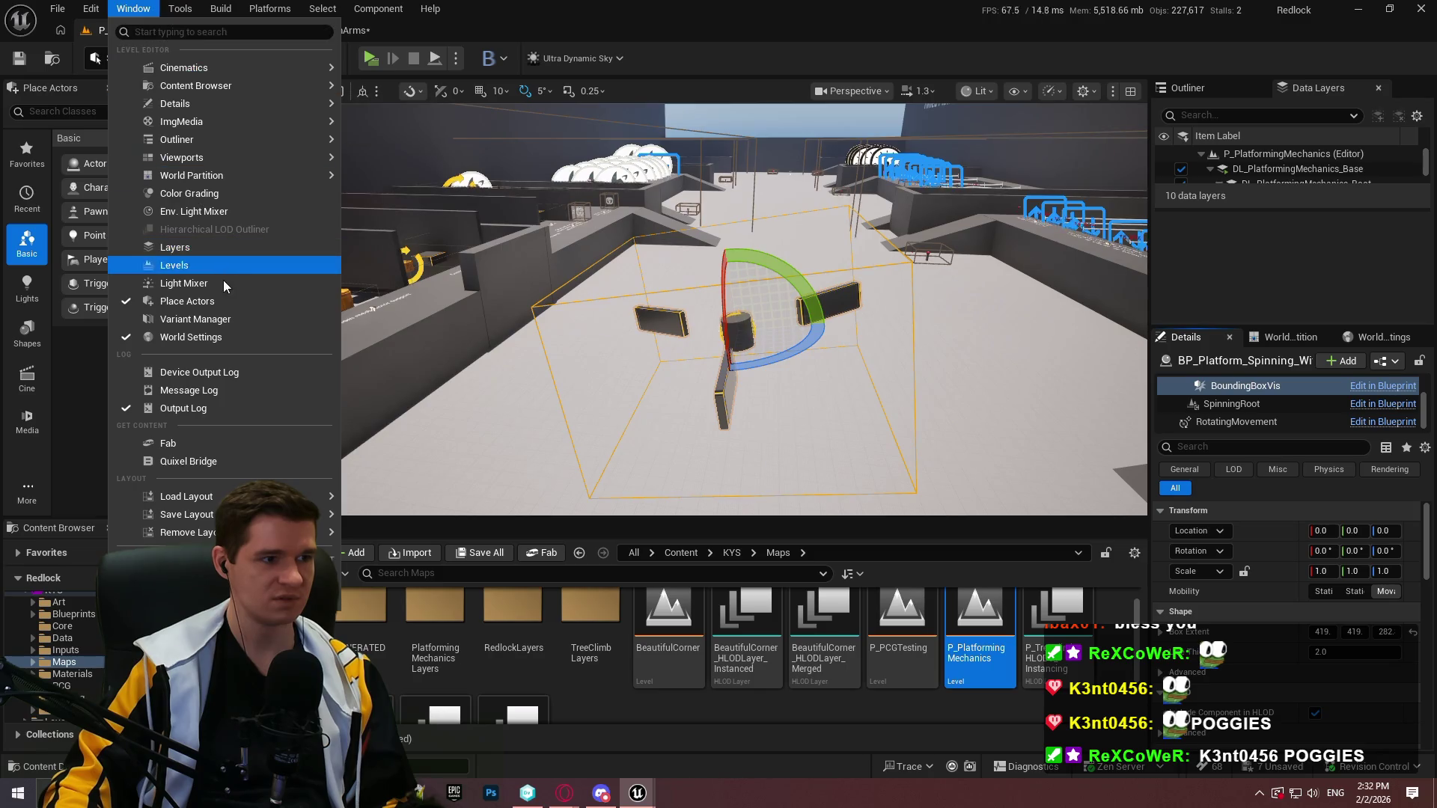
mouse_move(223, 99)
left_click(384, 120)
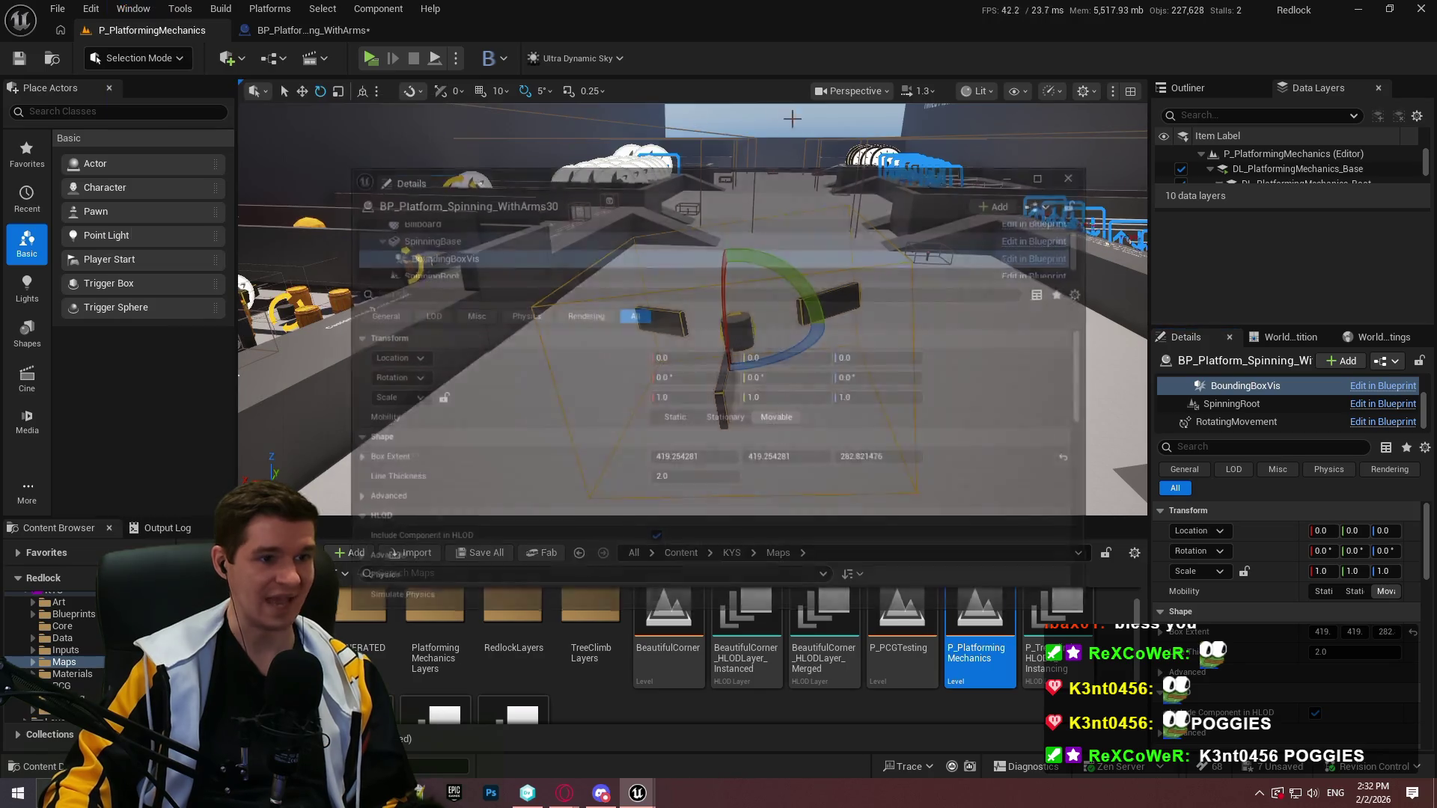
left_click(1076, 173)
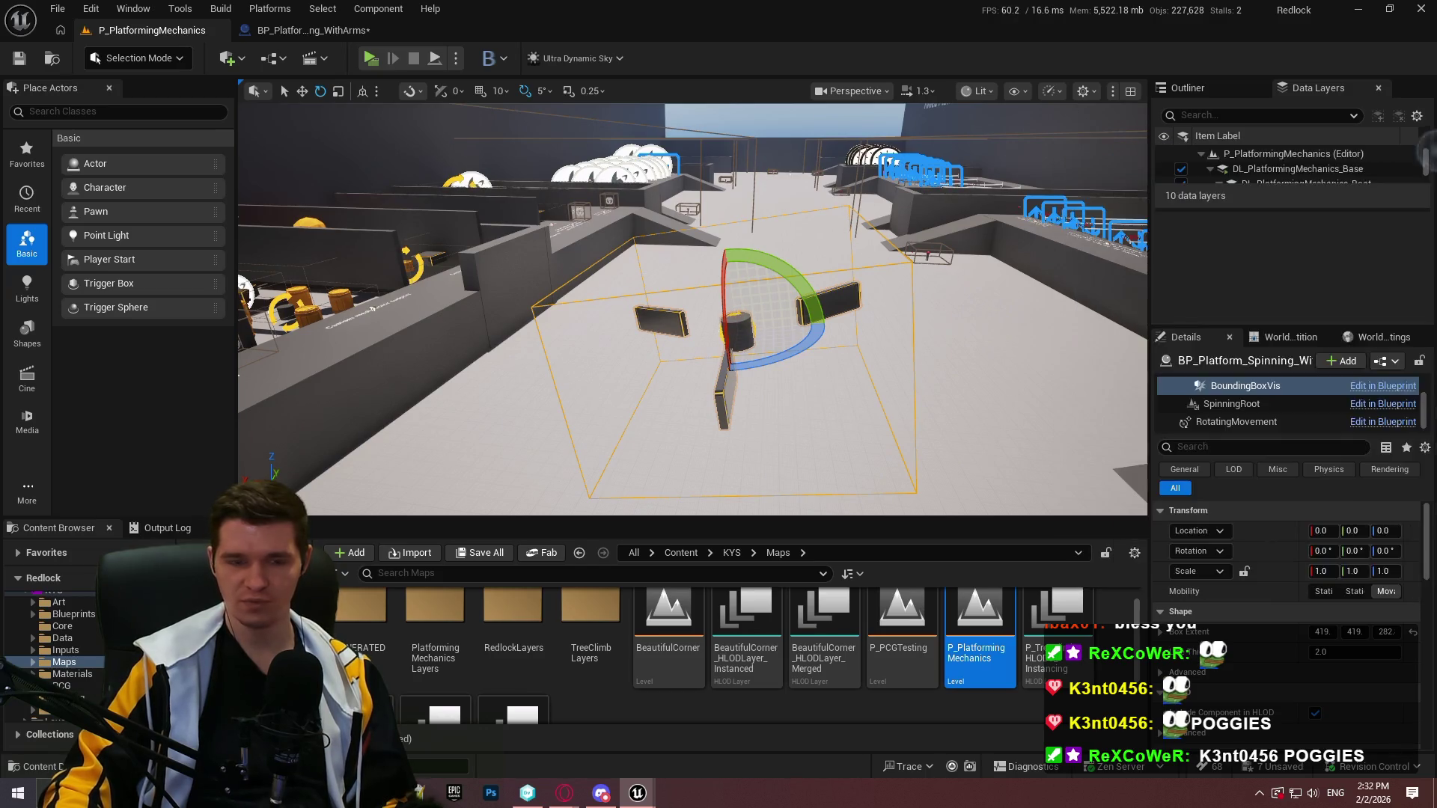
mouse_move(899, 262)
left_mouse_down()
mouse_move(761, 423)
mouse_move(716, 419)
left_mouse_up()
mouse_move(778, 269)
left_mouse_down()
mouse_move(834, 389)
mouse_move(810, 395)
left_mouse_up()
key("ctrl+z")
scroll(1237, 393, "up", 3)
scroll(1237, 394, "up", 1)
left_click(1237, 385)
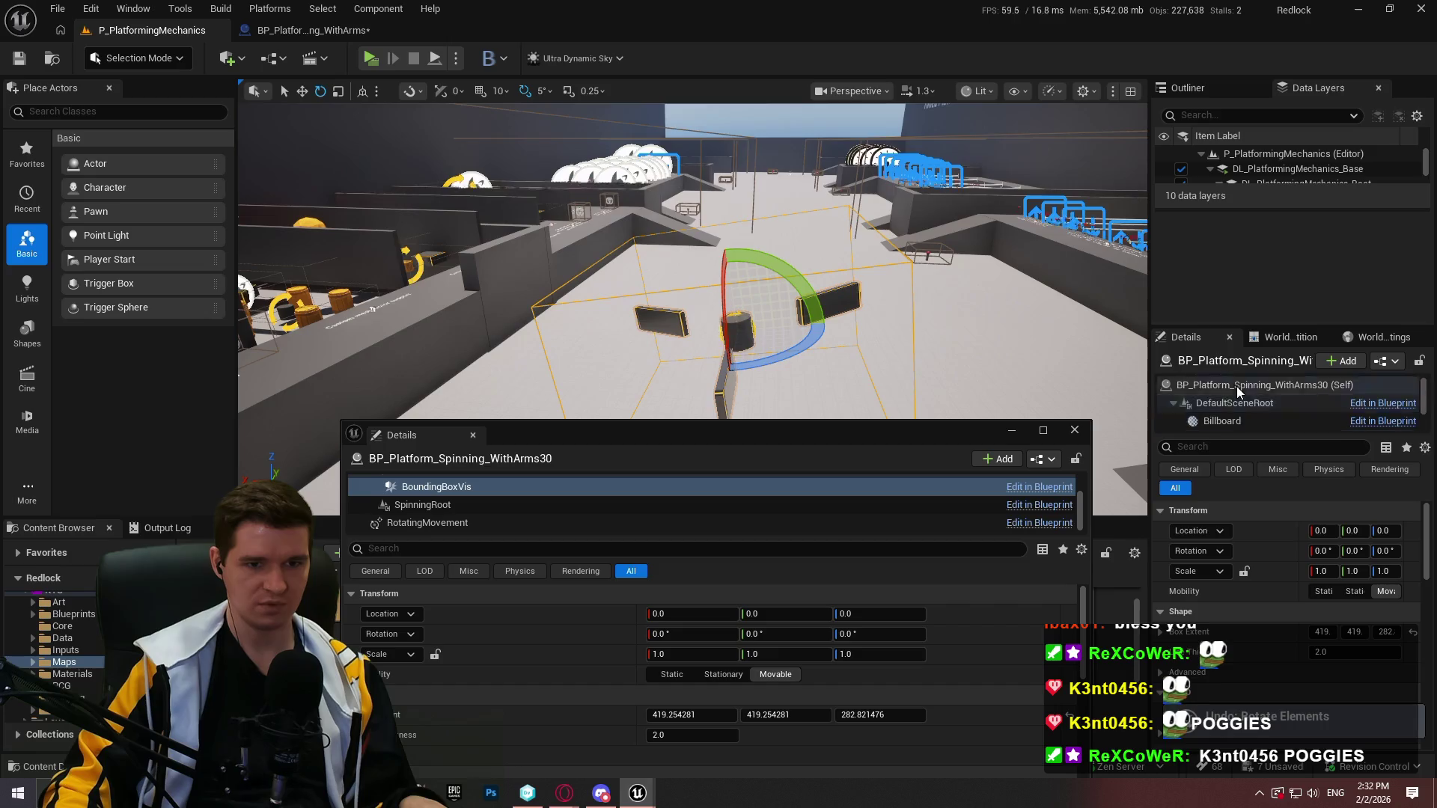
left_click(550, 486)
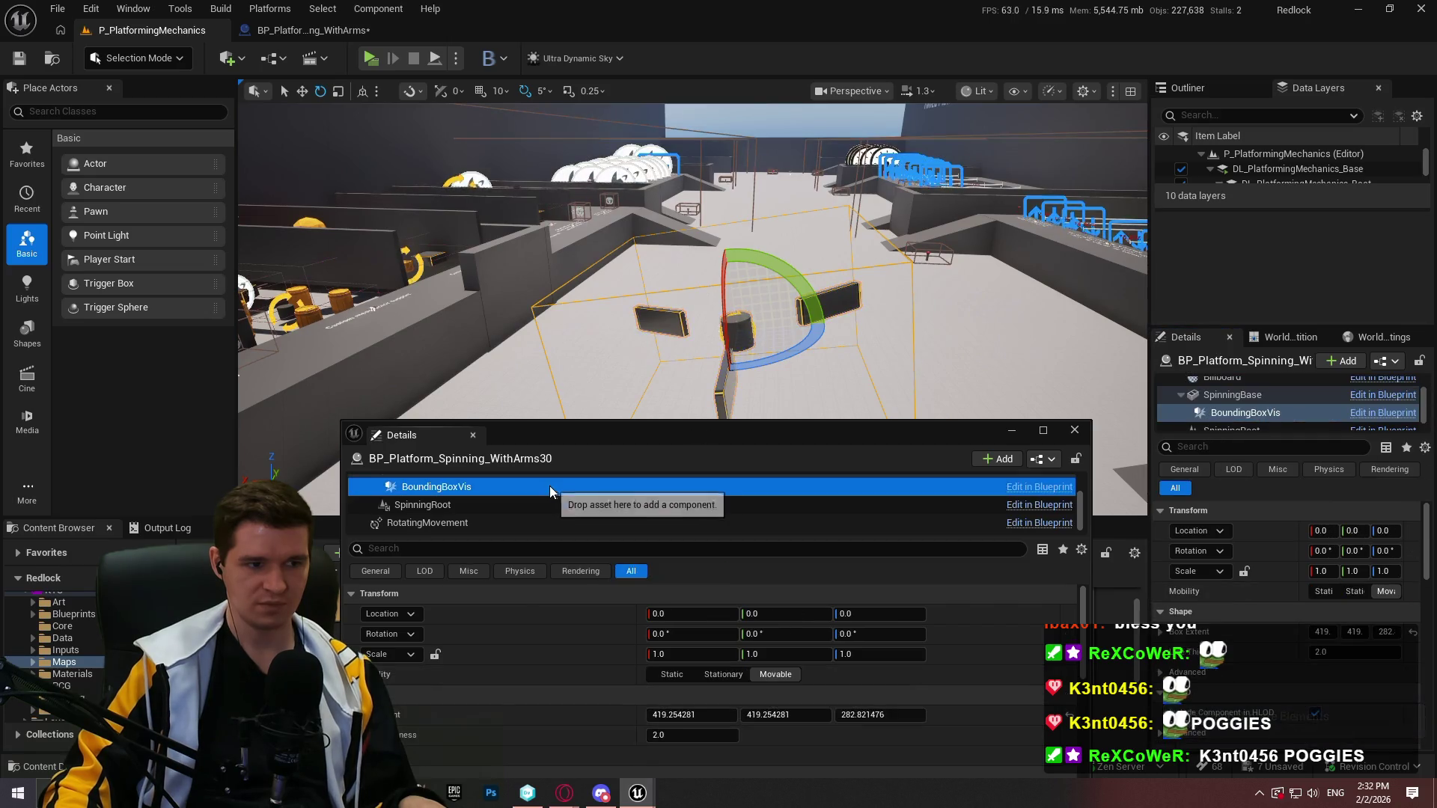
left_click(1276, 389)
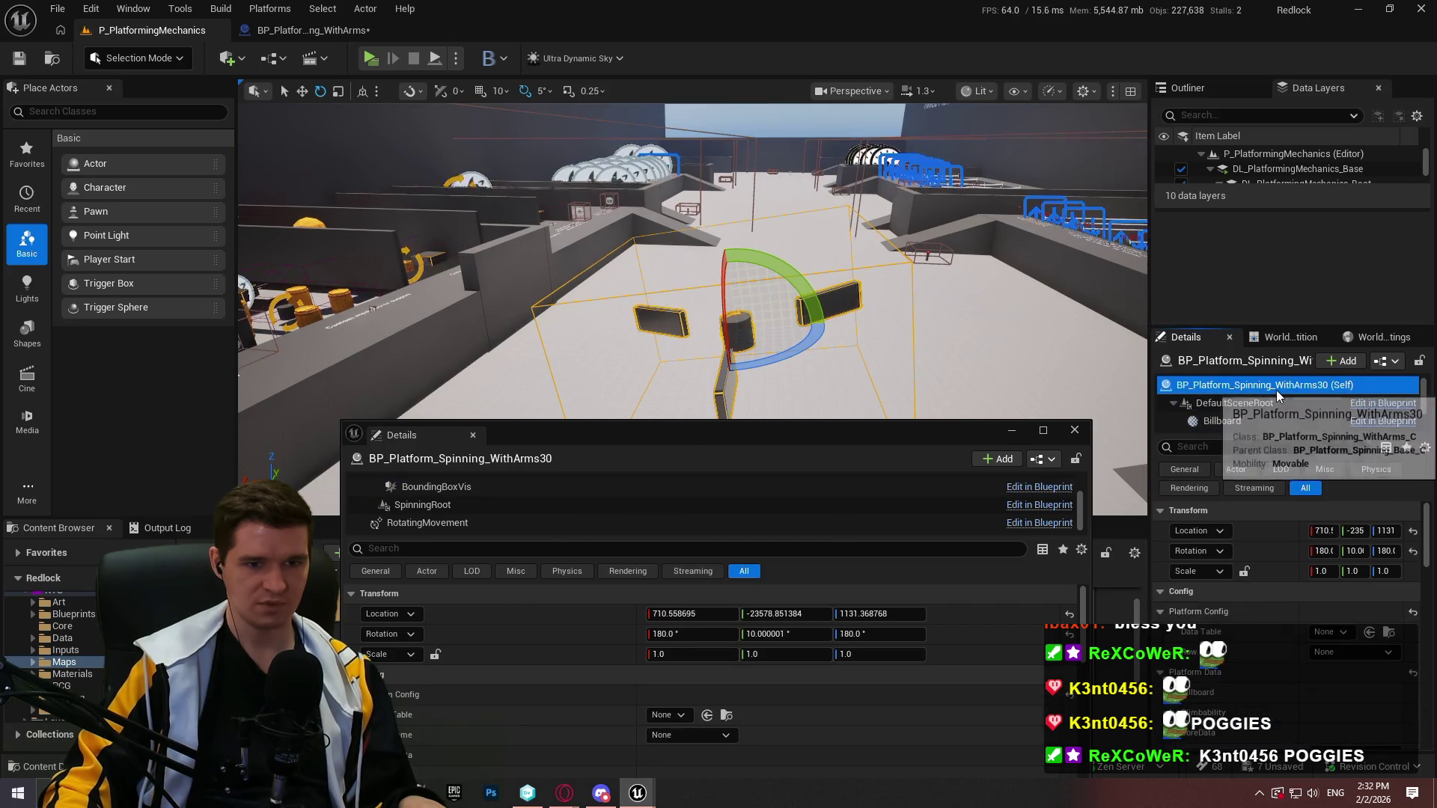
scroll(823, 621, "down", 2)
scroll(835, 645, "up", 2)
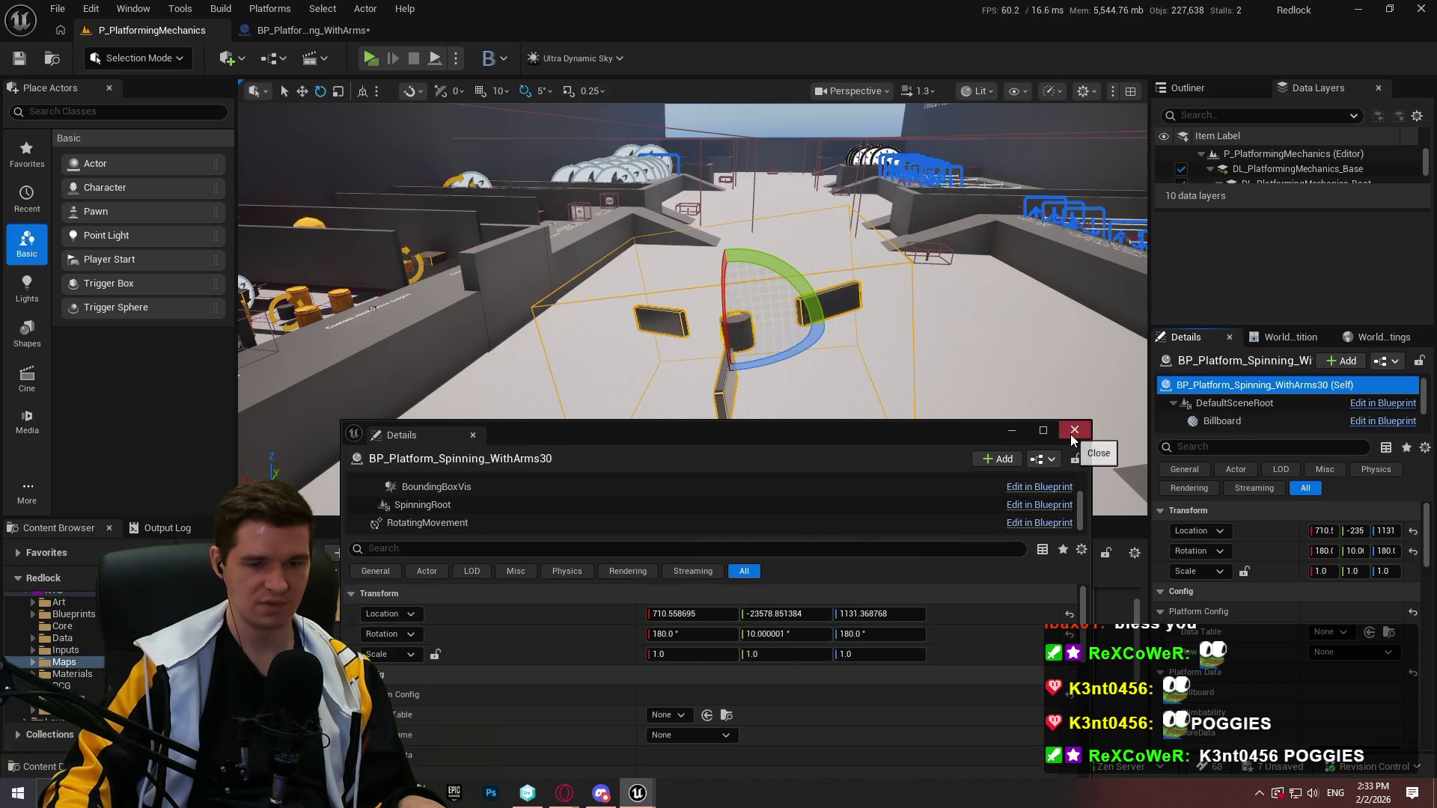
left_click(1072, 432)
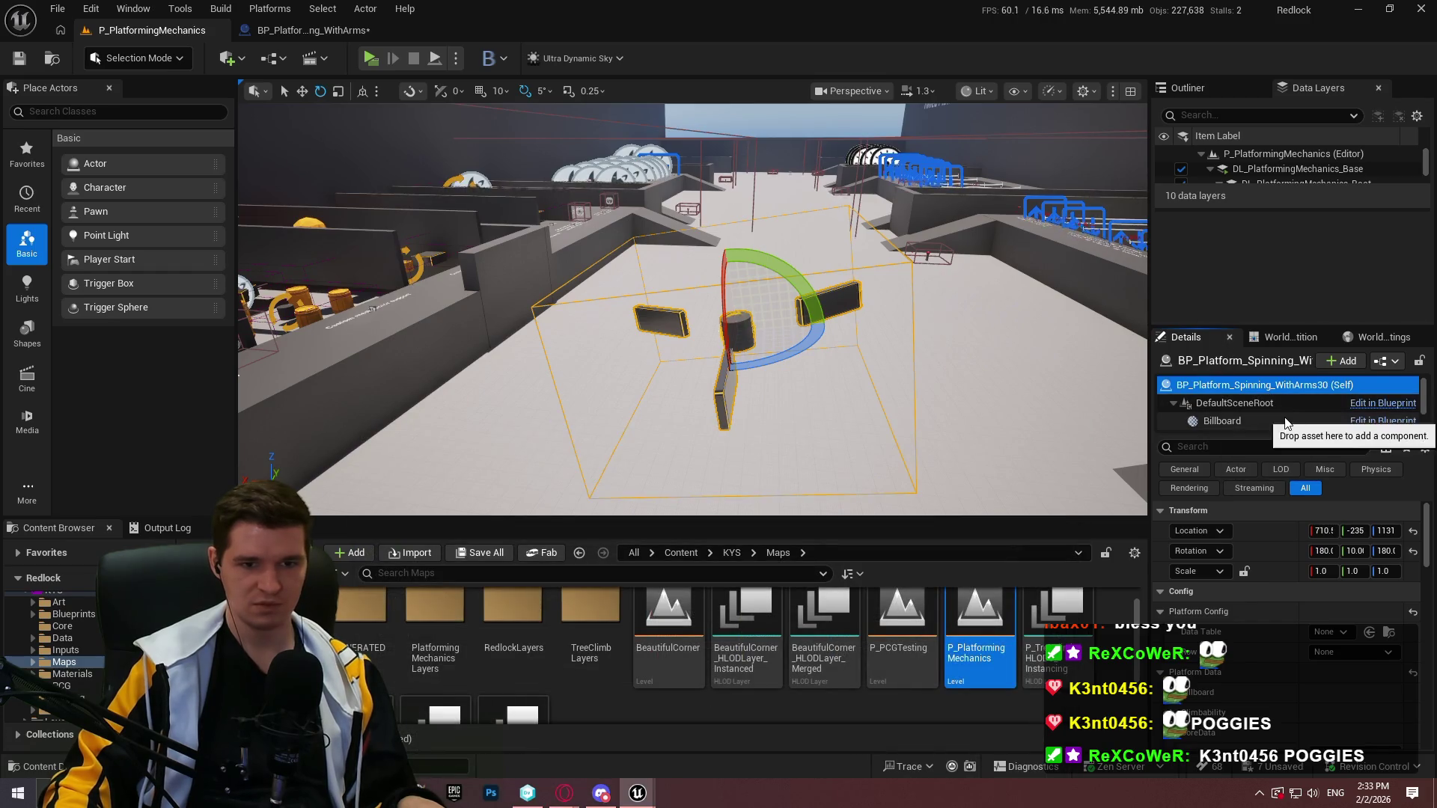
scroll(1261, 411, "down", 2)
left_click(1264, 411)
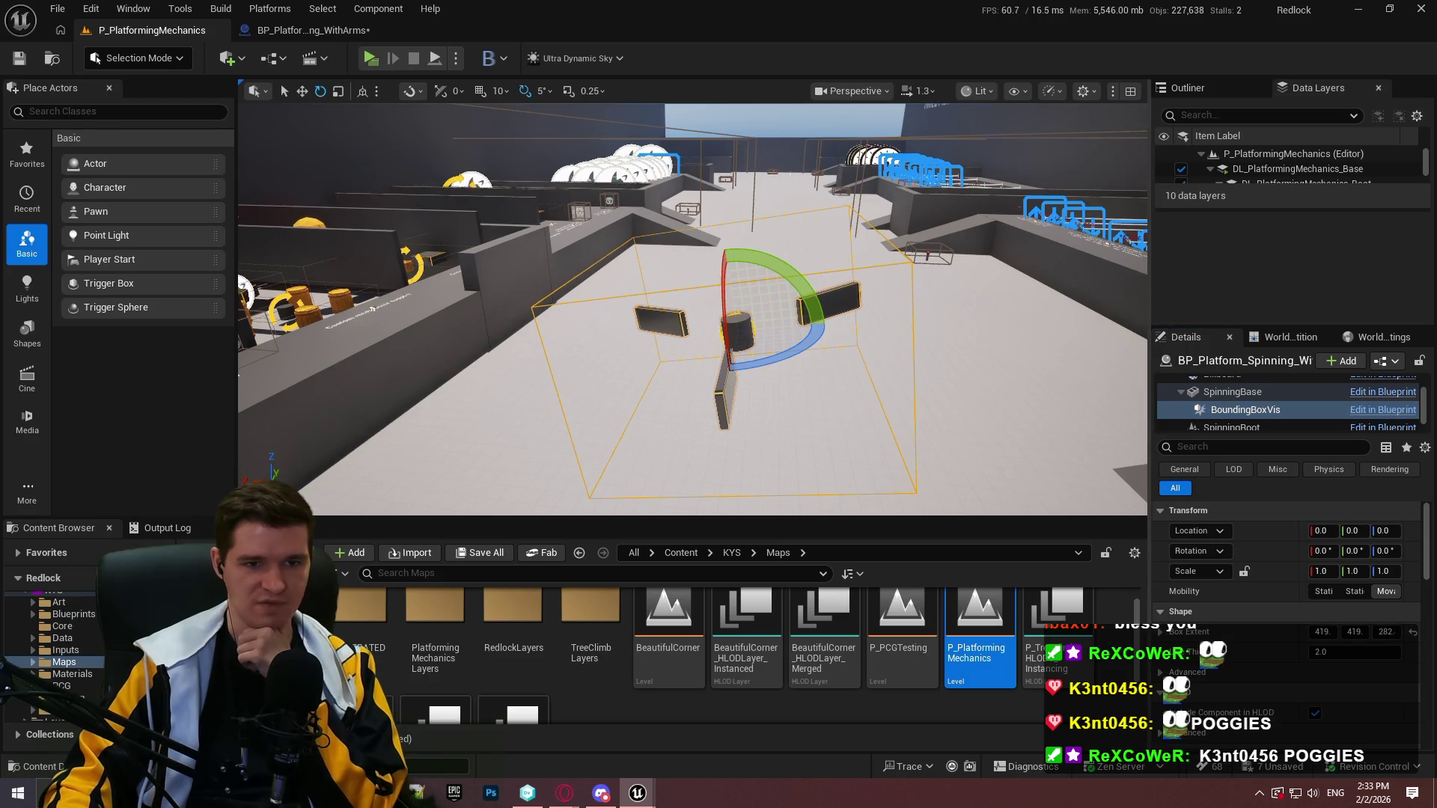
- Narrow the viewport by widening the side panels, then test-rotate BoundingBoxVis and undo it
left_click_drag(1152, 262, 1040, 273)
left_click_drag(687, 311, 1027, 276)
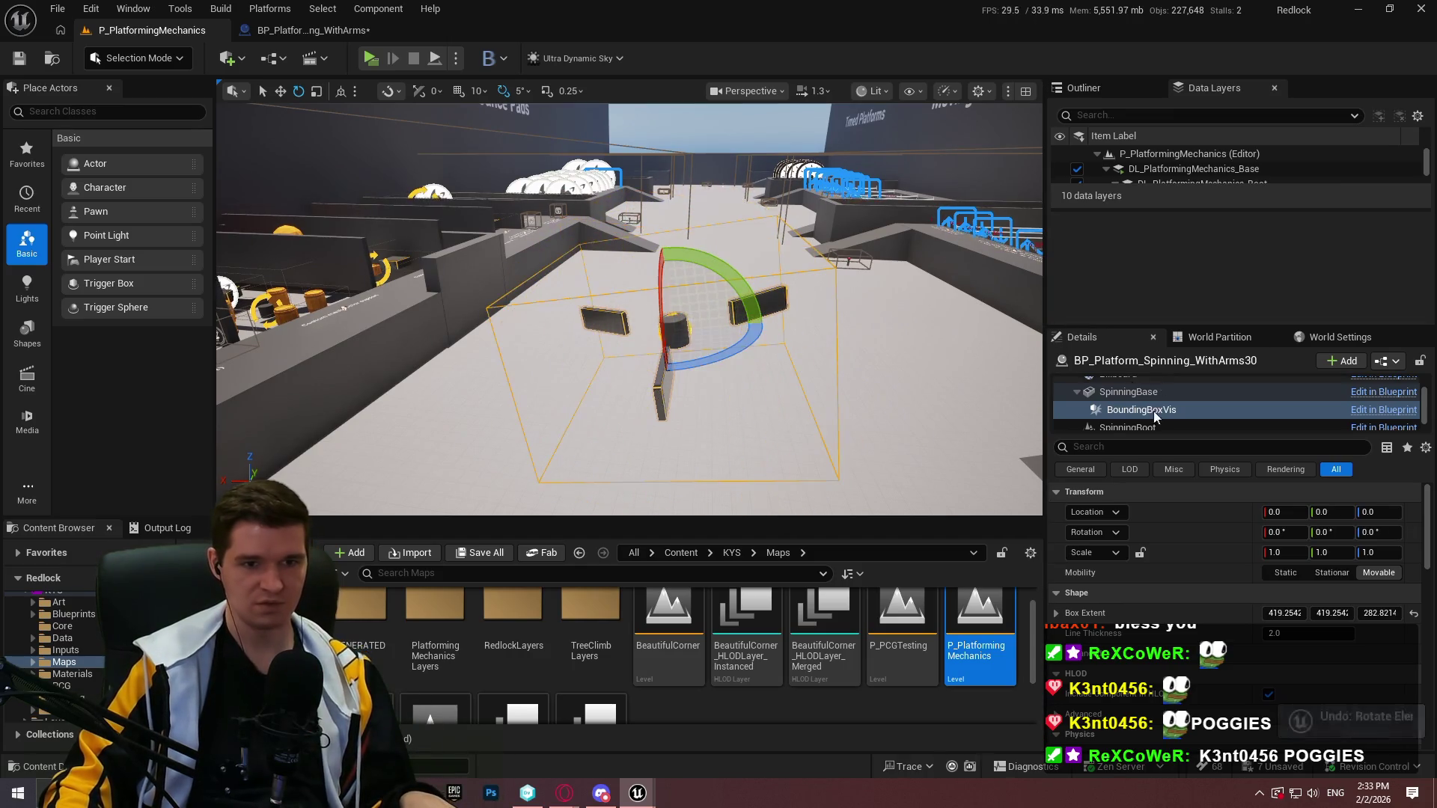
key("ctrl+z")
- Select the platform actor, rotate it about 70 degrees, then undo the rotation
left_click(1142, 385)
mouse_move(698, 260)
left_mouse_down()
mouse_move(771, 314)
mouse_move(748, 389)
mouse_move(715, 404)
left_mouse_up()
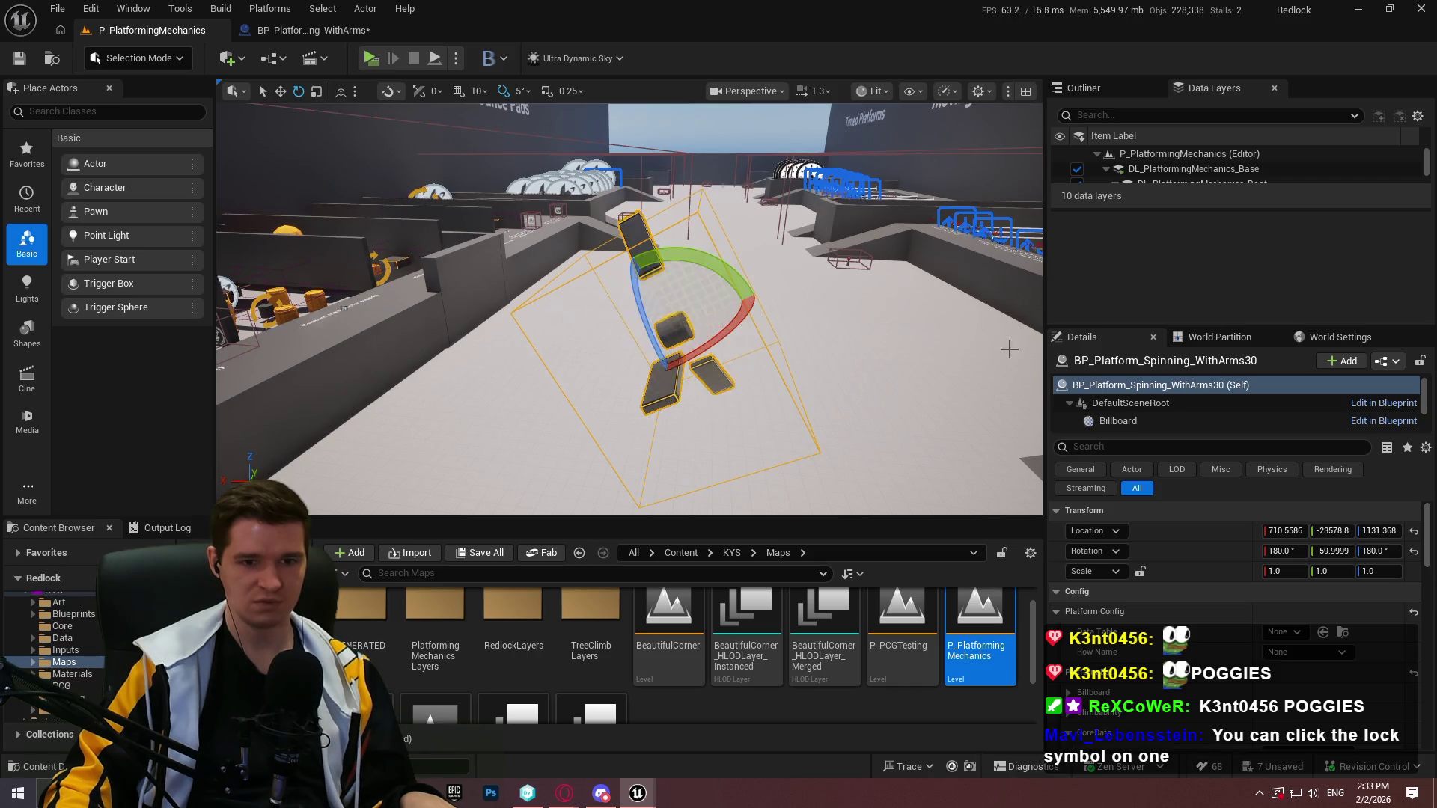
key("ctrl+z")
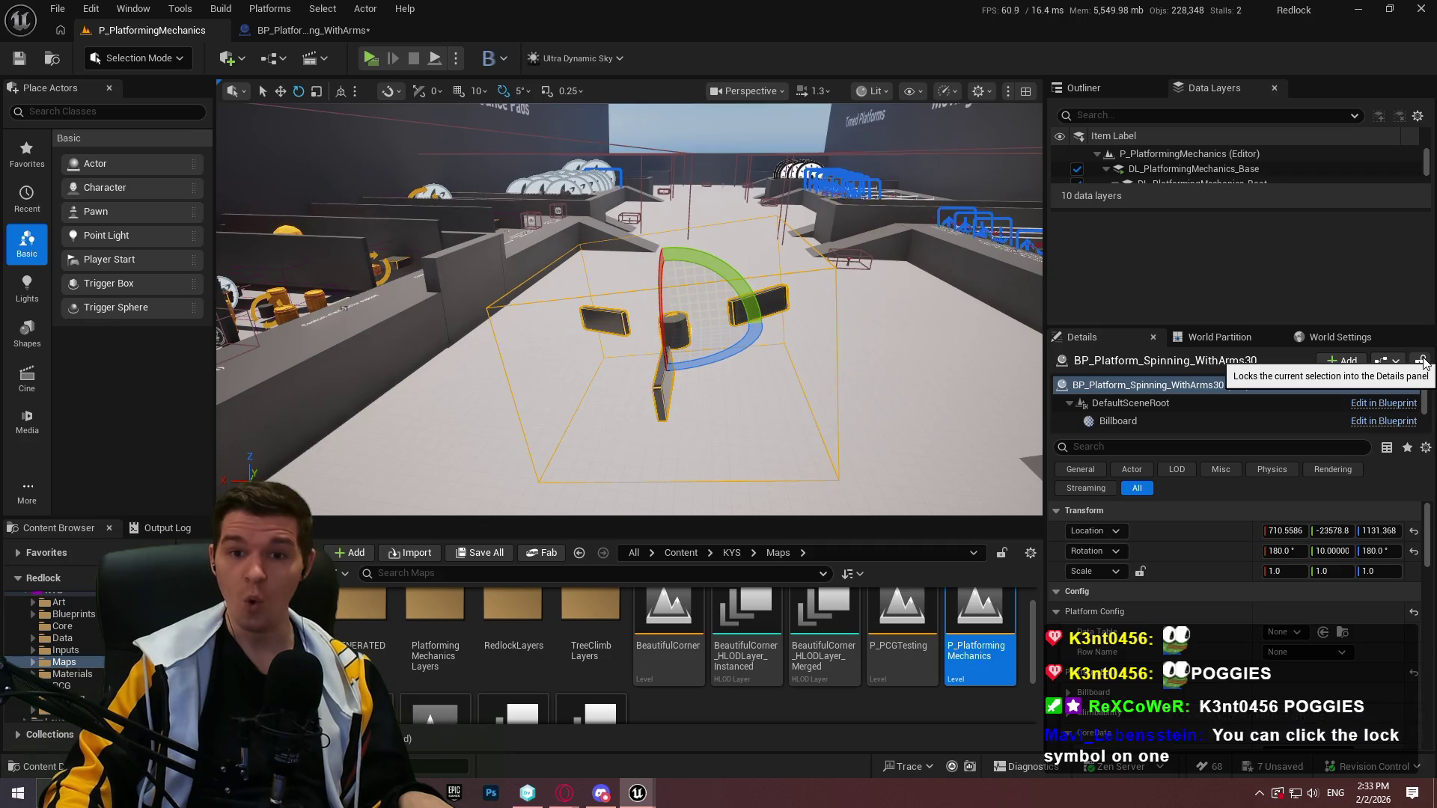
- Open a Details 2 panel and lock it to the BoundingBoxVis component
left_click(148, 11)
mouse_move(179, 103)
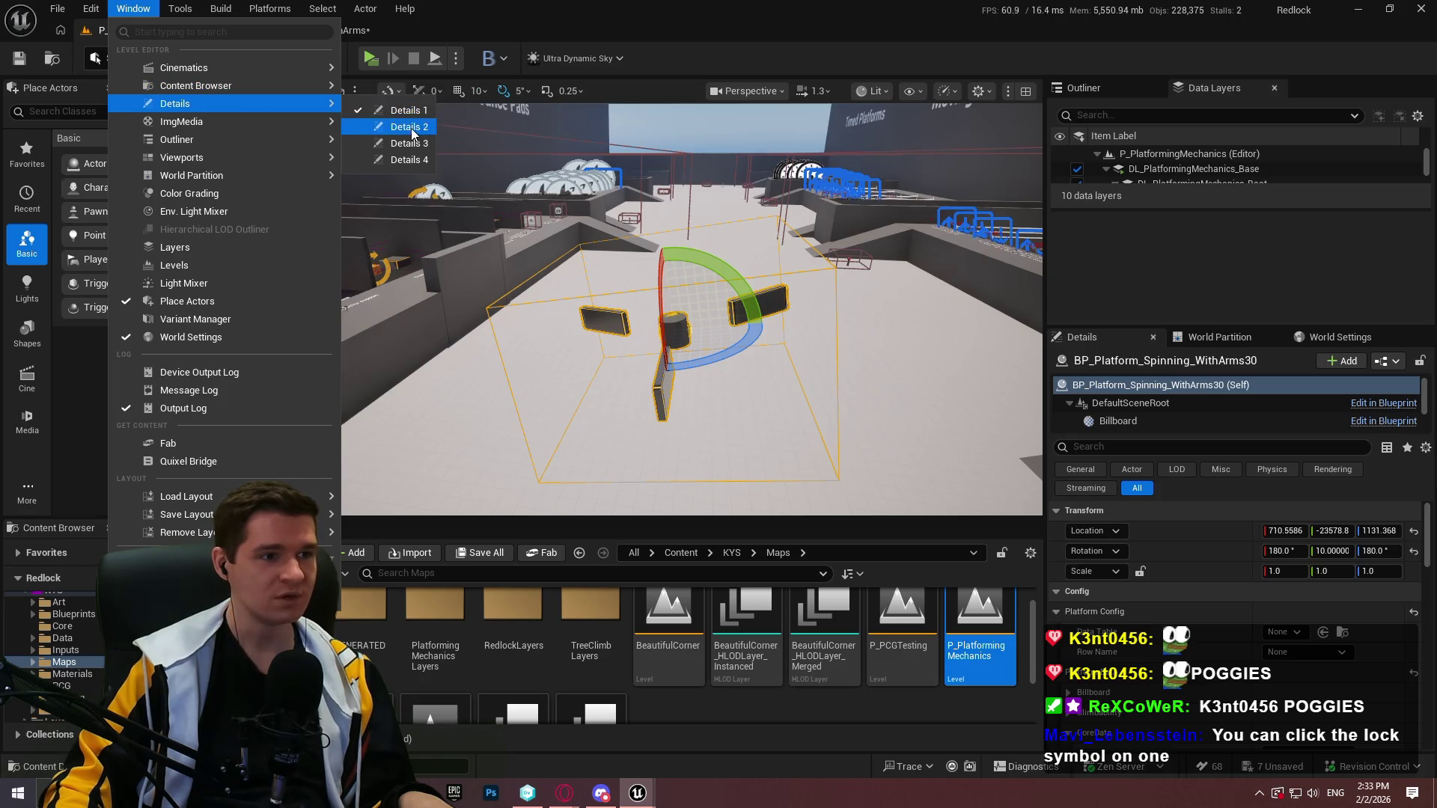
left_click(411, 127)
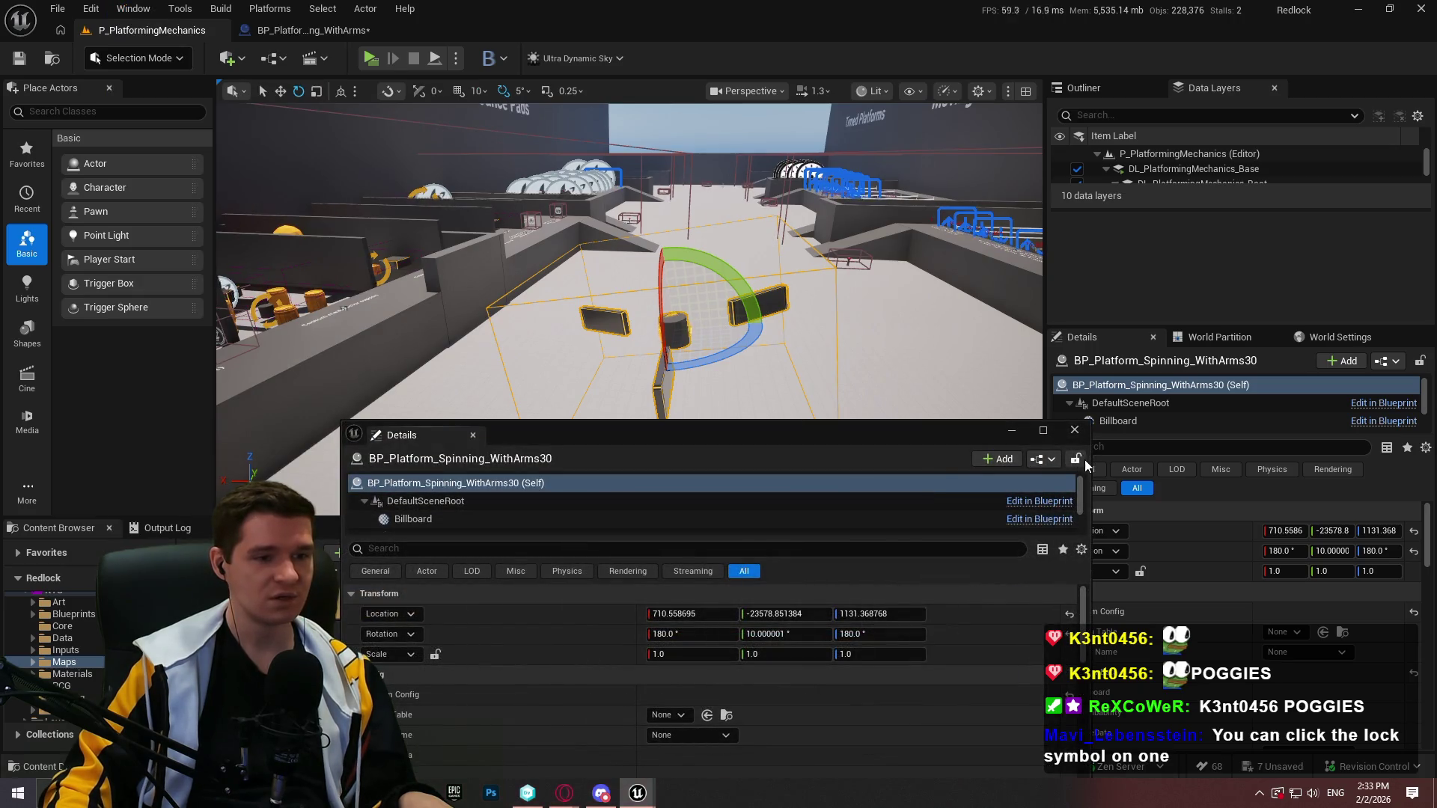
scroll(572, 498, "down", 2)
left_click(558, 505)
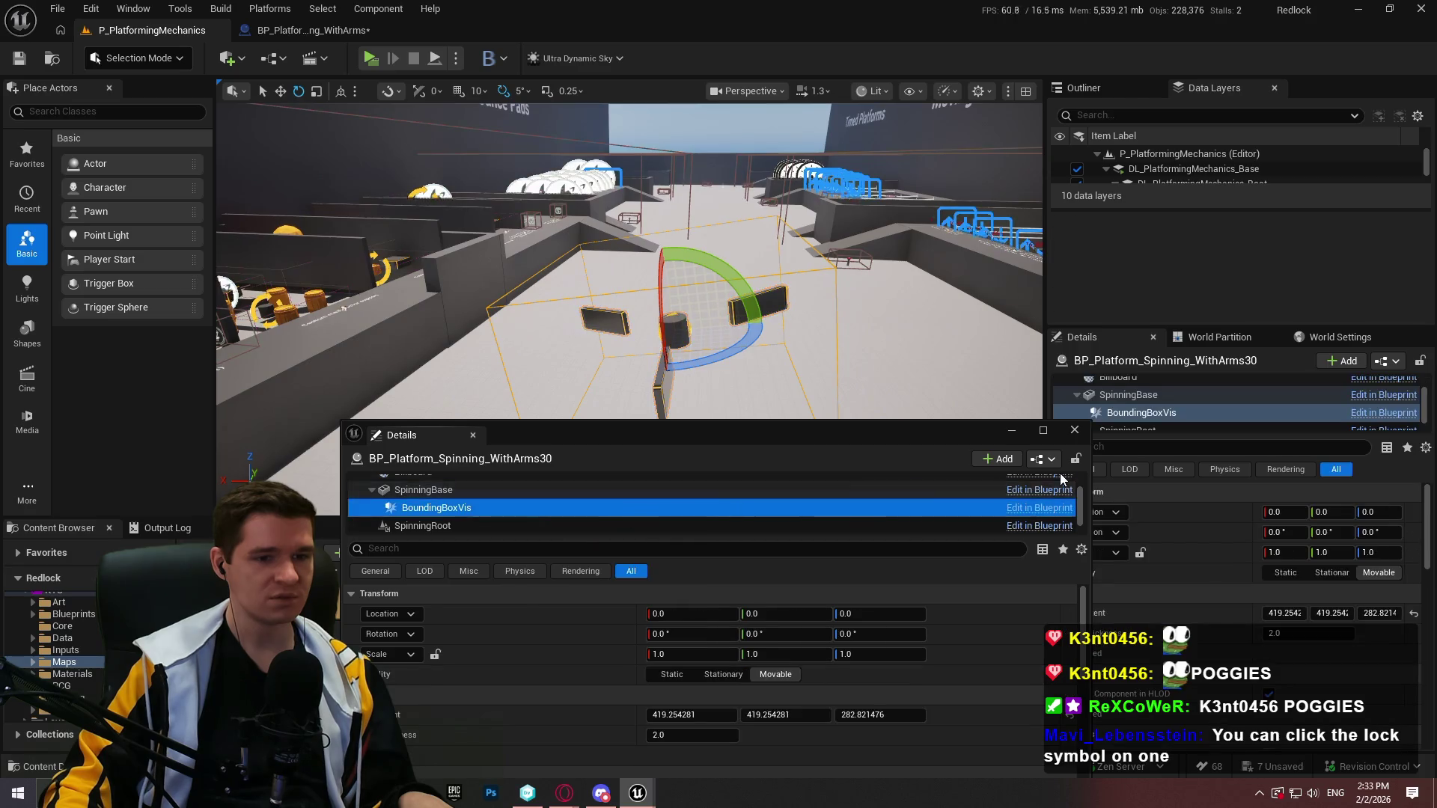
left_click(1075, 459)
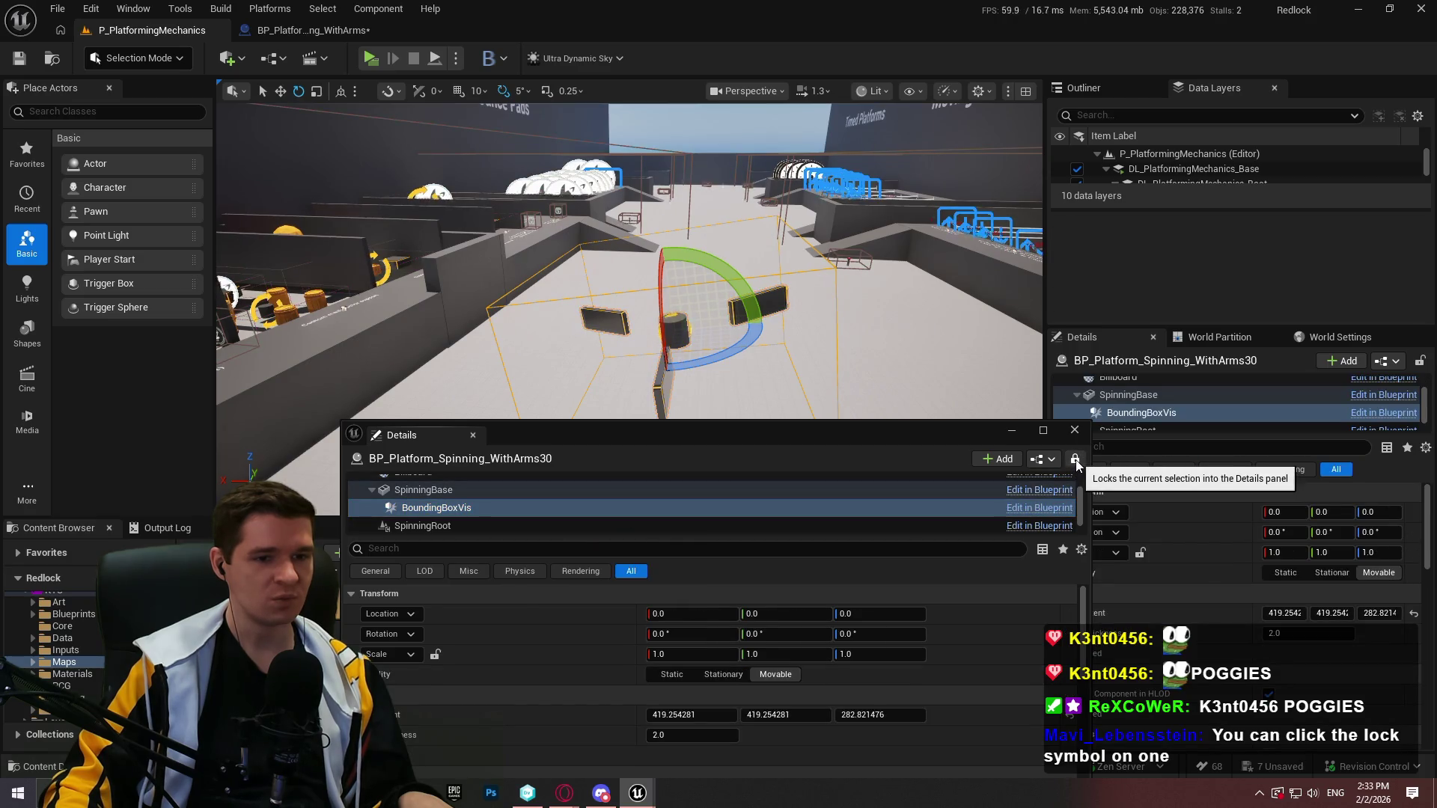
- Select the platform actor in the main Details panel and rotate it about 50 degrees
scroll(1165, 389, "up", 2)
left_click(1164, 386)
mouse_move(754, 279)
left_mouse_down()
mouse_move(754, 397)
mouse_move(757, 359)
mouse_move(767, 385)
mouse_move(748, 284)
mouse_move(711, 249)
mouse_move(752, 337)
mouse_move(696, 247)
mouse_move(652, 244)
left_mouse_up()
- Turn the platform through several more angles while BoundingBoxVis's Box Extent refits the arms
left_click_drag(763, 344, 674, 404)
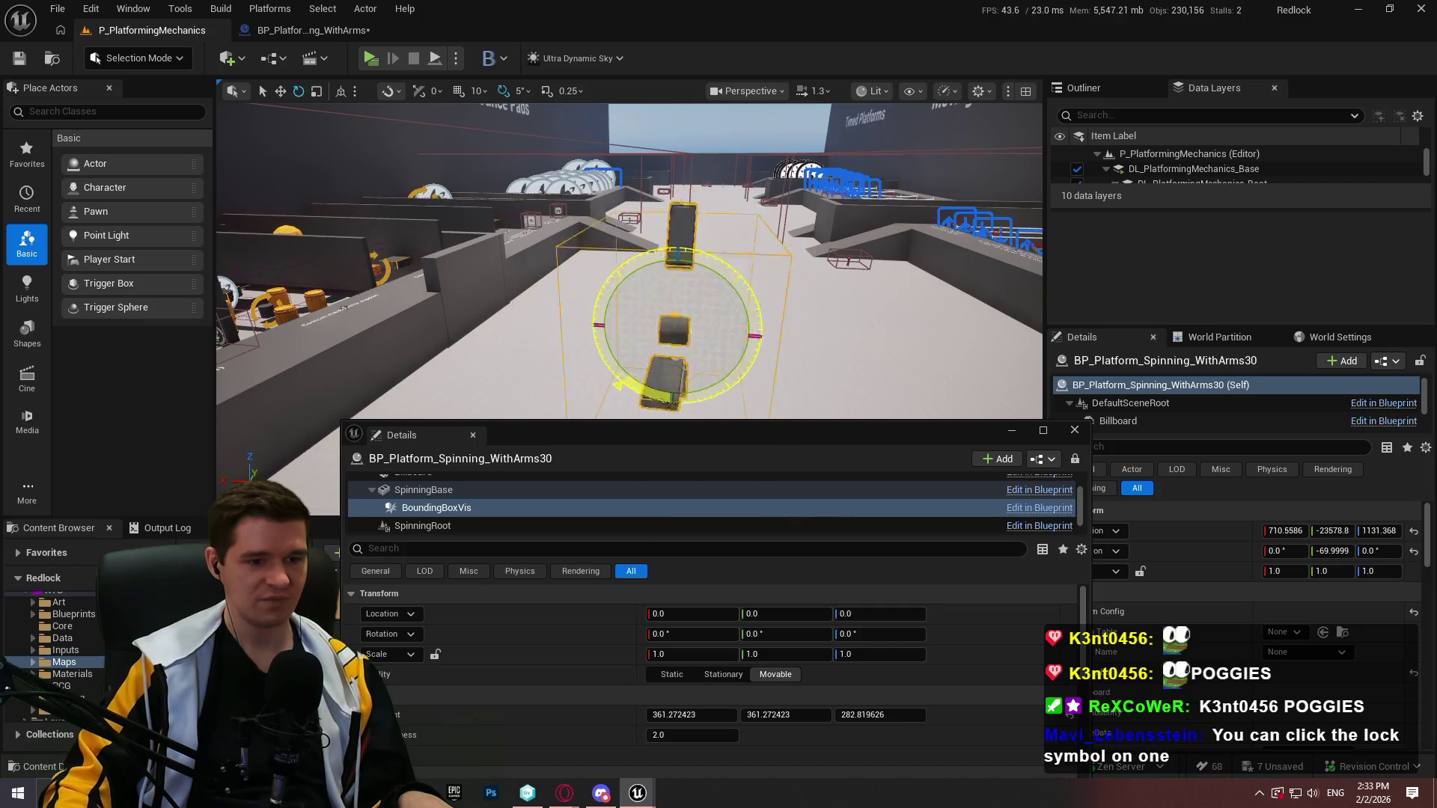
left_click_drag(763, 350, 748, 389)
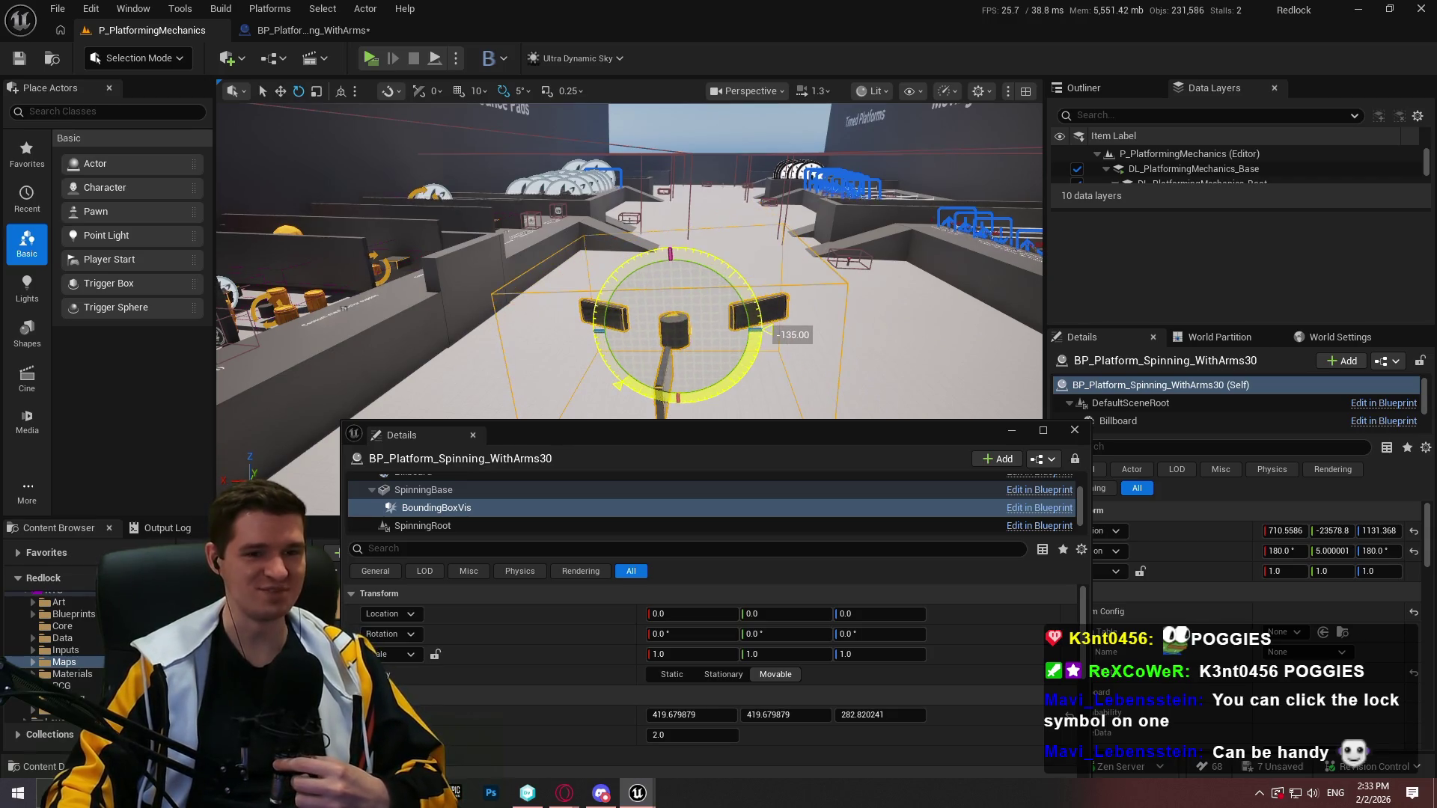
mouse_move(771, 335)
left_mouse_down()
mouse_move(767, 305)
mouse_move(775, 366)
mouse_move(771, 333)
left_mouse_up()
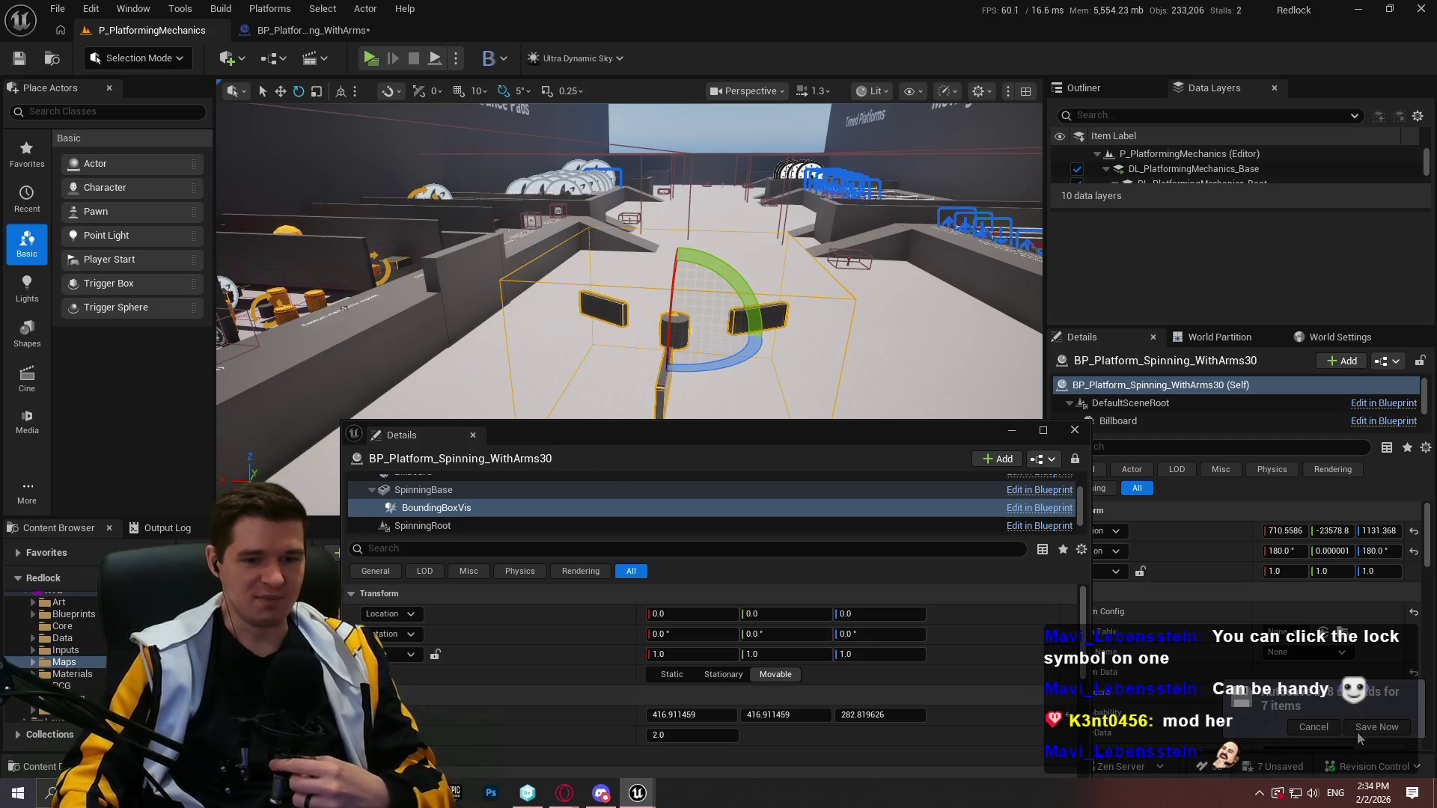
- Save pending changes, move the second Details panel up-left, and turn the platform to 0, -15, 0
left_click(1353, 735)
mouse_move(794, 425)
left_mouse_down()
mouse_move(776, 351)
mouse_move(766, 438)
mouse_move(759, 424)
left_mouse_up()
mouse_move(731, 243)
left_mouse_down()
mouse_move(621, 288)
mouse_move(576, 366)
mouse_move(718, 329)
mouse_move(763, 367)
mouse_move(778, 292)
mouse_move(741, 366)
mouse_move(681, 397)
mouse_move(573, 374)
mouse_move(719, 232)
mouse_move(800, 389)
mouse_move(707, 235)
mouse_move(621, 291)
mouse_move(591, 336)
mouse_move(643, 254)
mouse_move(710, 239)
mouse_move(756, 273)
mouse_move(673, 243)
mouse_move(644, 254)
mouse_move(591, 337)
left_mouse_up()
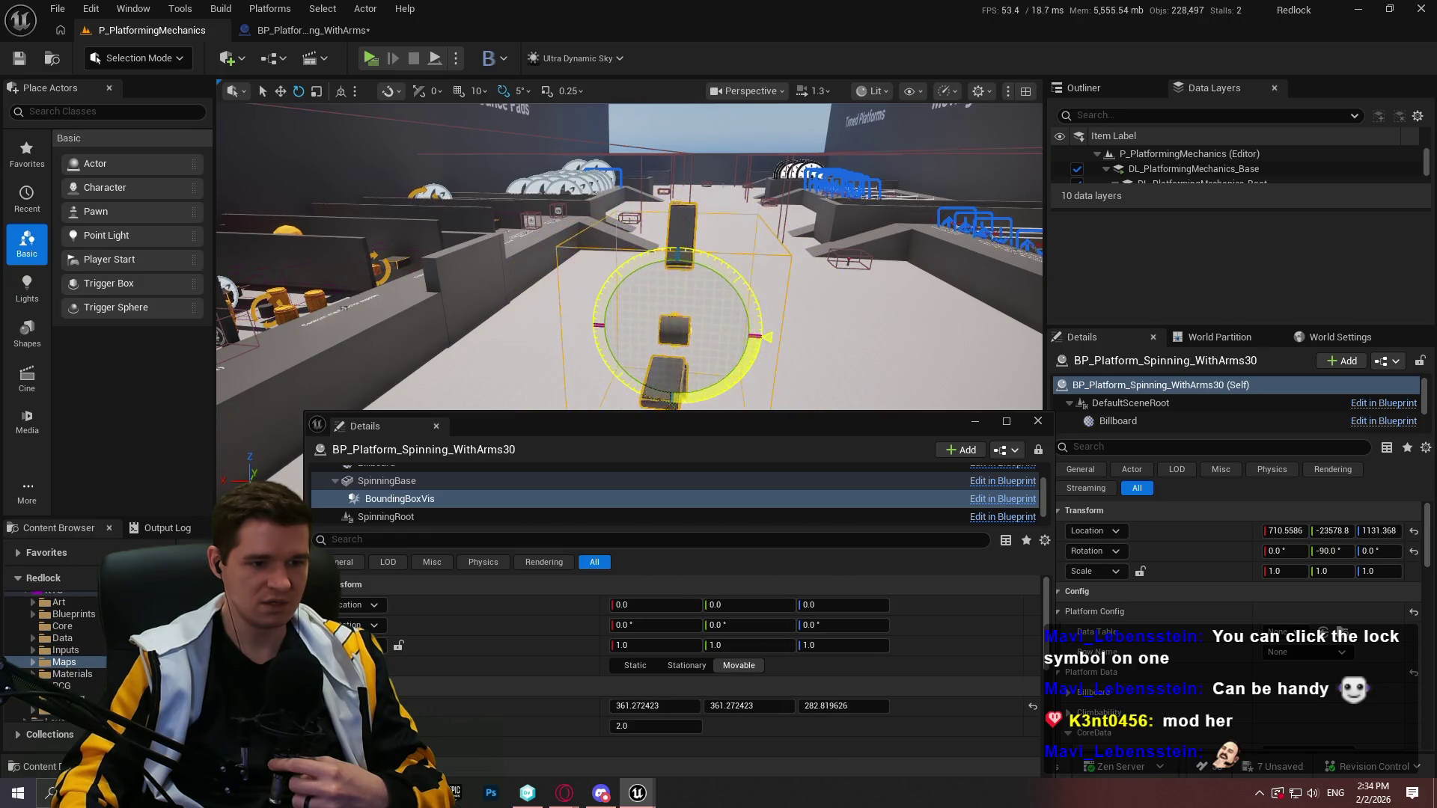
left_click_drag(629, 404, 606, 397)
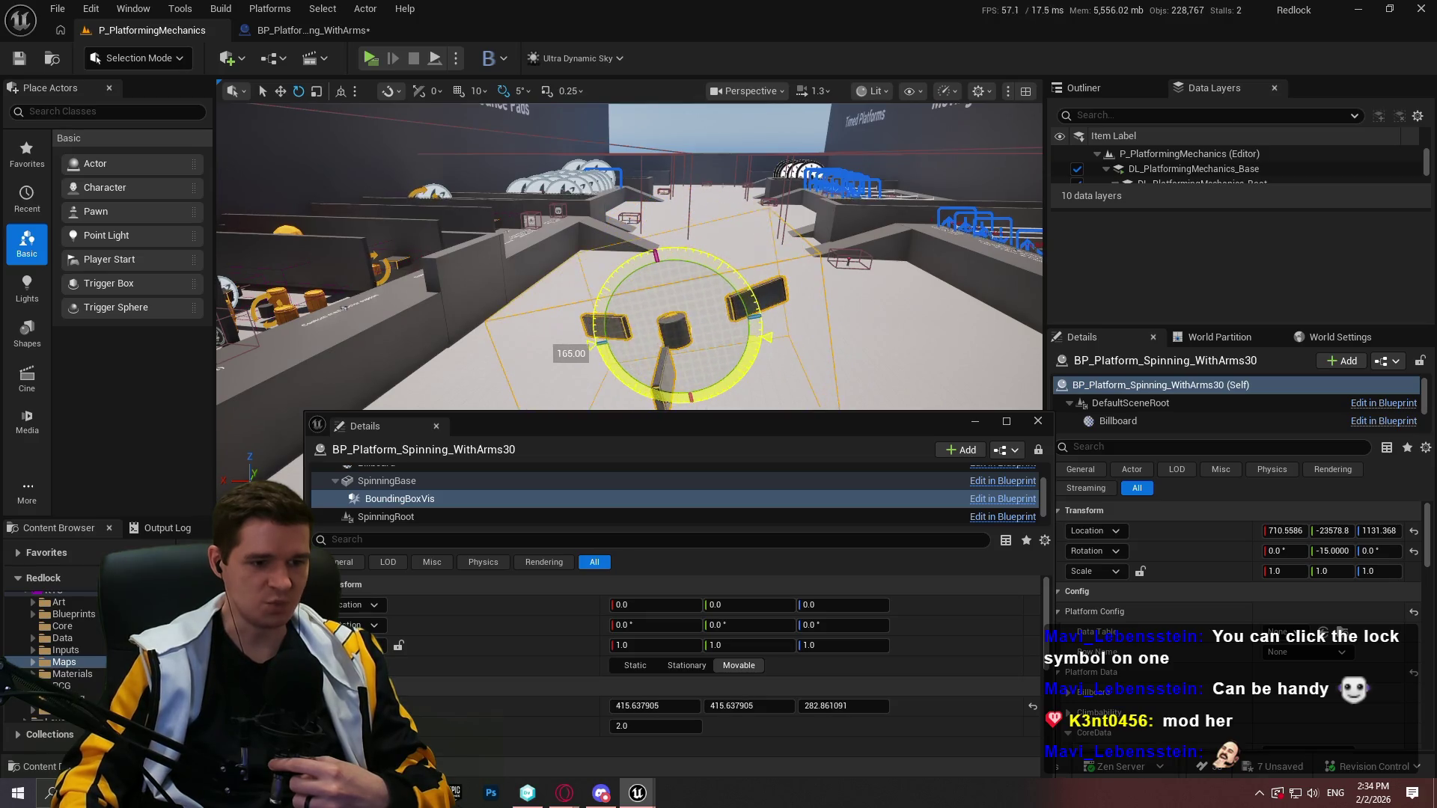
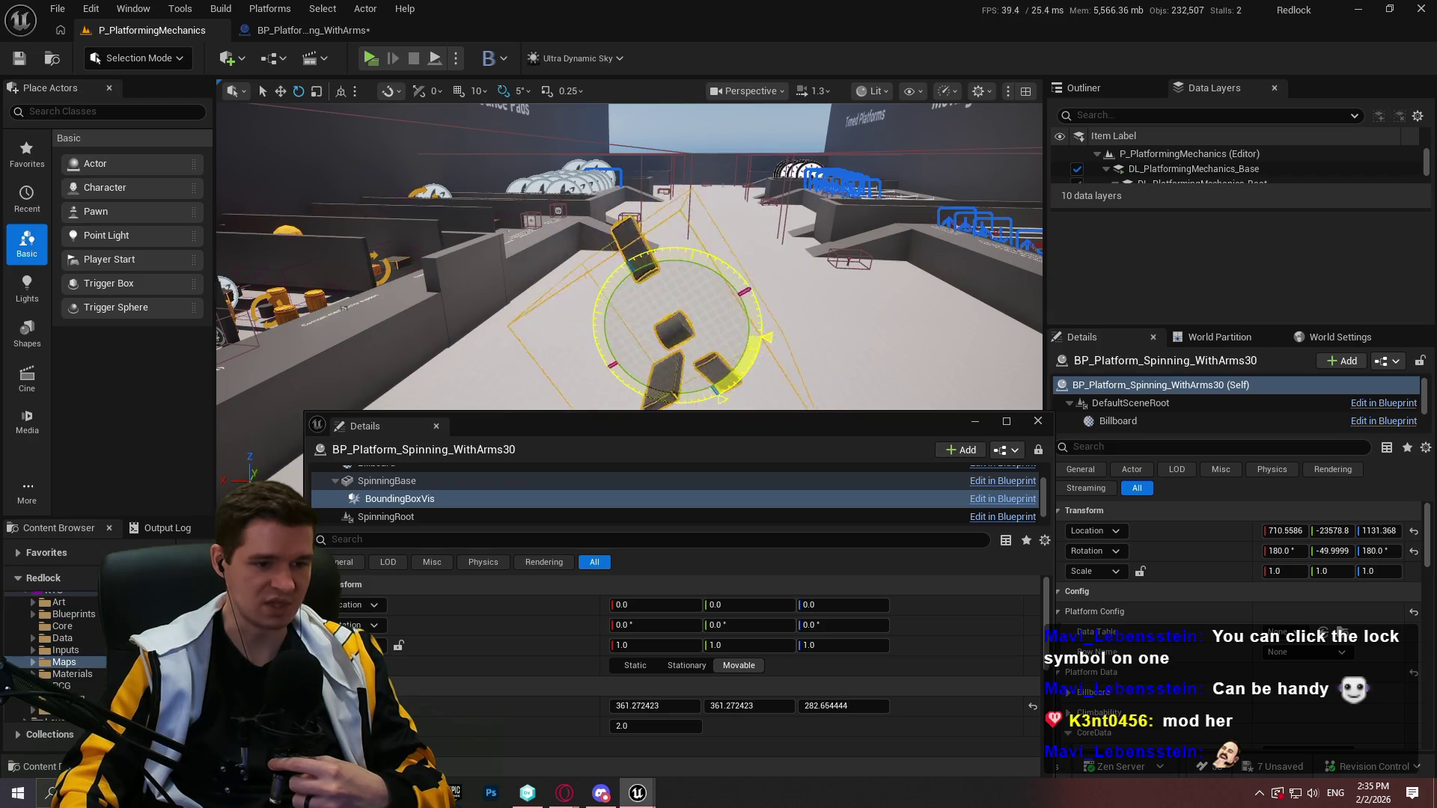
- Rotate BP_Platform_Spinning_WithArms30 to about 180, 5, 180 degrees while watching the bounding box
left_click_drag(577, 369, 566, 337)
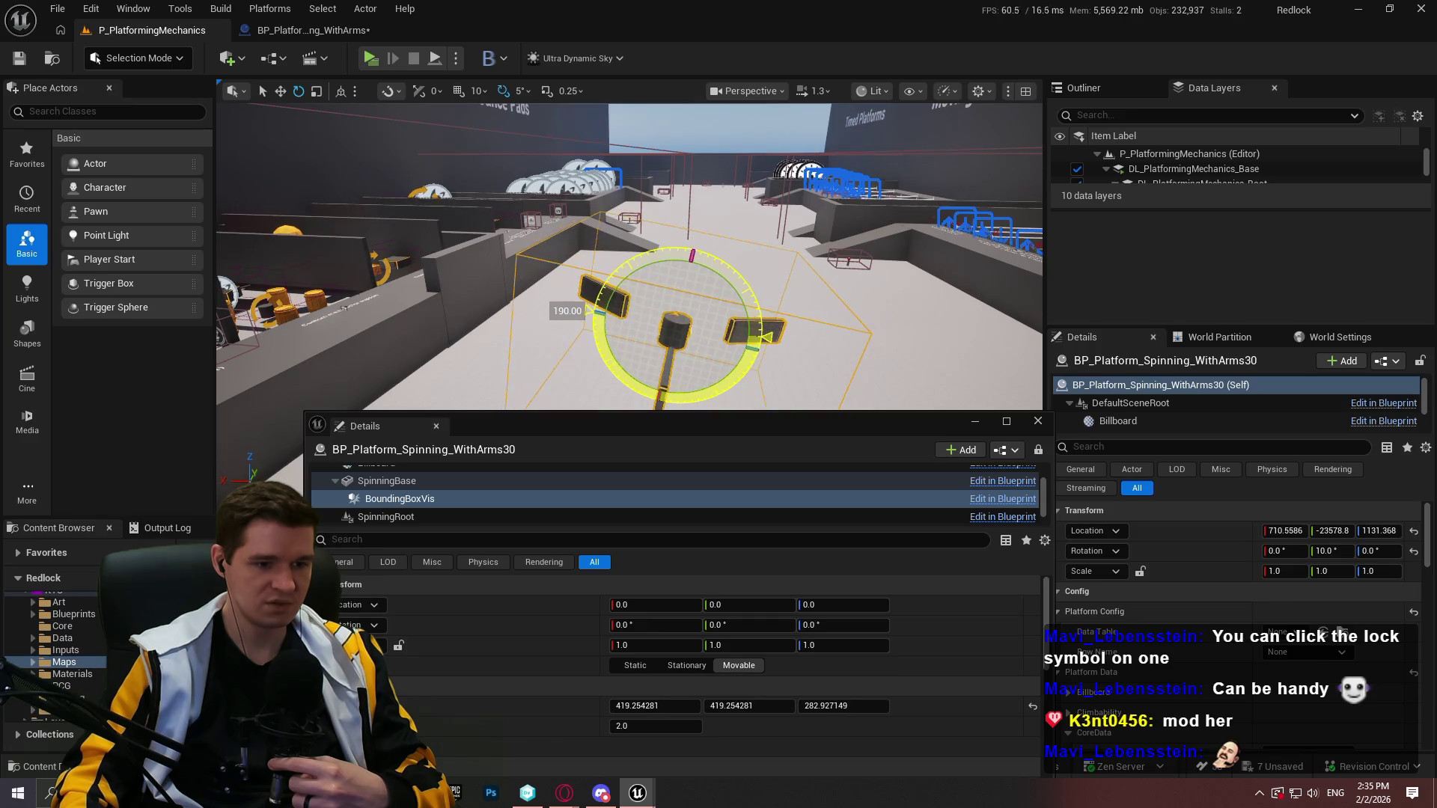
mouse_move(744, 270)
left_mouse_down()
mouse_move(765, 359)
mouse_move(757, 404)
mouse_move(767, 337)
left_mouse_up()
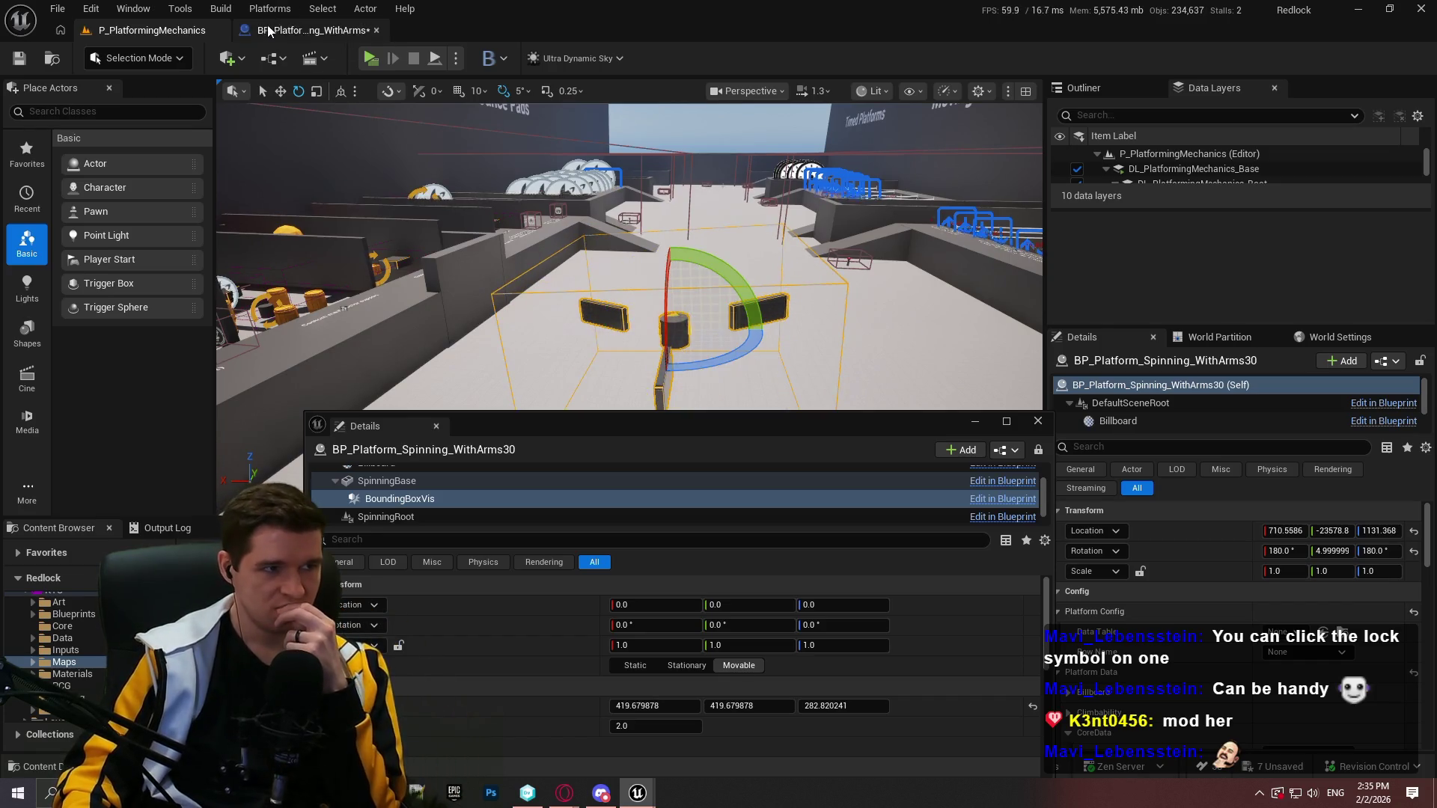
- In the platform Blueprint graph, duplicate the Get Actor Bounds node
left_click(266, 29)
mouse_move(663, 186)
left_mouse_down()
mouse_move(860, 382)
mouse_move(806, 456)
left_mouse_up()
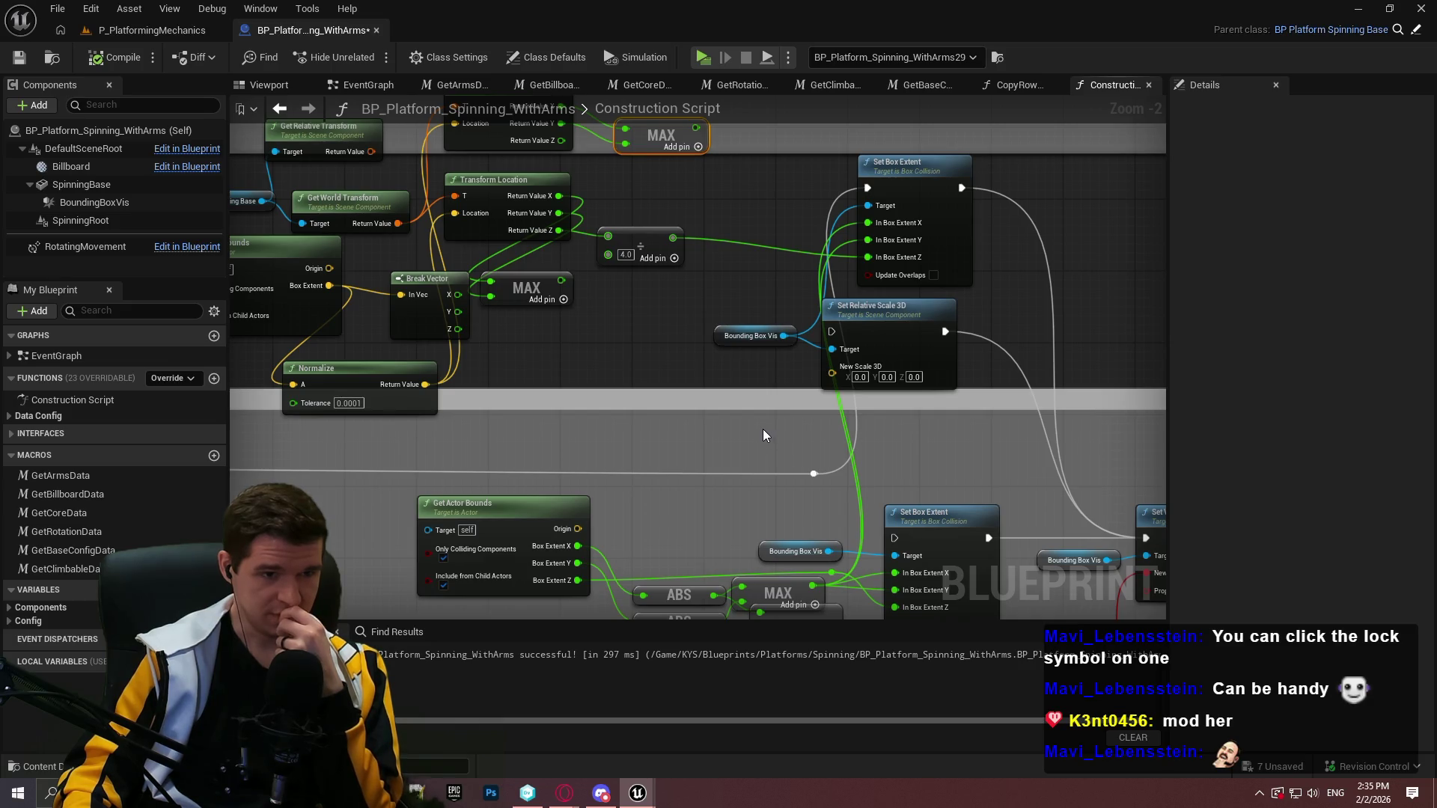
mouse_move(759, 437)
left_mouse_down()
mouse_move(840, 256)
mouse_move(953, 175)
left_mouse_up()
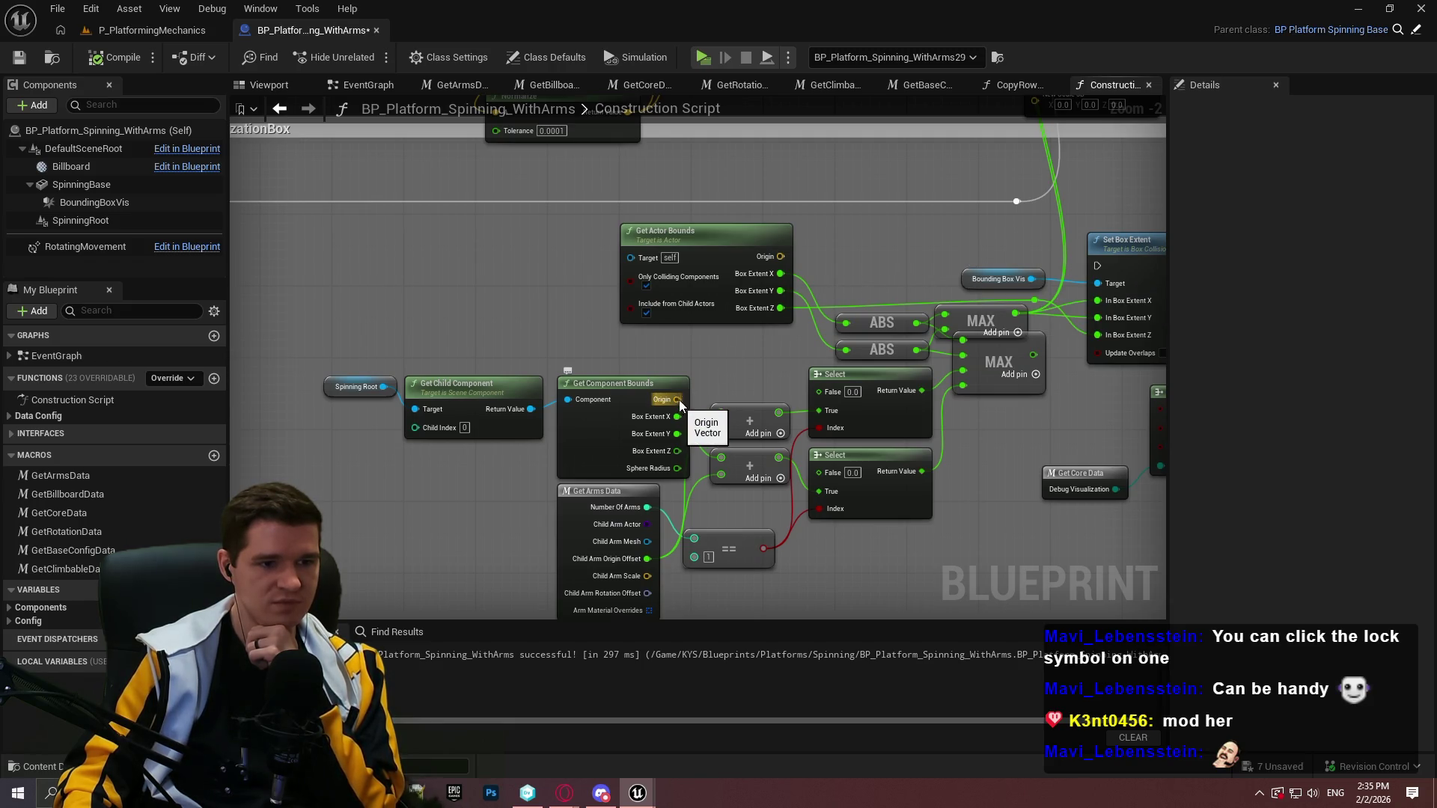
left_click_drag(886, 238, 592, 372)
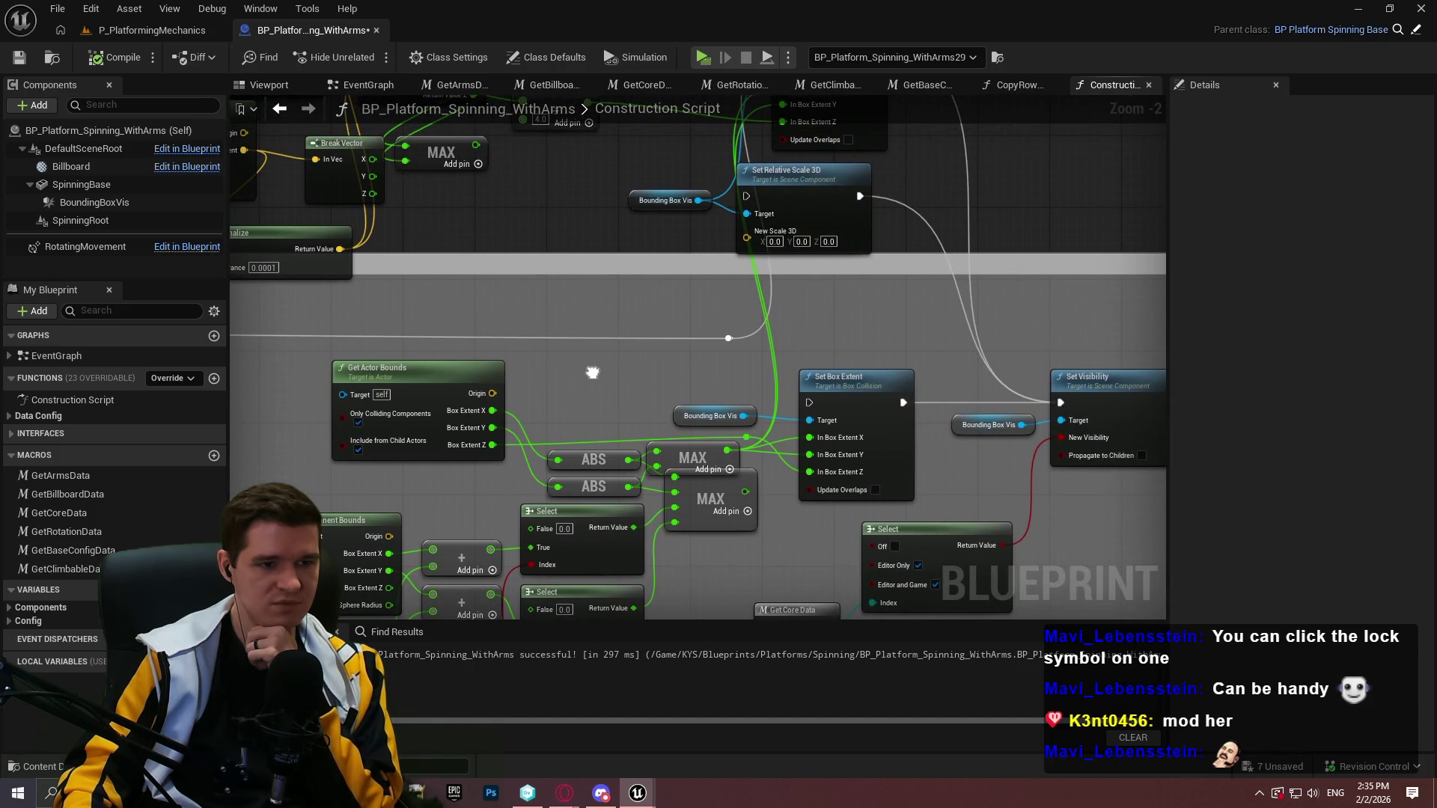
mouse_move(592, 371)
left_mouse_down()
mouse_move(538, 464)
mouse_move(584, 366)
left_mouse_up()
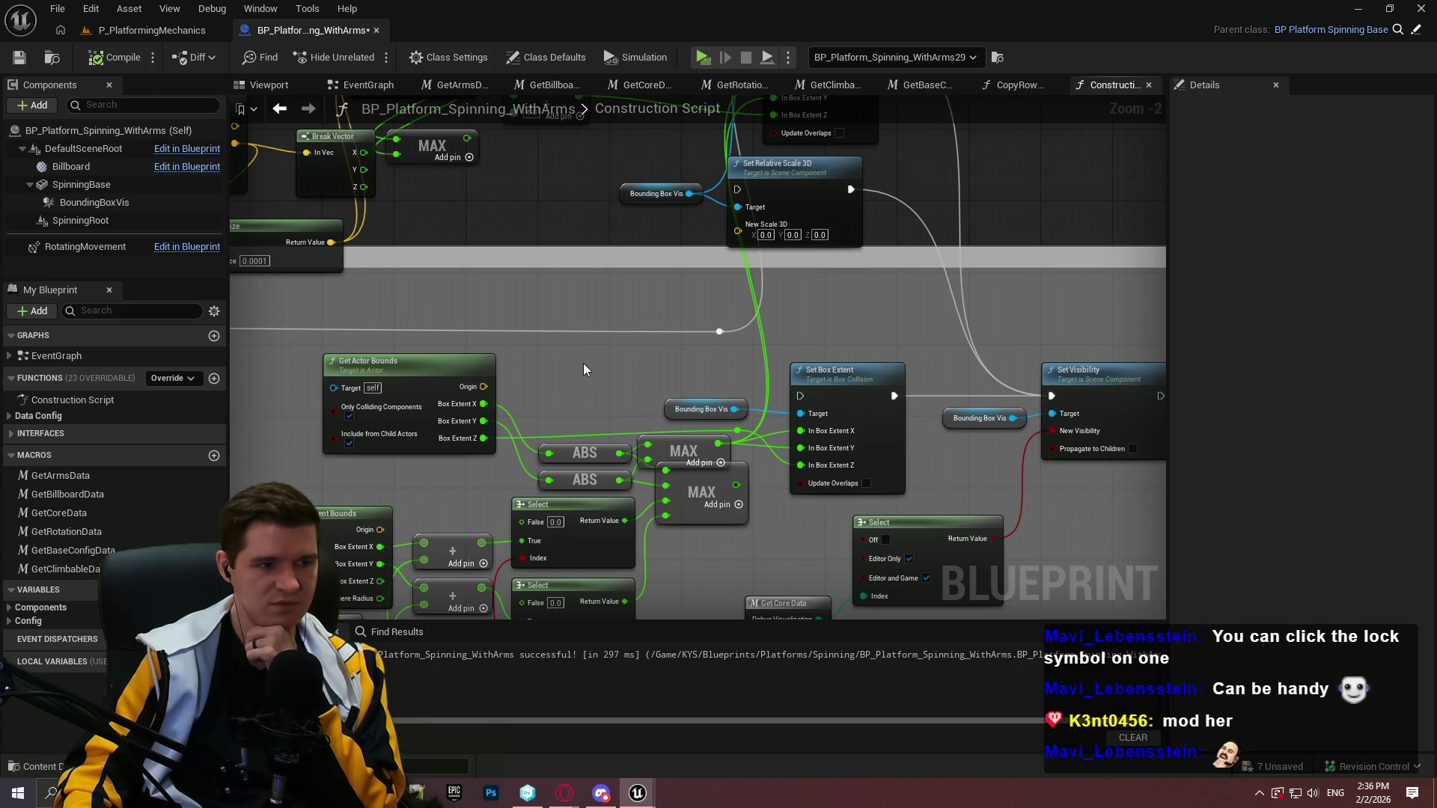
mouse_move(547, 371)
left_mouse_down()
mouse_move(491, 351)
mouse_move(494, 289)
left_mouse_up()
key("ctrl+v")
key("ctrl+v")
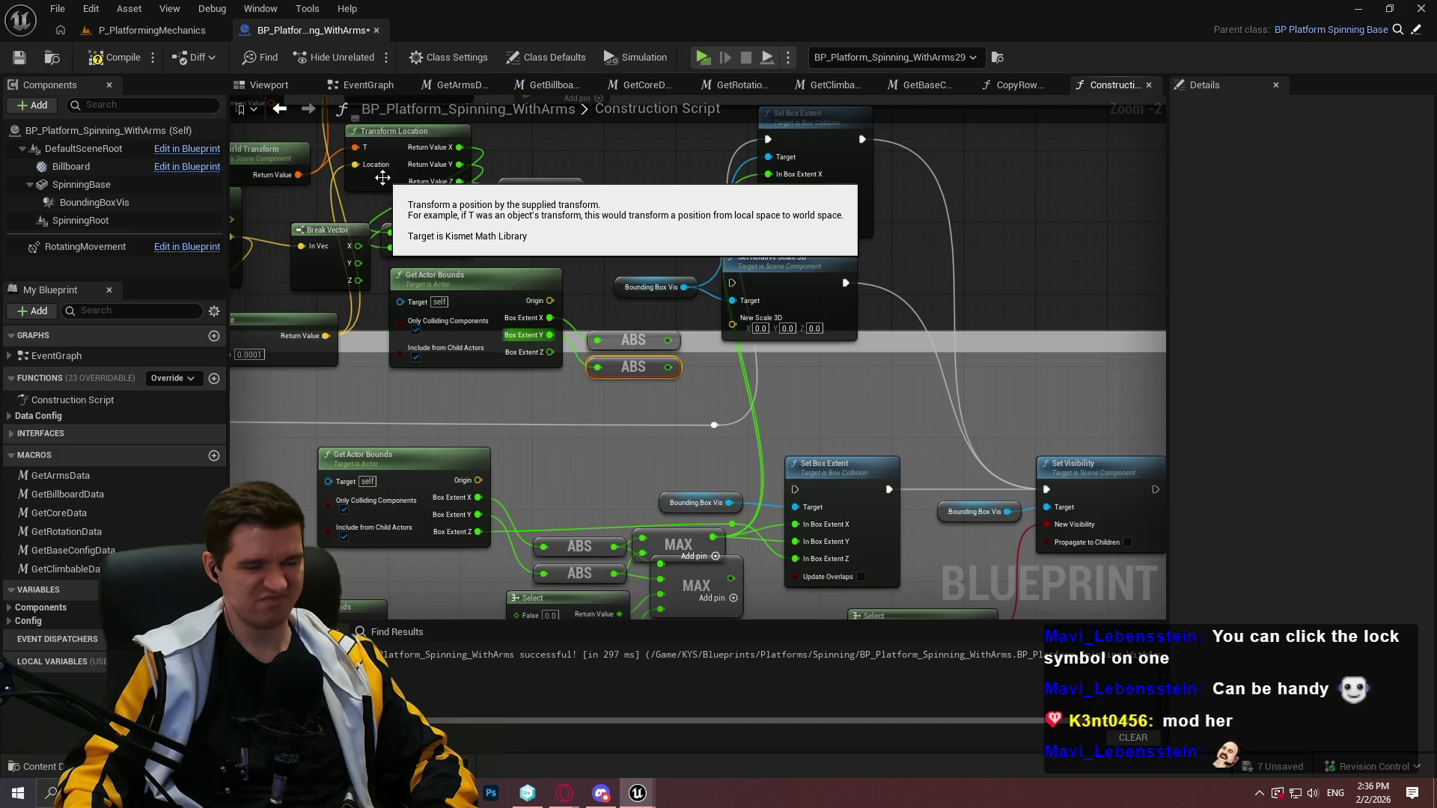
- Feed both ABS extents into a MAX node, toggle Only Colliding Components, then rotate the level platform
left_click_drag(668, 341, 722, 384)
type("max")
left_click(806, 469)
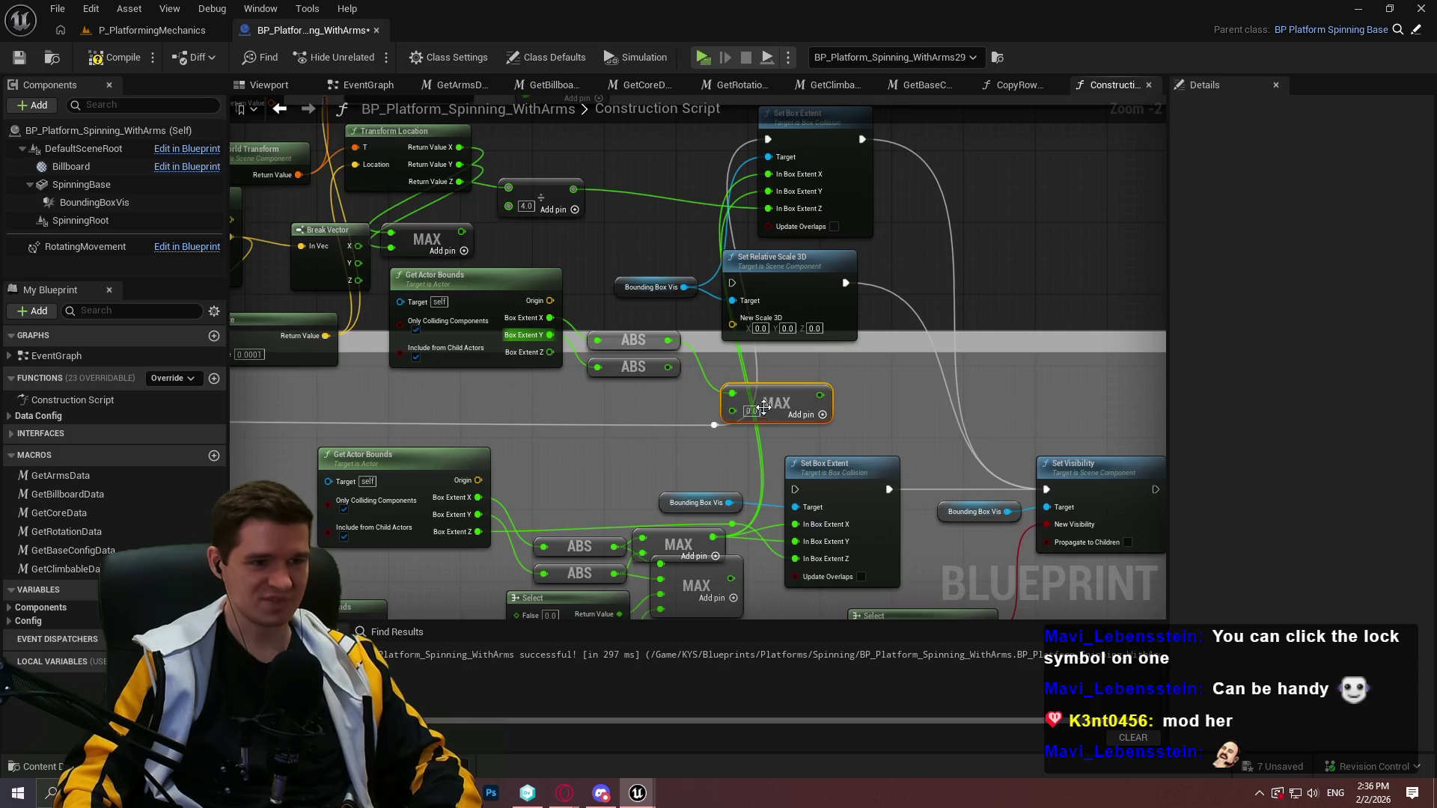
mouse_move(667, 366)
left_mouse_down()
mouse_move(731, 409)
mouse_move(765, 395)
mouse_move(753, 388)
mouse_move(788, 178)
left_mouse_up()
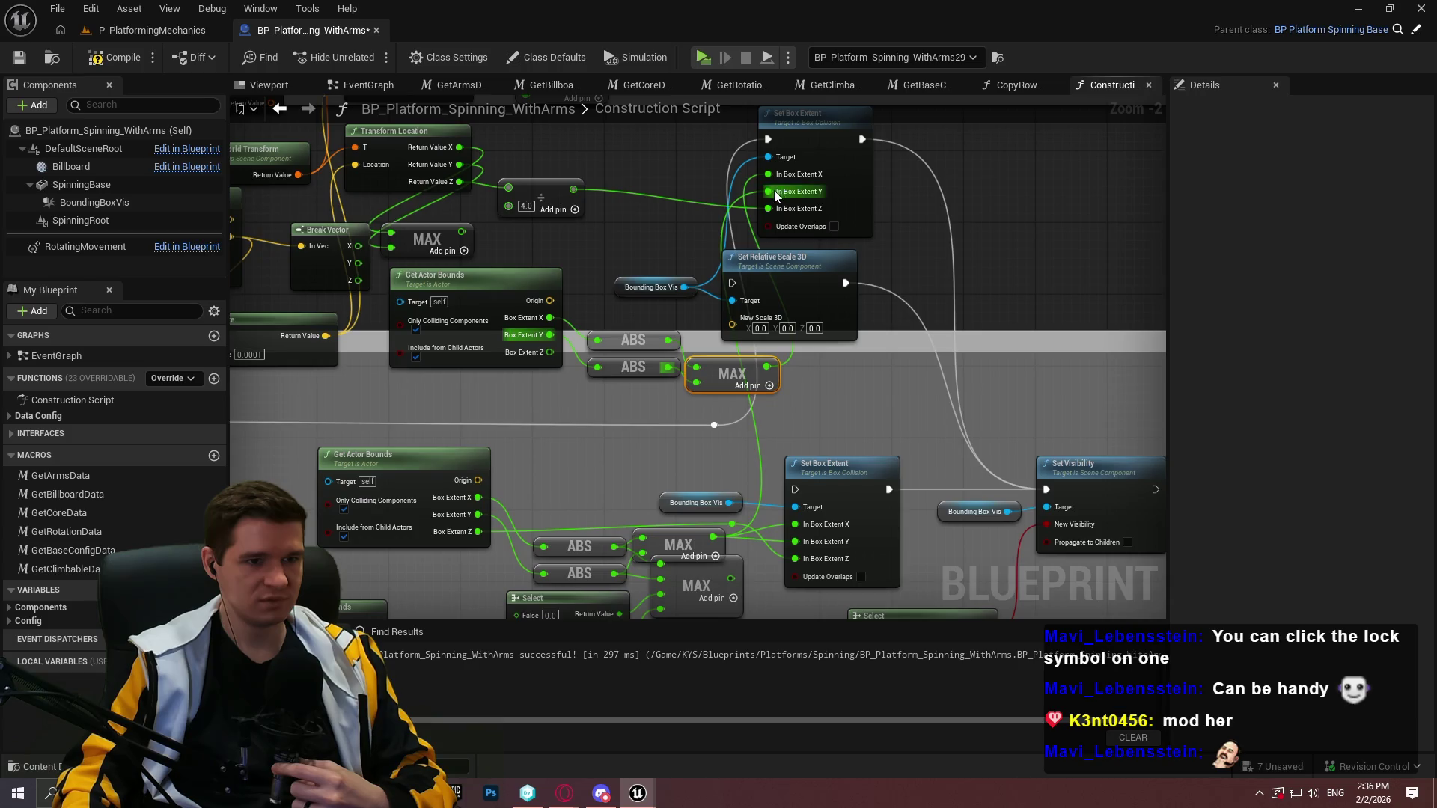
left_click(416, 330)
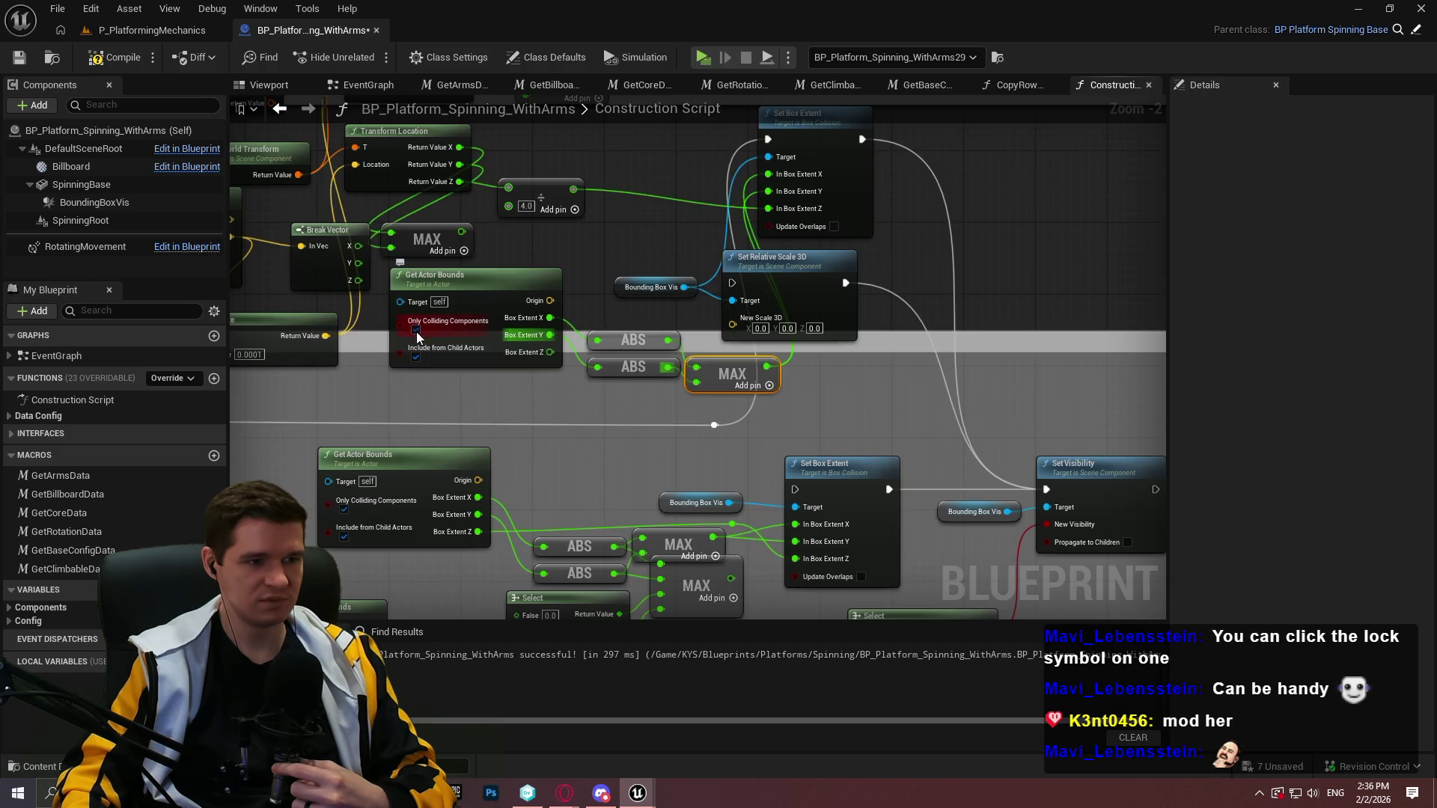
left_click(133, 33)
left_click_drag(708, 295, 750, 311)
- Pin the BoundingBoxVis details and spin the platform through several angles, including about 175 degrees
left_click(516, 499)
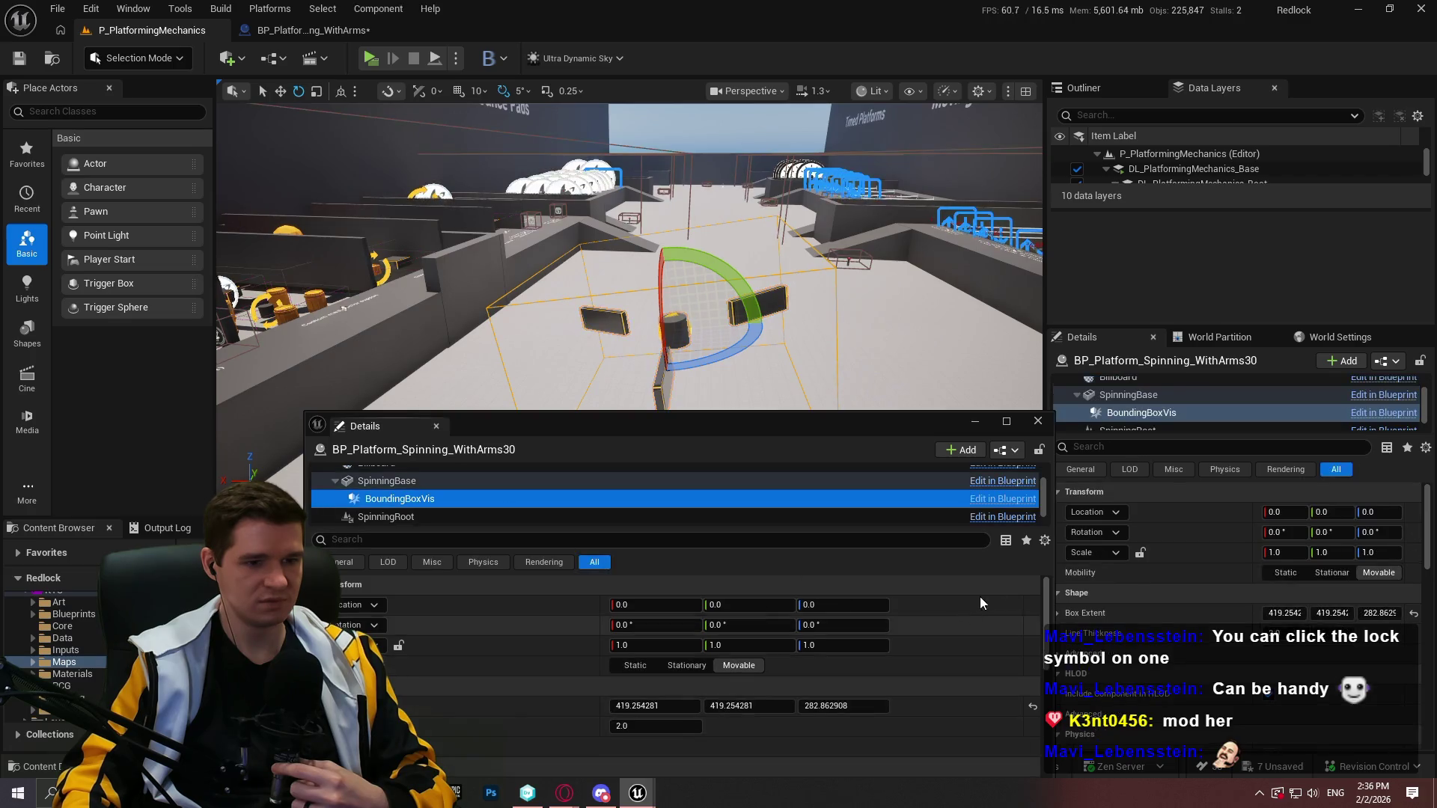
left_click(1039, 451)
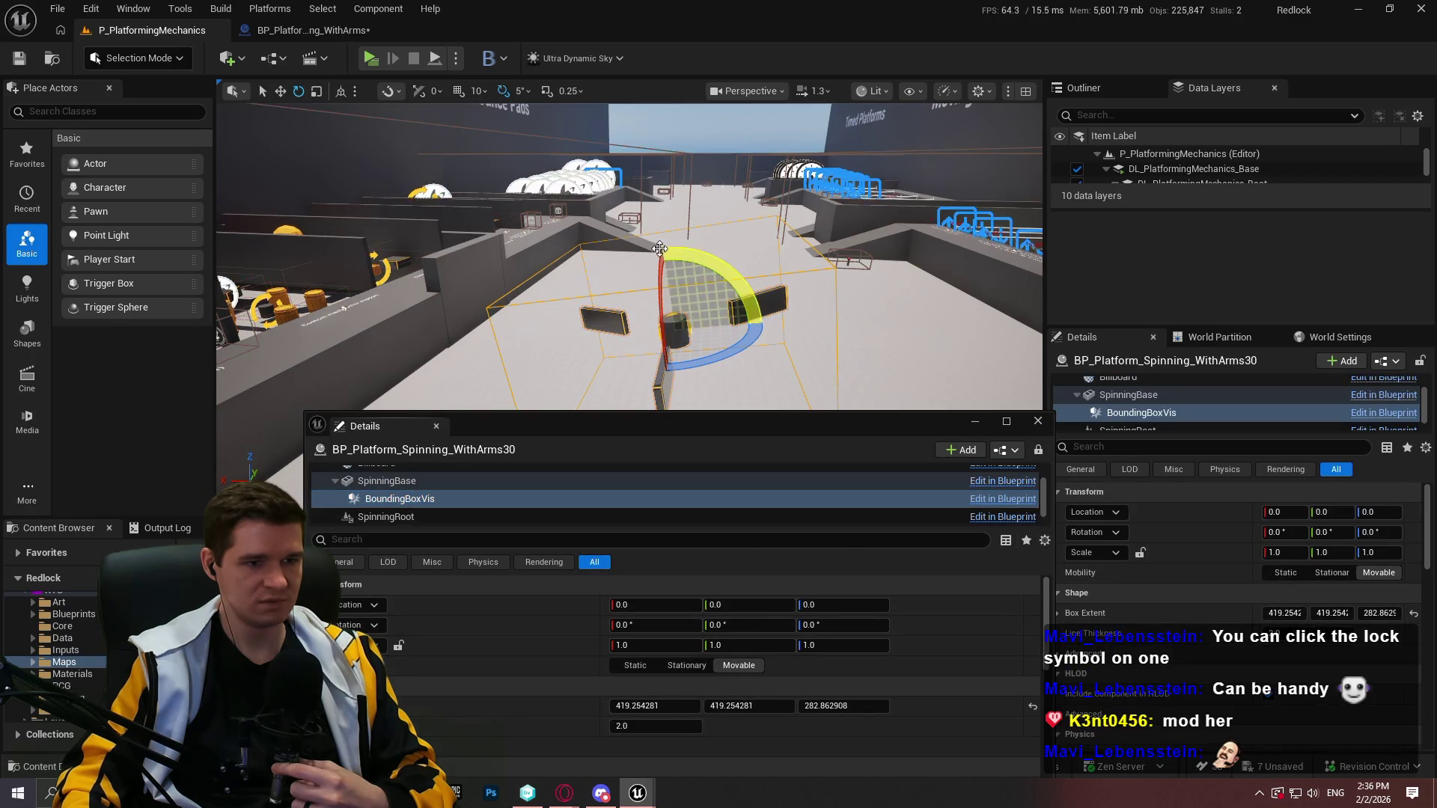
scroll(1153, 395, "up", 2)
left_click(1151, 387)
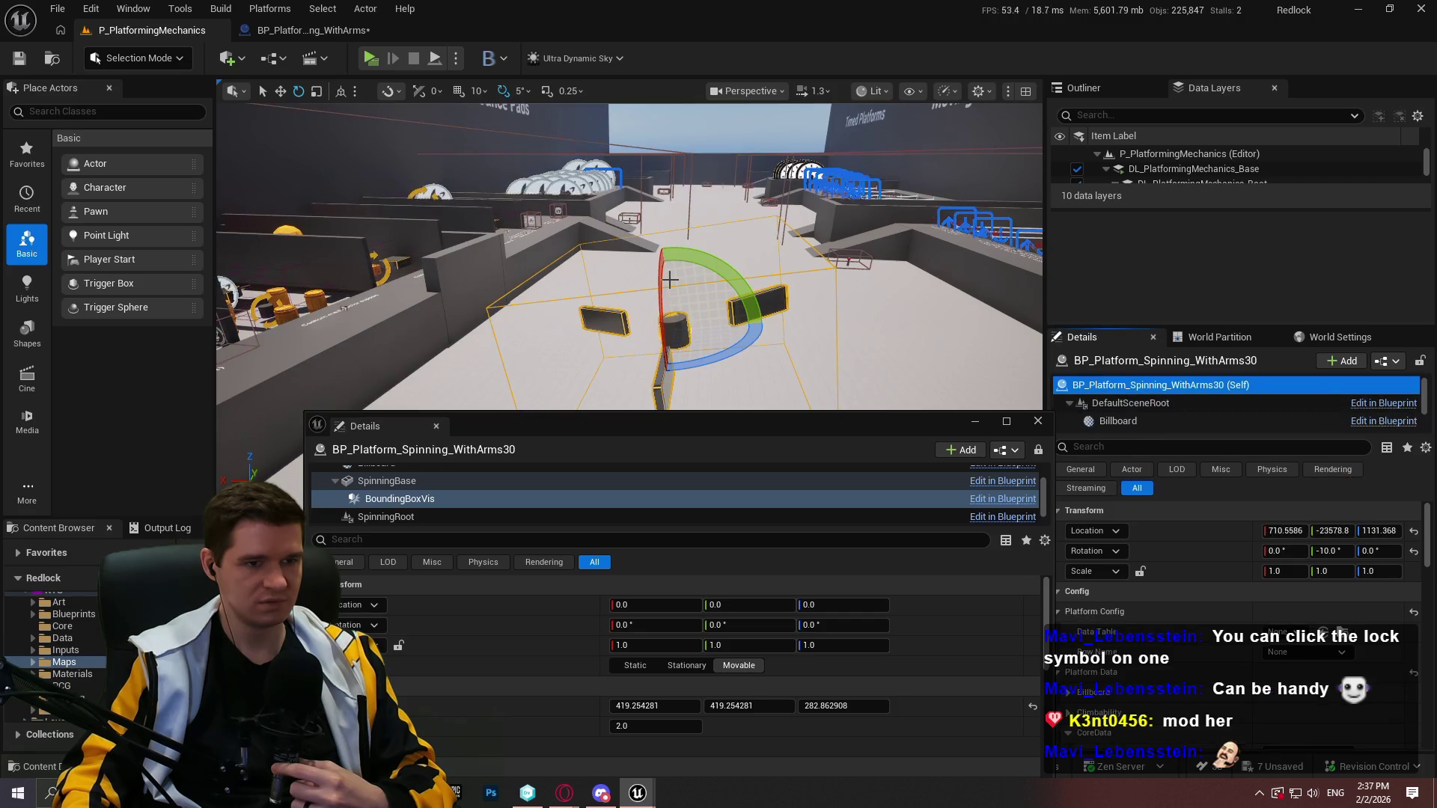
left_click_drag(710, 271, 606, 396)
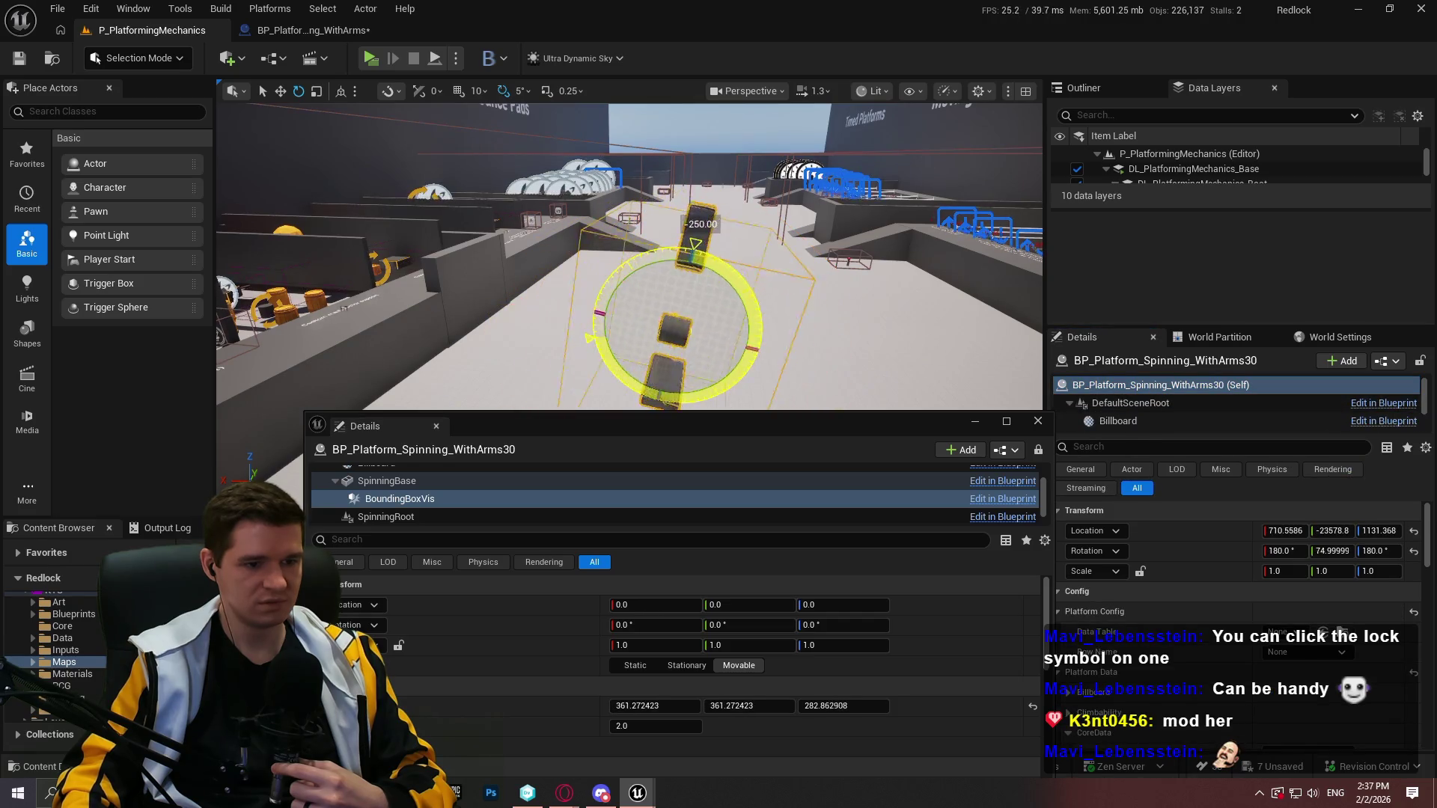
mouse_move(771, 344)
left_mouse_down()
mouse_move(737, 385)
mouse_move(681, 404)
mouse_move(591, 359)
mouse_move(602, 374)
mouse_move(595, 306)
left_mouse_up()
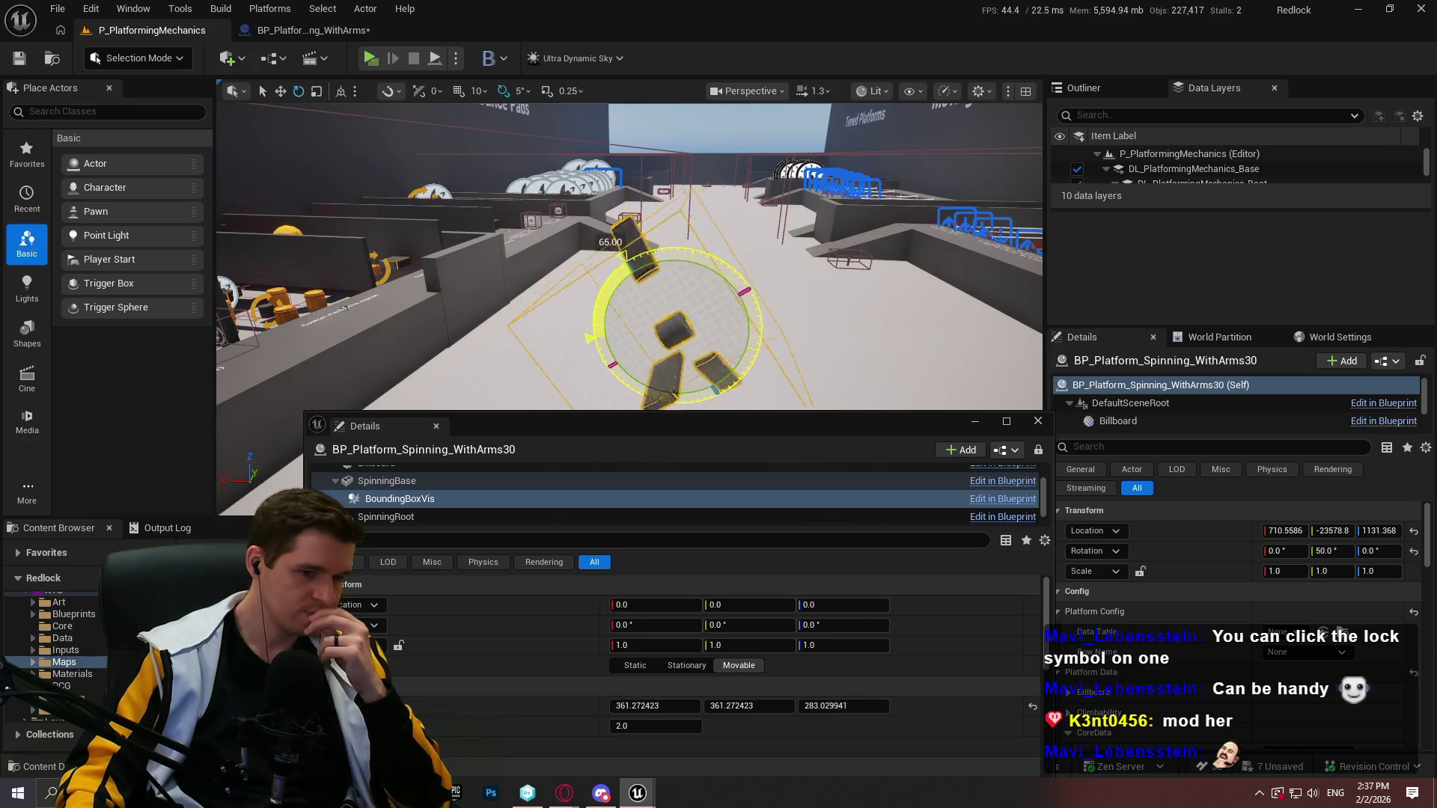
left_click_drag(696, 243, 763, 305)
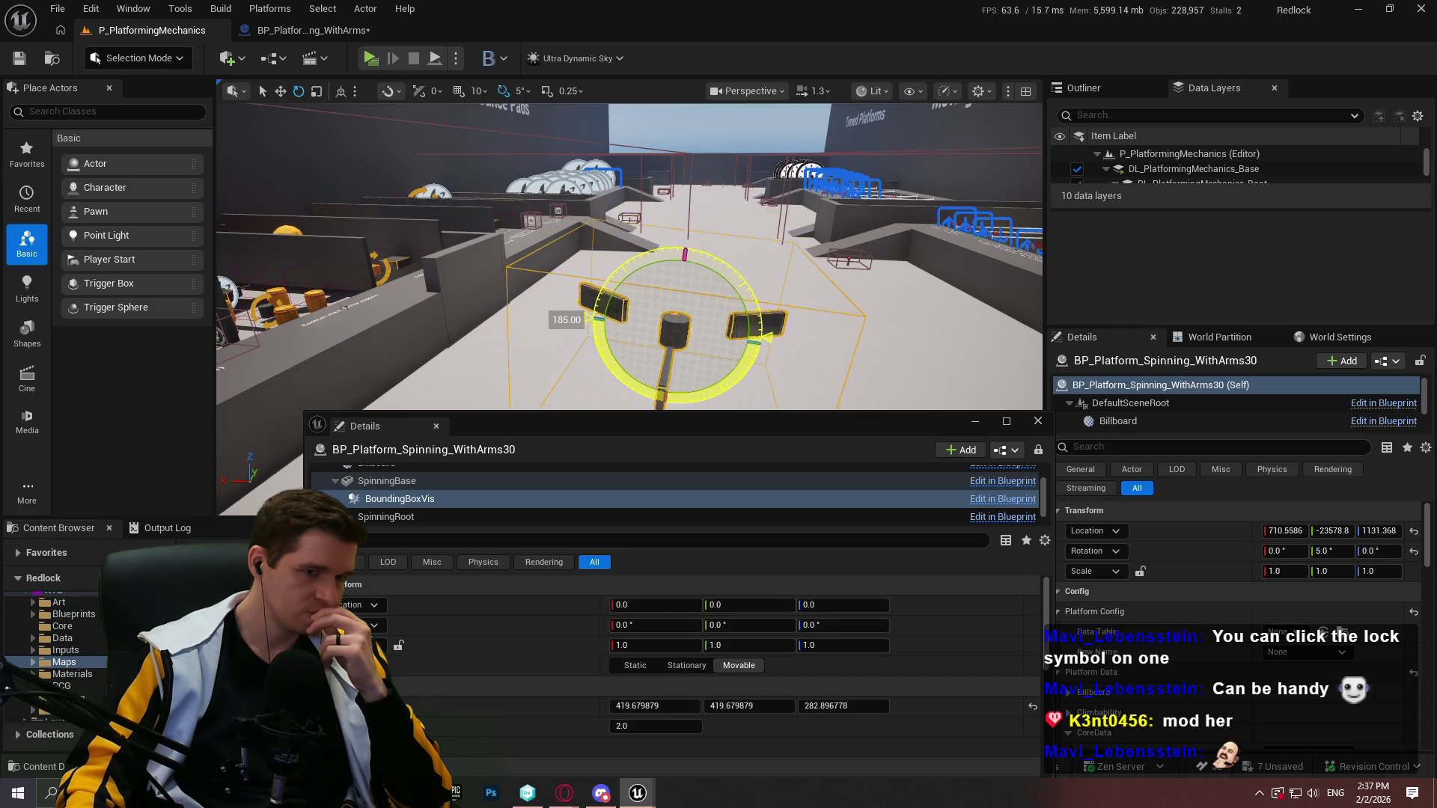
left_click_drag(599, 319, 550, 140)
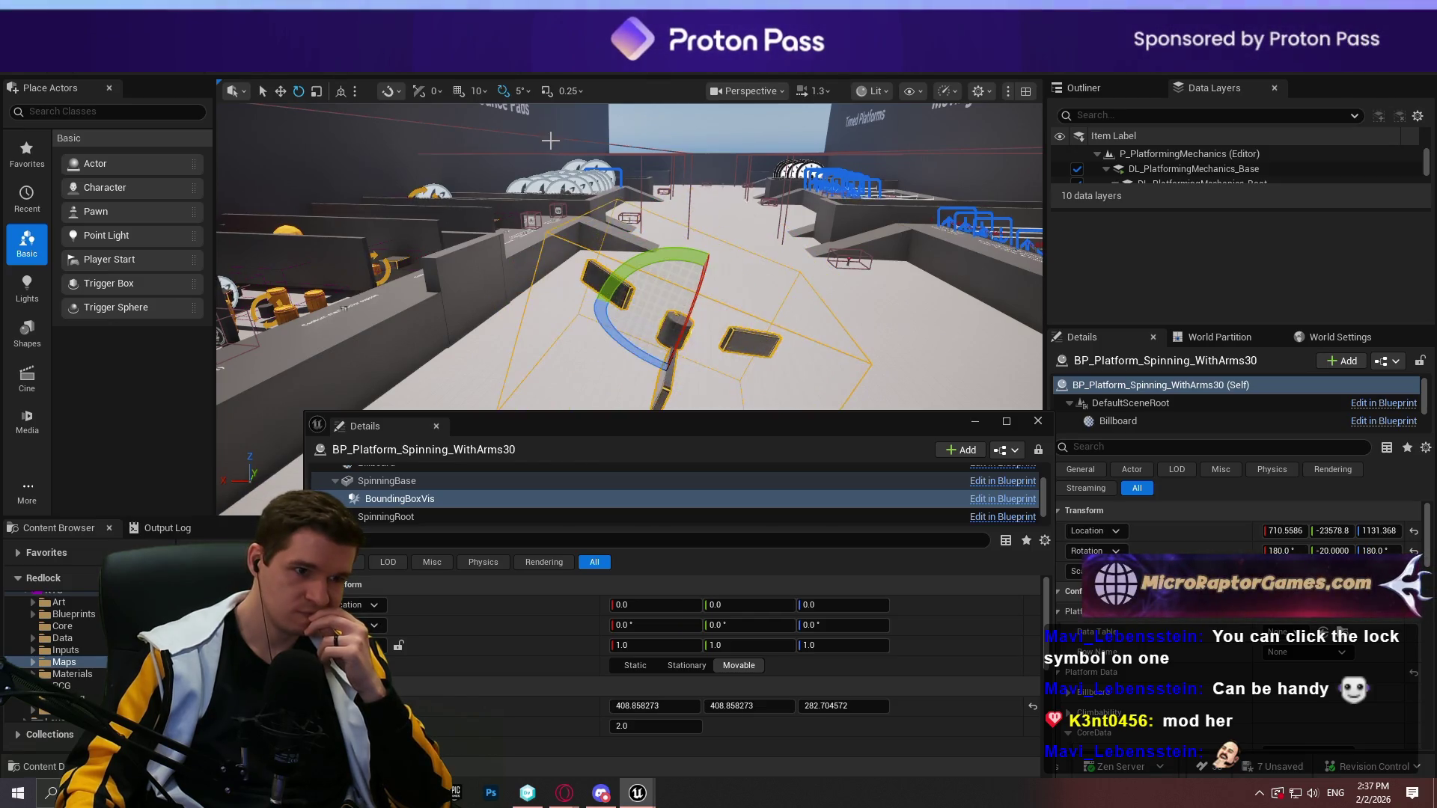
left_click_drag(718, 366, 568, 329)
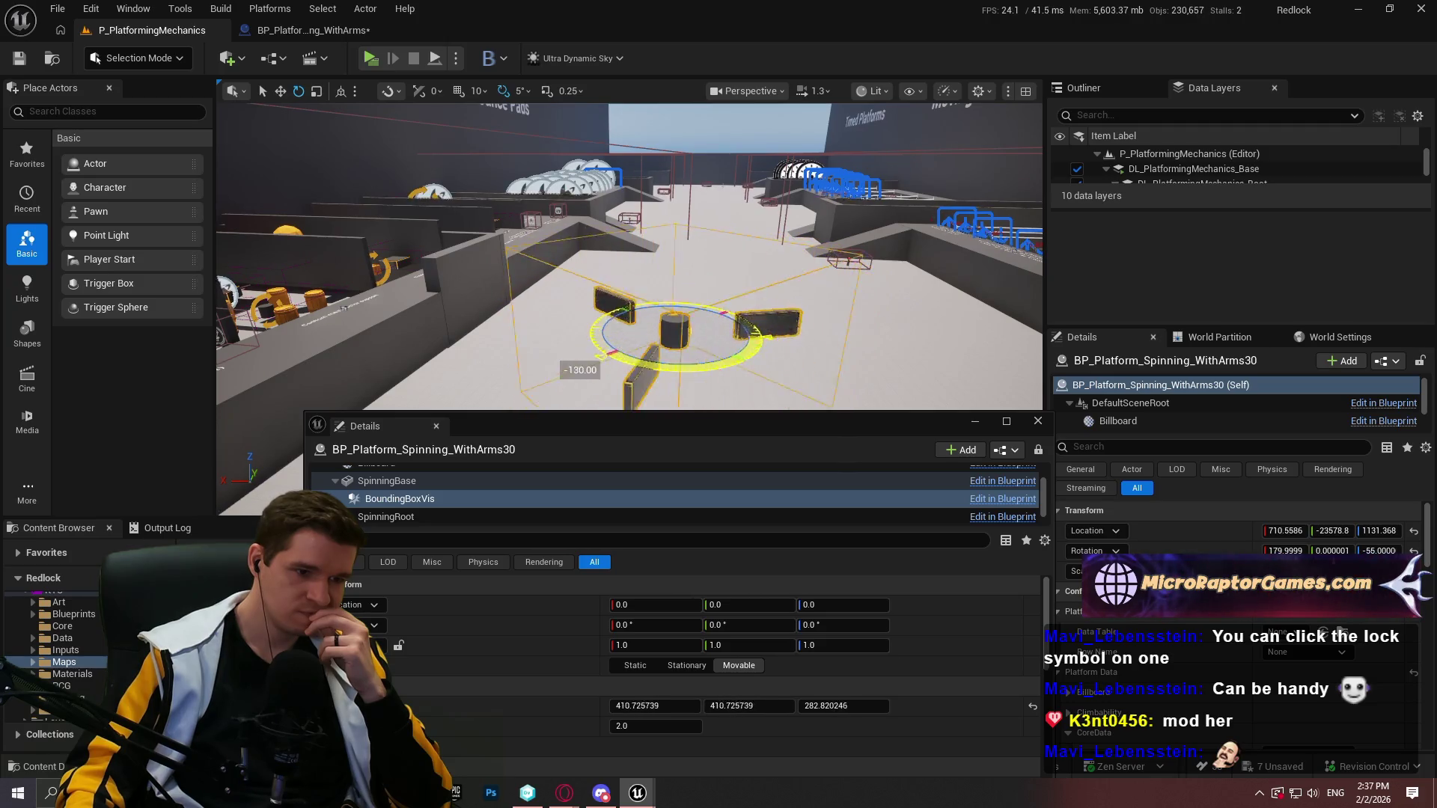
left_click_drag(609, 307, 646, 301)
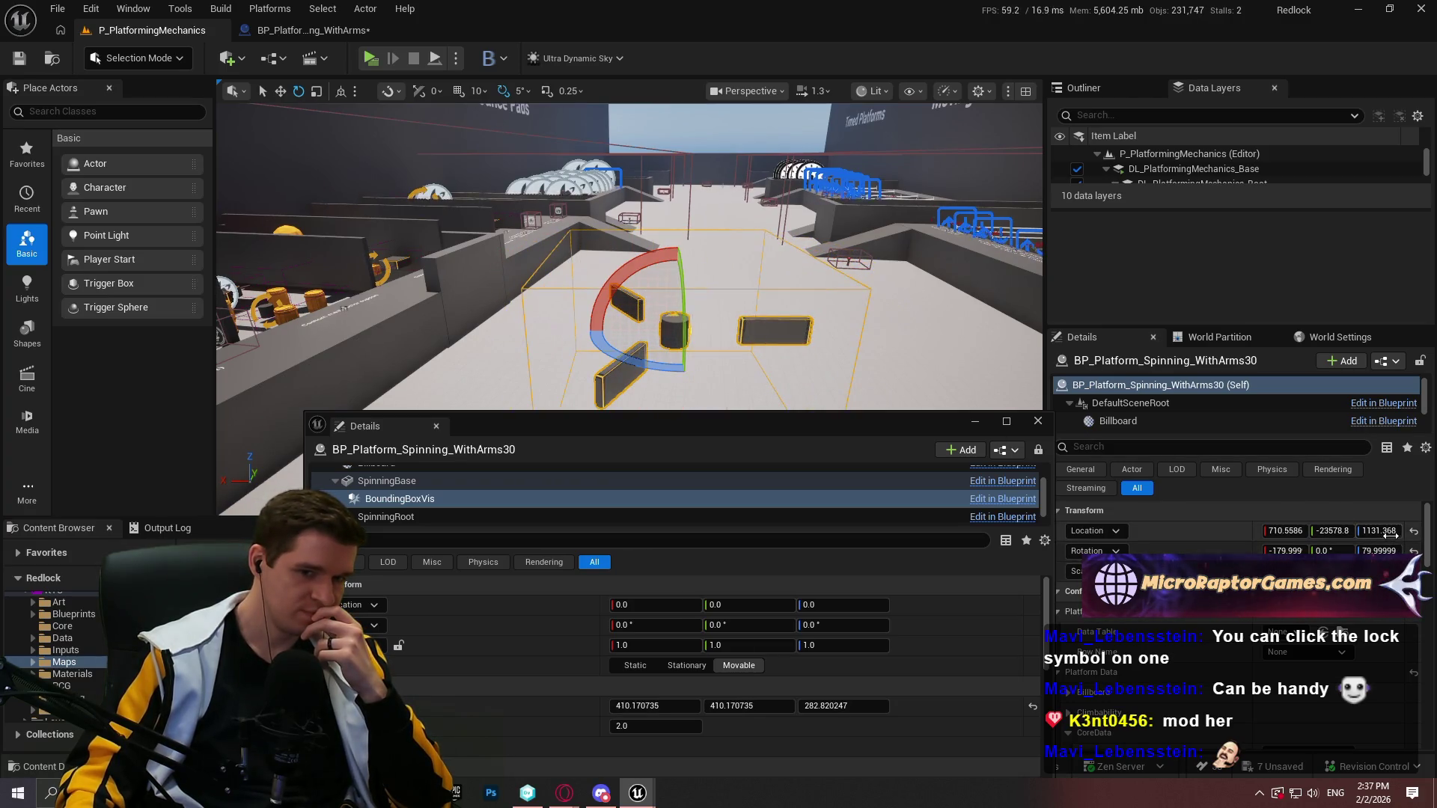
- Reset the platform's X and Z rotation to 0 and yaw it to about 150 degrees
left_click(1285, 551)
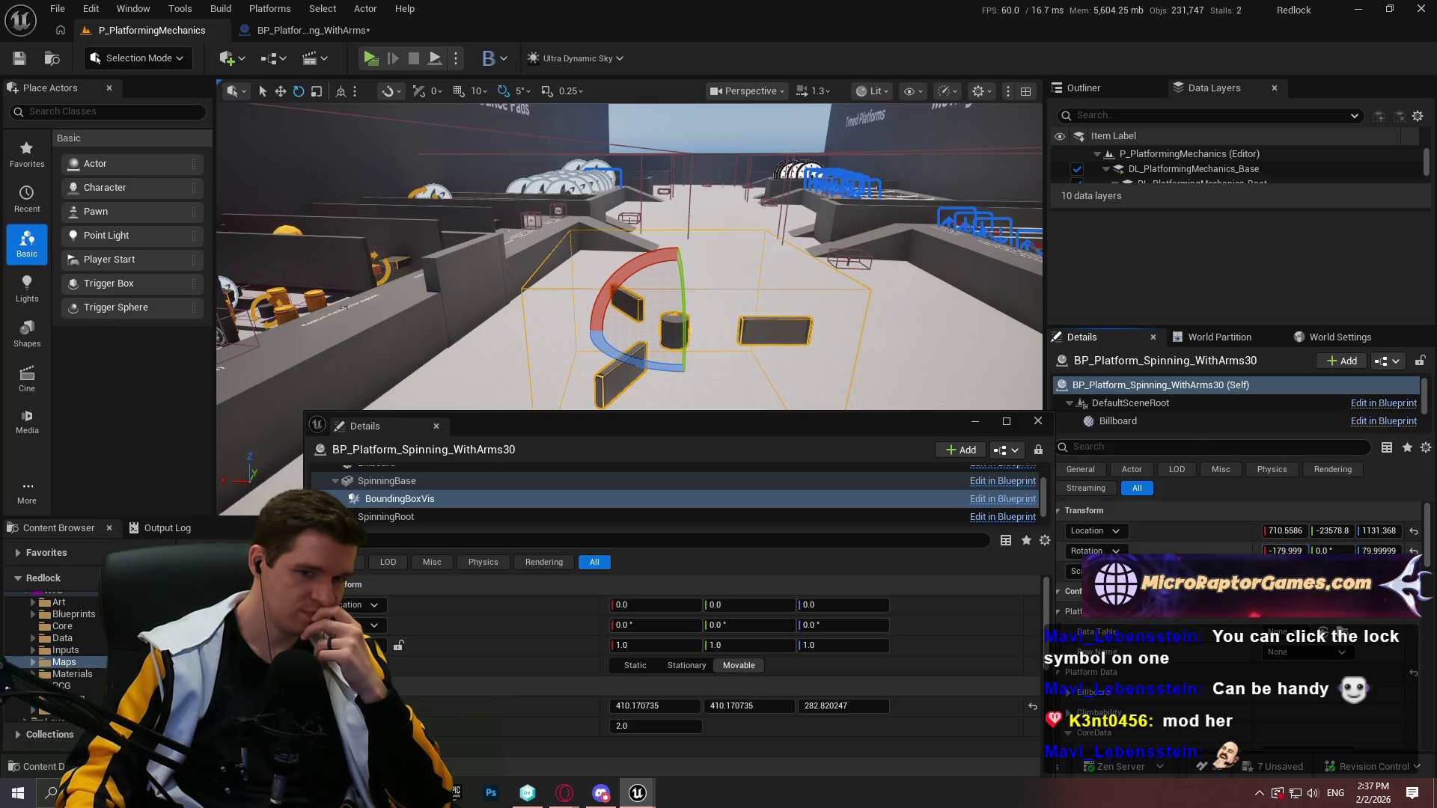
type("0")
key("Return")
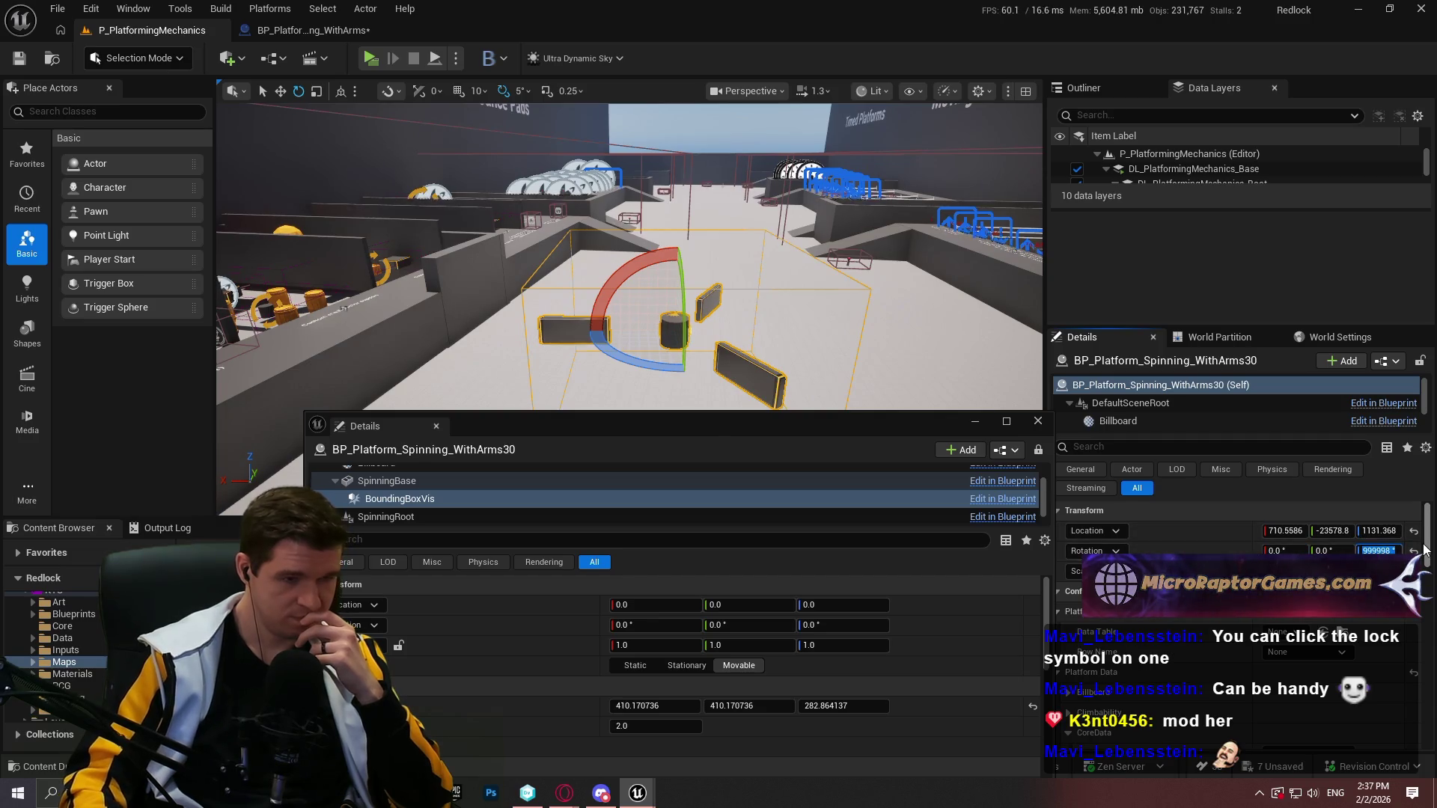
type("0")
key("Return")
left_click_drag(676, 370, 830, 378)
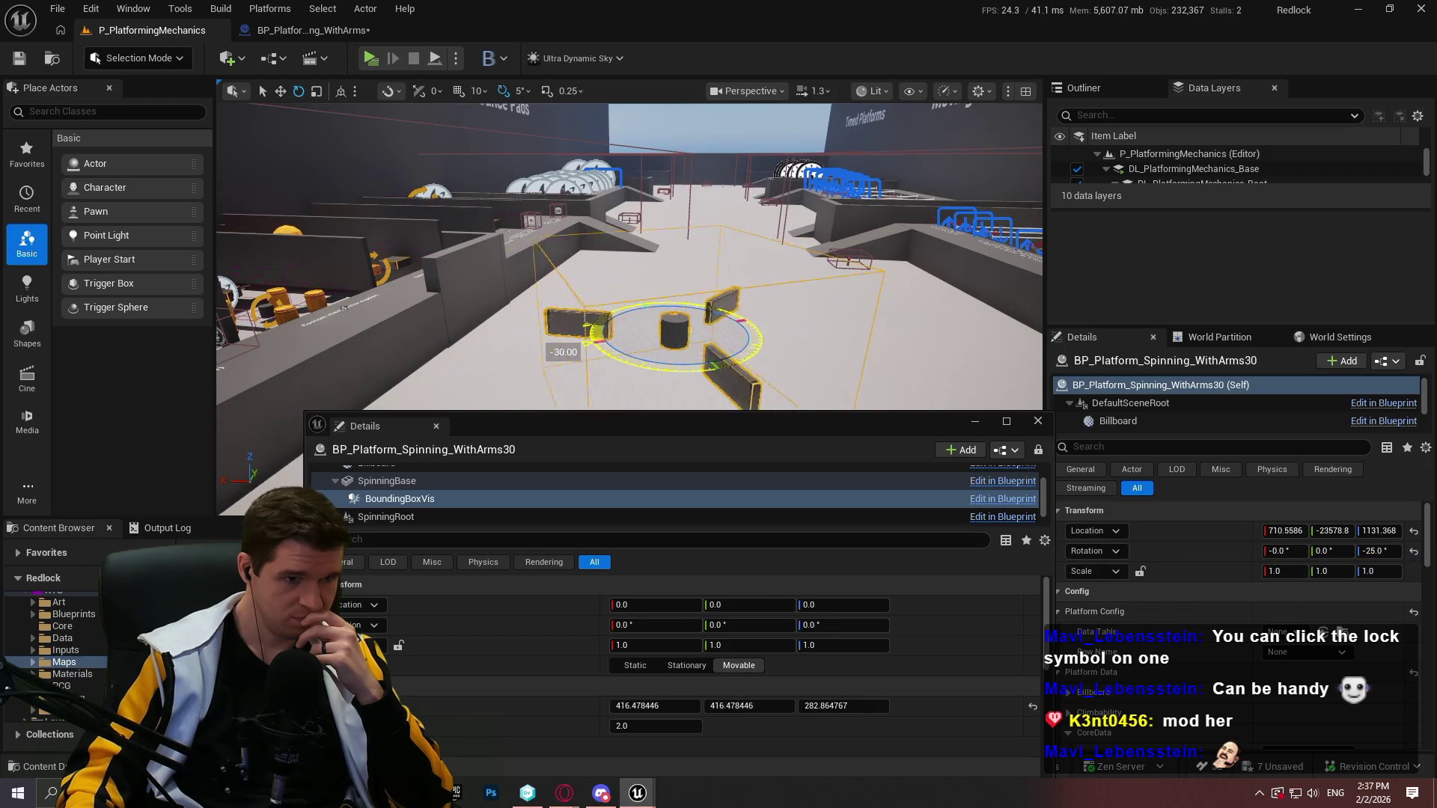
left_click(333, 32)
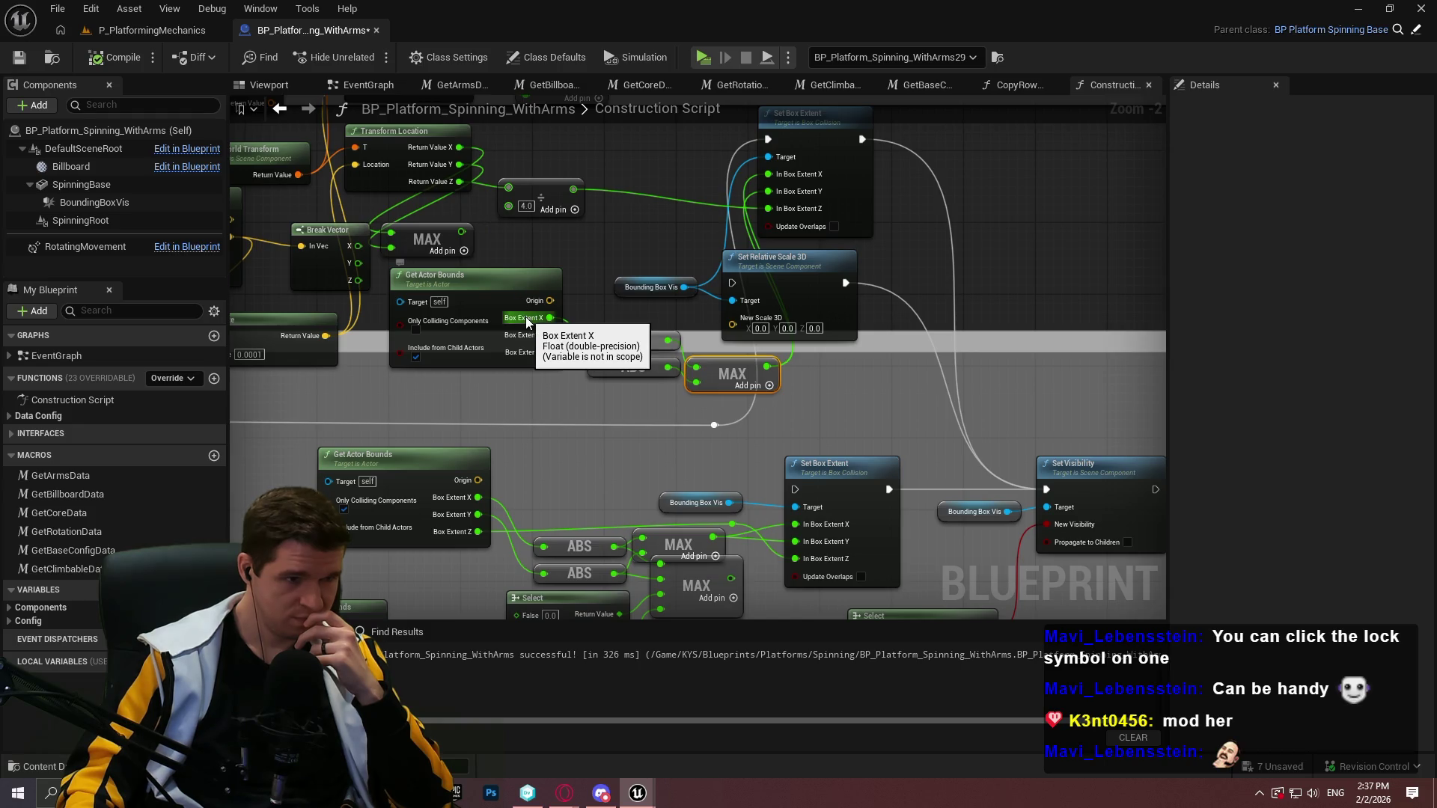
- Wire the duplicate bounds node's Box Extent X into In Box Extent X, then yaw the platform to 90 degrees
mouse_move(526, 320)
left_mouse_down()
mouse_move(768, 174)
mouse_move(734, 251)
mouse_move(550, 335)
left_mouse_up()
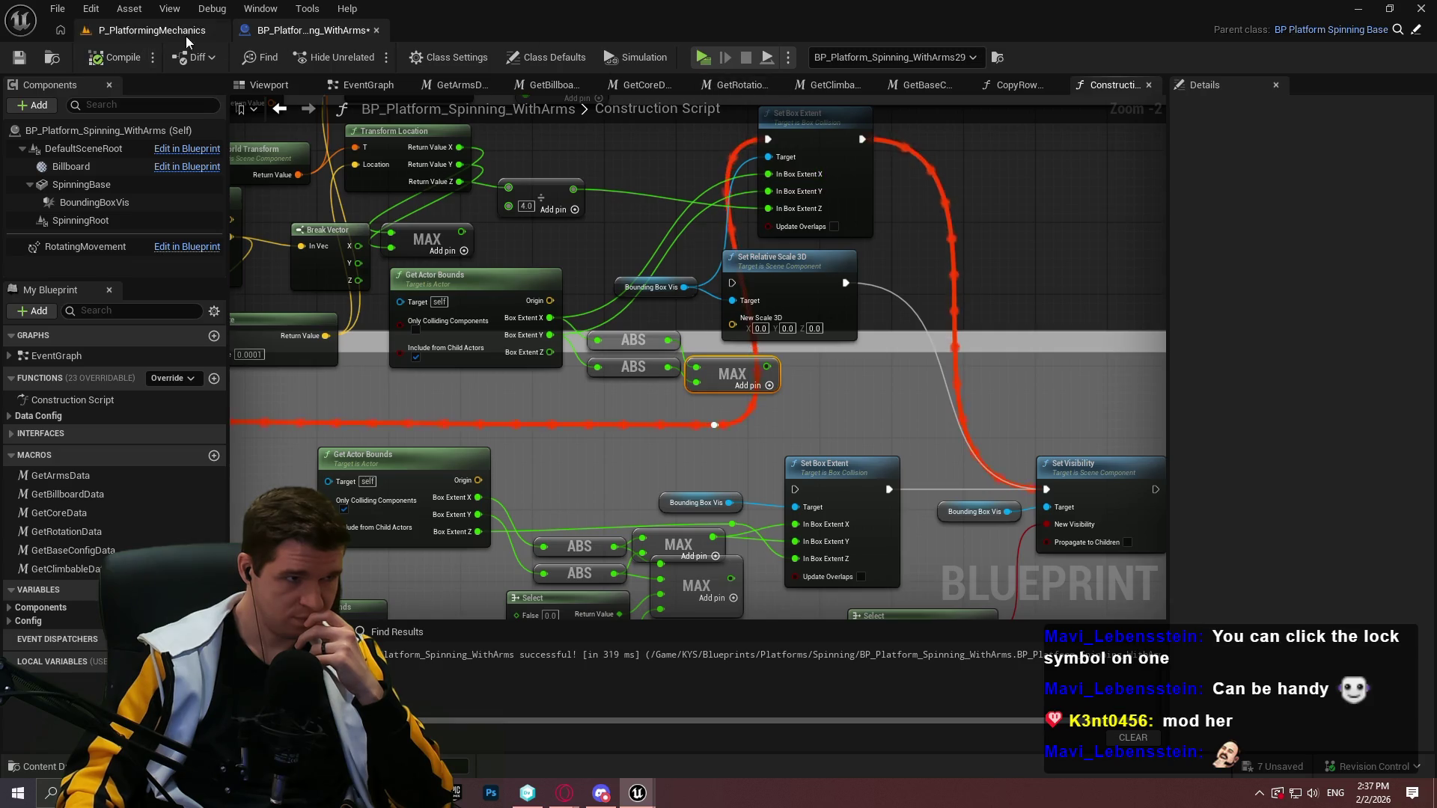
left_click(150, 30)
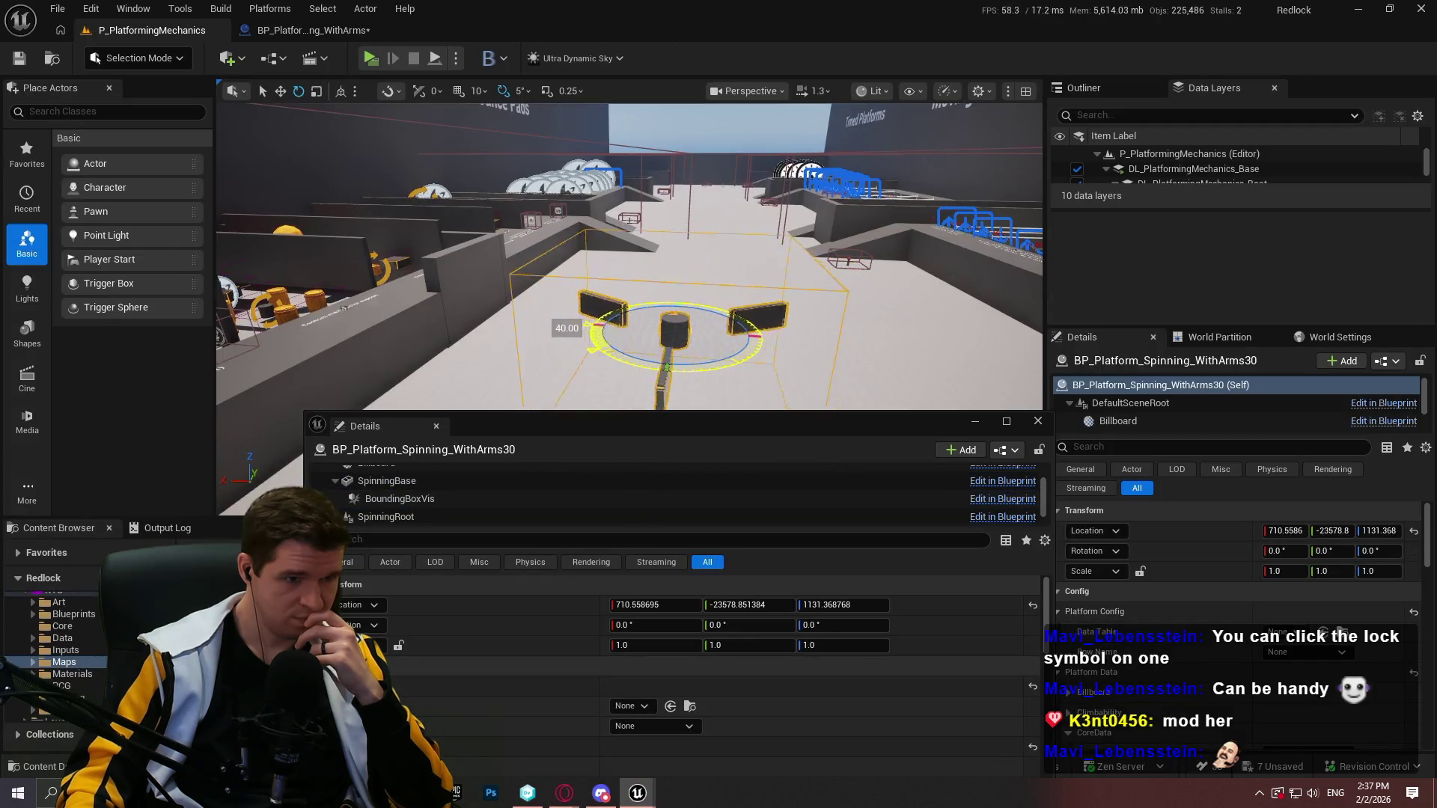
left_click(695, 499)
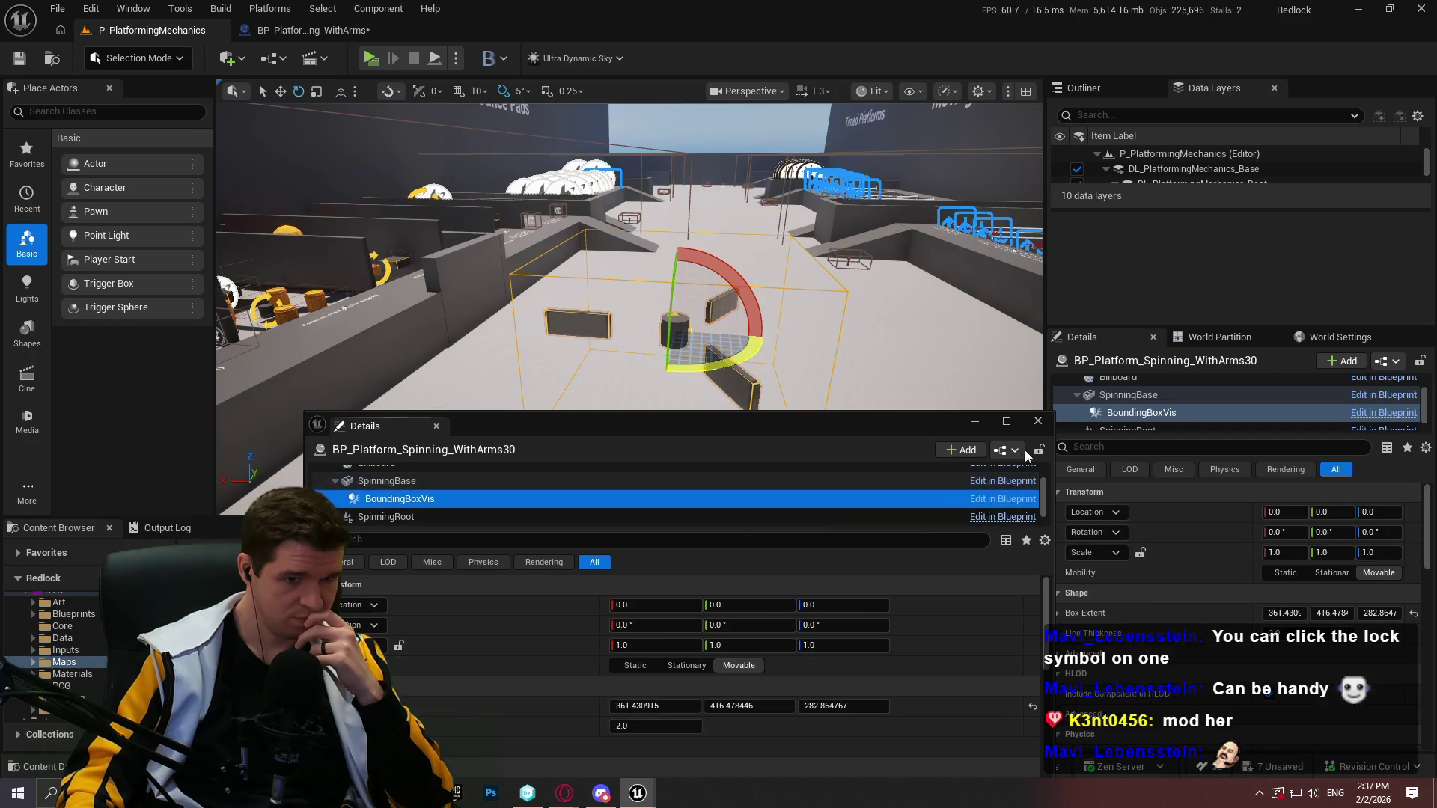
left_click(1076, 383)
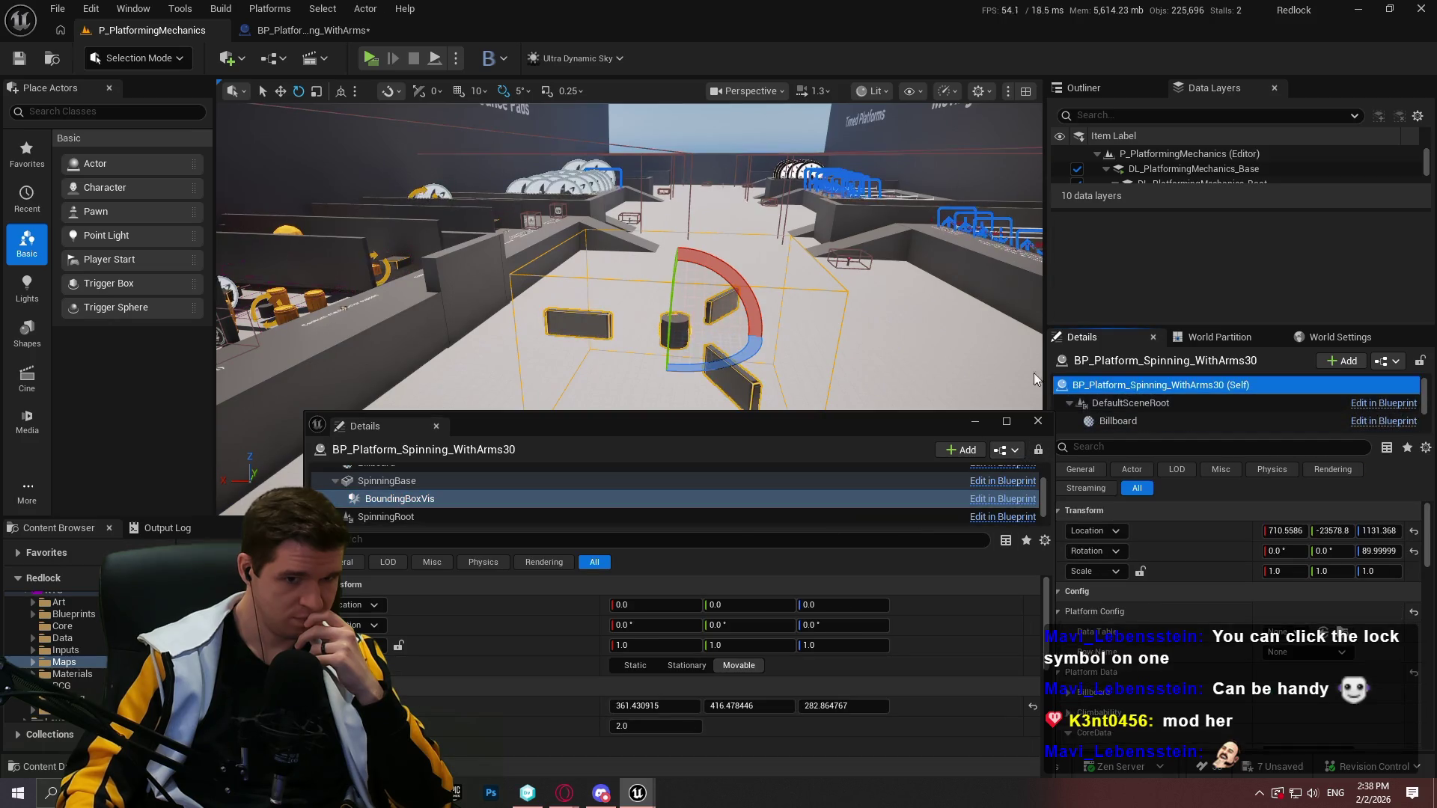
mouse_move(768, 322)
left_mouse_down()
mouse_move(761, 376)
mouse_move(648, 401)
mouse_move(785, 370)
mouse_move(719, 378)
mouse_move(614, 359)
mouse_move(621, 314)
mouse_move(677, 308)
left_mouse_up()
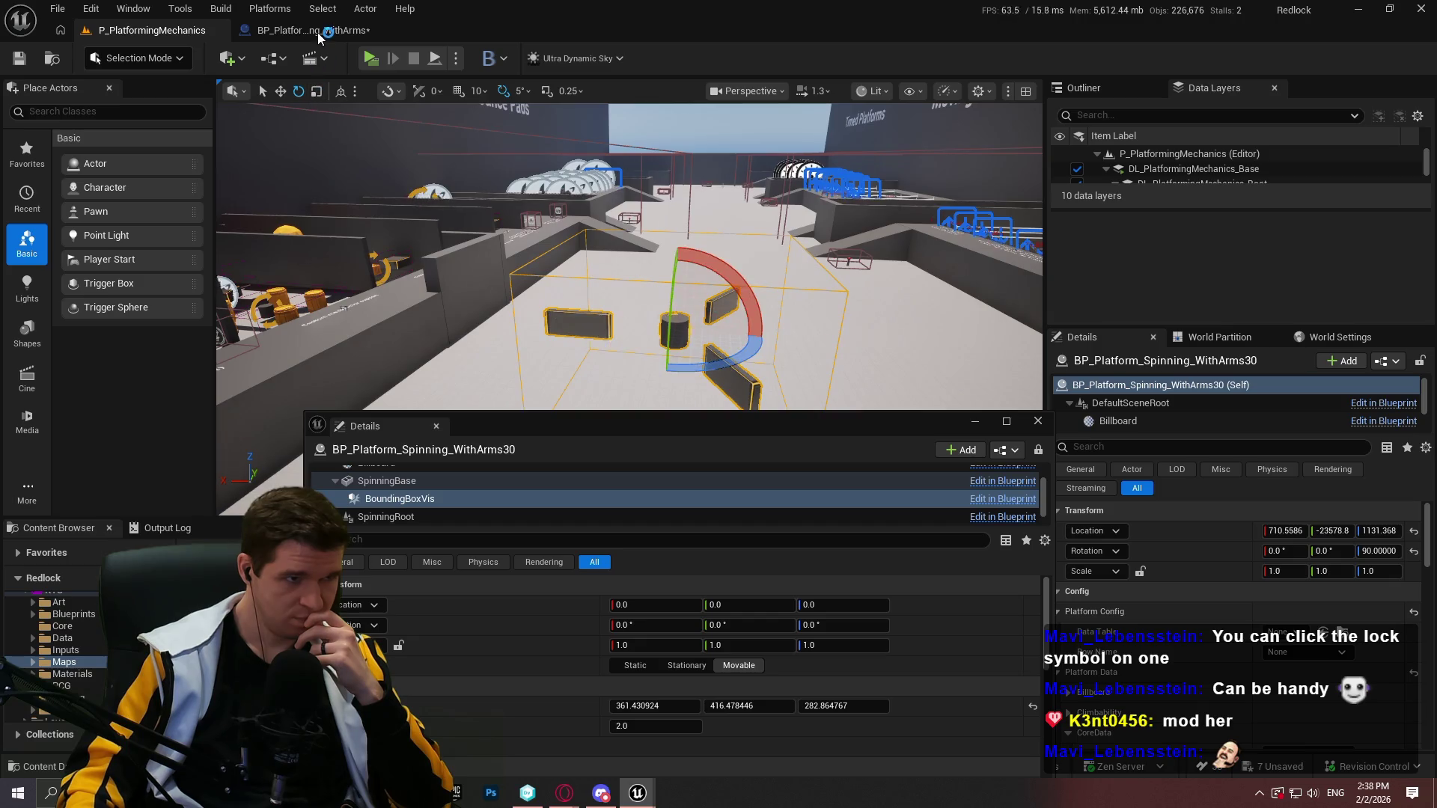
left_click(315, 30)
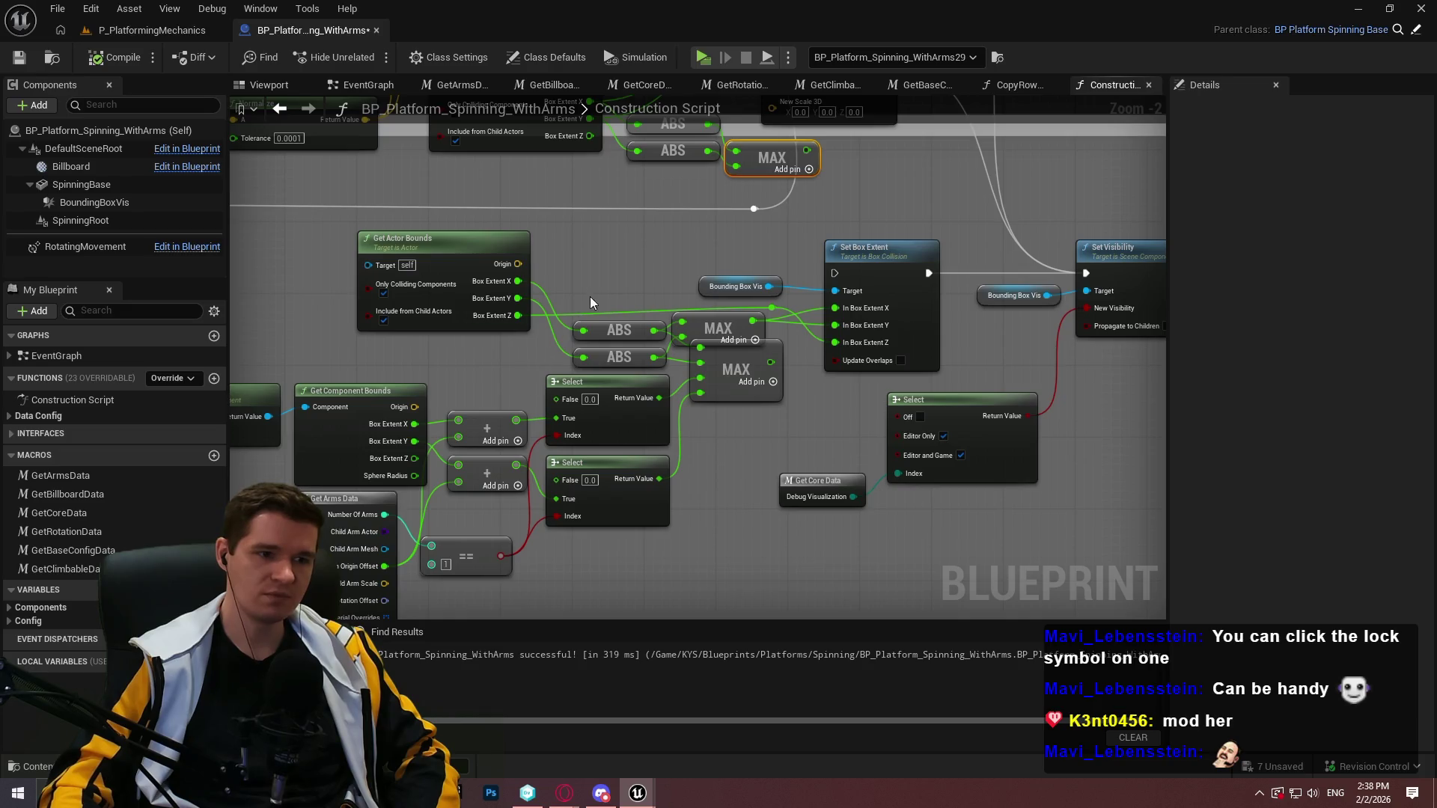
- Turn the level platform further around and partly back to check the box, then return to the Construction Script
left_click(146, 30)
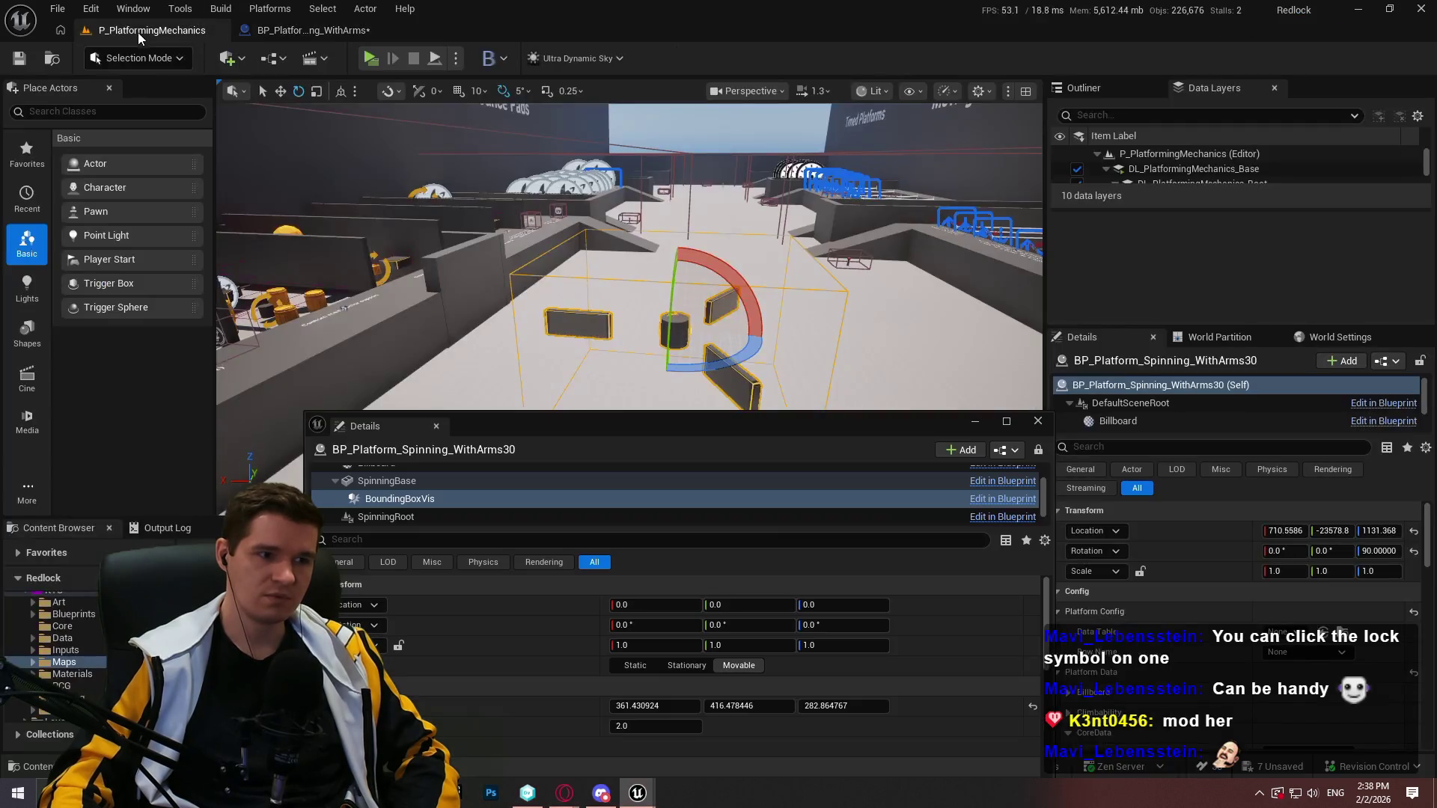
mouse_move(680, 302)
left_mouse_down()
mouse_move(737, 313)
mouse_move(773, 358)
mouse_move(735, 384)
mouse_move(627, 393)
mouse_move(562, 366)
mouse_move(556, 317)
left_mouse_up()
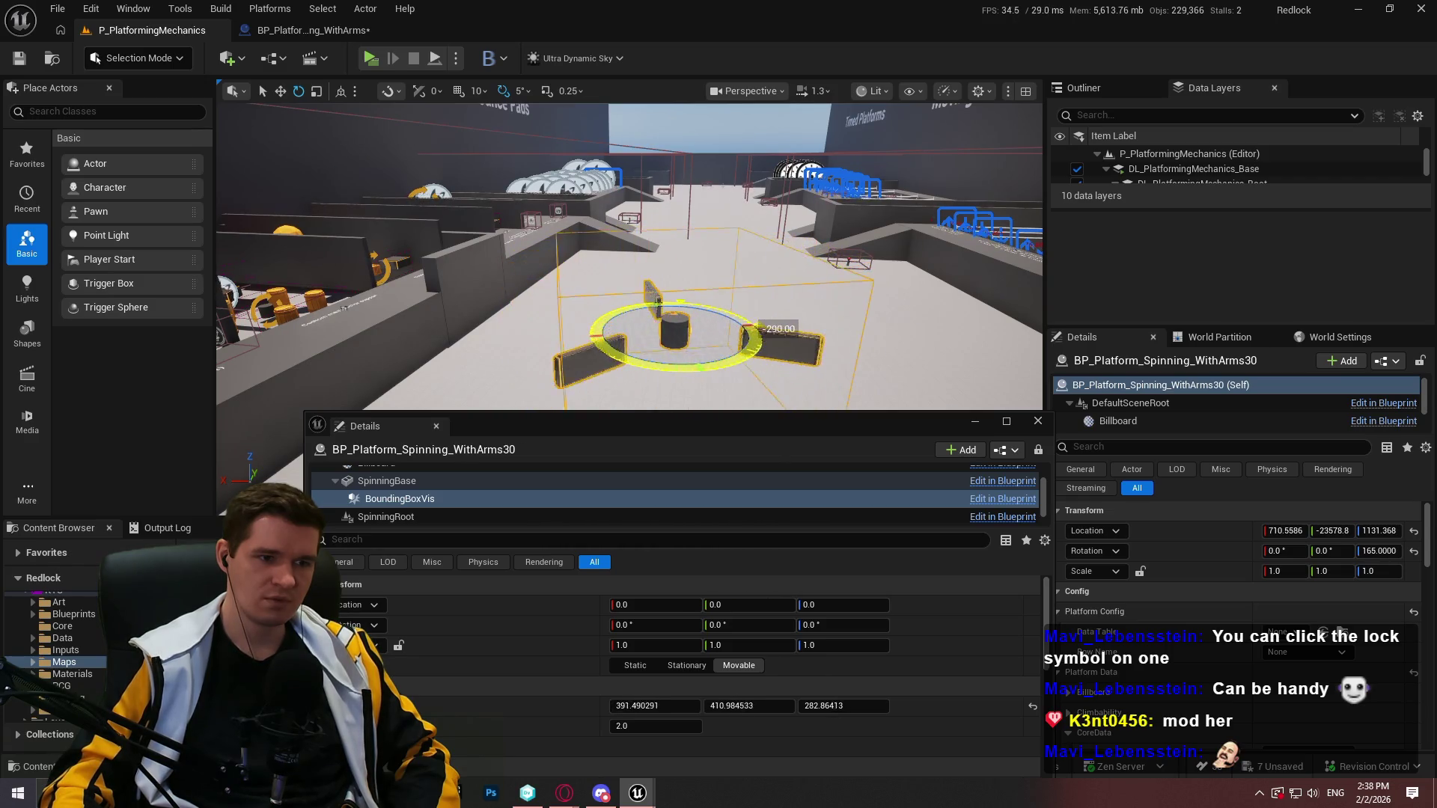
left_click_drag(626, 302, 595, 310)
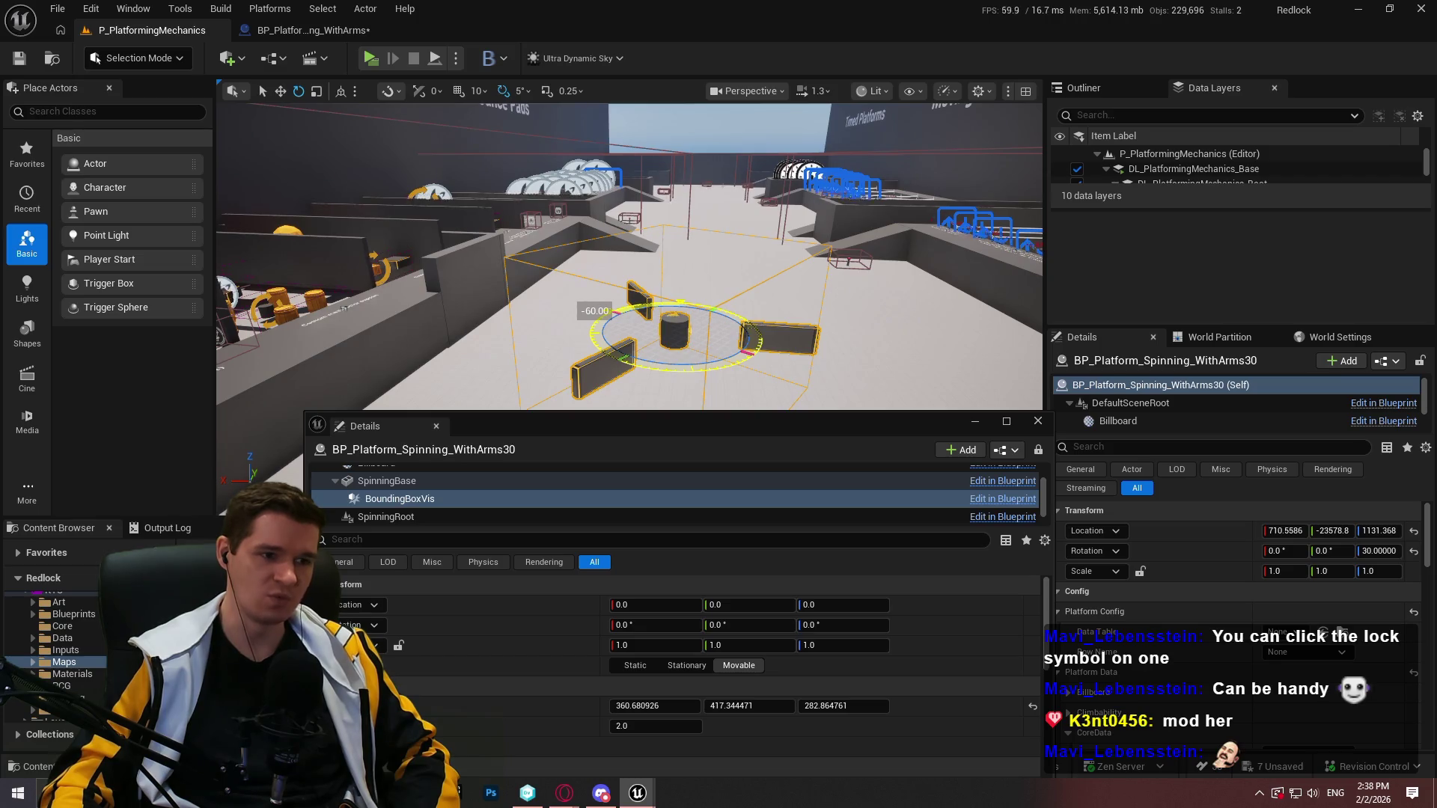
left_click(313, 30)
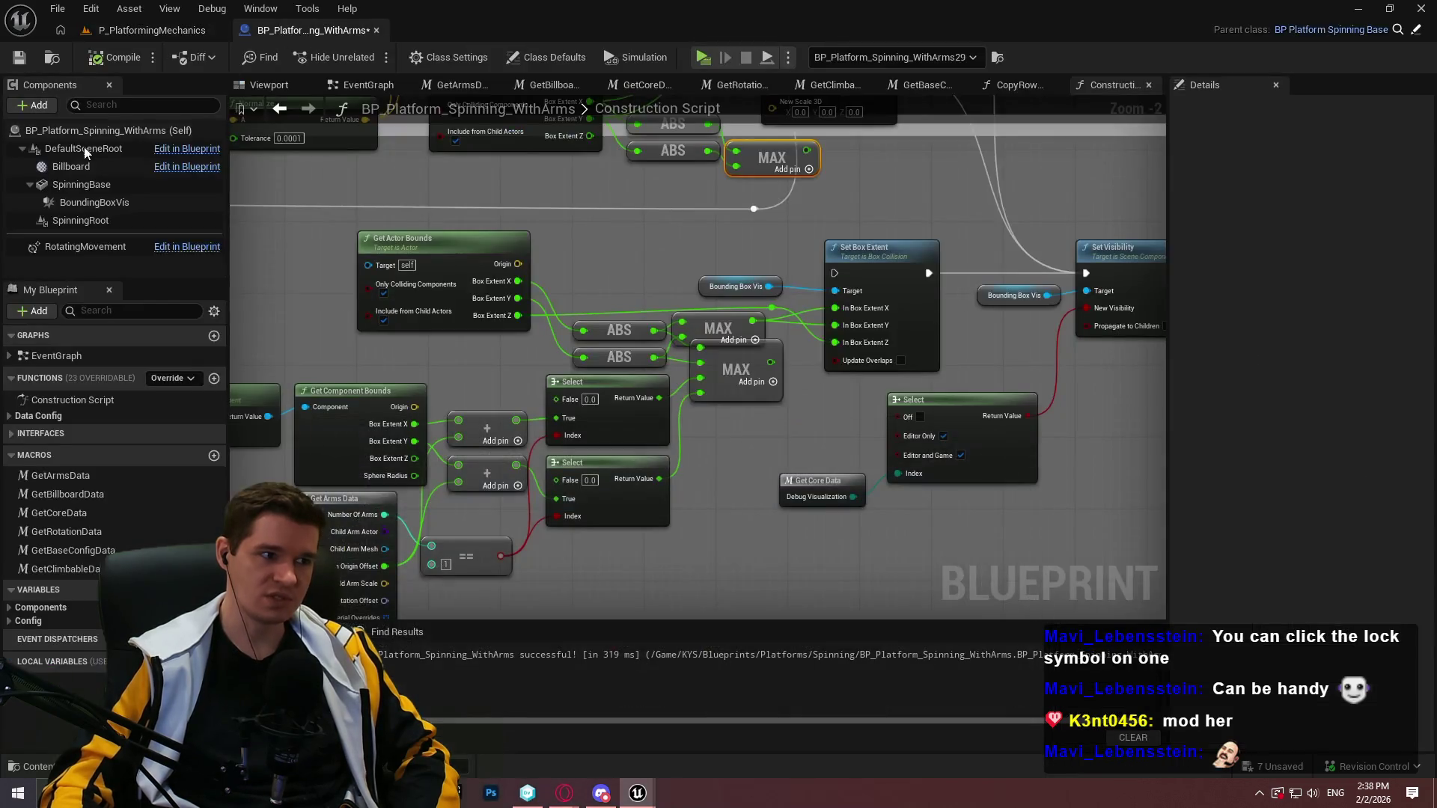
- Parent BoundingBoxVis directly to DefaultSceneRoot, compile, and yaw the level platform to 70 degrees
left_click_drag(78, 203, 65, 167)
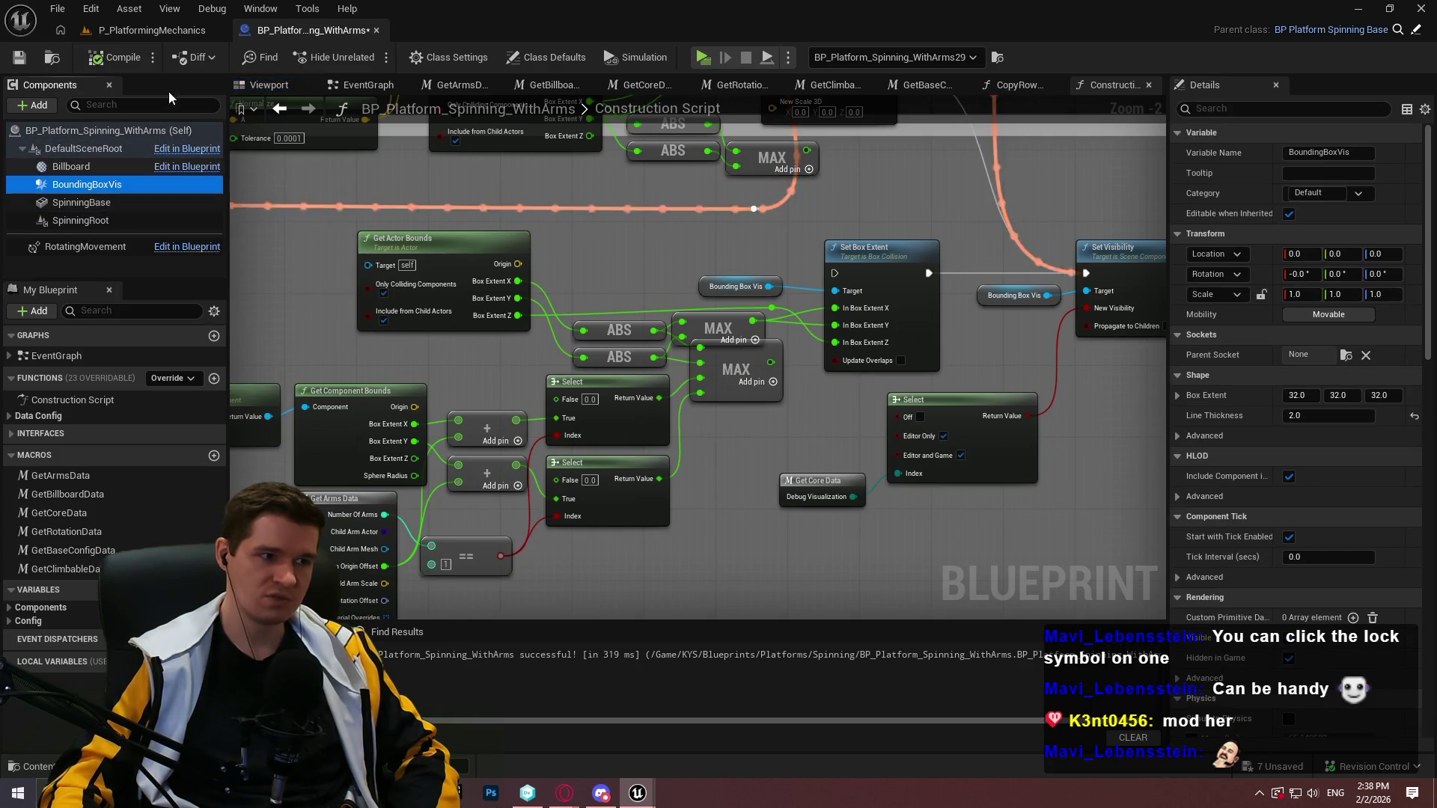
left_click(142, 30)
mouse_move(677, 366)
left_mouse_down()
mouse_move(823, 370)
mouse_move(695, 366)
mouse_move(726, 367)
left_mouse_up()
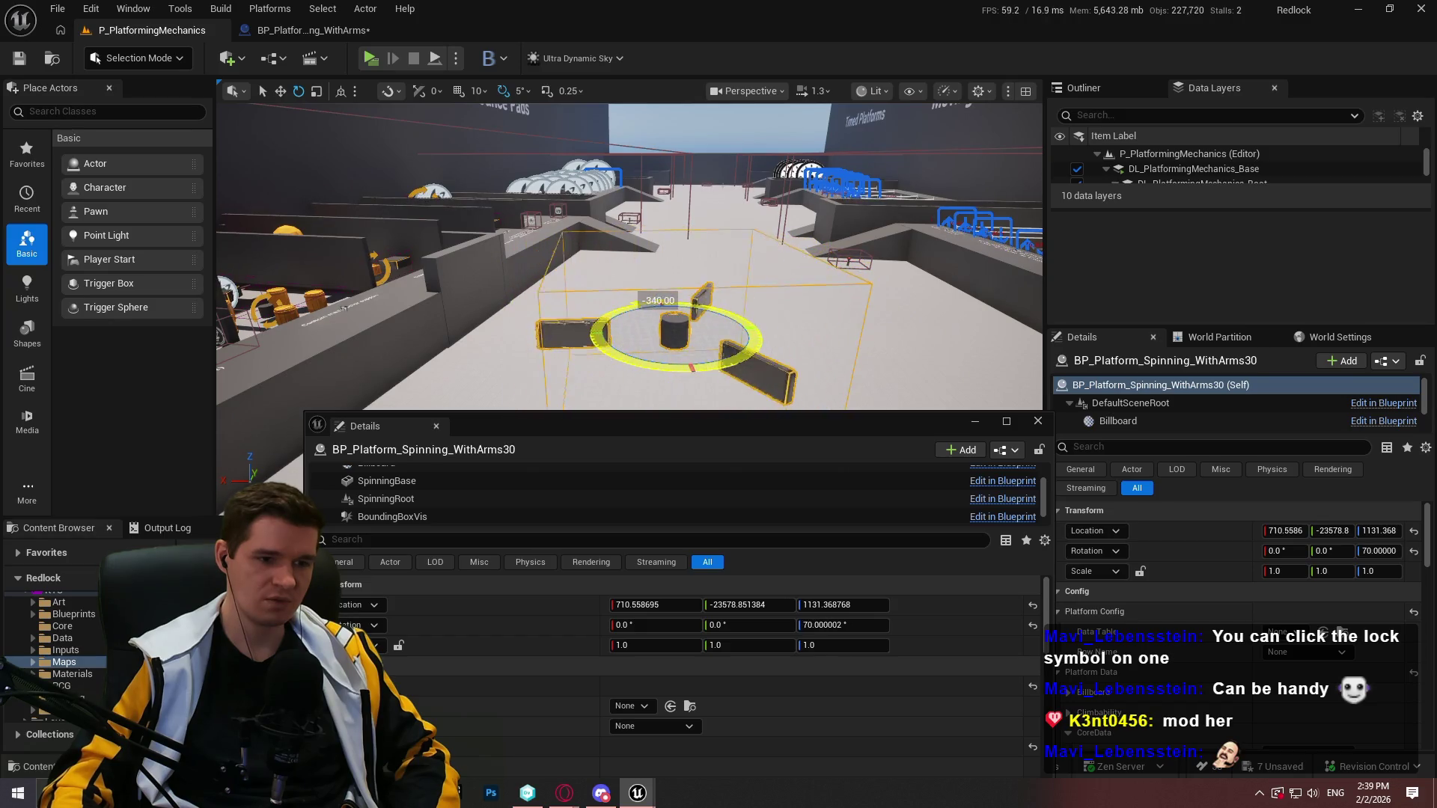
- Select SpinningBase, SpinningRoot and BoundingBoxVis in turn, then the whole platform actor
left_click(797, 502)
scroll(644, 505, "down", 1)
left_click(590, 479)
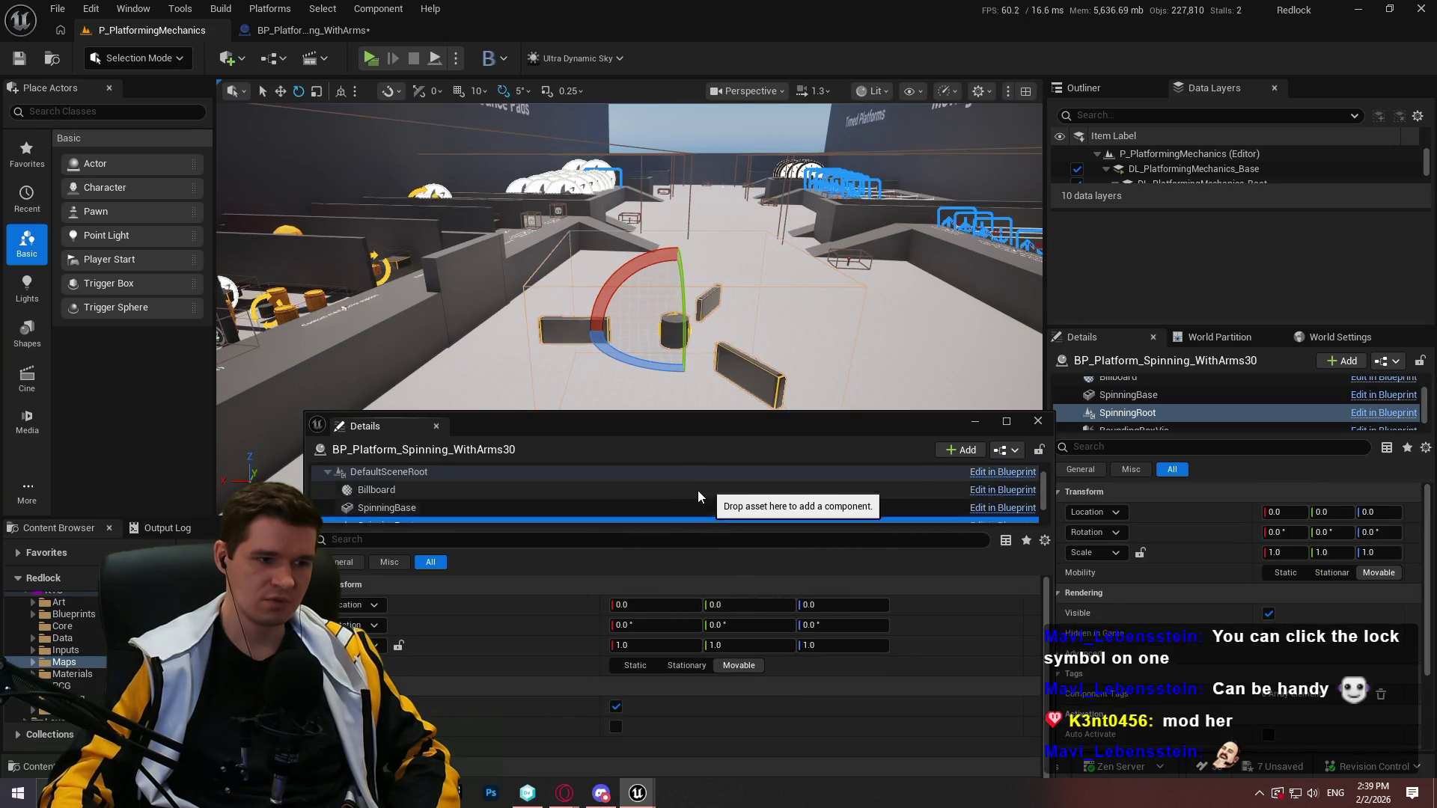
left_click(526, 495)
scroll(739, 500, "up", 2)
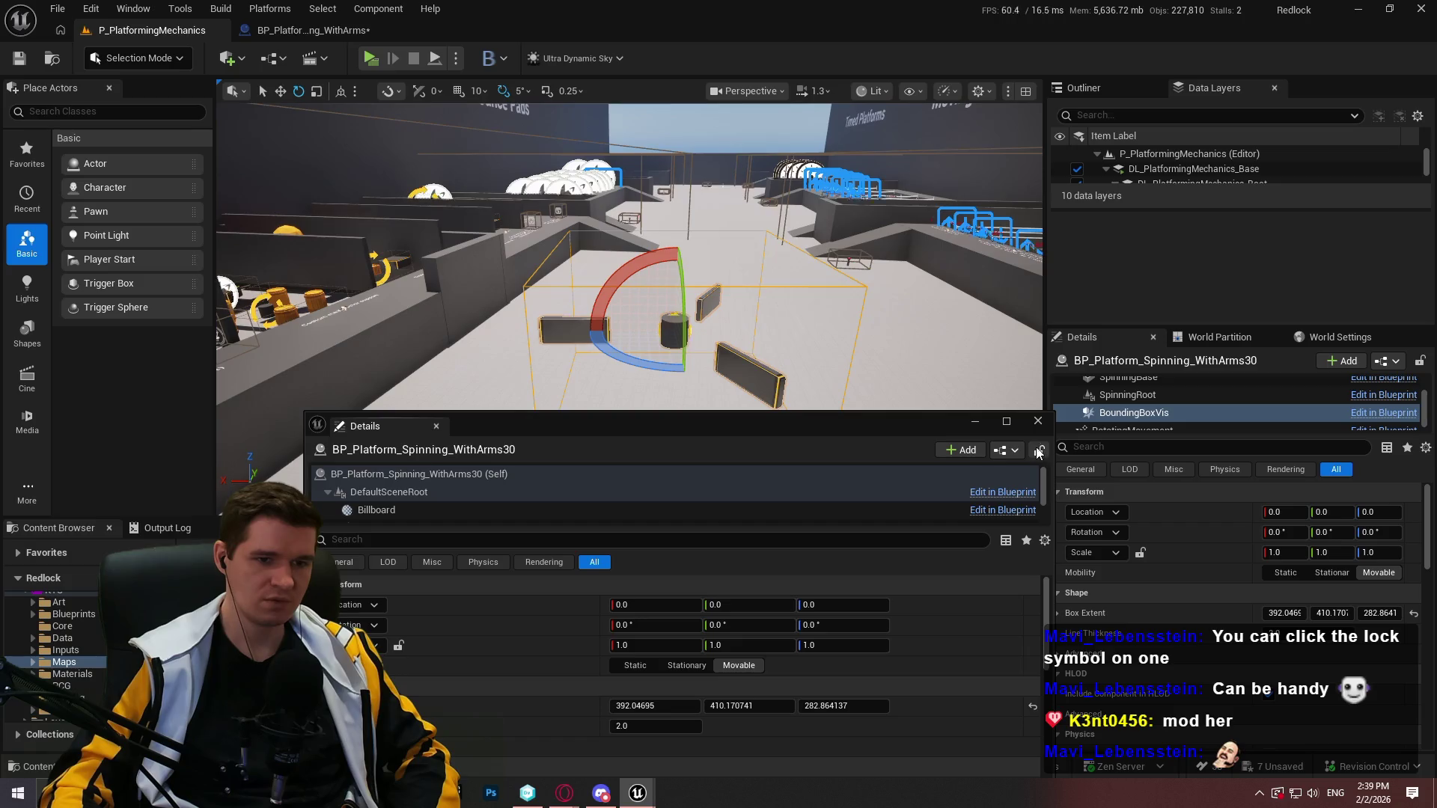
scroll(1197, 397, "up", 2)
left_click(1160, 384)
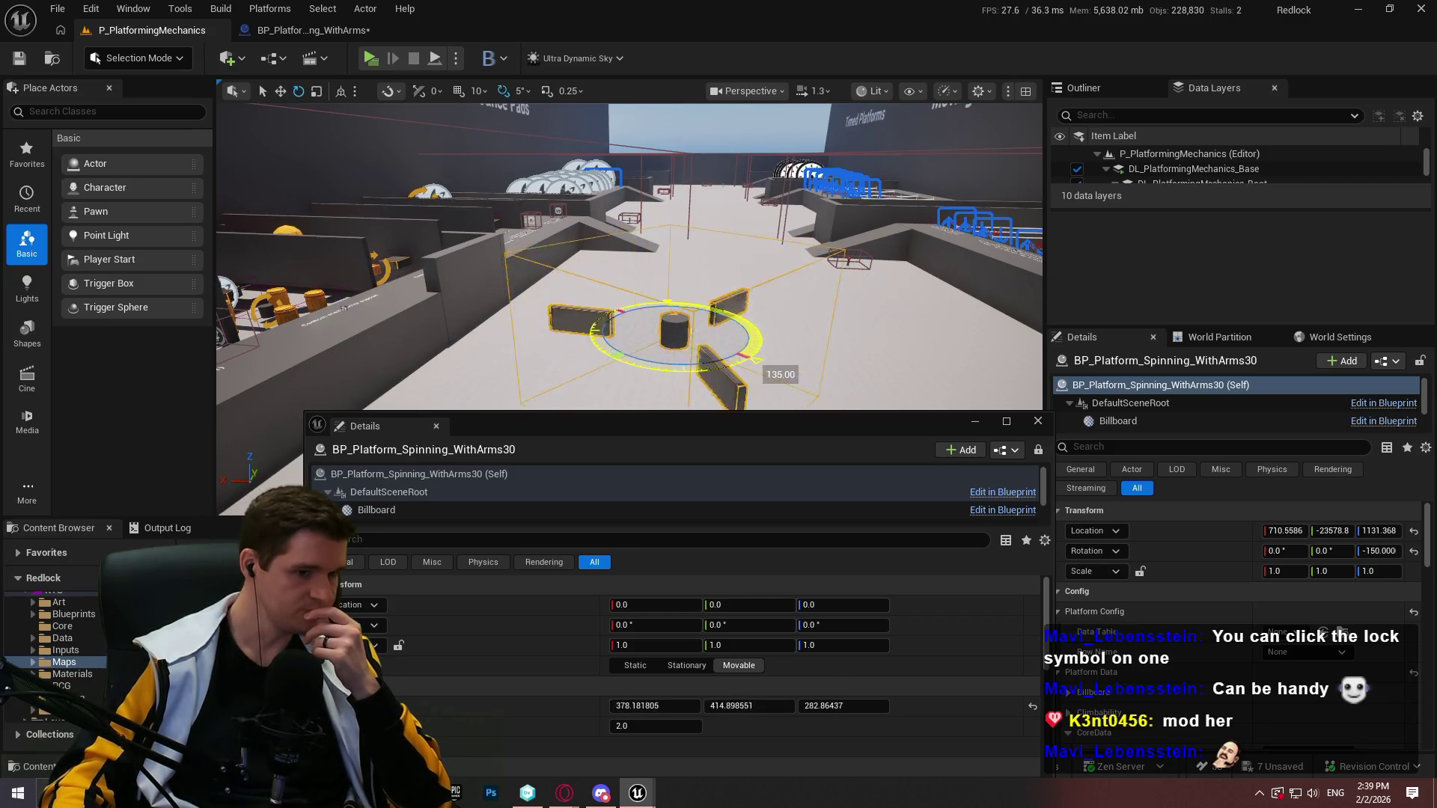
- Yaw and tilt the platform to roughly 80, 0, 75 degrees to test the box fit
left_click_drag(587, 374, 607, 307)
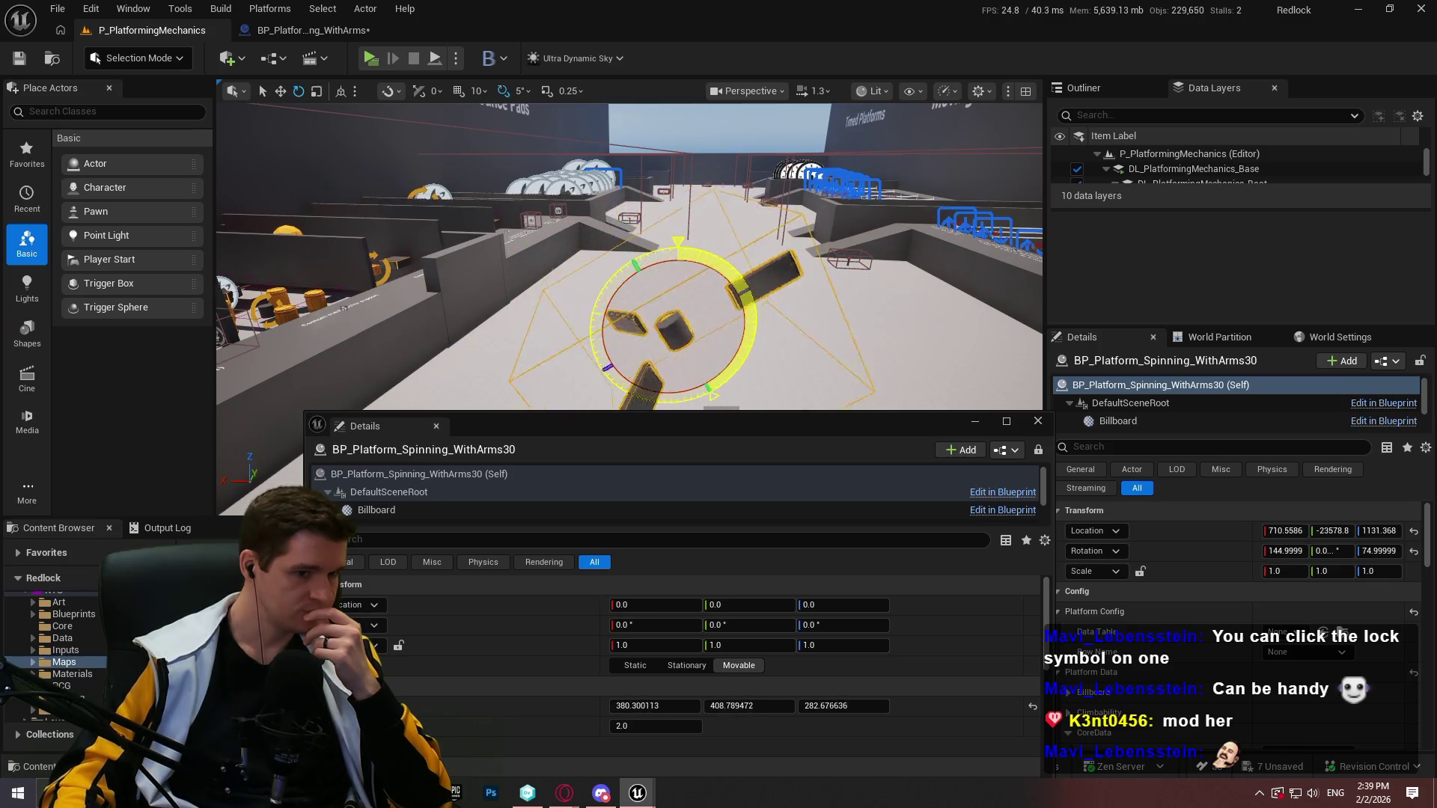
left_click_drag(603, 374, 591, 391)
left_click_drag(626, 234, 541, 426)
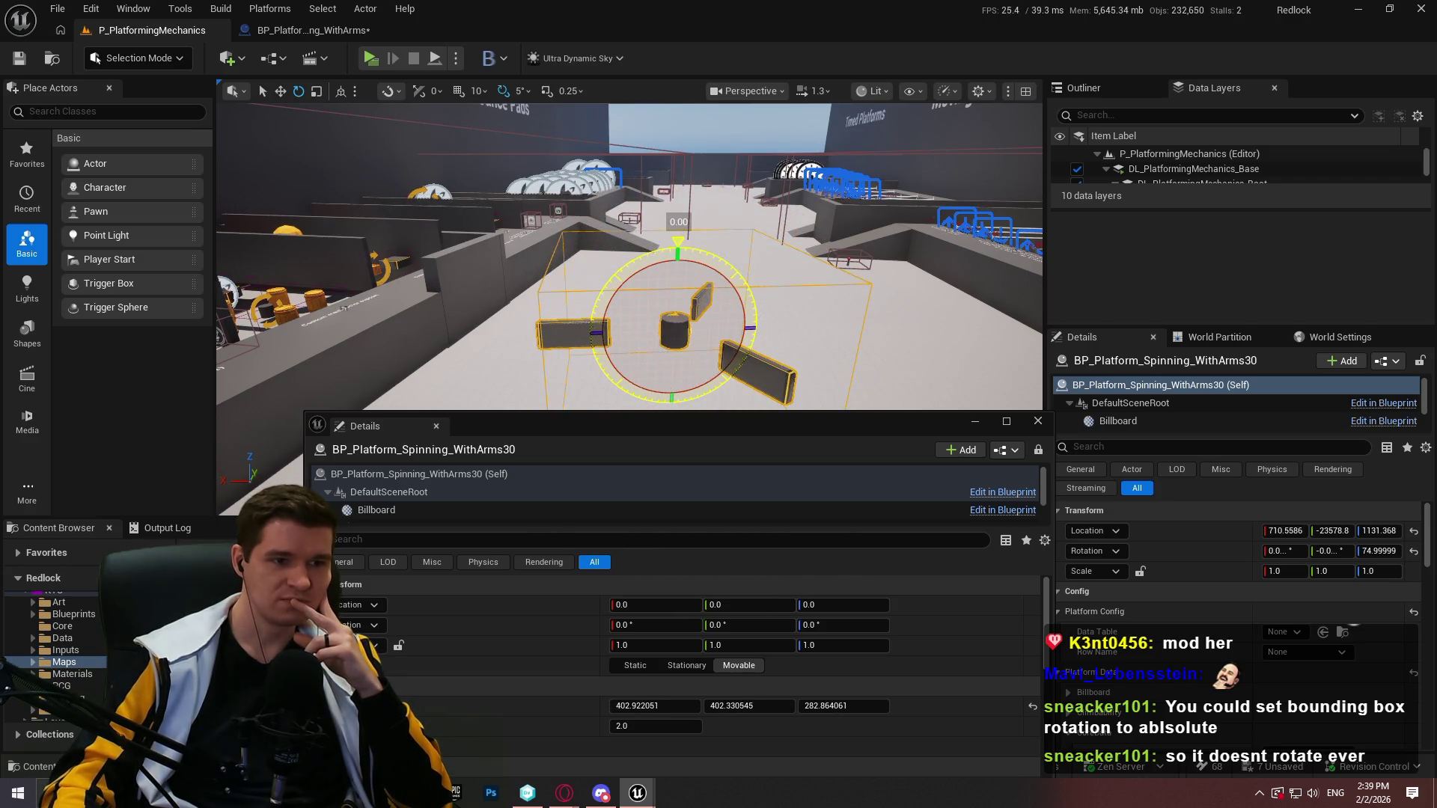
left_click_drag(542, 426, 654, 289)
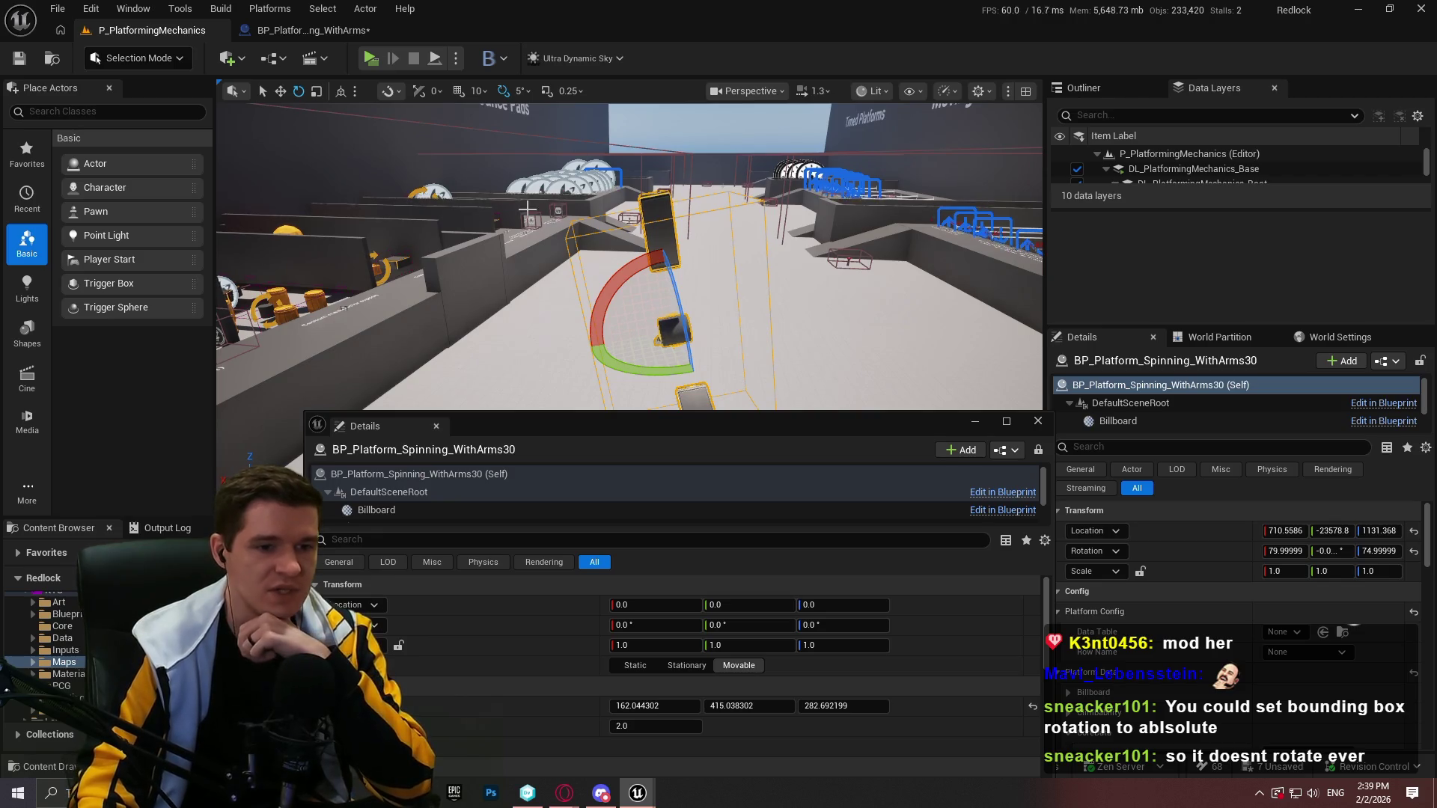
left_click(310, 30)
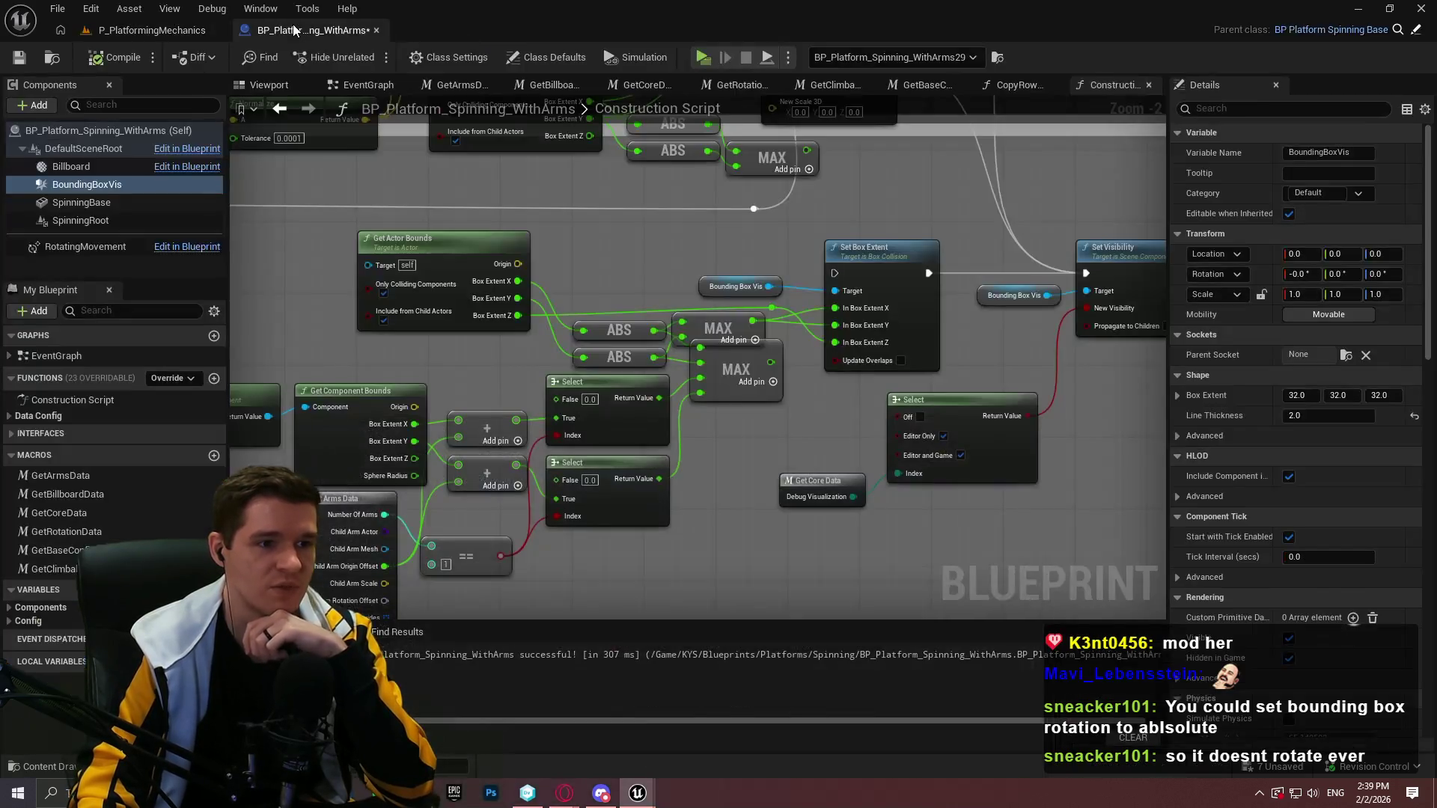
- Switch over to the other Unreal project's editor window
left_click_drag(712, 488, 810, 680)
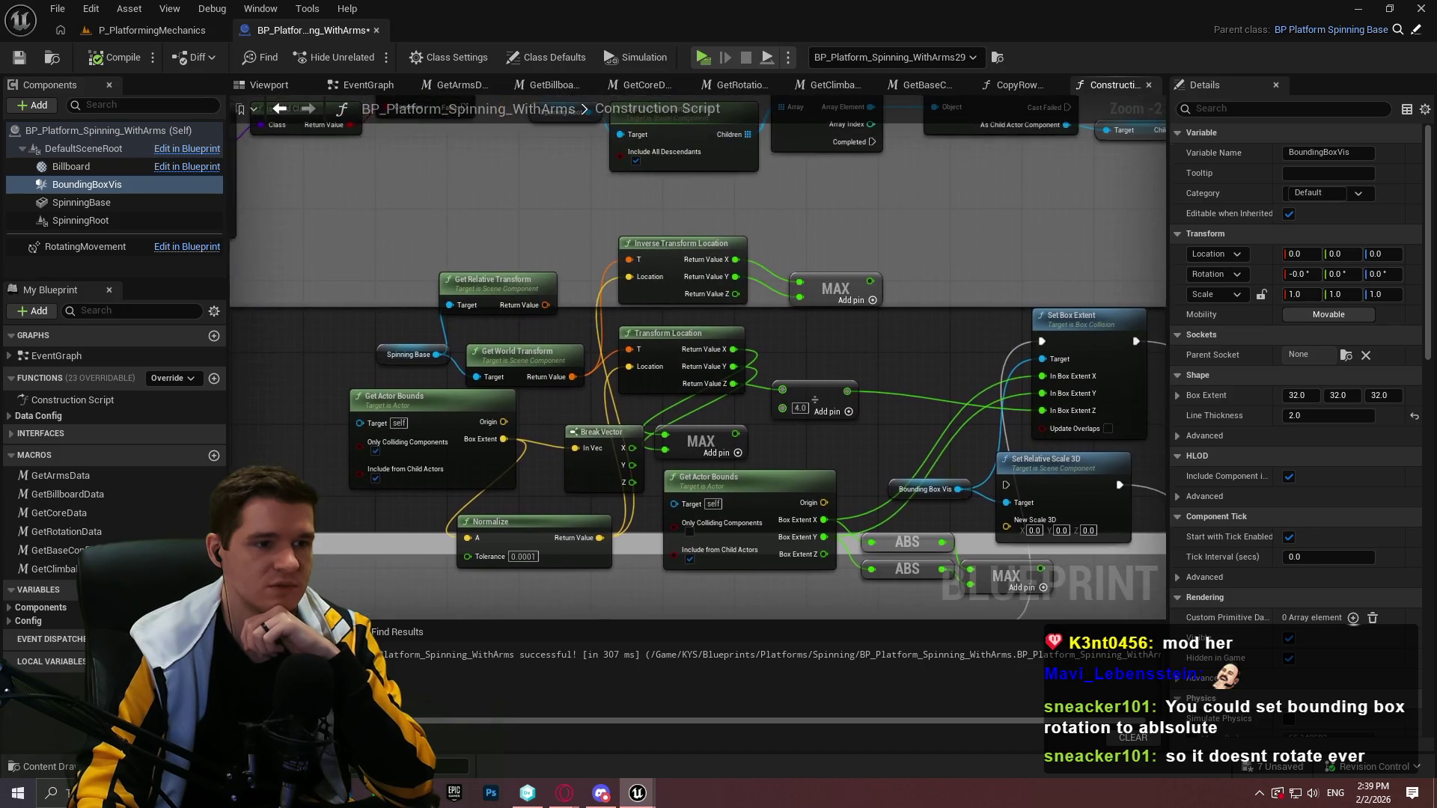
mouse_move(637, 792)
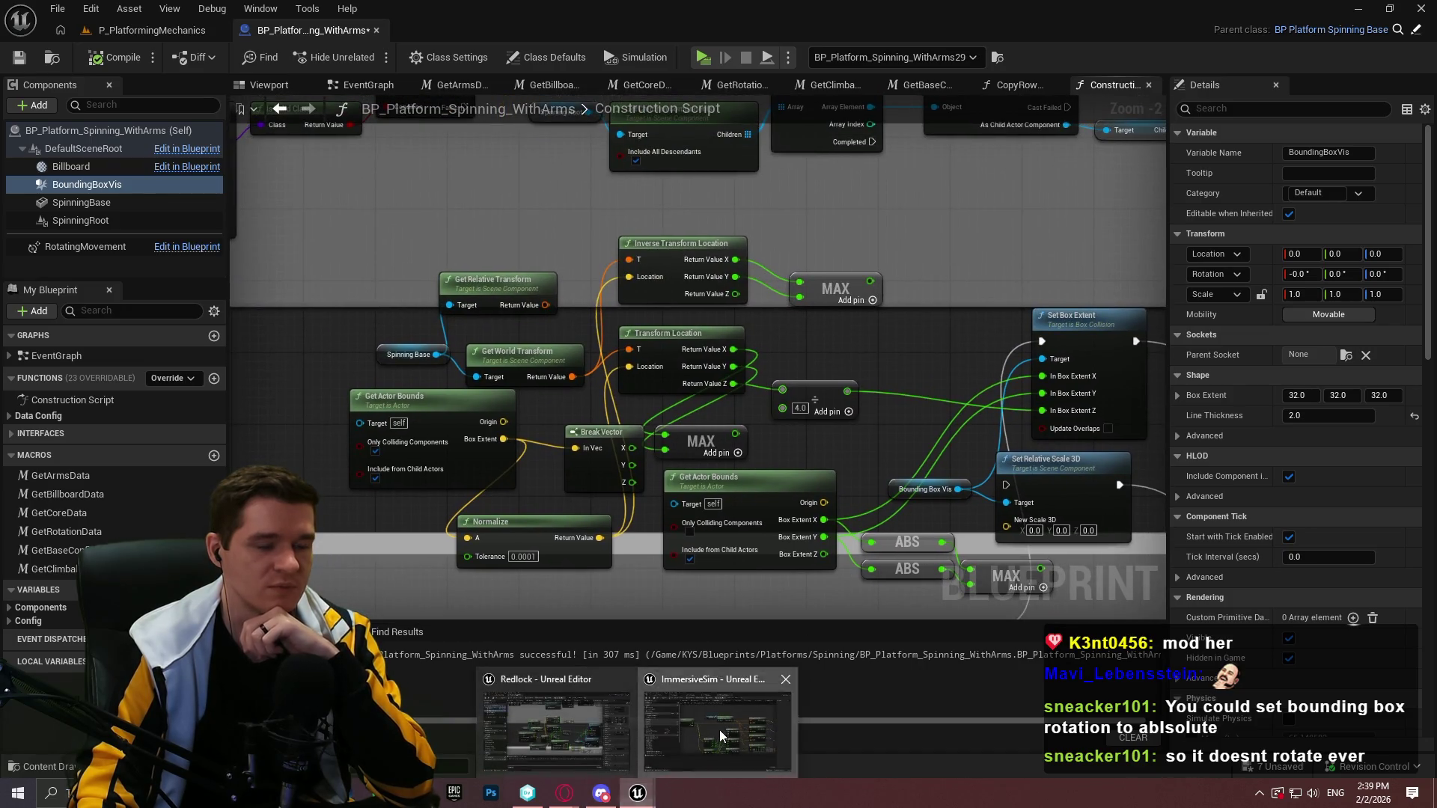
left_click(720, 729)
- Survey the full UpdateVectorBounds node network, then open BP_PickupItem's parent BP_GrabDropItem
mouse_move(698, 365)
left_mouse_down()
mouse_move(677, 304)
mouse_move(793, 253)
mouse_move(581, 301)
left_mouse_up()
scroll(581, 301, "down", 2)
left_click_drag(582, 225, 581, 599)
scroll(671, 424, "down", 2)
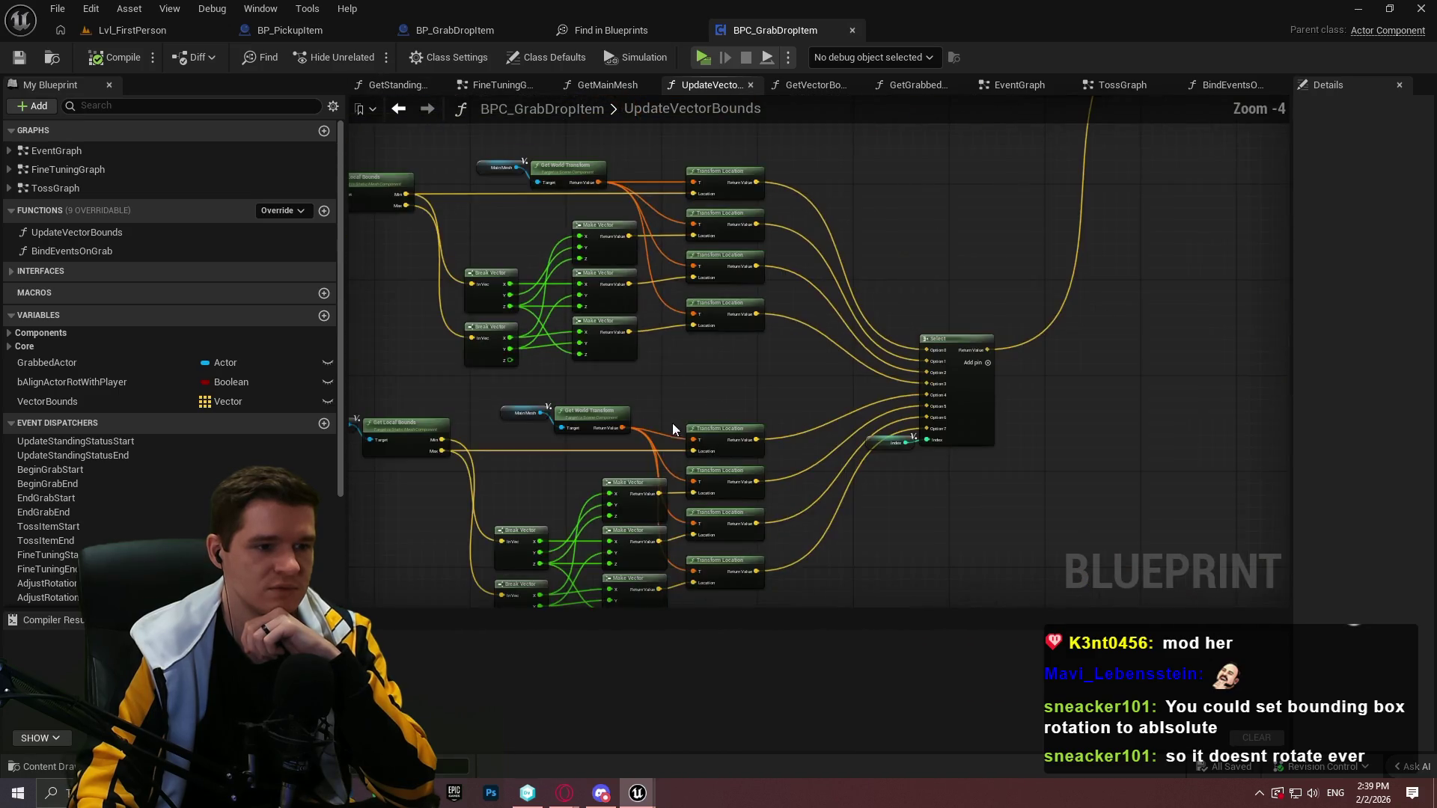
scroll(964, 365, "up", 4)
scroll(853, 276, "down", 6)
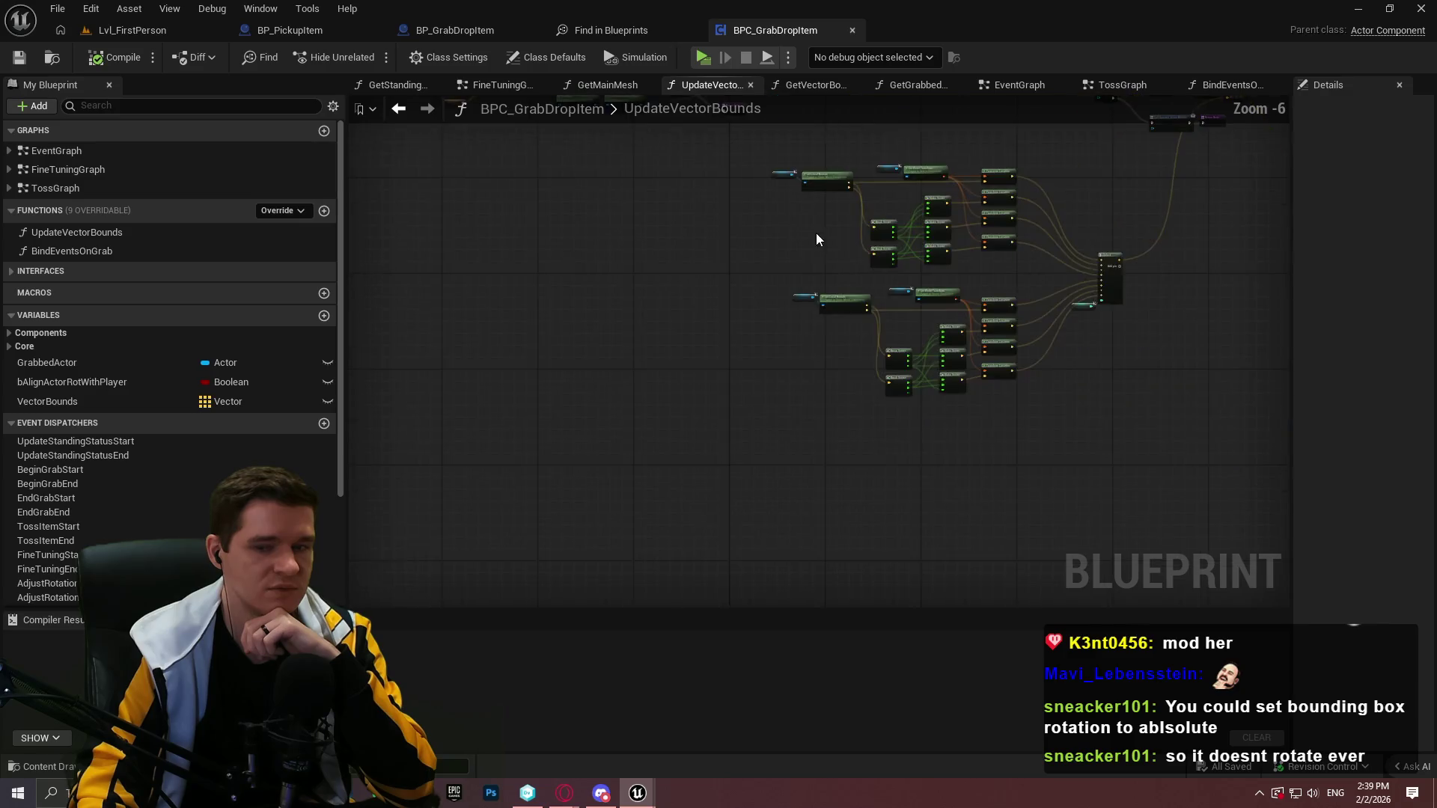
scroll(847, 404, "up", 2)
scroll(716, 442, "up", 1)
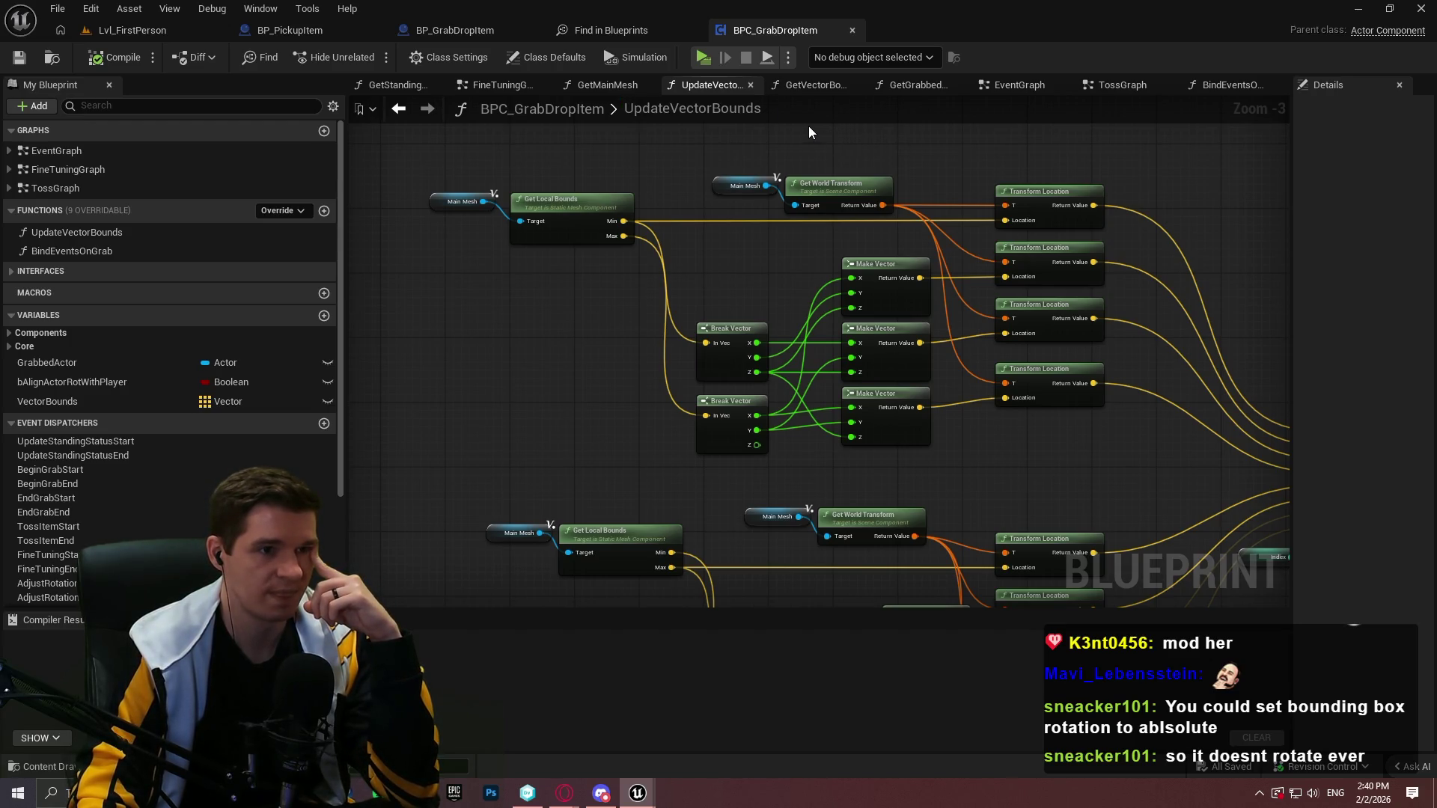
left_click(284, 30)
left_click(1416, 30)
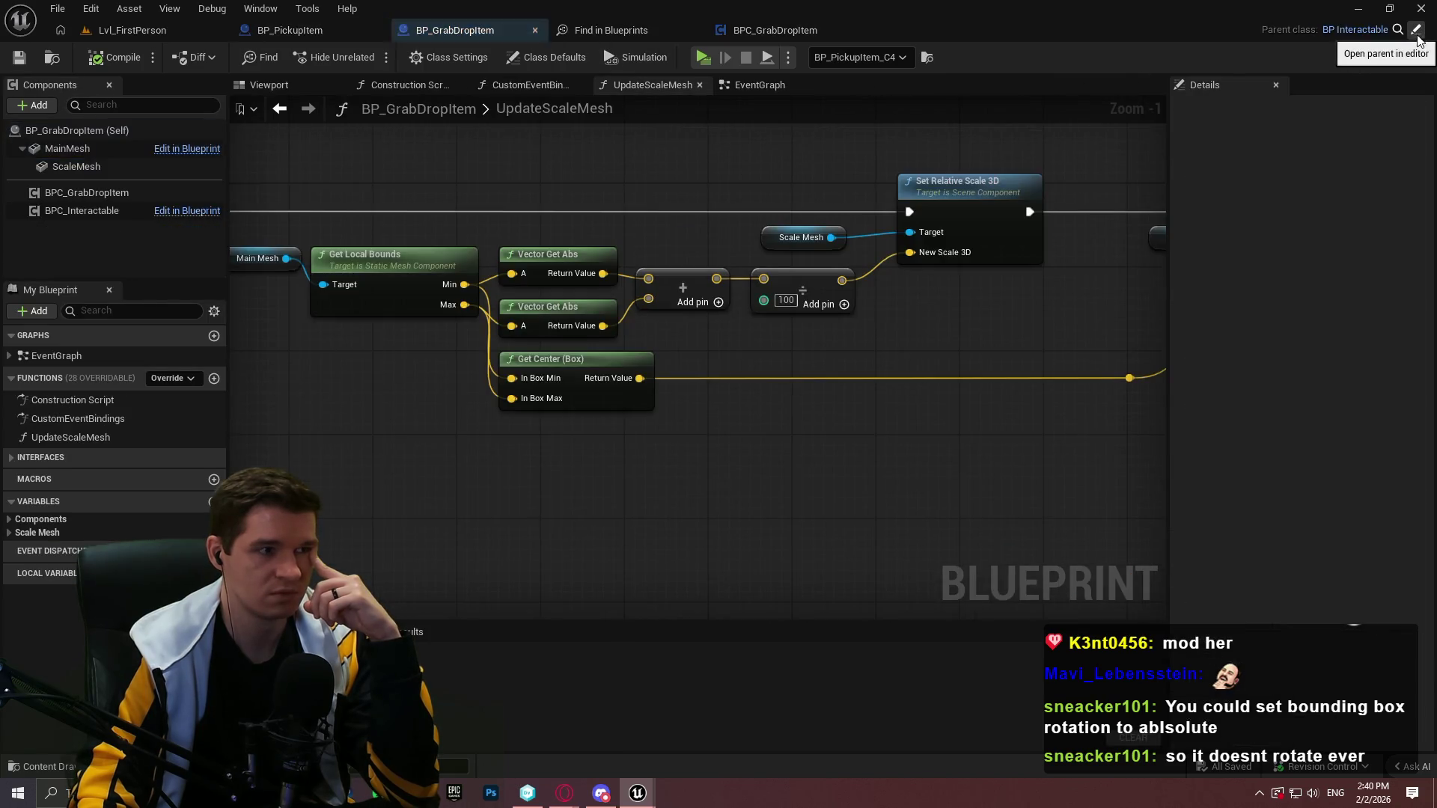
- Open parent BP_Interactable and browse its CustomEventBindings, Viewport and EventGraph
left_click(1416, 30)
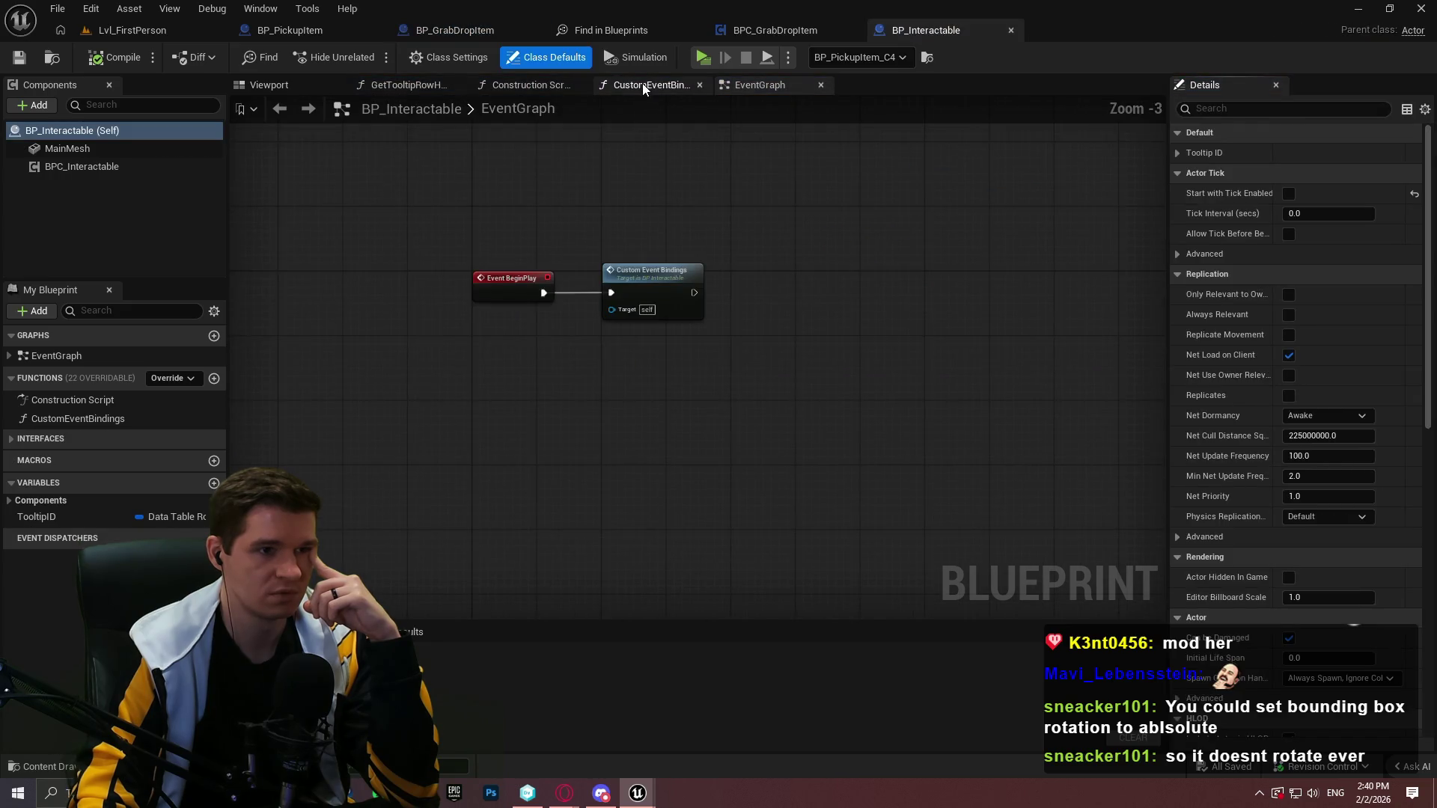
left_click(642, 84)
left_click(305, 85)
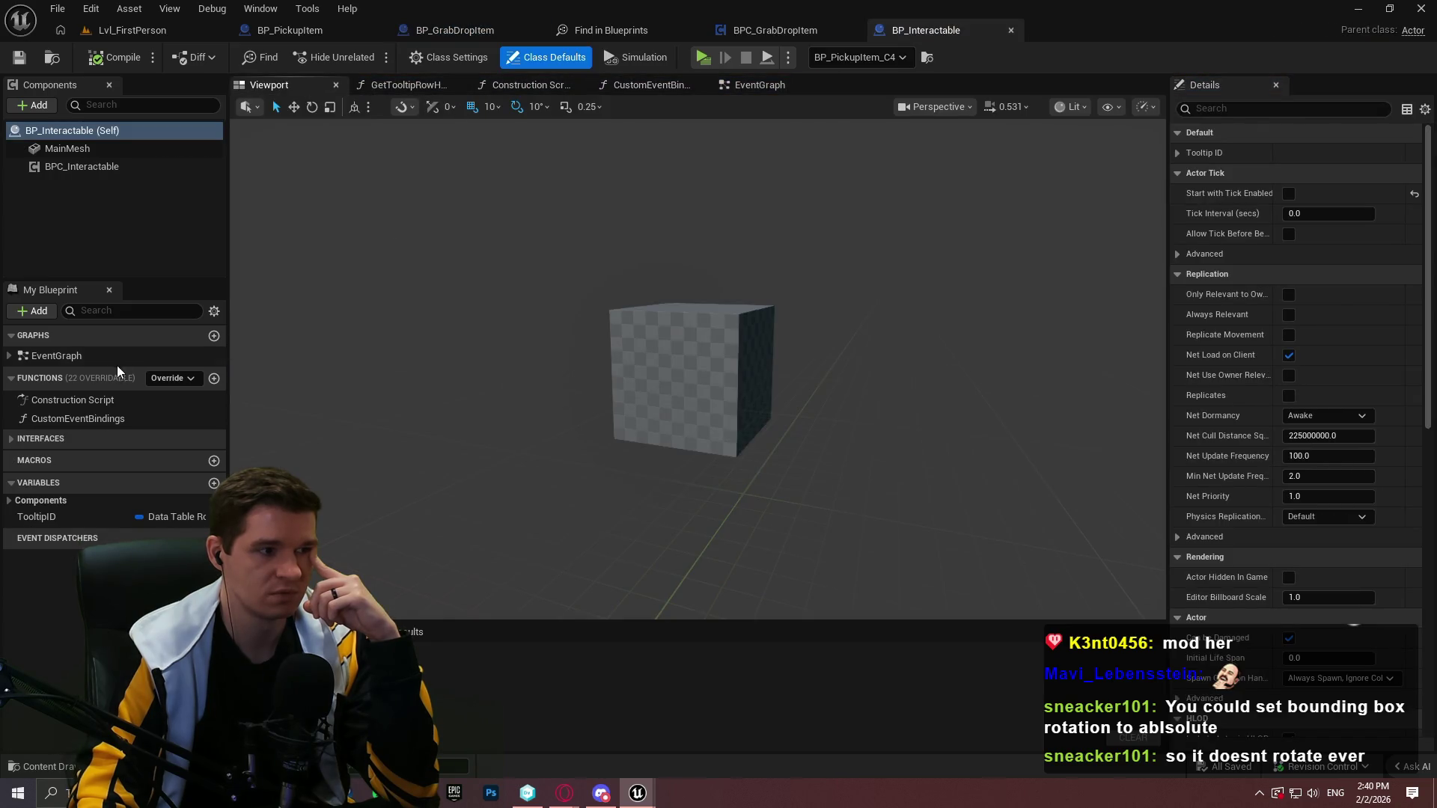
left_click(642, 84)
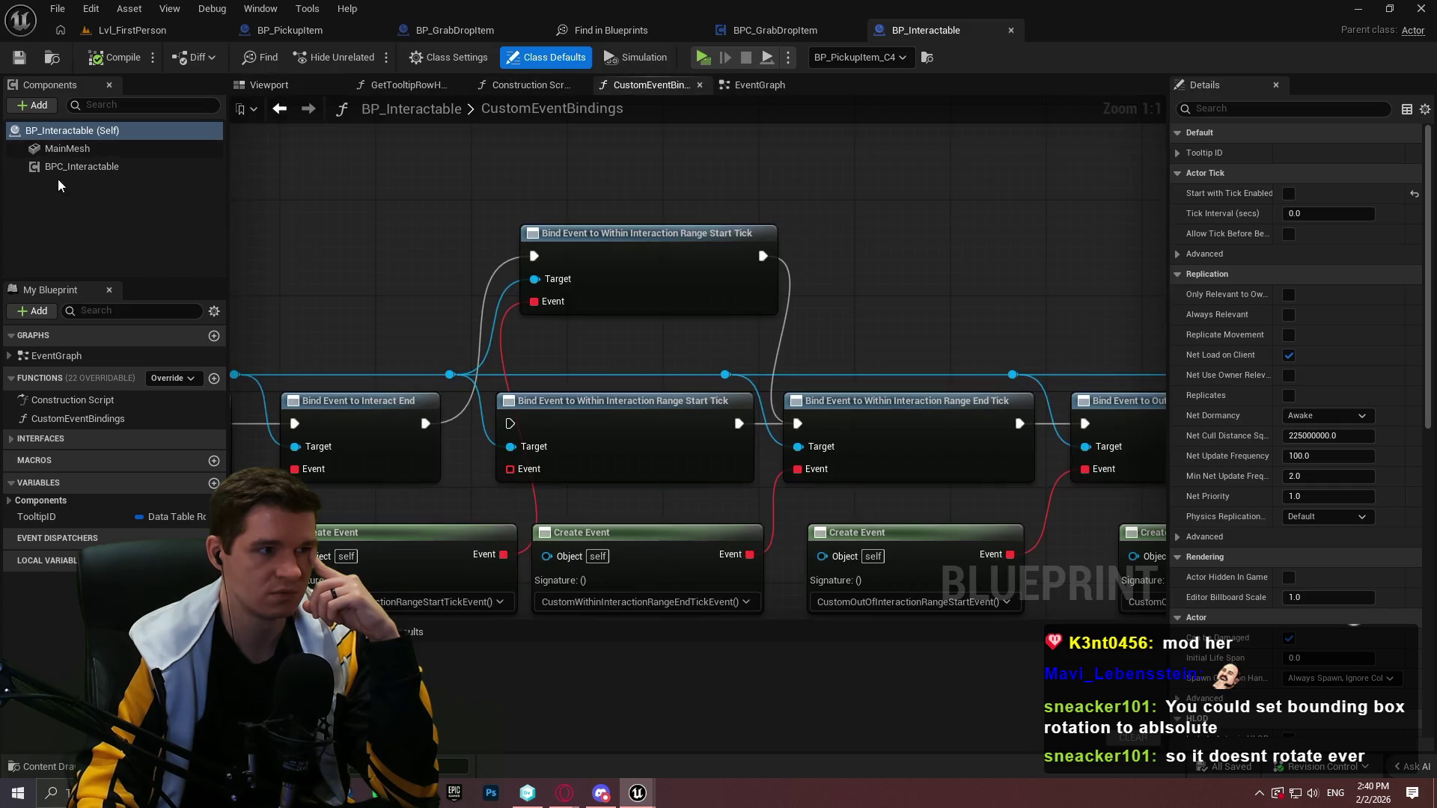
left_click(757, 84)
- Revisit the UpdateVectorBounds and UpdateScaleMesh graphs, then list BP_PickupItem's revisions for diffing
left_click(775, 30)
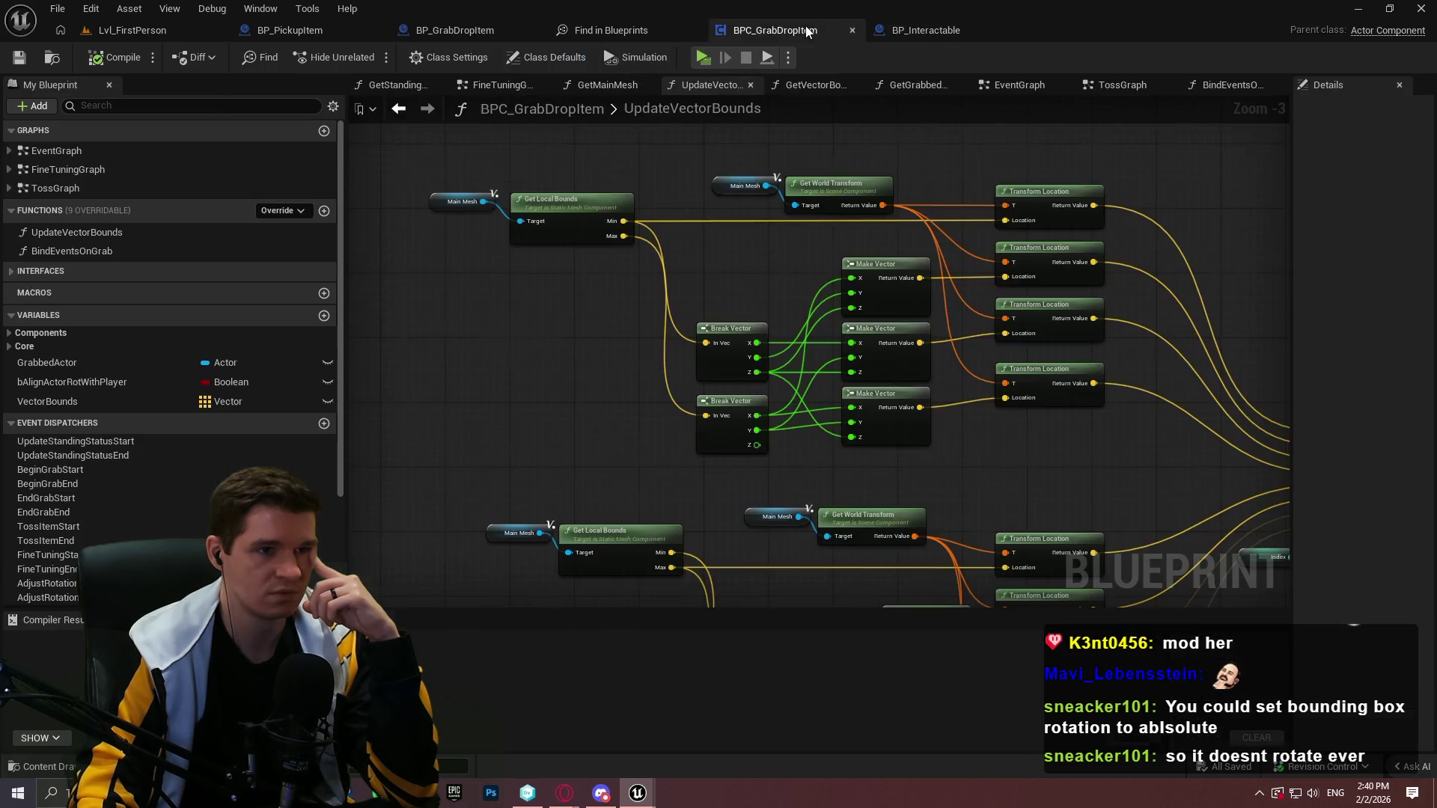
scroll(1010, 282, "down", 3)
left_click_drag(1054, 416, 1035, 414)
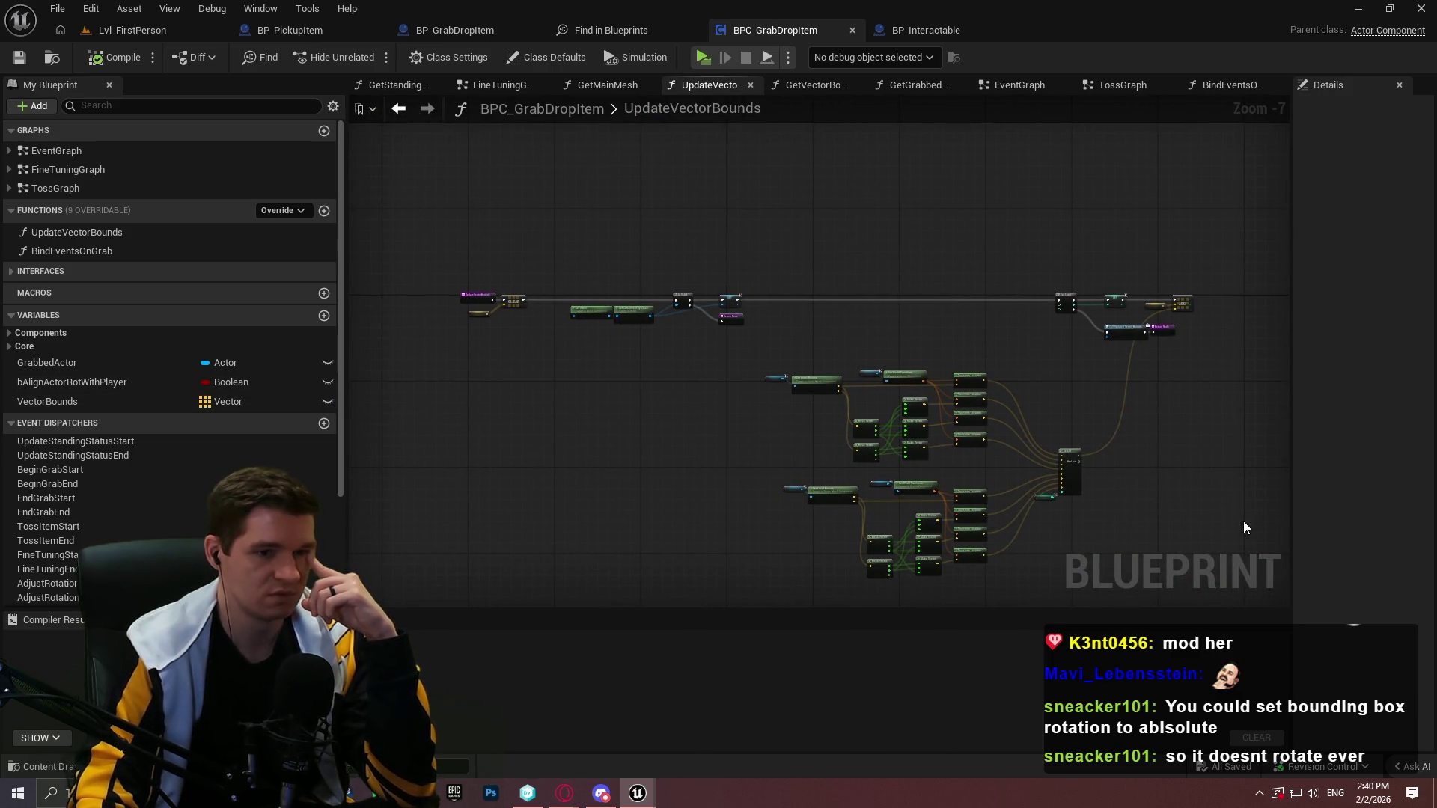
scroll(1068, 539, "up", 4)
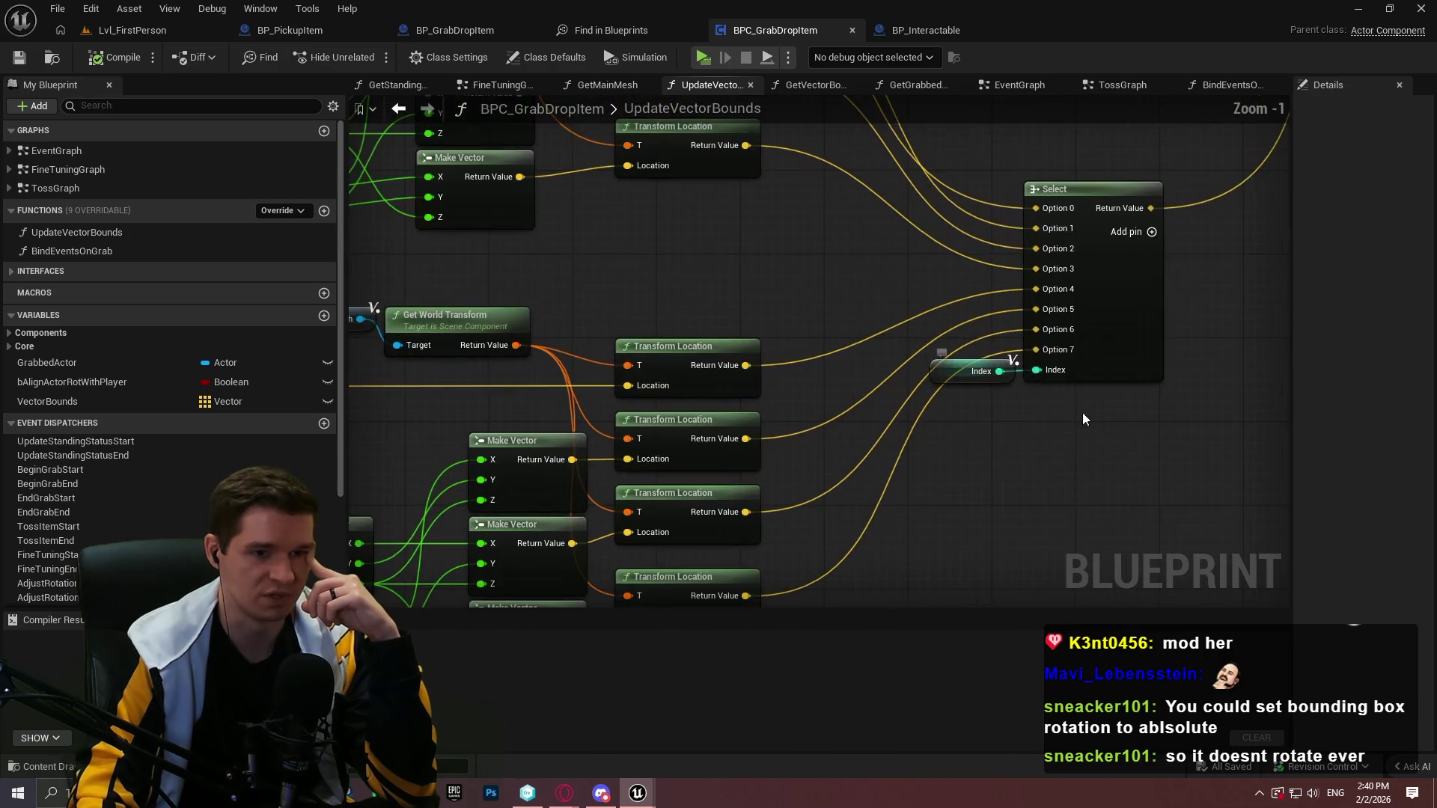
left_click(602, 30)
left_click(458, 29)
scroll(763, 306, "down", 2)
scroll(786, 277, "down", 3)
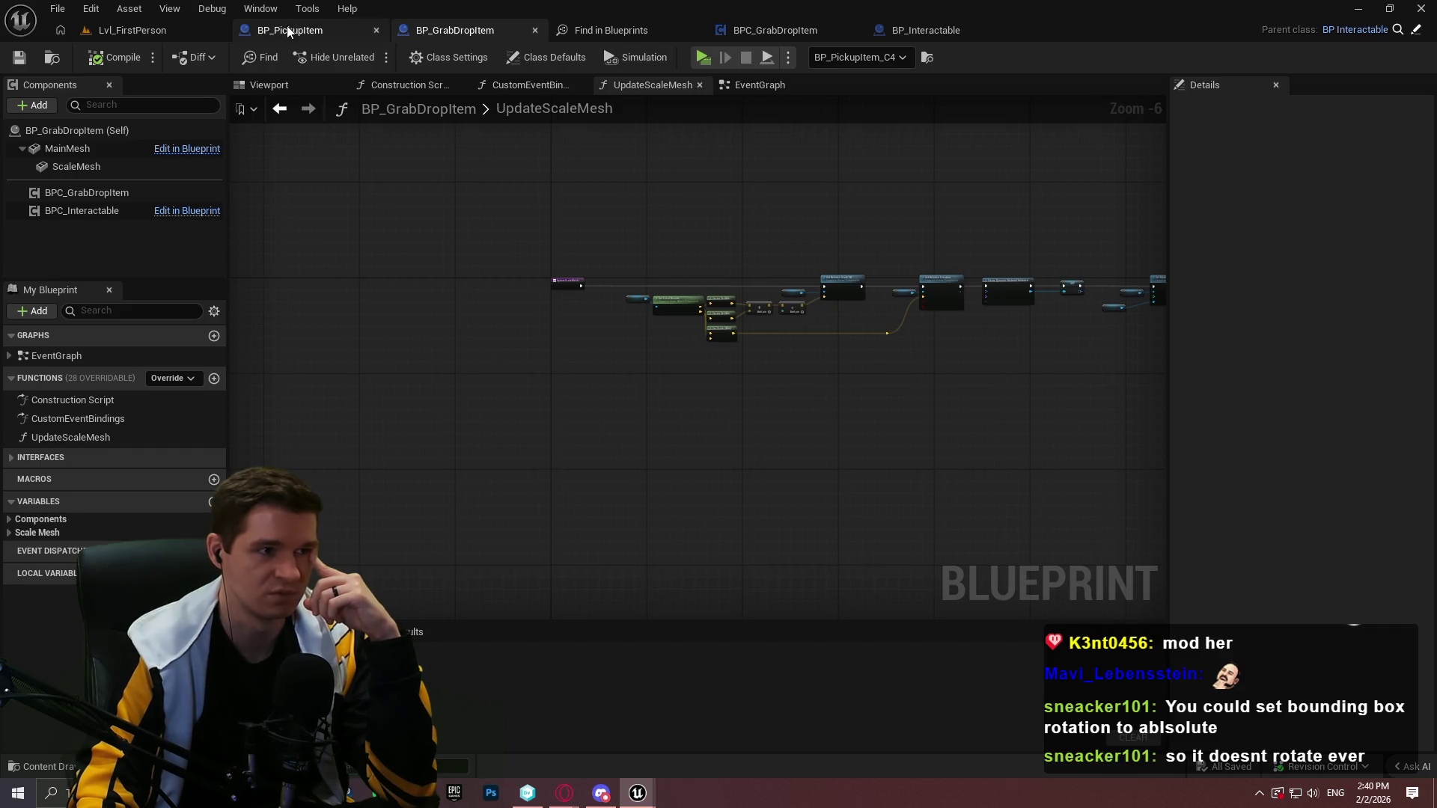
left_click(286, 29)
left_click(187, 59)
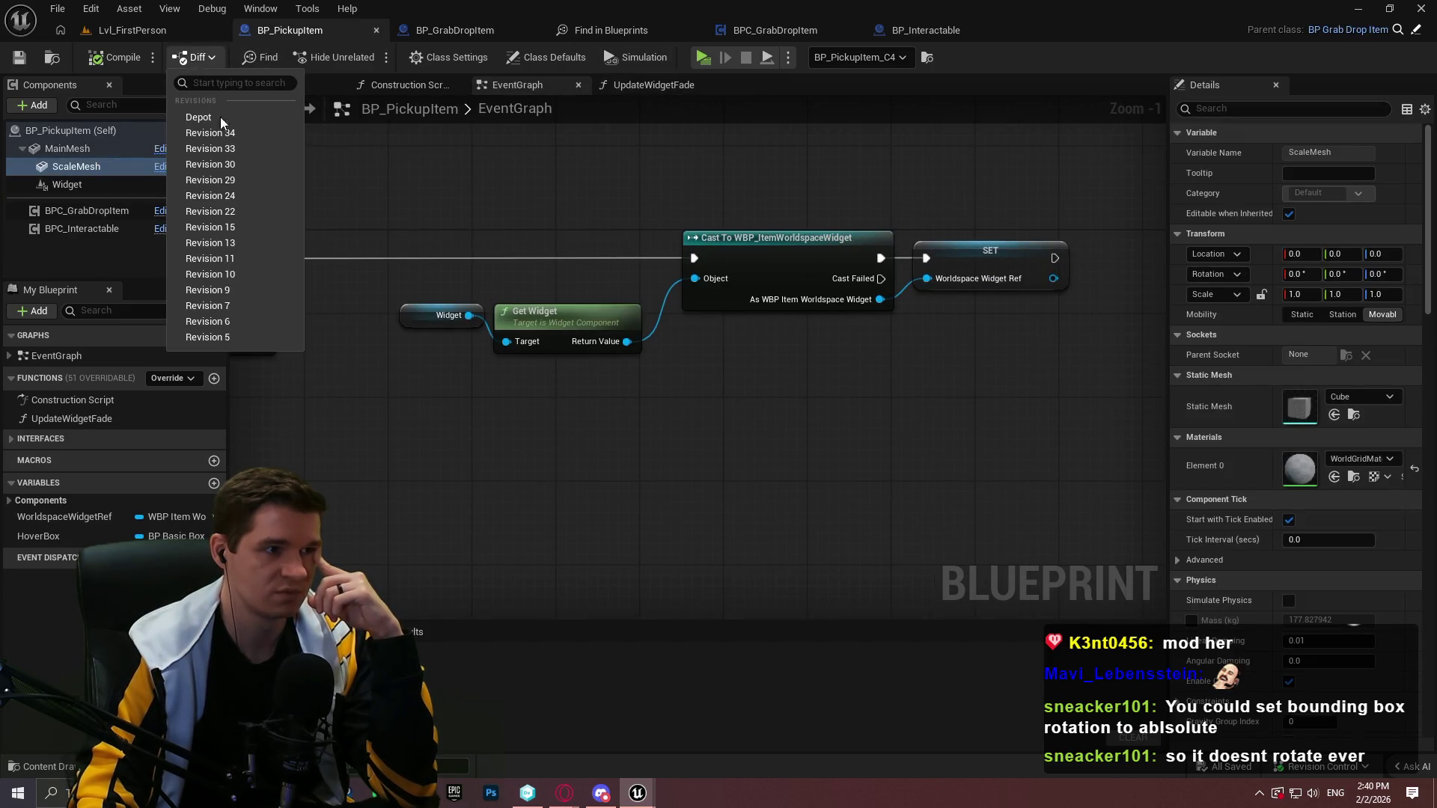
- Diff BP_PickupItem's EventGraph against revision 30 in a maximized comparison window
left_click(227, 164)
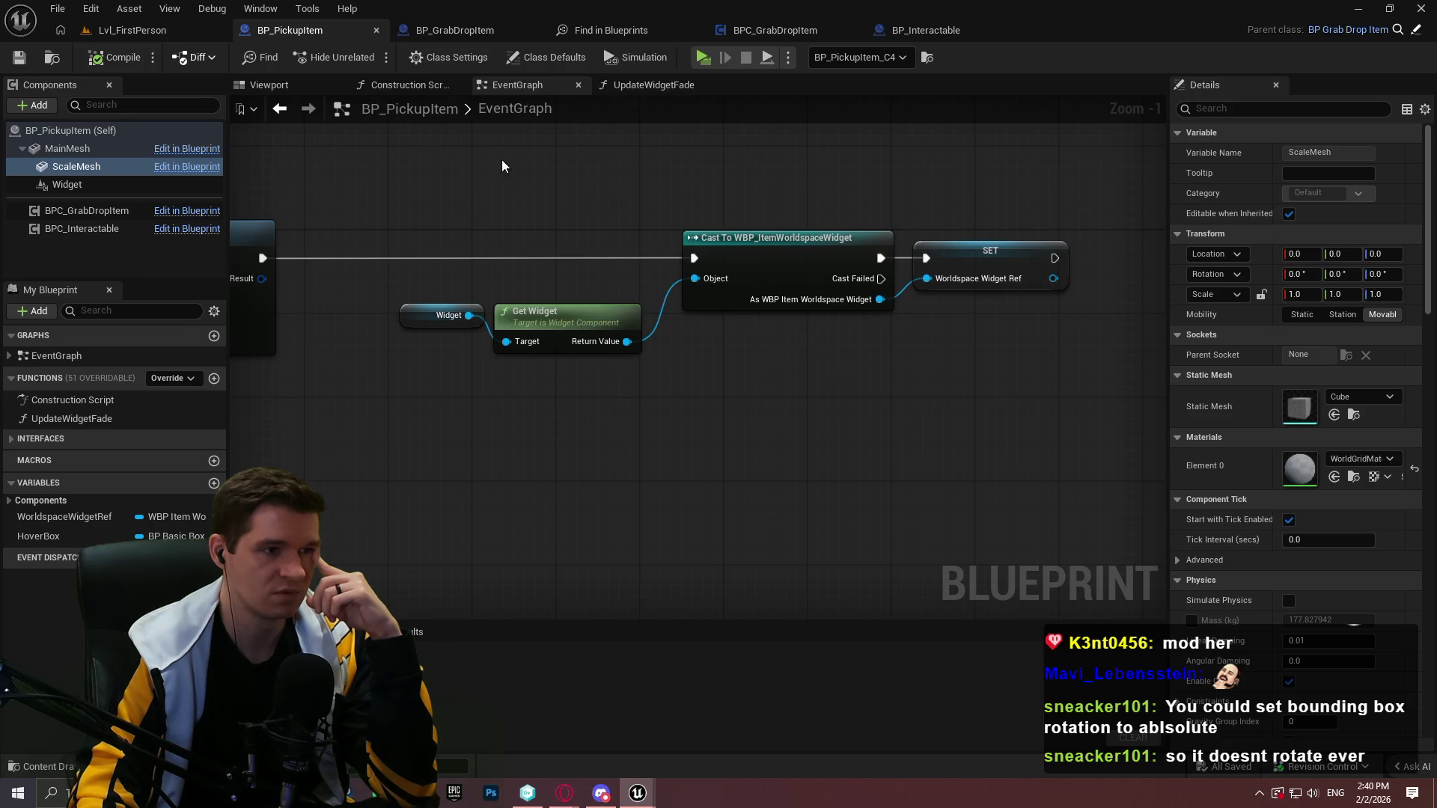
left_click(373, 222)
left_click_drag(739, 88, 756, 6)
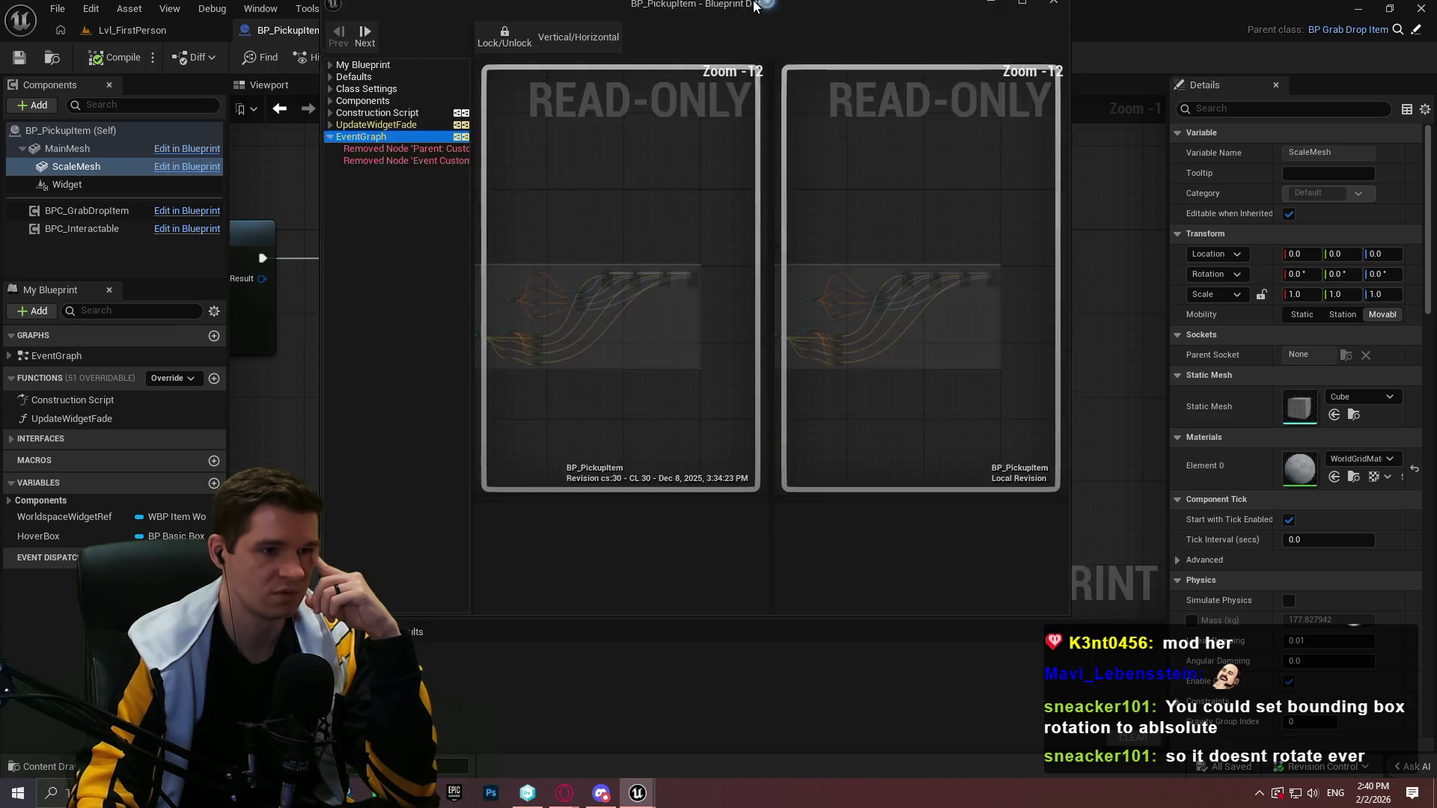
double_click(755, 6)
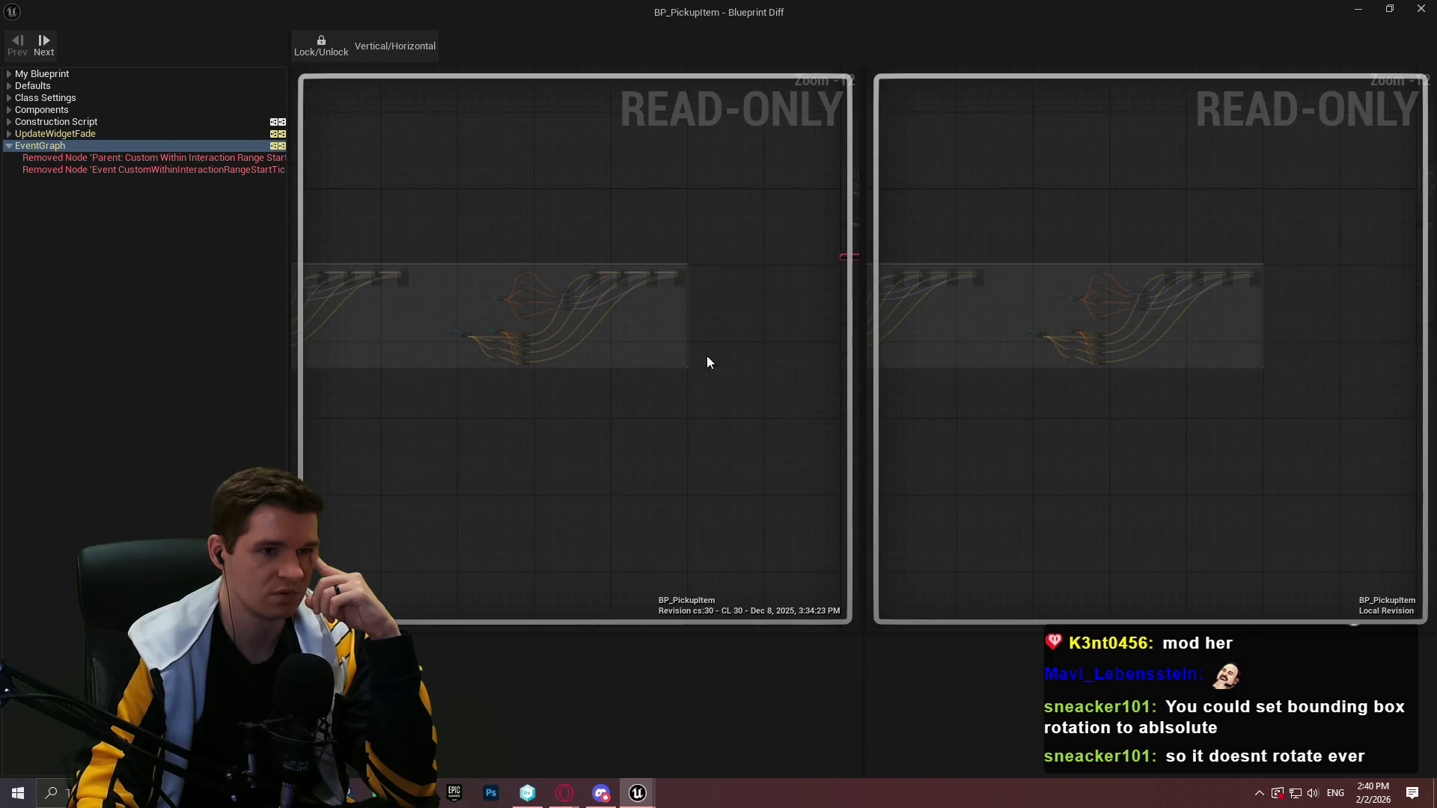
- Inspect the compared transform, Get Rotator and Draw Debug Coordinate System nodes, then close the diff
scroll(626, 352, "up", 8)
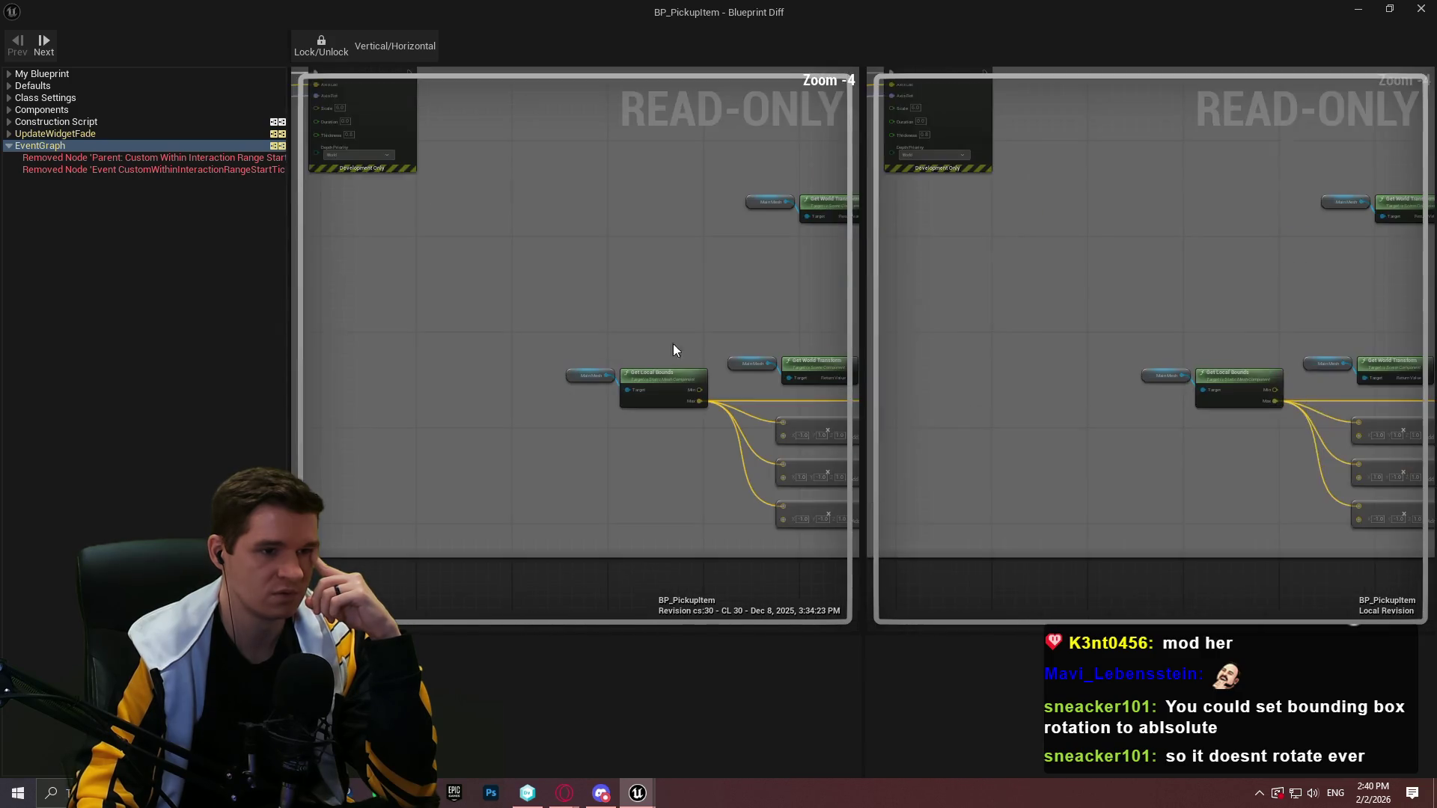
left_click_drag(648, 341, 345, 335)
scroll(437, 280, "up", 2)
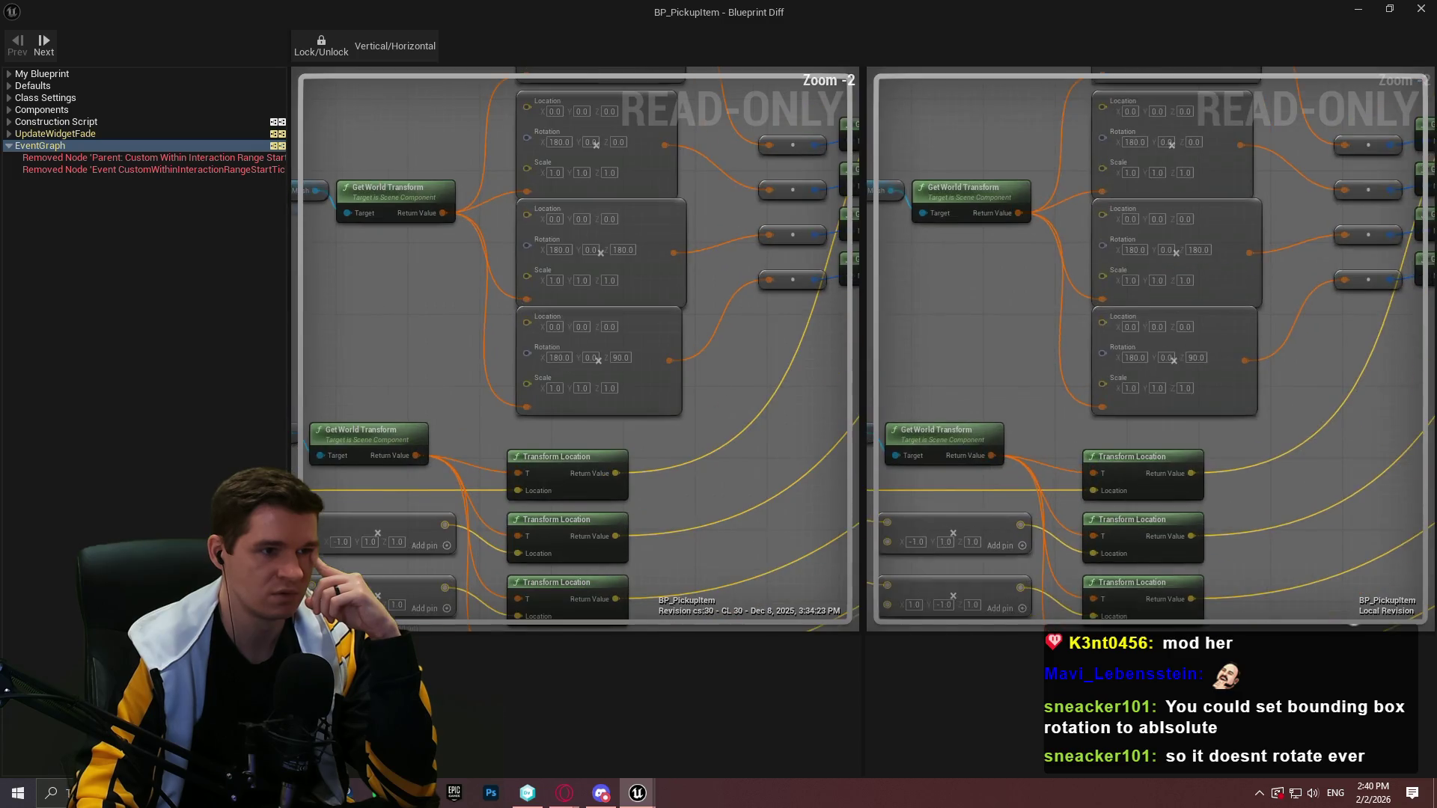
left_click_drag(749, 225, 404, 389)
left_click_drag(673, 299, 539, 325)
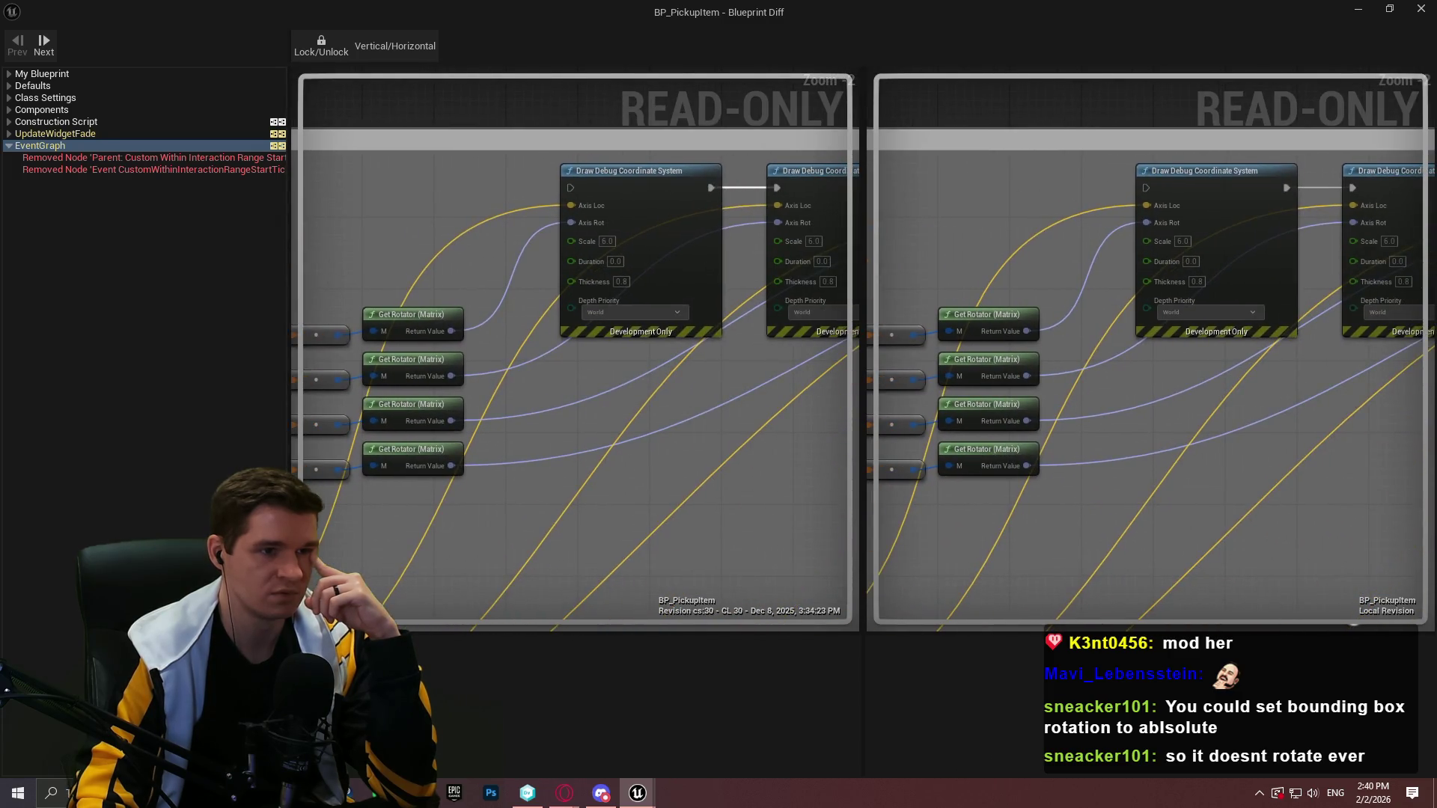
left_click_drag(389, 389, 636, 314)
mouse_move(314, 314)
left_mouse_down()
mouse_move(632, 311)
mouse_move(407, 382)
left_mouse_up()
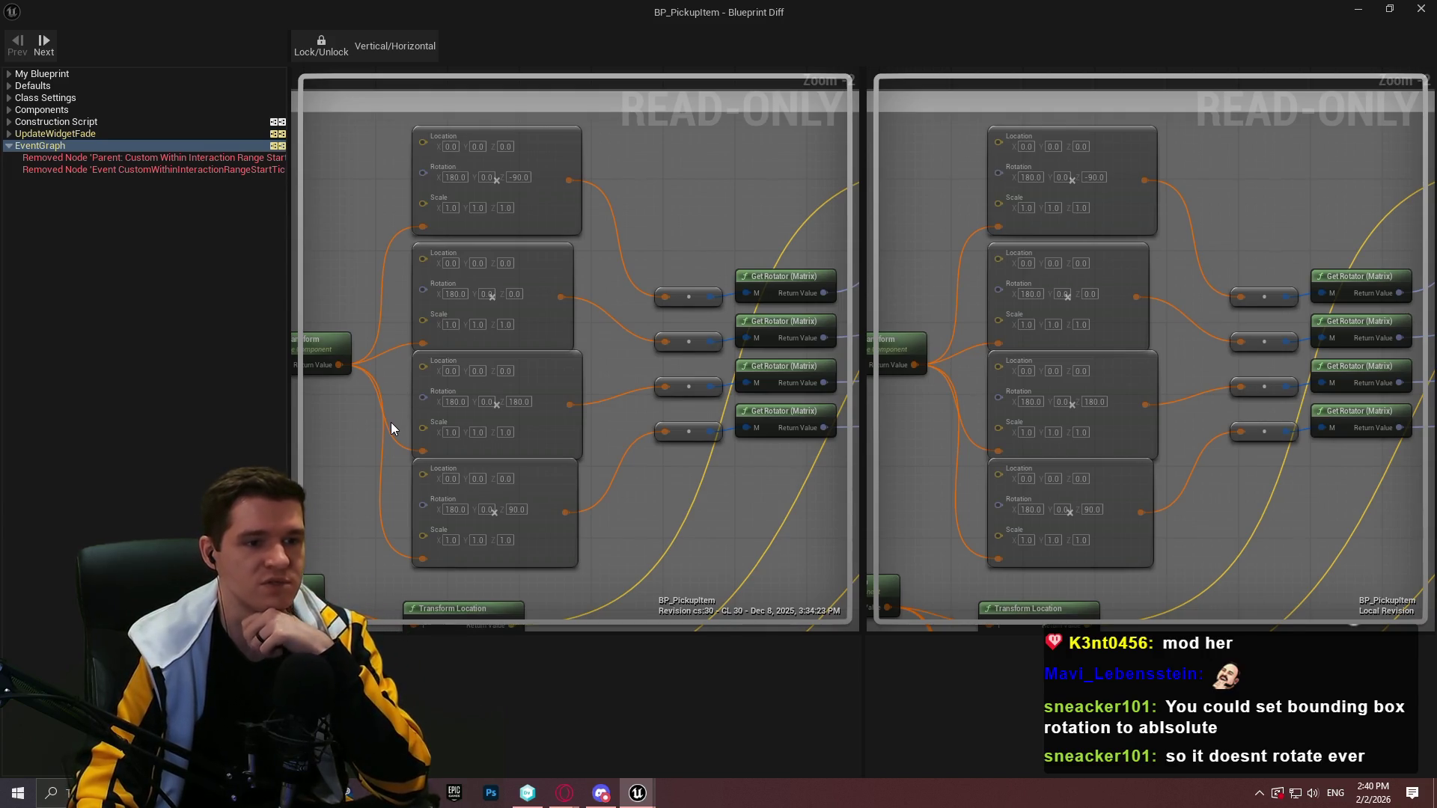
mouse_move(671, 527)
left_mouse_down()
mouse_move(823, 524)
mouse_move(880, 501)
mouse_move(352, 506)
mouse_move(372, 503)
left_mouse_up()
left_click(1420, 8)
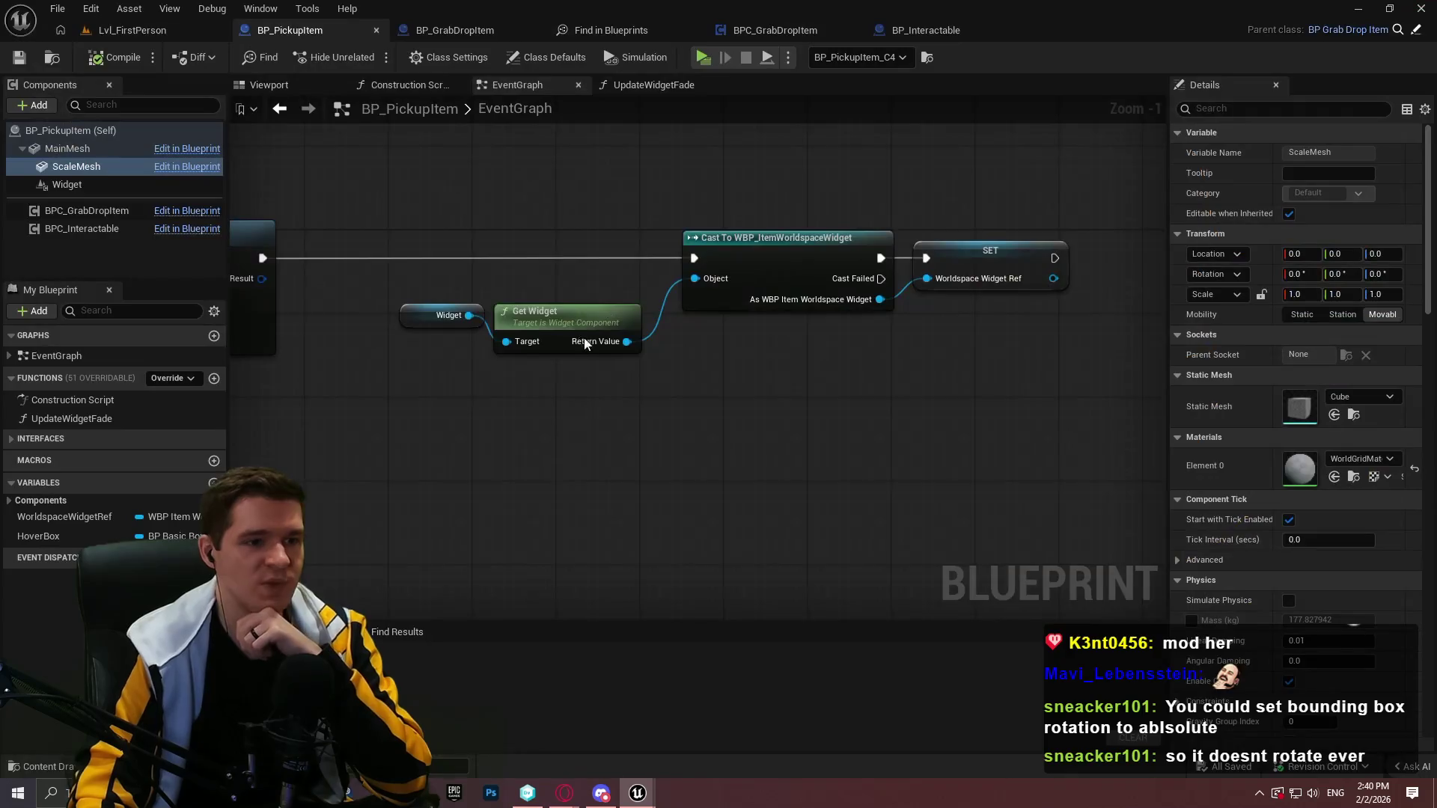
- Pan and scroll across the event graph to survey its node groups
scroll(508, 386, "down", 5)
scroll(677, 474, "up", 7)
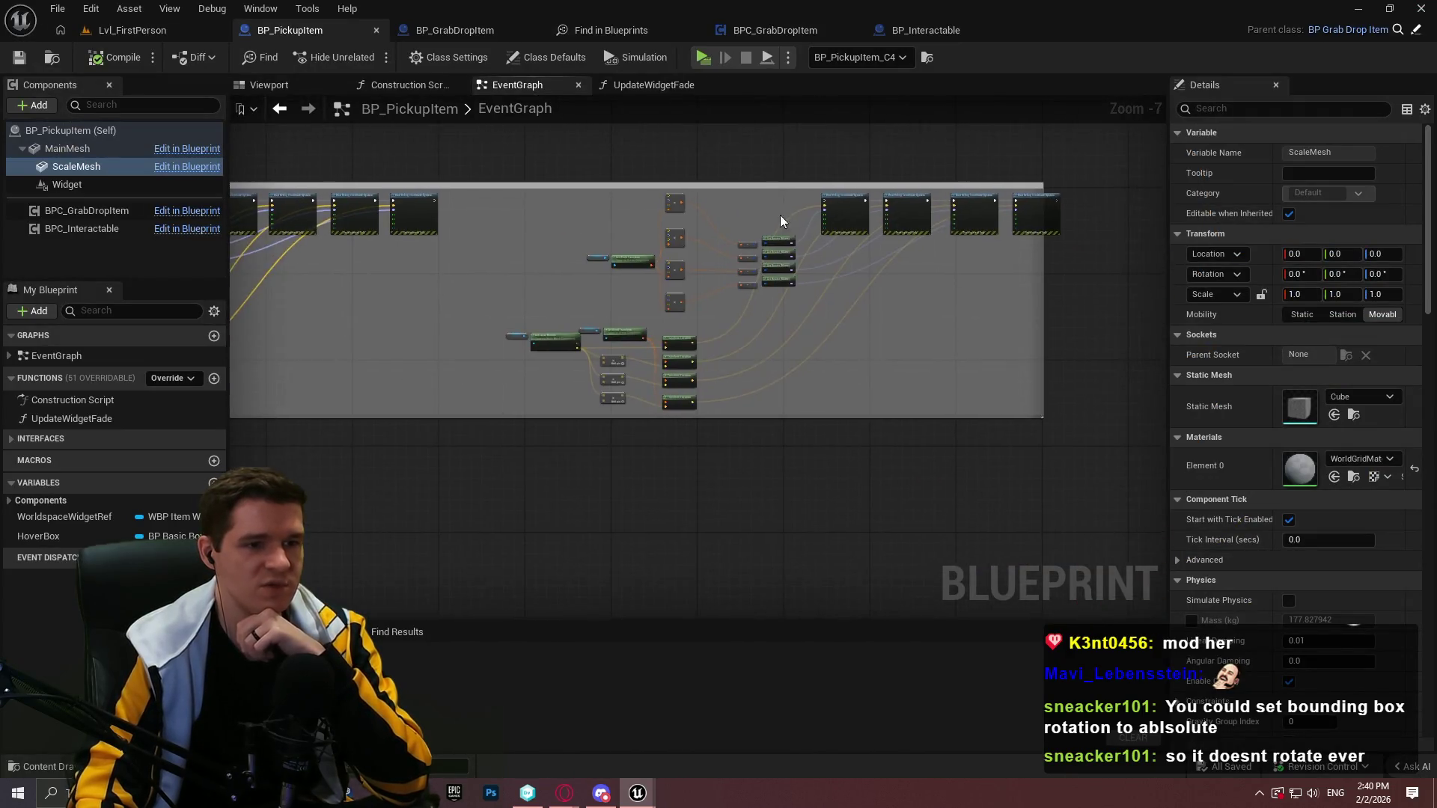
mouse_move(676, 474)
left_mouse_down()
mouse_move(778, 608)
mouse_move(766, 567)
mouse_move(1010, 405)
mouse_move(1030, 470)
mouse_move(982, 431)
mouse_move(1148, 510)
mouse_move(771, 333)
mouse_move(537, 567)
mouse_move(542, 528)
left_mouse_up()
scroll(770, 332, "down", 1)
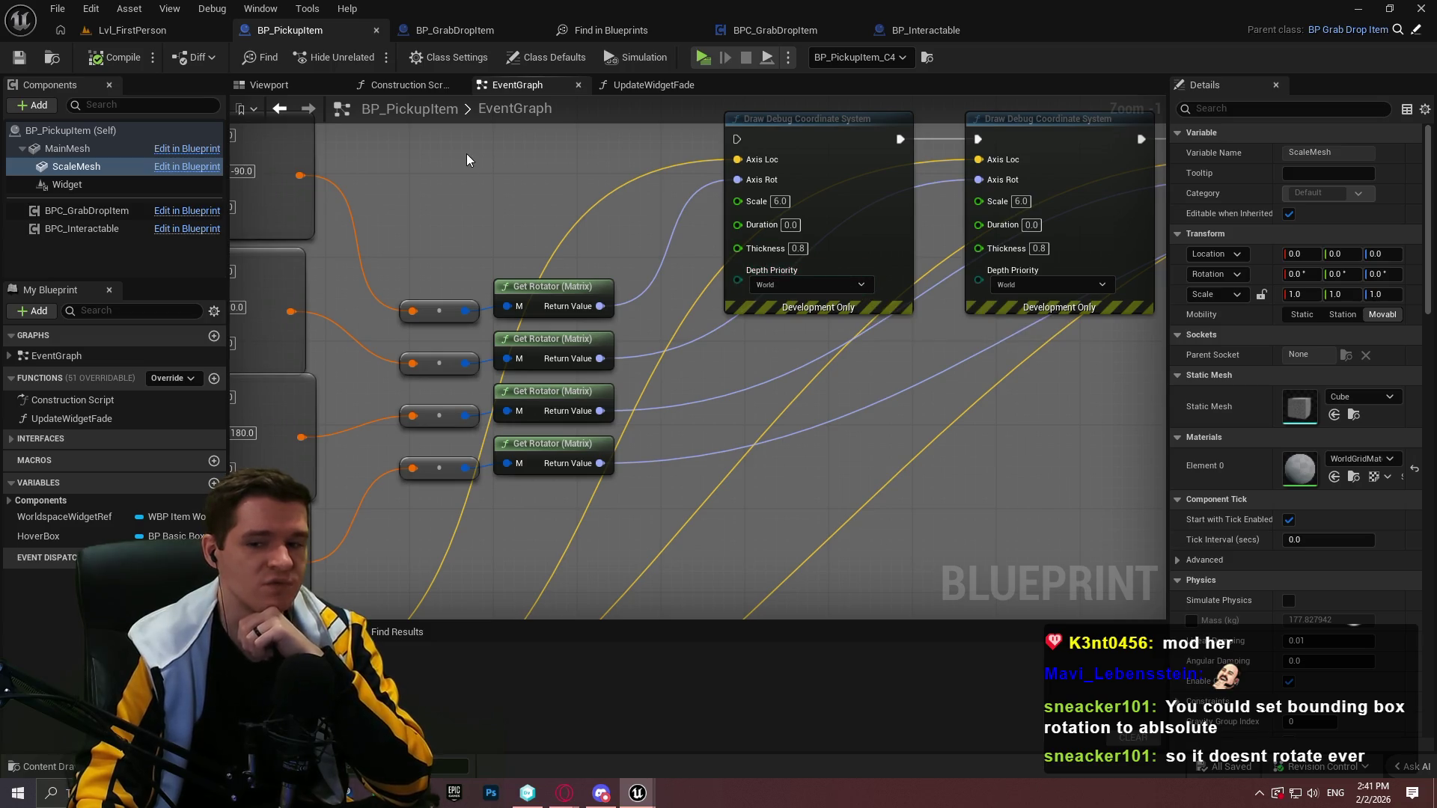
scroll(533, 253, "down", 5)
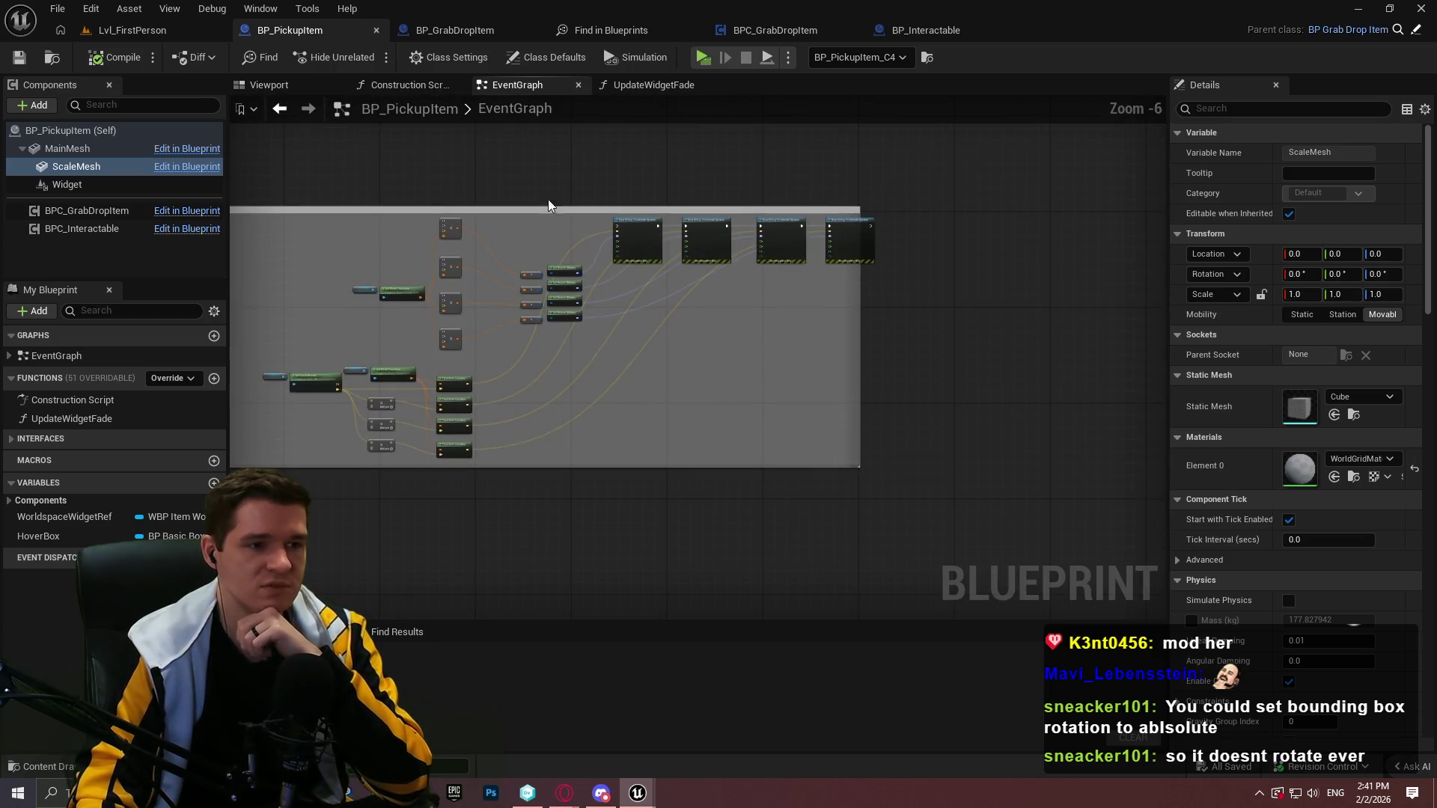
left_click_drag(763, 288, 269, 550)
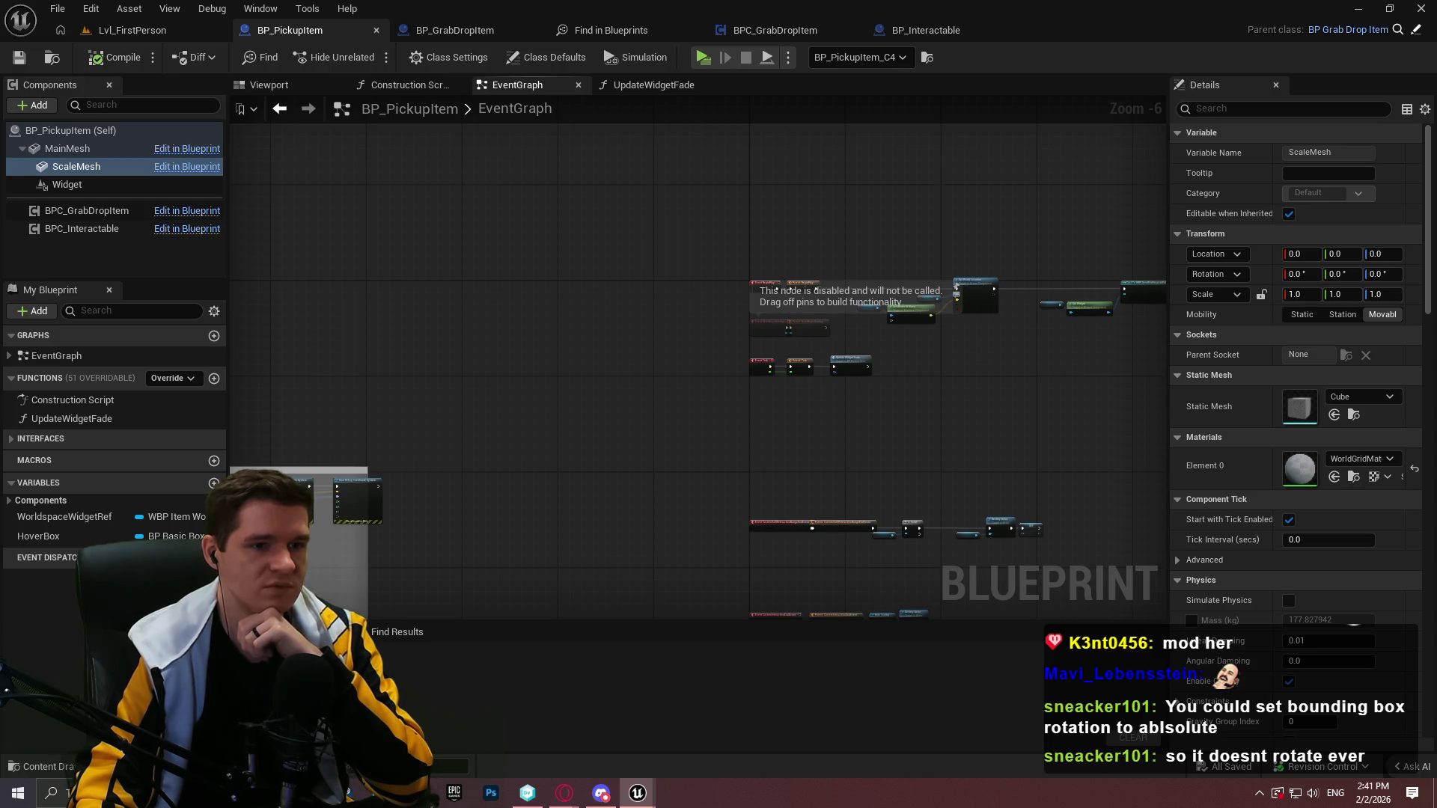
left_click_drag(778, 288, 249, 238)
scroll(314, 313, "up", 3)
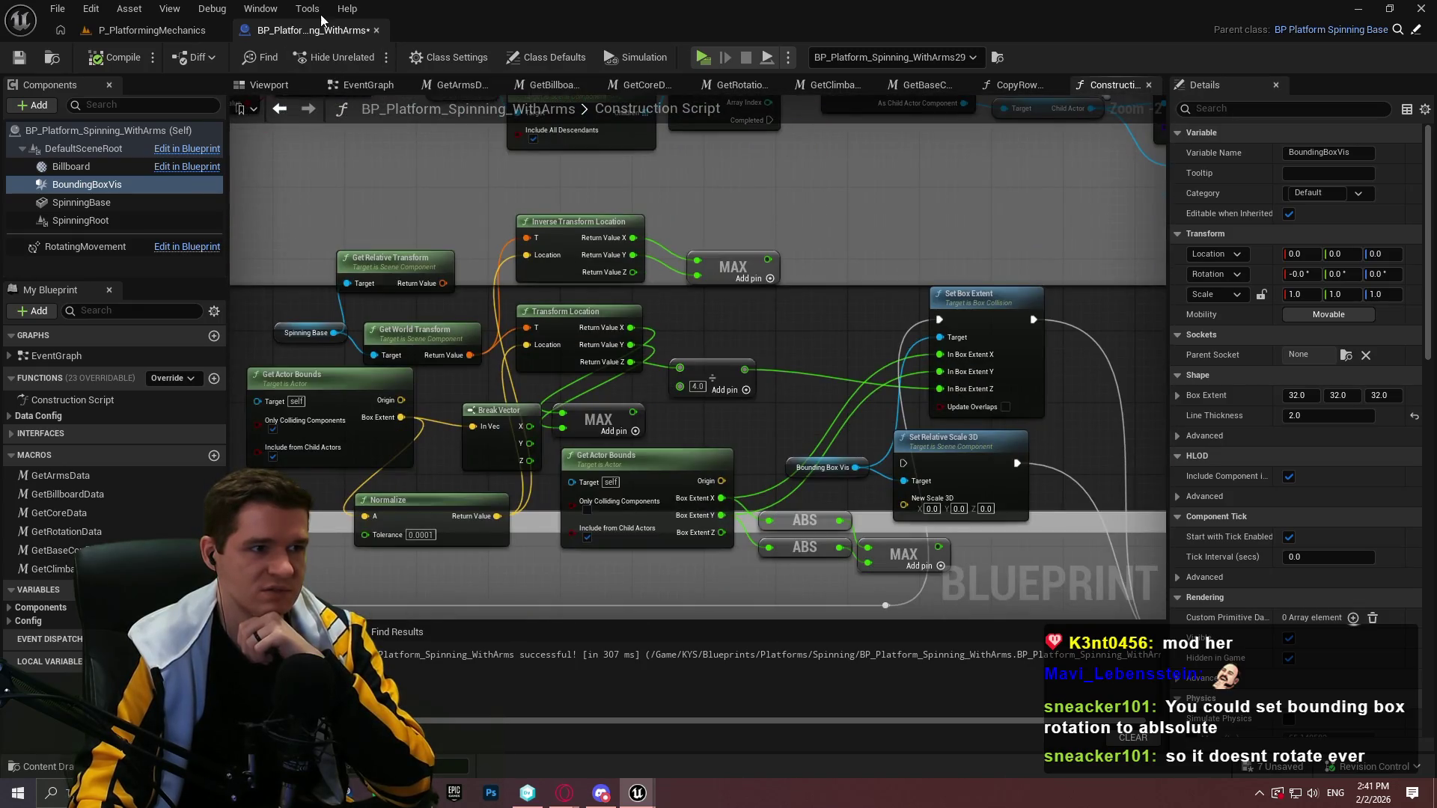
- Wire Get Actor Bounds' Box Extent output into the Break Vector's In Vec pin
scroll(386, 321, "up", 2)
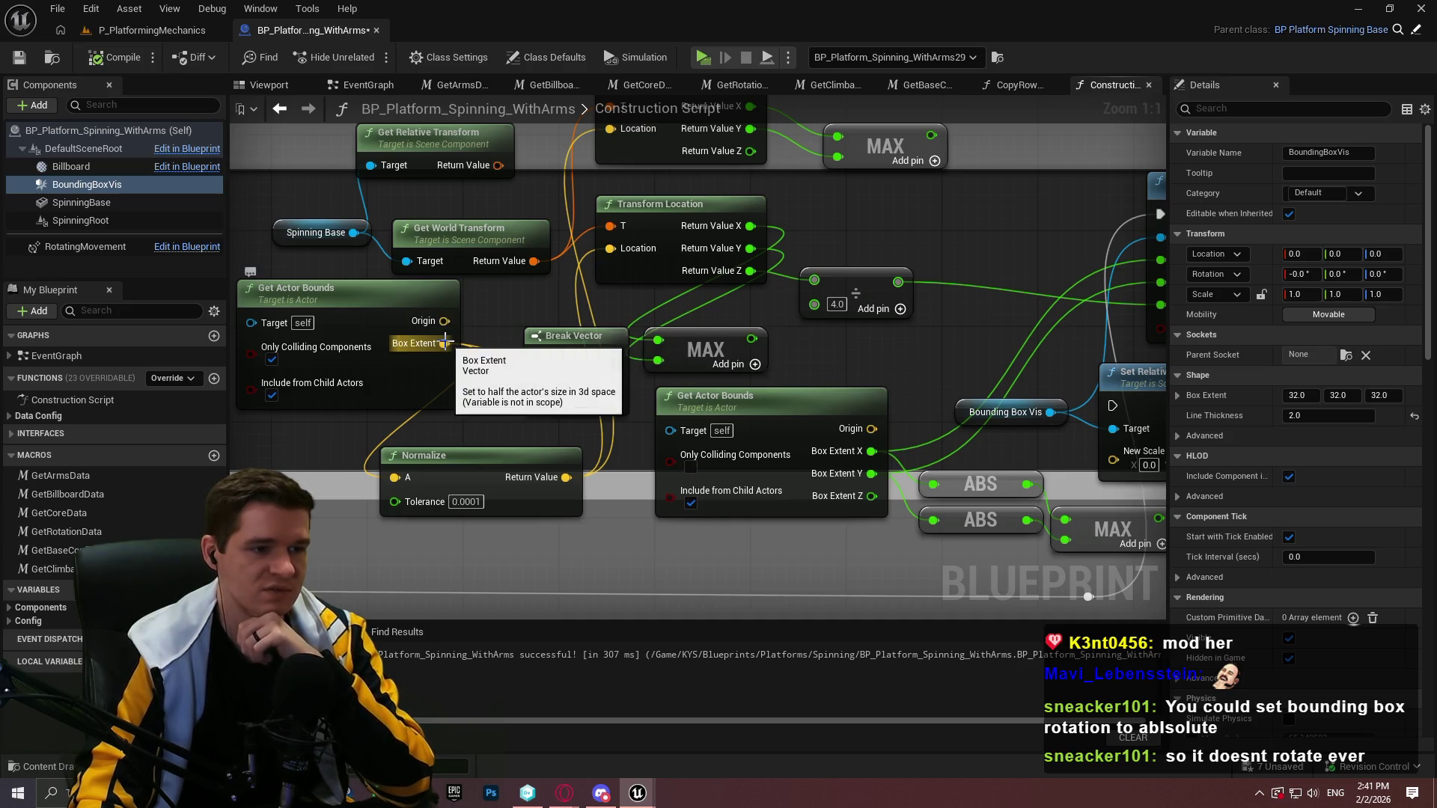
left_click_drag(445, 343, 538, 358)
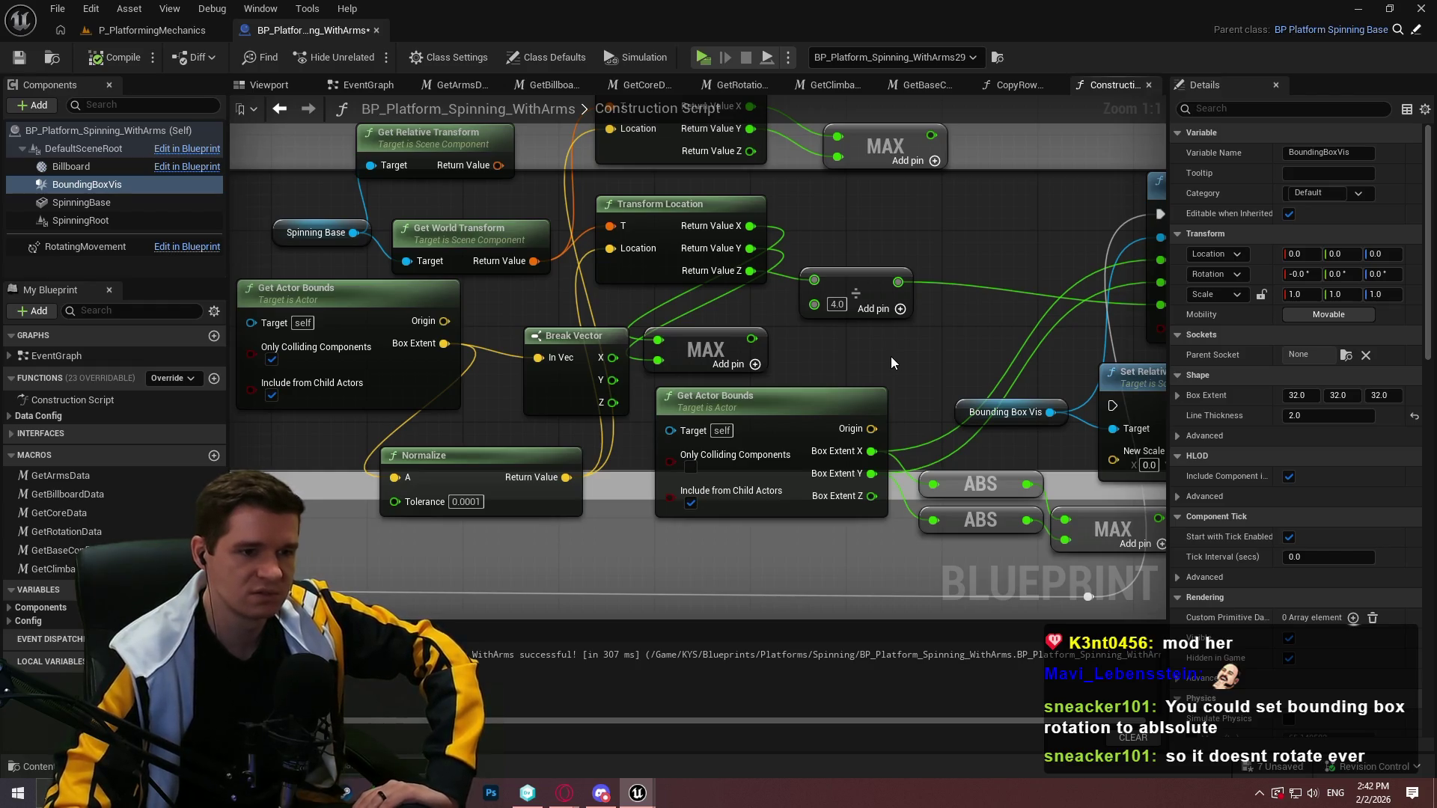
scroll(800, 290, "down", 5)
scroll(793, 407, "up", 5)
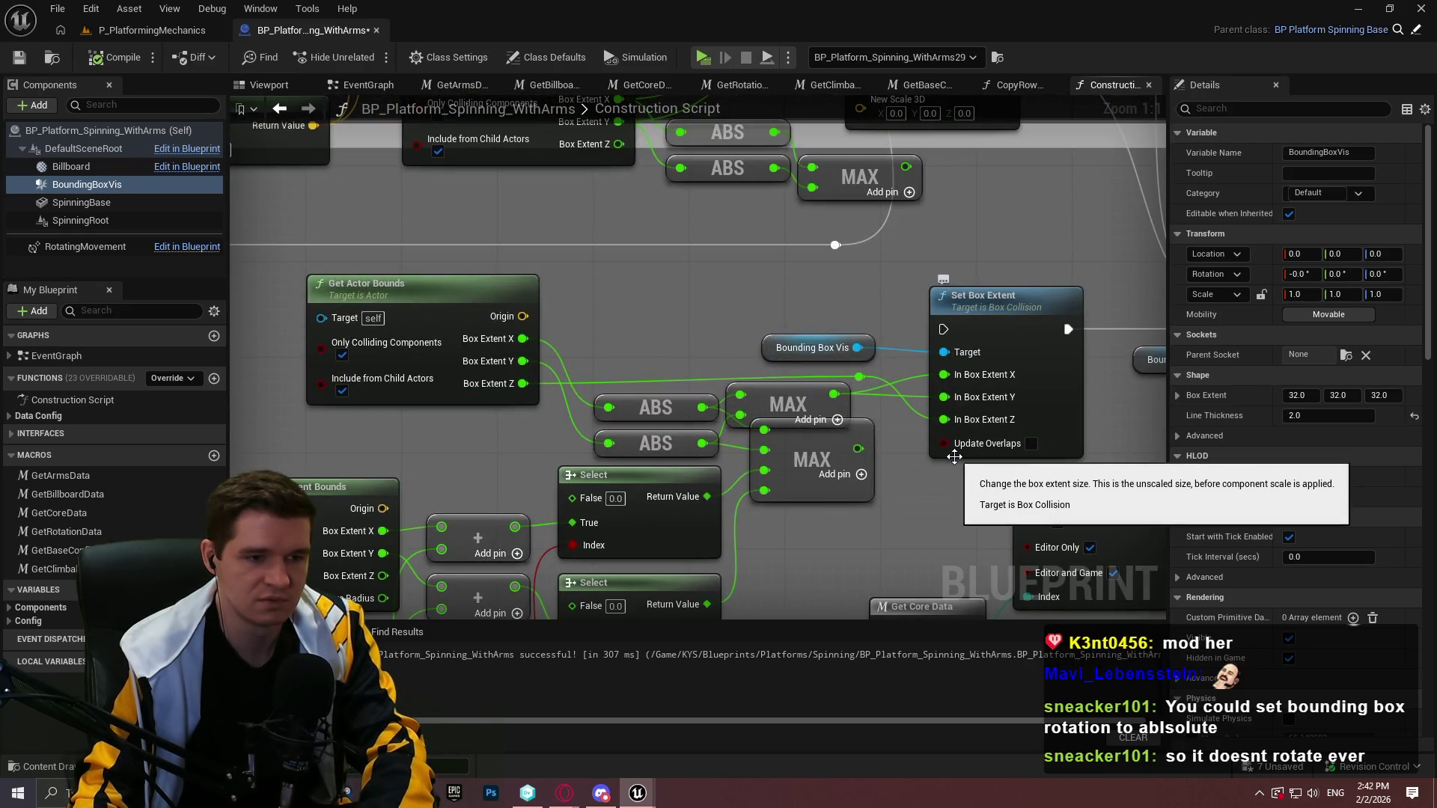
- Connect the lower MAX result to In Box Extent Z and delete the redundant upper MAX
scroll(954, 457, "down", 3)
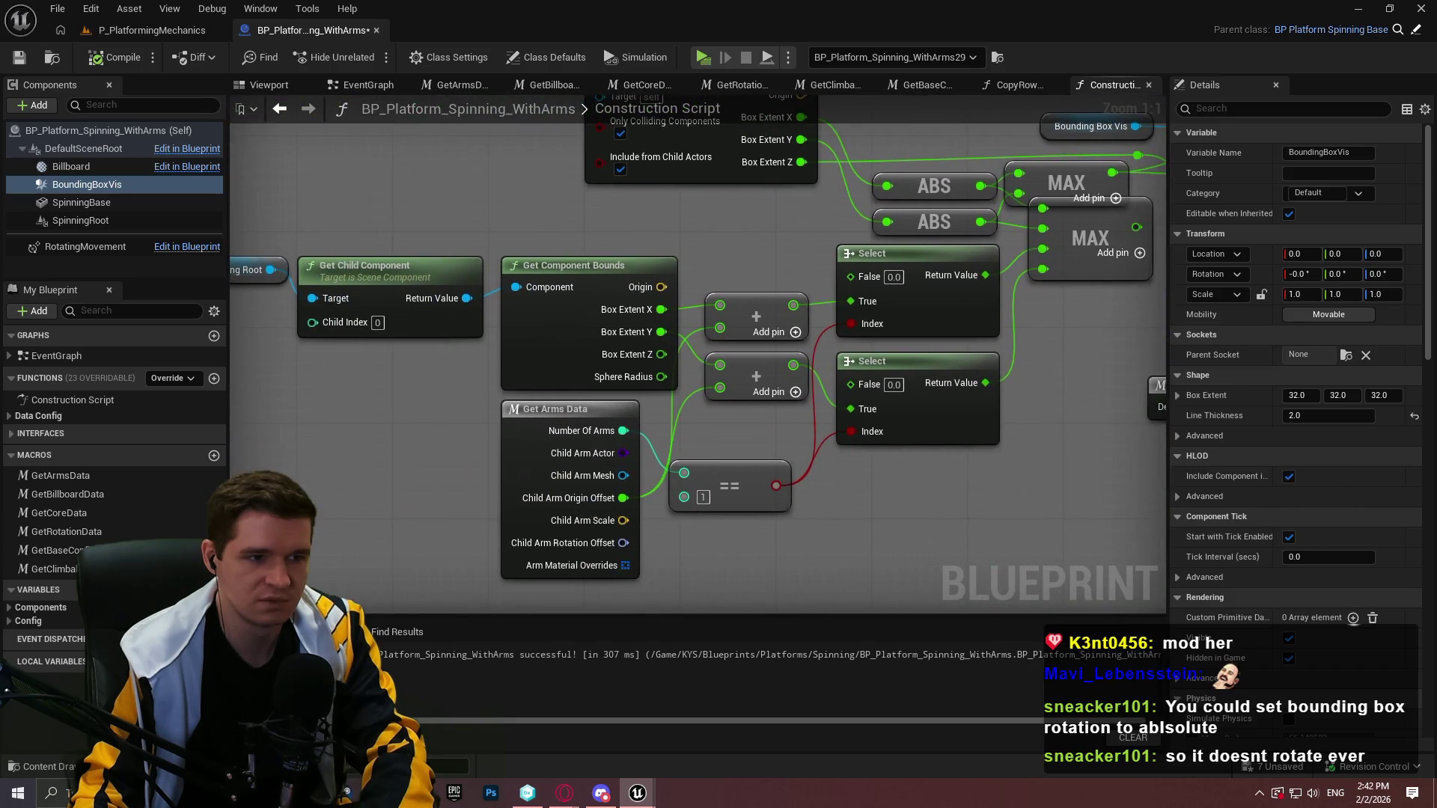
scroll(827, 457, "up", 3)
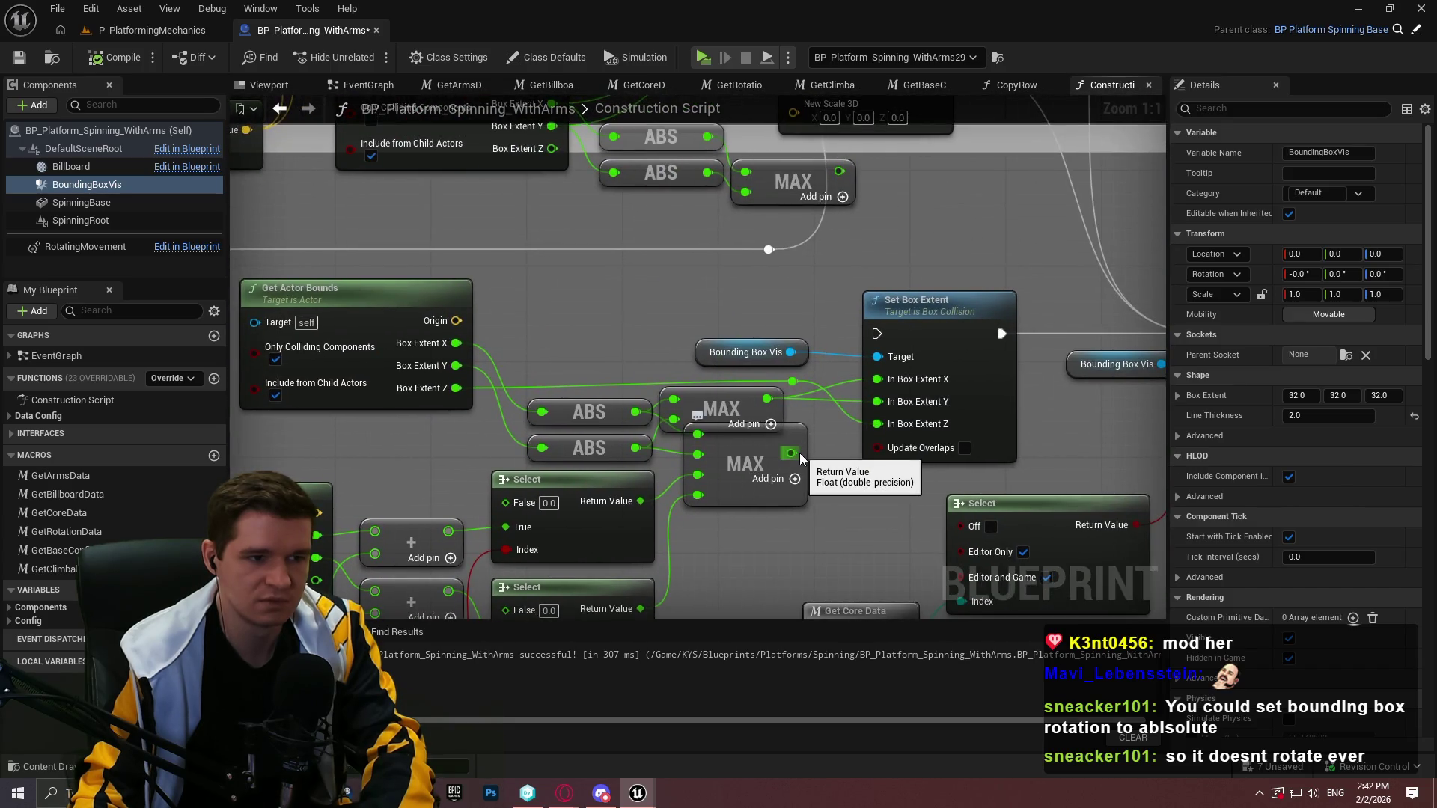
mouse_move(799, 453)
left_mouse_down()
mouse_move(838, 419)
mouse_move(877, 424)
mouse_move(824, 434)
mouse_move(877, 424)
left_mouse_up()
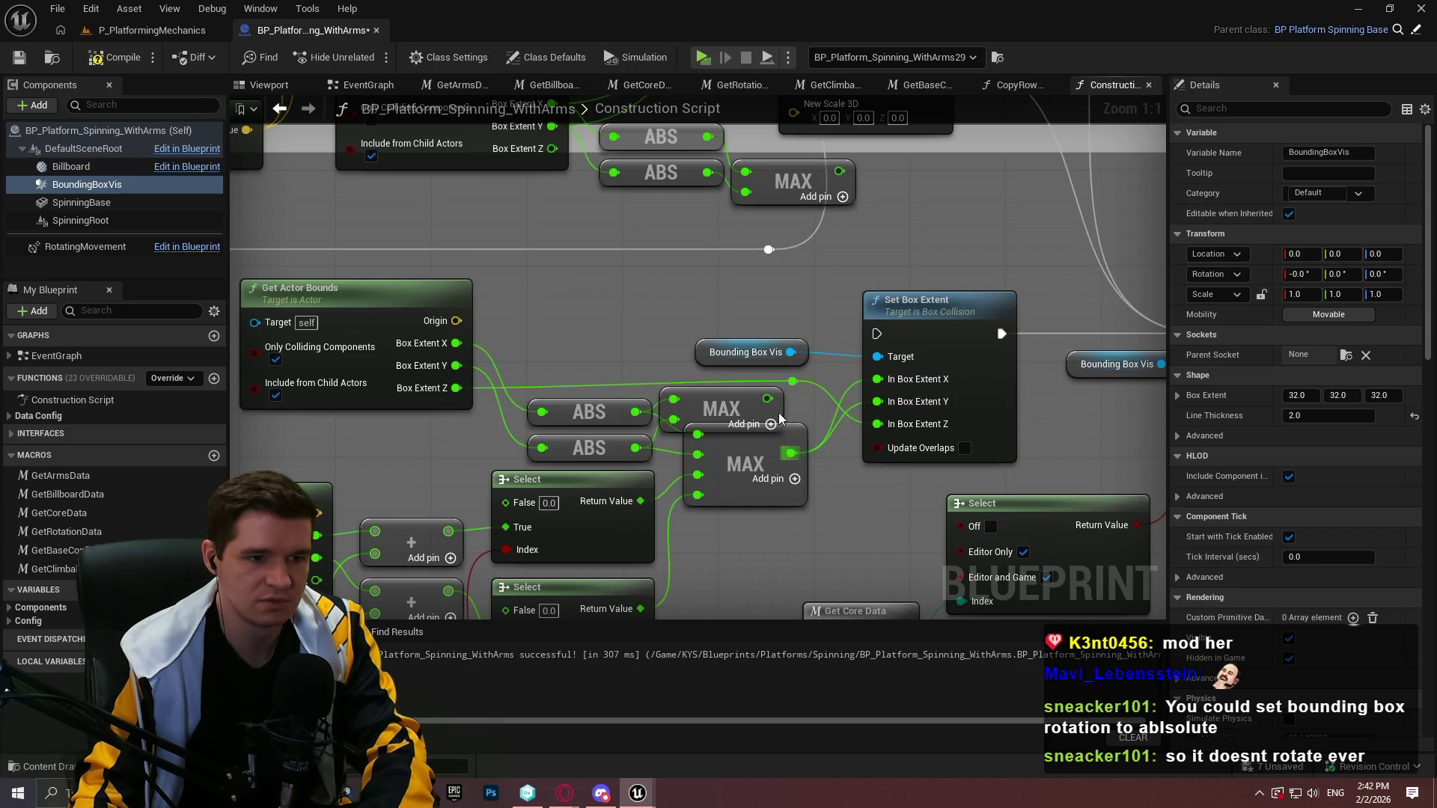
left_click(779, 422)
key("Delete")
- Delete the old upper bounding-box nodes and route execution into the remaining Set Box Extent
scroll(832, 429, "down", 2)
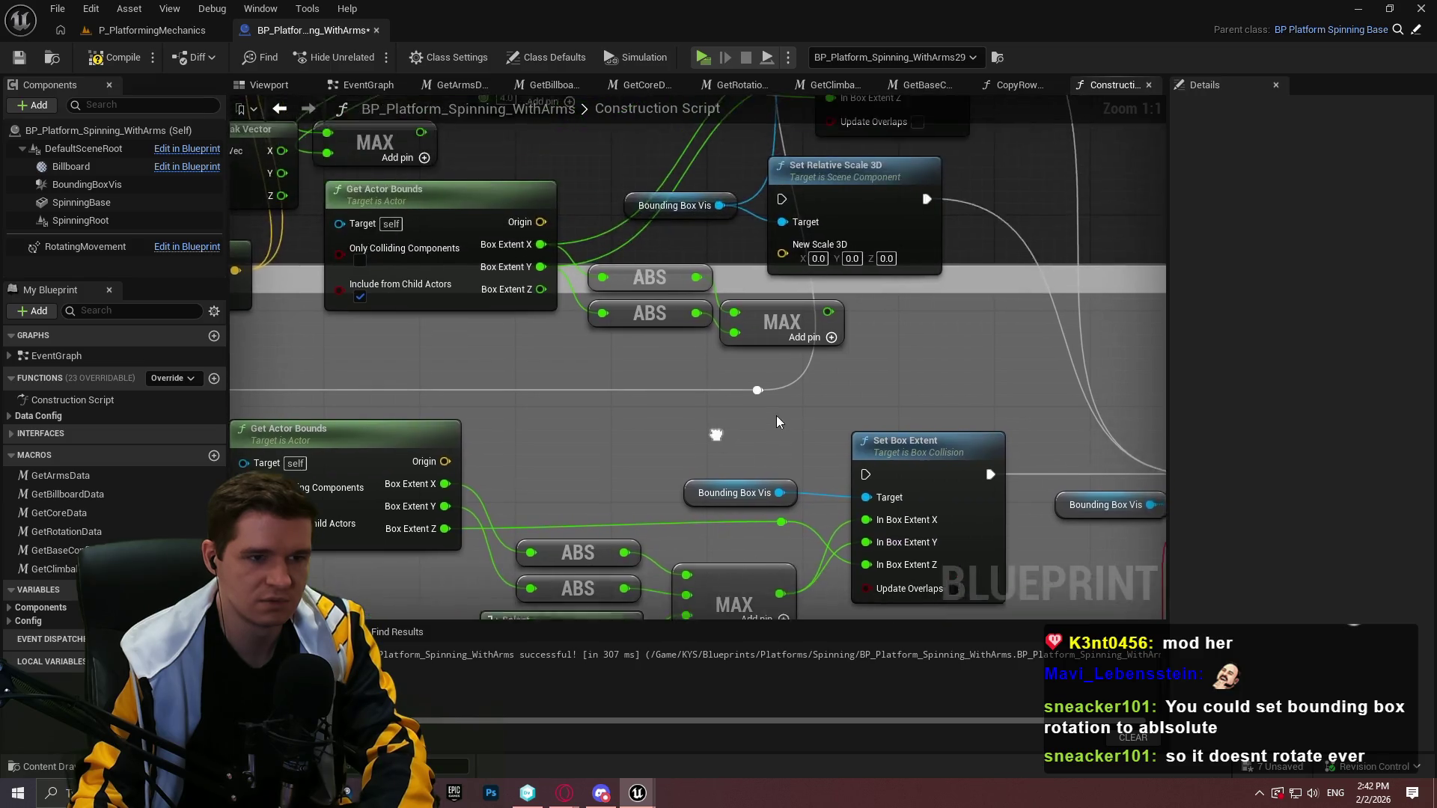
left_click_drag(883, 396, 1013, 394)
scroll(1012, 394, "down", 1)
scroll(1012, 393, "down", 1)
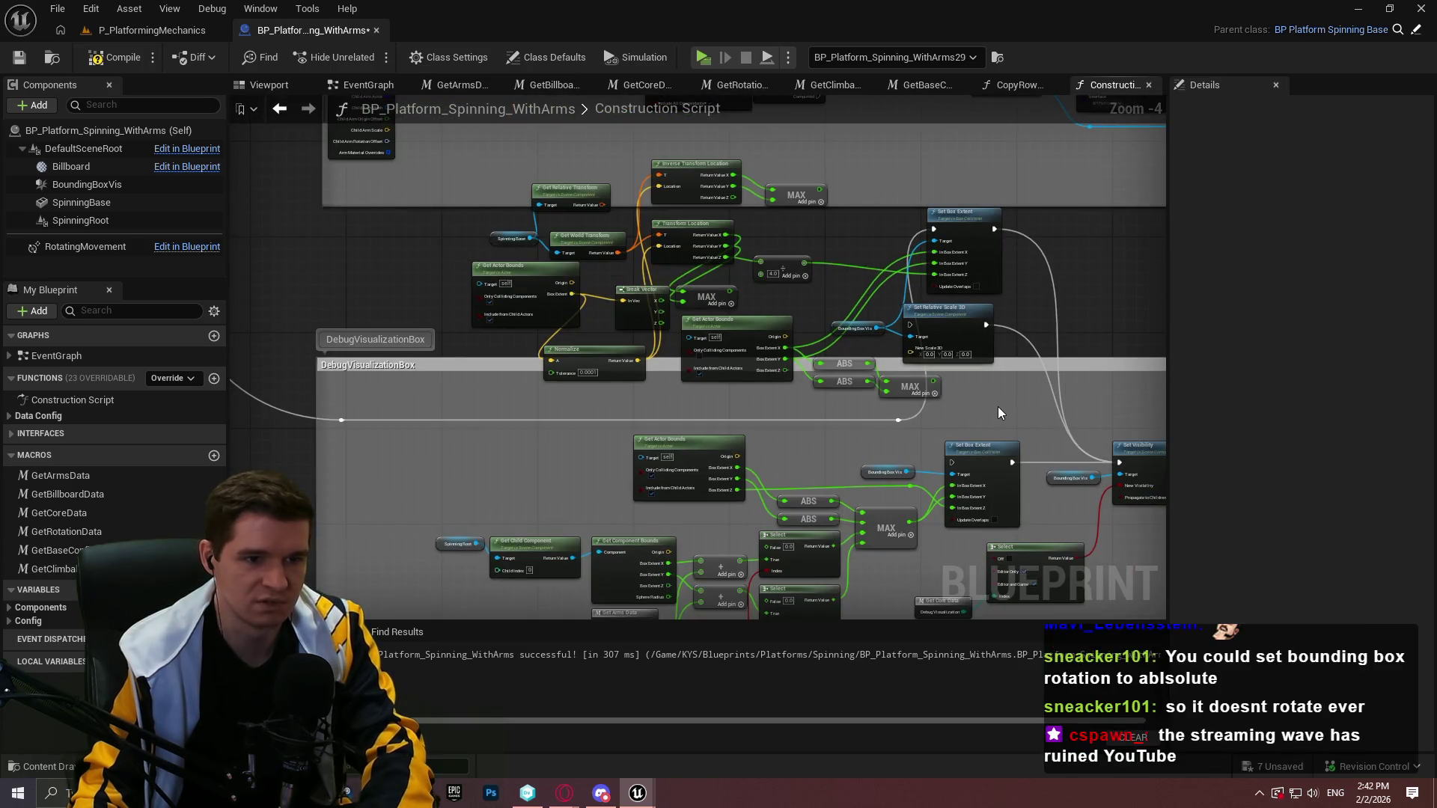
left_click_drag(980, 402, 500, 178)
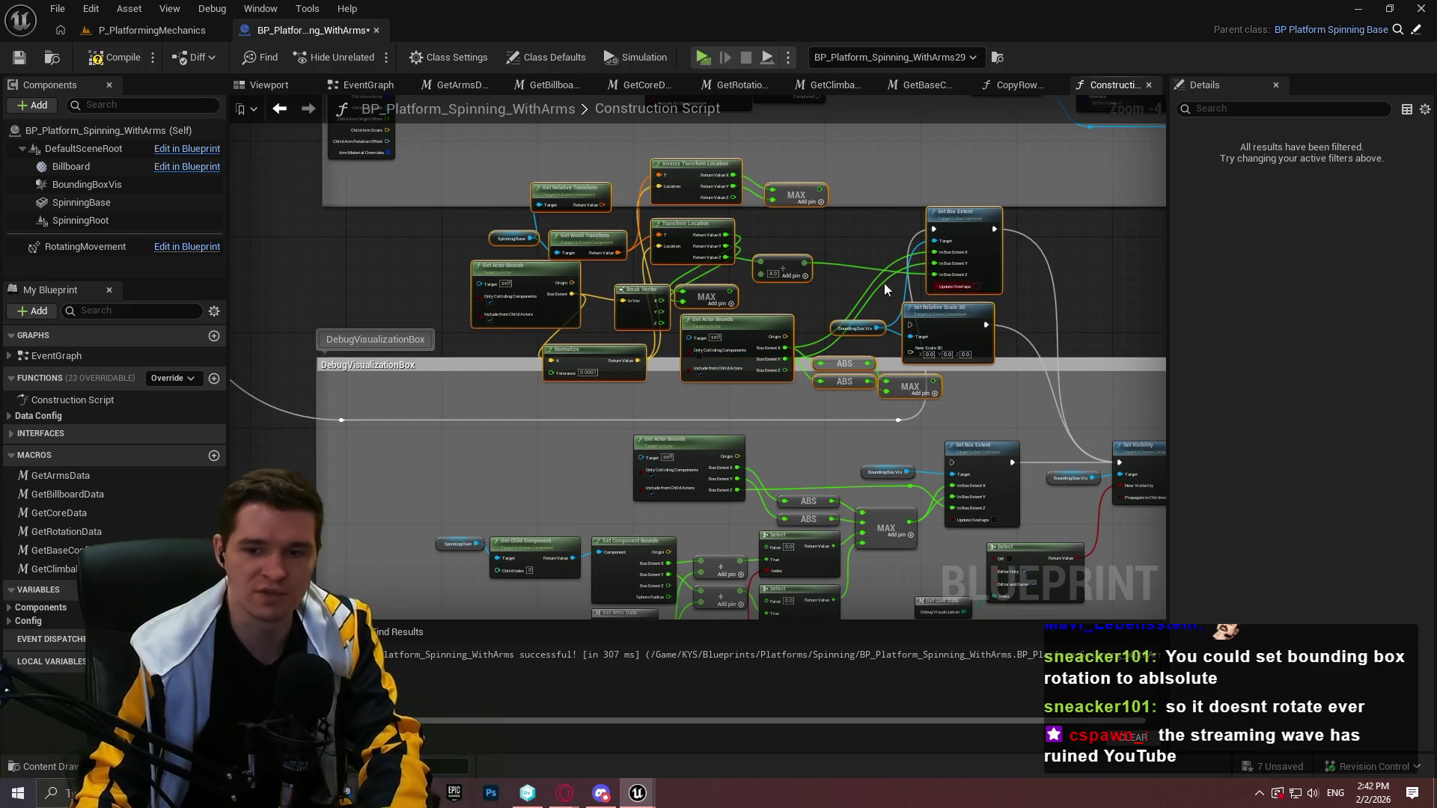
left_click_drag(995, 360, 857, 313)
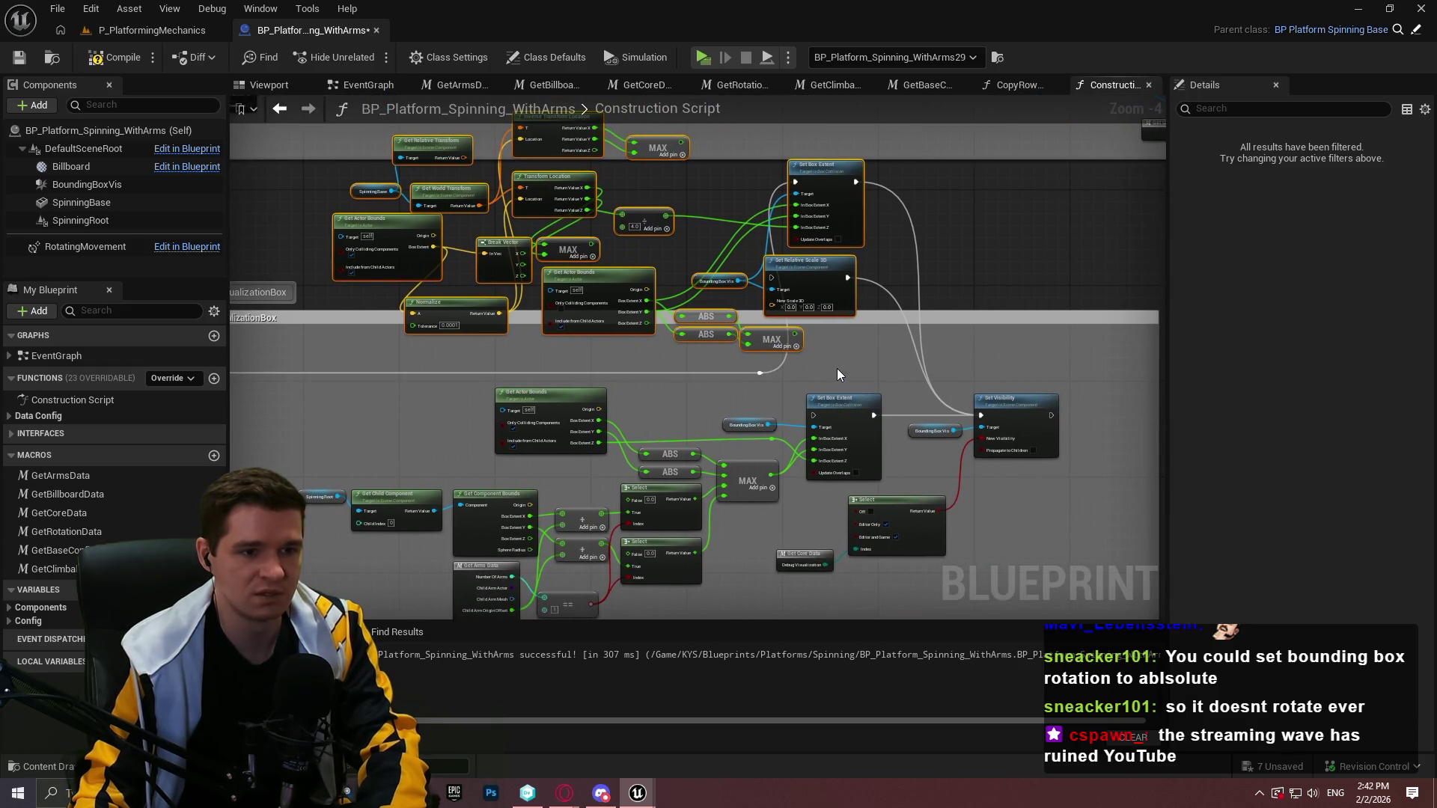
key("Delete")
left_click_drag(759, 373, 813, 415)
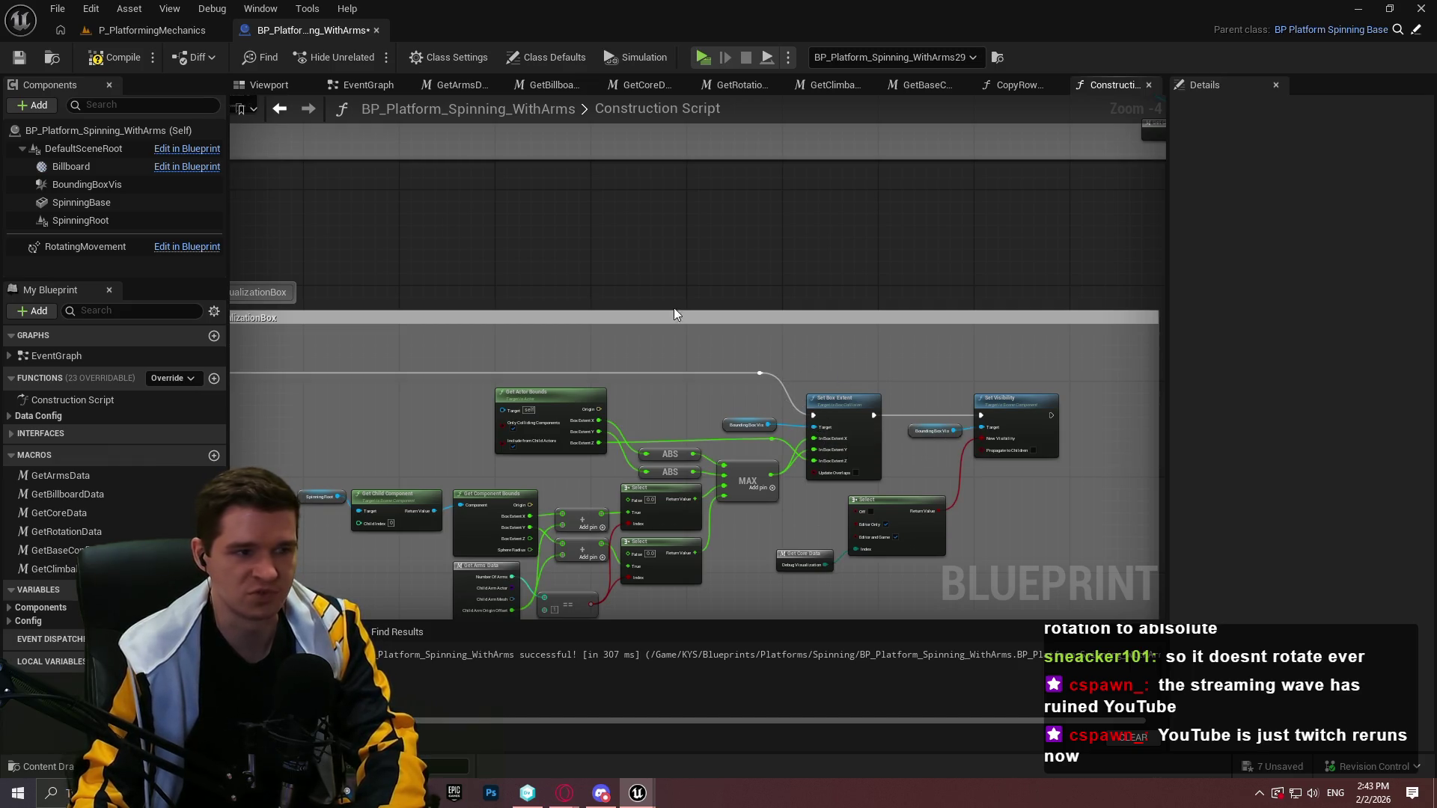
- Compile and save BP_Platform_Spinning_WithArms
left_click(85, 59)
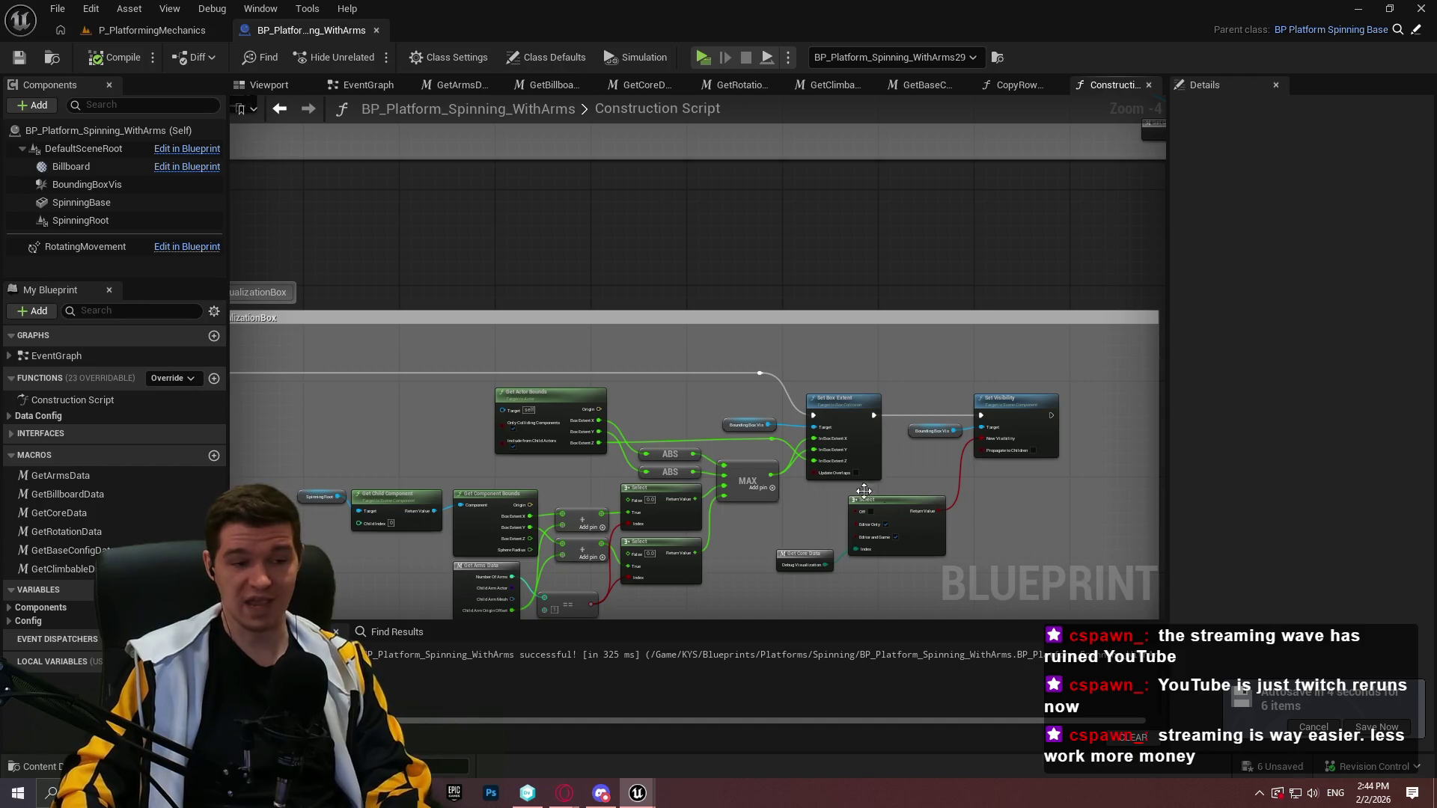
scroll(658, 275, "up", 4)
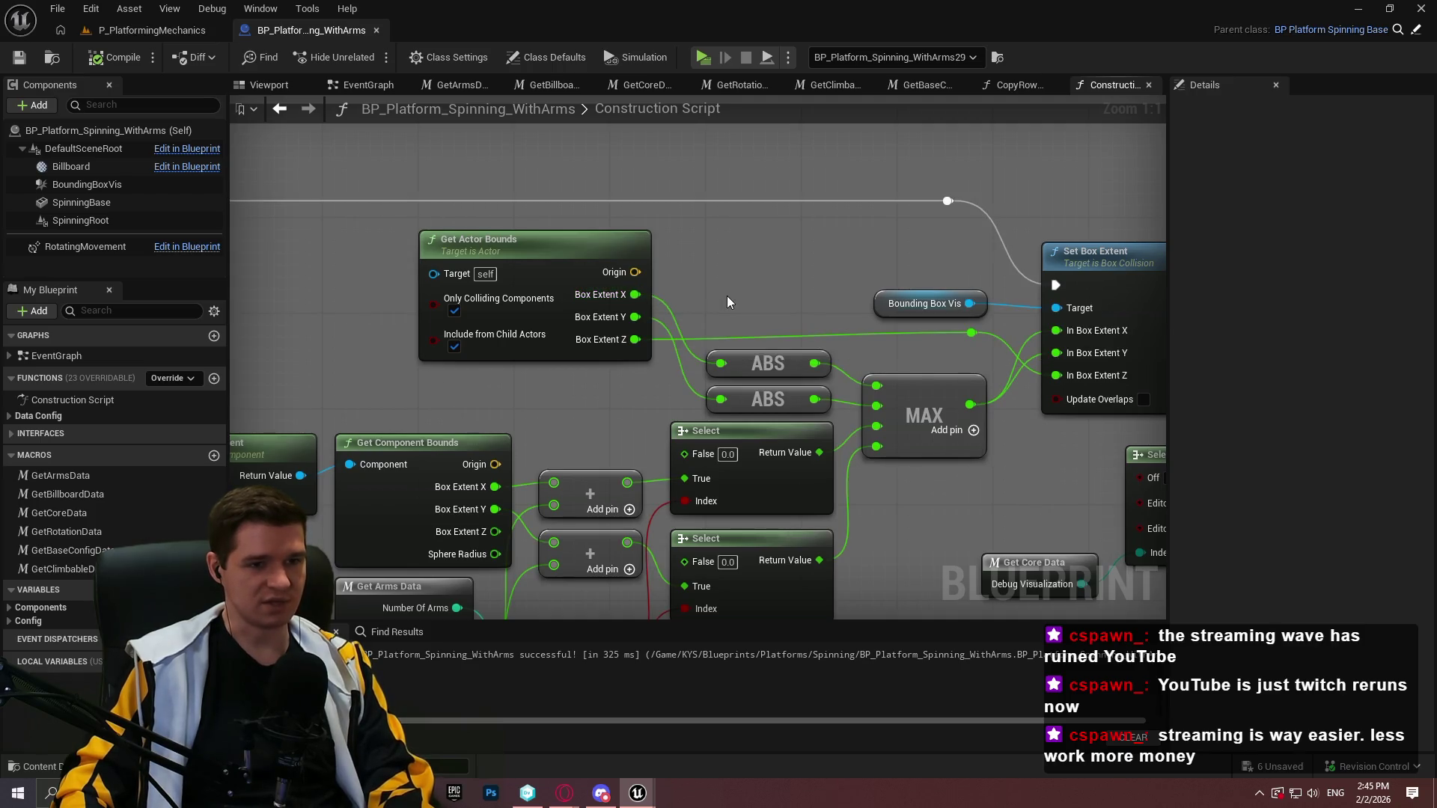
- Select Get Actor Bounds, Bounding Box Vis and Set Box Extent and duplicate them
left_click_drag(765, 299, 676, 290)
left_click(433, 273)
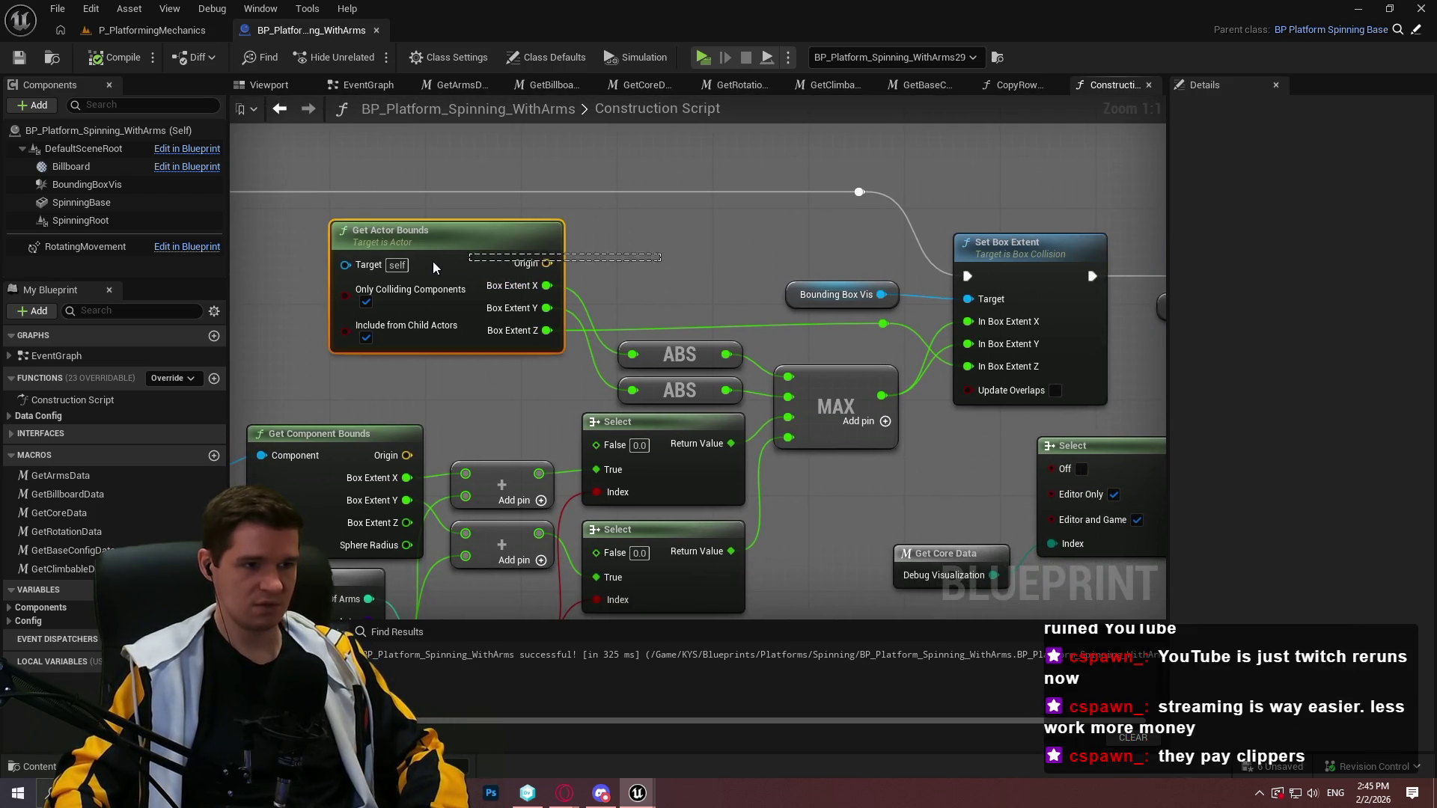
scroll(756, 323, "down", 3)
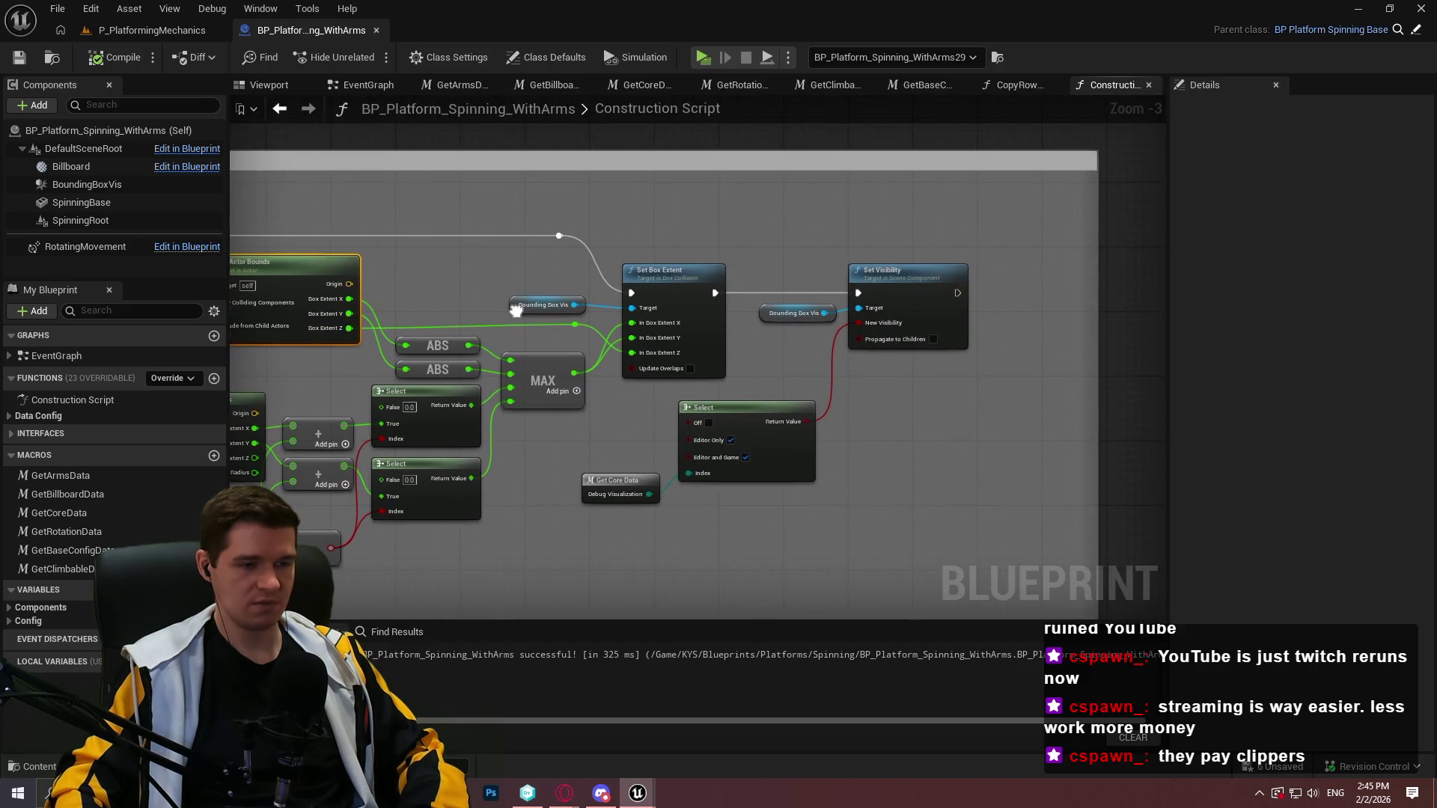
left_click_drag(517, 307, 701, 236)
left_click_drag(324, 195, 1085, 254)
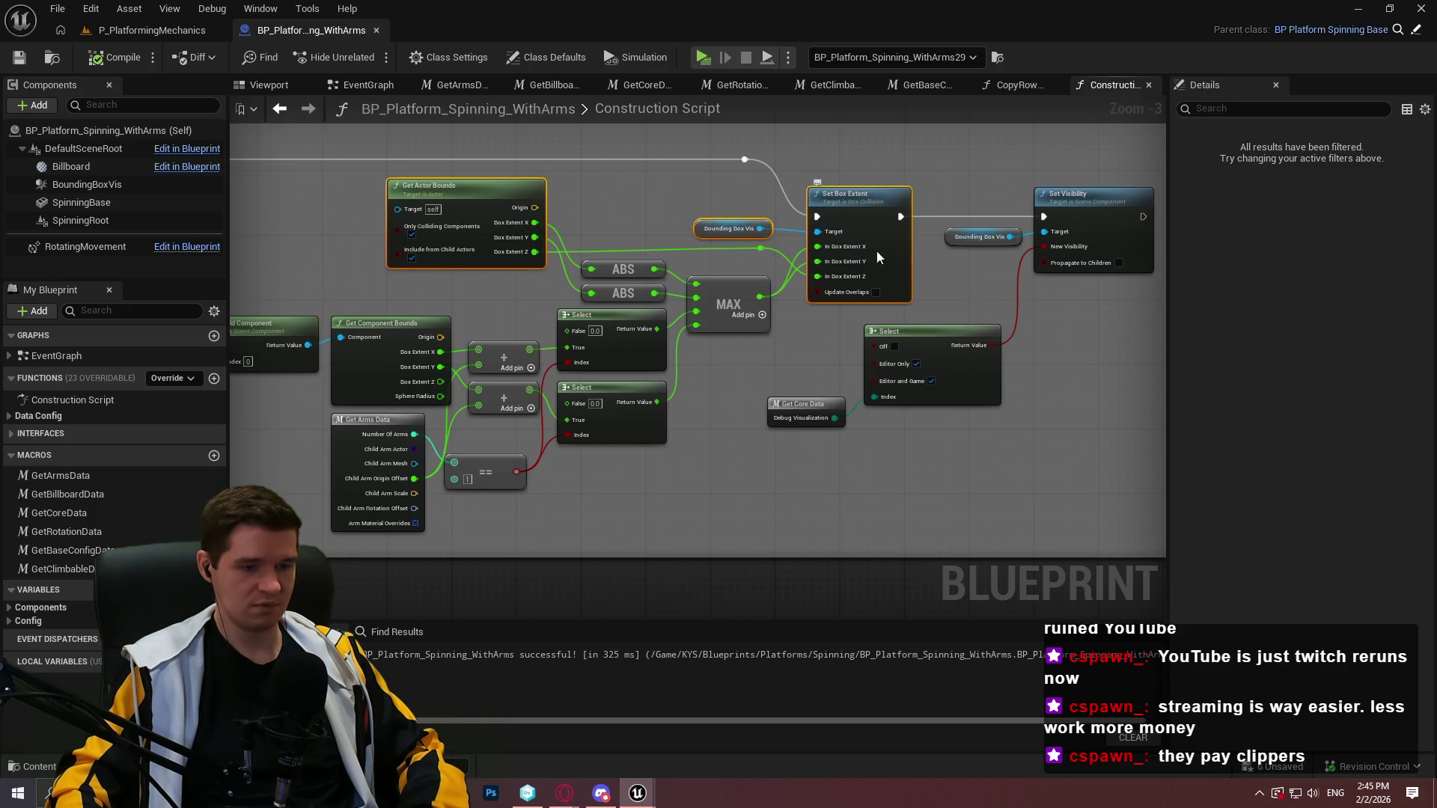
key("c")
- Wire the reroute node's execution line into the new Set Box Extent
scroll(605, 387, "down", 6)
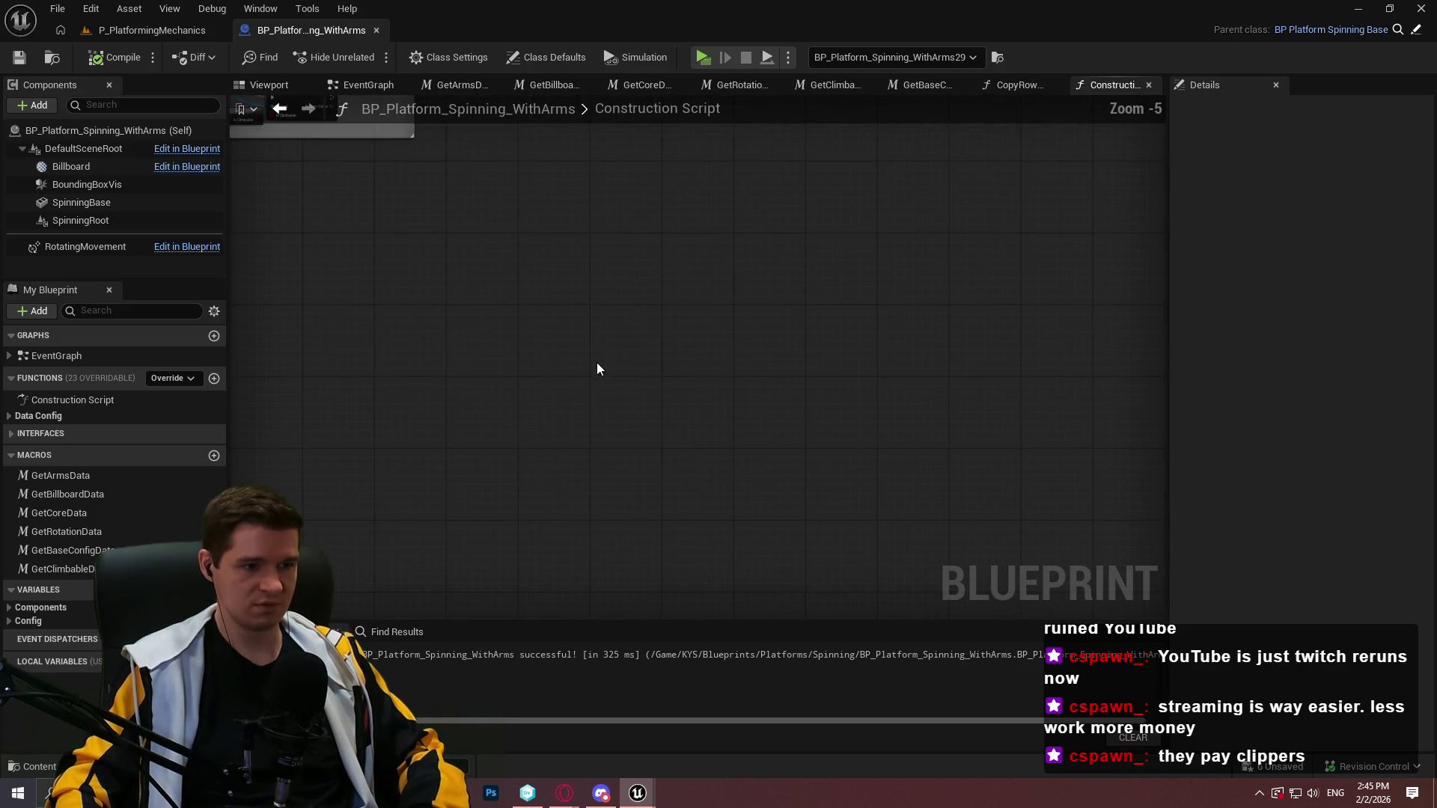
scroll(817, 369, "up", 4)
scroll(538, 308, "up", 2)
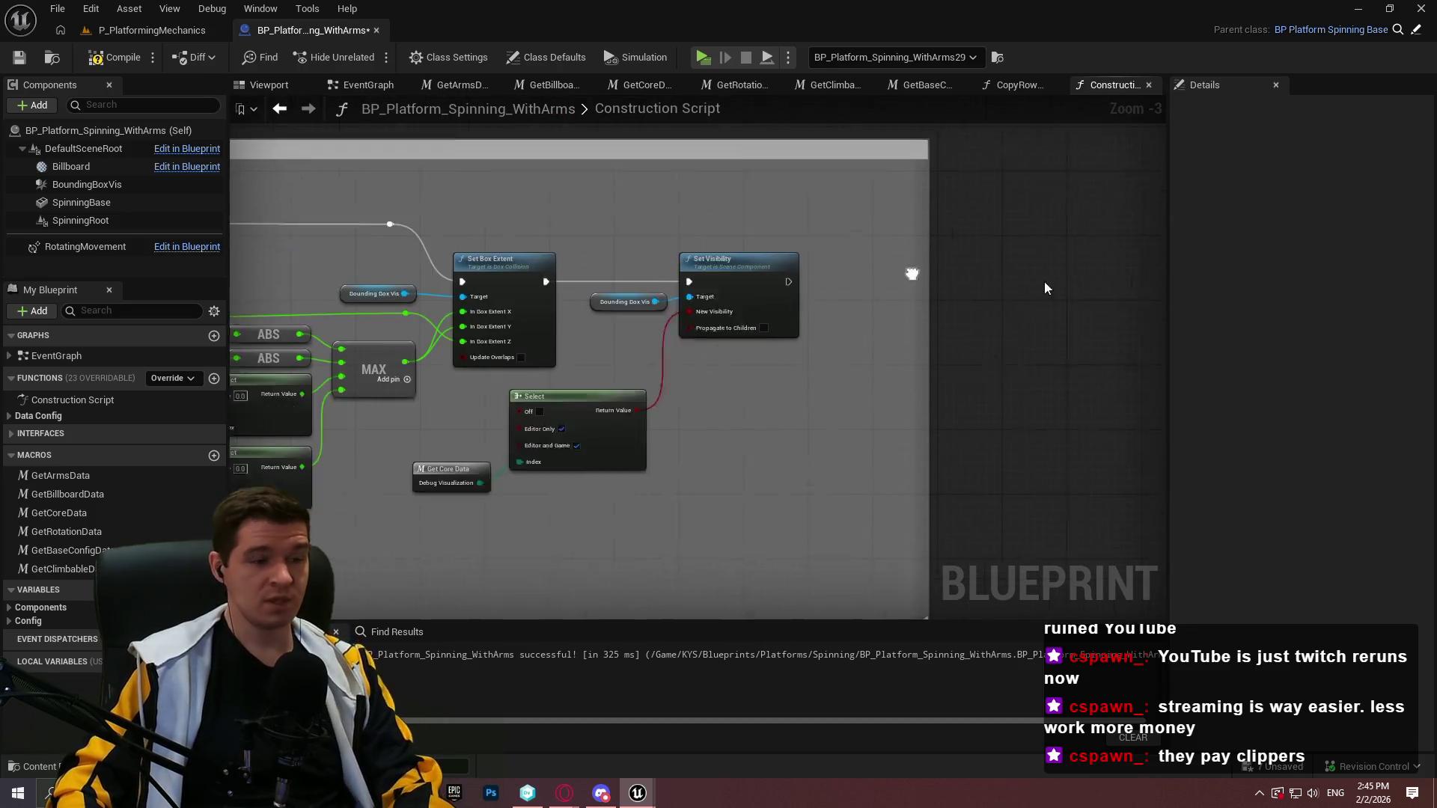
mouse_move(519, 230)
left_mouse_down()
mouse_move(971, 253)
mouse_move(910, 271)
mouse_move(1085, 327)
mouse_move(748, 362)
left_mouse_up()
left_click_drag(778, 486, 613, 352)
- Reposition the new Set Box Extent and Bounding Box Vis nodes to the right
mouse_move(766, 366)
left_mouse_down()
mouse_move(684, 281)
mouse_move(640, 303)
left_mouse_up()
scroll(516, 410, "up", 3)
mouse_move(632, 230)
left_mouse_down()
mouse_move(830, 293)
mouse_move(760, 214)
mouse_move(761, 228)
left_mouse_up()
left_click(764, 450)
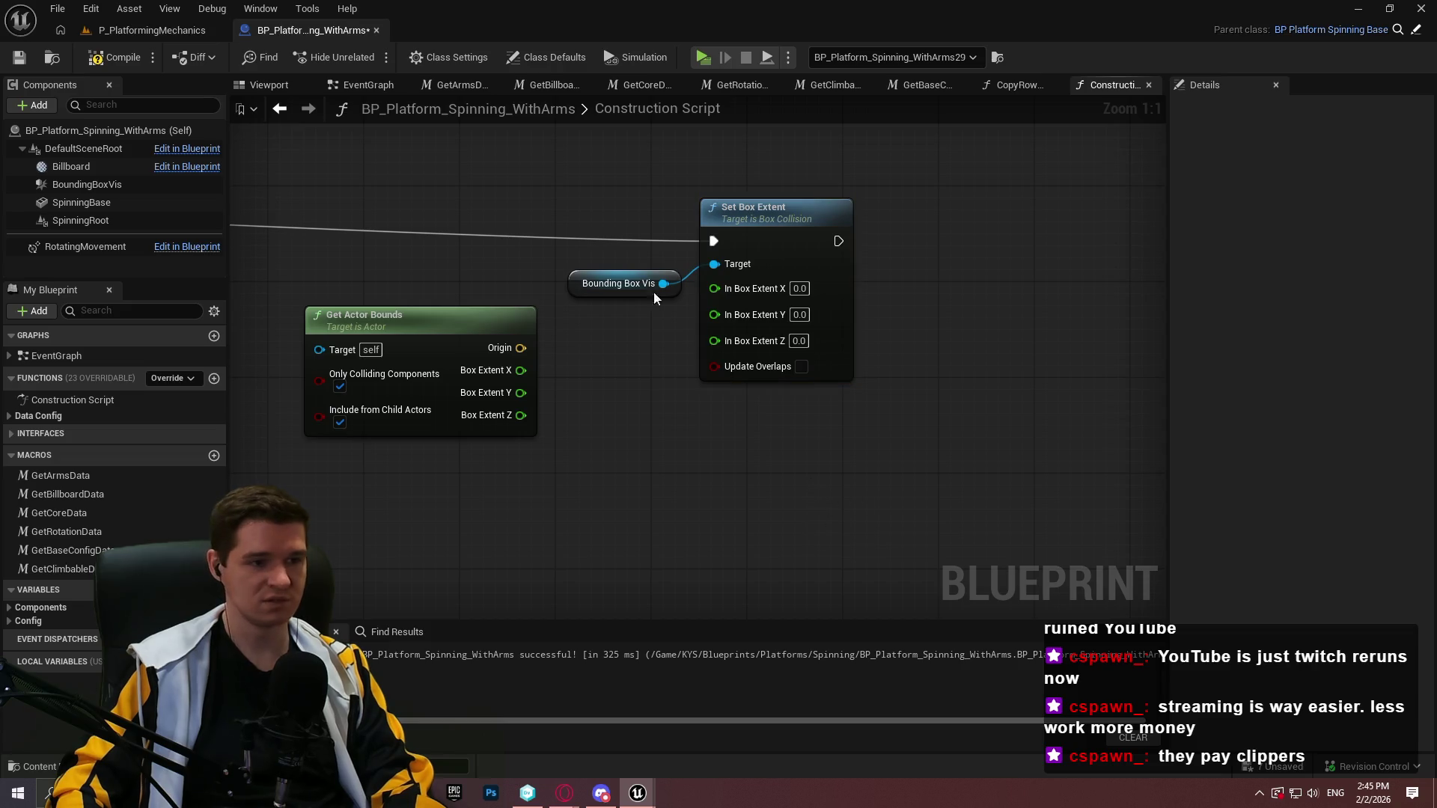
left_click_drag(689, 334, 644, 278)
left_click_drag(789, 244, 890, 244)
left_click(720, 412)
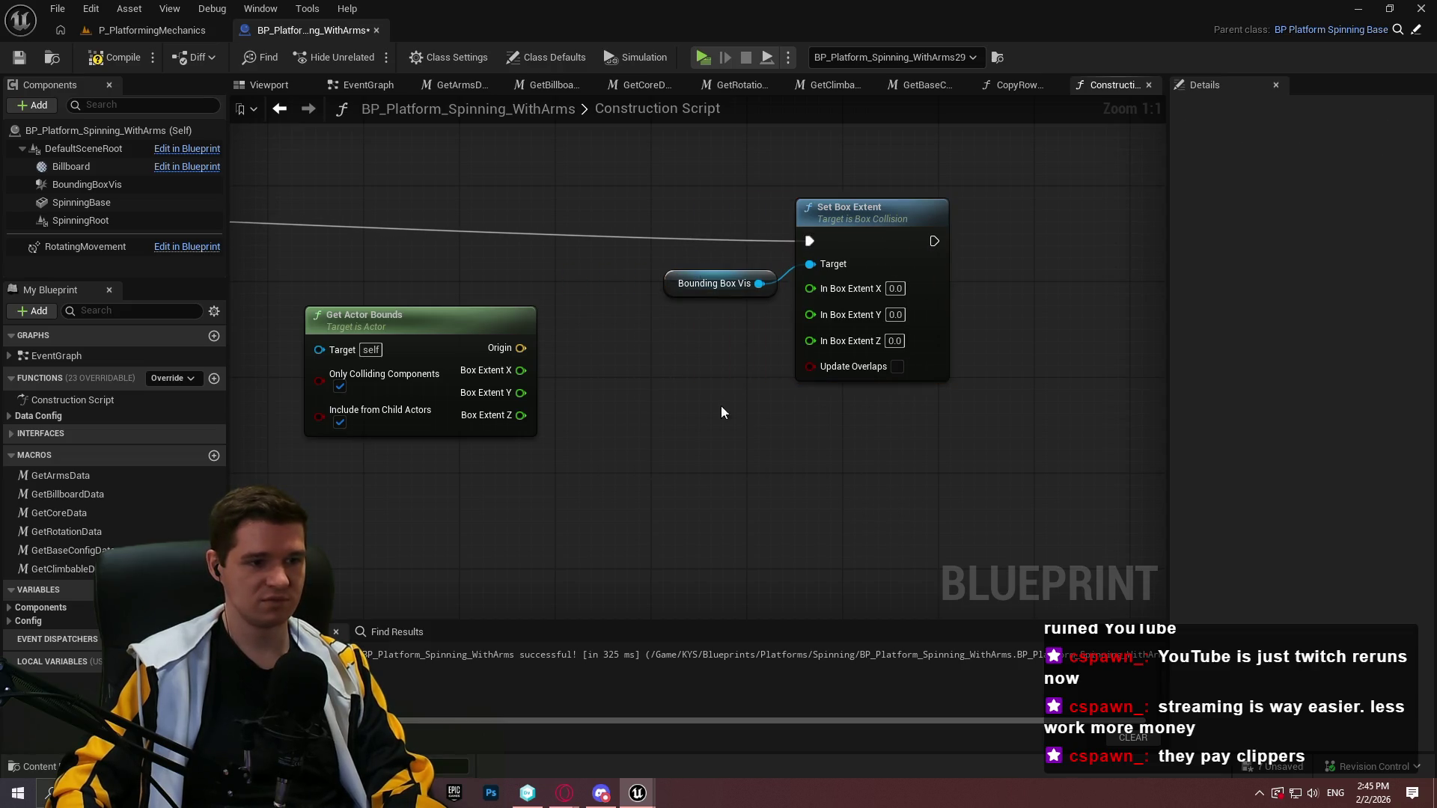
right_click(825, 286)
- Recombine the X, Y, Z extent pins on Set Box Extent and Get Actor Bounds, then reposition Get Actor Bounds
left_click(892, 371)
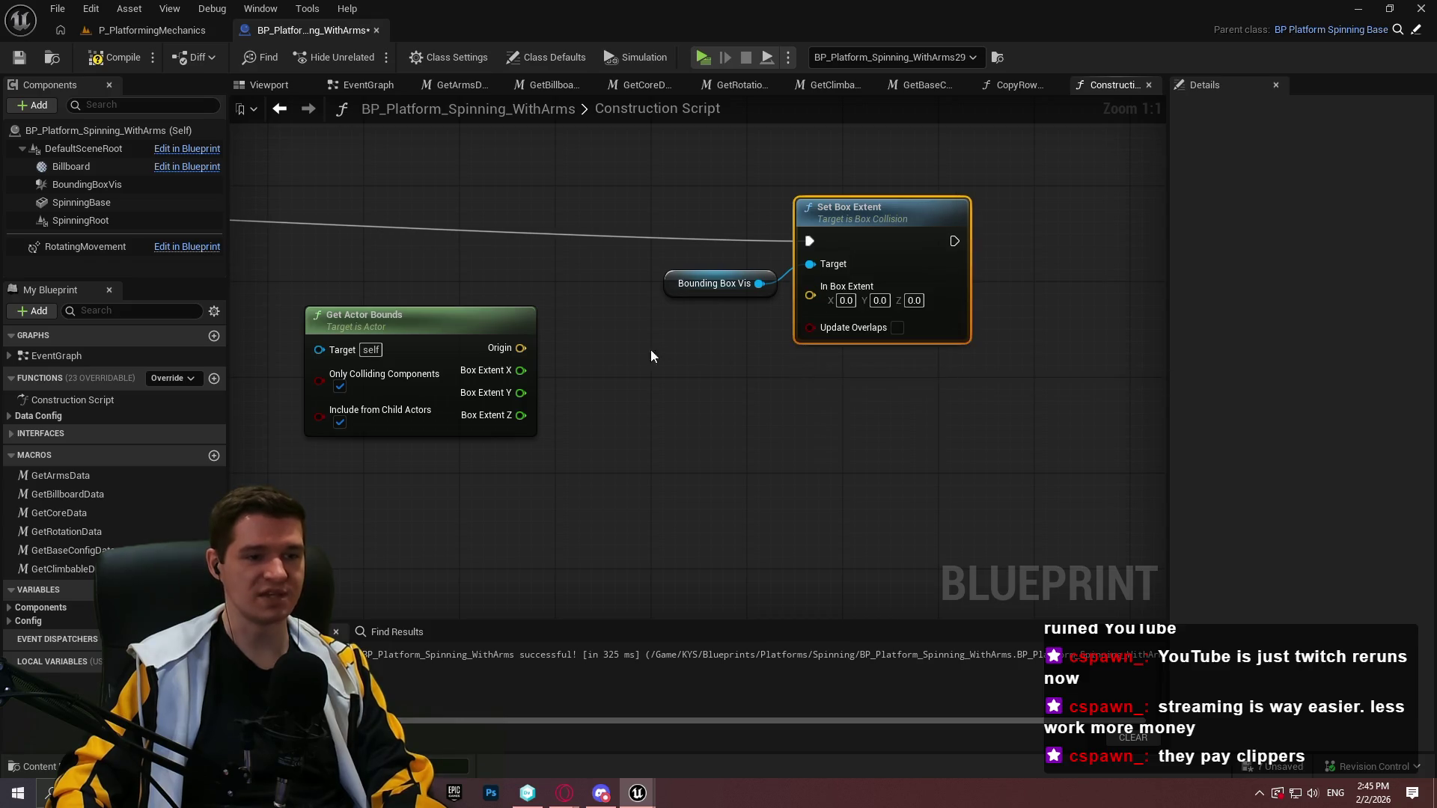
right_click(500, 375)
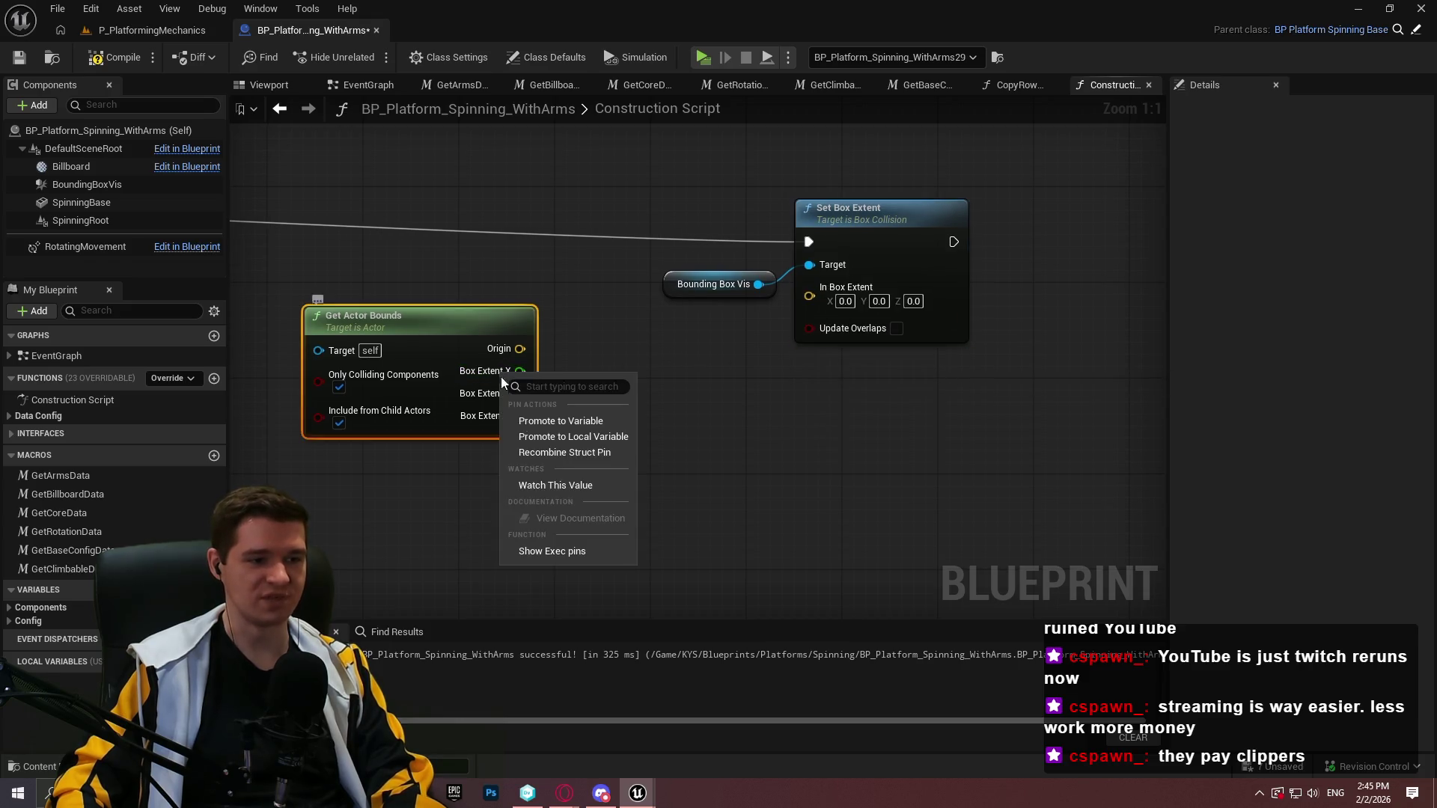
left_click(556, 455)
mouse_move(455, 318)
left_mouse_down()
mouse_move(512, 432)
mouse_move(564, 356)
left_mouse_up()
left_click(730, 392)
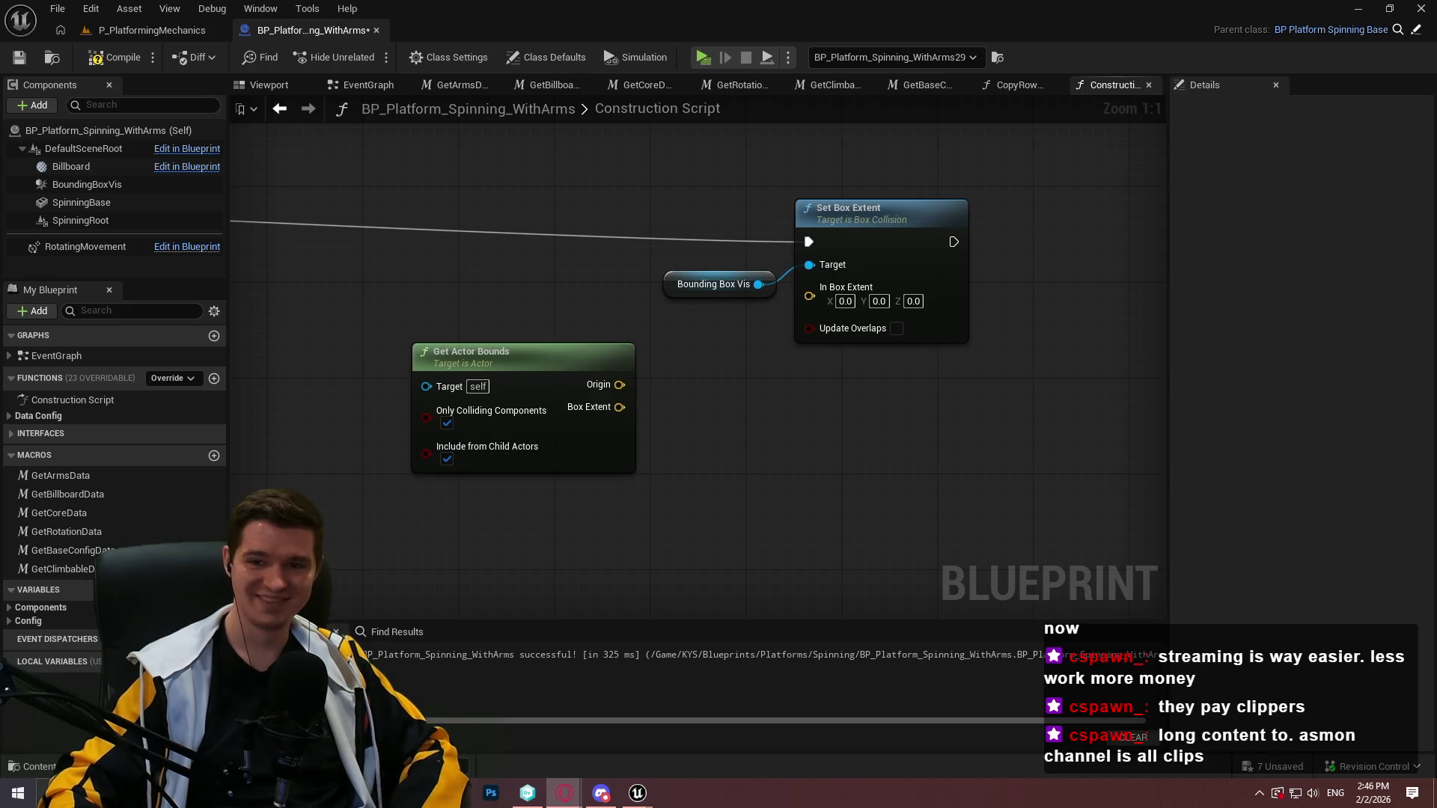
- Scroll through the Google results on average YouTube watch duration, then close that browser window
key("alt+Tab")
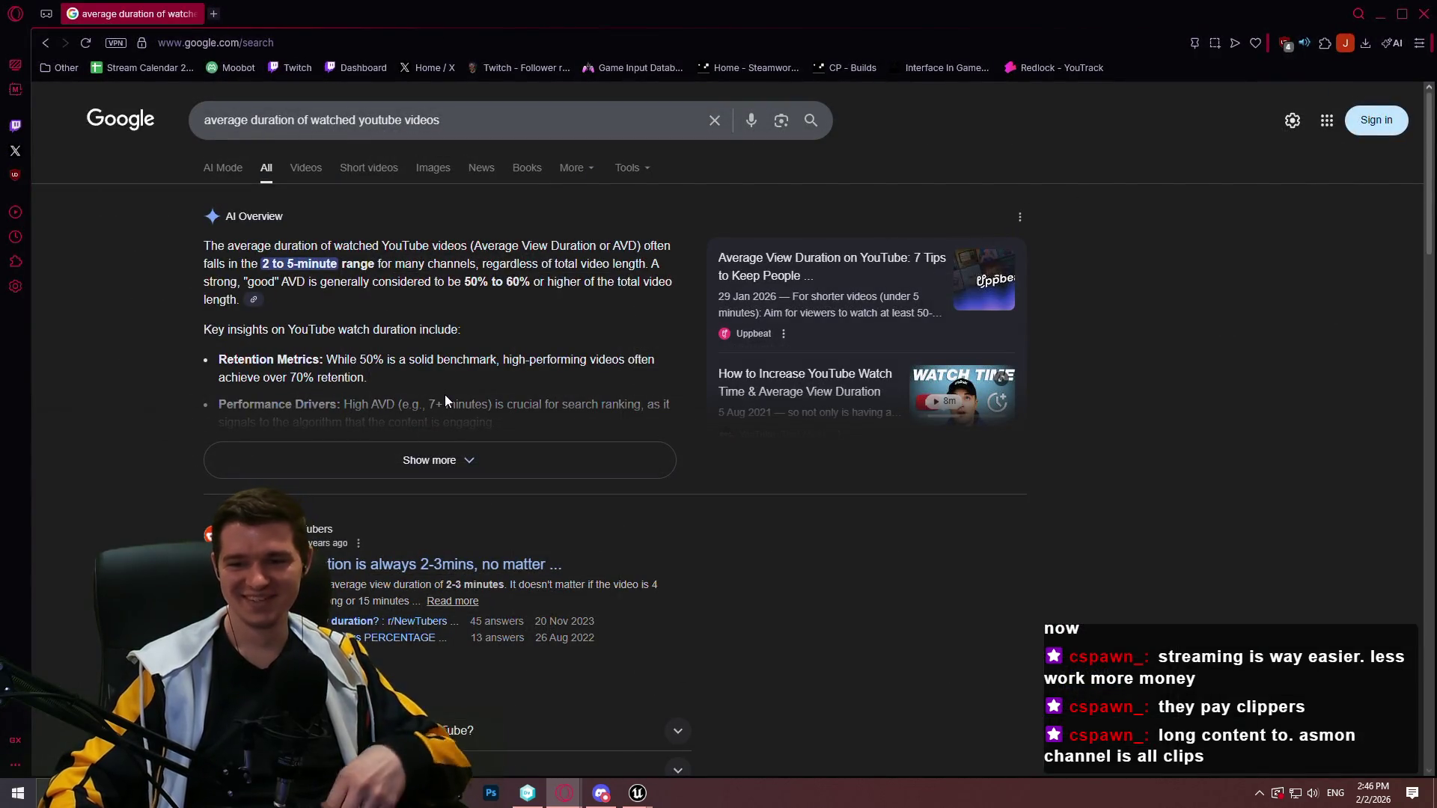
scroll(748, 449, "down", 2)
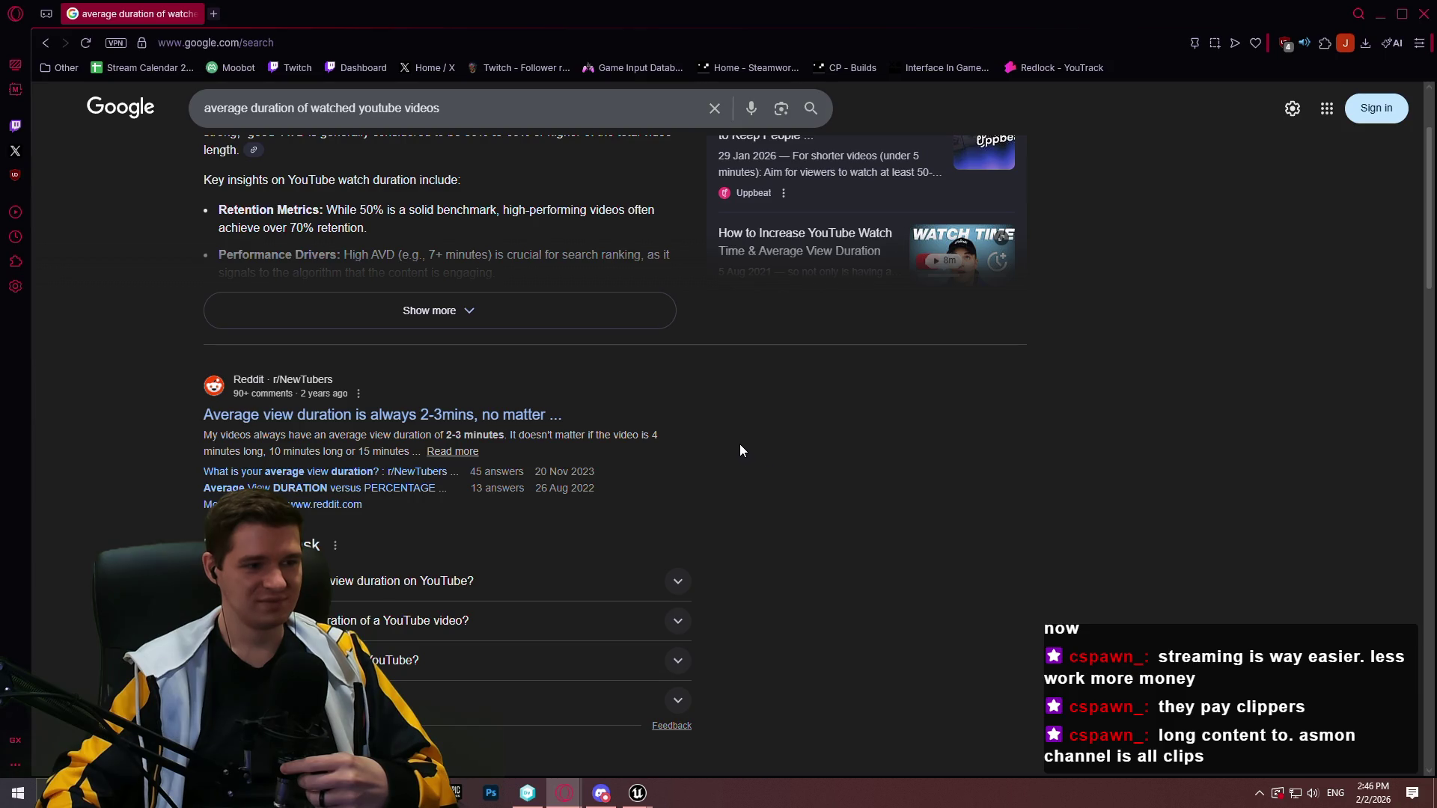
scroll(733, 438, "down", 5)
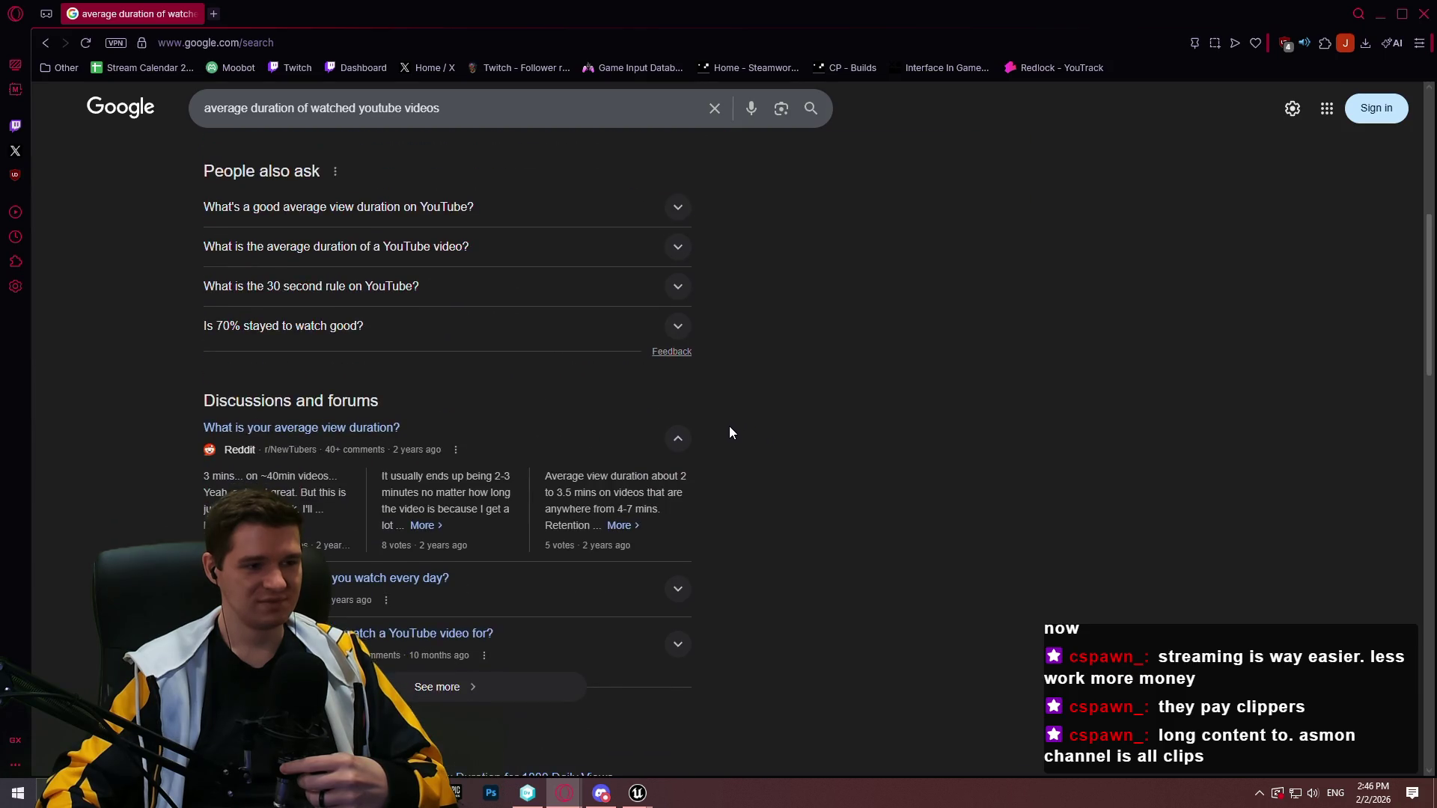
scroll(724, 423, "down", 10)
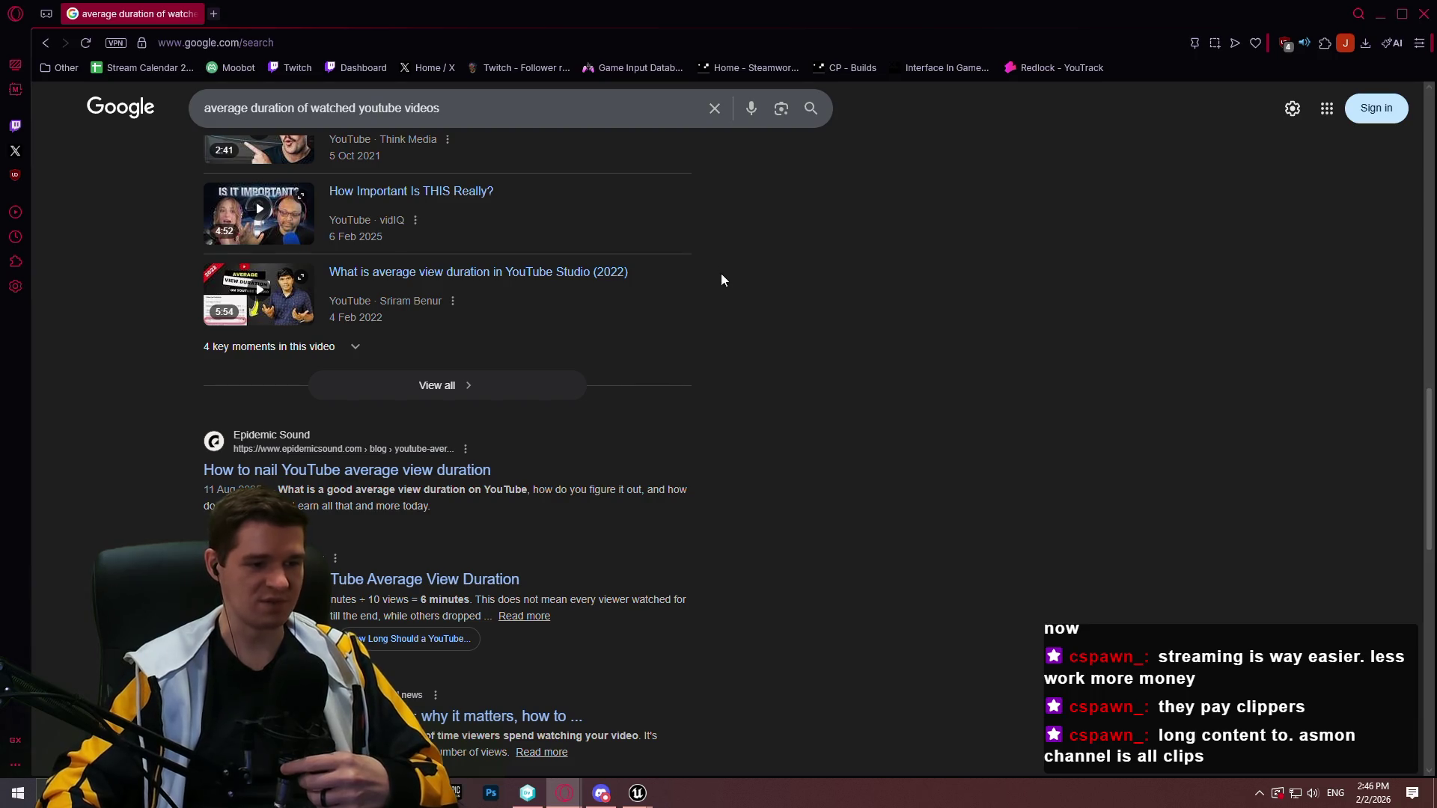
scroll(696, 359, "up", 2)
scroll(741, 349, "up", 15)
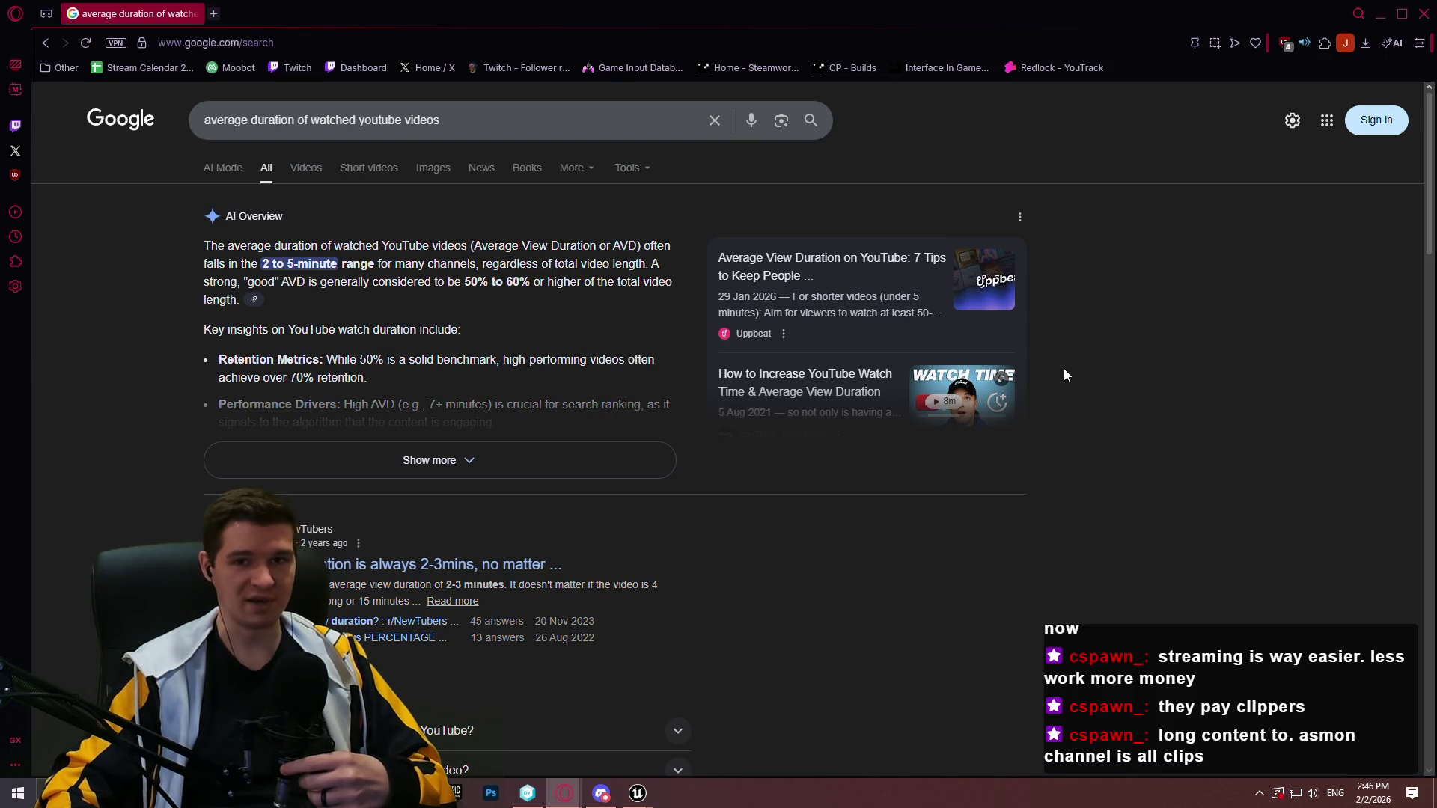
scroll(1171, 412, "down", 8)
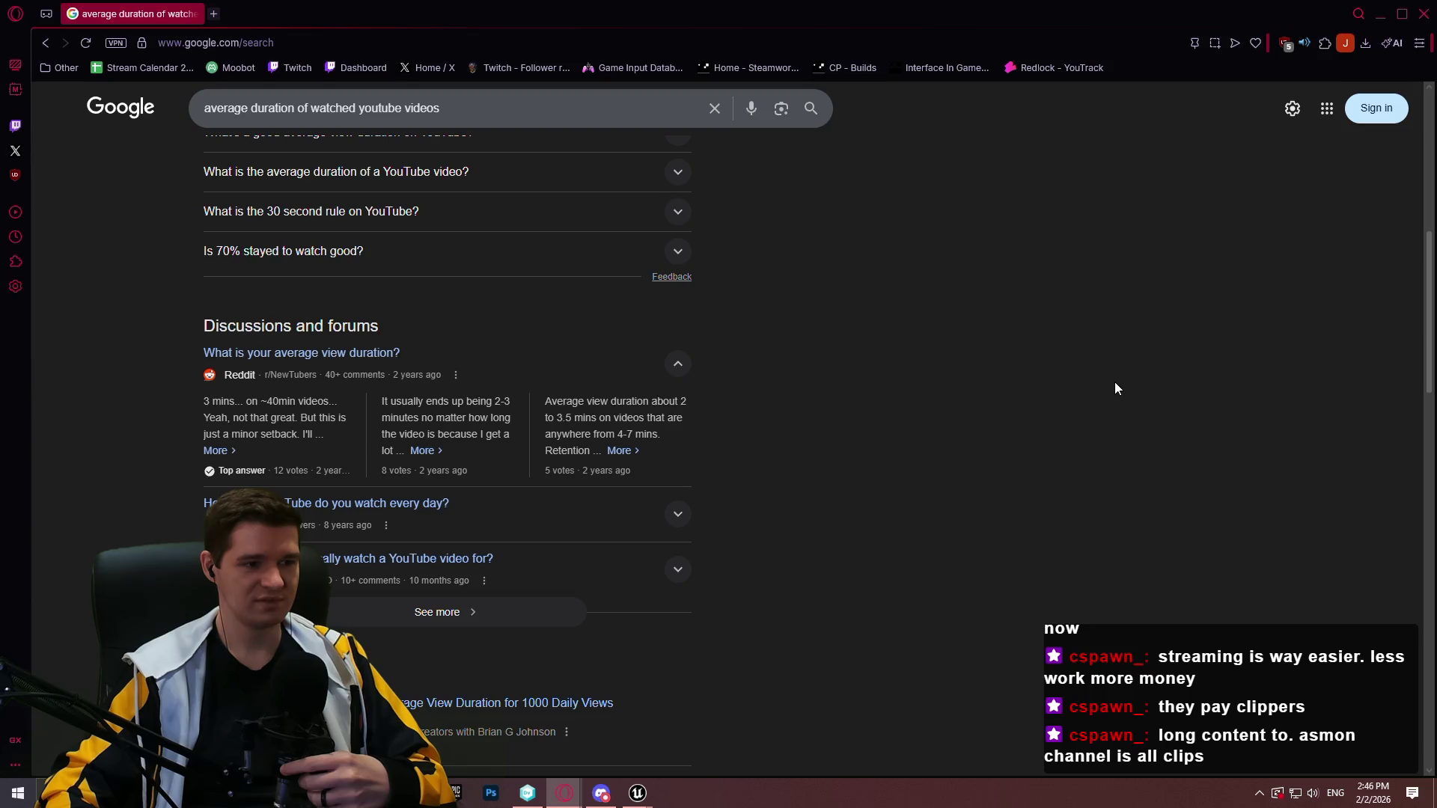
scroll(1112, 383, "up", 8)
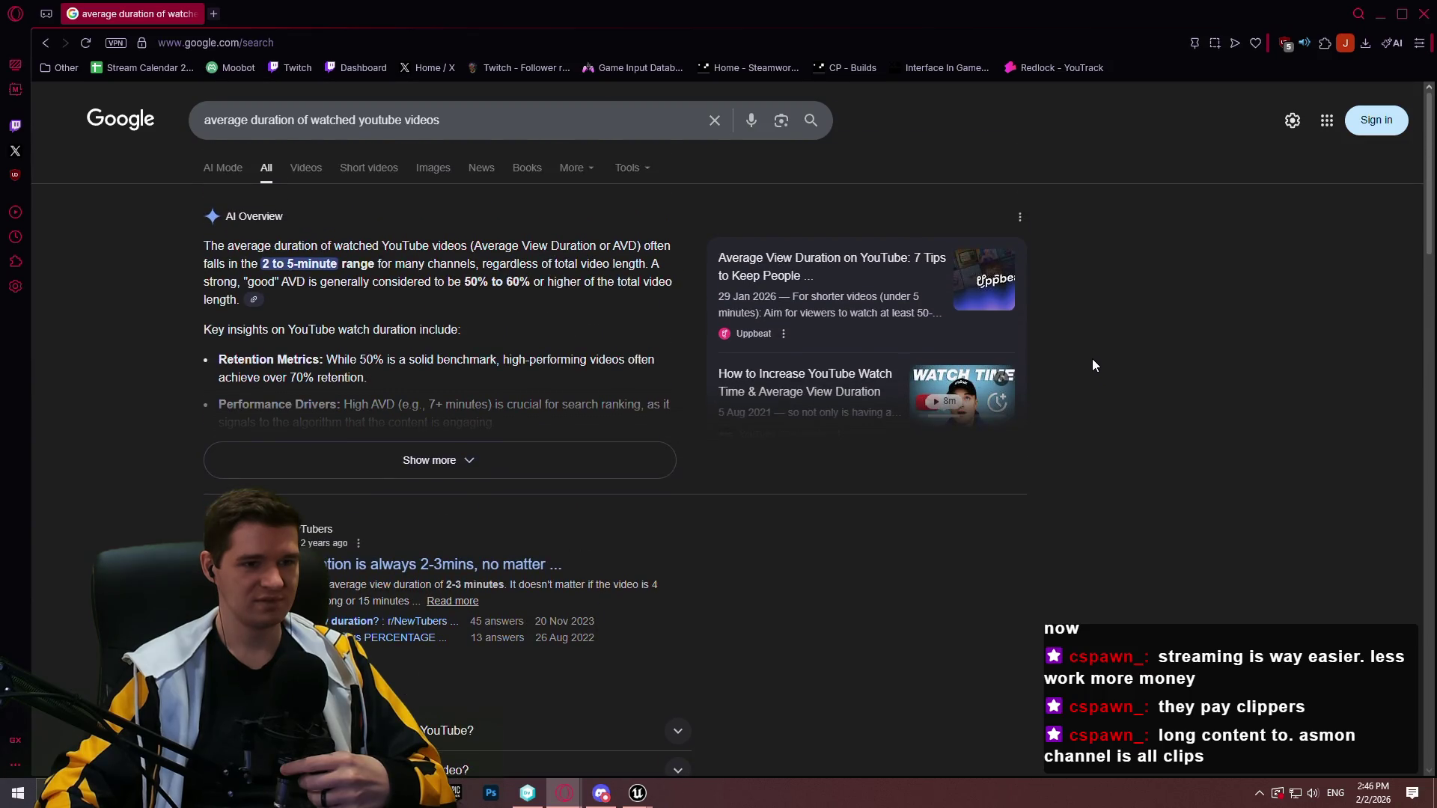
left_click(1423, 13)
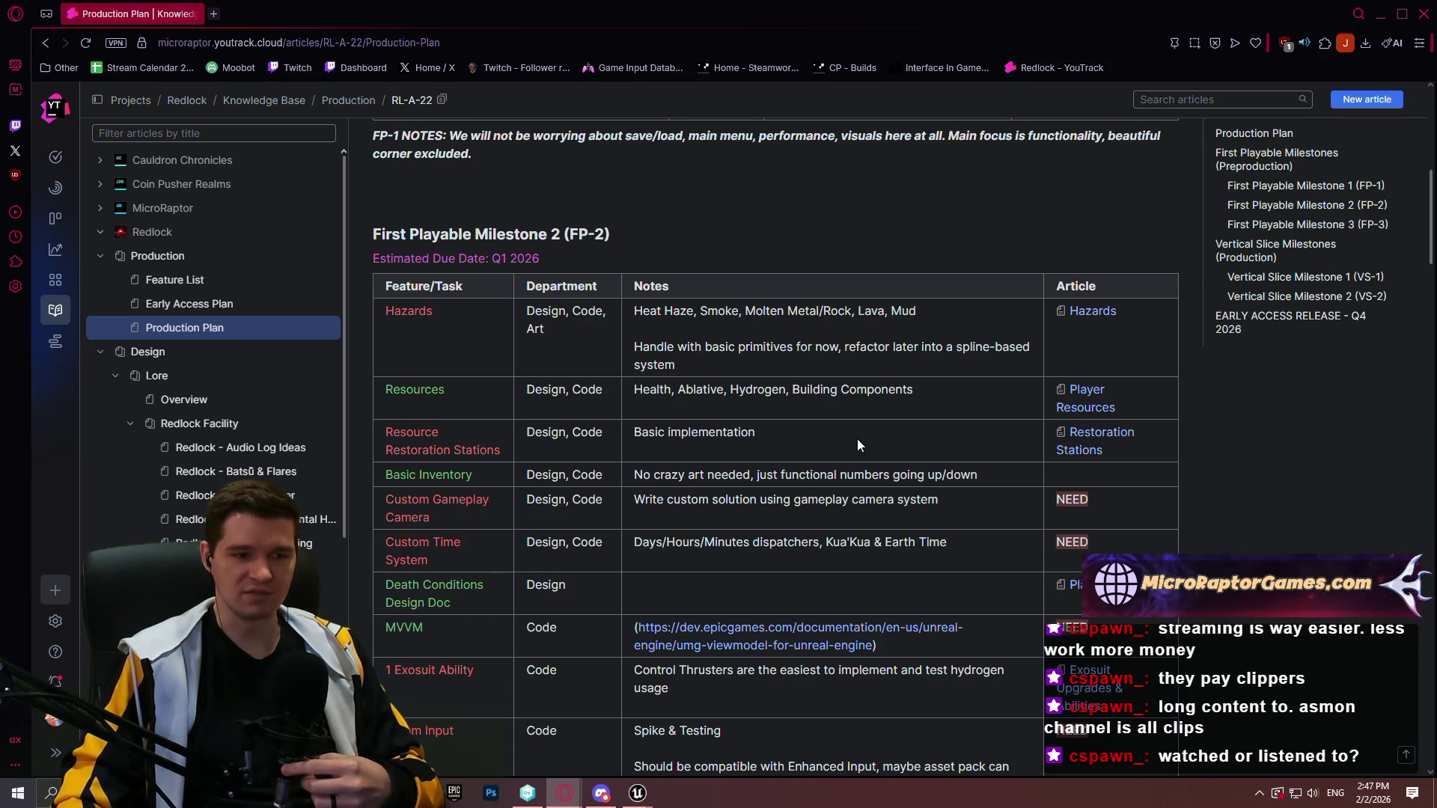
scroll(1223, 513, "down", 3)
scroll(1210, 487, "up", 5)
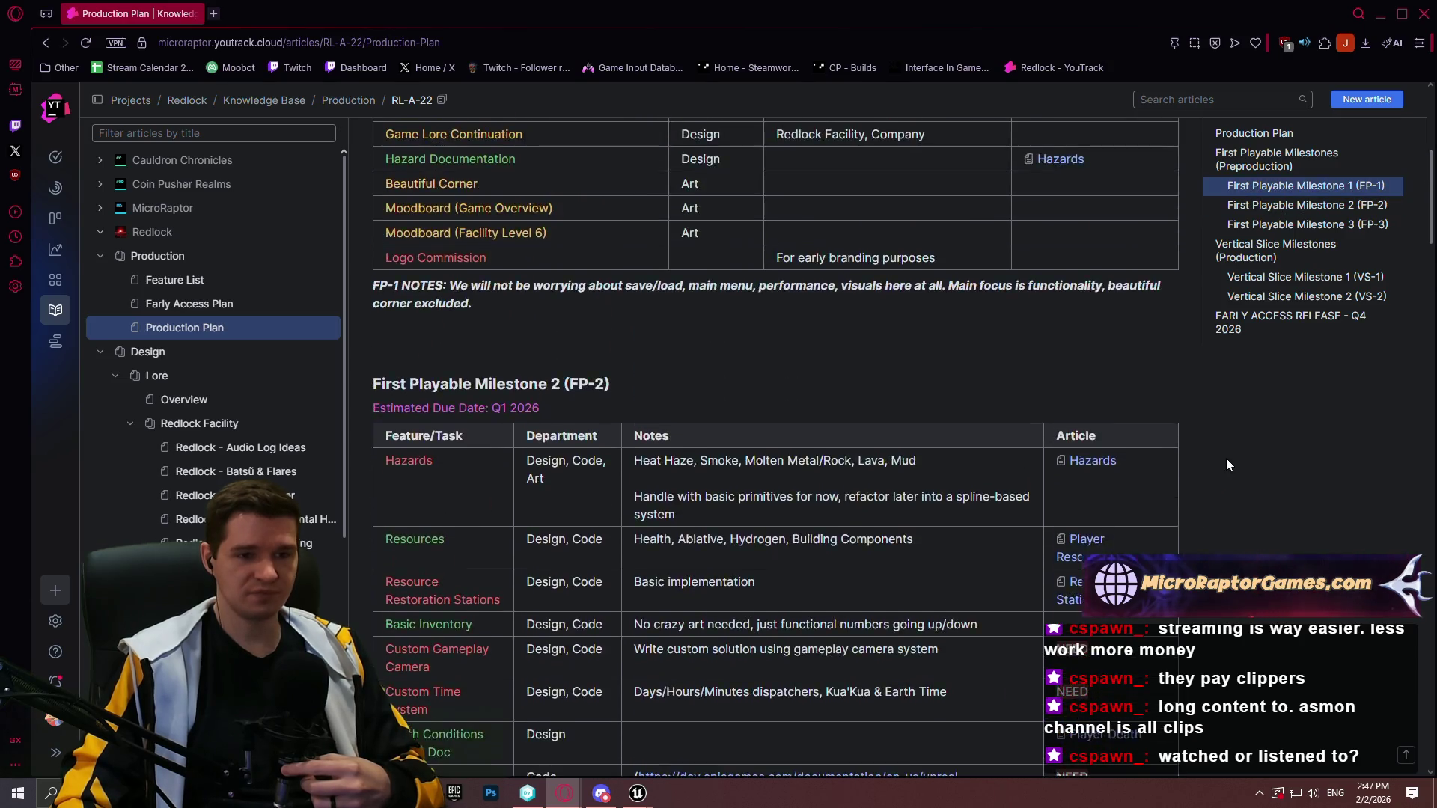
scroll(1225, 458, "down", 4)
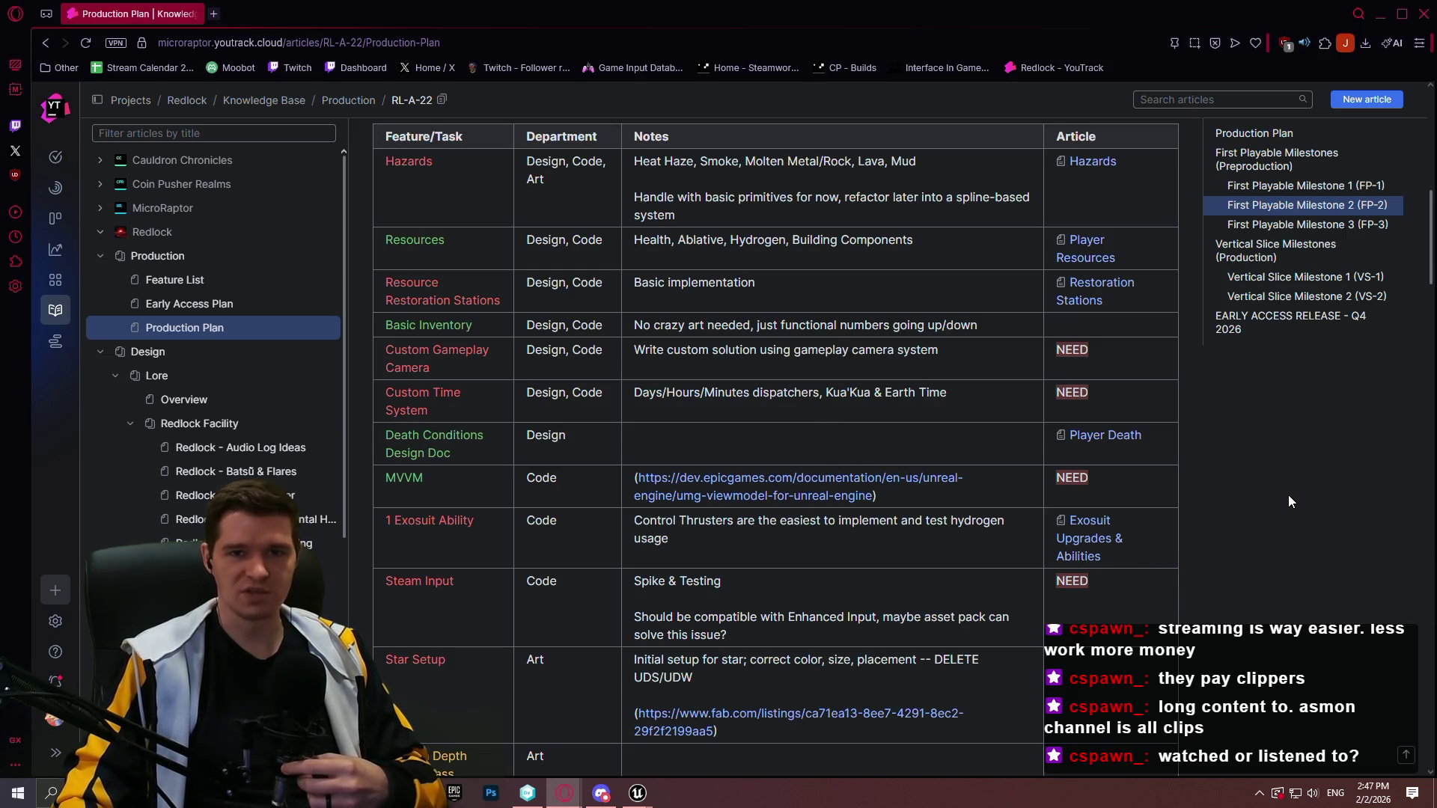
scroll(1227, 452, "down", 2)
scroll(1254, 458, "up", 8)
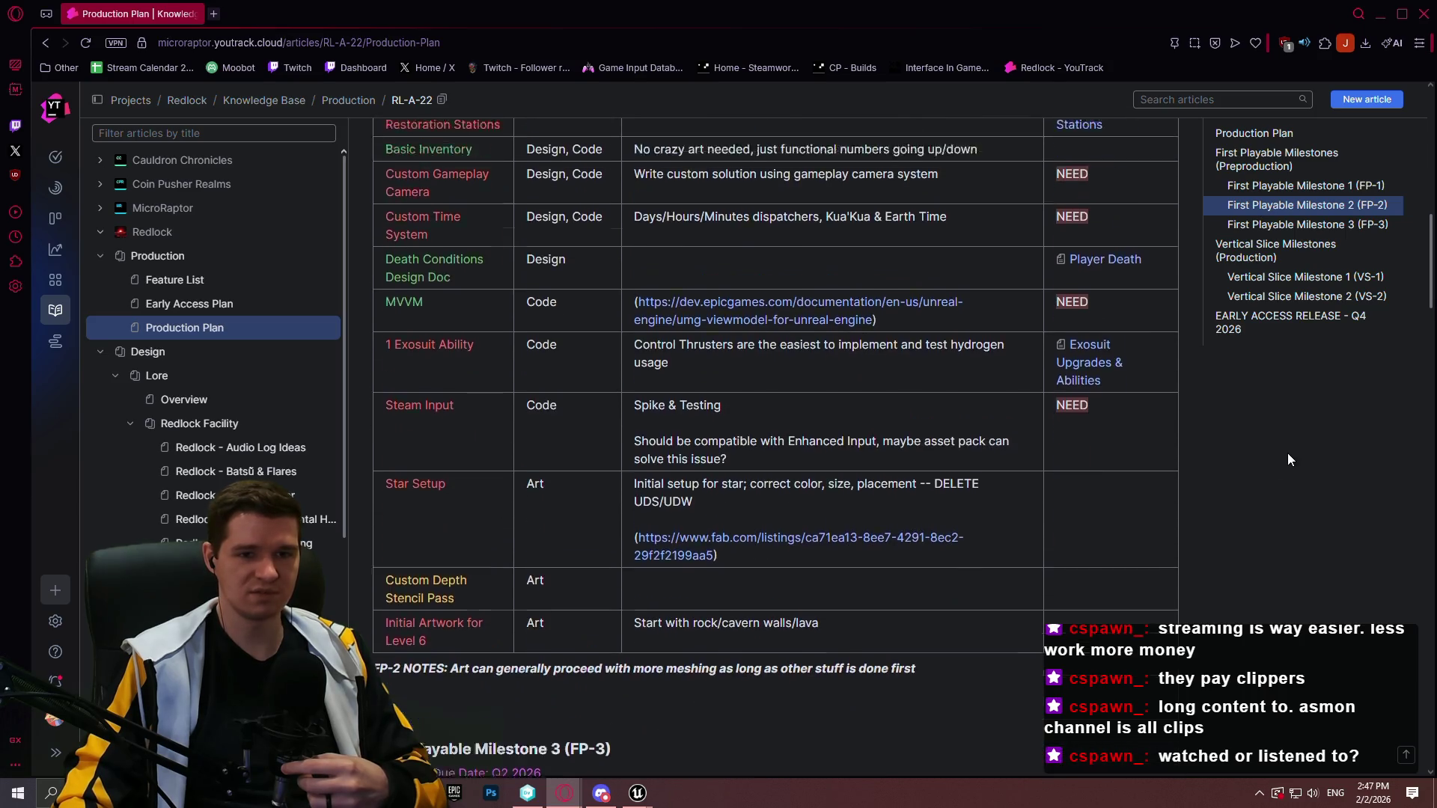
scroll(1192, 389, "down", 5)
scroll(1194, 394, "up", 6)
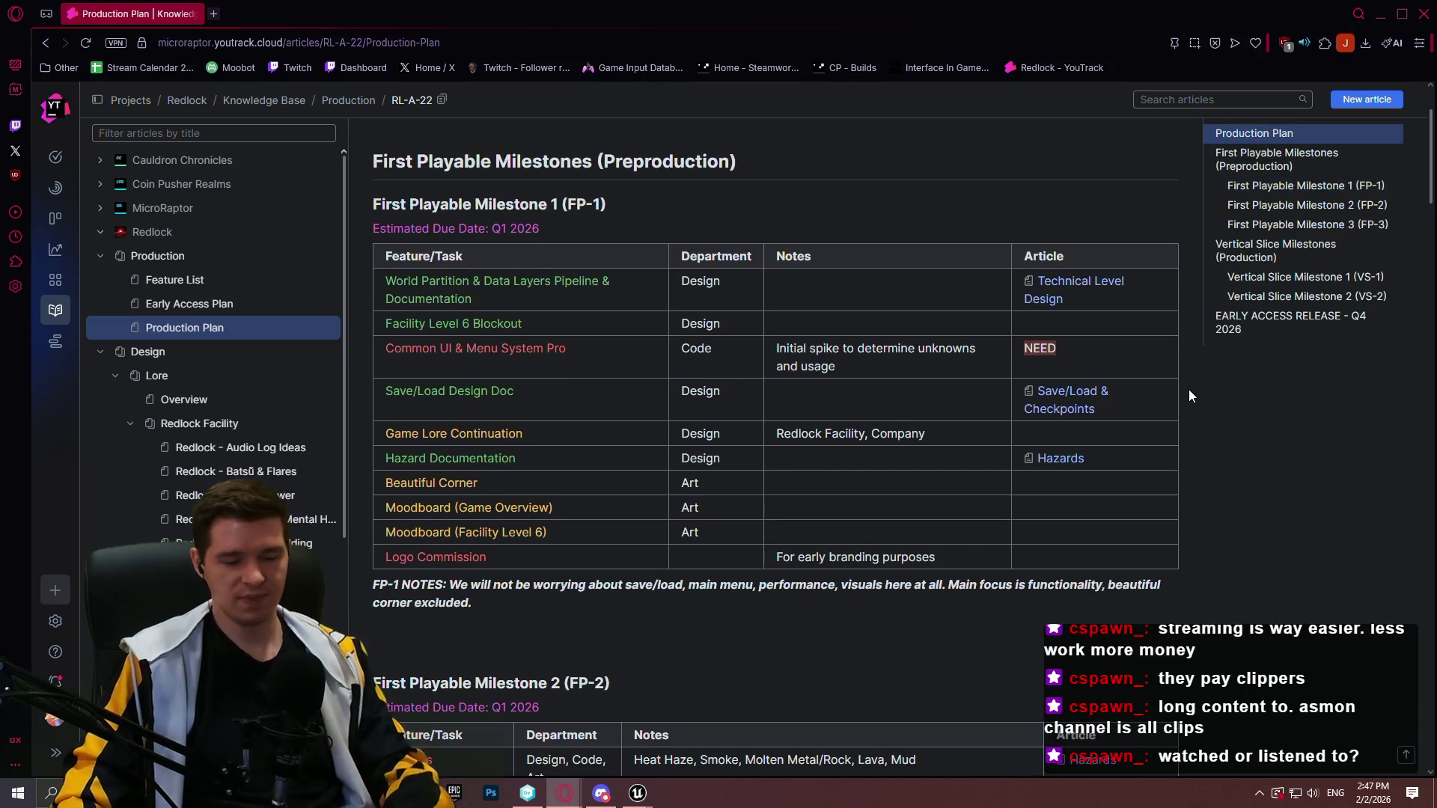
scroll(1135, 386, "down", 2)
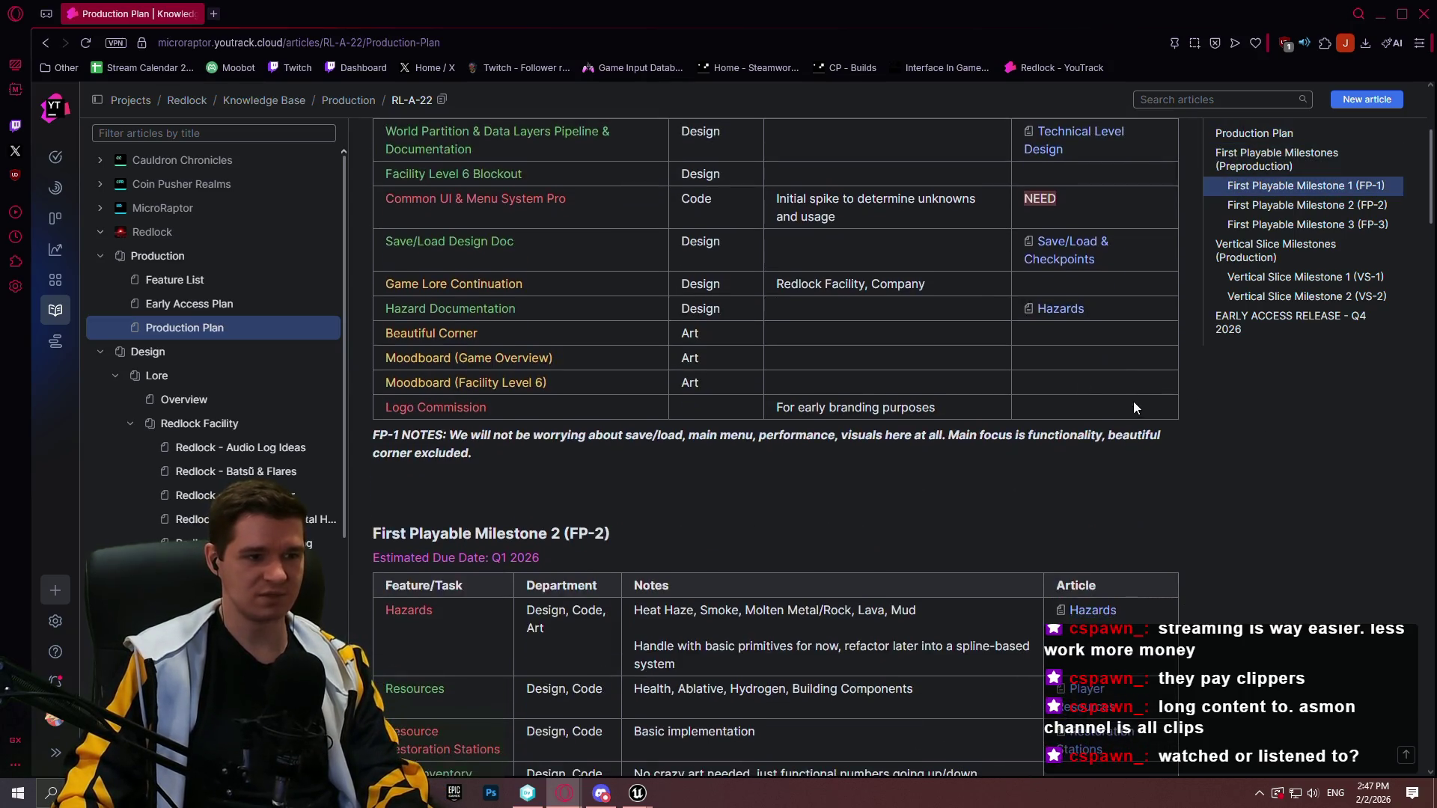
mouse_move(637, 791)
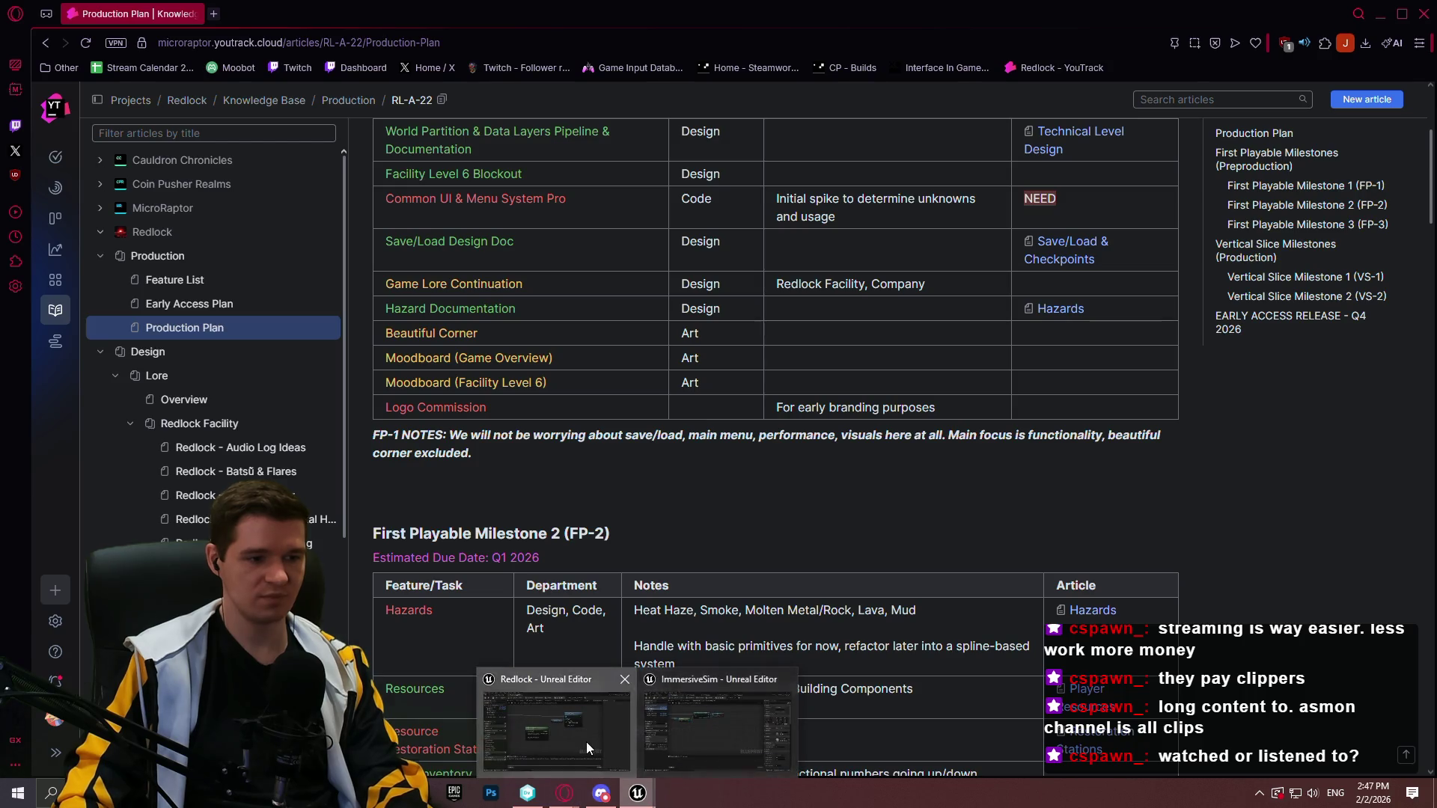
- Back in the blueprint, connect Get Actor Bounds' Box Extent to Set Box Extent's In Box Extent
left_click(670, 763)
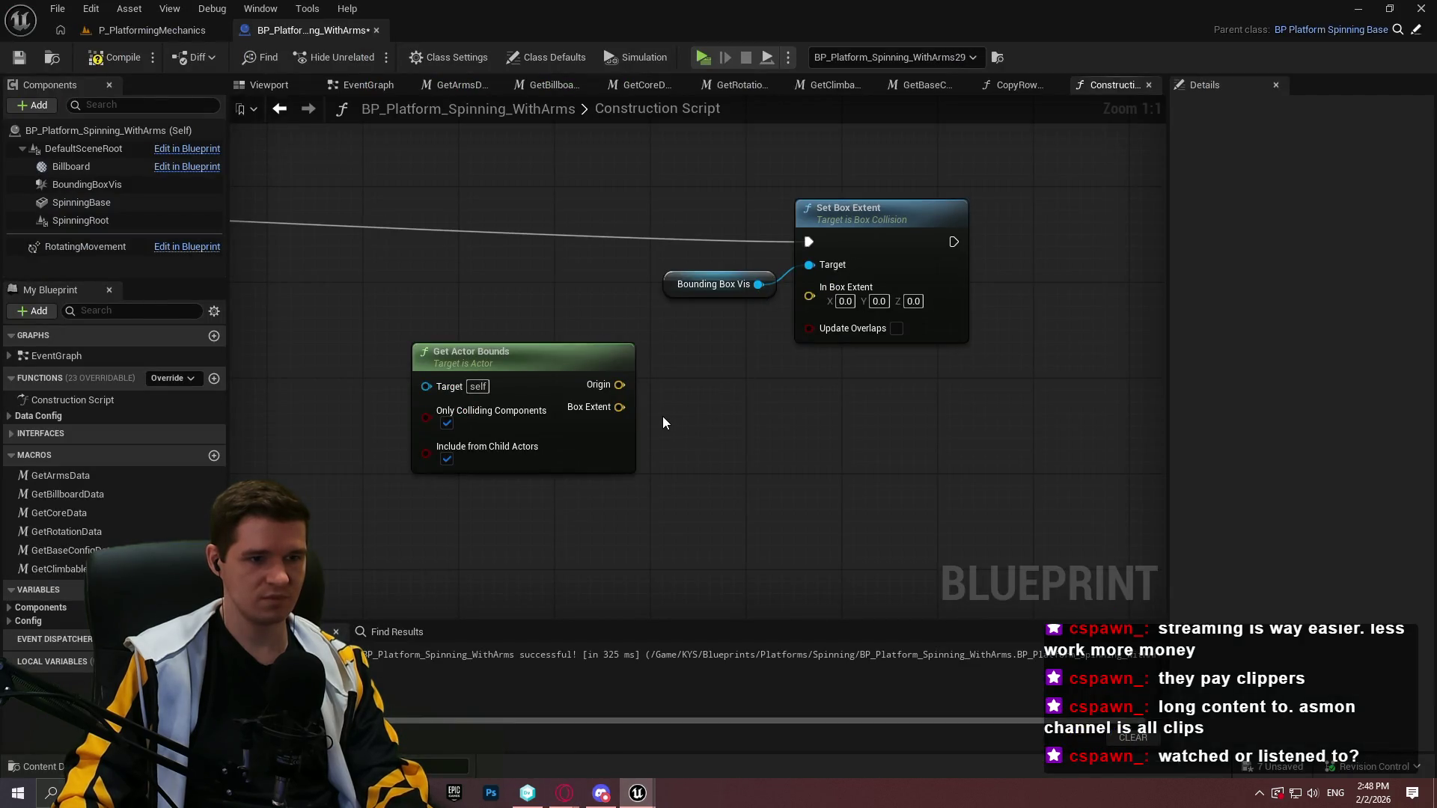
mouse_move(619, 407)
left_mouse_down()
mouse_move(816, 307)
mouse_move(809, 294)
left_mouse_up()
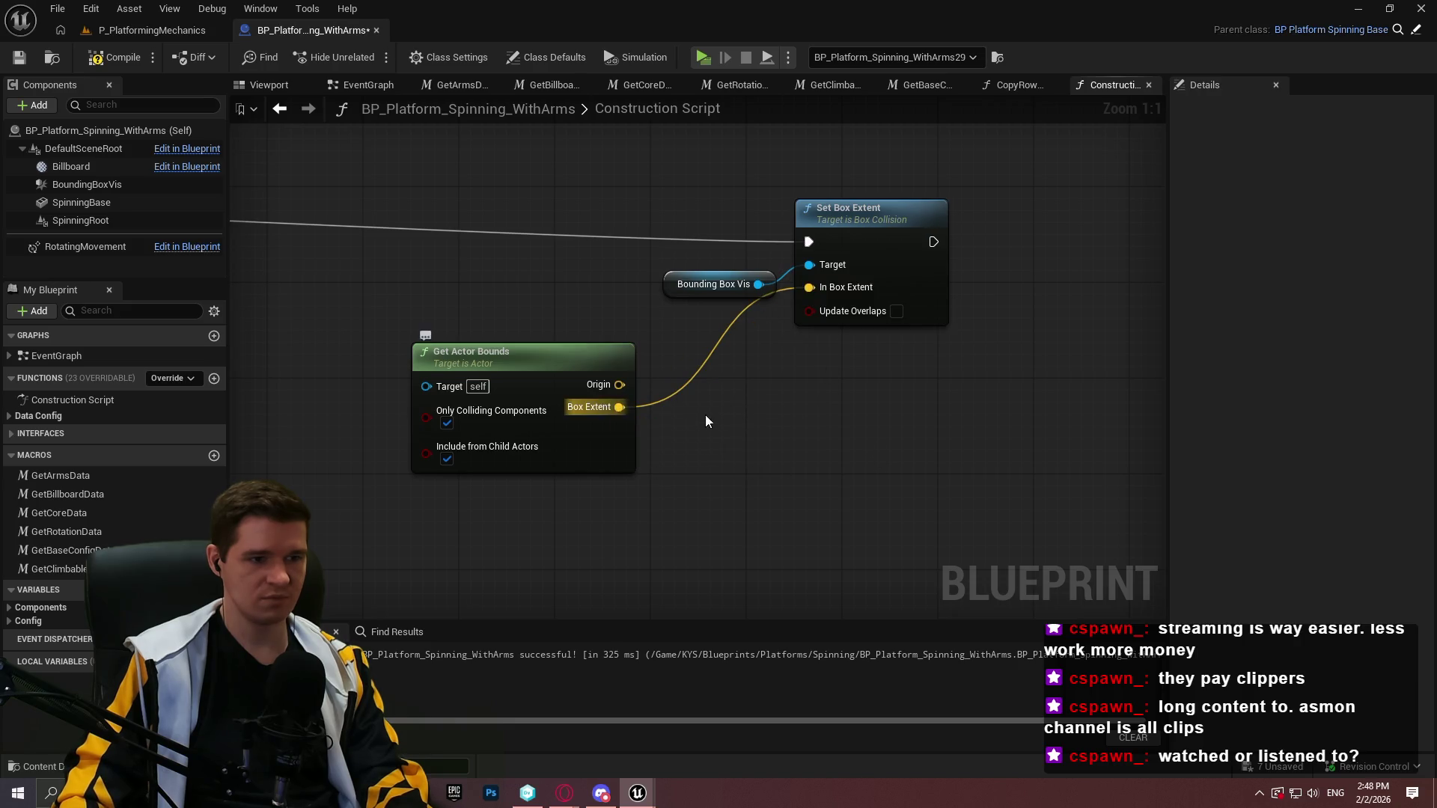
left_click_drag(686, 411, 1122, 367)
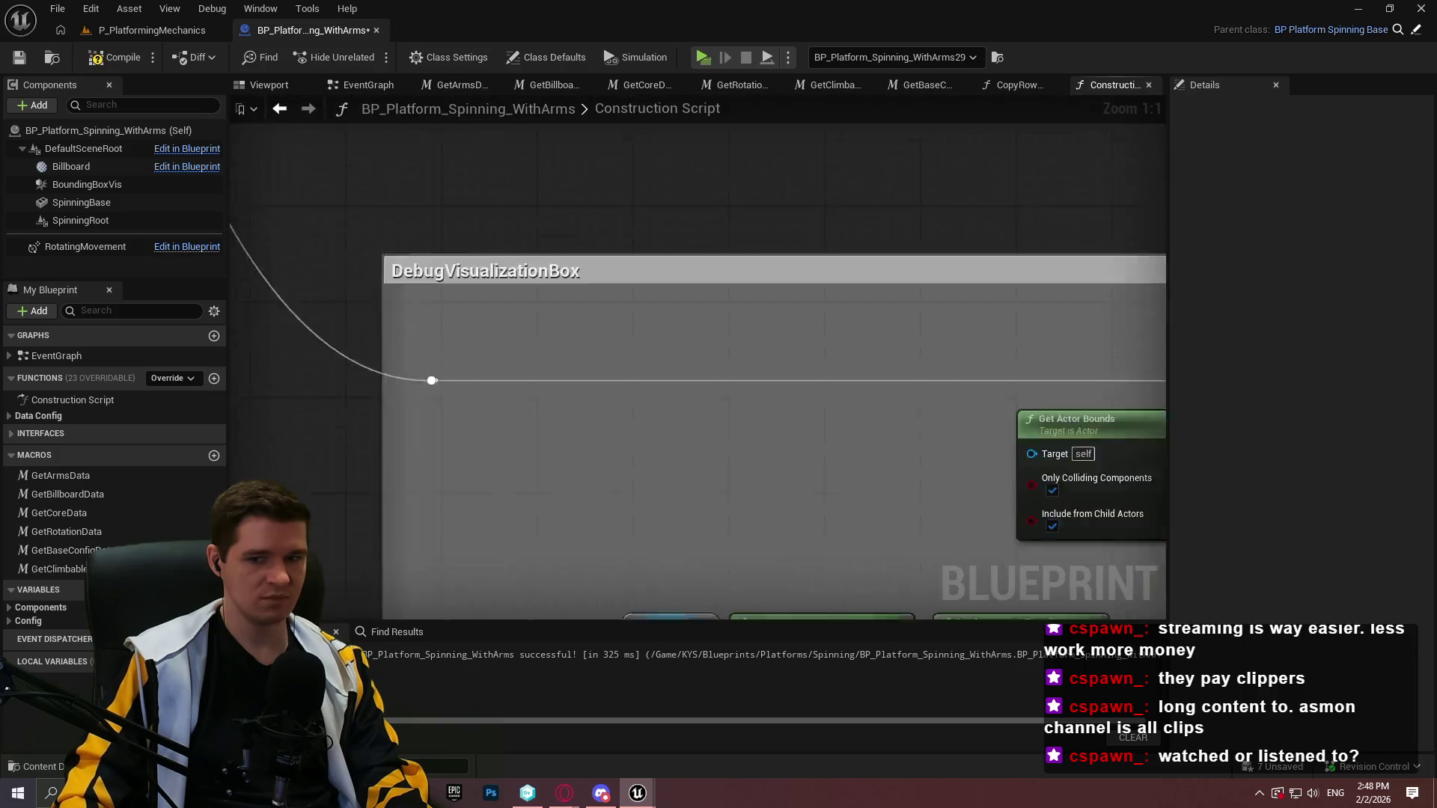
- Add a Transform Location node ('transform loca') and arrange it beside Get Actor Bounds
right_click(517, 461)
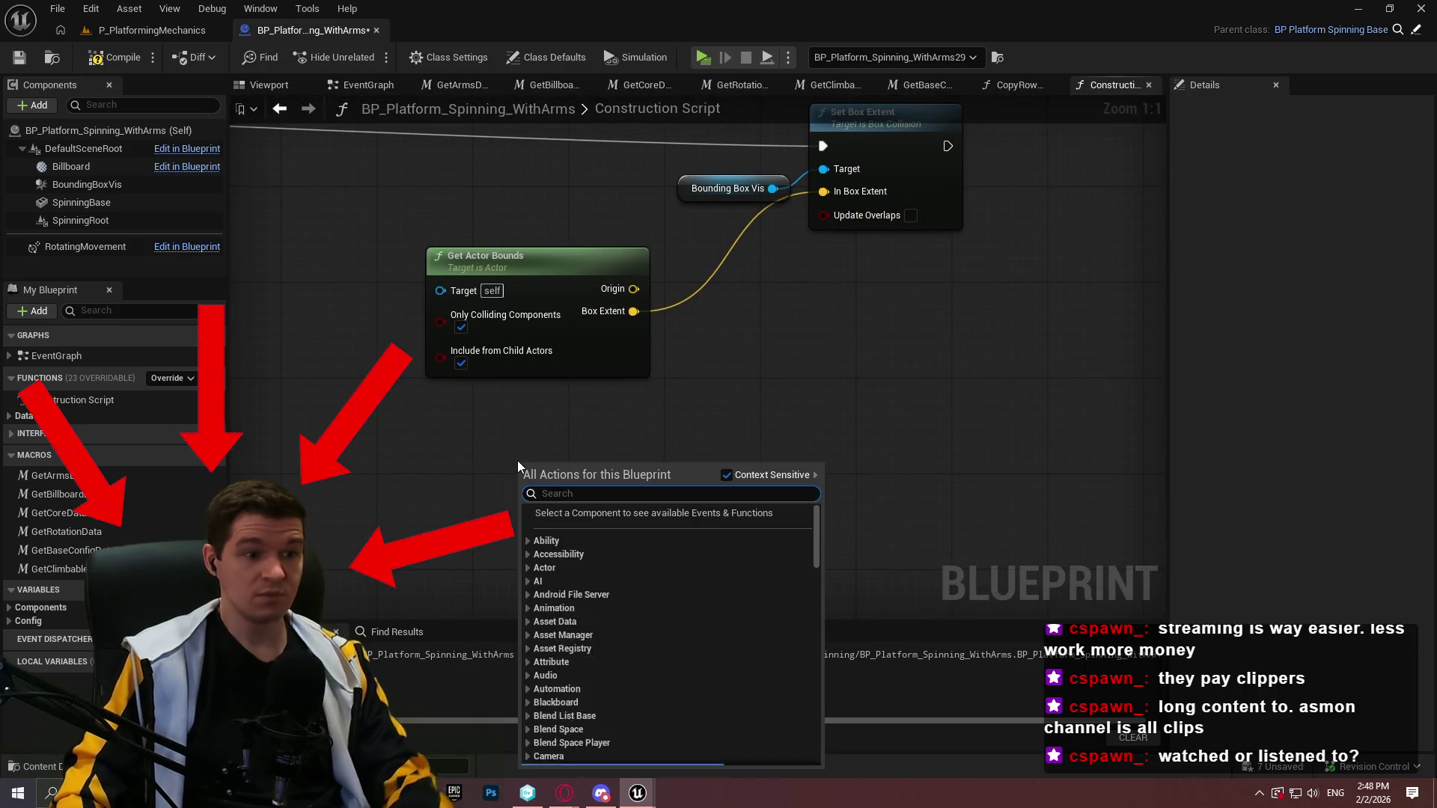
type("transform loca")
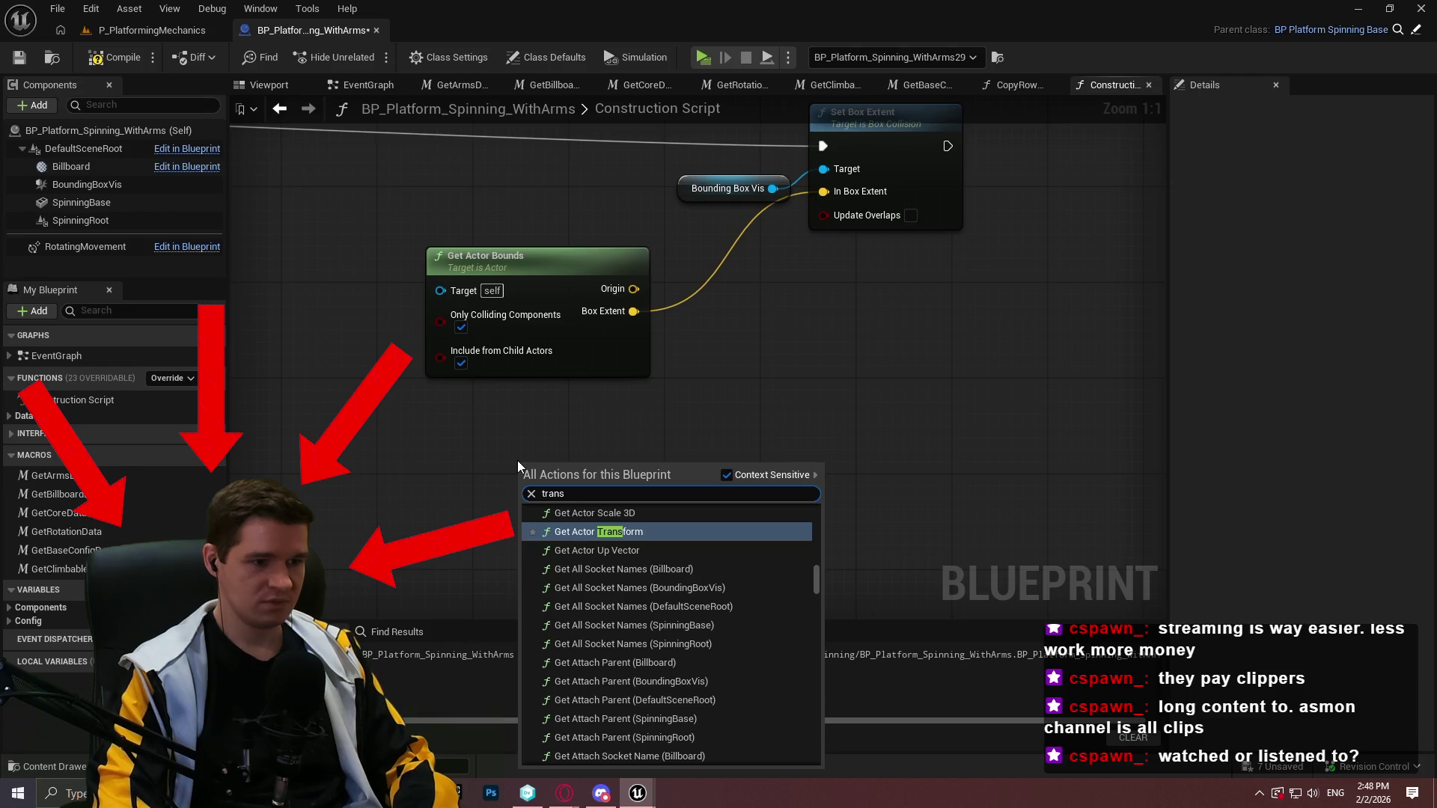
key("Return")
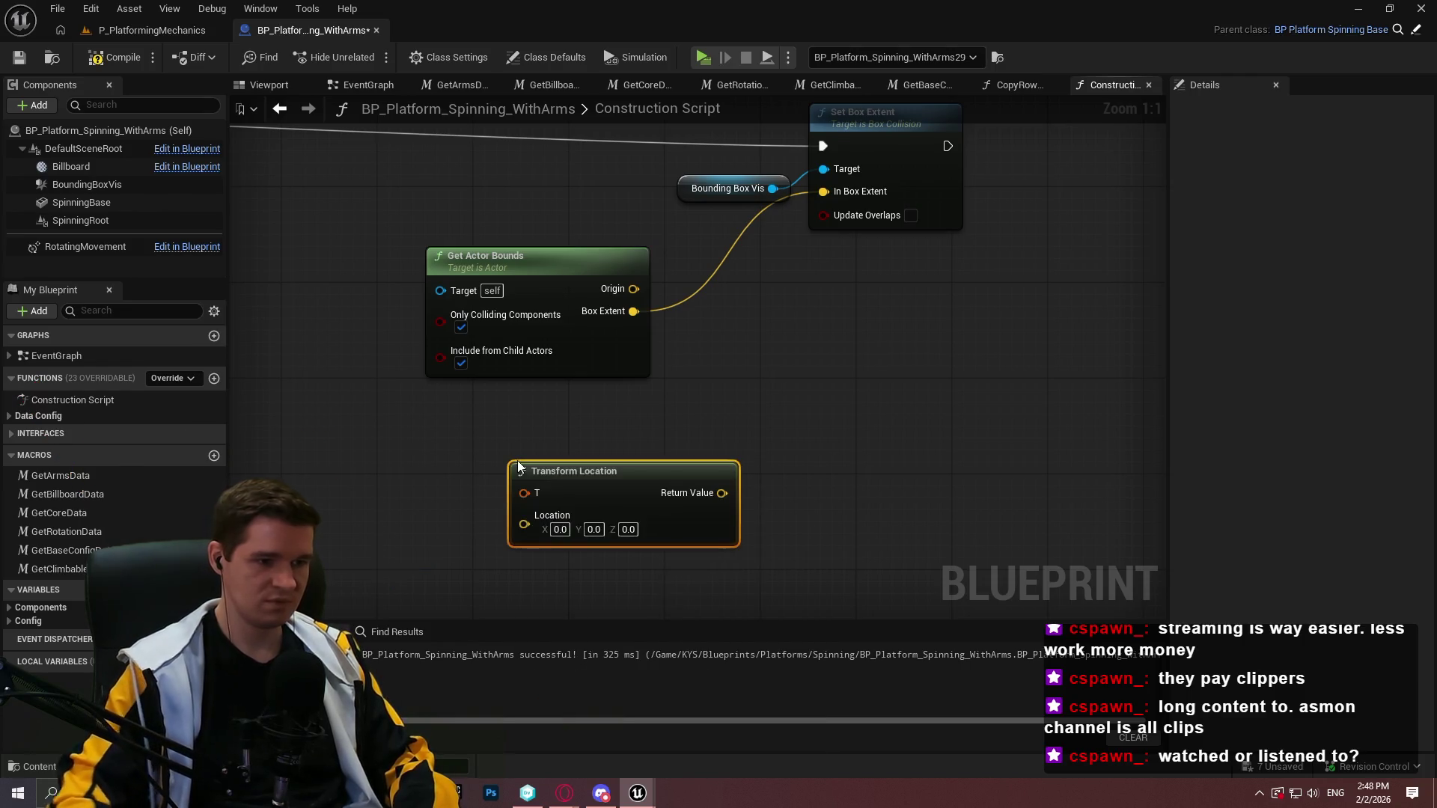
mouse_move(616, 477)
left_mouse_down()
mouse_move(851, 396)
mouse_move(785, 419)
left_mouse_up()
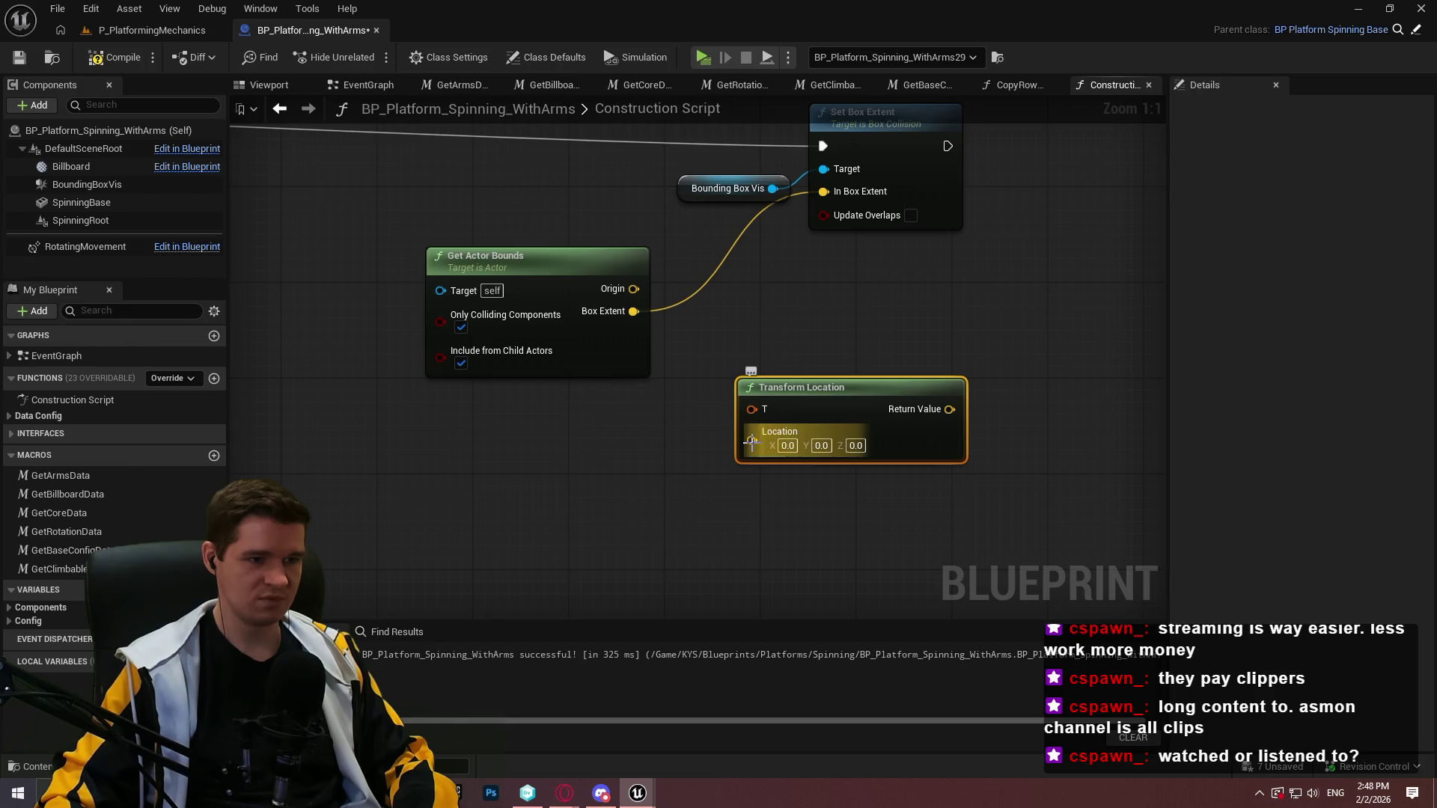
left_click_drag(552, 348, 554, 432)
left_click(756, 320)
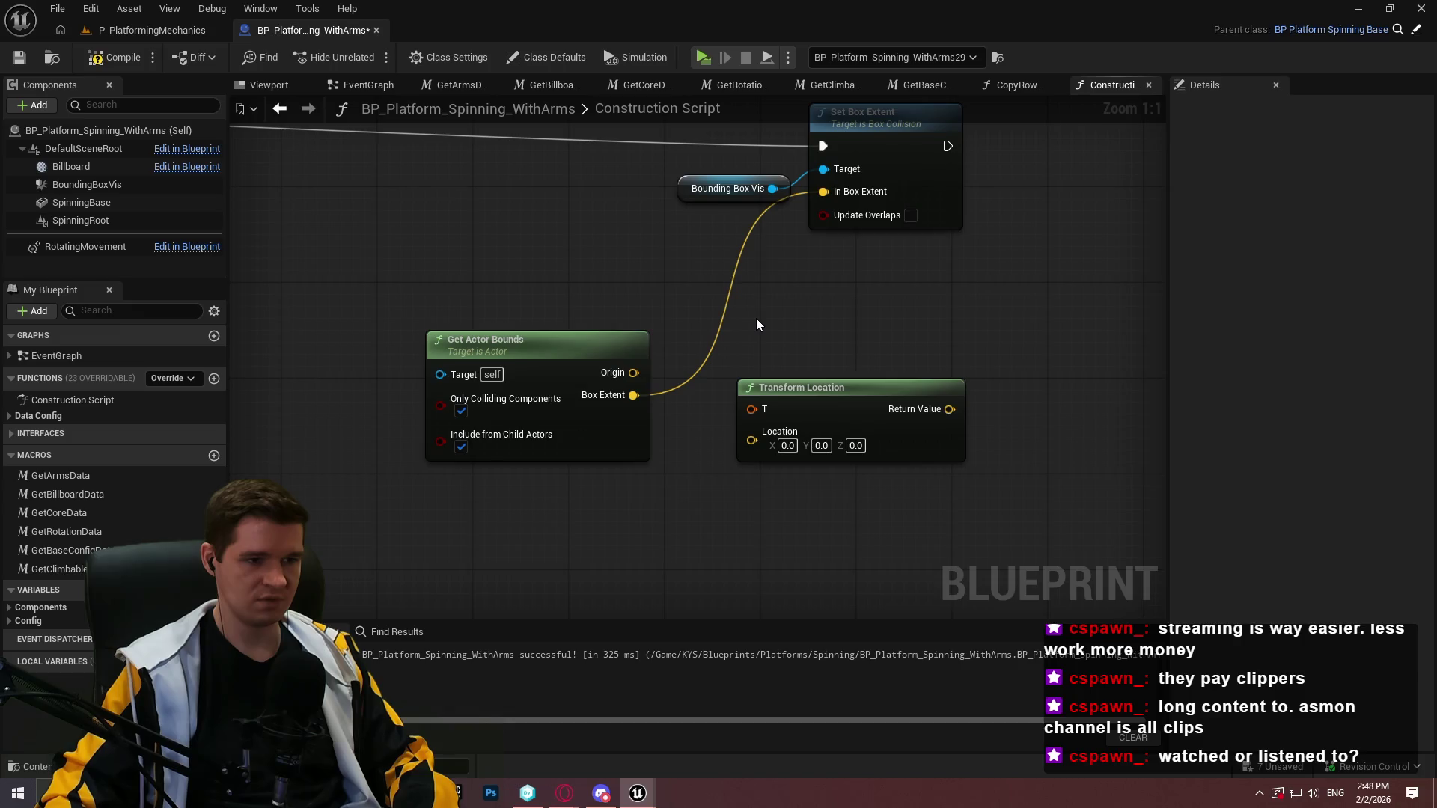
mouse_move(831, 403)
left_mouse_down()
mouse_move(783, 296)
mouse_move(780, 307)
mouse_move(612, 243)
mouse_move(555, 245)
mouse_move(794, 308)
left_mouse_up()
left_click(995, 283)
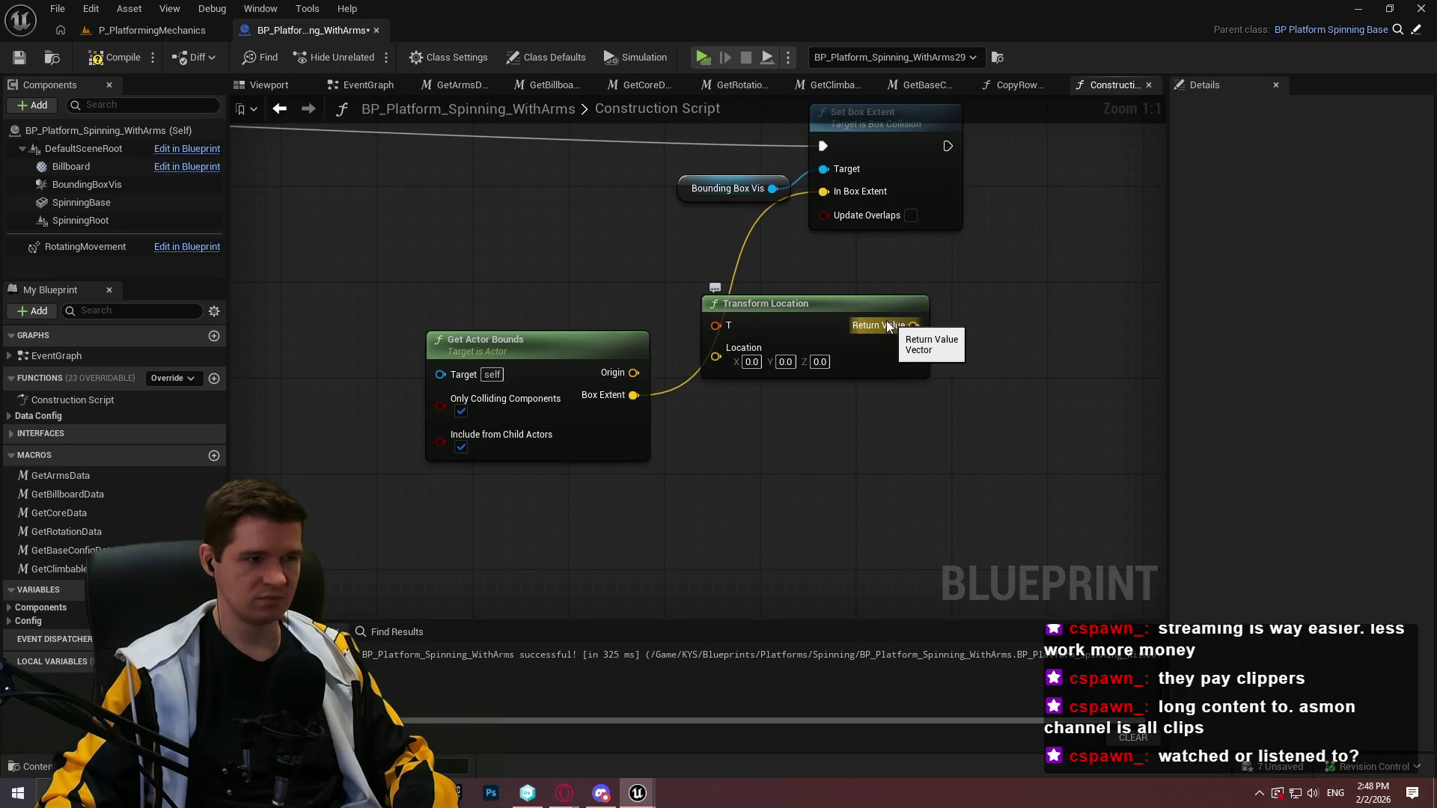
mouse_move(840, 314)
left_mouse_down()
mouse_move(851, 339)
mouse_move(619, 578)
mouse_move(630, 518)
left_mouse_up()
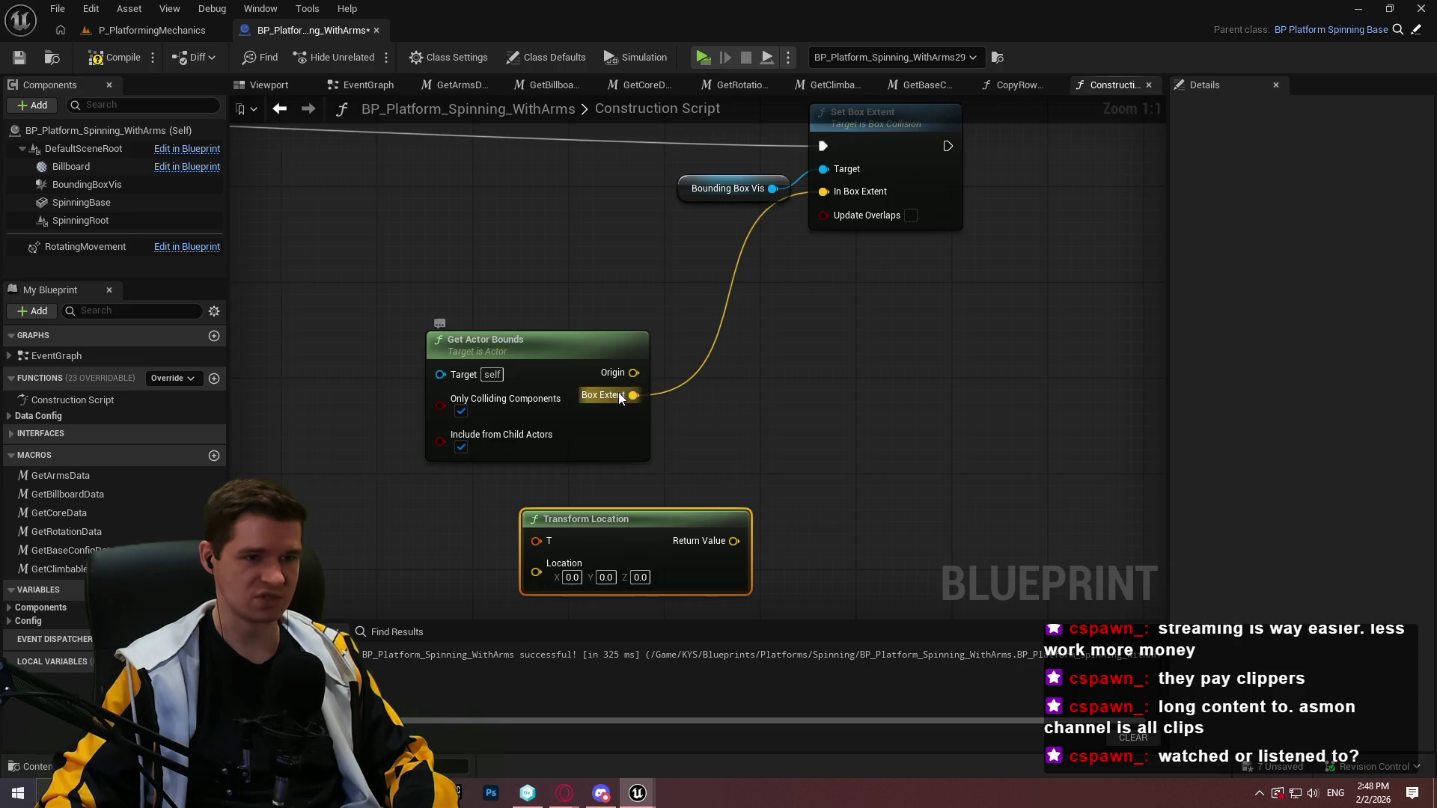
mouse_move(784, 338)
left_mouse_down()
mouse_move(827, 474)
mouse_move(1115, 449)
mouse_move(668, 417)
mouse_move(7, 454)
mouse_move(193, 566)
mouse_move(81, 559)
mouse_move(736, 438)
mouse_move(704, 349)
left_mouse_up()
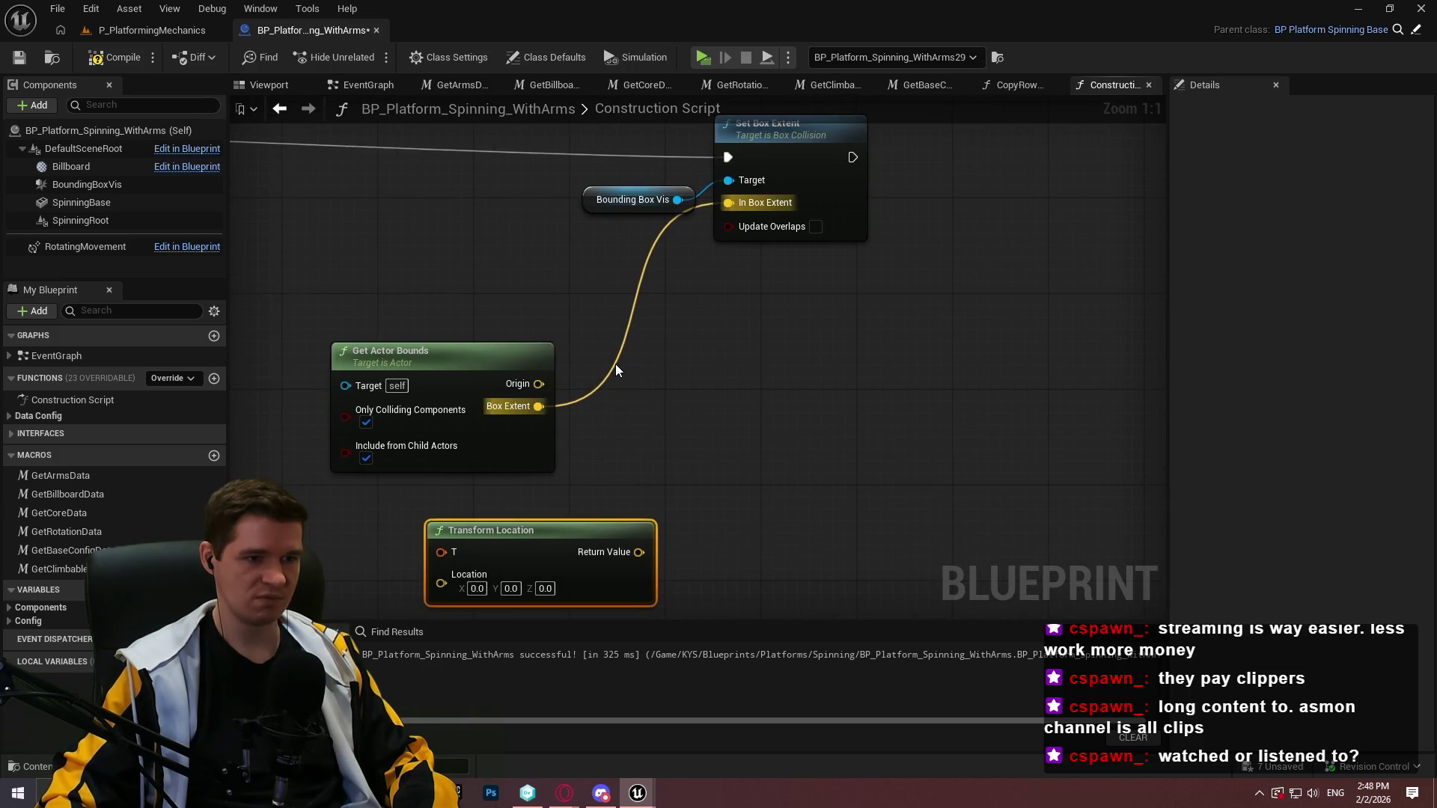
left_click(122, 30)
- Rotate the platform about X, then about 50 degrees around Z, checking the box encloses the arms
left_click_drag(748, 314, 775, 469)
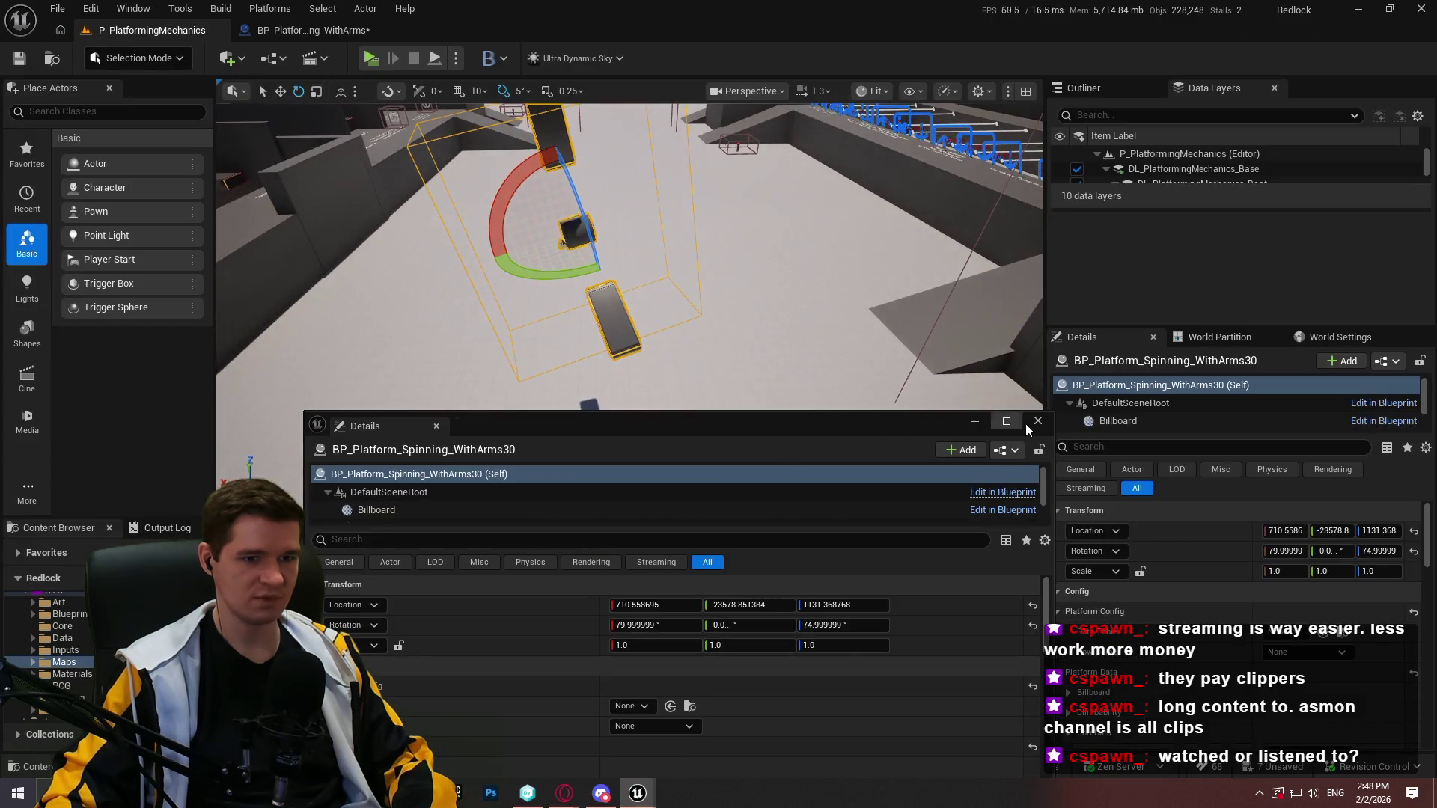
left_click(1037, 421)
left_click_drag(599, 314, 574, 339)
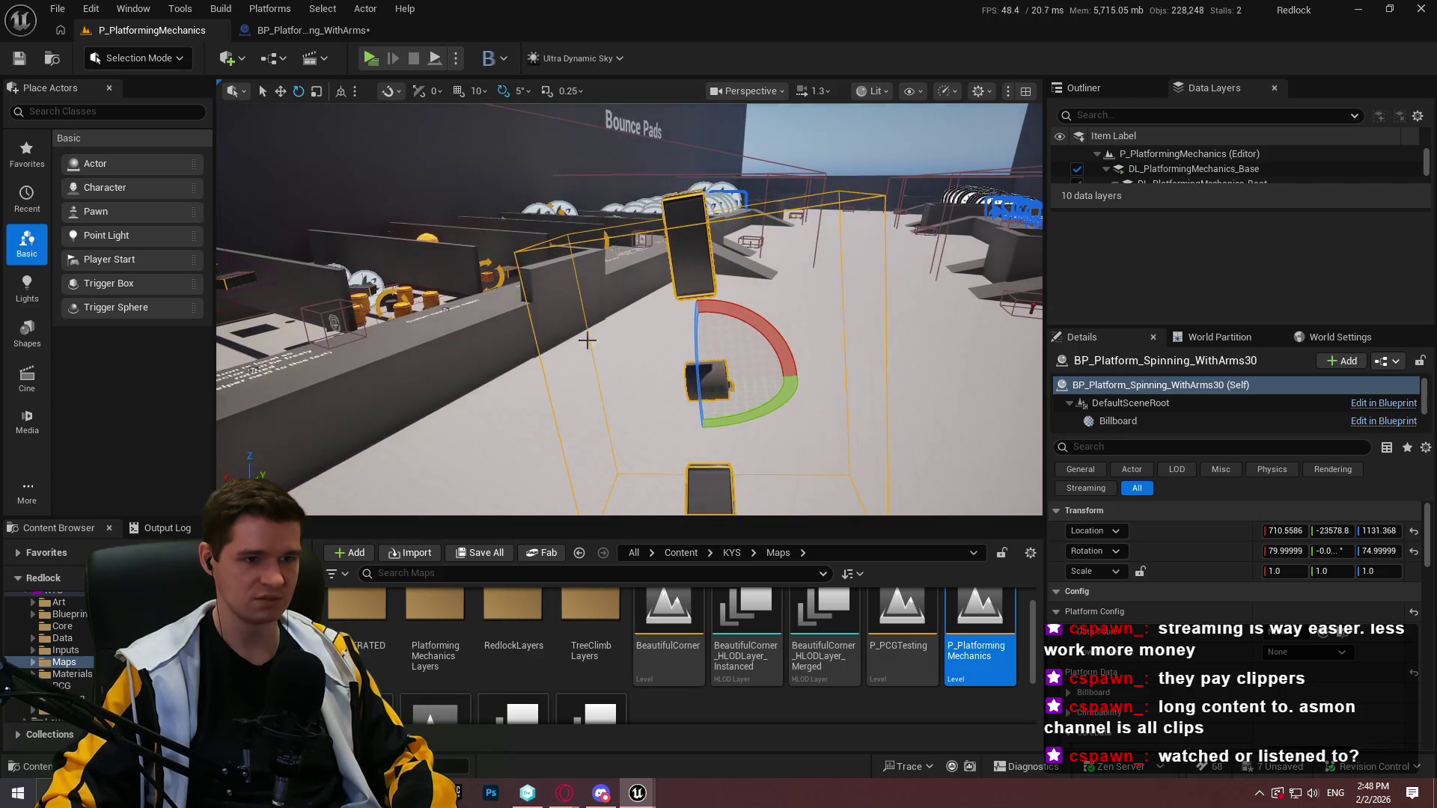
mouse_move(782, 344)
left_mouse_down()
mouse_move(598, 357)
mouse_move(613, 449)
mouse_move(710, 474)
mouse_move(680, 474)
mouse_move(603, 399)
mouse_move(603, 367)
mouse_move(662, 284)
mouse_move(593, 385)
mouse_move(625, 311)
mouse_move(682, 277)
mouse_move(737, 278)
mouse_move(600, 391)
mouse_move(652, 280)
left_mouse_up()
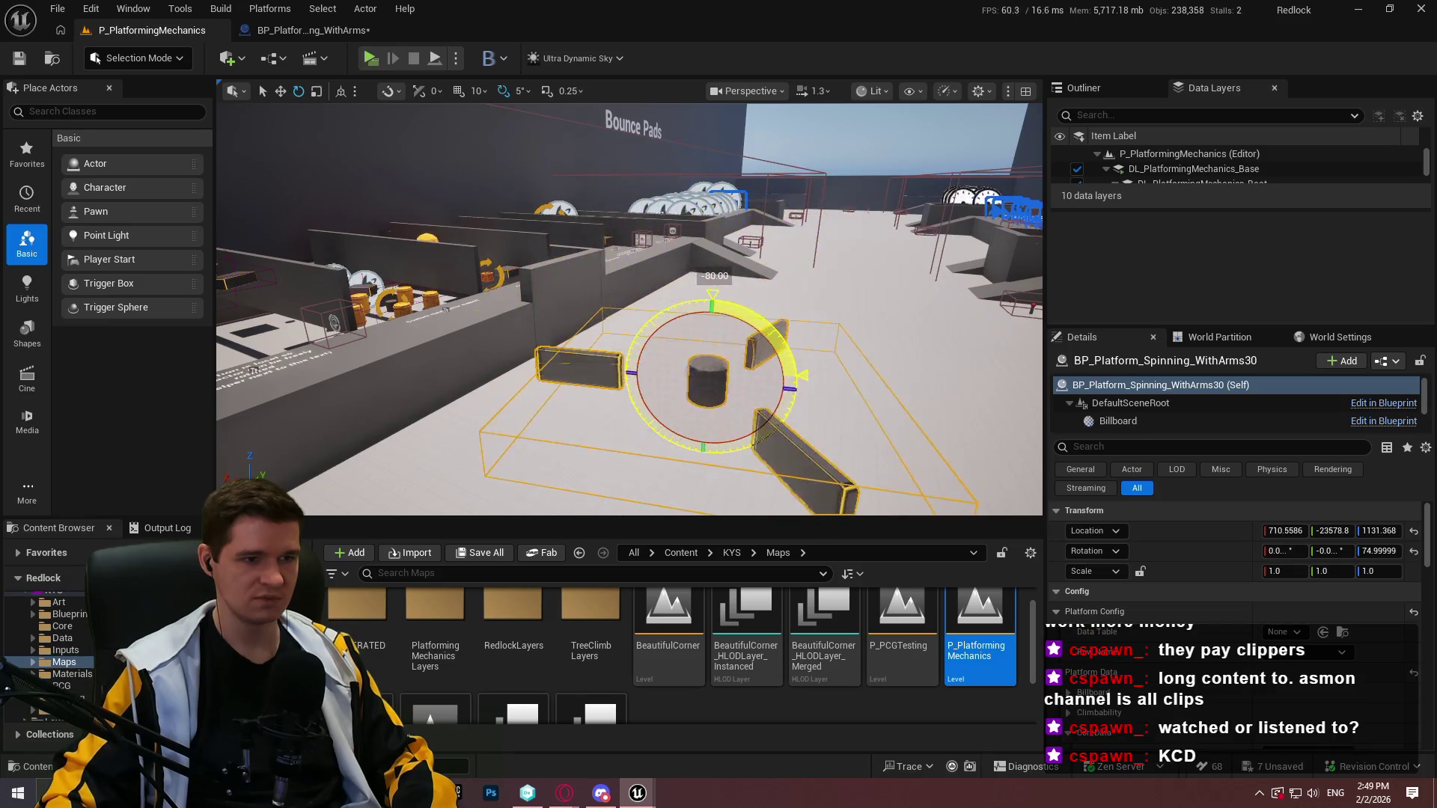
key("s")
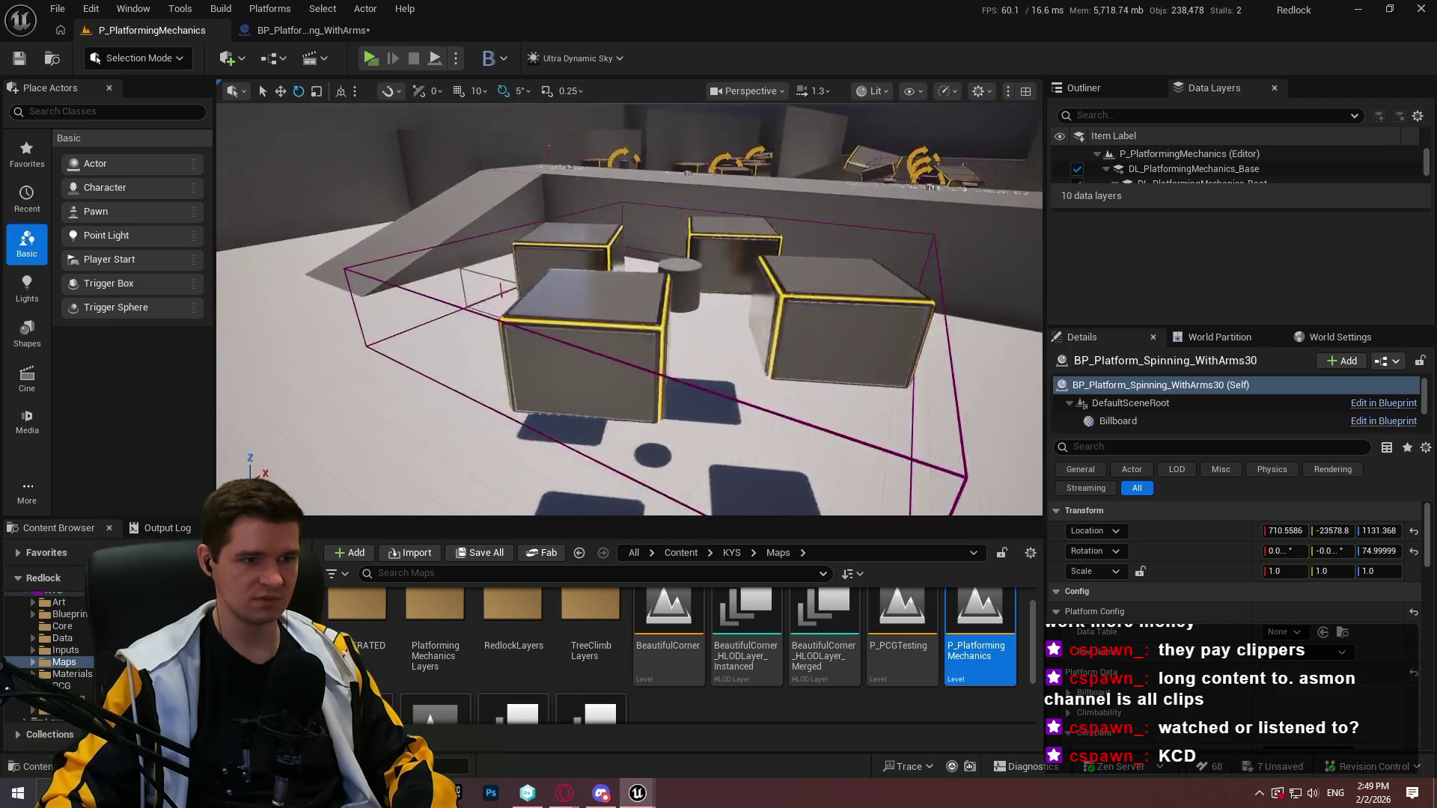
mouse_move(628, 307)
left_mouse_down()
mouse_move(628, 239)
mouse_move(674, 284)
mouse_move(673, 330)
mouse_move(673, 277)
mouse_move(746, 263)
left_mouse_up()
mouse_move(686, 228)
left_mouse_down()
mouse_move(602, 239)
mouse_move(651, 234)
left_mouse_up()
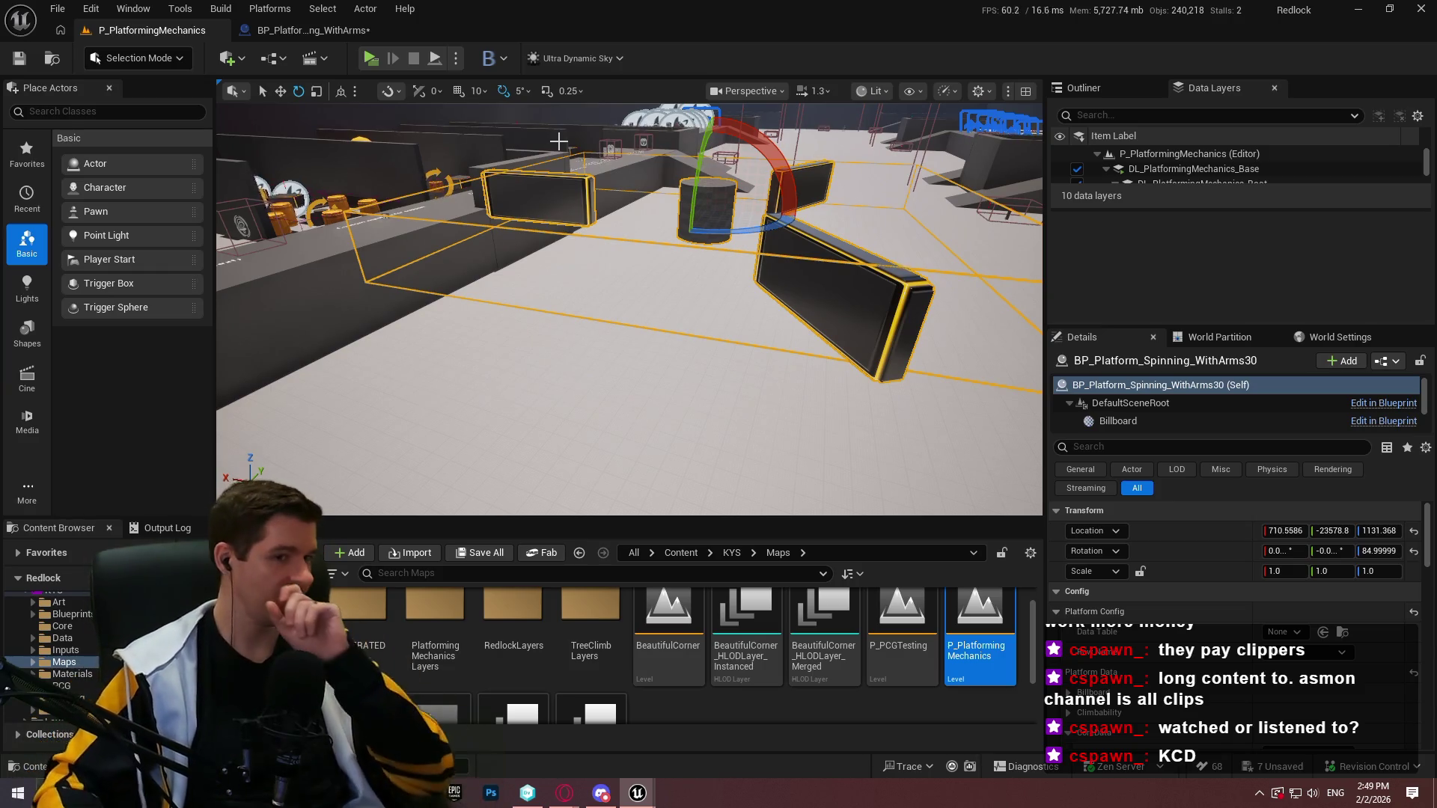
- Add a Get Actor Transform node and feed it into Transform Location
left_click(329, 32)
left_click_drag(501, 552, 681, 468)
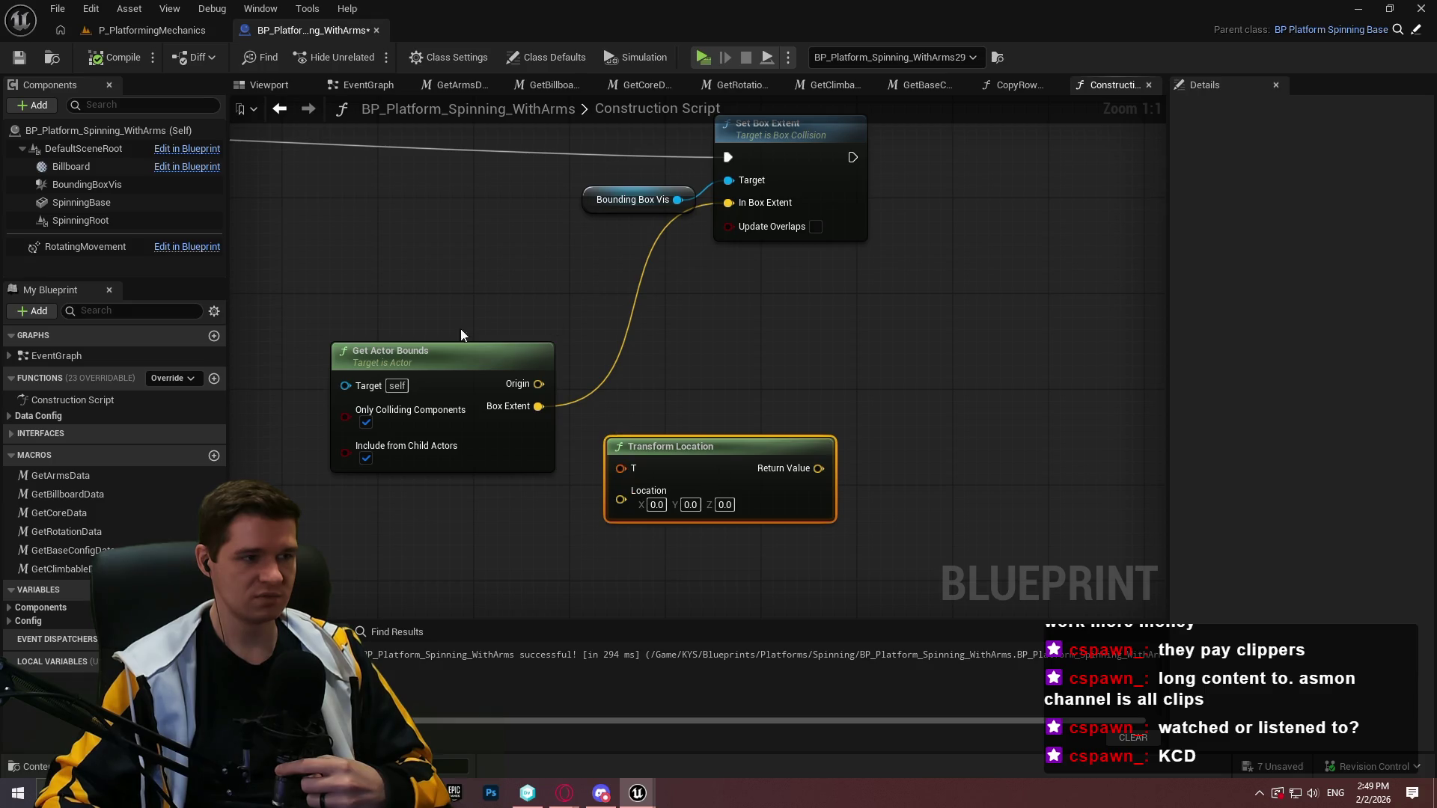
right_click(682, 299)
type("get wio")
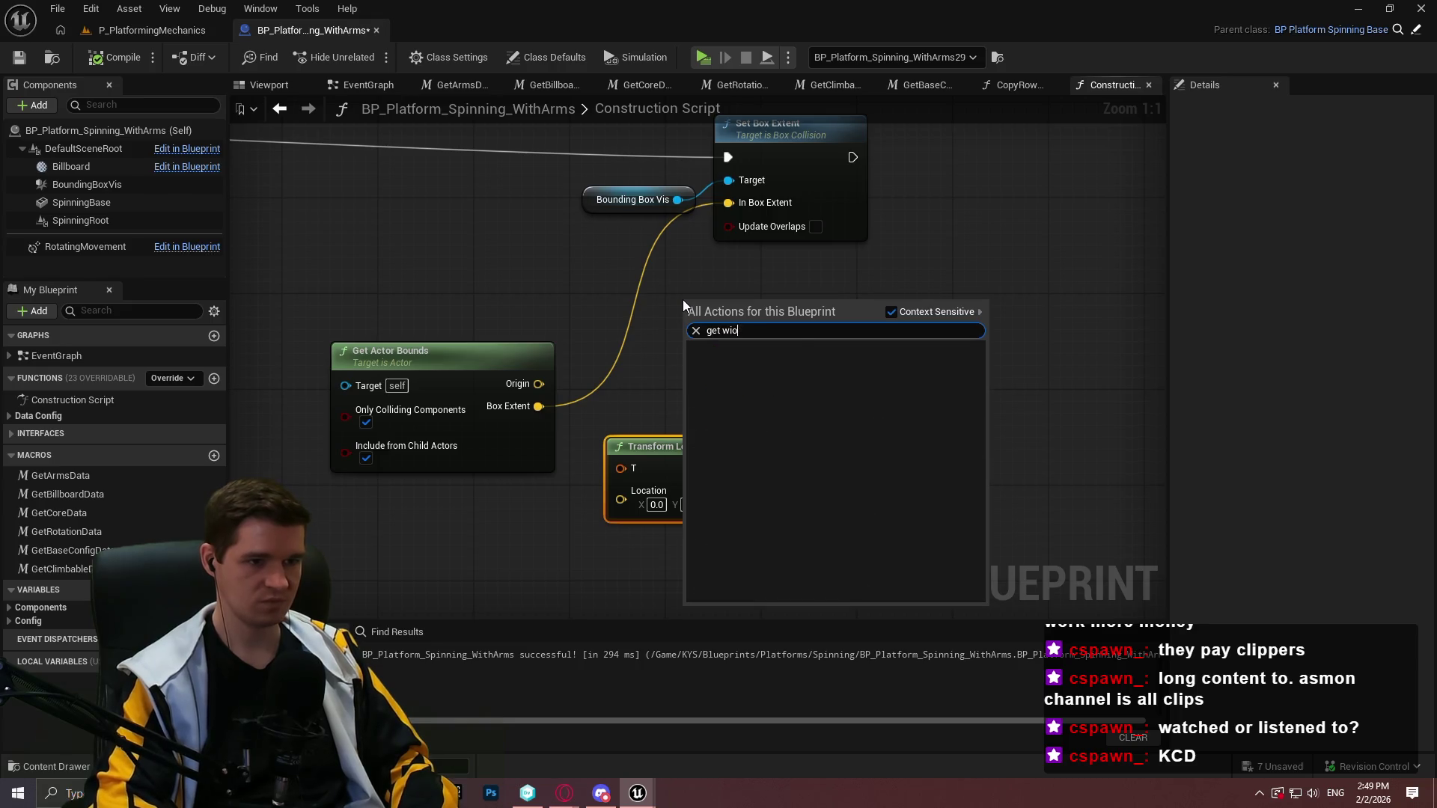
key("BackSpace")
key("BackSpace")
key("BackSpace")
key("BackSpace")
type(" local tran")
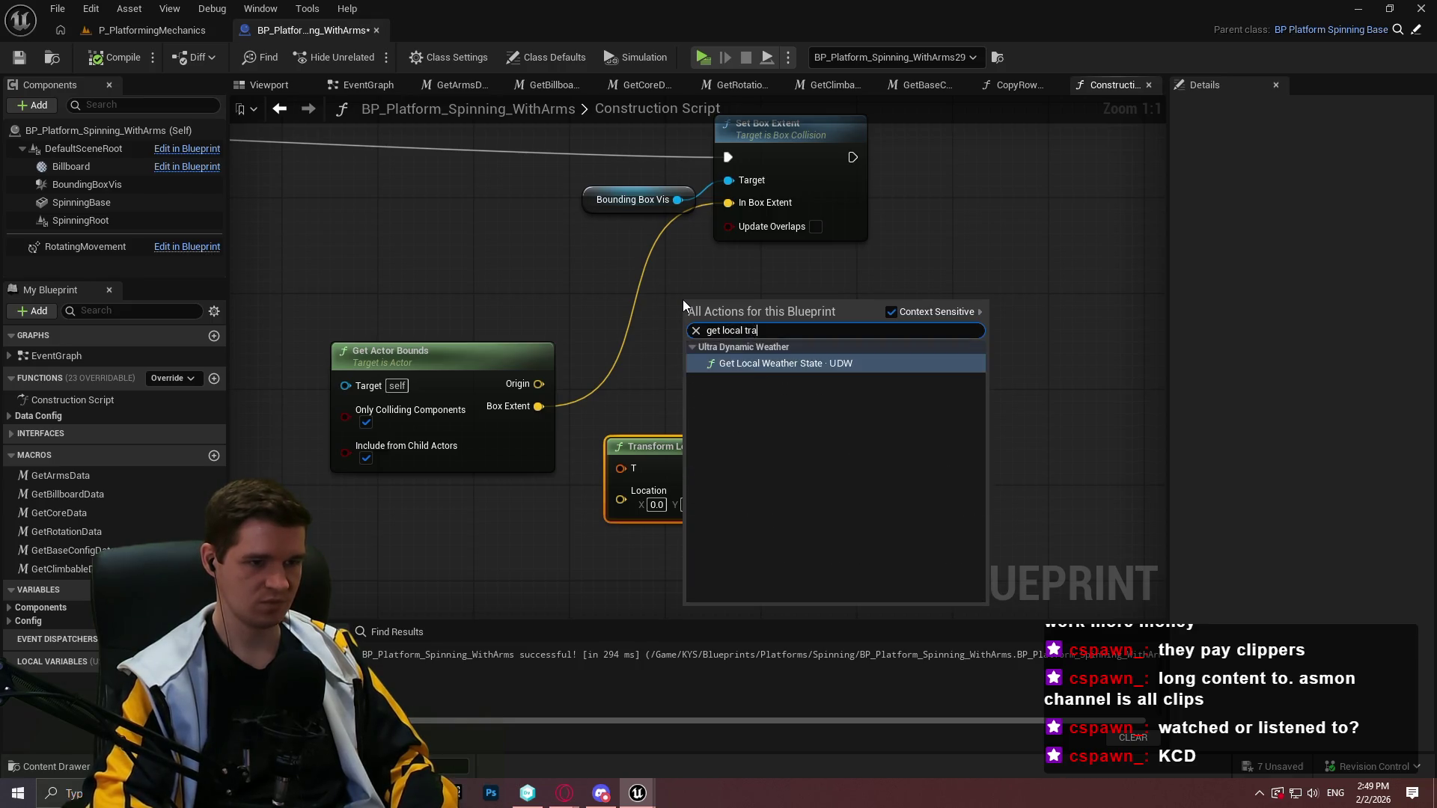
key("BackSpace")
key("BackSpace")
key("BackSpace")
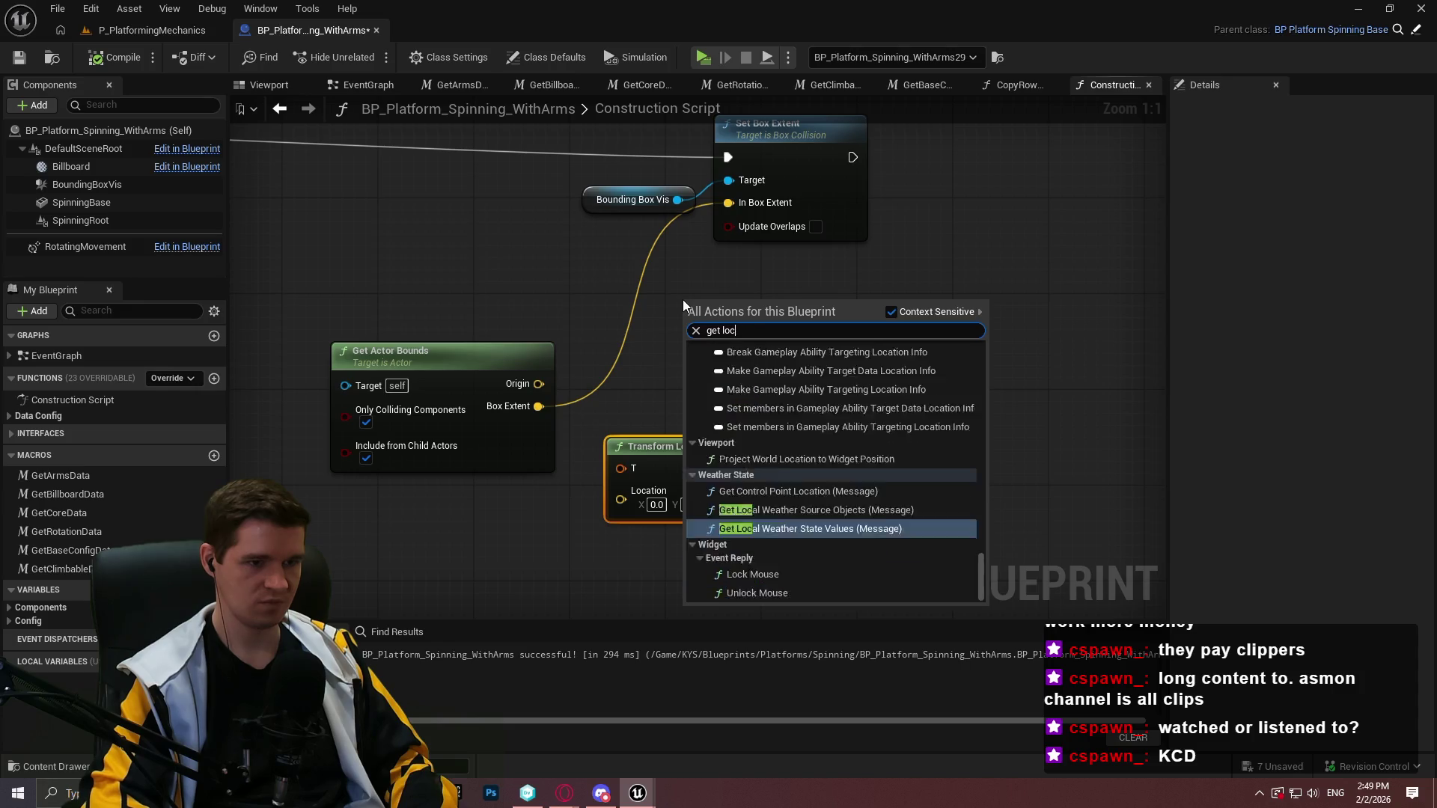
type("transform")
key("Return")
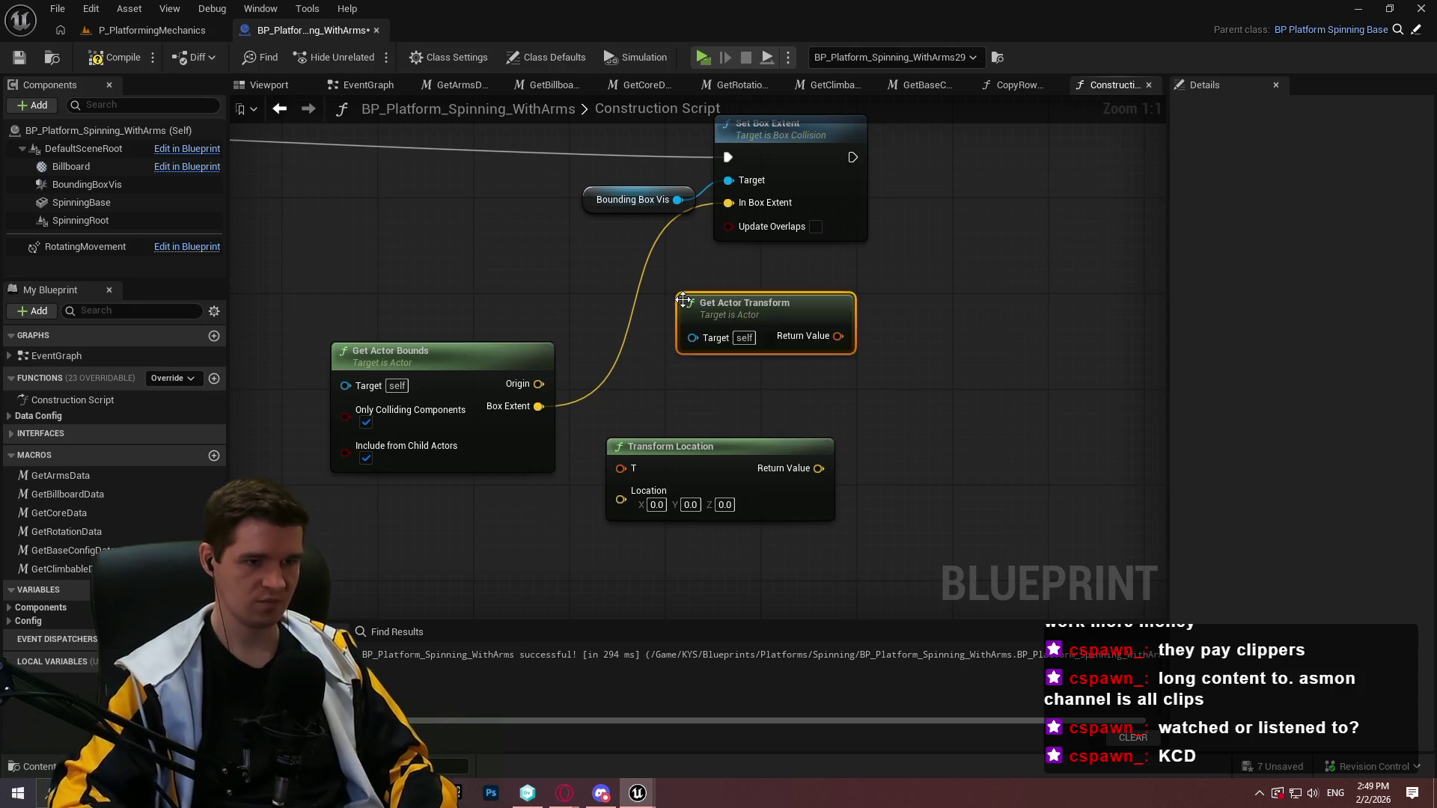
left_click_drag(728, 322, 369, 549)
left_click_drag(479, 567, 633, 479)
- Split Transform Location's Return Value into X, Y, Z, keeping Location as one vector
right_click(617, 495)
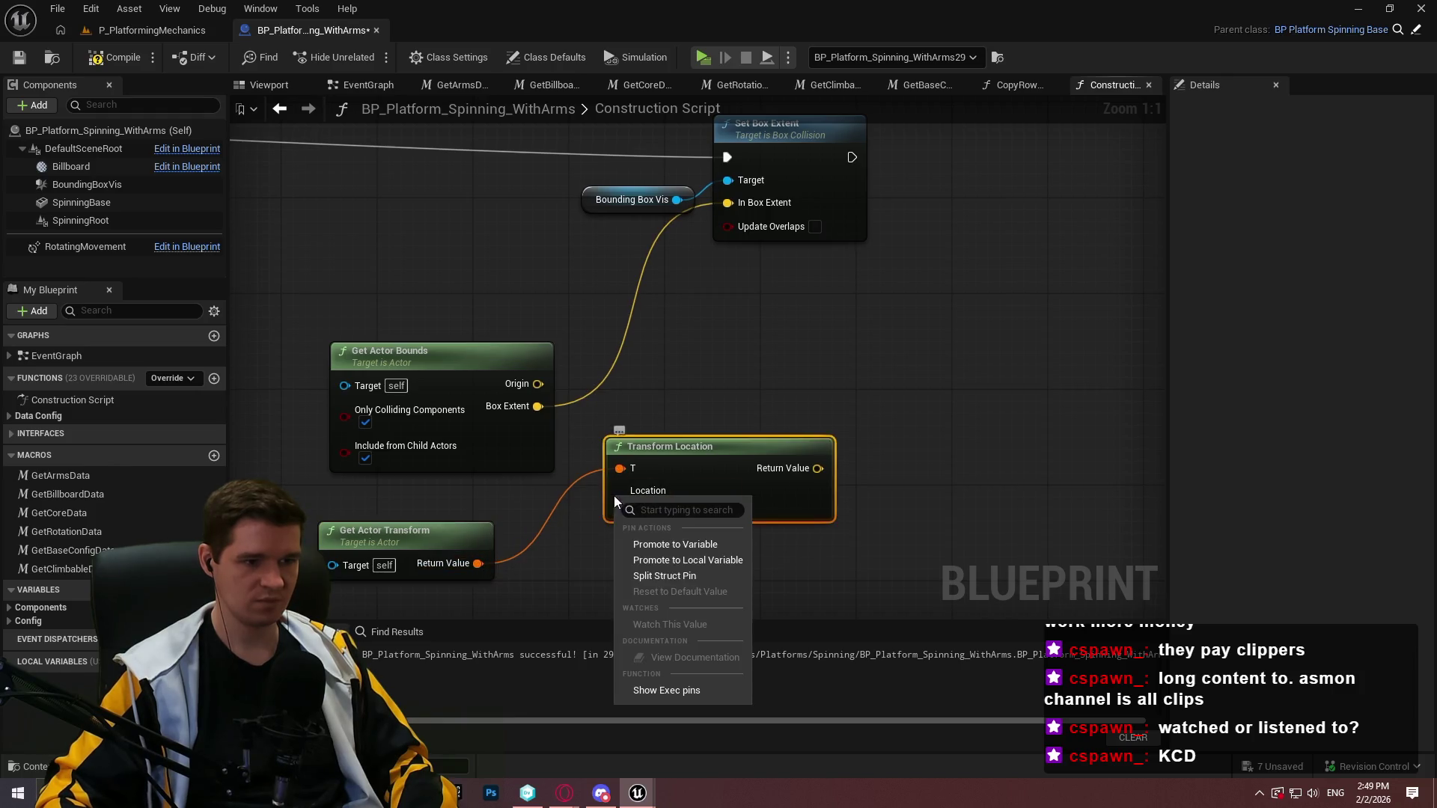
left_click(657, 577)
right_click(783, 471)
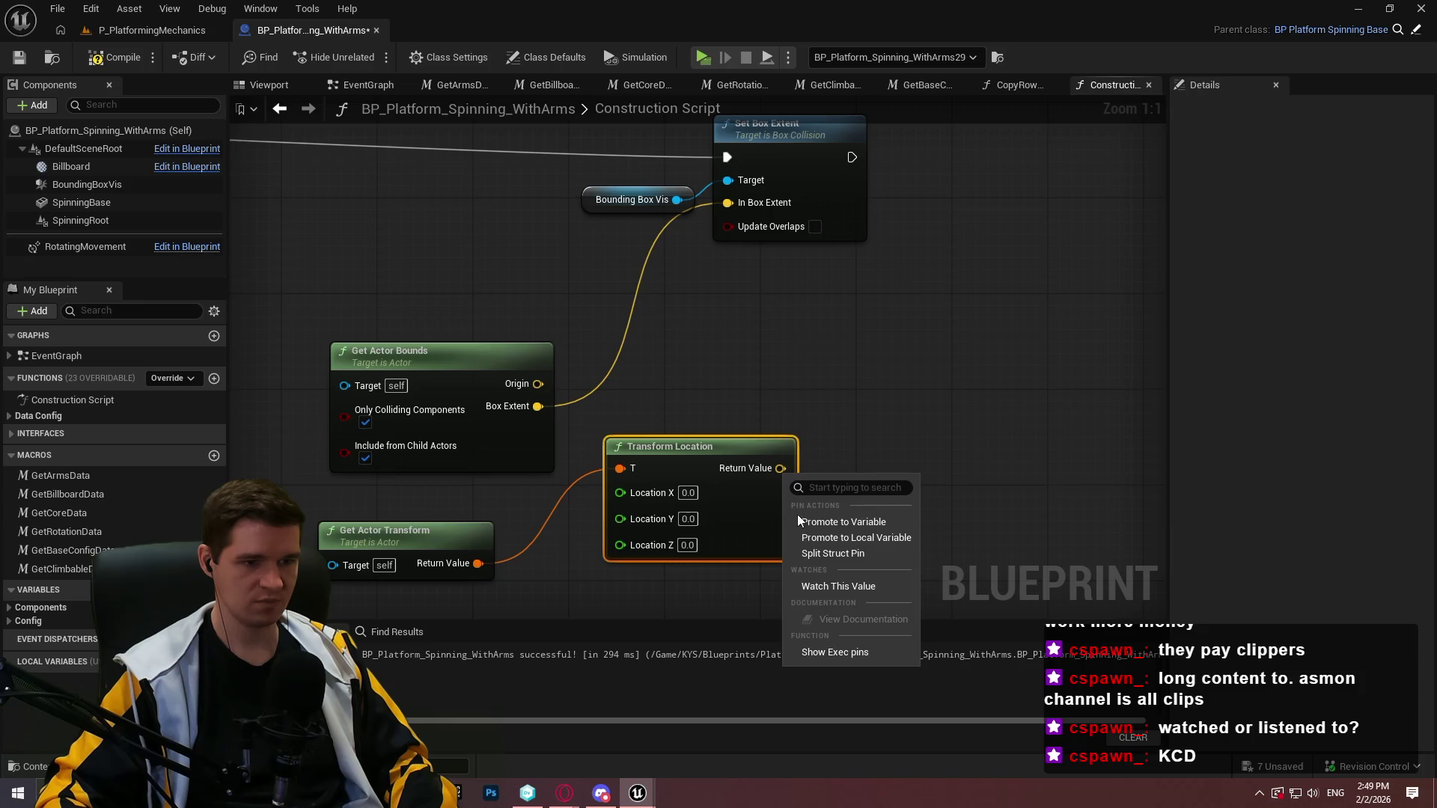
left_click(827, 556)
right_click(645, 510)
right_click(631, 504)
left_click(882, 540)
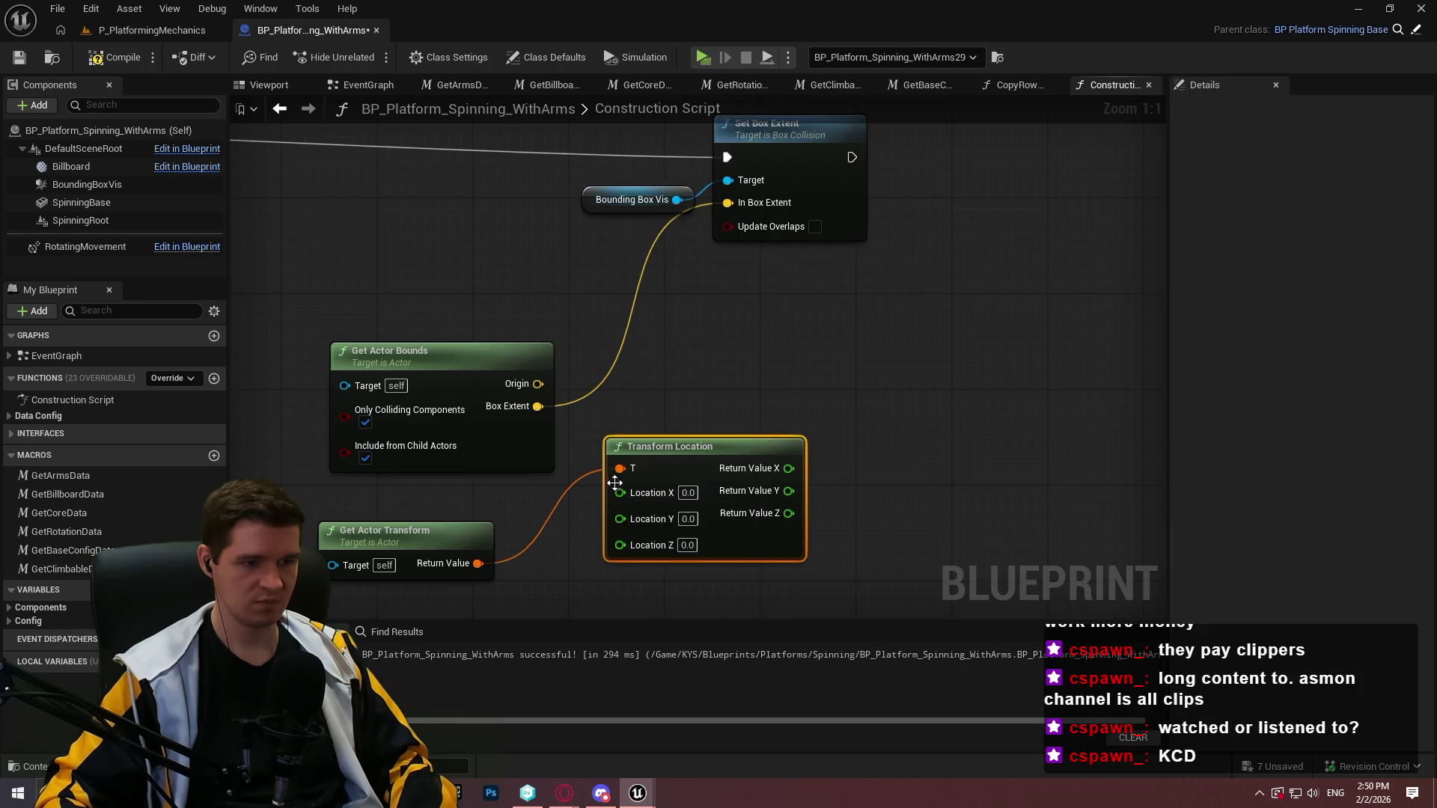
right_click(631, 500)
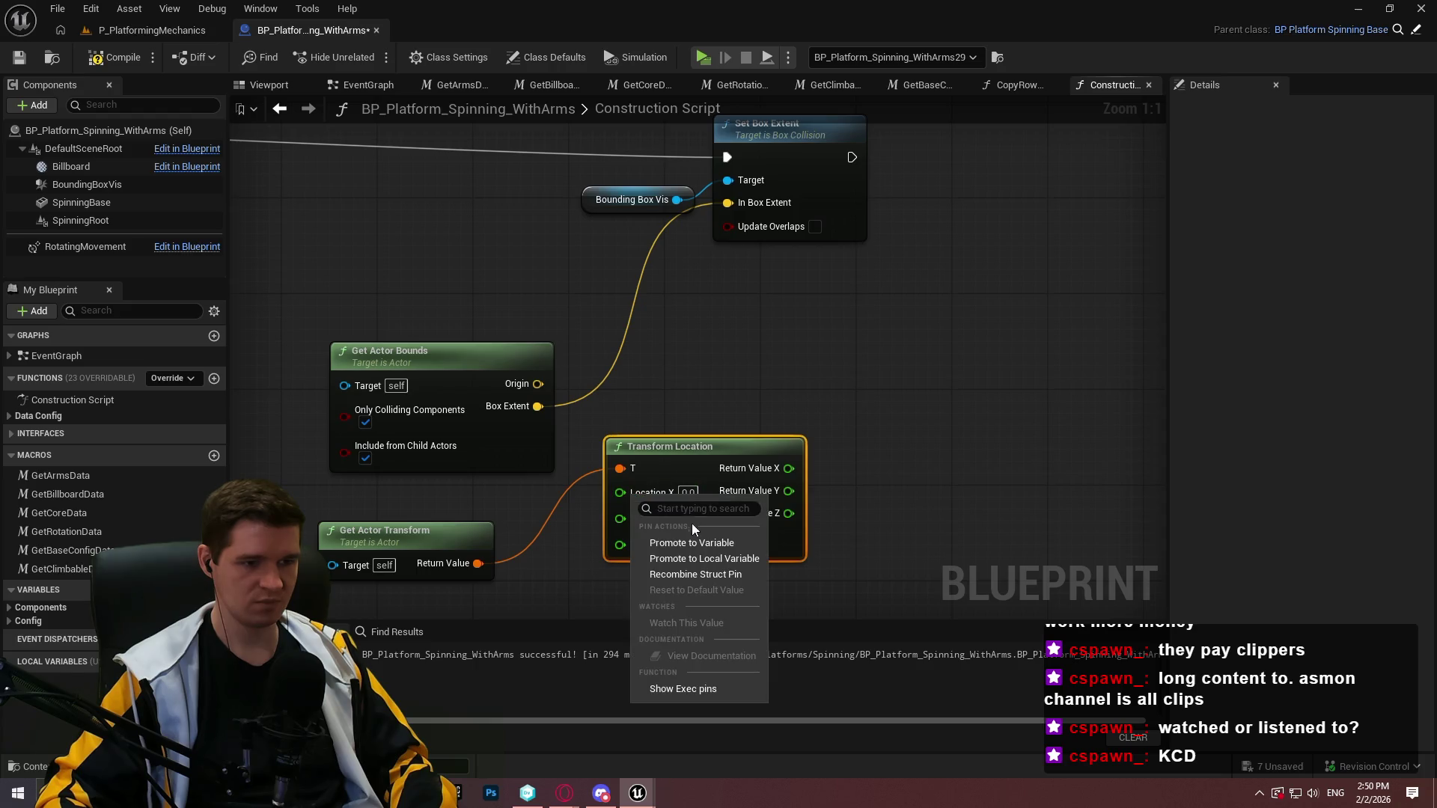
left_click(695, 574)
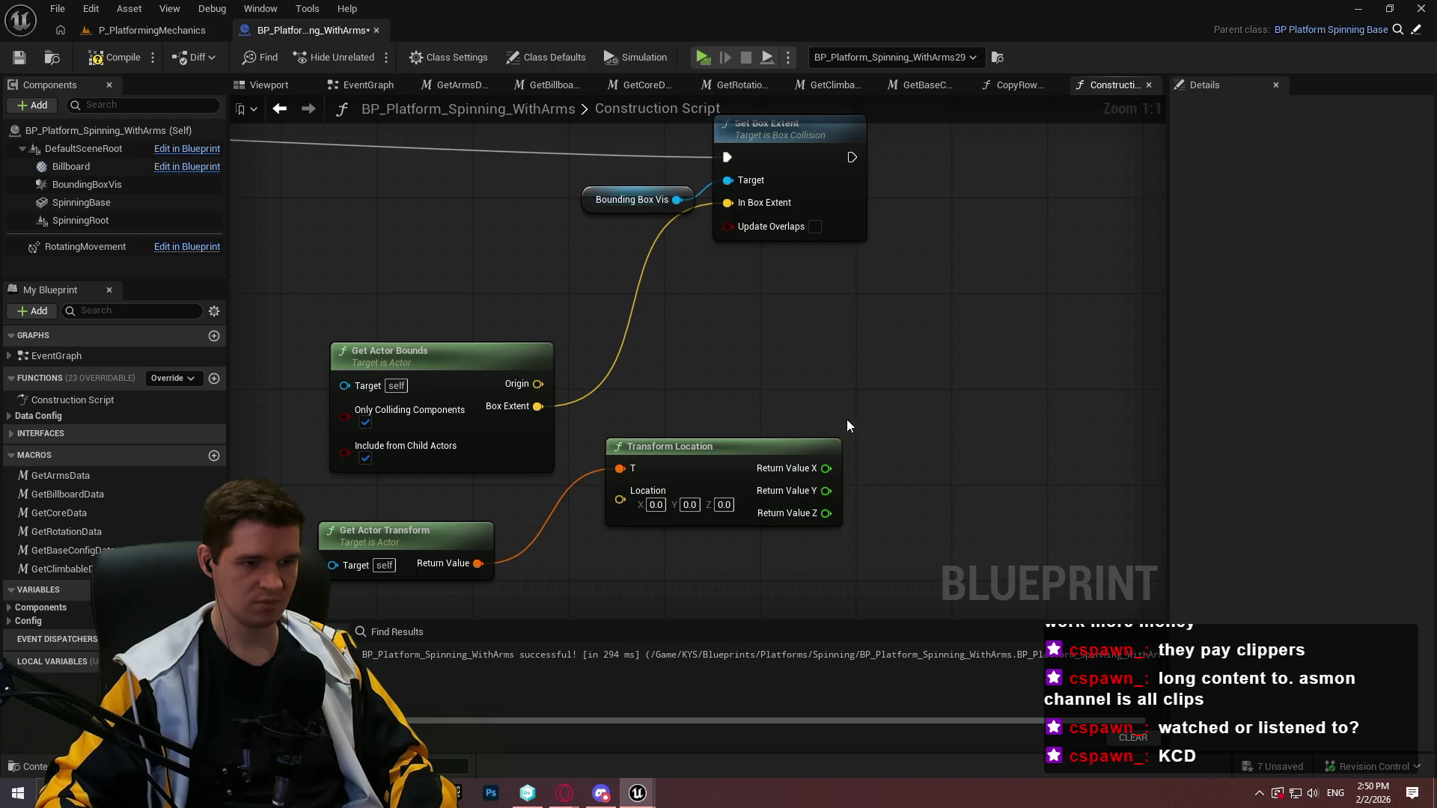
- Split In Box Extent into X, Y, Z and connect Box Extent to Transform Location's Location
left_click(726, 203, "alt")
right_click(727, 204)
left_click(782, 284)
right_click(536, 407)
key("Escape")
left_click_drag(536, 406, 615, 520)
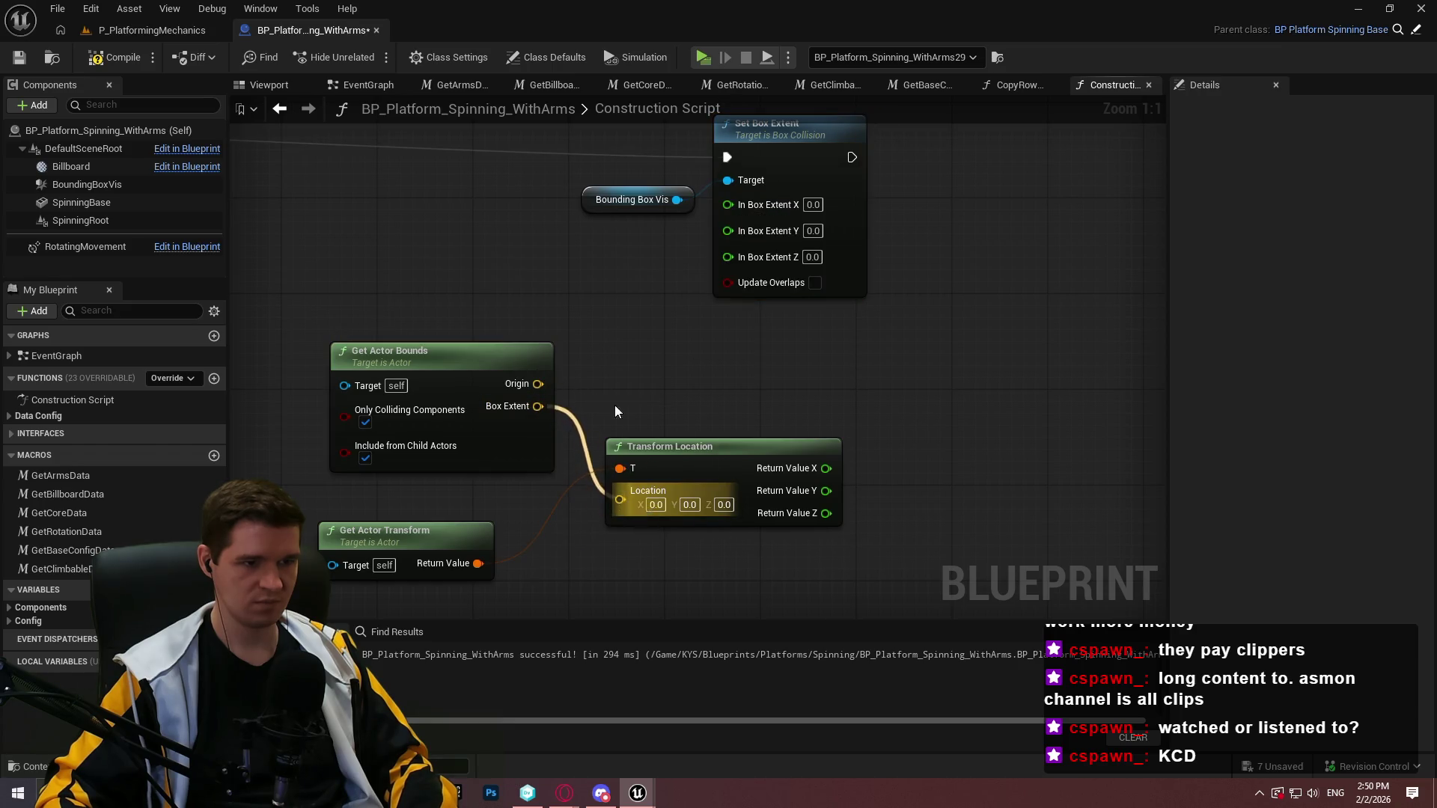
- Break Box Extent into X and Y for In Box Extent X/Y, taking Z from Transform Location
left_click_drag(537, 406, 576, 375)
type("break")
left_click(668, 421)
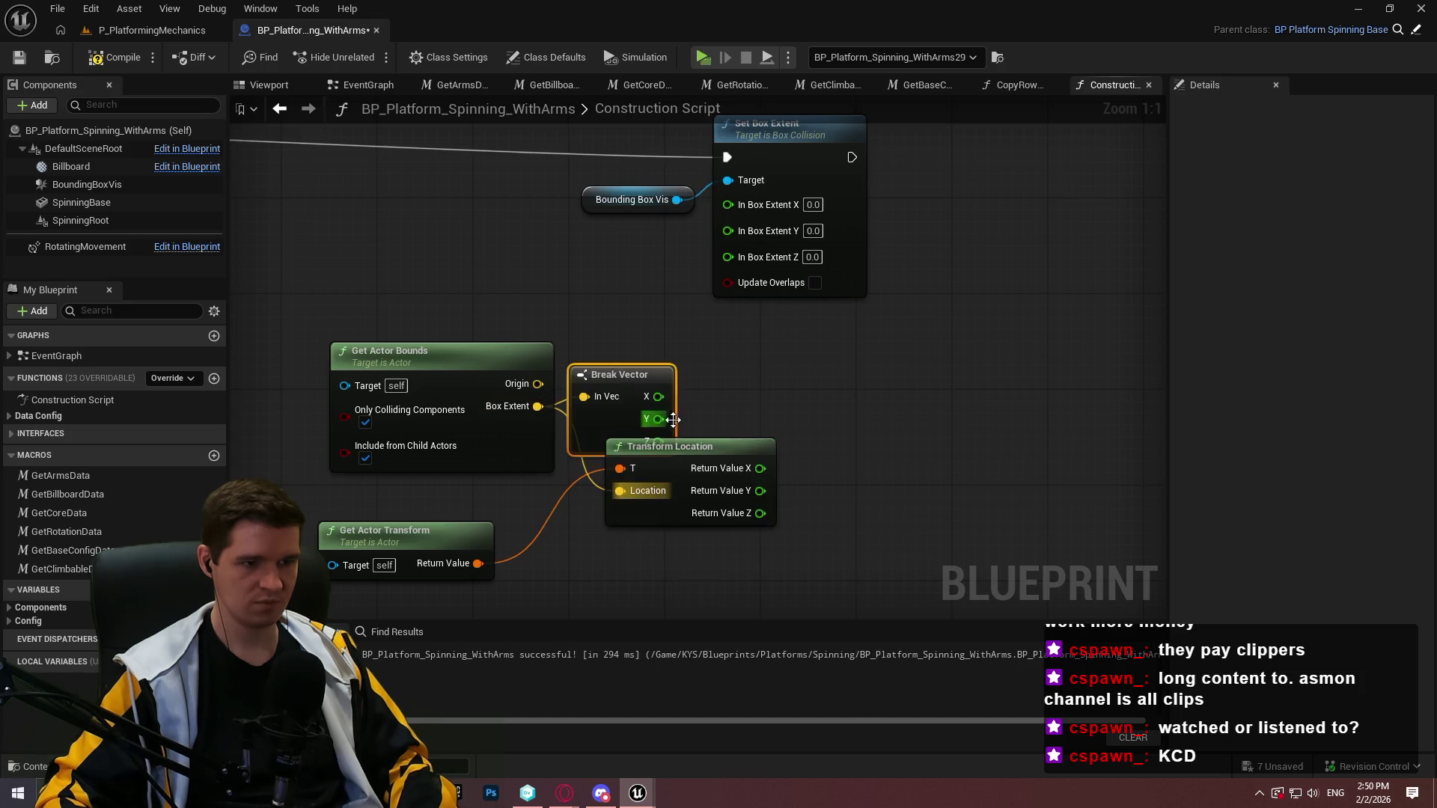
mouse_move(658, 397)
left_mouse_down()
mouse_move(782, 201)
mouse_move(728, 203)
mouse_move(658, 419)
mouse_move(648, 351)
left_mouse_up()
mouse_move(751, 506)
left_mouse_down()
mouse_move(740, 243)
mouse_move(756, 509)
mouse_move(728, 248)
left_mouse_up()
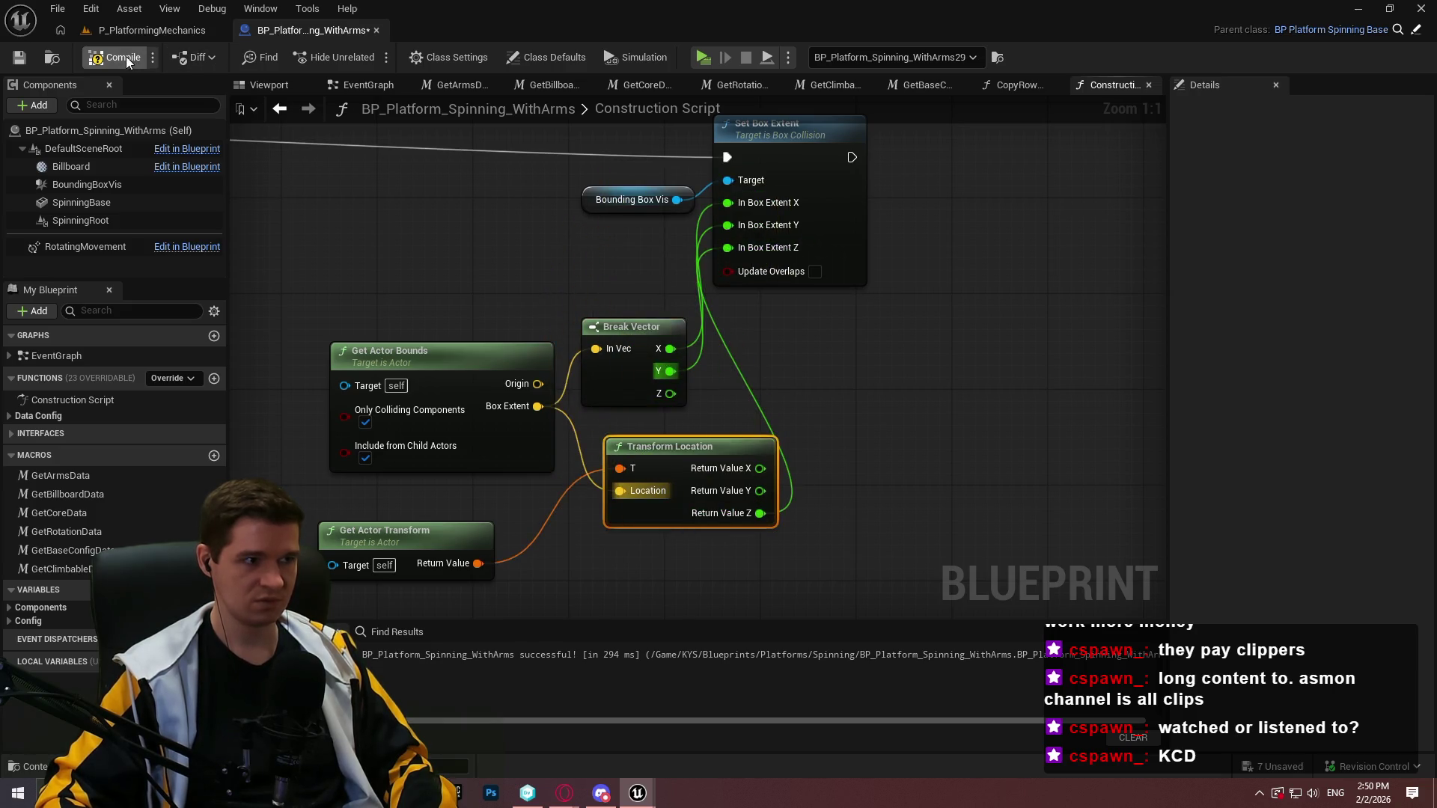
left_click(133, 32)
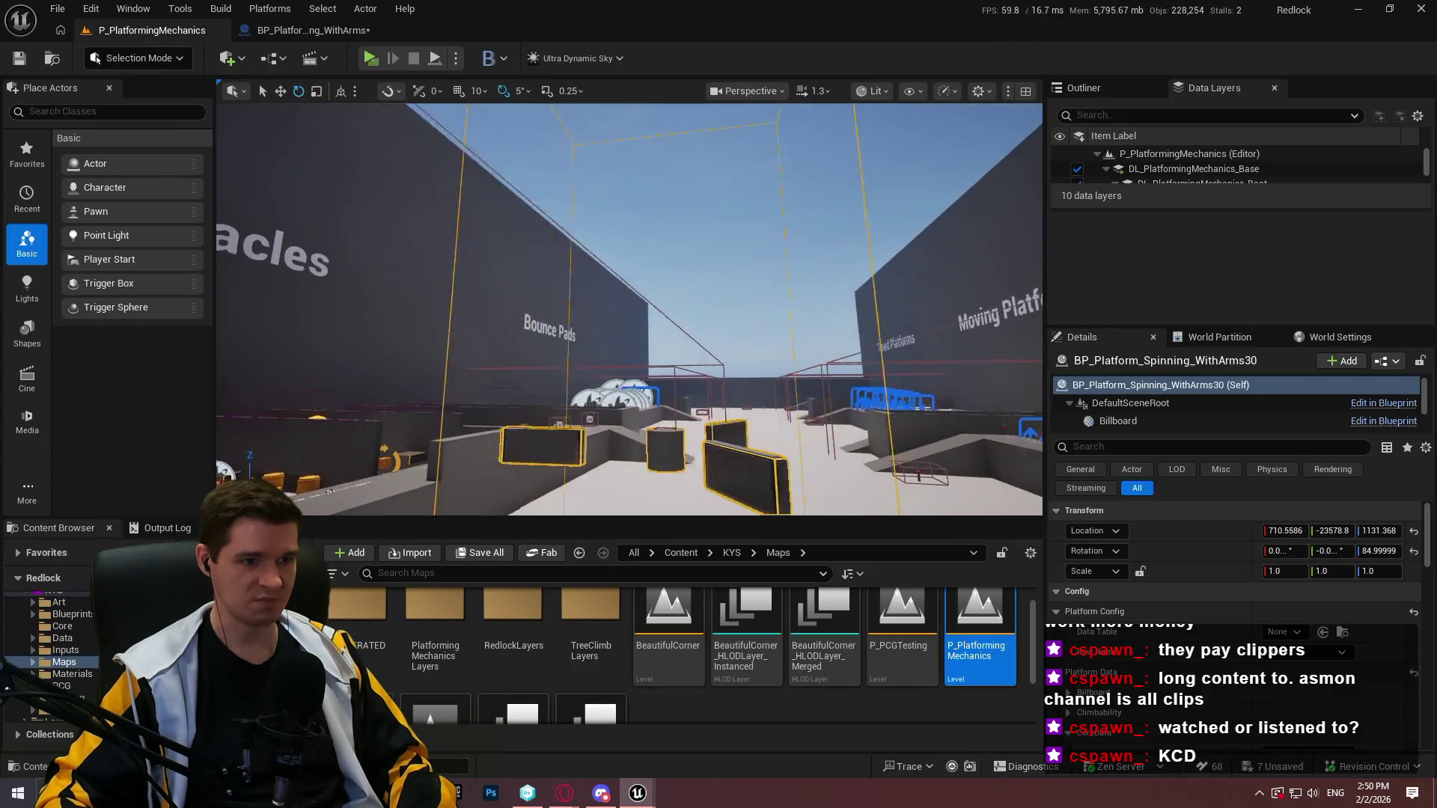
- Tilt the platform about X to roughly 100 degrees, then go back to its Blueprint graph
mouse_move(636, 268)
left_mouse_down()
mouse_move(711, 325)
mouse_move(778, 352)
mouse_move(748, 411)
mouse_move(681, 423)
mouse_move(599, 378)
mouse_move(613, 282)
mouse_move(674, 258)
mouse_move(743, 262)
mouse_move(608, 322)
mouse_move(662, 419)
mouse_move(767, 348)
mouse_move(729, 252)
mouse_move(786, 339)
left_mouse_up()
key("ctrl+Tab")
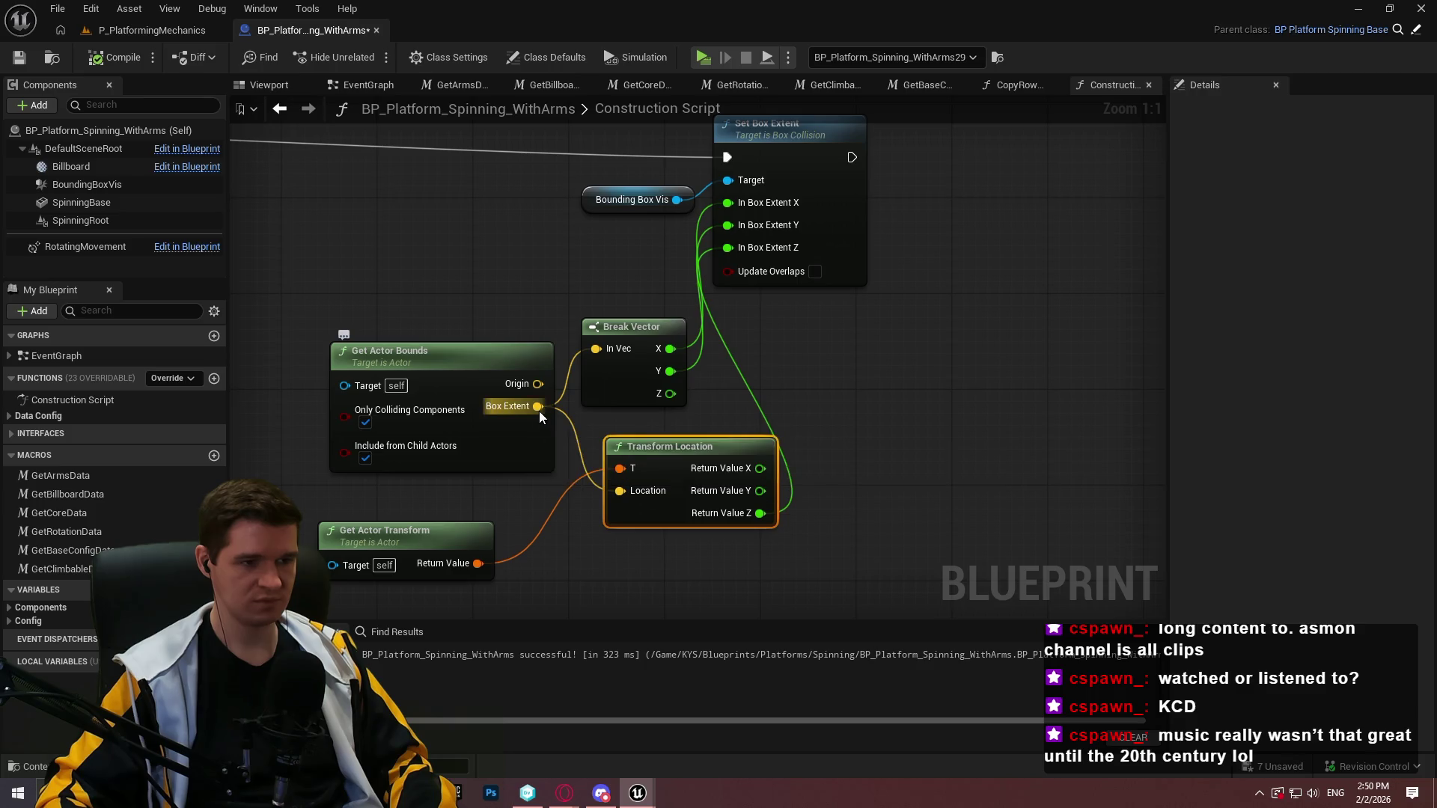
- Unlink Box Extent from Transform Location, keep it on Break Vector, and add Get Actor Up Vector
scroll(660, 442, "down", 3)
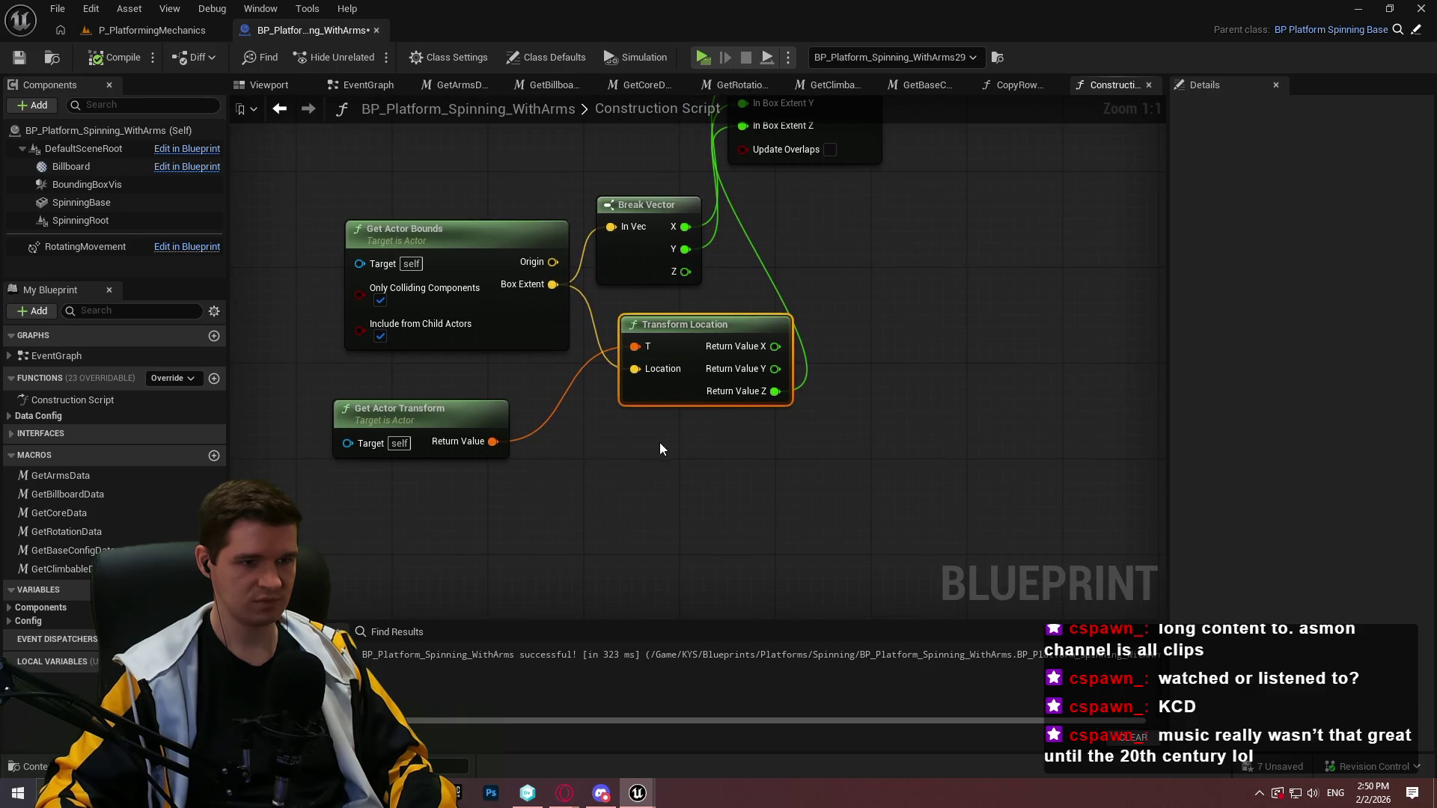
left_click(633, 436)
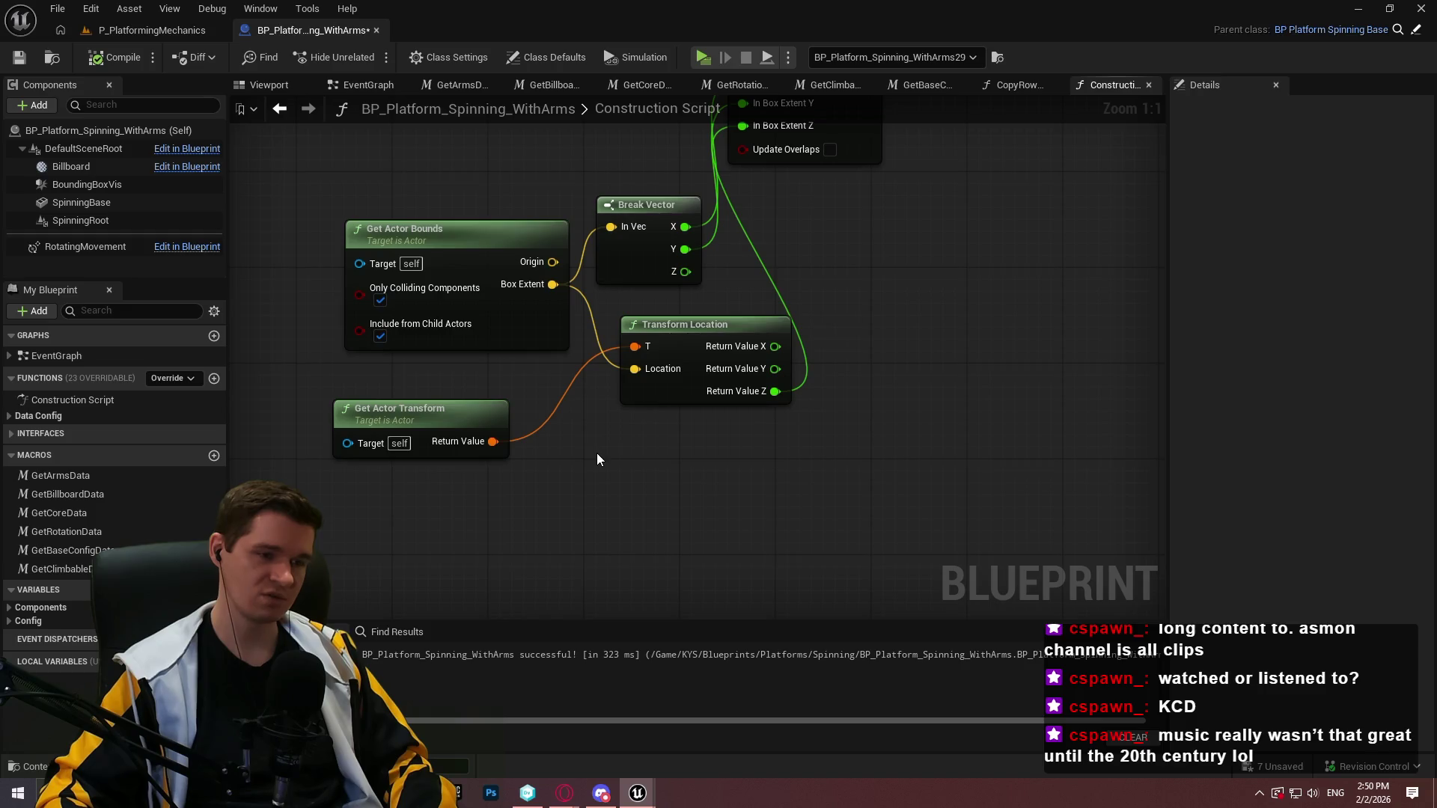
left_click(552, 285, "alt")
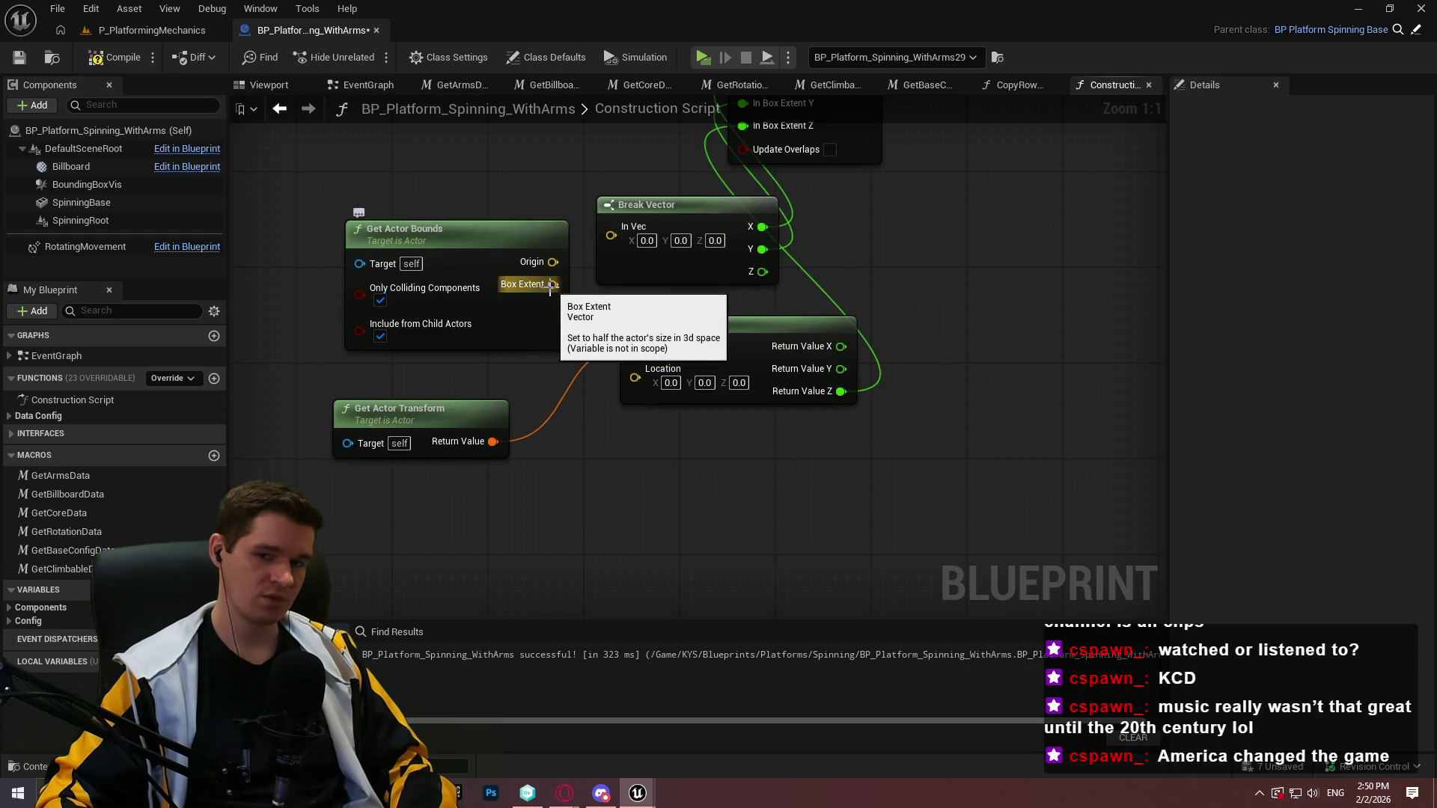
left_click_drag(551, 285, 630, 226)
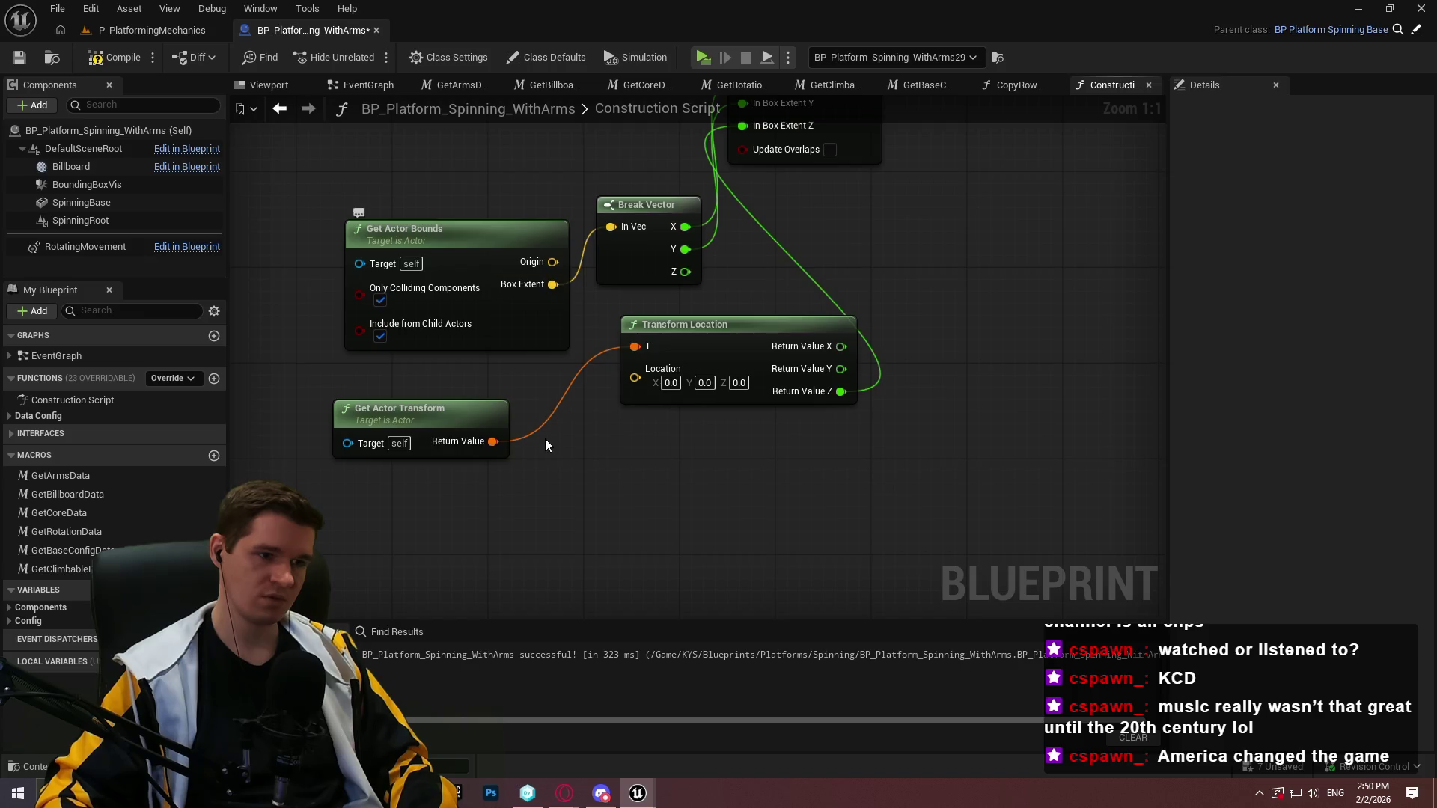
right_click(500, 489)
type("get actor up")
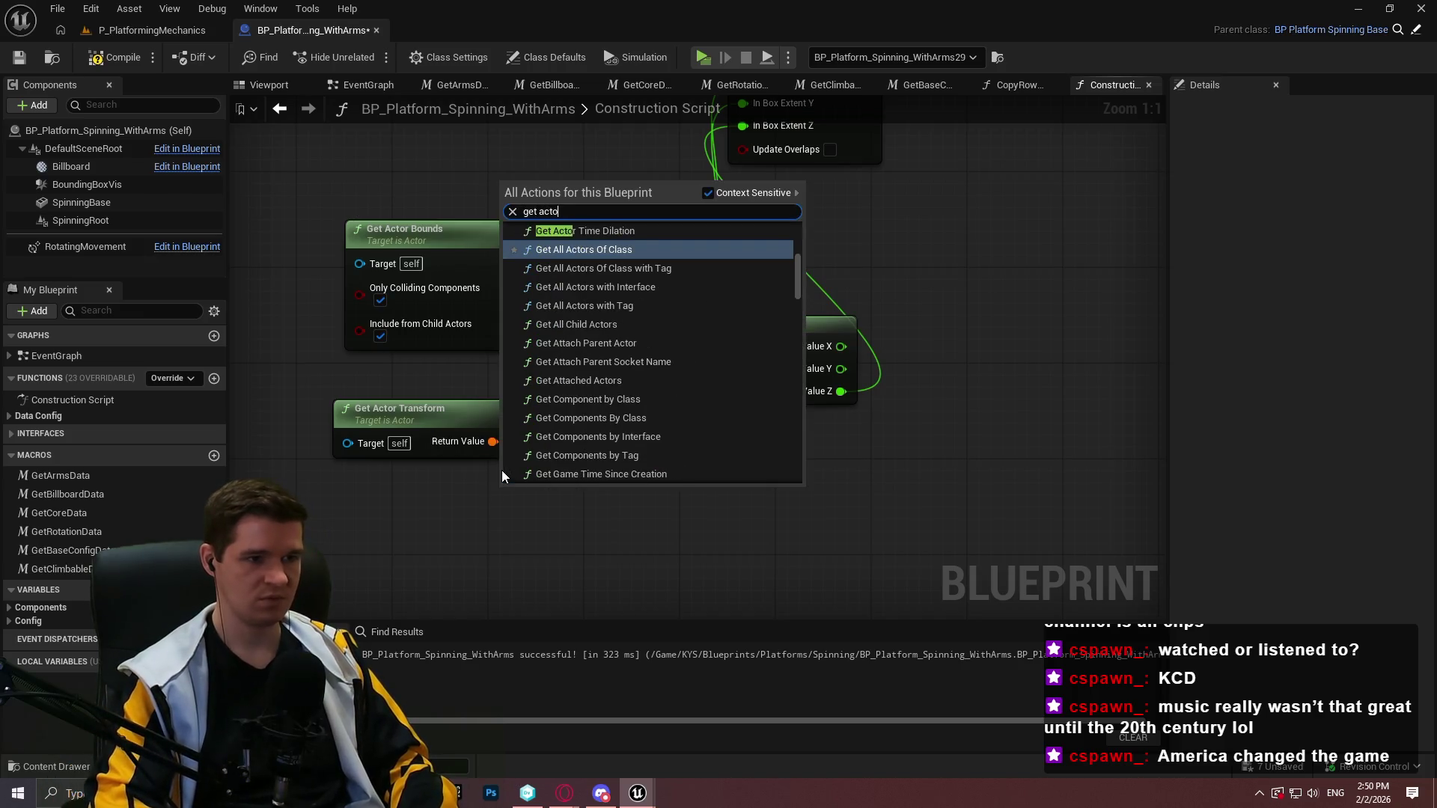
key("Return")
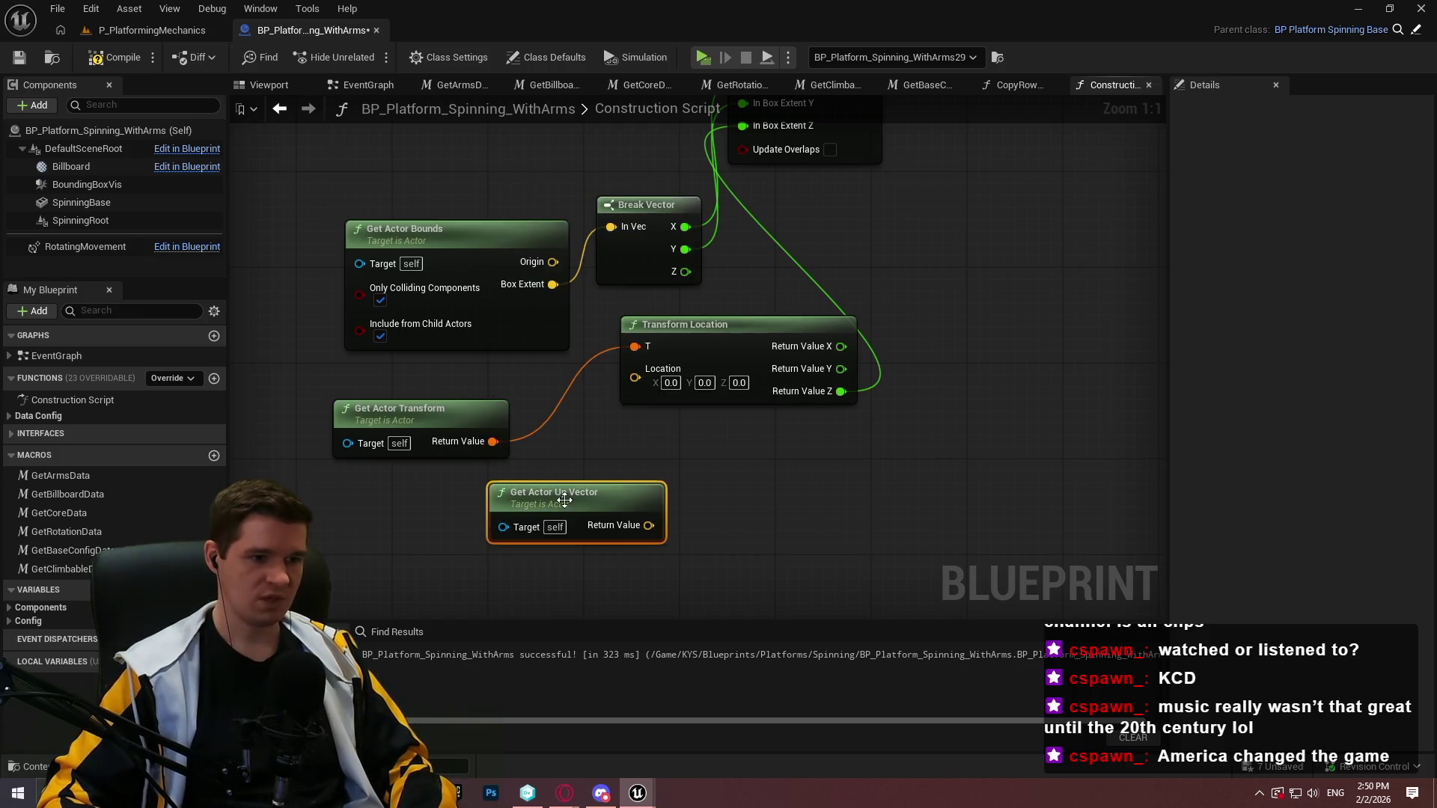
left_click_drag(524, 496, 452, 515)
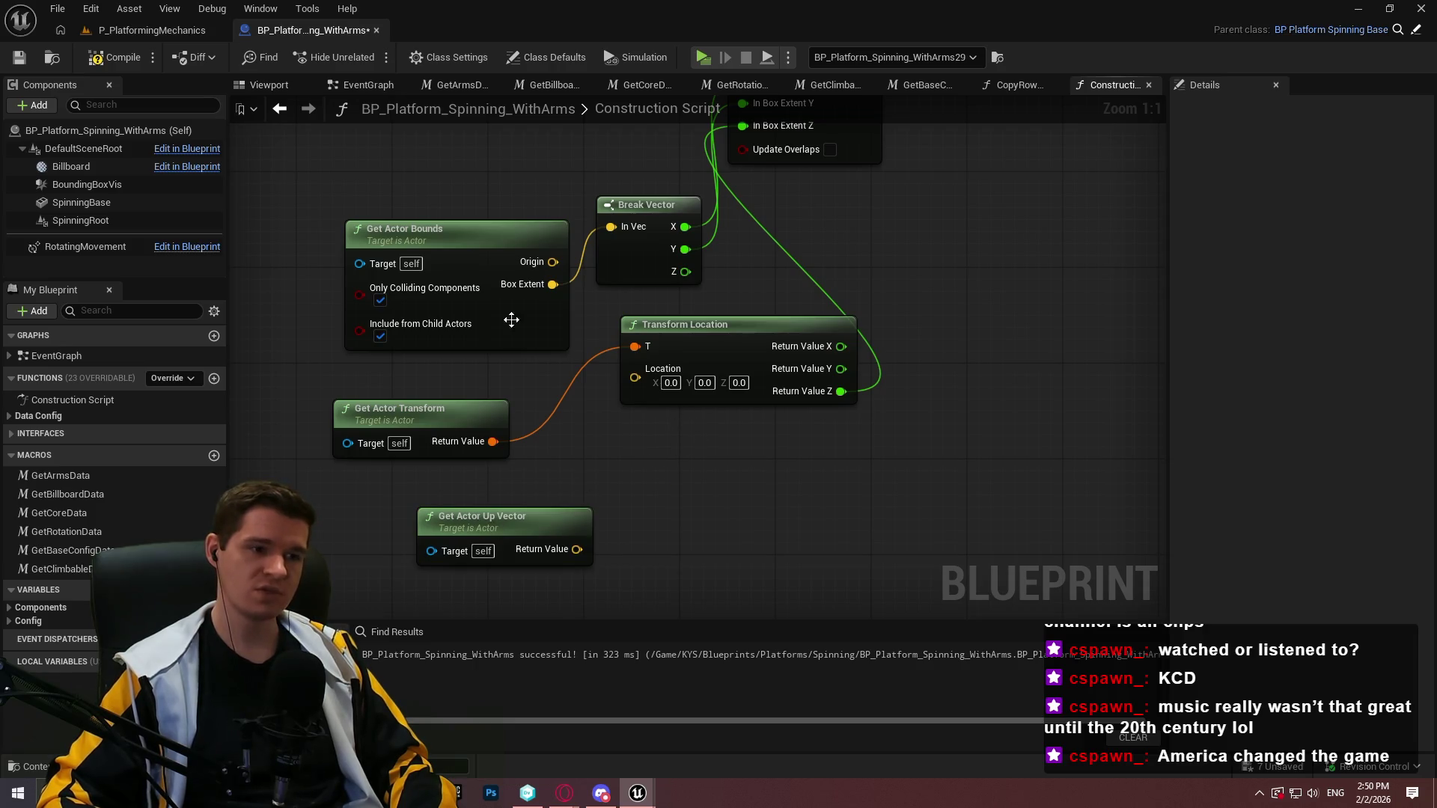
- Divide Box Extent by integer 2 and split the result into X, Y, Z
left_click_drag(552, 285, 630, 479)
type("/")
left_click(702, 266)
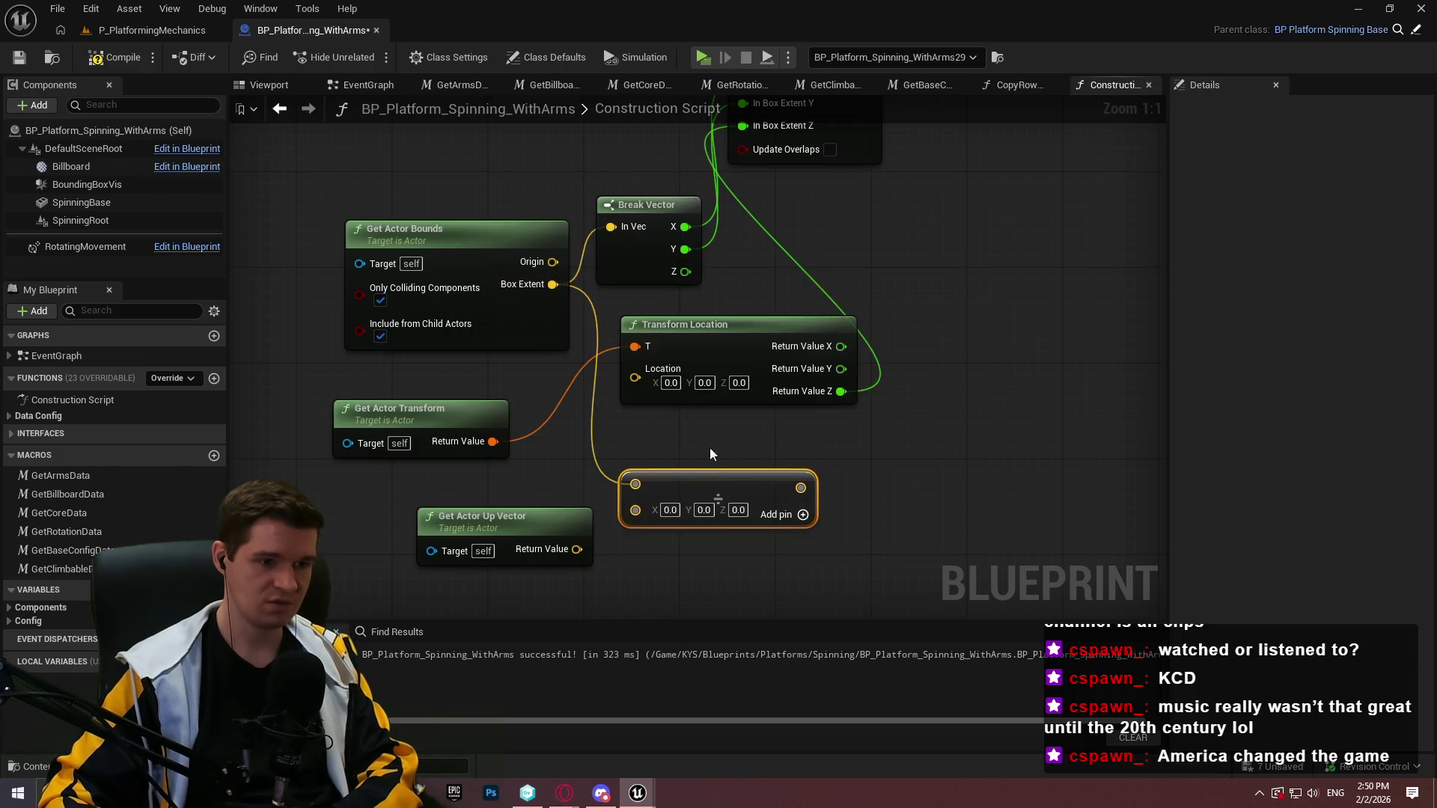
right_click(635, 510)
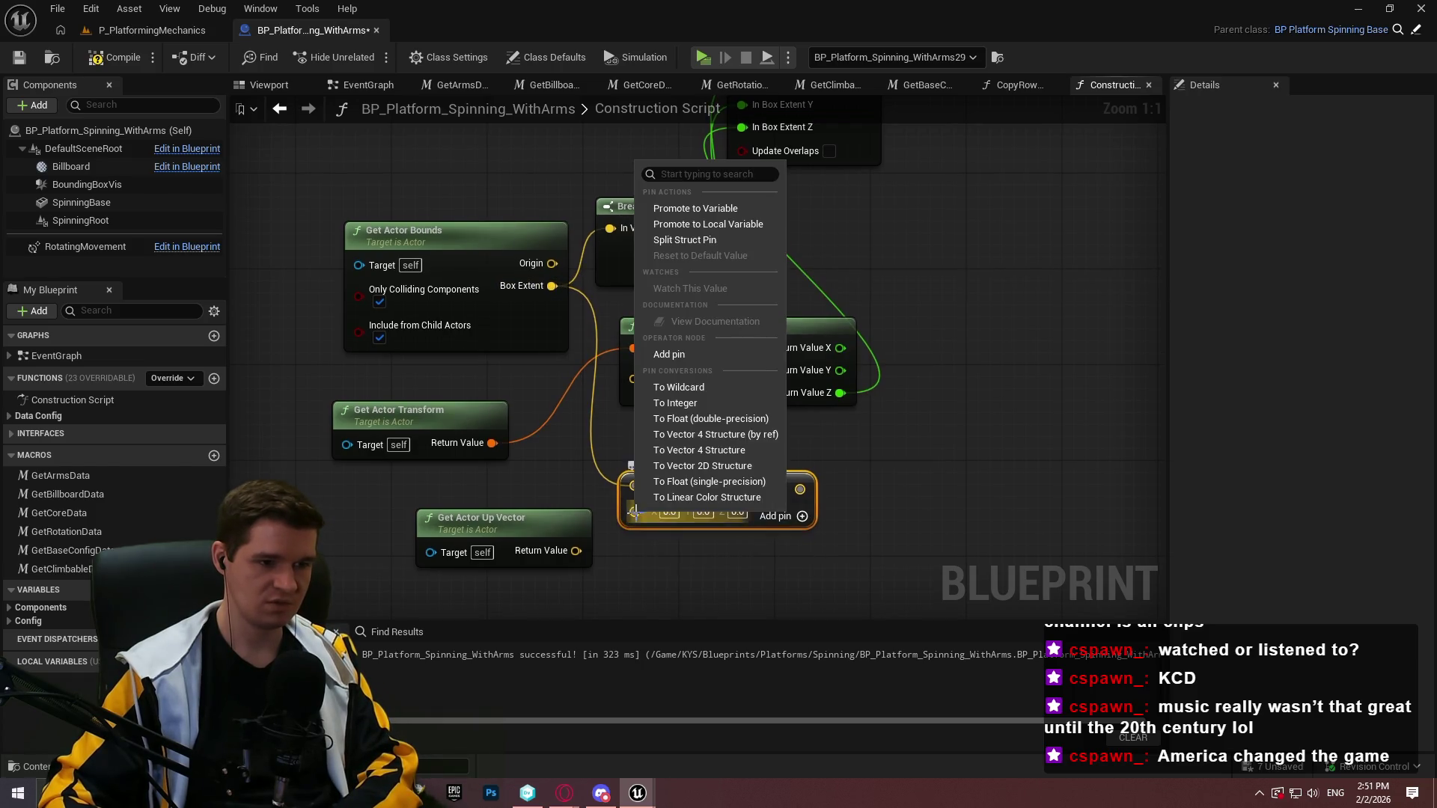
left_click(682, 402)
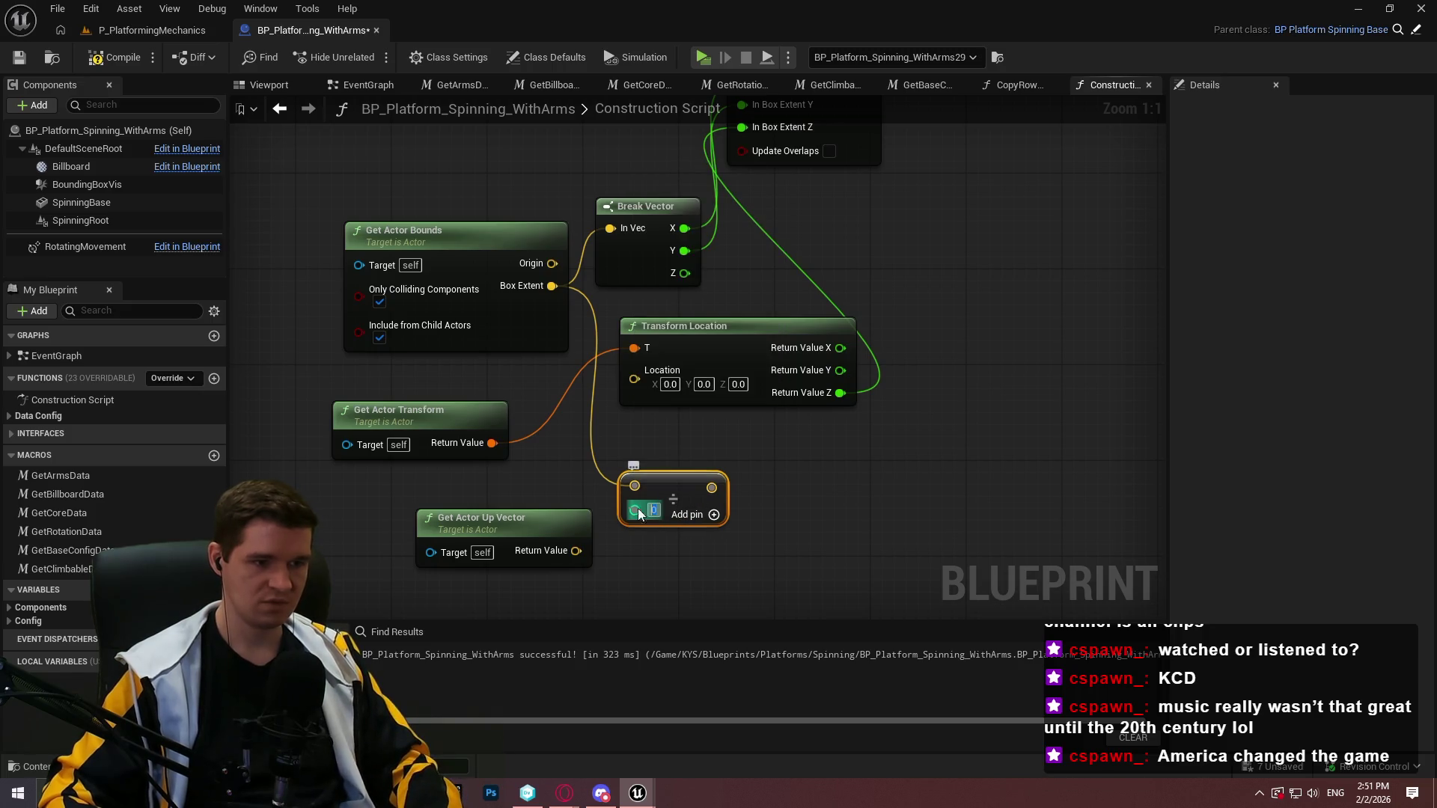
right_click(712, 488)
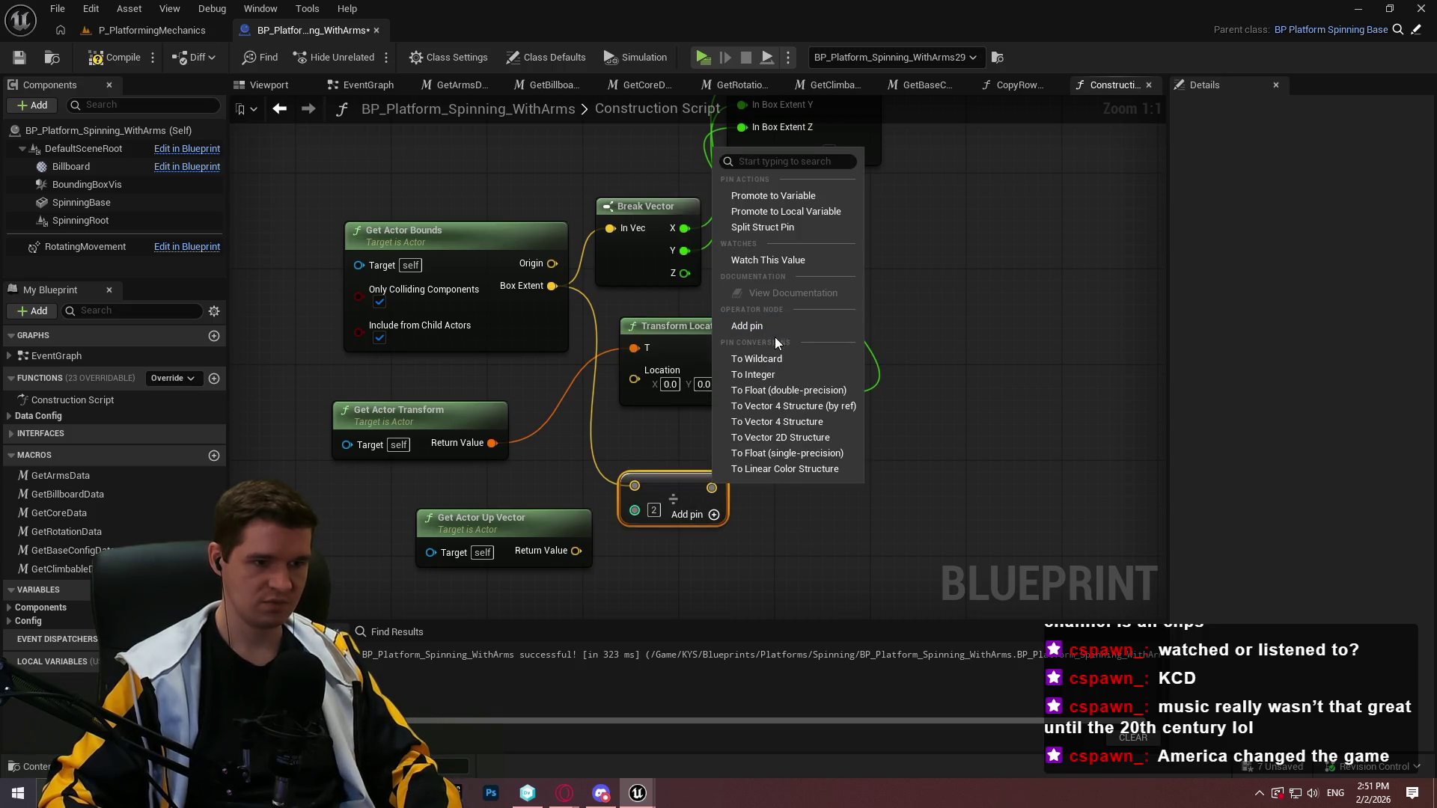
left_click(801, 228)
- Multiply the actor up vector by half the Box Extent's Z as a float
left_click_drag(622, 599, 678, 546)
right_click(714, 573)
left_click(685, 577)
left_click_drag(708, 574, 784, 530)
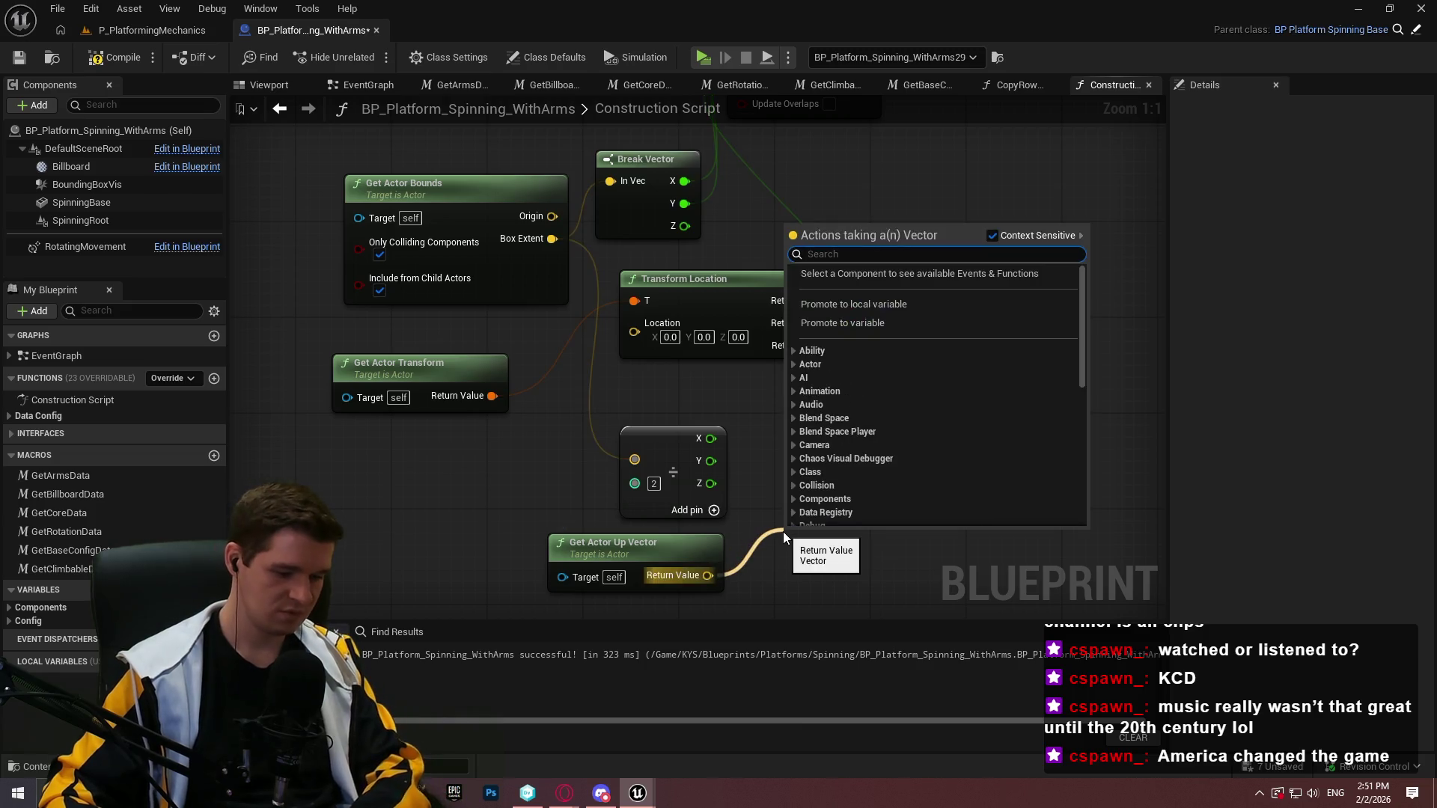
type("*")
key("Return")
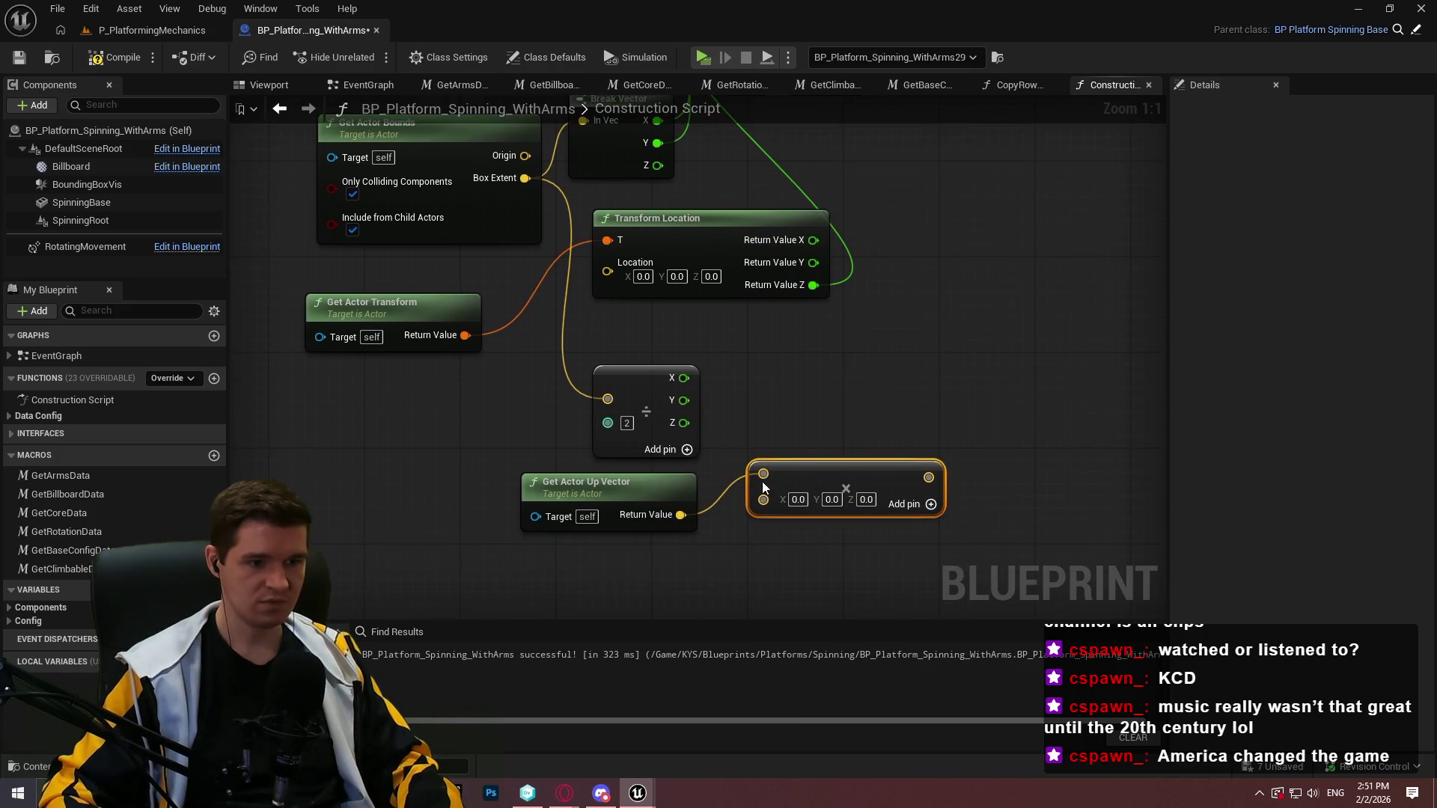
right_click(763, 499)
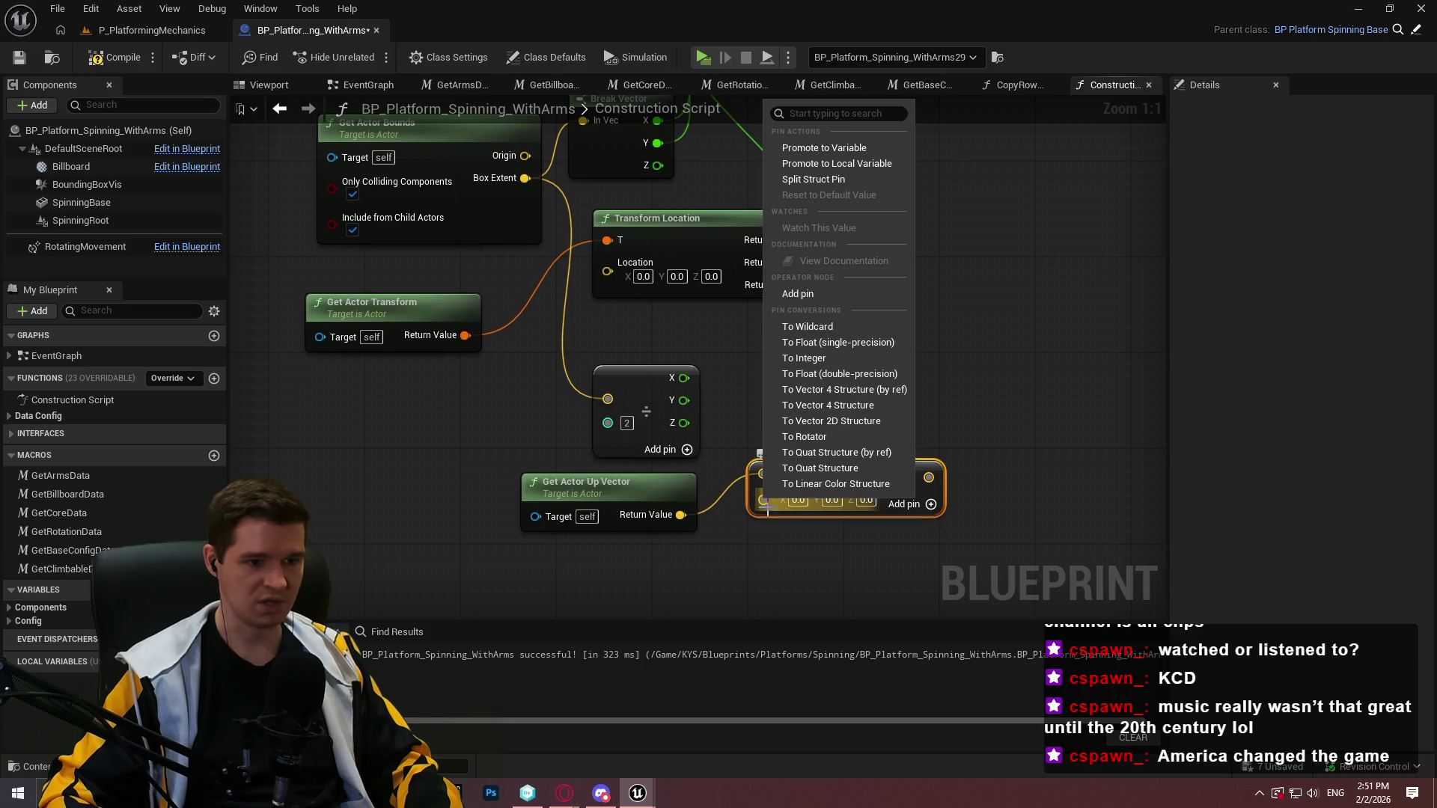
left_click(819, 344)
mouse_move(763, 498)
left_mouse_down()
mouse_move(711, 417)
mouse_move(683, 423)
left_mouse_up()
- Wire the Multiply result's Z output into the box's In Box Extent Z pin
left_click_drag(836, 475, 888, 449)
key("Escape")
right_click(836, 473)
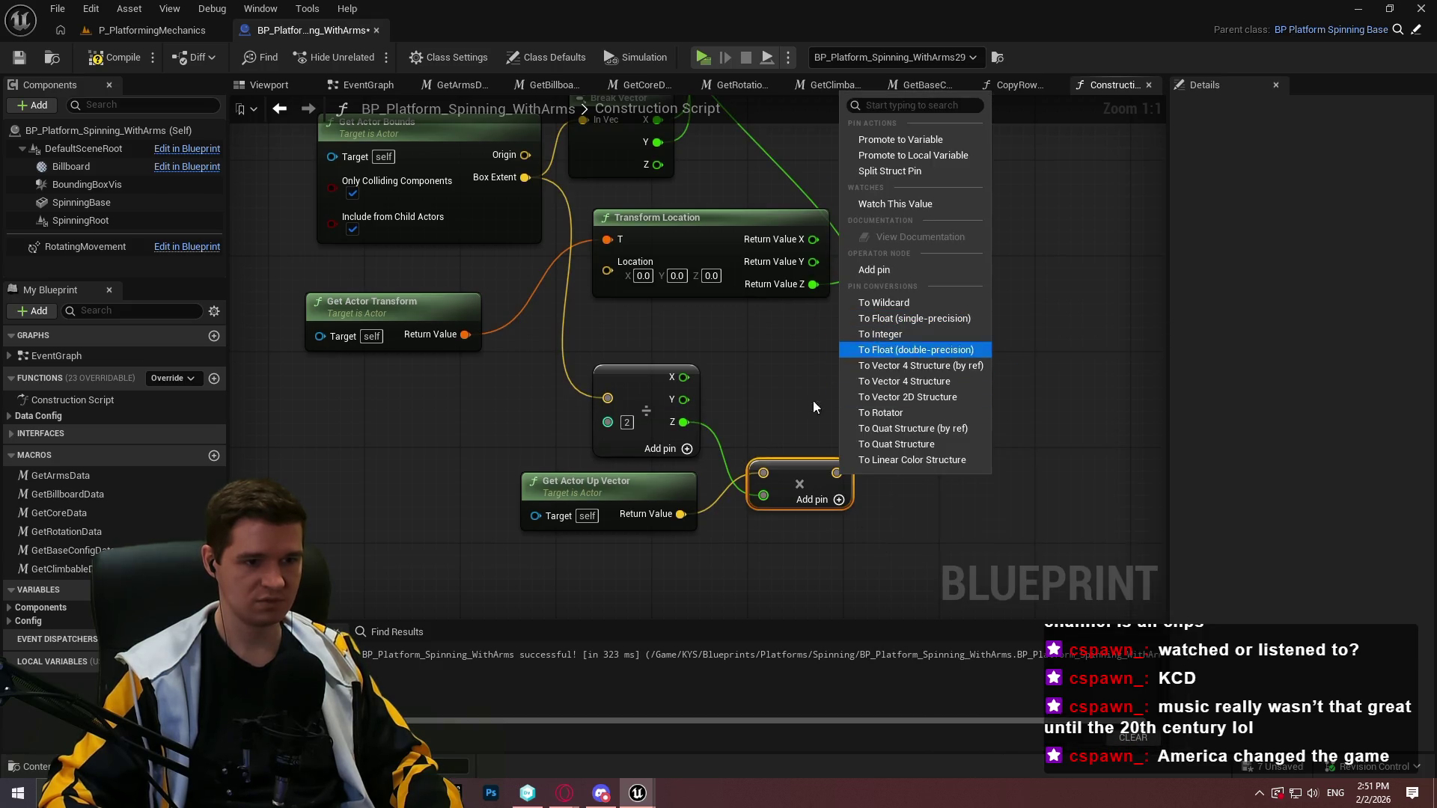
left_click_drag(668, 517, 743, 522)
type("get z")
key("Escape")
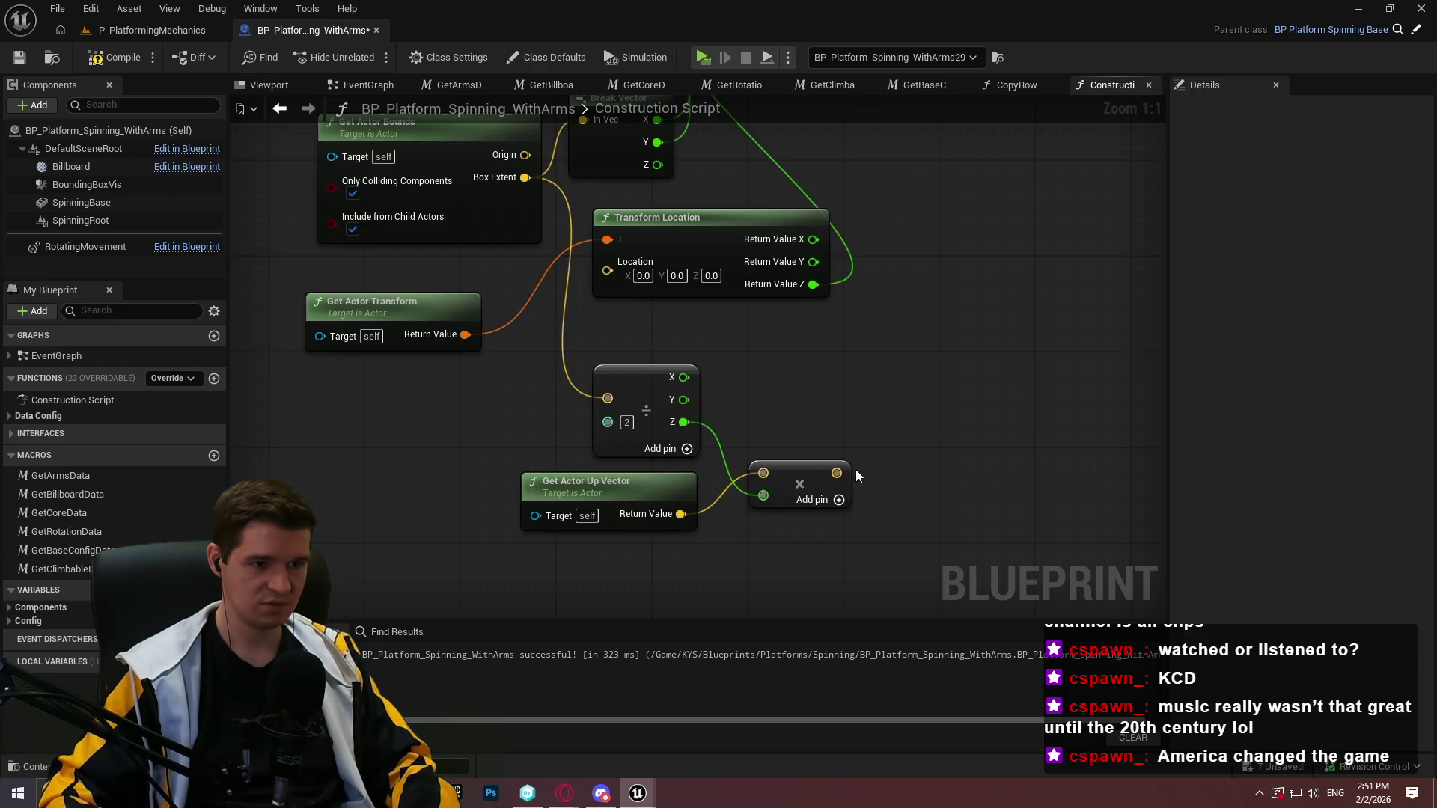
right_click(836, 472)
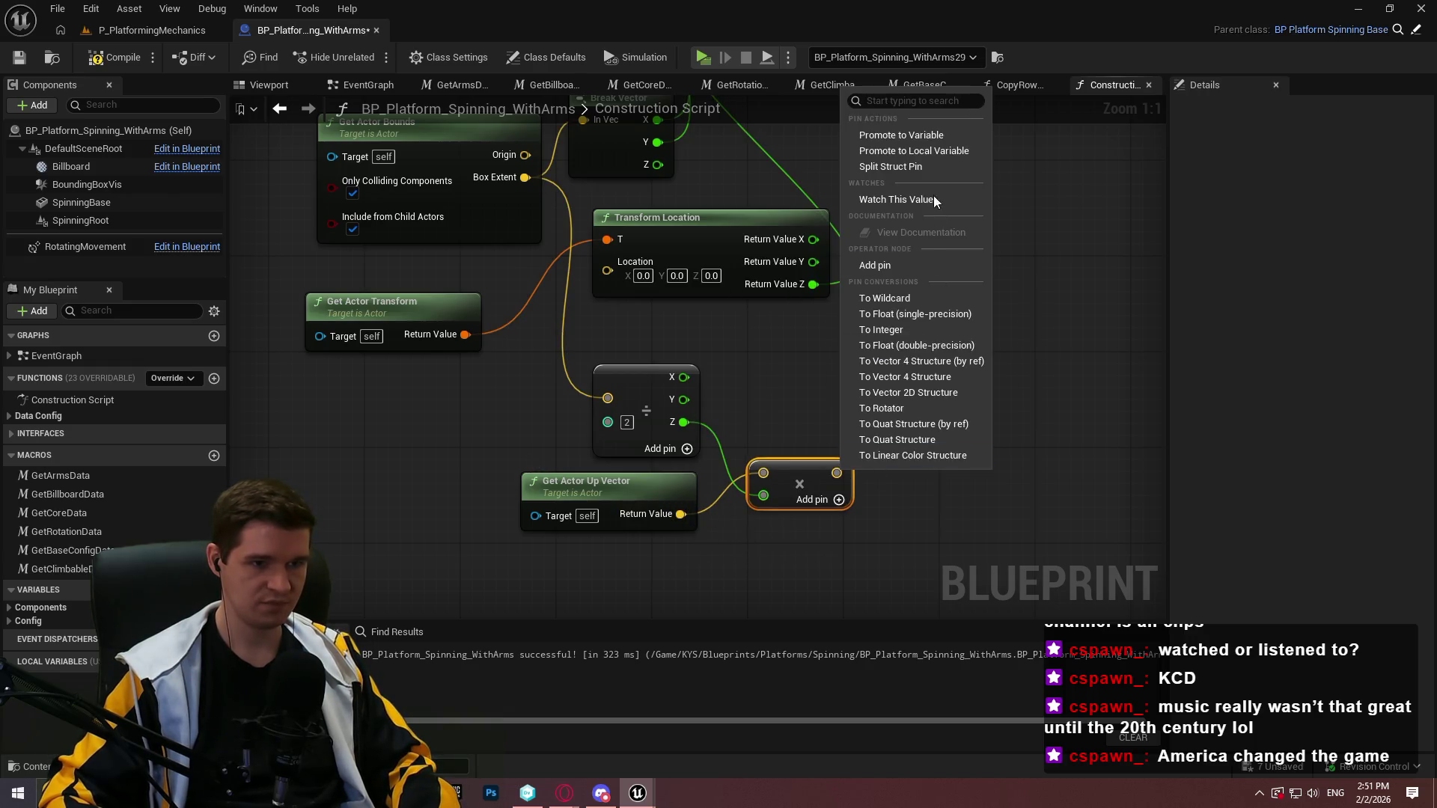
left_click(947, 511)
mouse_move(948, 511)
left_mouse_down()
mouse_move(846, 583)
mouse_move(855, 735)
mouse_move(732, 533)
left_mouse_up()
right_click(720, 542)
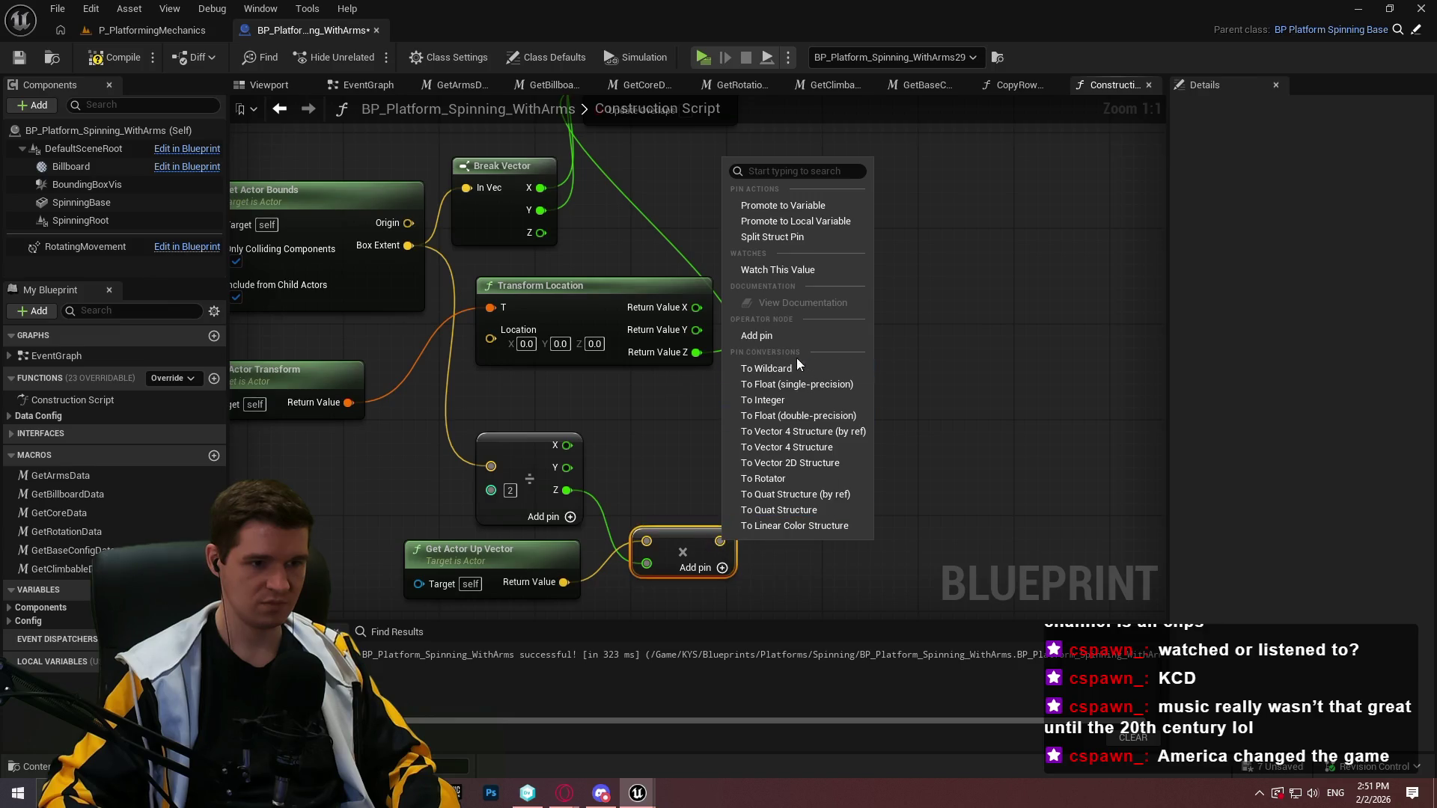
key("Escape")
mouse_move(721, 591)
left_mouse_down()
mouse_move(749, 330)
mouse_move(598, 265)
mouse_move(695, 299)
mouse_move(778, 374)
mouse_move(748, 415)
mouse_move(696, 445)
mouse_move(606, 400)
mouse_move(582, 329)
mouse_move(615, 255)
mouse_move(663, 225)
mouse_move(721, 228)
mouse_move(769, 260)
mouse_move(797, 311)
mouse_move(779, 357)
mouse_move(749, 291)
mouse_move(690, 240)
left_mouse_up()
left_click(134, 35)
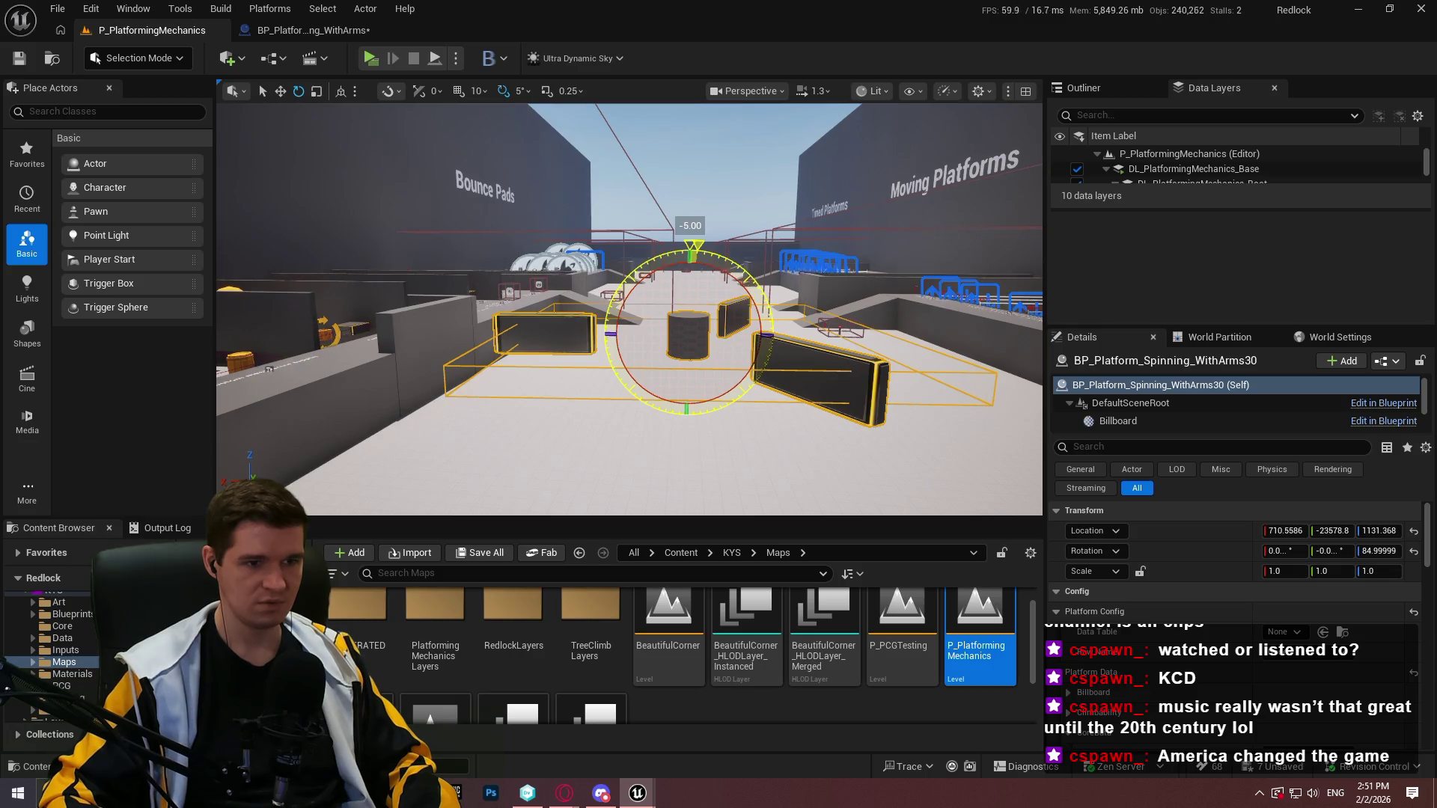
- Rotate the platform to roughly 0, 0, 85 degrees and confirm the box encloses all arms
left_click_drag(690, 247, 649, 176)
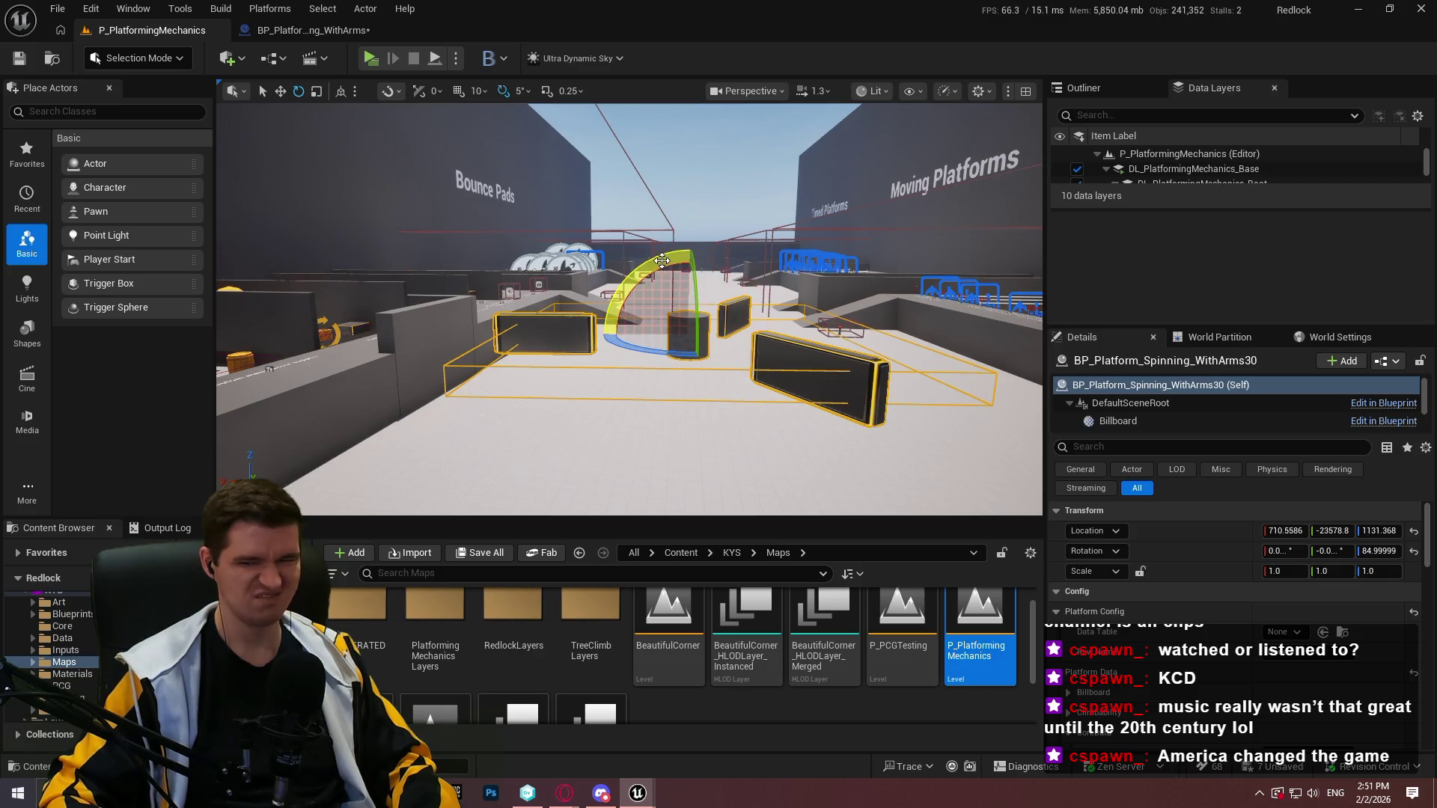